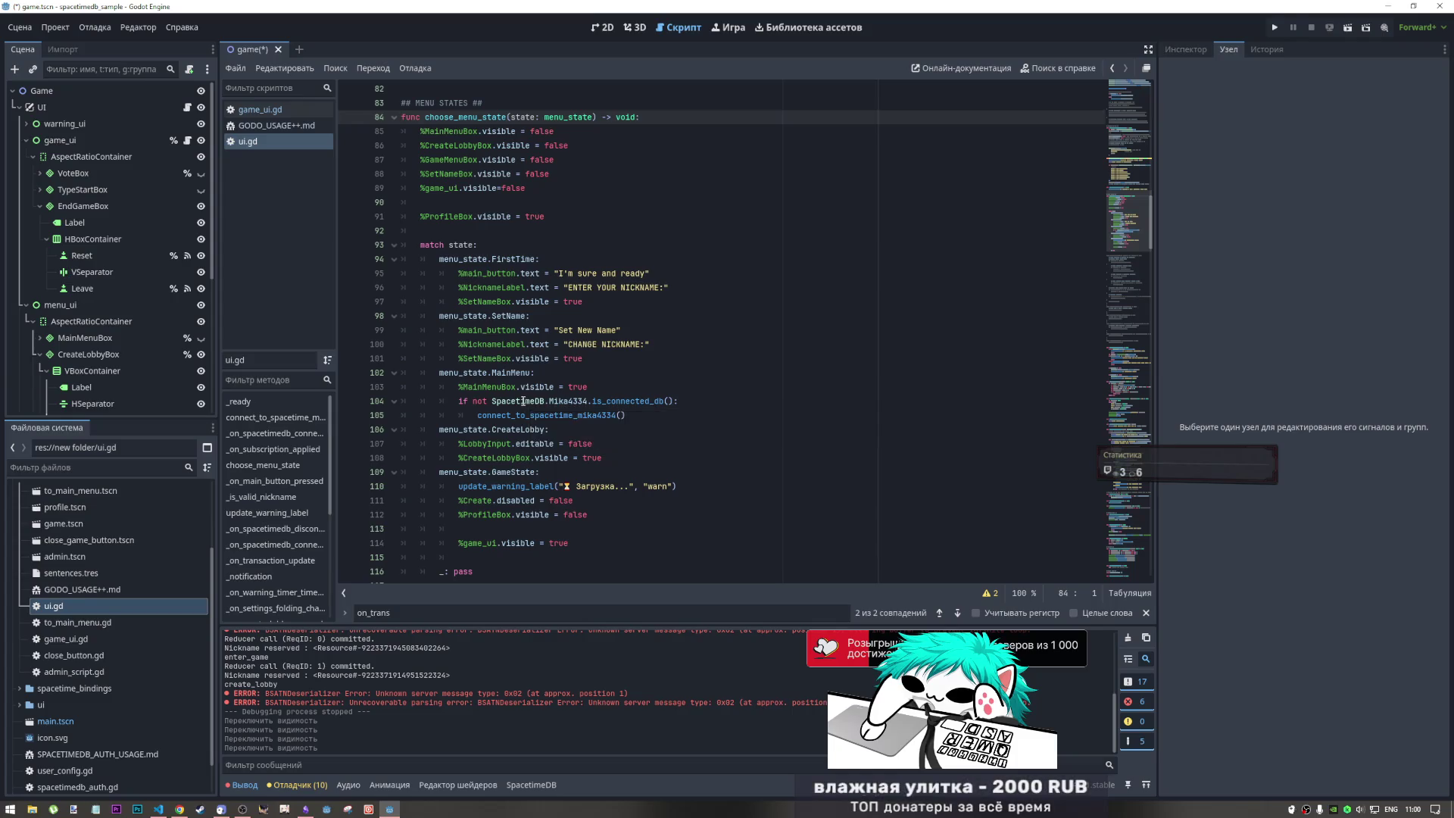
- Select the %Create.disabled and %ProfileBox.visible lines in the script's GameState branch
{"action": "scroll", "coordinate": [517, 400], "scroll_direction": "down", "scroll_amount": 4}
{"action": "left_click_drag", "start_coordinate": [590, 344], "coordinate": [510, 316]}
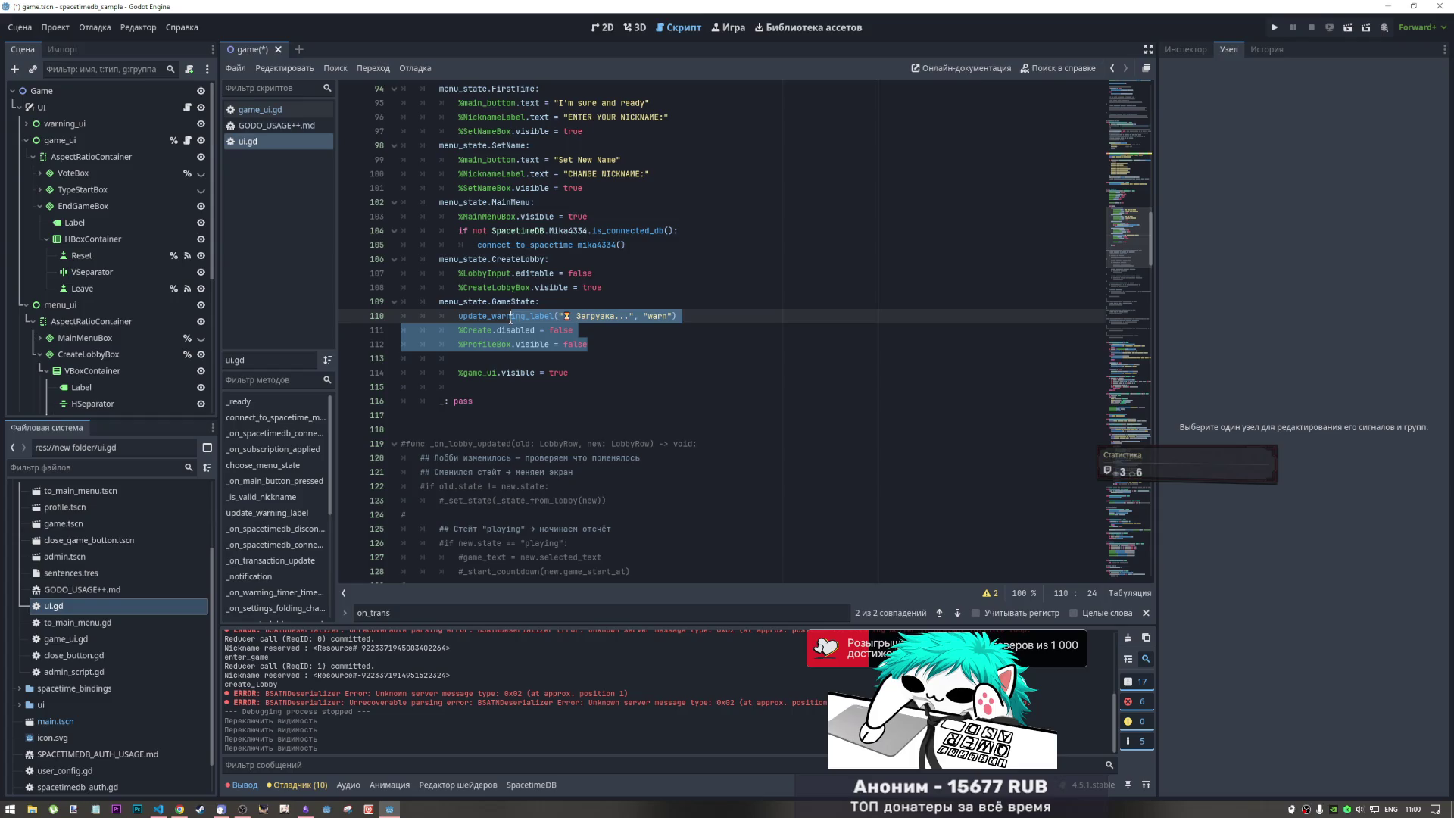
{"action": "left_click", "coordinate": [587, 373]}
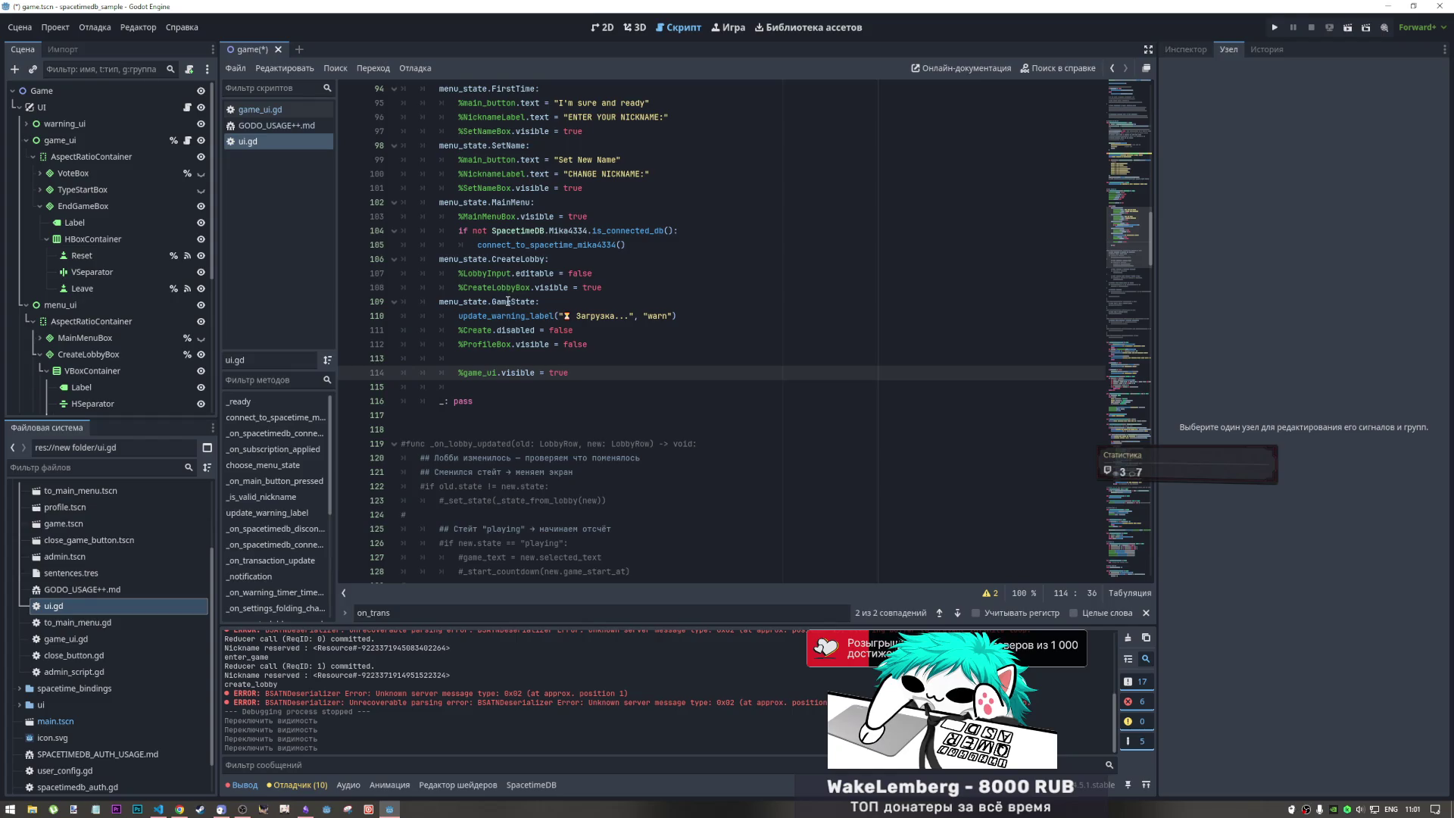
{"action": "left_click", "coordinate": [466, 330]}
{"action": "left_click_drag", "start_coordinate": [463, 330], "coordinate": [575, 331]}
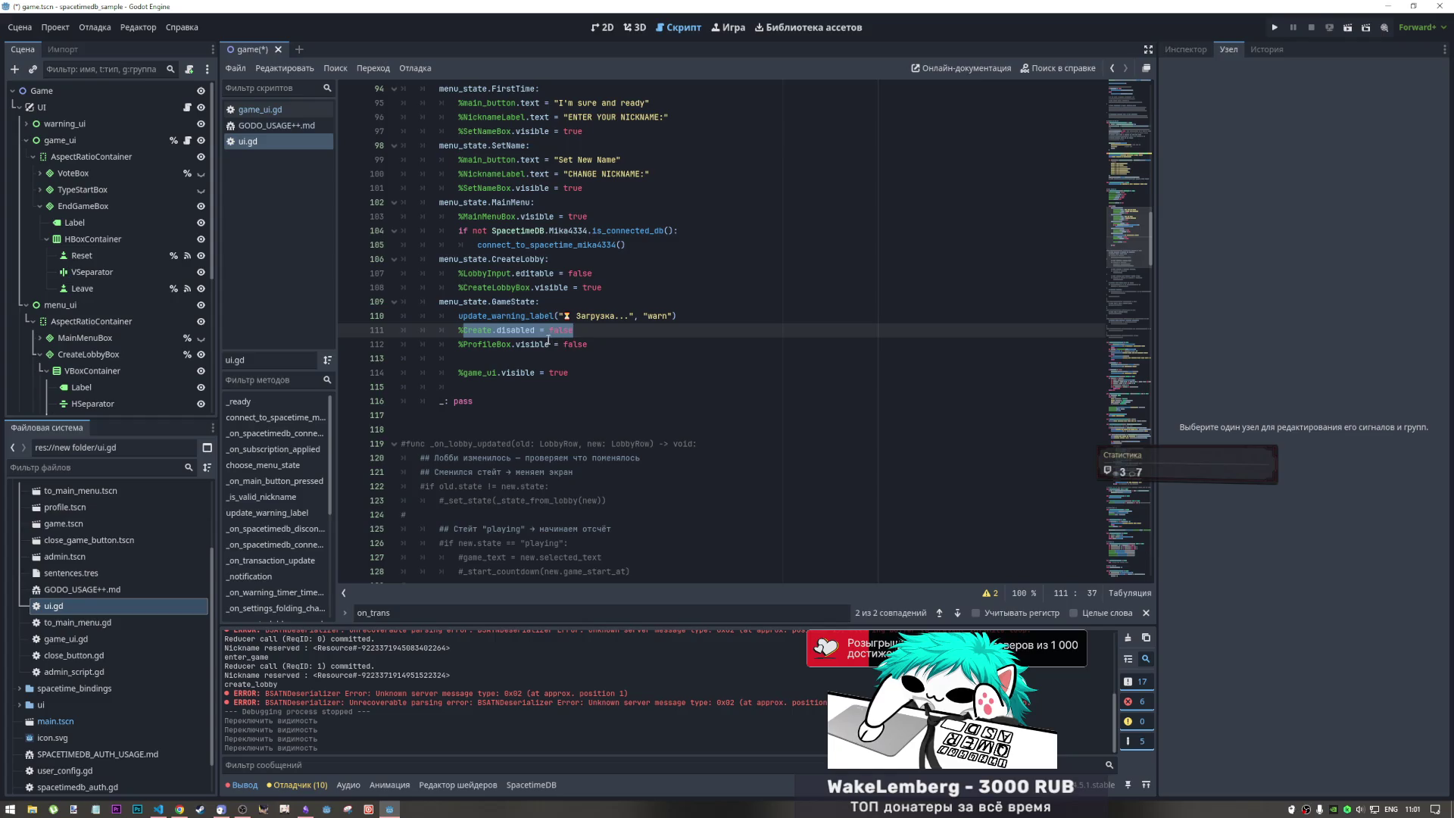
{"action": "left_click_drag", "start_coordinate": [463, 344], "coordinate": [587, 346]}
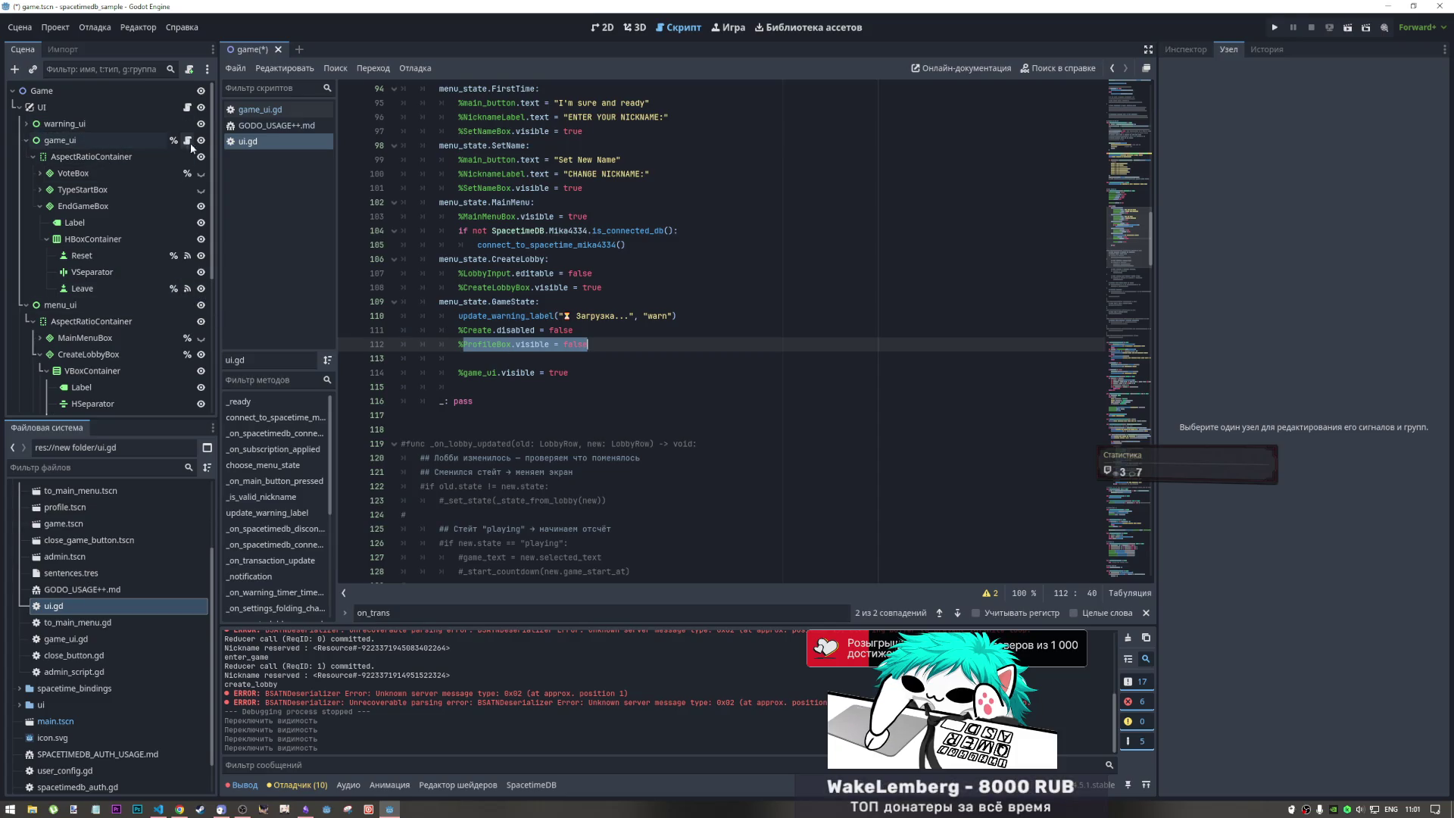
- In the 2D view, hide EndGameBox and show the Choose Category and Mode panel, keeping menu_ui visible
{"action": "left_click", "coordinate": [602, 28]}
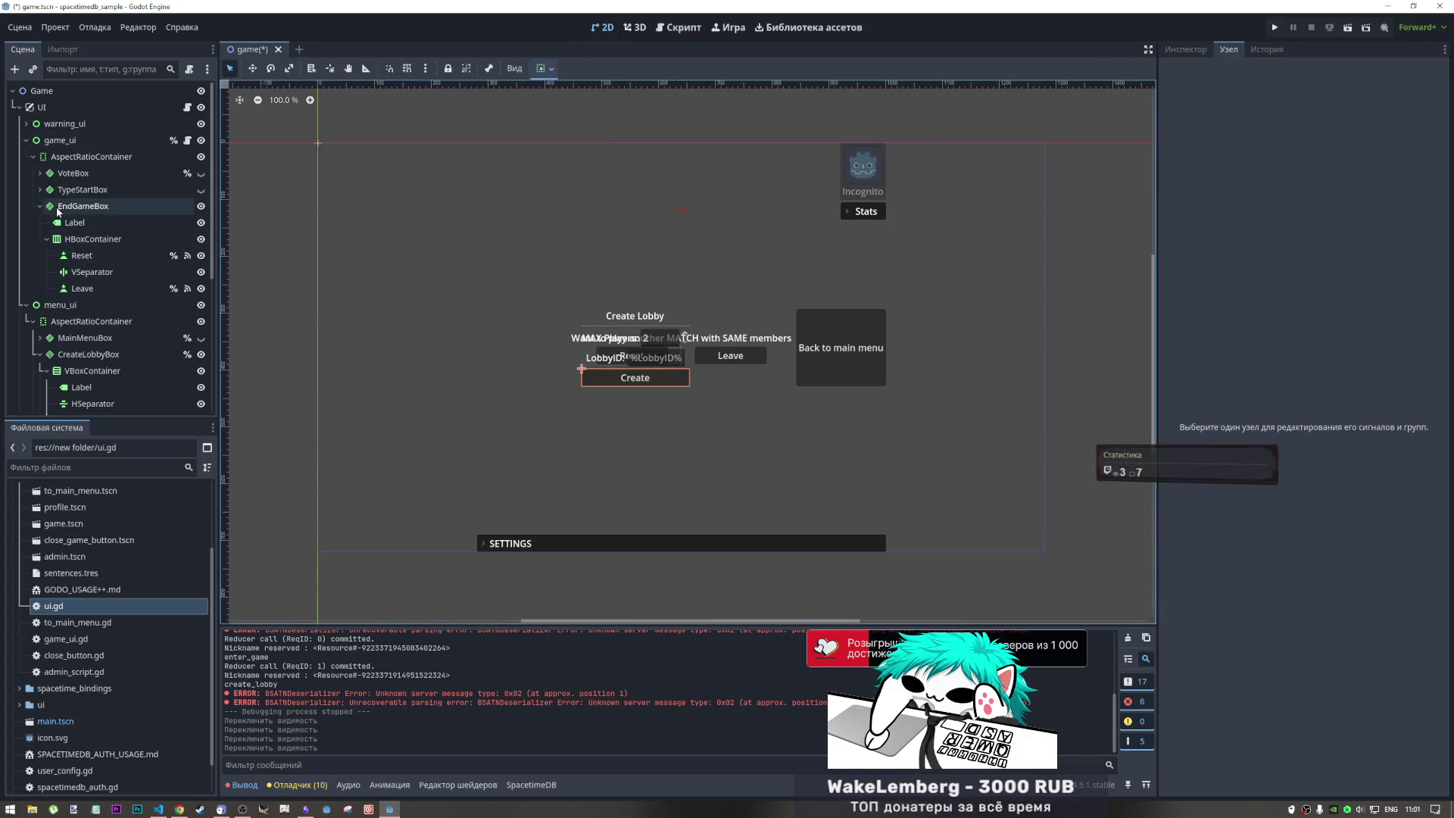
{"action": "left_click", "coordinate": [39, 206]}
{"action": "left_click", "coordinate": [201, 204]}
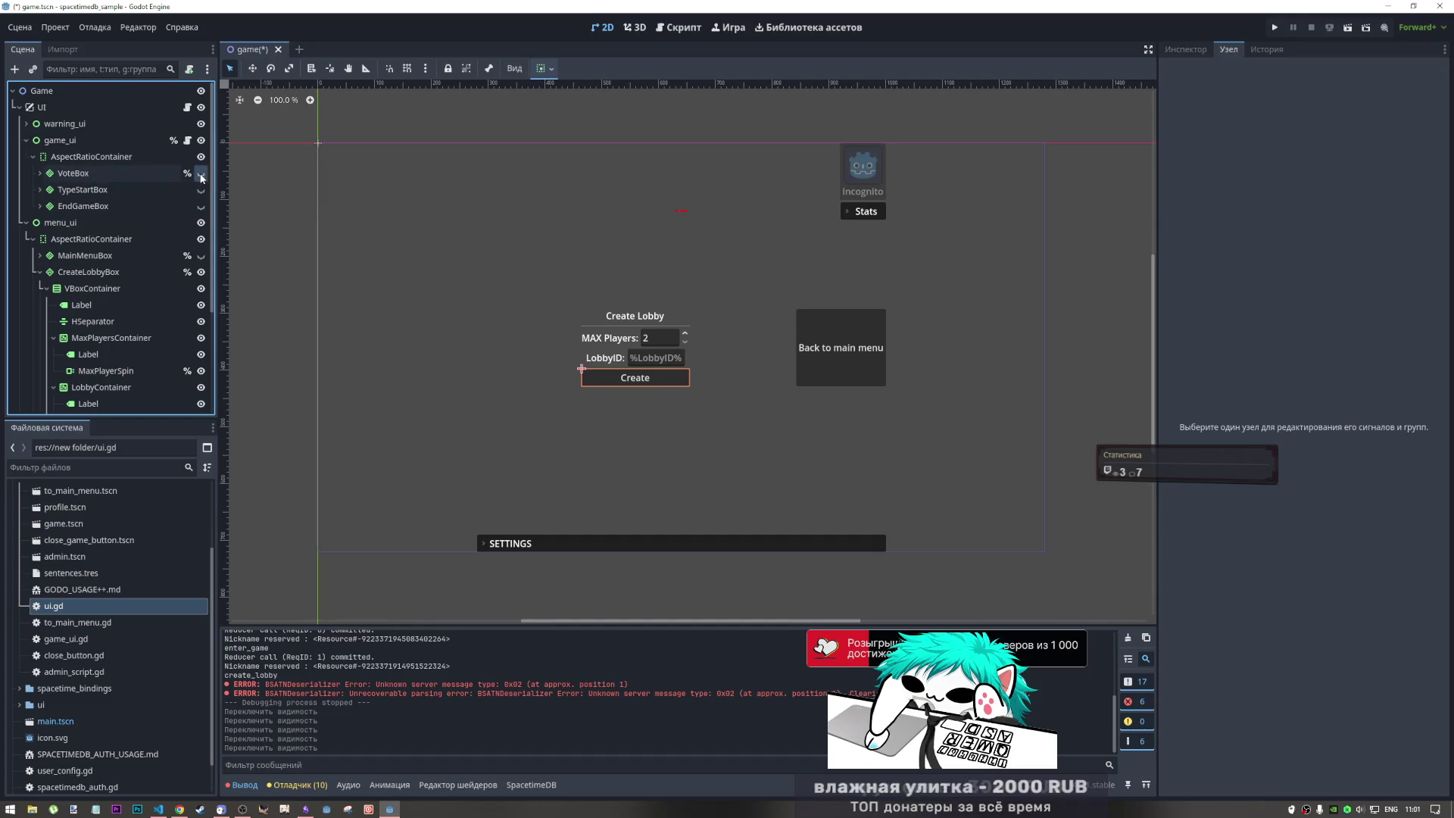
{"action": "left_click", "coordinate": [201, 174]}
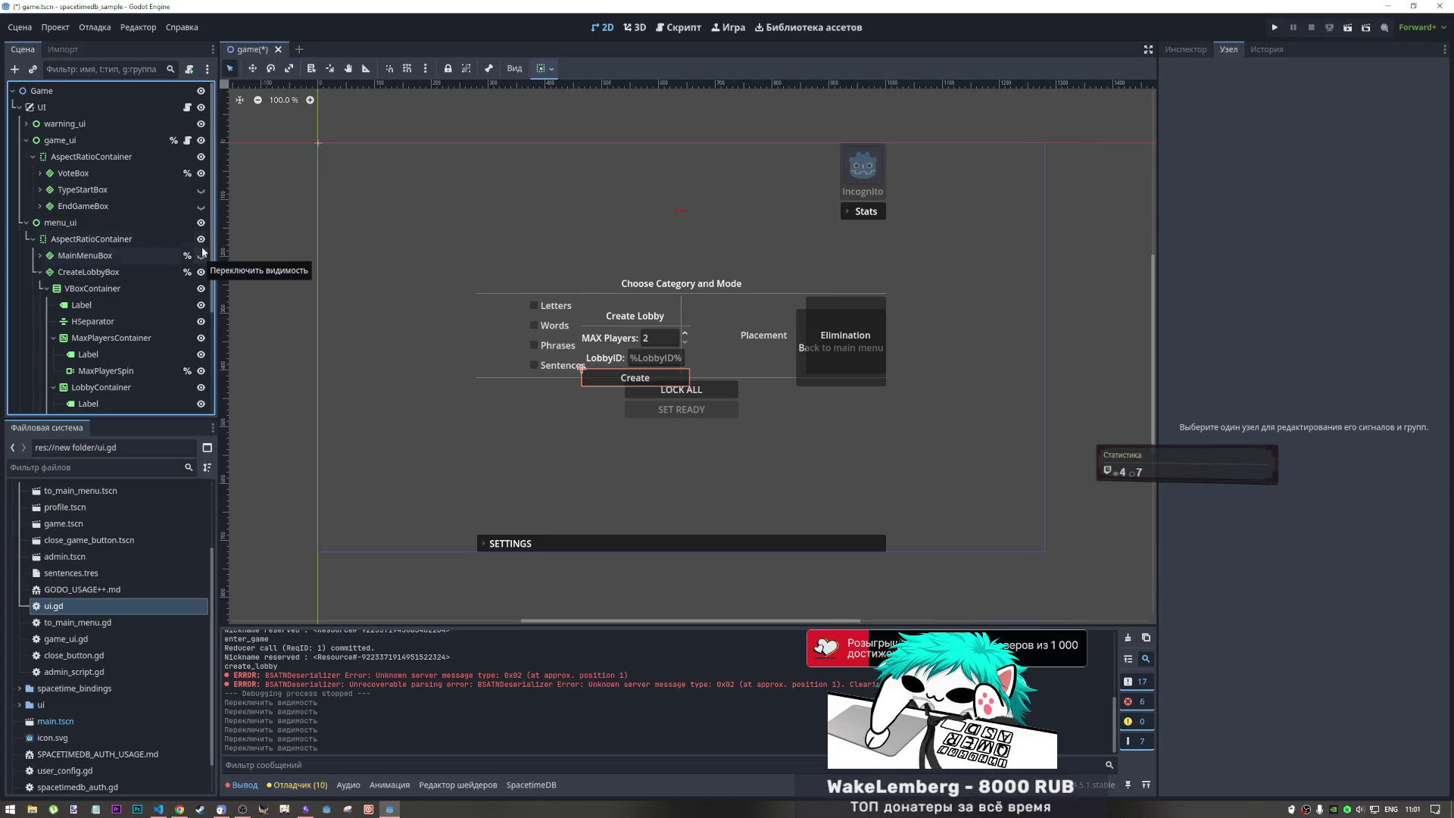
{"action": "left_click", "coordinate": [201, 223]}
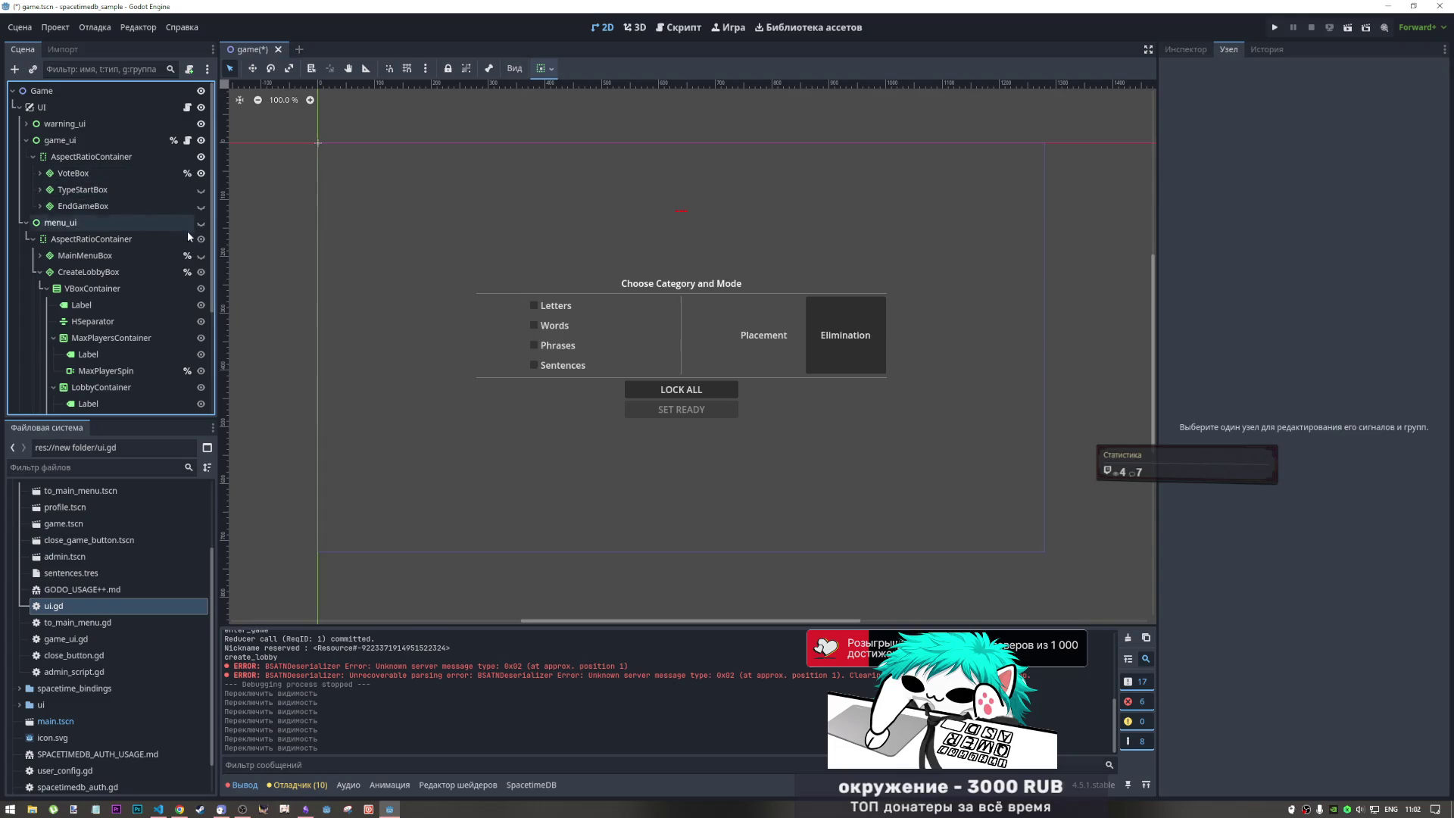
{"action": "left_click", "coordinate": [202, 222]}
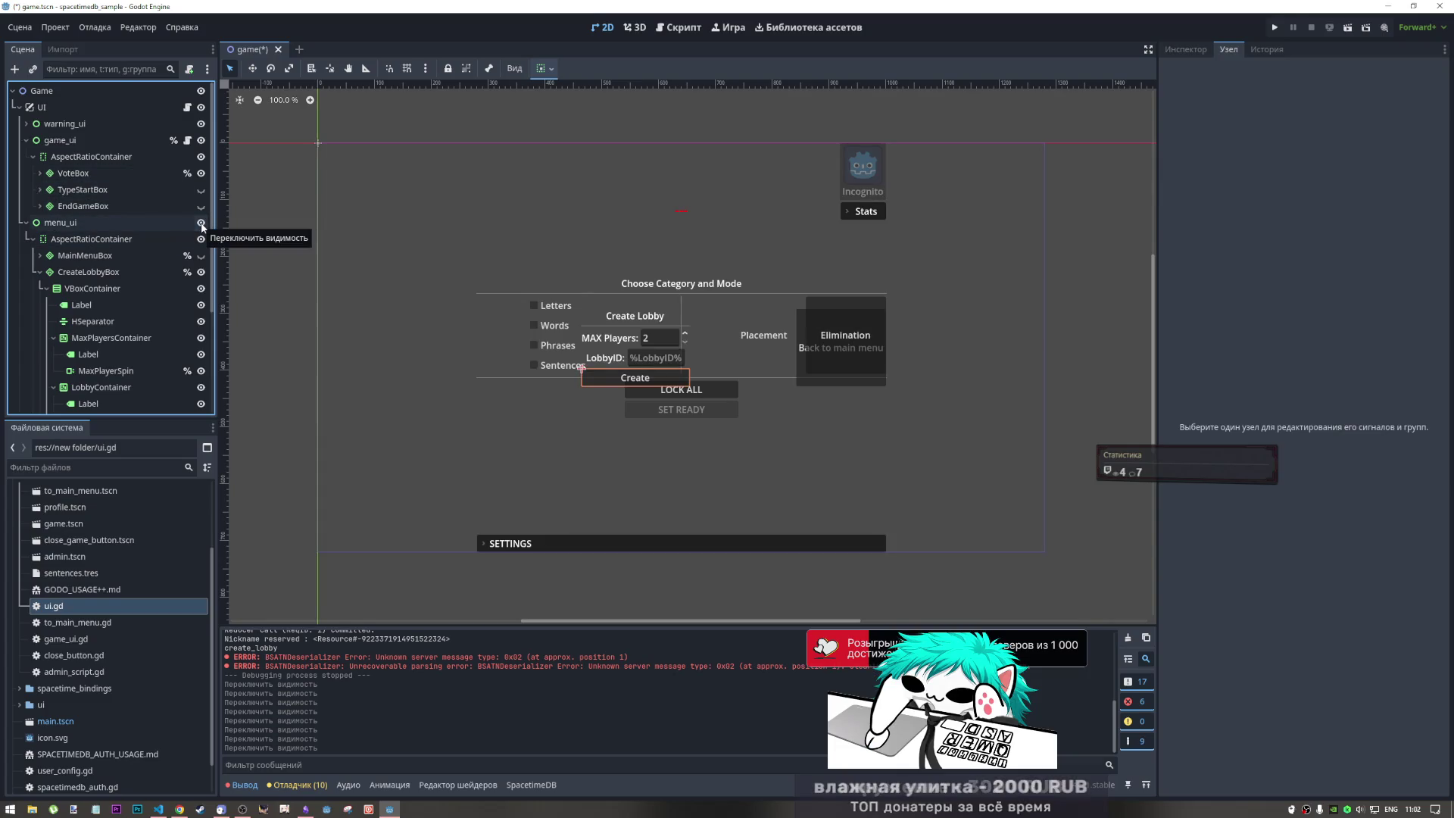
{"action": "left_click", "coordinate": [39, 272]}
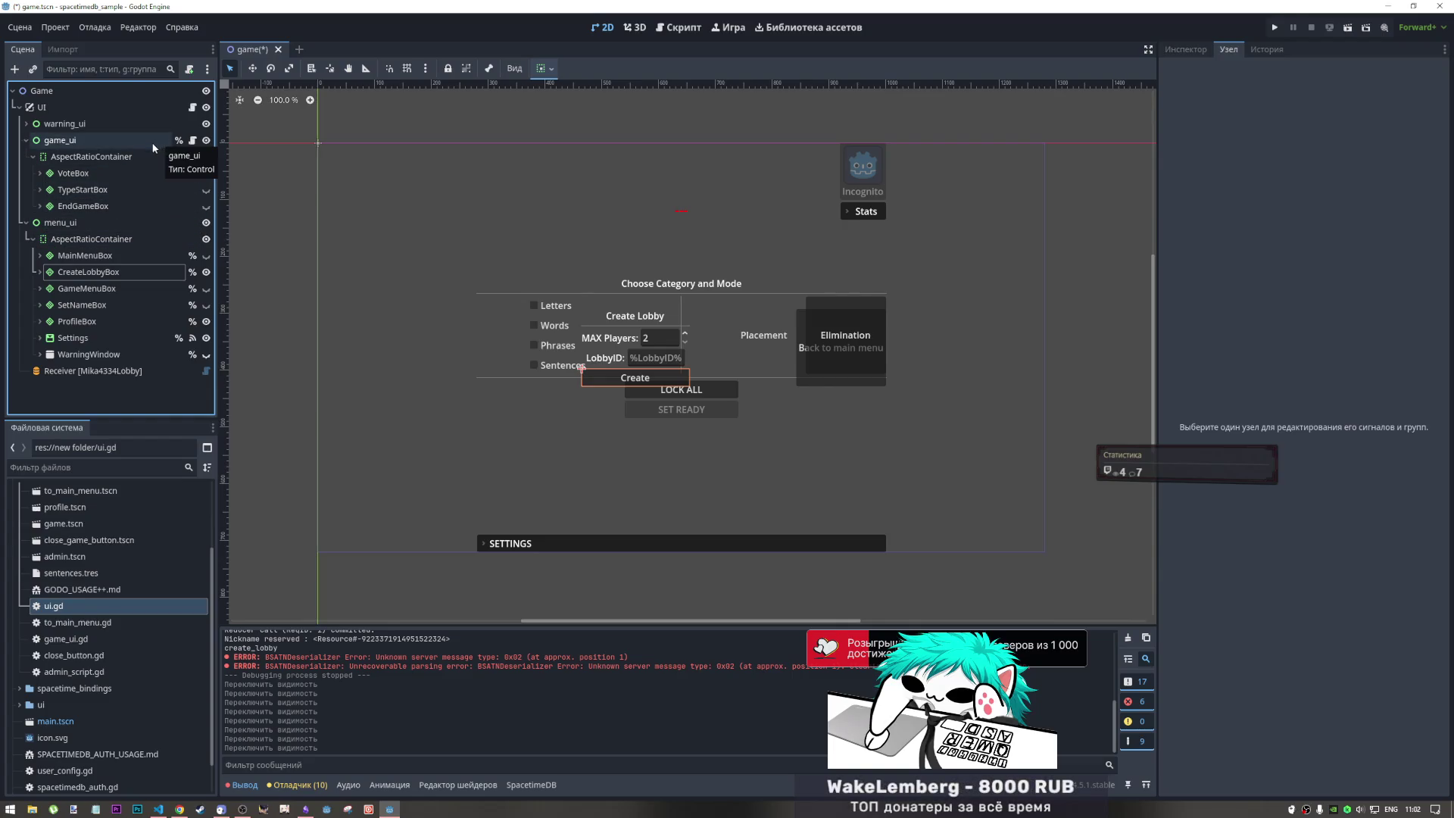
- Hide the Create Lobby panel and the entire game_ui node, then save game.tscn
{"action": "left_click", "coordinate": [110, 141]}
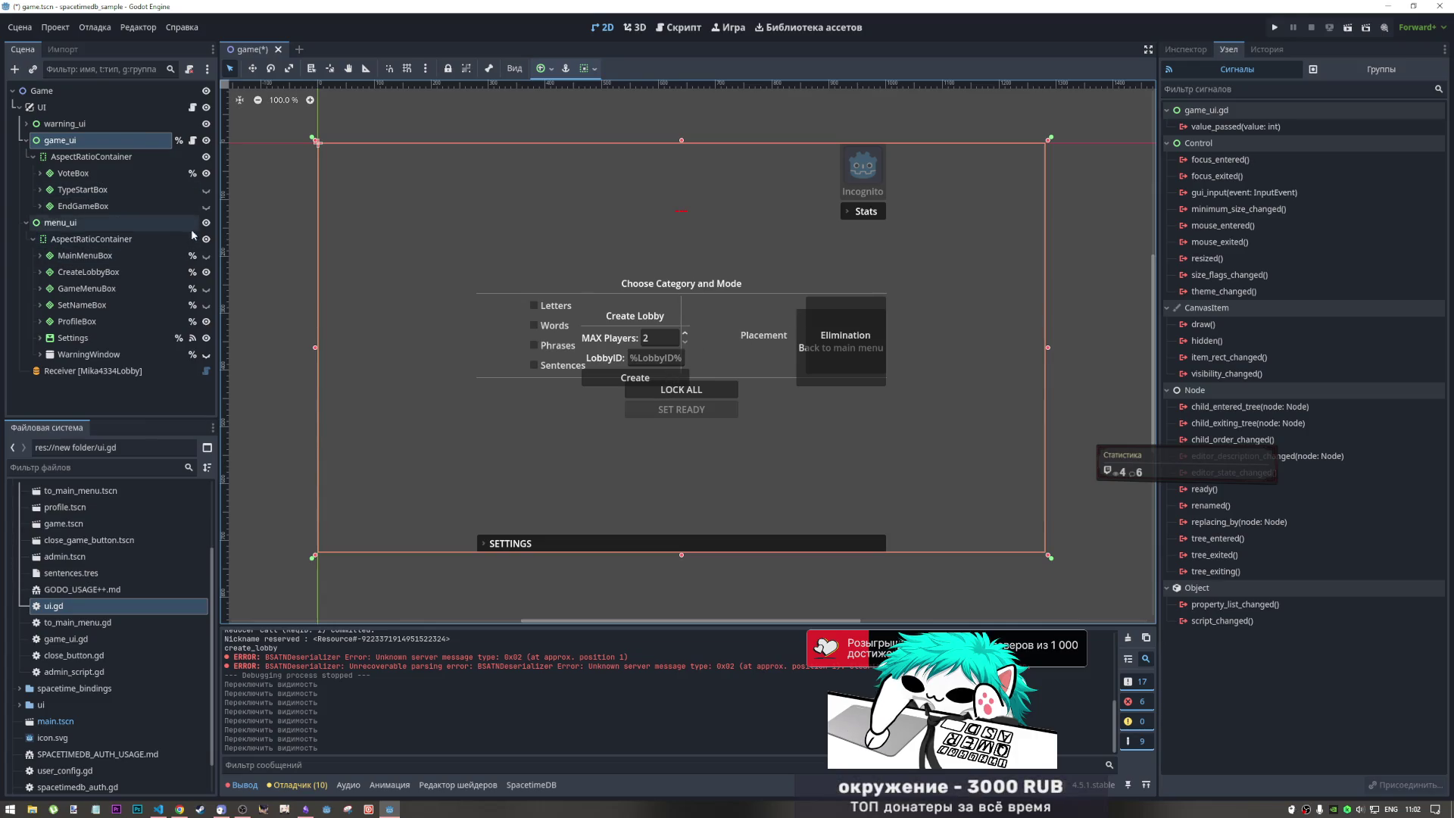
{"action": "left_click", "coordinate": [206, 272]}
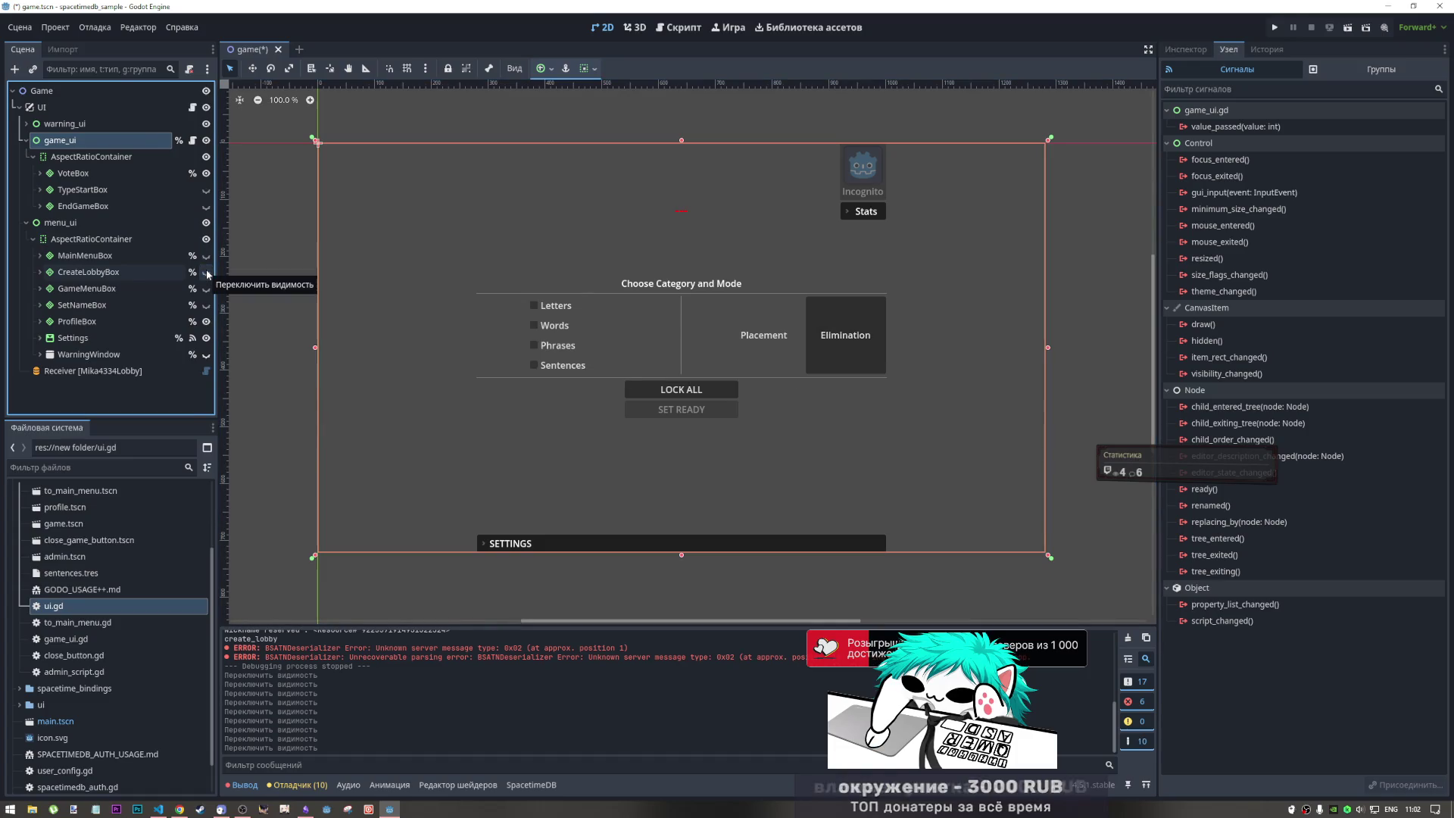
{"action": "left_click", "coordinate": [207, 273]}
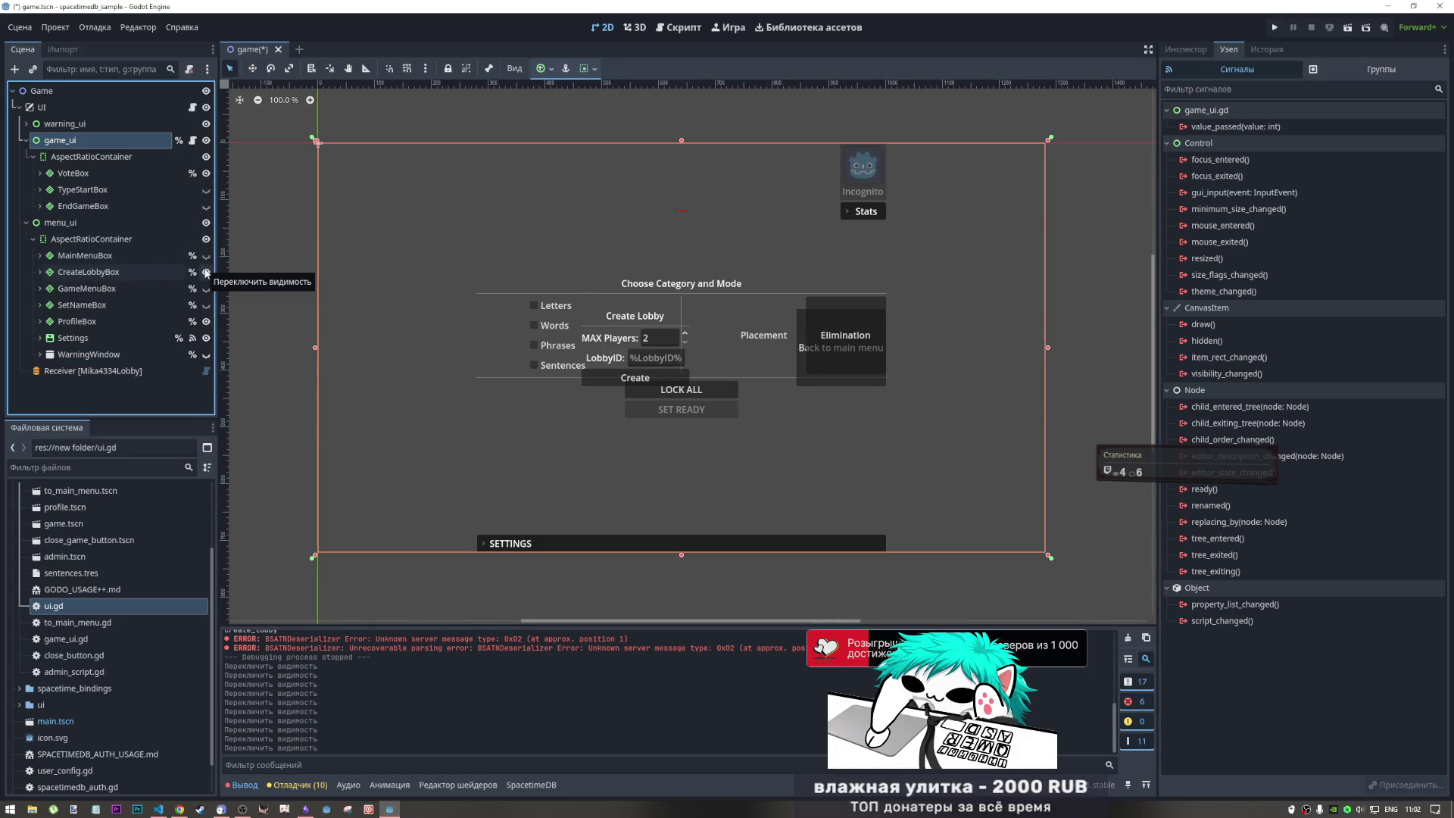
{"action": "left_click", "coordinate": [206, 273]}
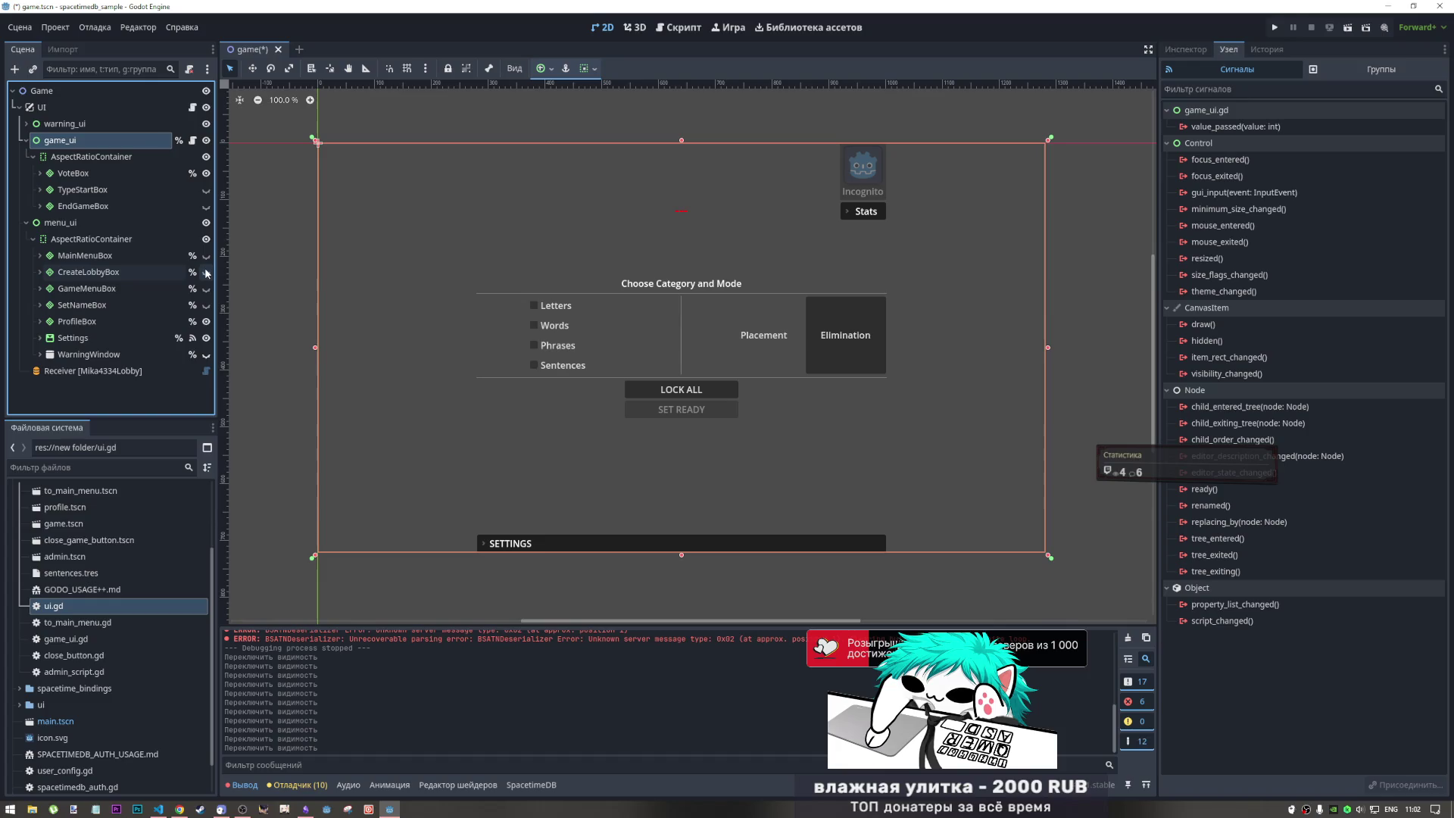
{"action": "left_click", "coordinate": [206, 142]}
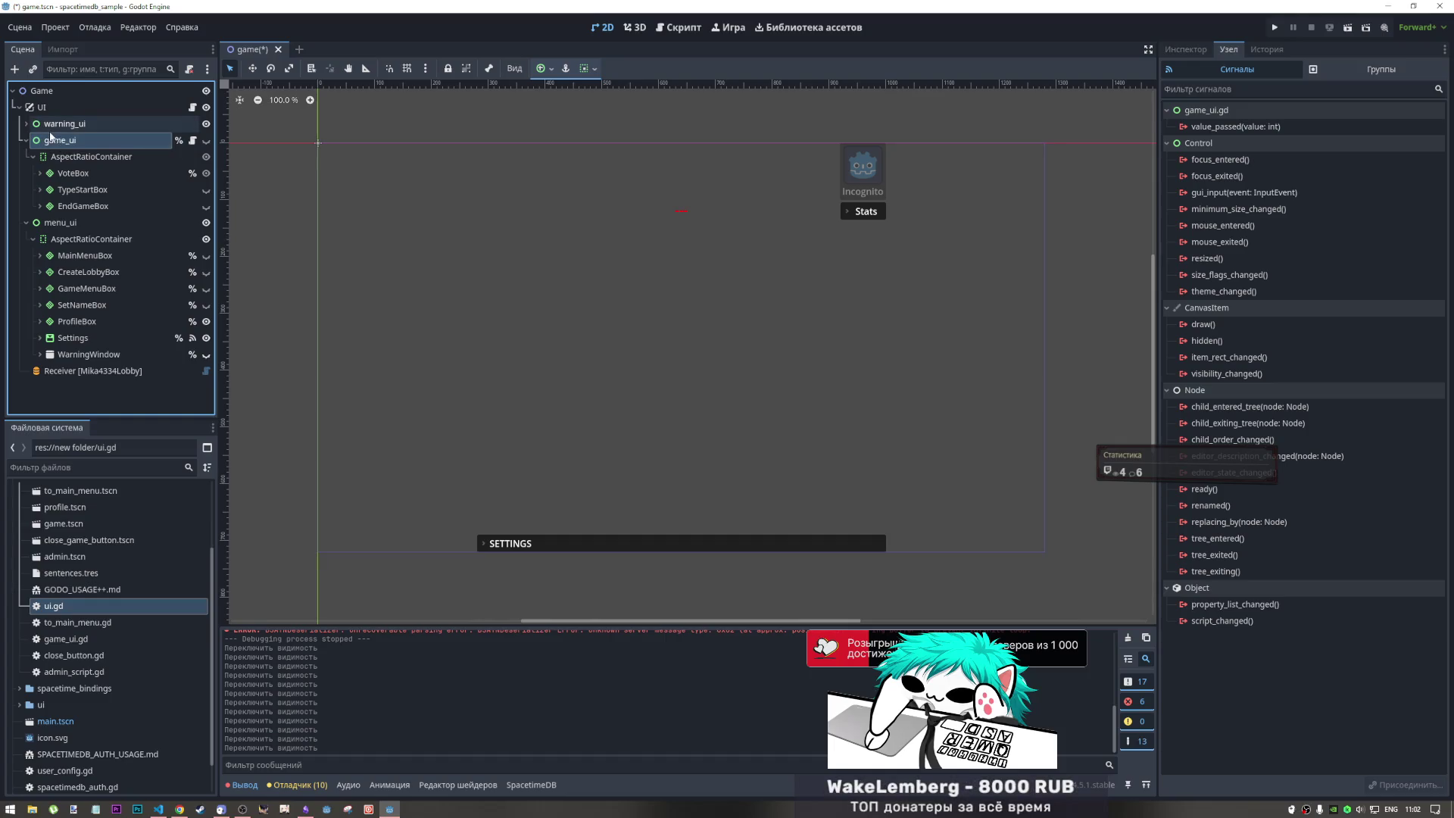
{"action": "key", "text": "ctrl+s"}
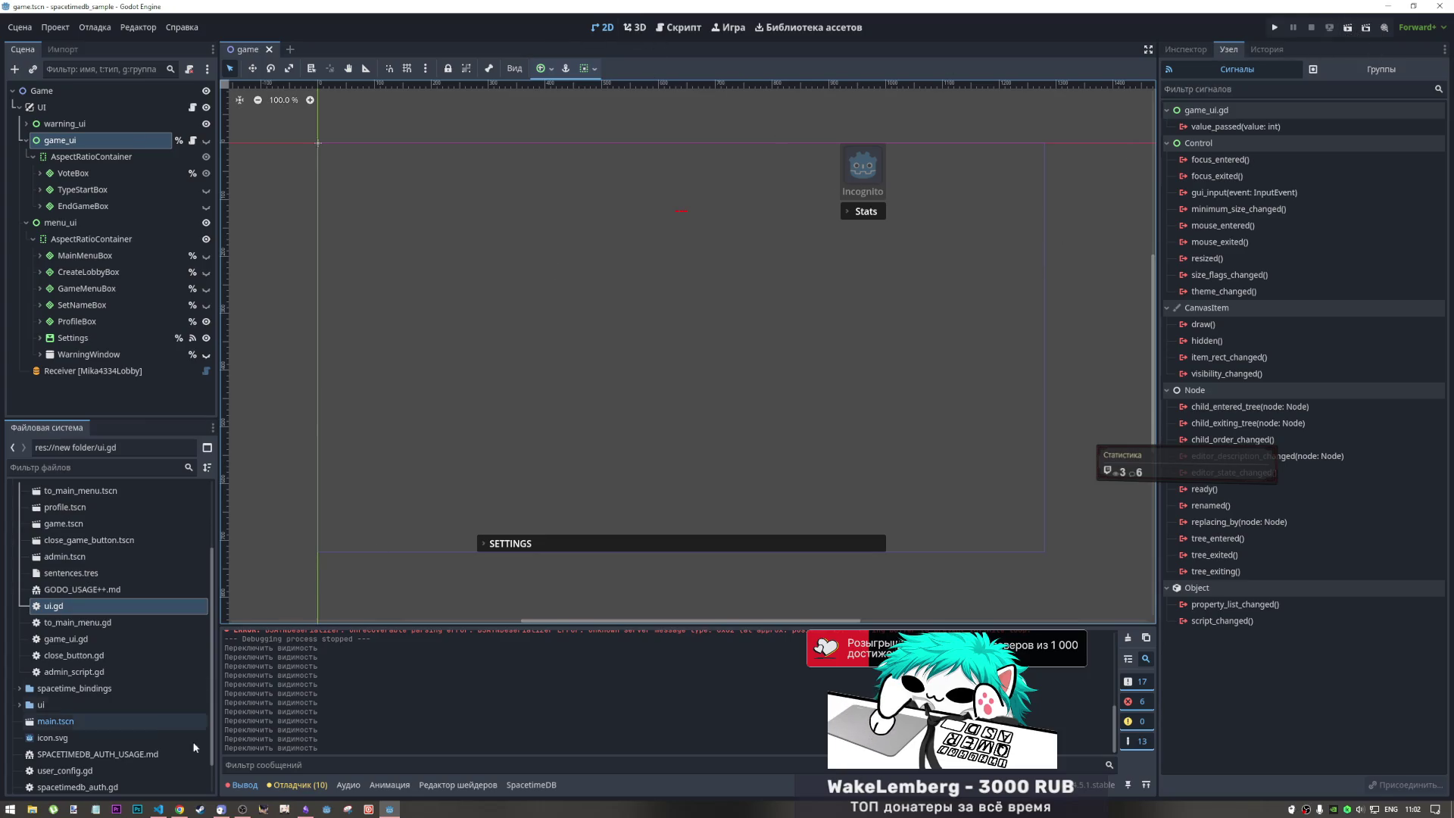
- Run the scene and set the upper window's nickname to 8888 after trying 0000 and 999
{"action": "left_click", "coordinate": [1347, 27]}
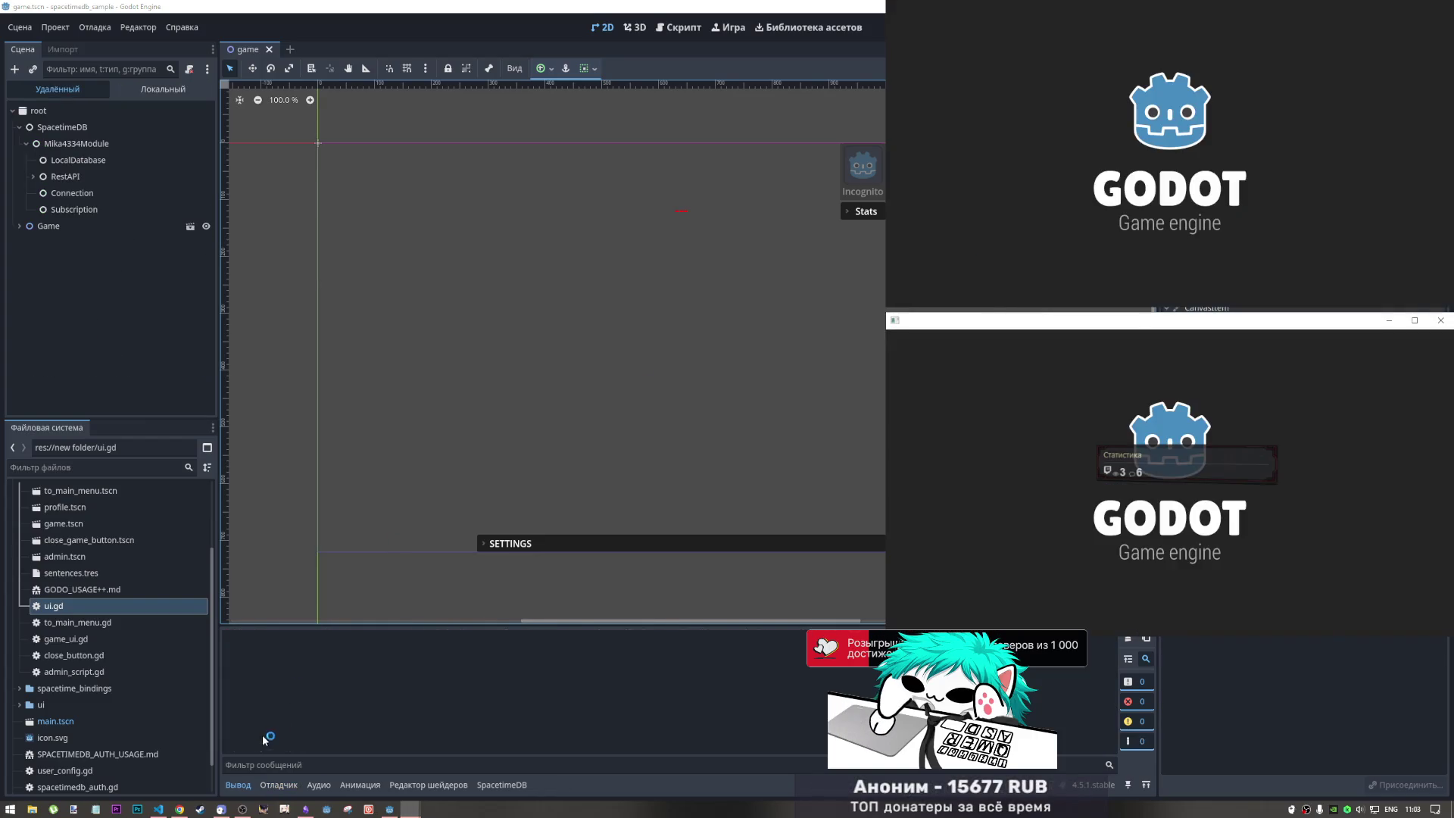
{"action": "left_click", "coordinate": [1099, 146]}
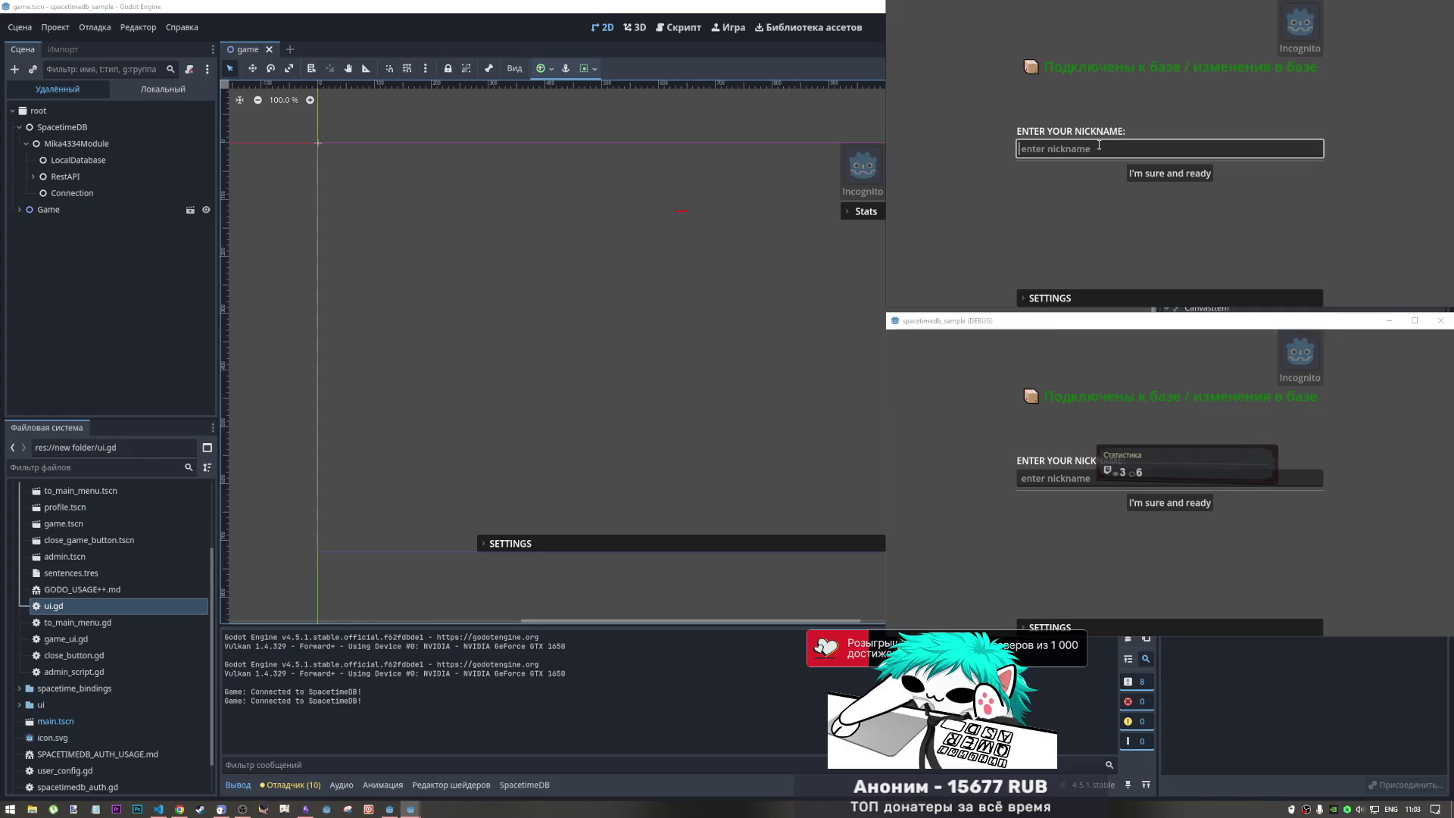
{"action": "type", "text": "0000"}
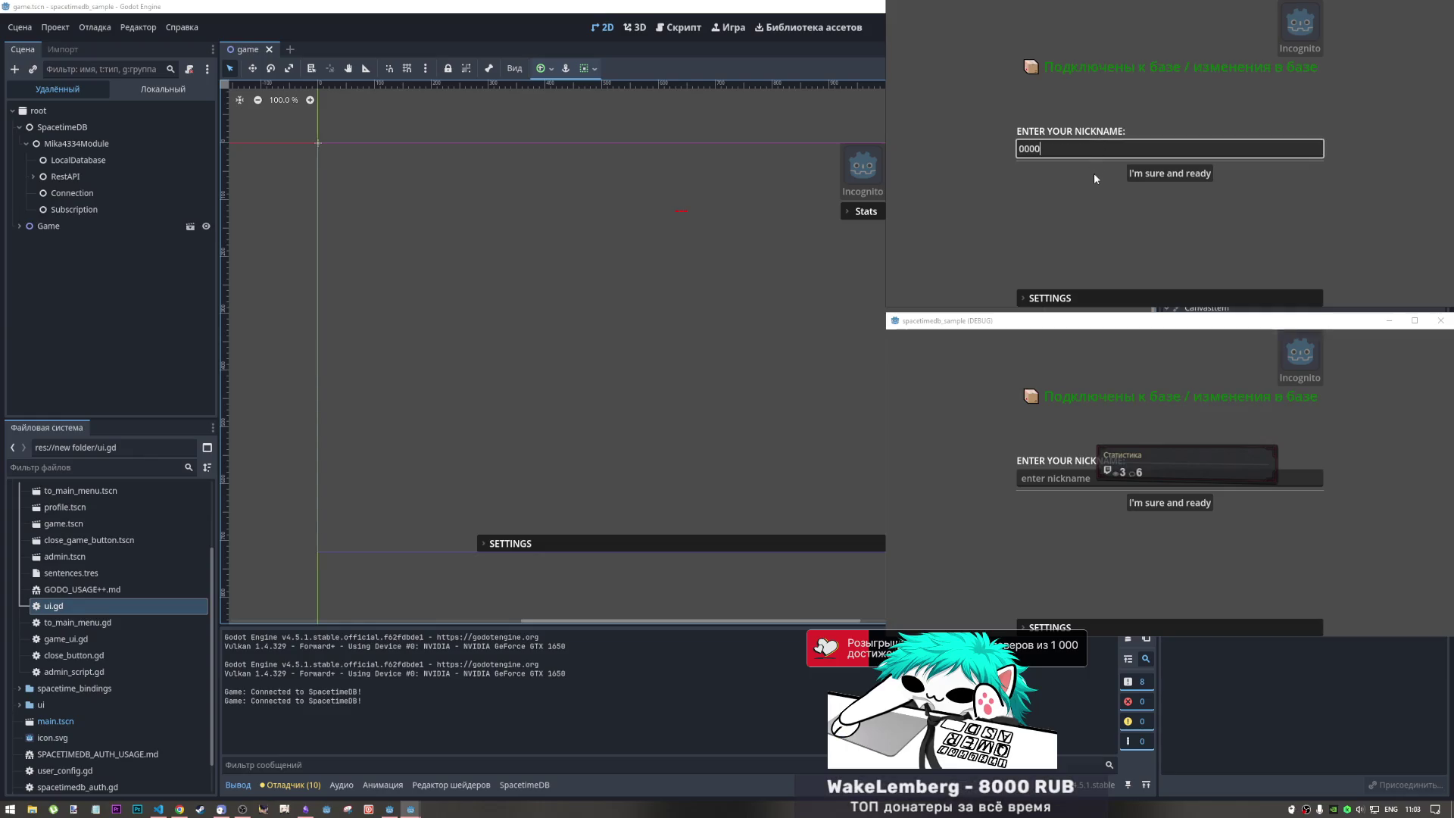
{"action": "left_click", "coordinate": [1163, 178]}
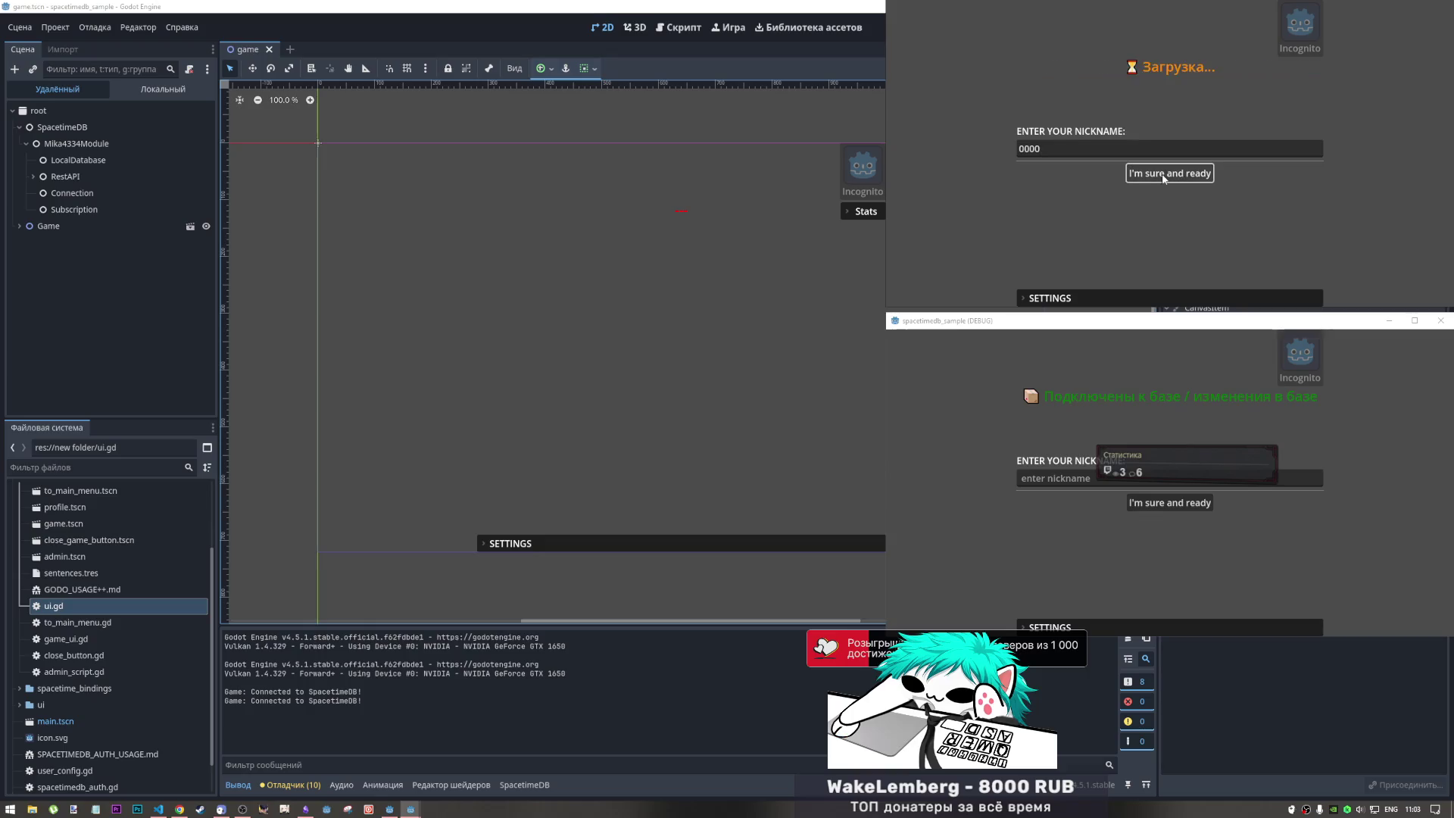
{"action": "left_click", "coordinate": [1064, 144]}
{"action": "key", "text": "ctrl+a"}
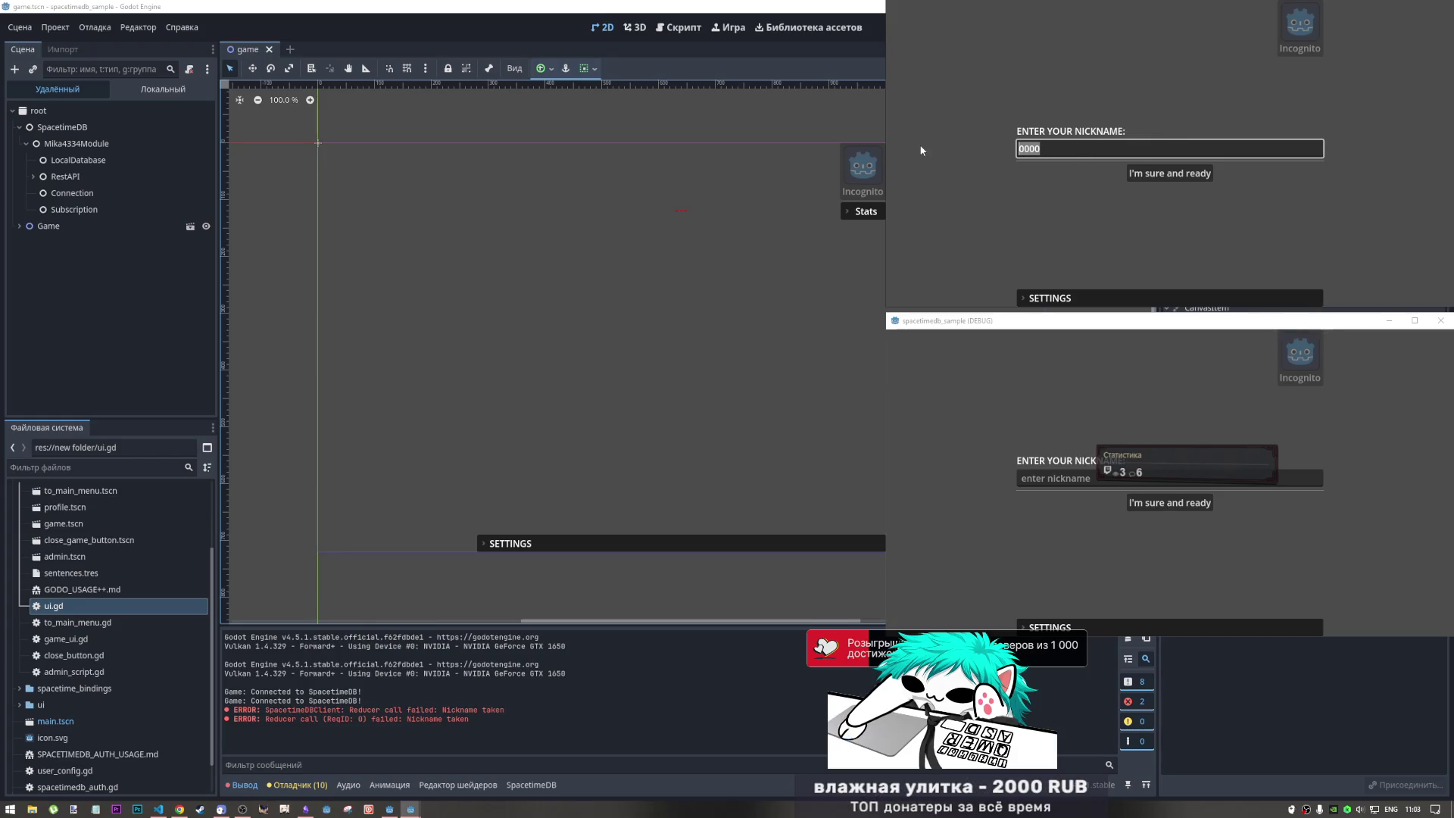
{"action": "type", "text": "99"}
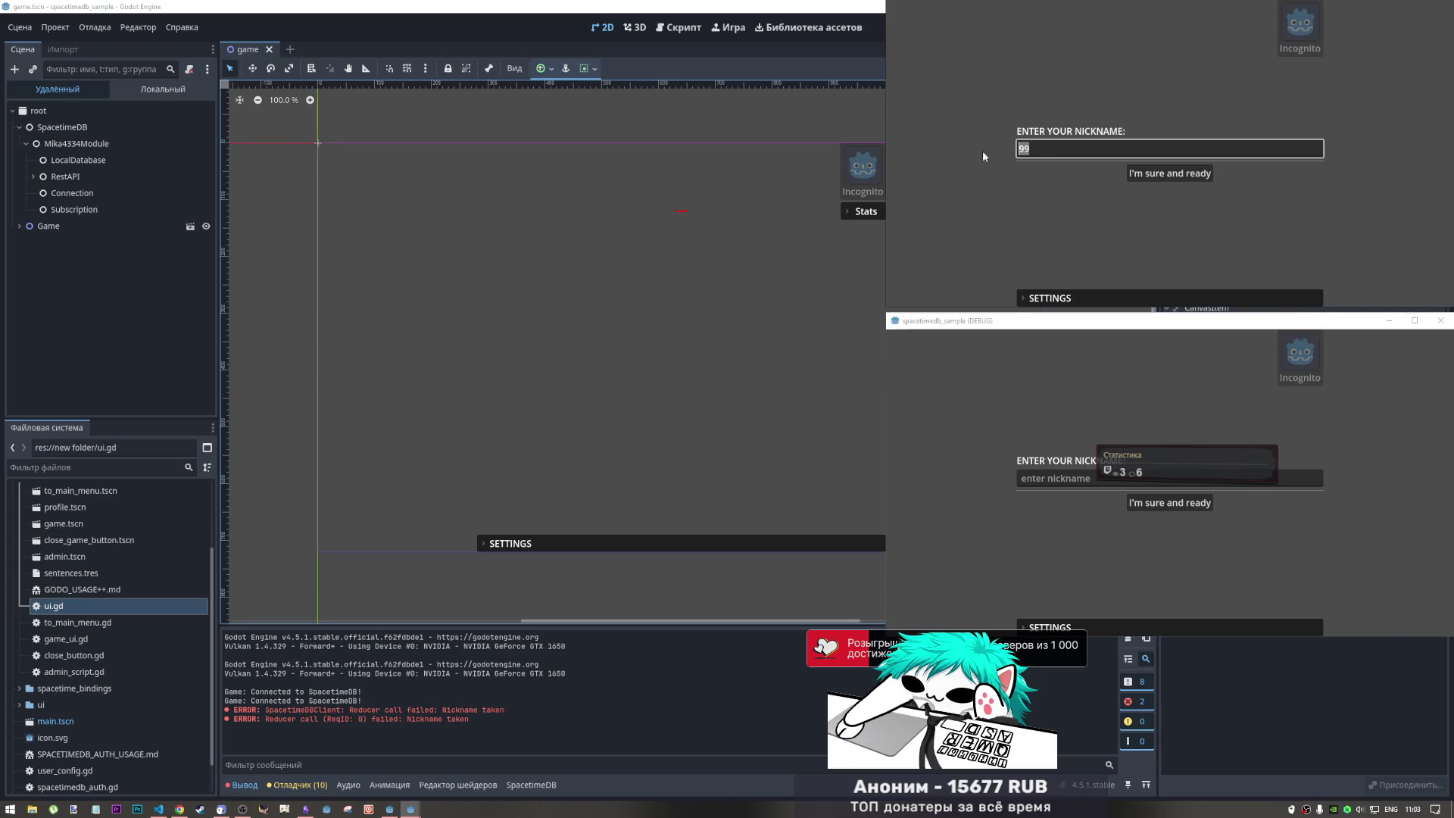
{"action": "type", "text": "99"}
{"action": "left_click", "coordinate": [1129, 173]}
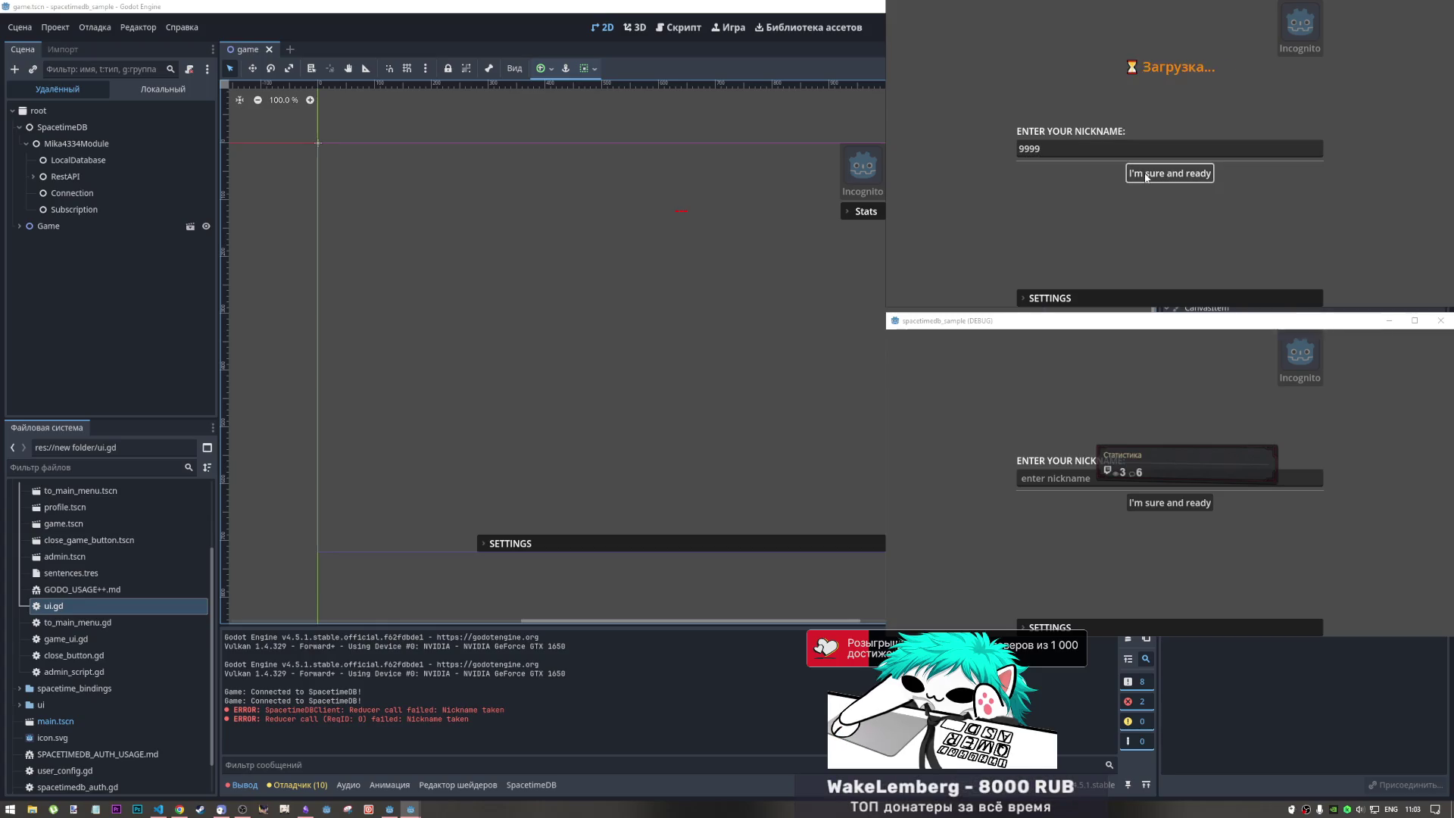
{"action": "double_click", "coordinate": [1044, 149]}
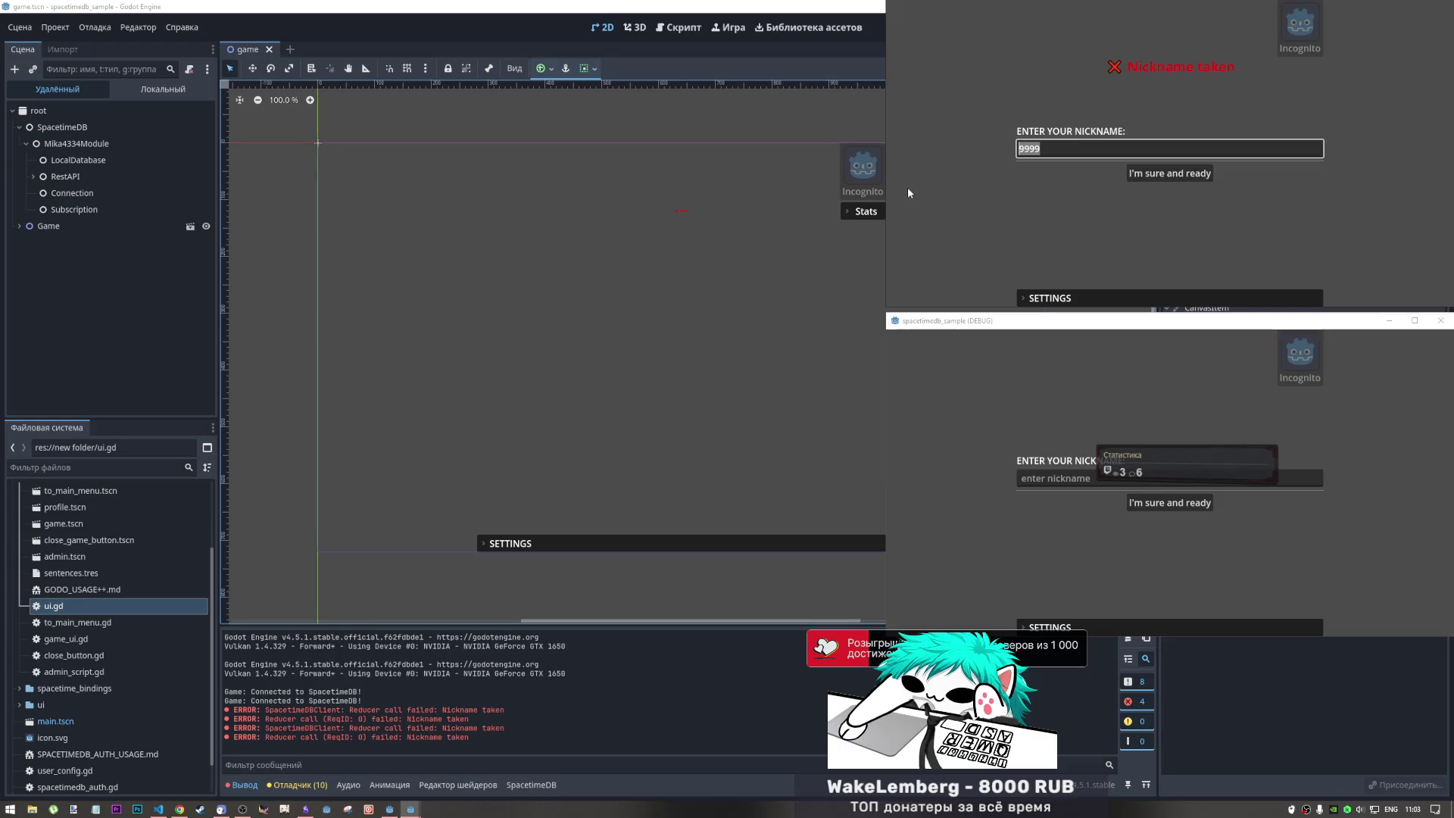
{"action": "type", "text": "8888"}
{"action": "left_click", "coordinate": [1164, 174]}
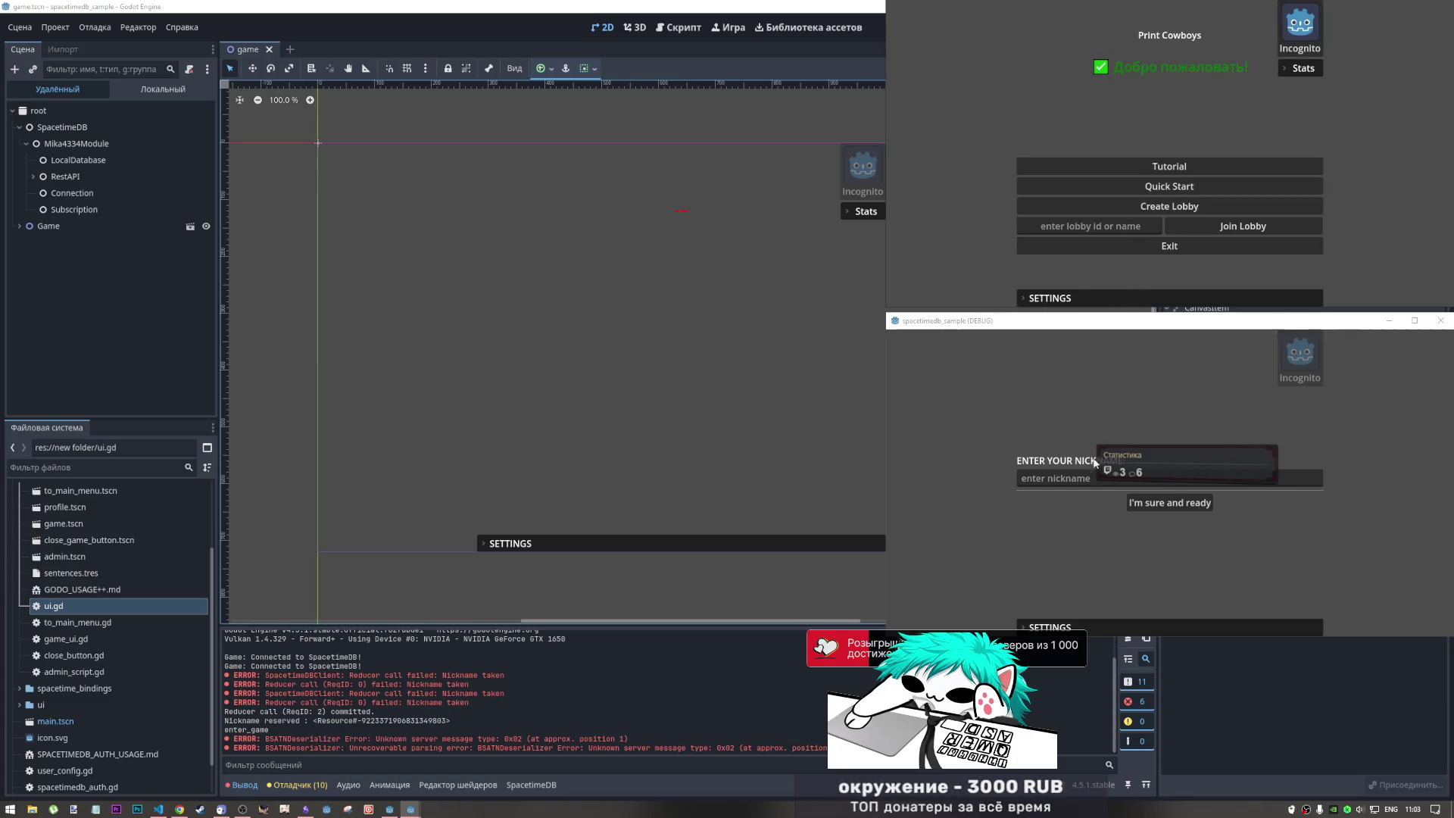
- Enter nickname 7777 in the lower window, then bring up the SpacetimeDB tables page
{"action": "left_click", "coordinate": [1068, 478]}
{"action": "type", "text": "7777"}
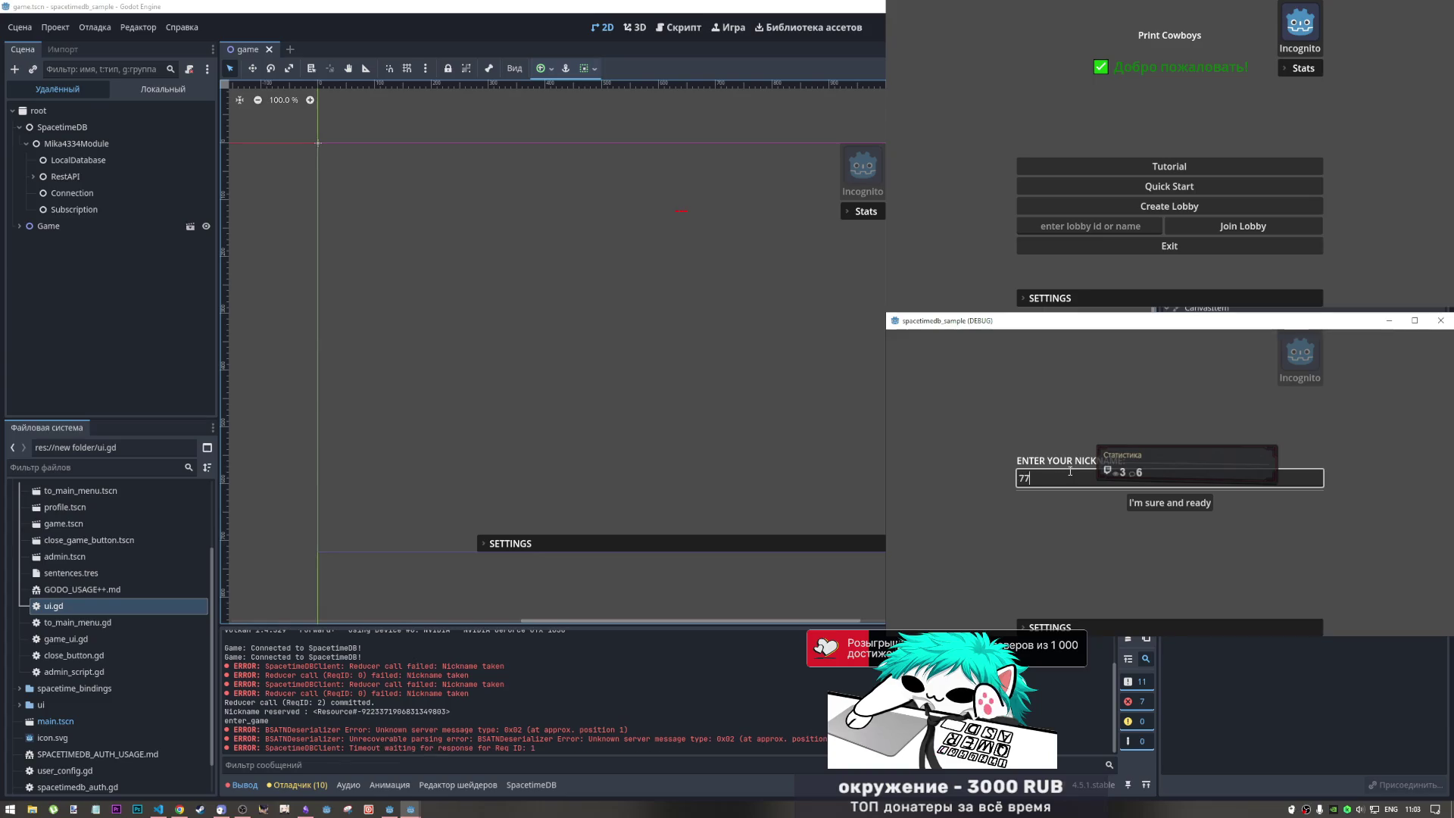
{"action": "left_click", "coordinate": [1163, 503]}
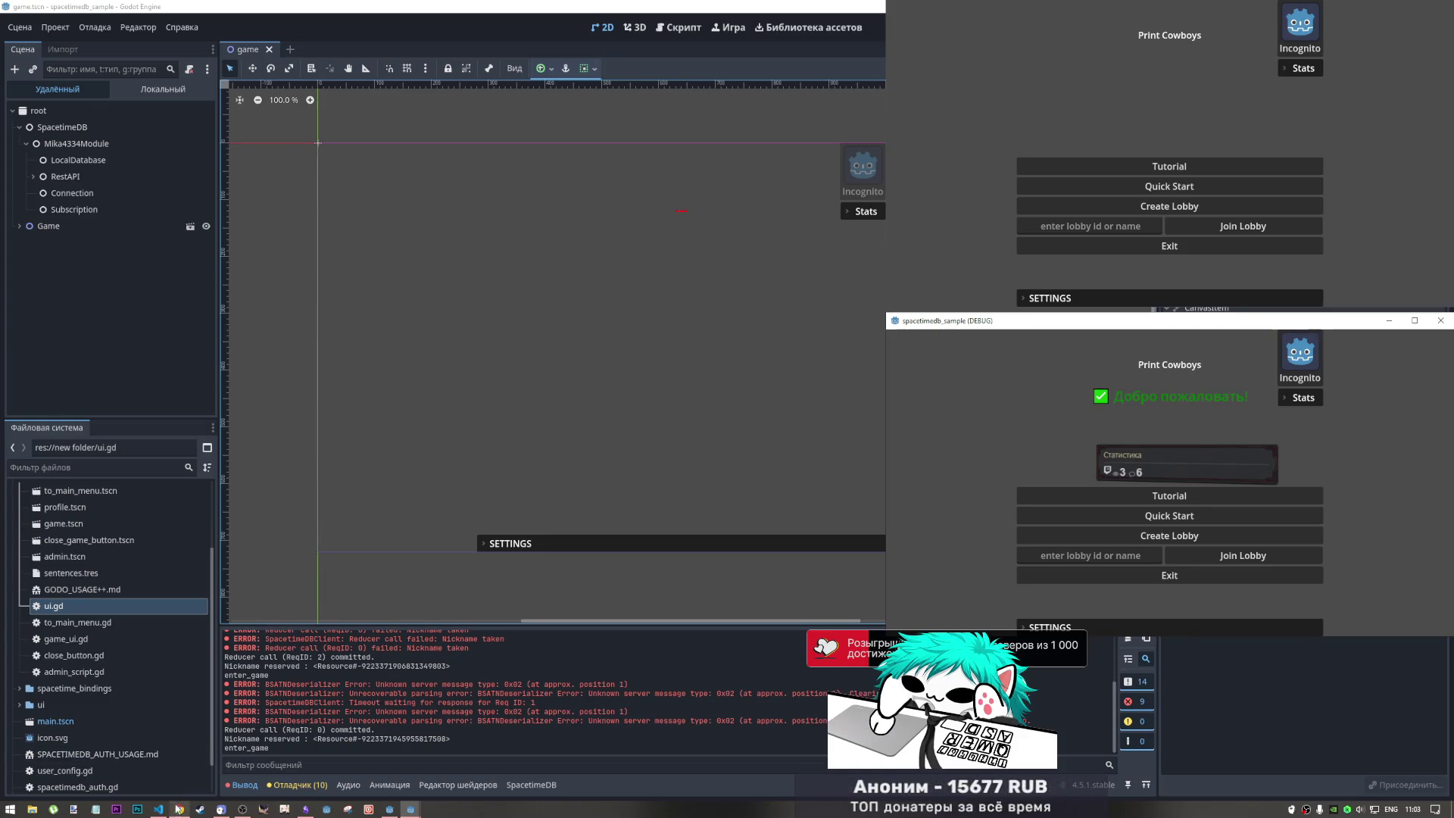
{"action": "mouse_move", "coordinate": [178, 810]}
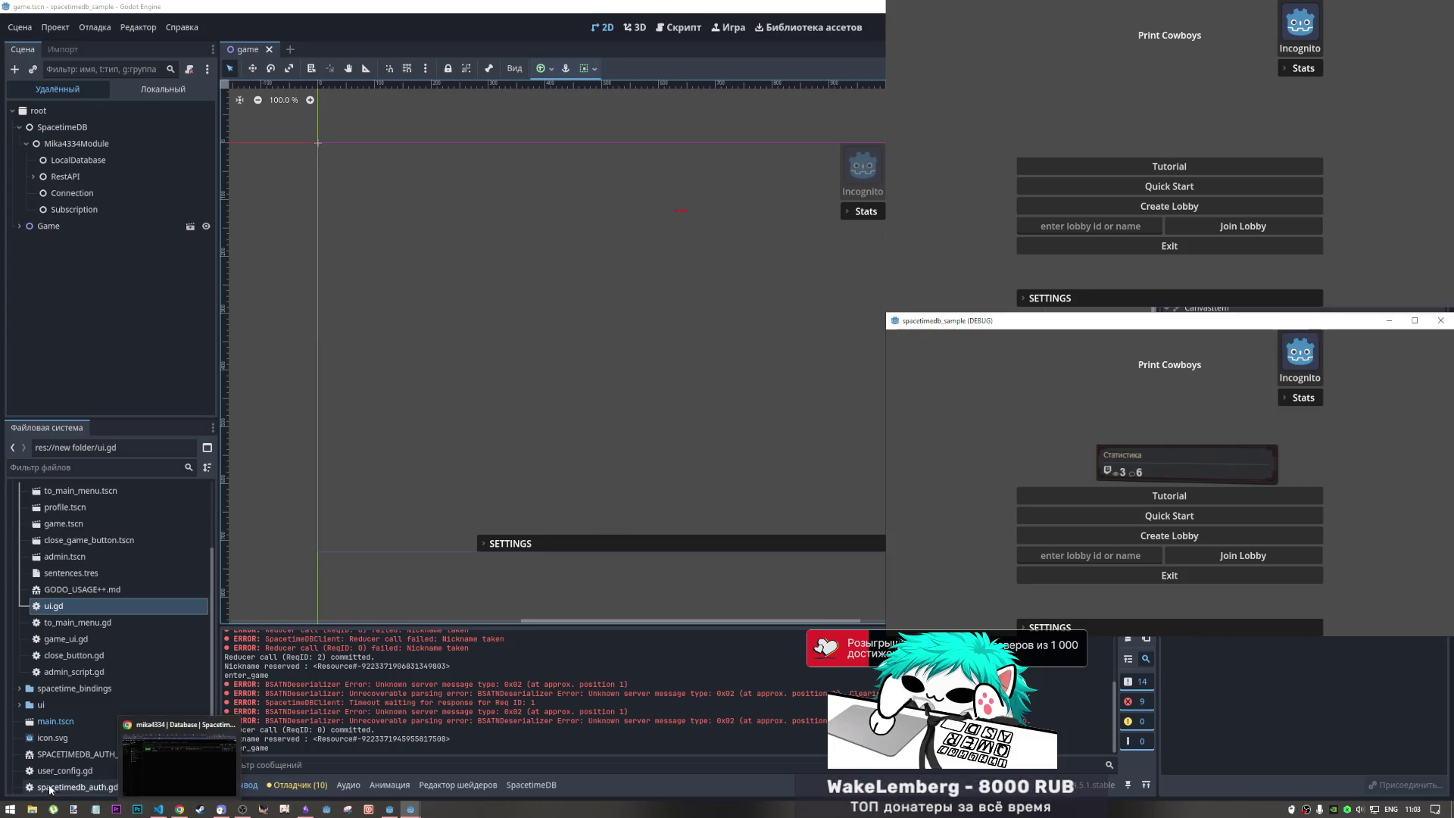
{"action": "left_click", "coordinate": [183, 774]}
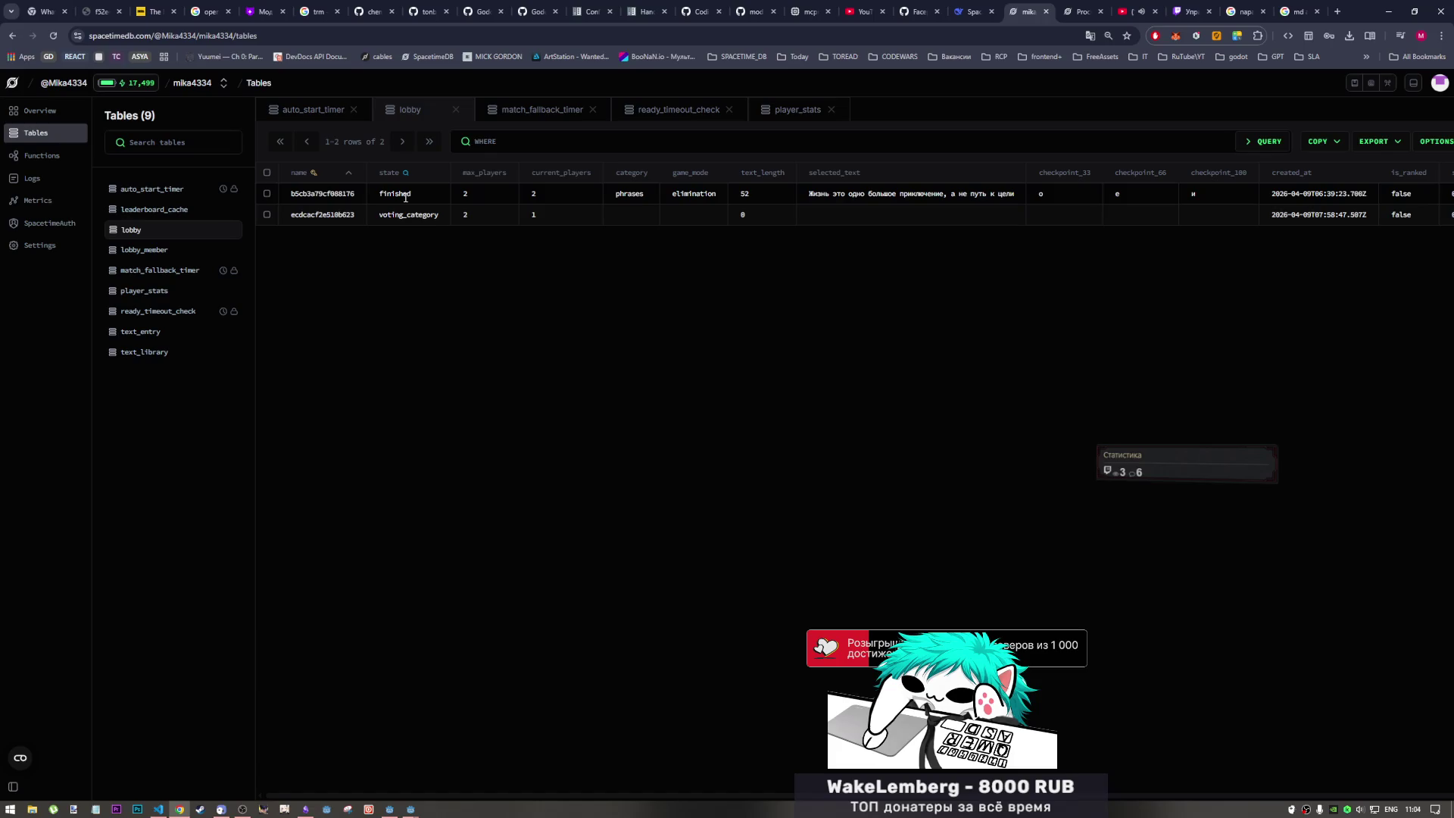
- Review the two lobby rows' players, category and current_players value 1
{"action": "mouse_move", "coordinate": [462, 194]}
{"action": "left_mouse_down"}
{"action": "mouse_move", "coordinate": [684, 198]}
{"action": "mouse_move", "coordinate": [618, 203]}
{"action": "left_mouse_up"}
{"action": "left_click", "coordinate": [425, 216]}
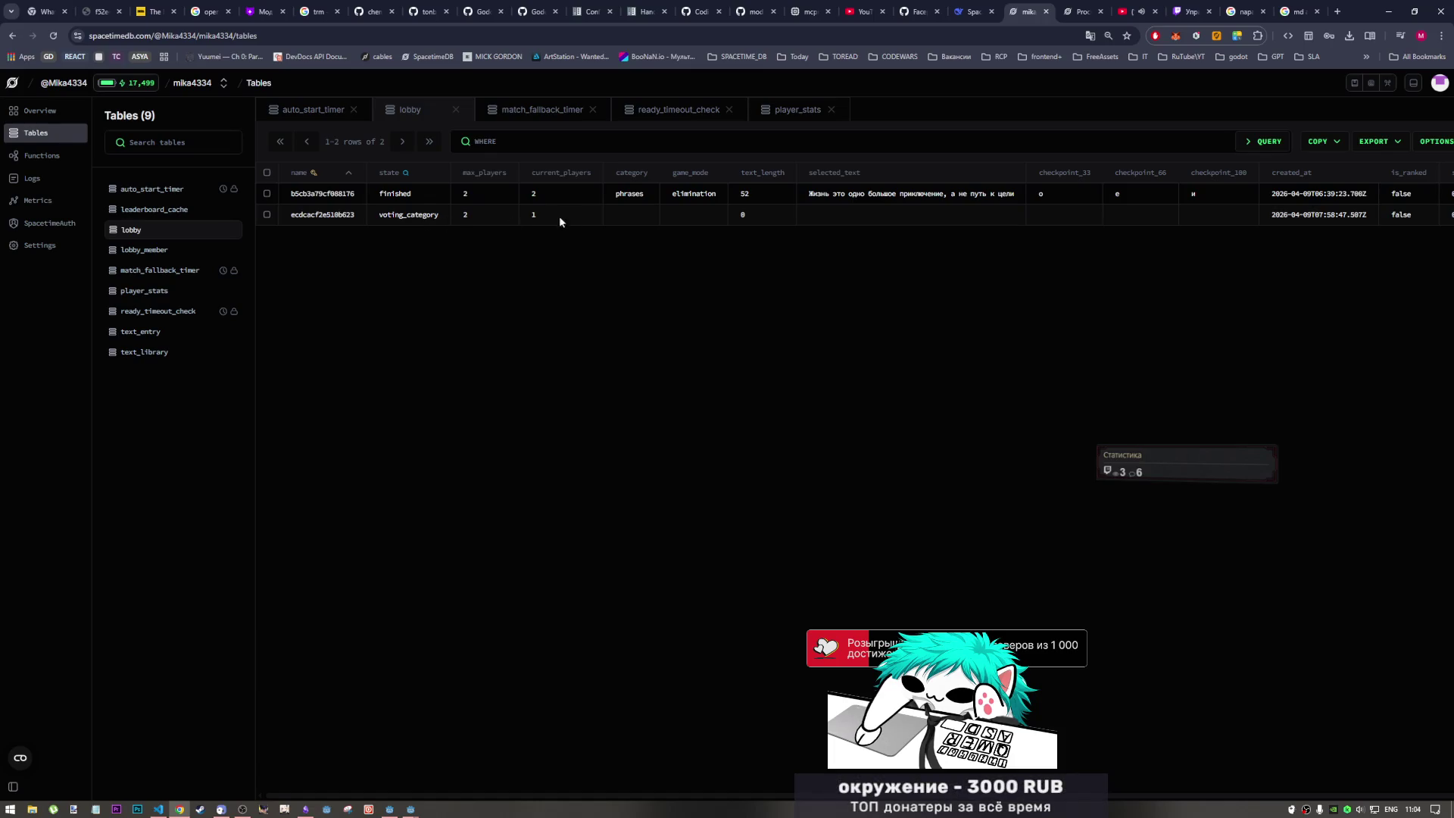
{"action": "left_click_drag", "start_coordinate": [638, 221], "coordinate": [484, 211]}
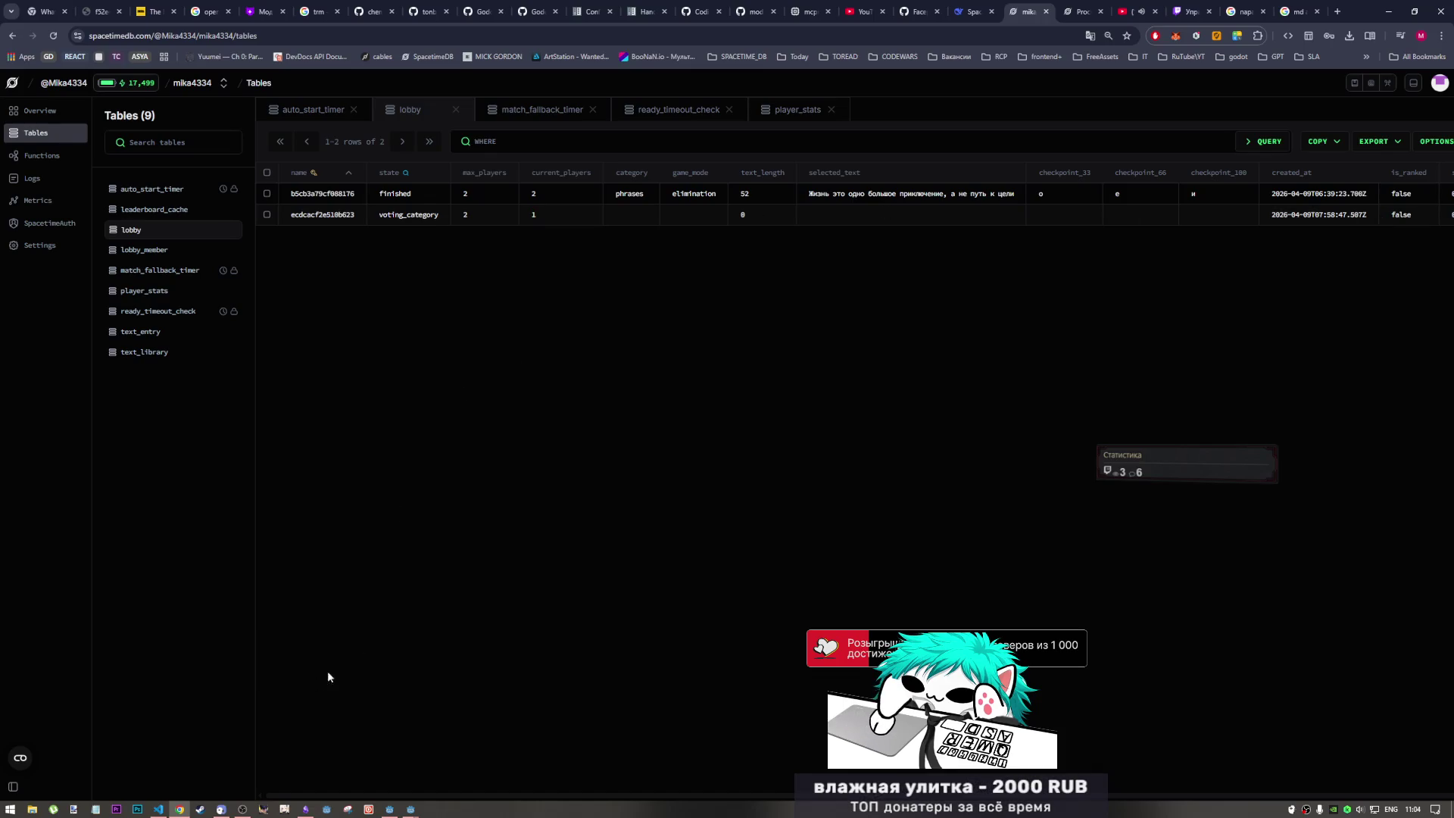
- Bring both spacetimedb_sample game windows to the front
{"action": "mouse_move", "coordinate": [415, 808]}
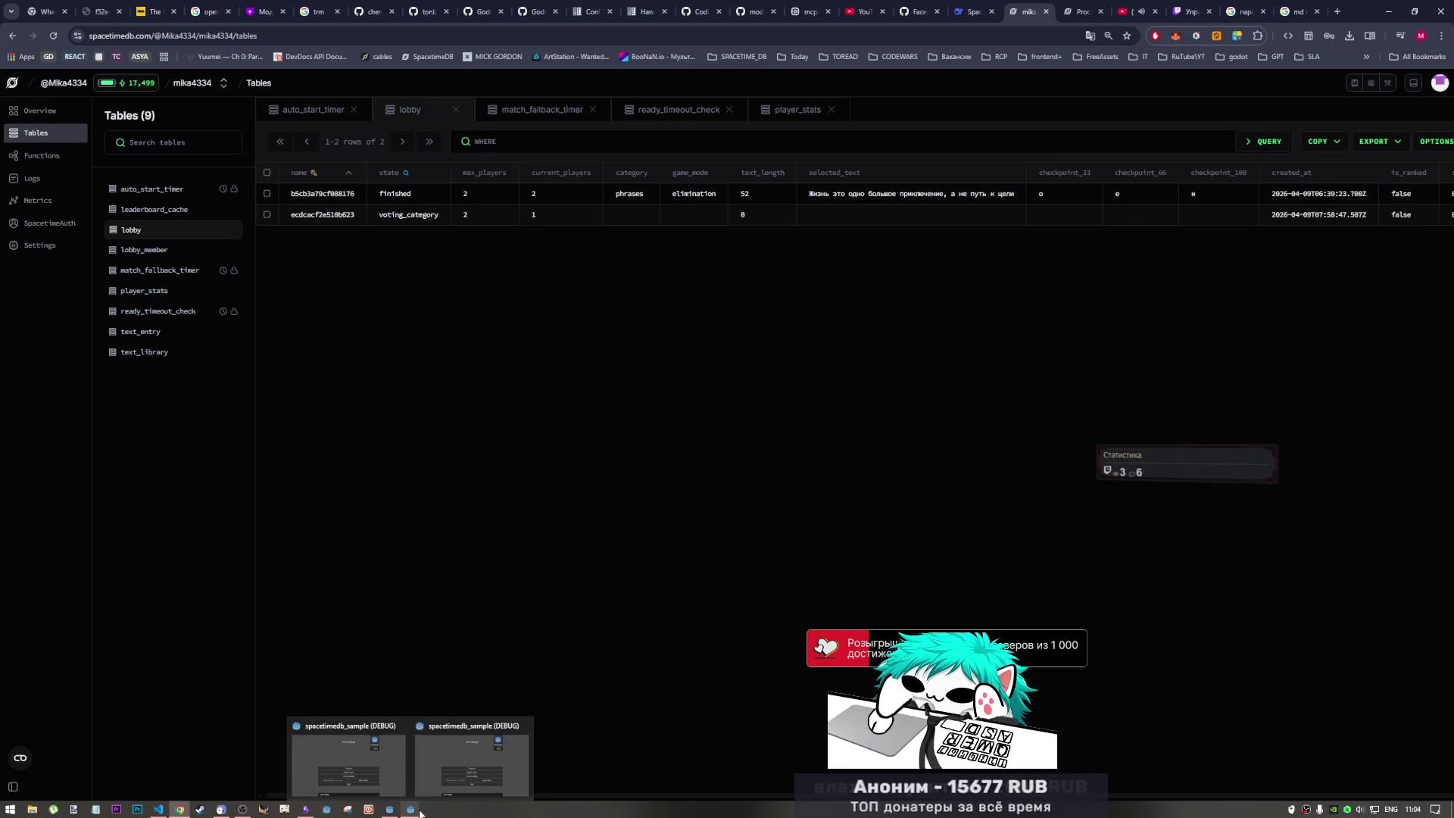
{"action": "left_click", "coordinate": [468, 776]}
{"action": "left_click", "coordinate": [470, 761]}
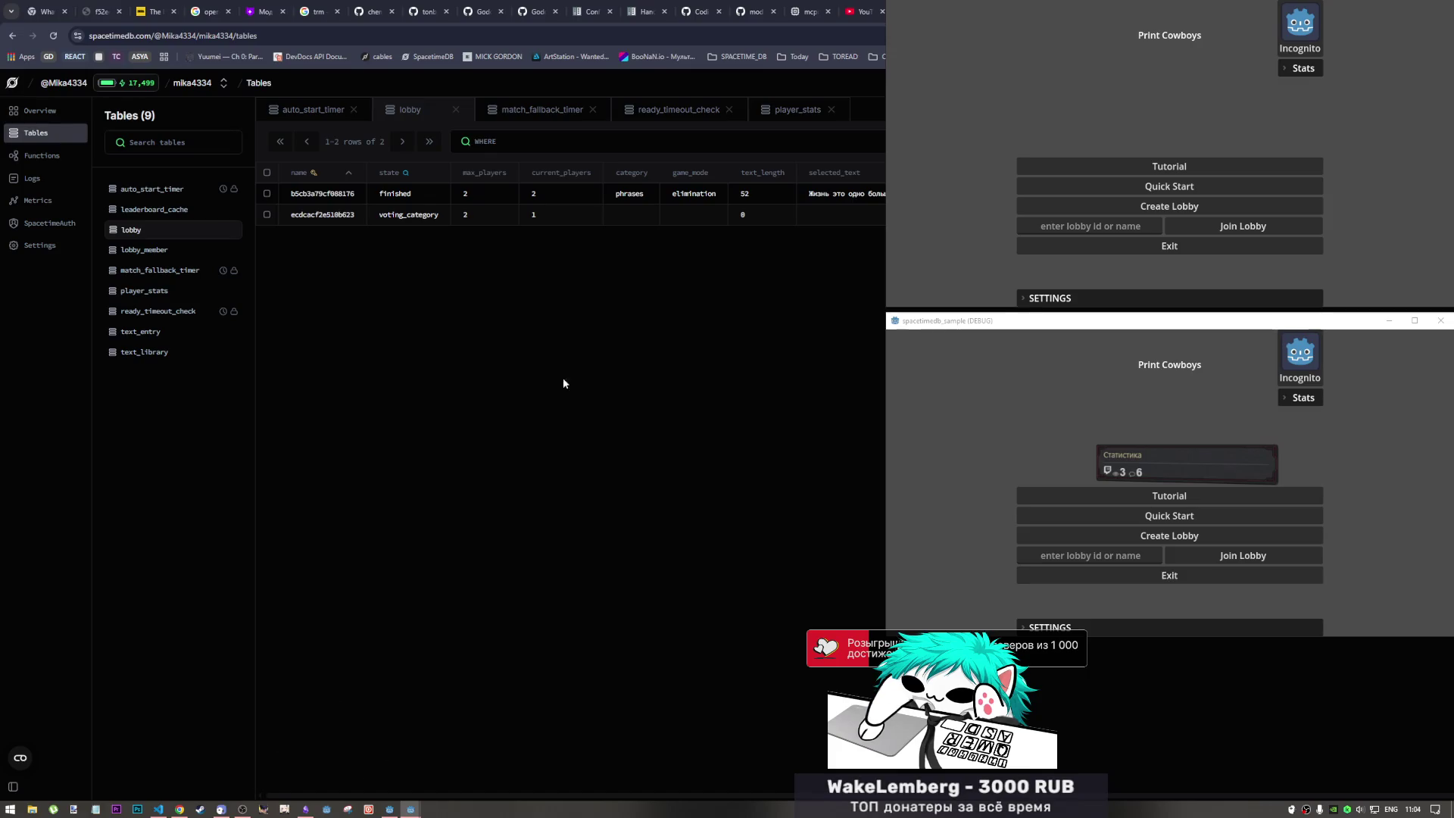
- Create a lobby in the top client and paste its ID 73b656fde6be315f into the lower client's field
{"action": "left_click", "coordinate": [1092, 210]}
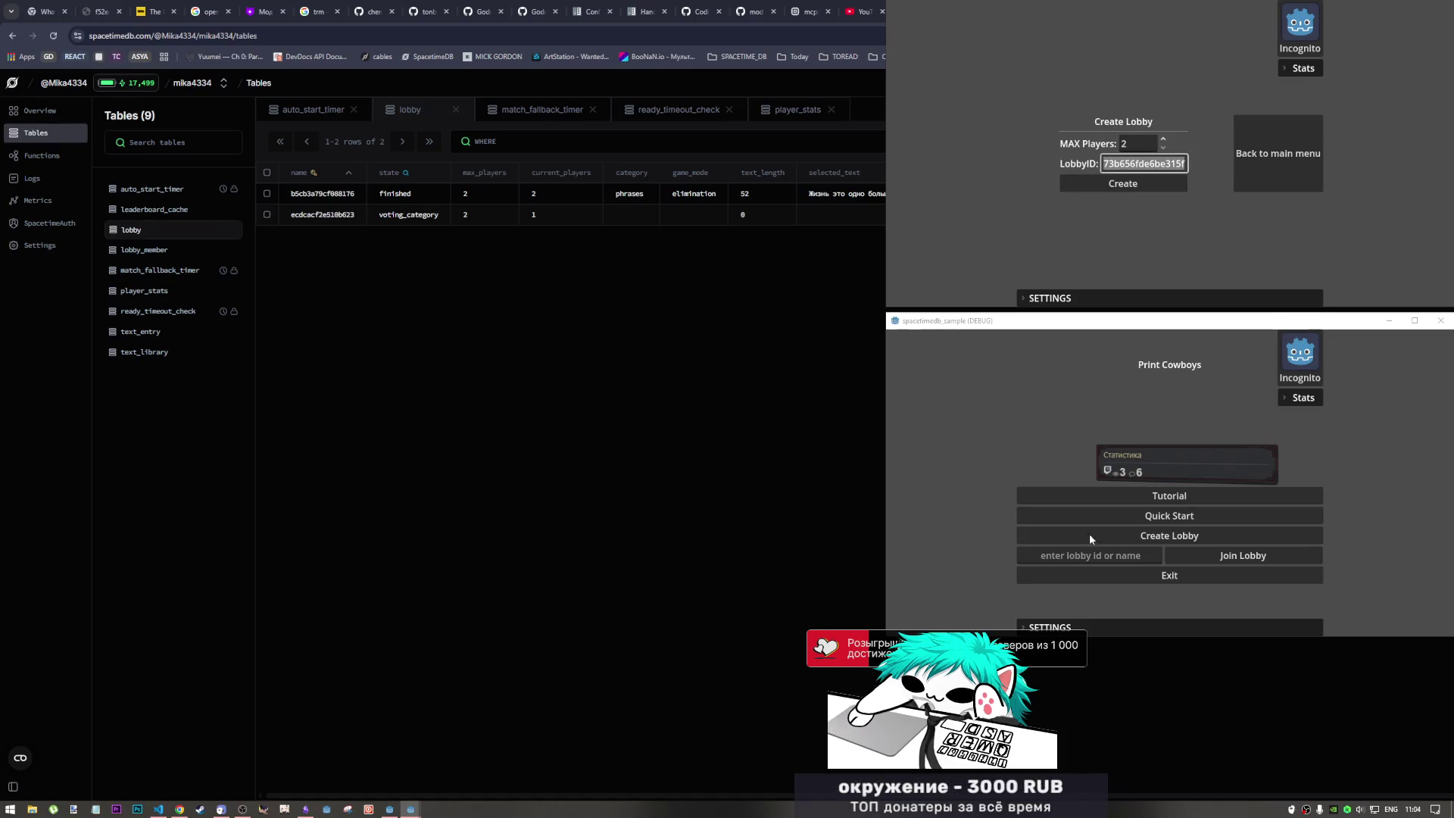
{"action": "left_click", "coordinate": [1080, 557]}
{"action": "type", "text": "73b656fde6be315f"}
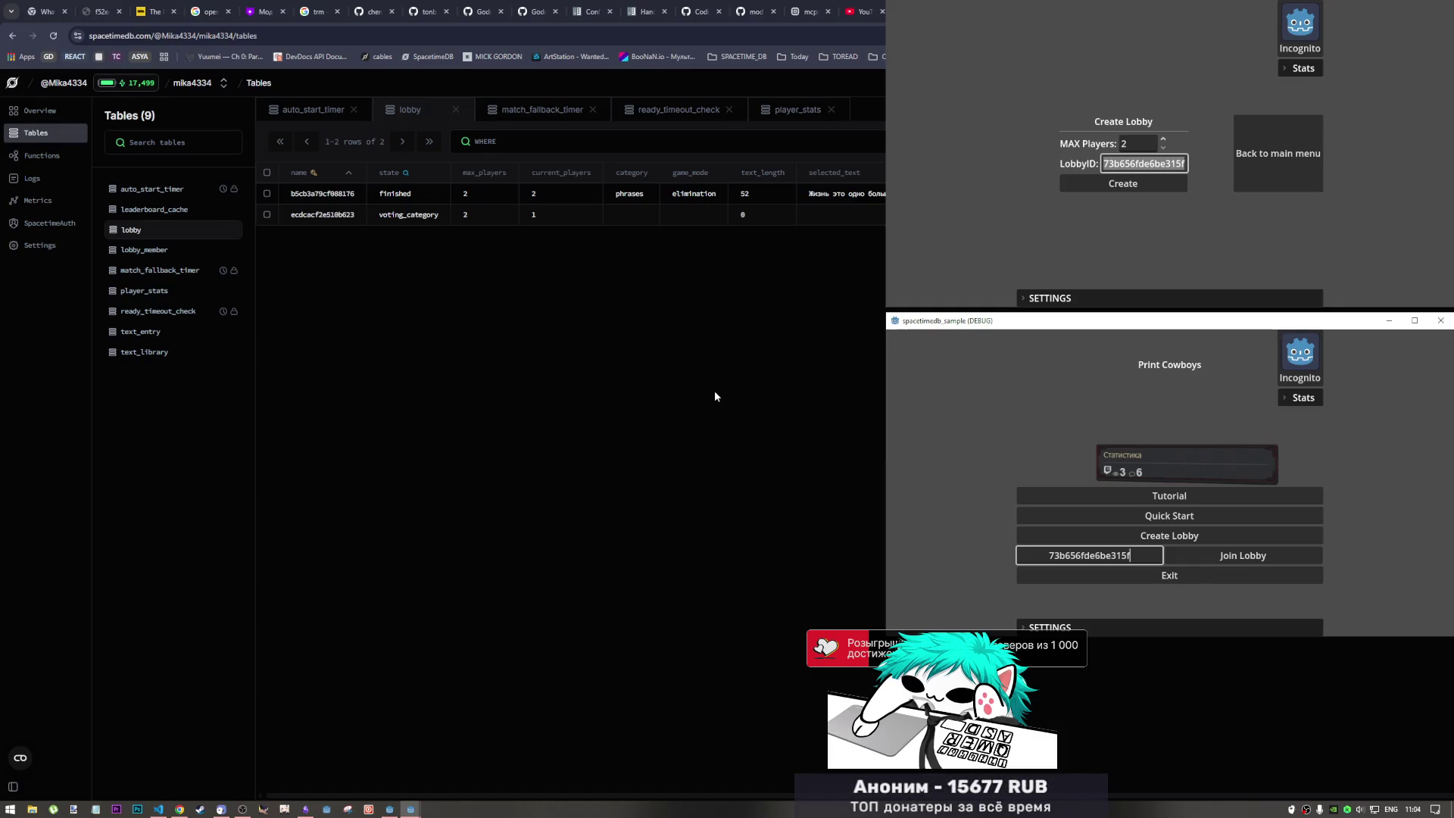
{"action": "left_click", "coordinate": [166, 810]}
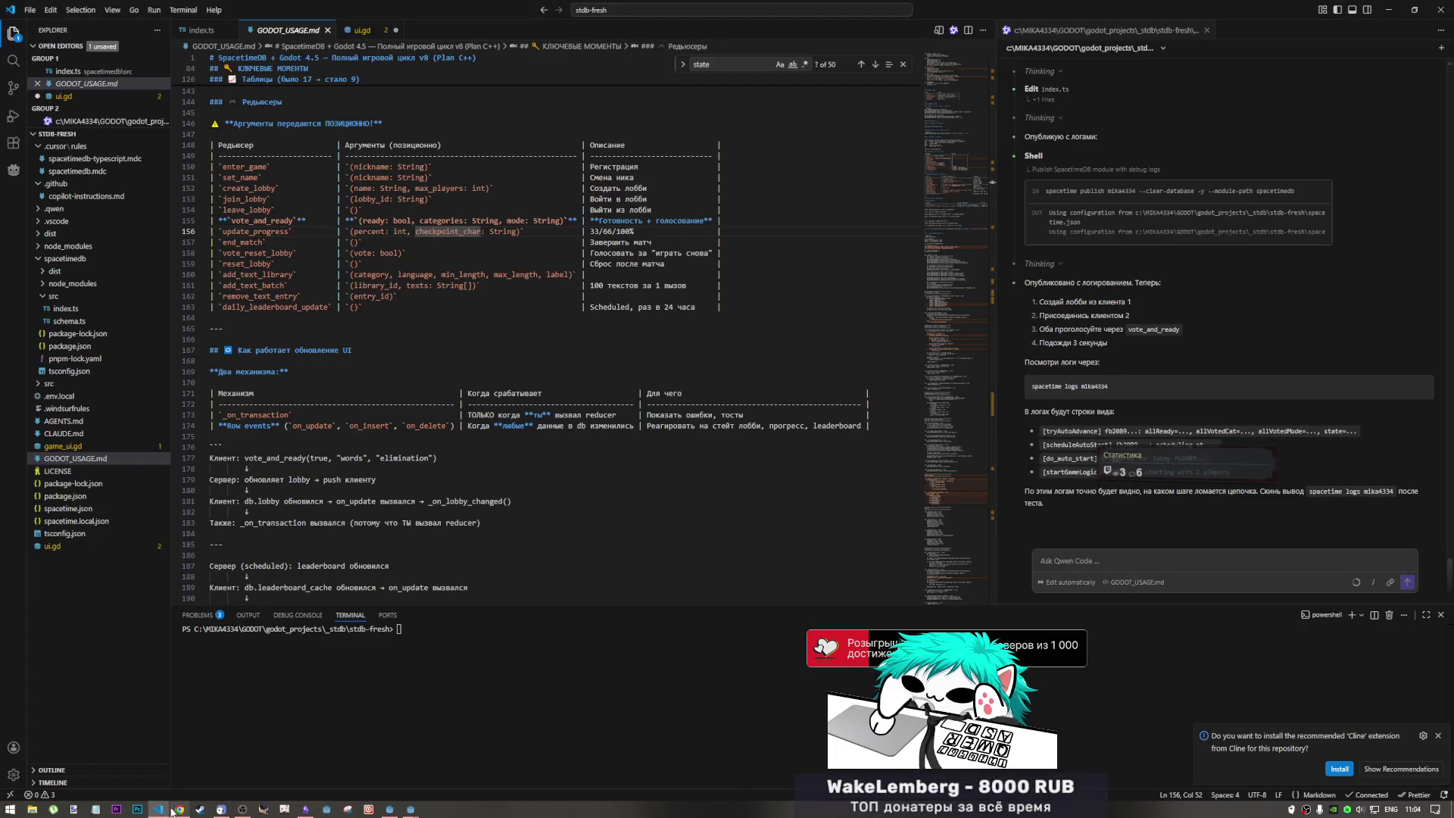
- Check the SpacetimeDB tables, Godot editor and Current Tusks note, then bring the Create Lobby window forward
{"action": "left_click", "coordinate": [179, 809]}
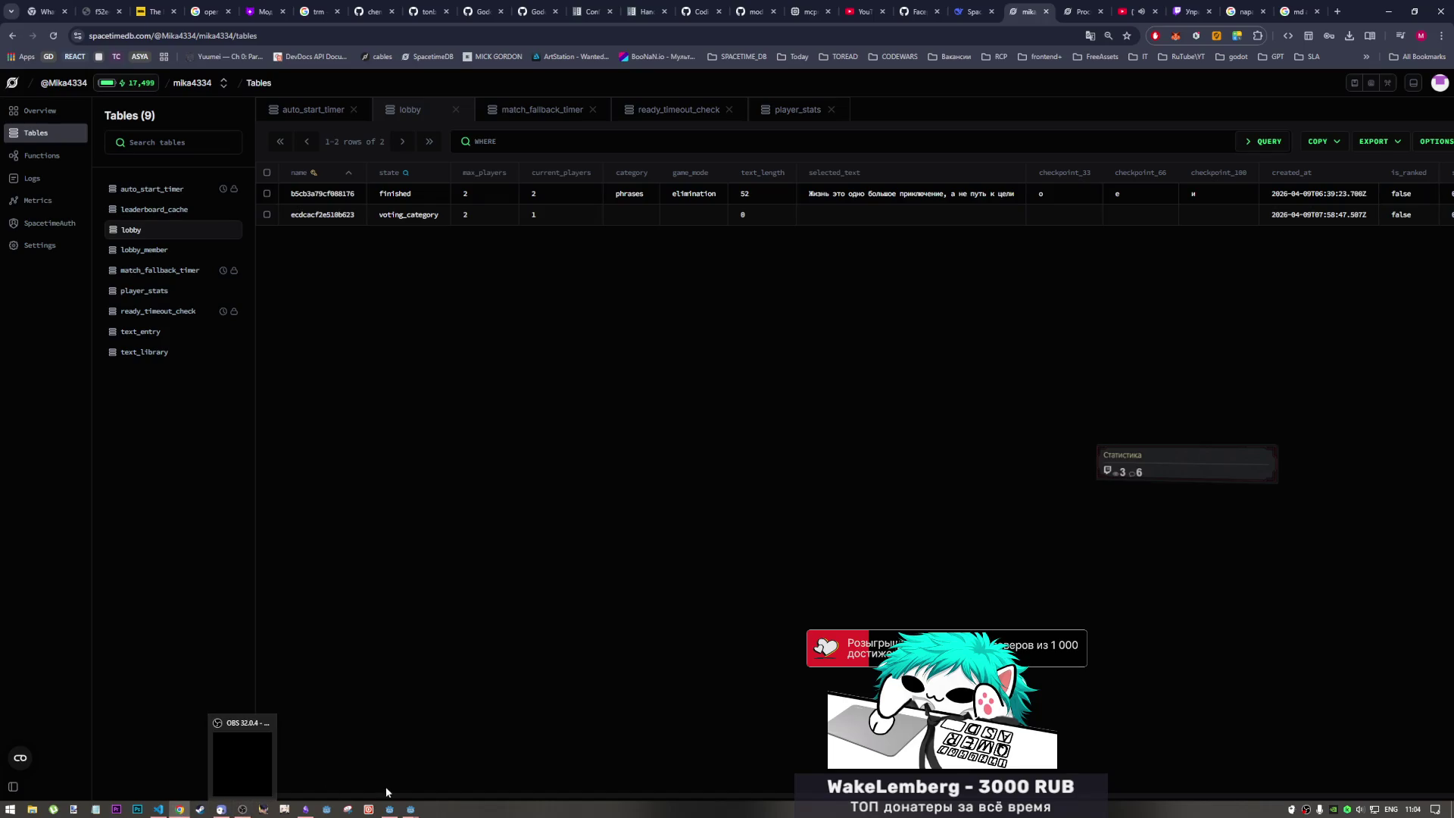
{"action": "left_click", "coordinate": [399, 813]}
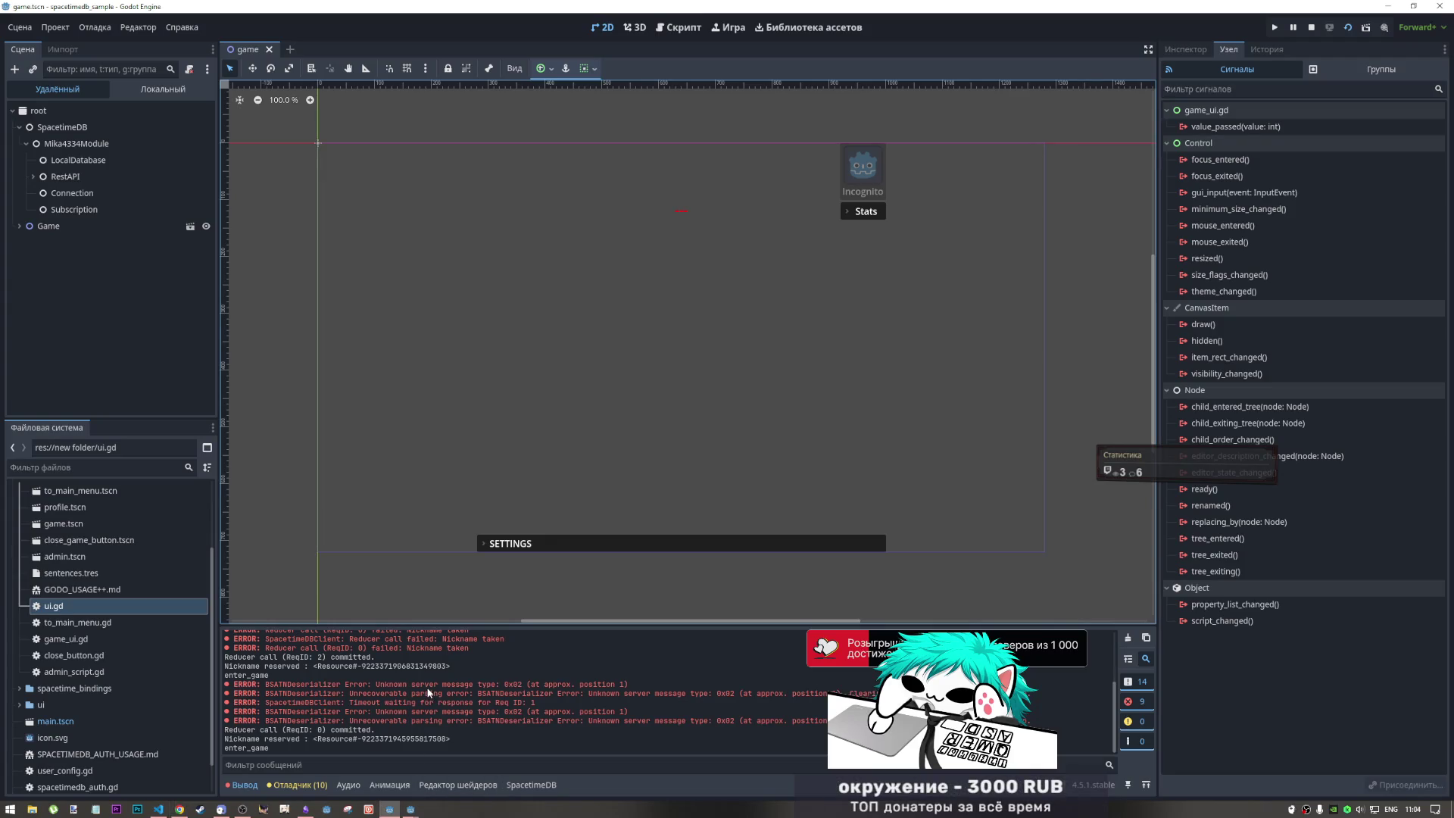
{"action": "left_click", "coordinate": [176, 810]}
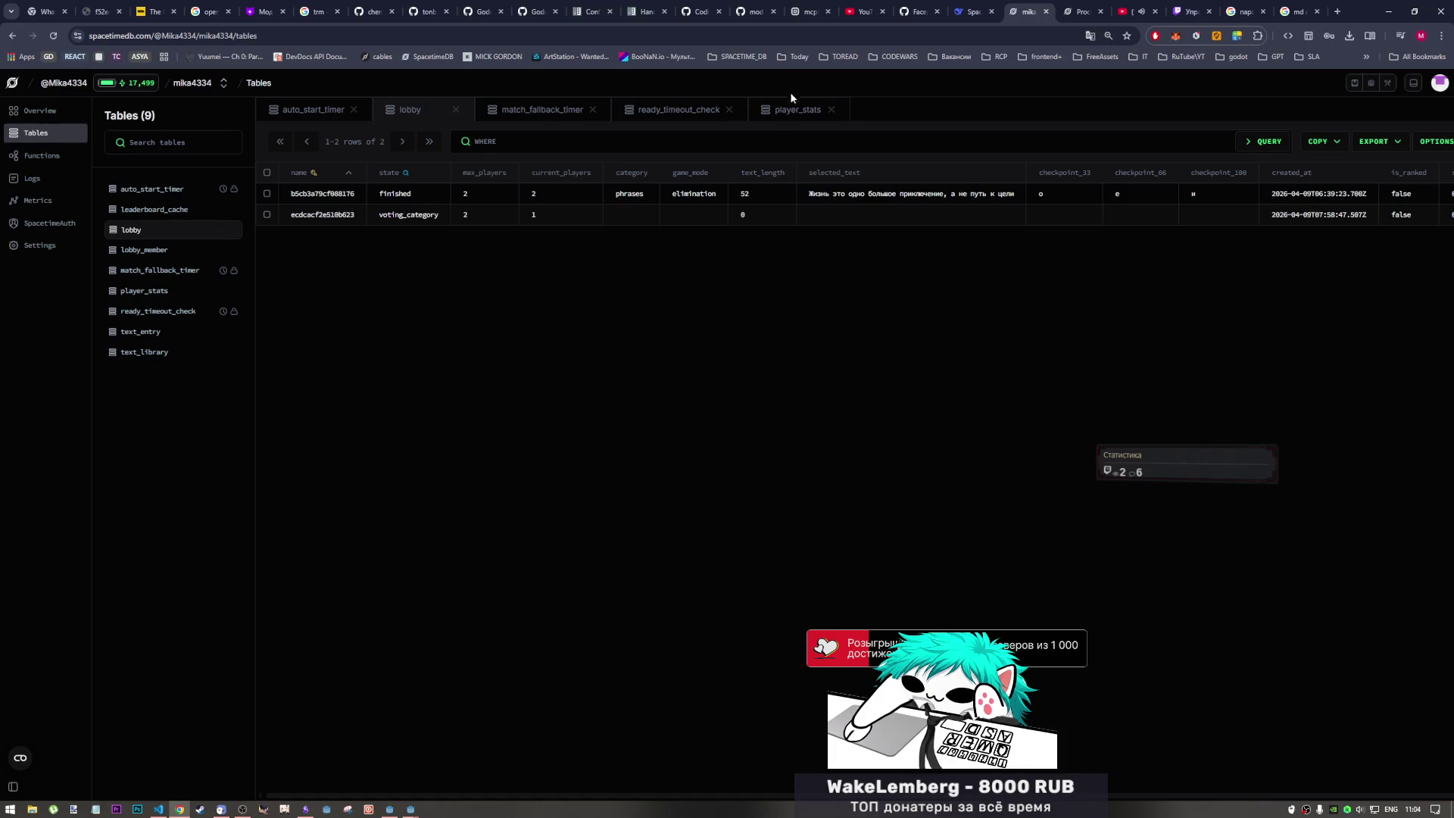
{"action": "left_click", "coordinate": [306, 809]}
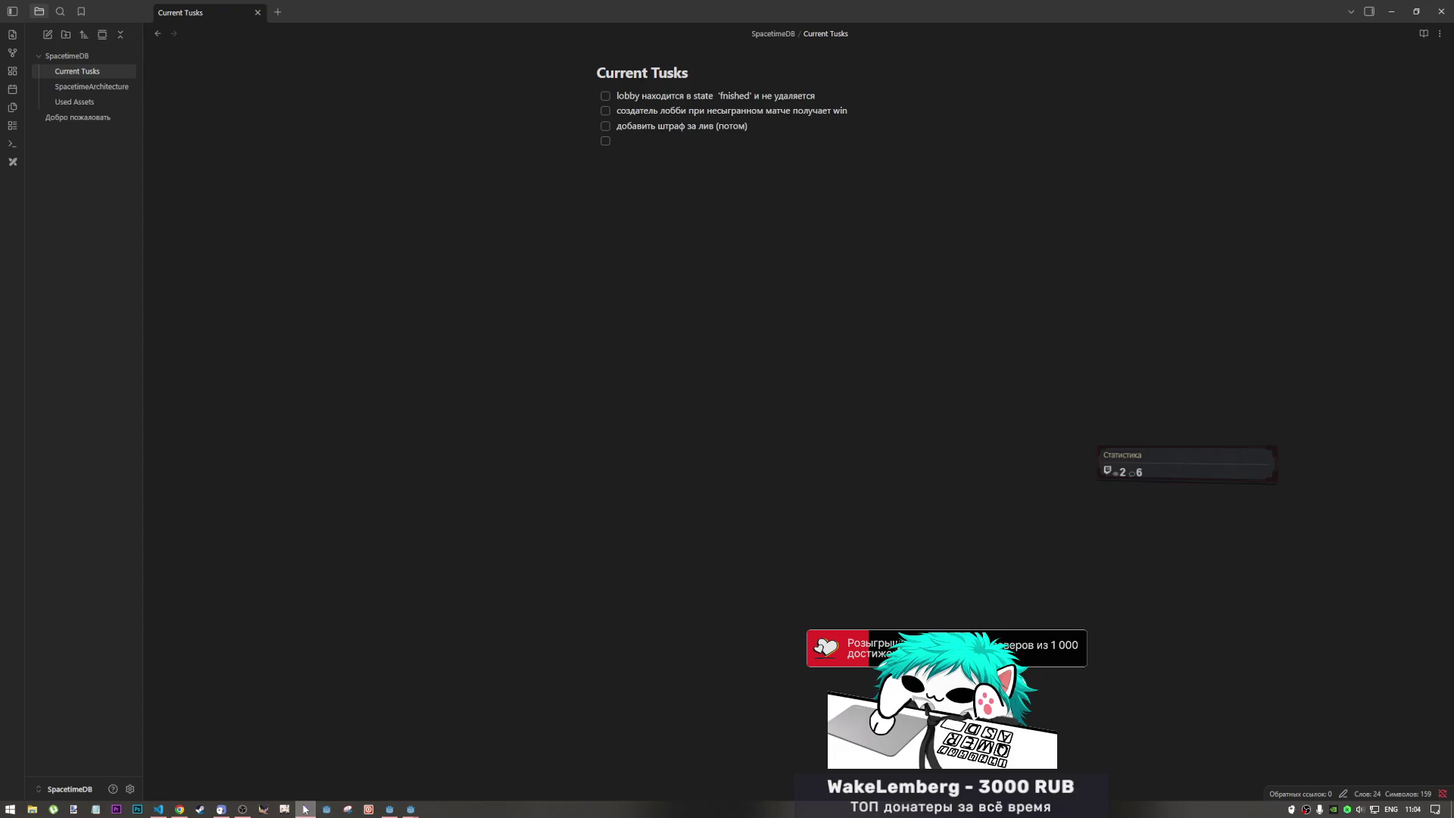
{"action": "key", "text": "alt+Tab"}
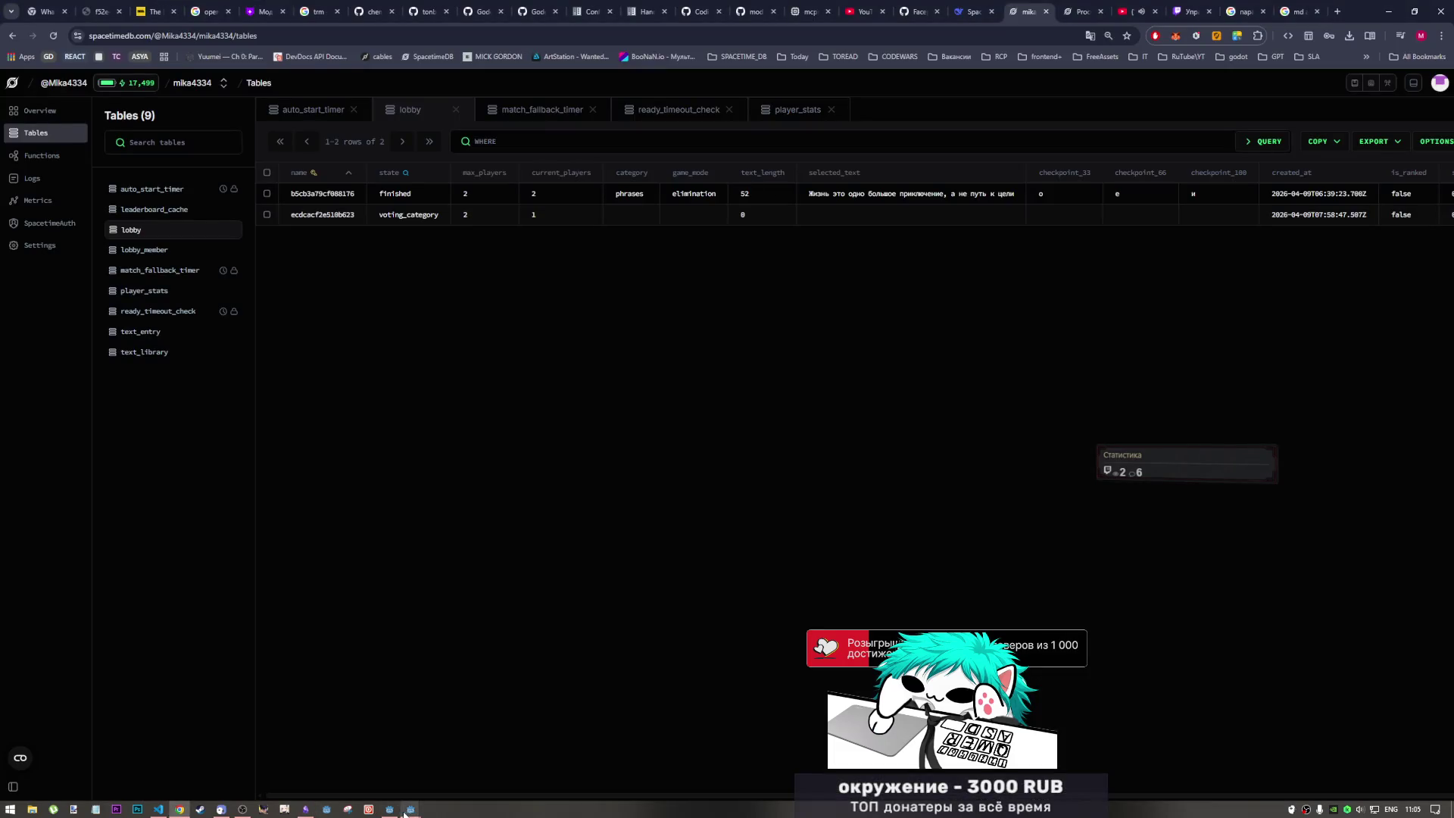
{"action": "mouse_move", "coordinate": [409, 813]}
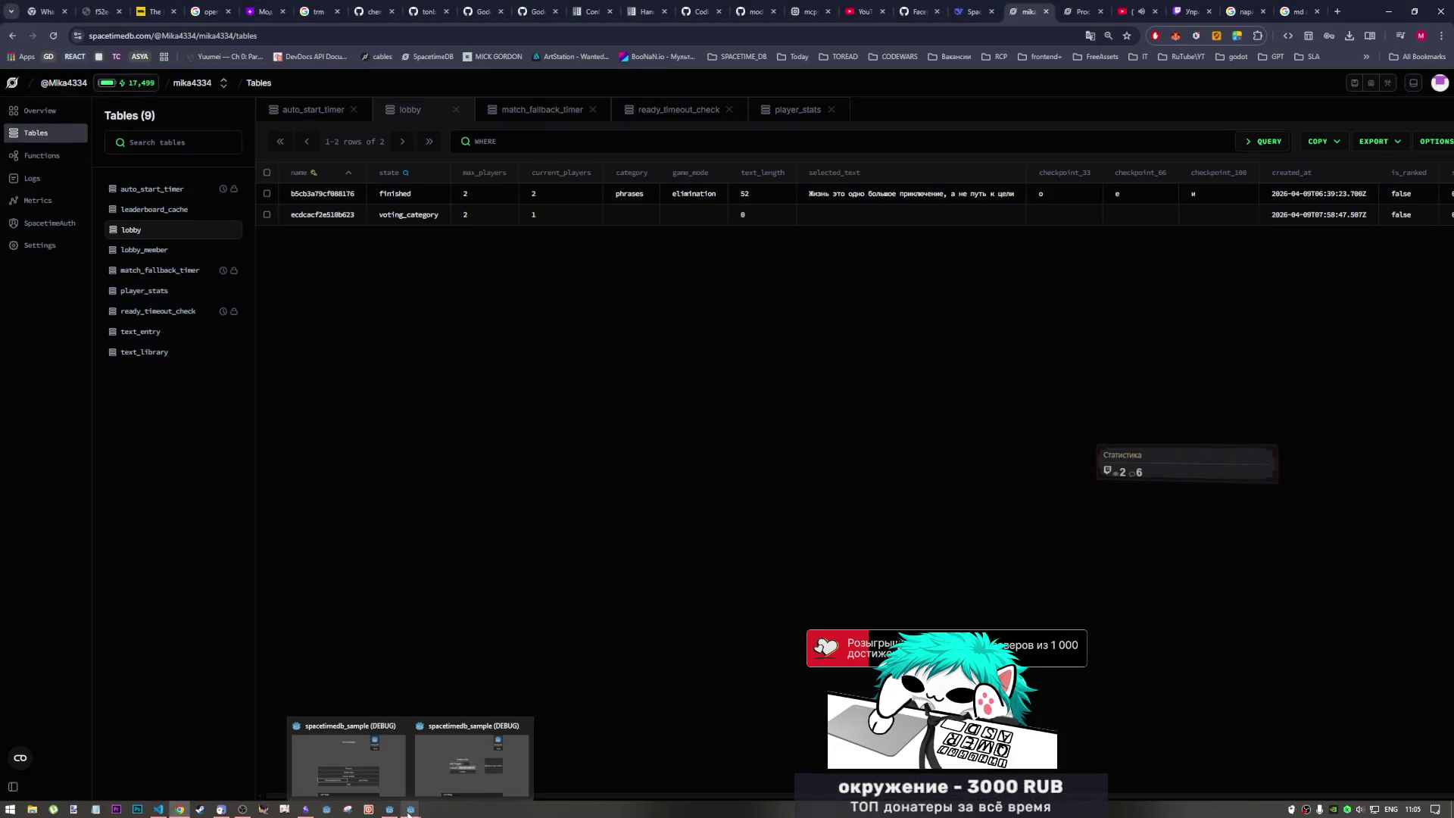
{"action": "left_click", "coordinate": [428, 774]}
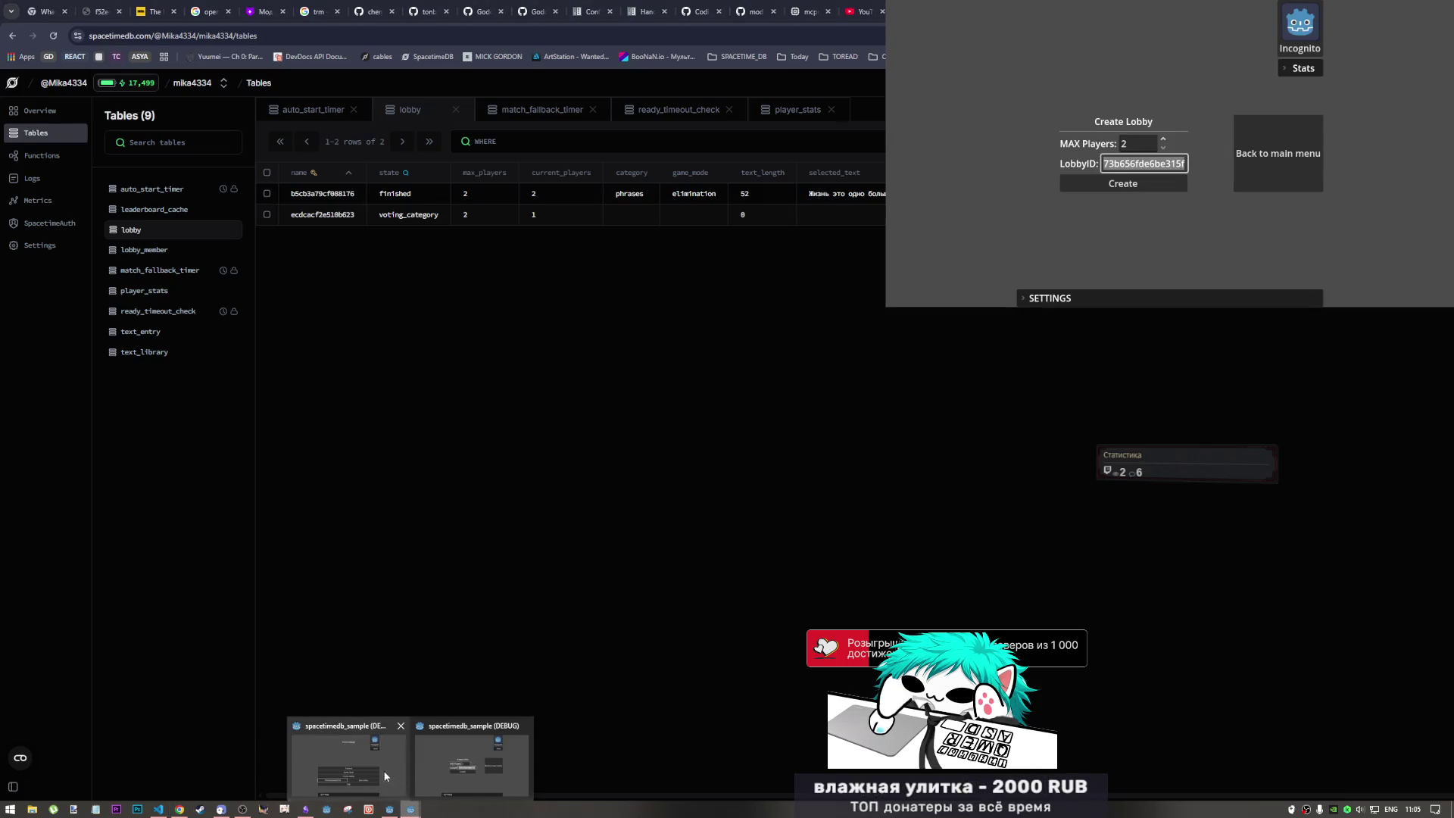
- Create lobby 73b656fde6be315f in the top window and join it from the lower window
{"action": "left_click", "coordinate": [348, 761]}
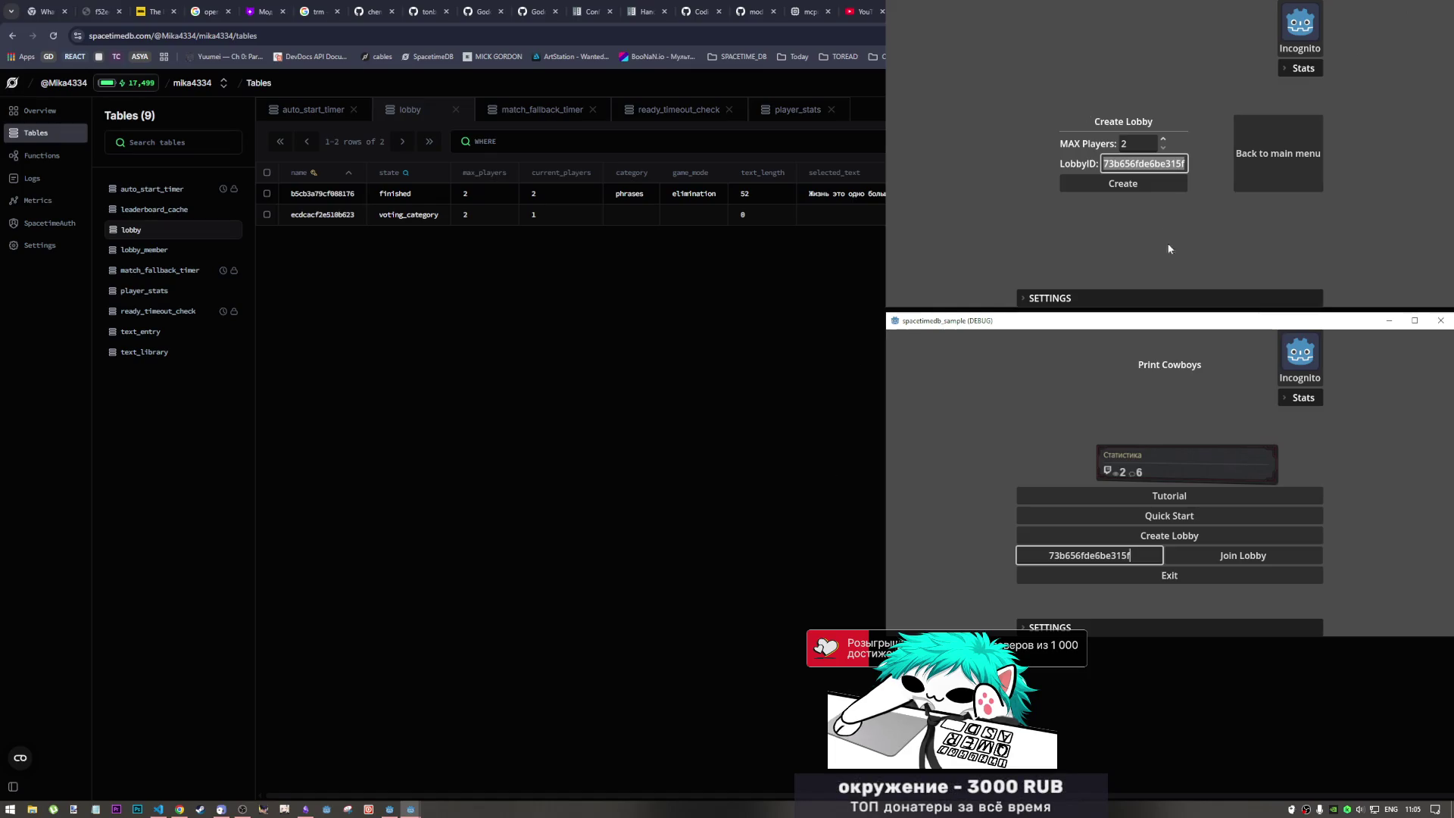
{"action": "left_click", "coordinate": [1137, 186]}
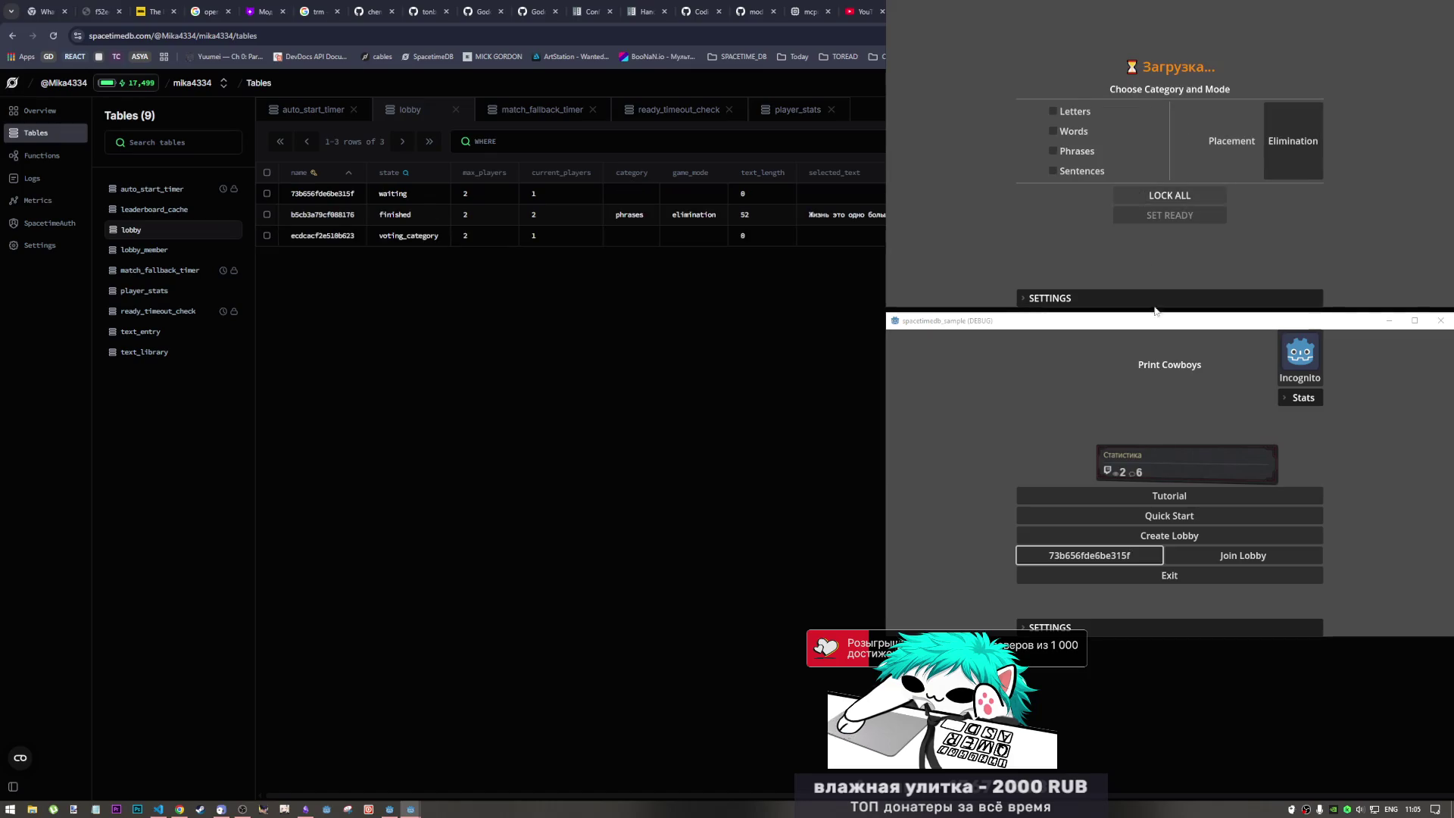
{"action": "left_click", "coordinate": [1219, 558]}
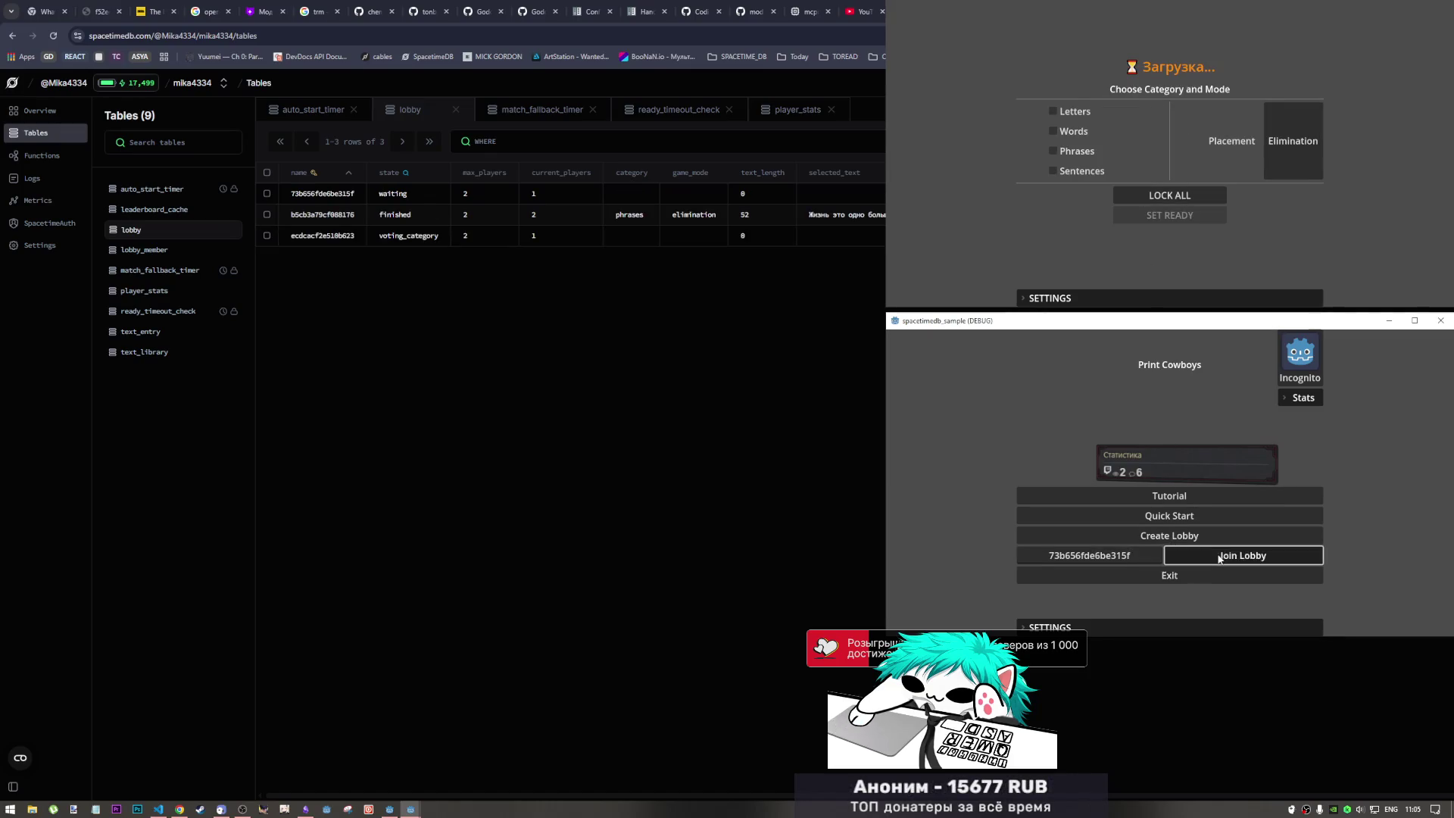
- In both clients choose Phrases, lock in category and mode, and set the player ready
{"action": "left_click", "coordinate": [1066, 150]}
{"action": "left_click", "coordinate": [1169, 196]}
{"action": "left_click", "coordinate": [1156, 215]}
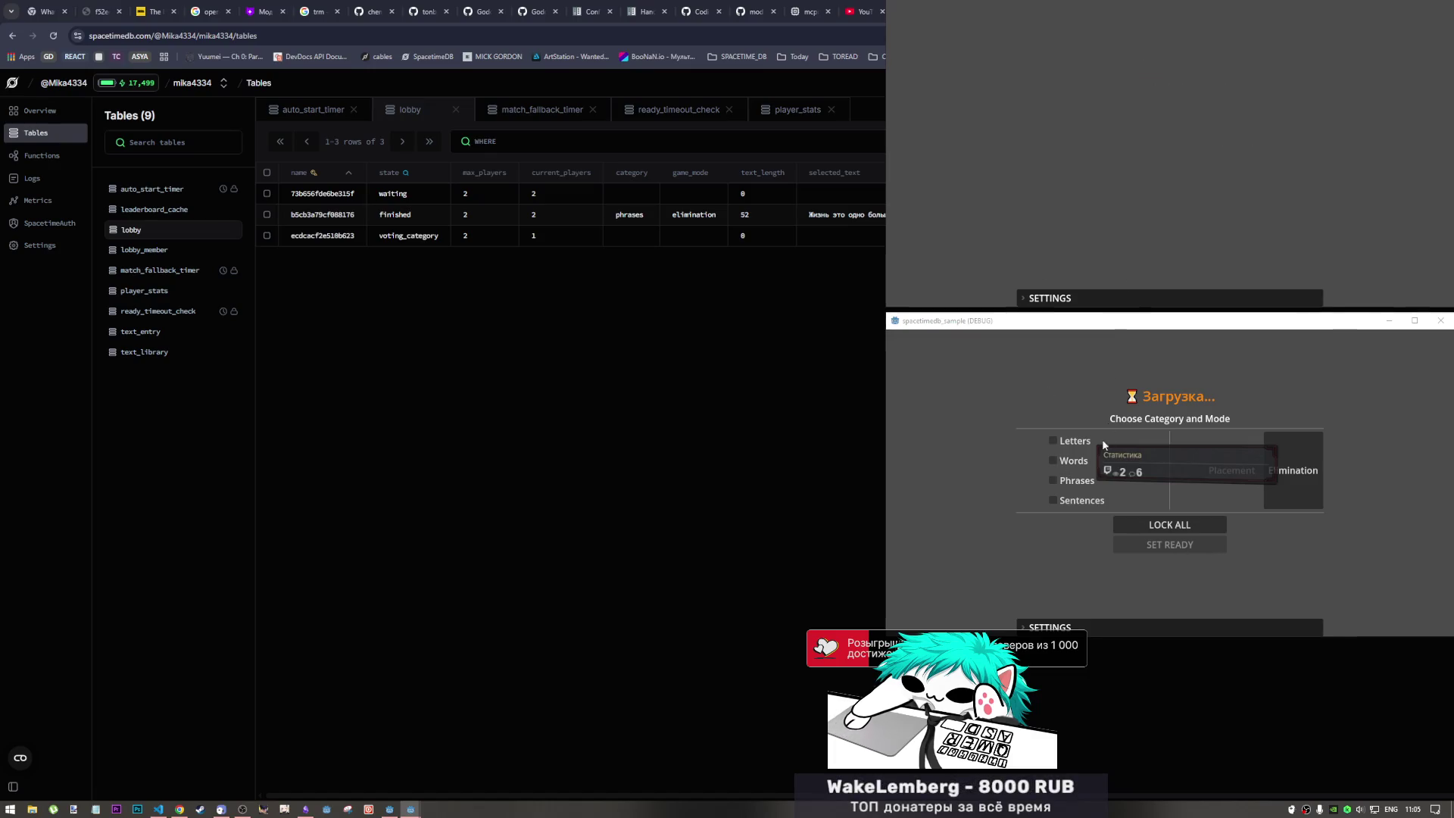
{"action": "left_click", "coordinate": [1076, 481]}
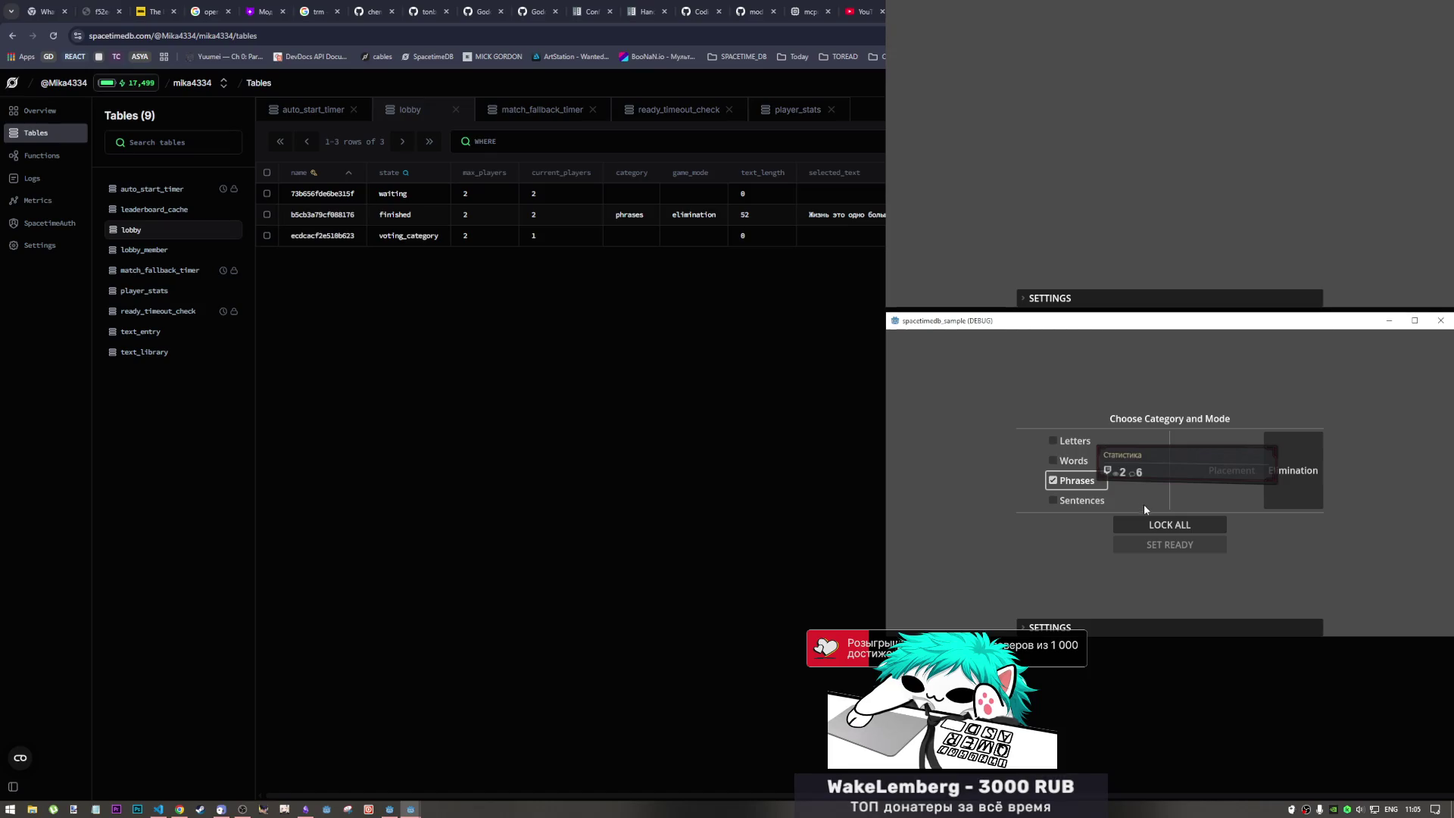
{"action": "left_click", "coordinate": [1237, 494]}
{"action": "left_click", "coordinate": [1198, 522]}
{"action": "left_click", "coordinate": [1191, 543]}
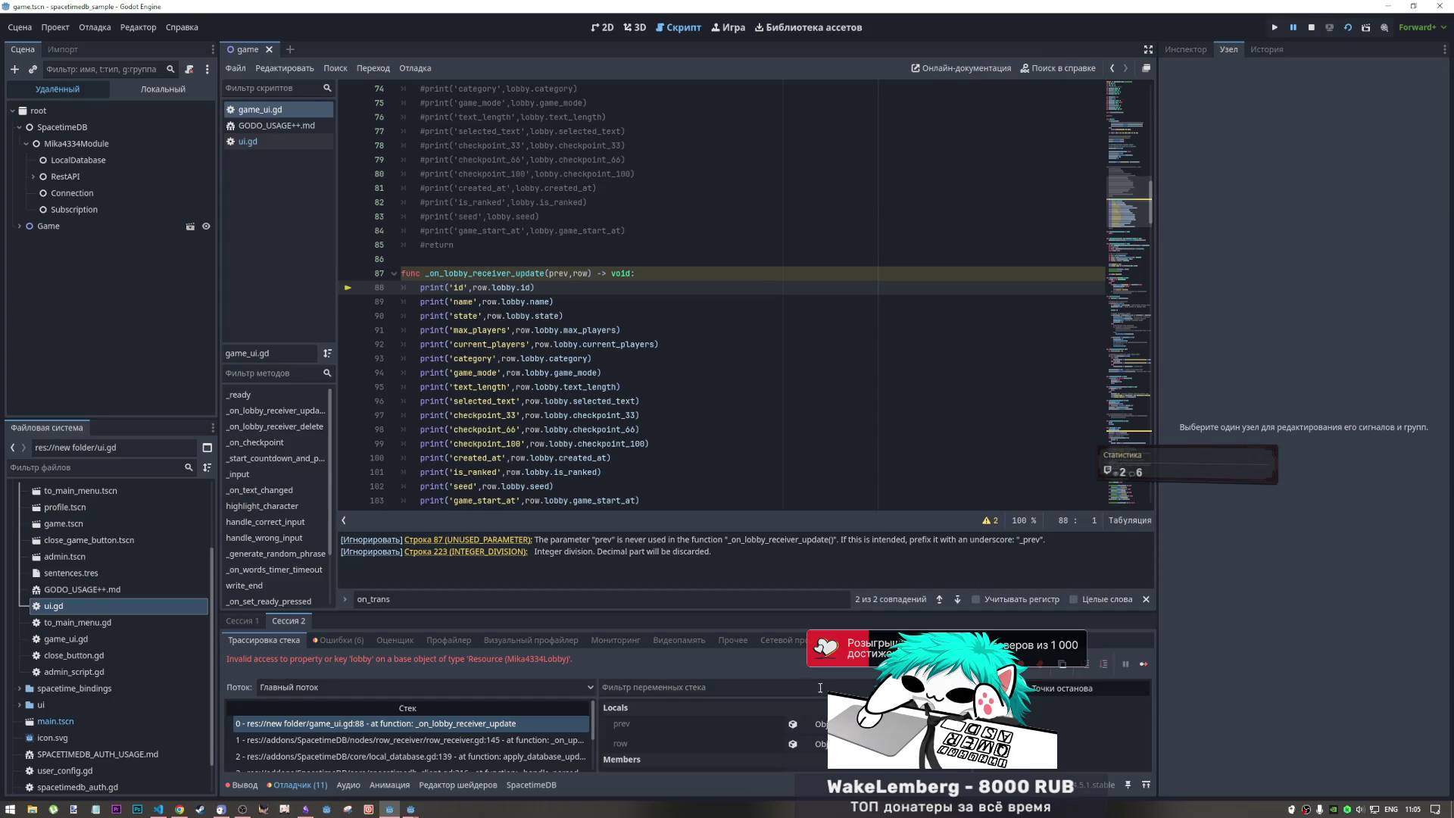
- Inspect the prev argument's lobby resource members in the Inspector
{"action": "left_click", "coordinate": [681, 723]}
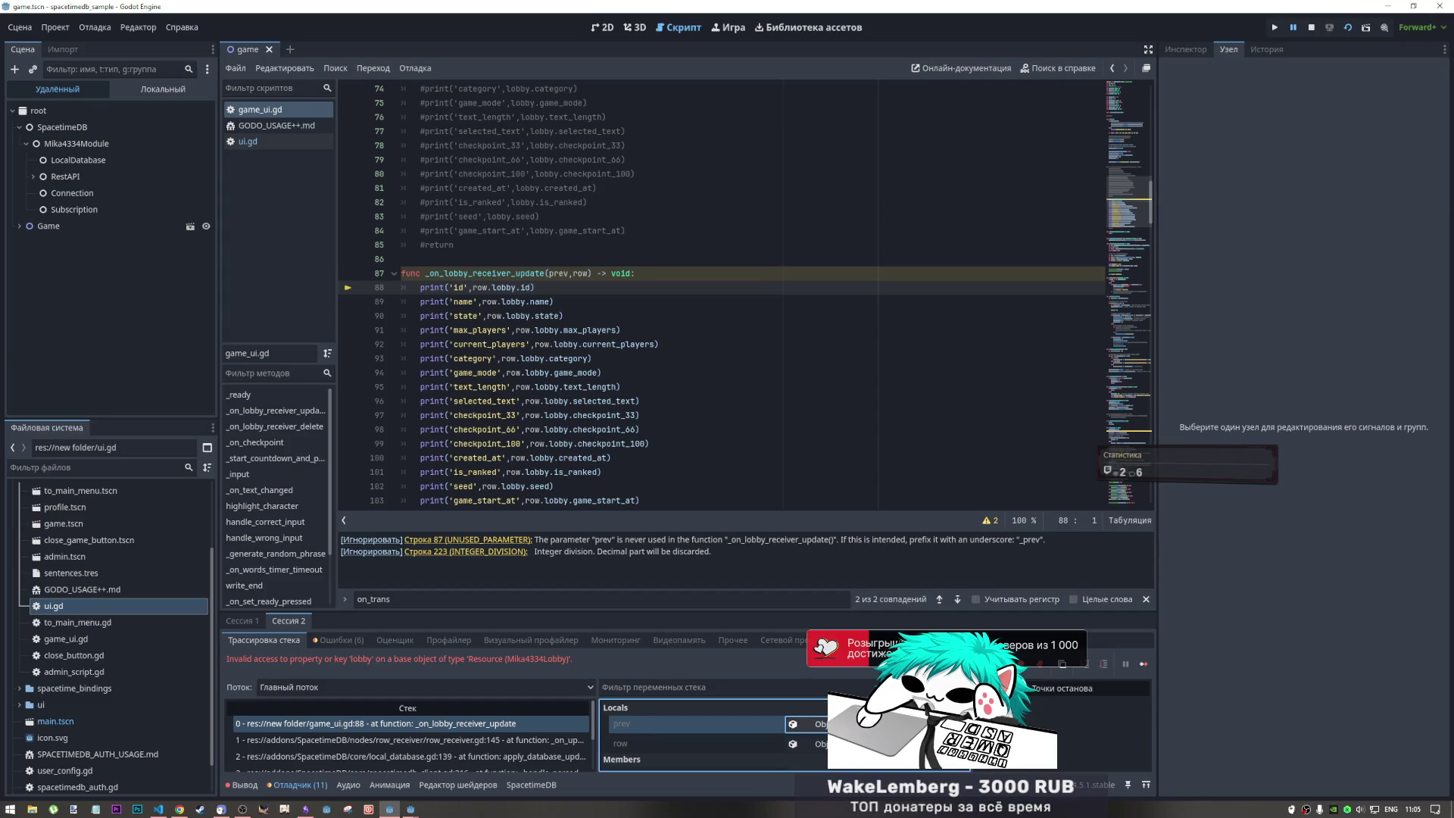
{"action": "left_click", "coordinate": [1200, 50]}
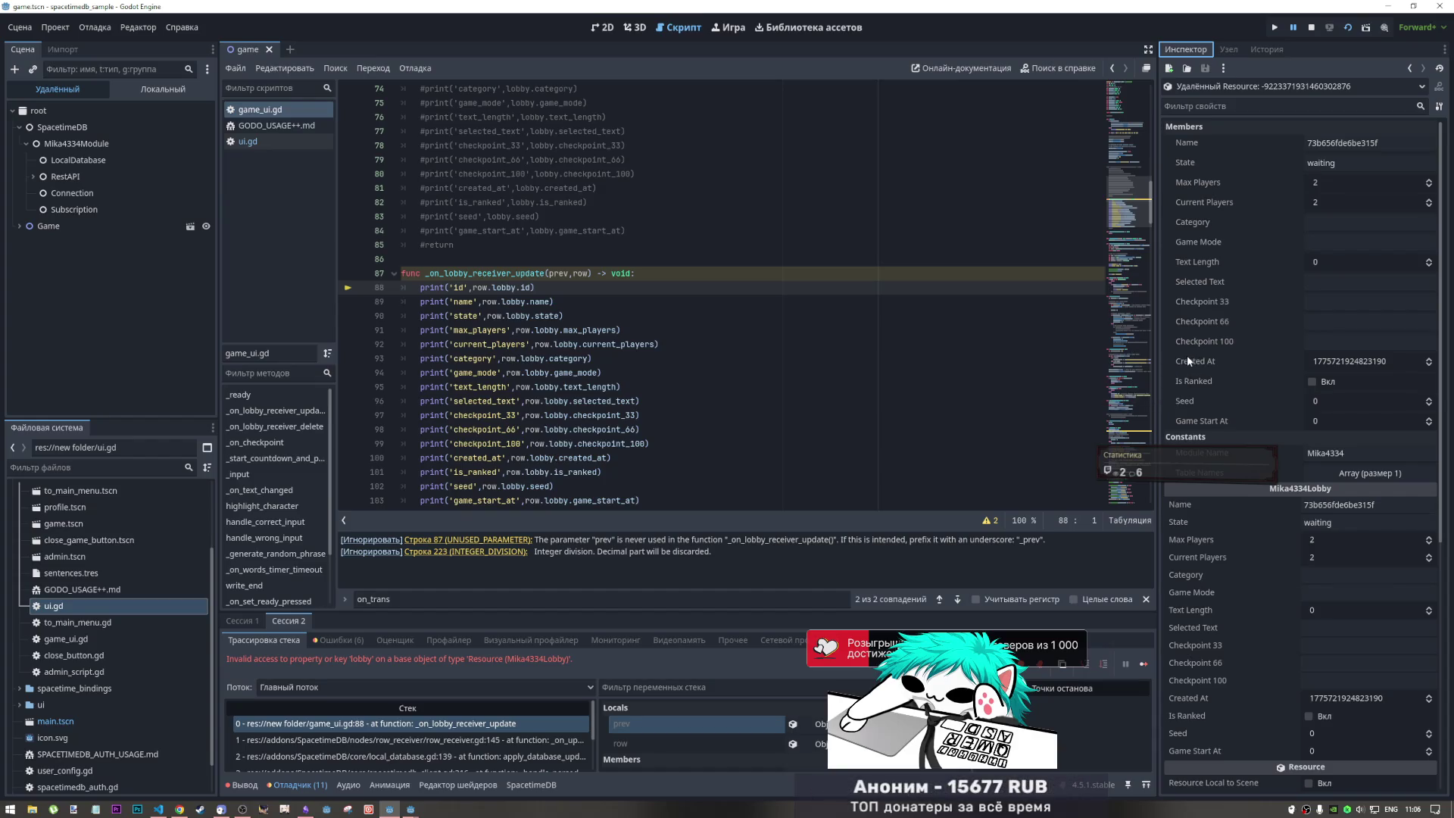
{"action": "scroll", "coordinate": [1212, 371], "scroll_direction": "down", "scroll_amount": 3}
{"action": "scroll", "coordinate": [1215, 371], "scroll_direction": "down", "scroll_amount": 4}
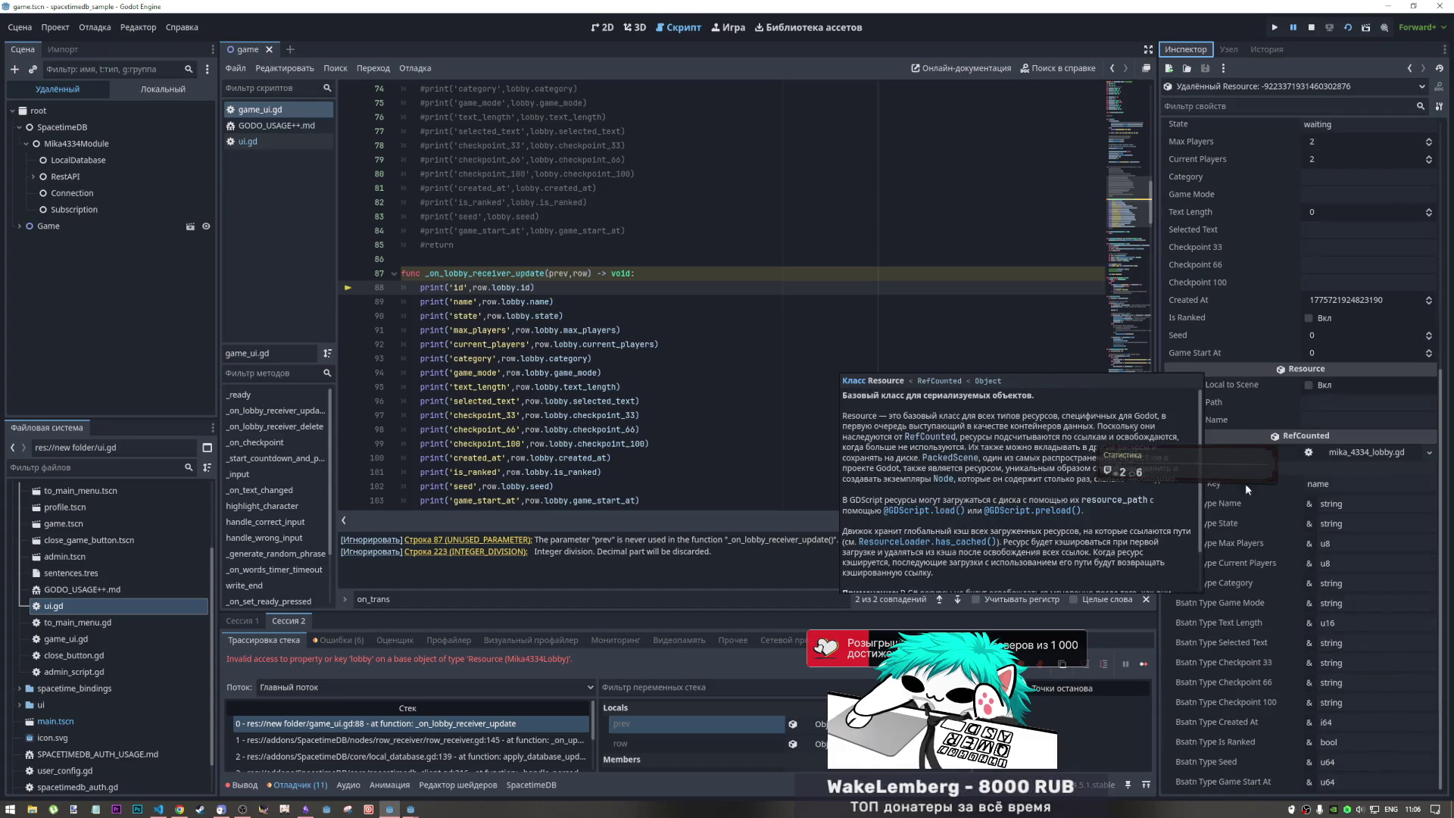
{"action": "scroll", "coordinate": [1270, 536], "scroll_direction": "up", "scroll_amount": 2}
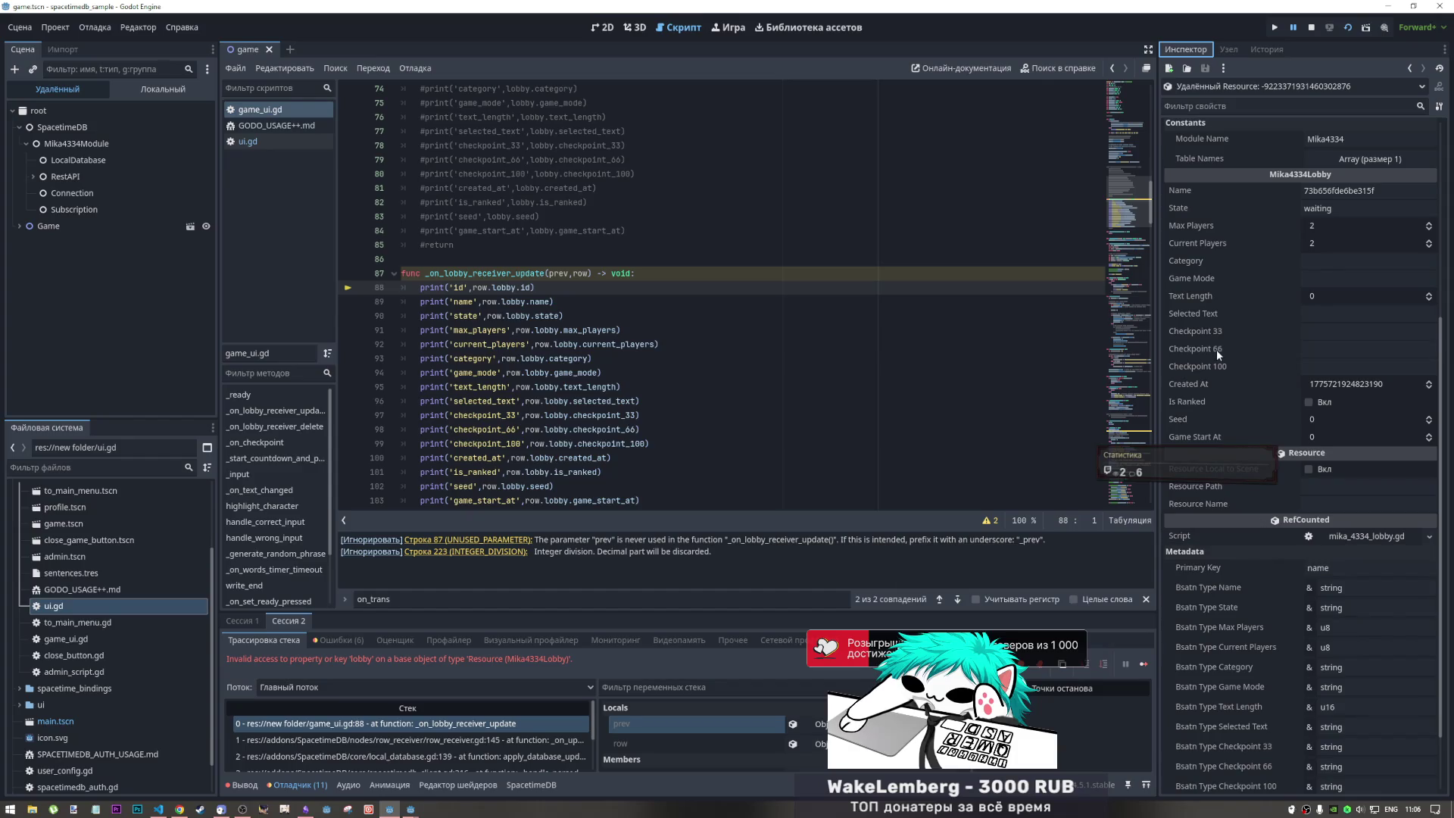
{"action": "scroll", "coordinate": [1211, 361], "scroll_direction": "up", "scroll_amount": 5}
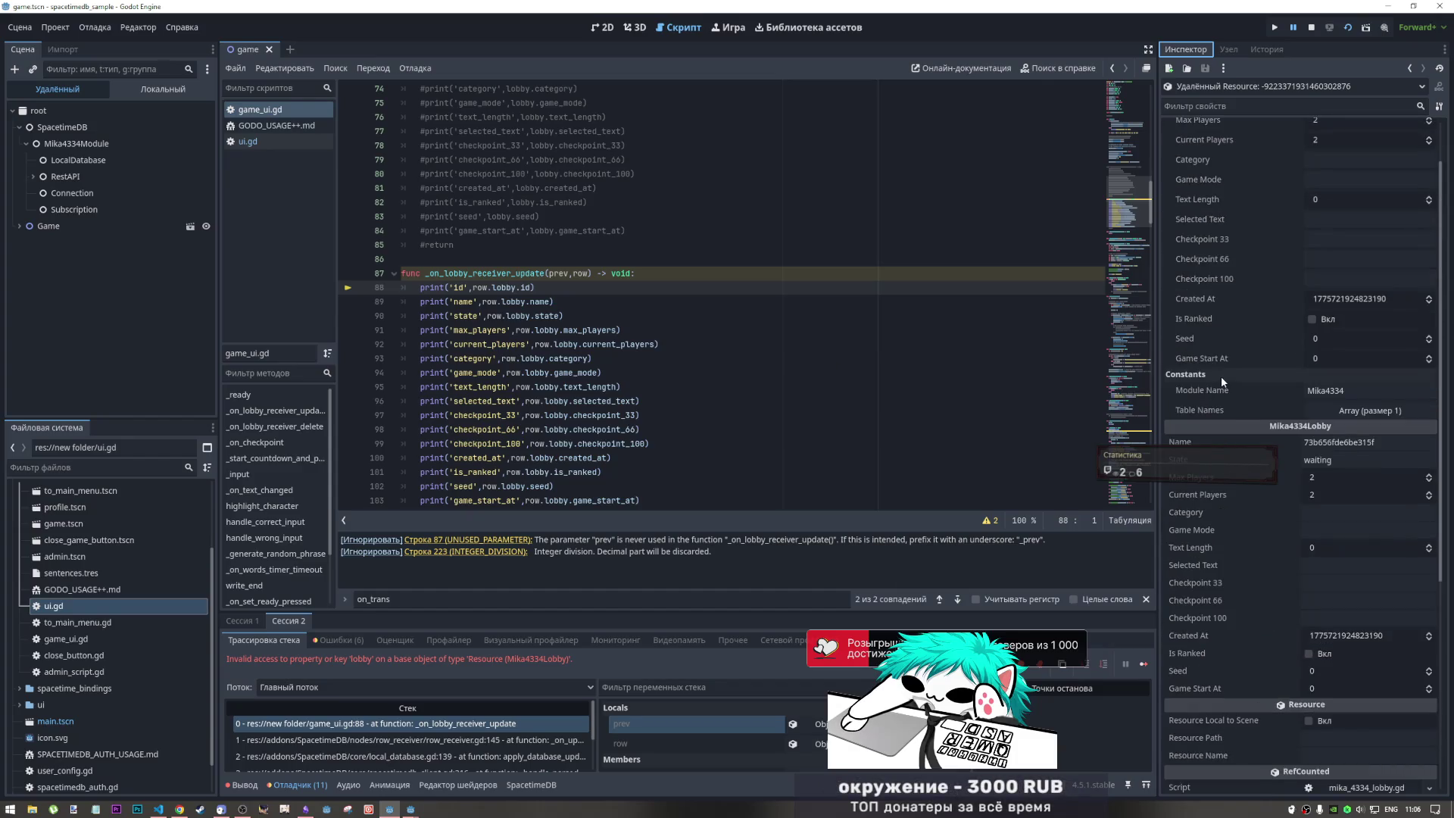
{"action": "scroll", "coordinate": [1220, 376], "scroll_direction": "up", "scroll_amount": 2}
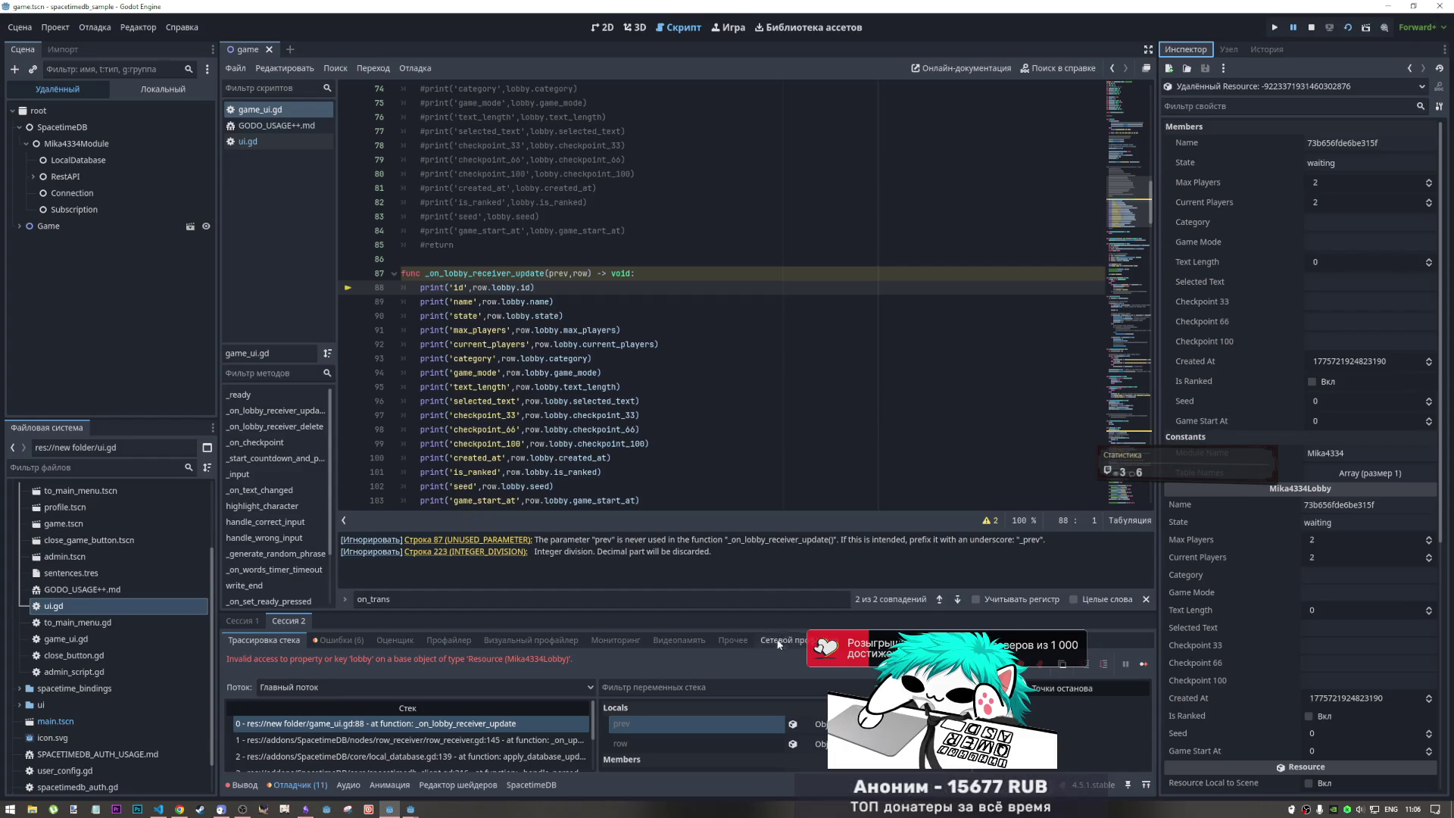
- Compare prev lobby state waiting with row state voting_mode, then select the id print line 88
{"action": "left_click", "coordinate": [793, 744]}
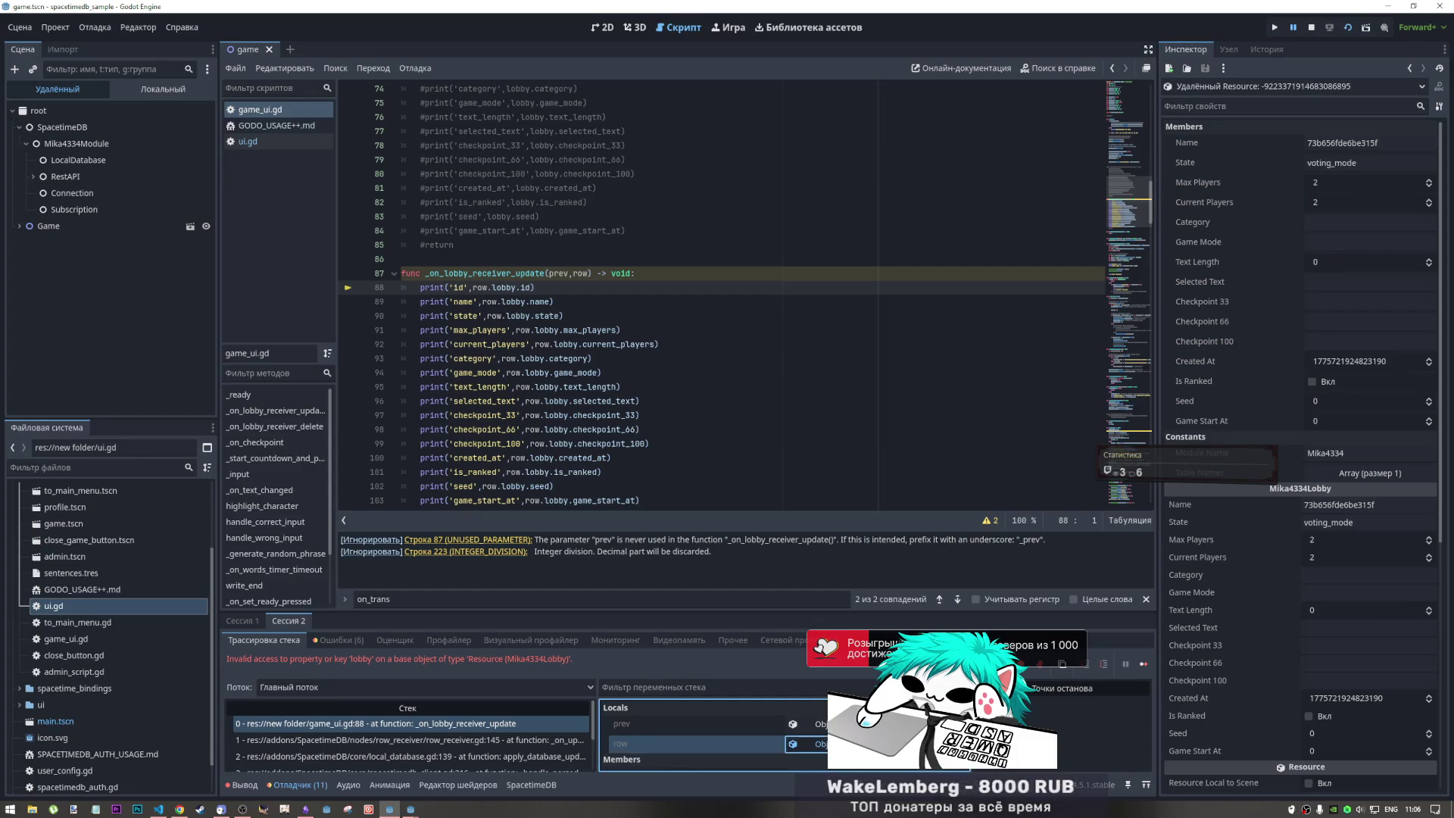
{"action": "left_click", "coordinate": [793, 724]}
{"action": "left_click", "coordinate": [792, 744]}
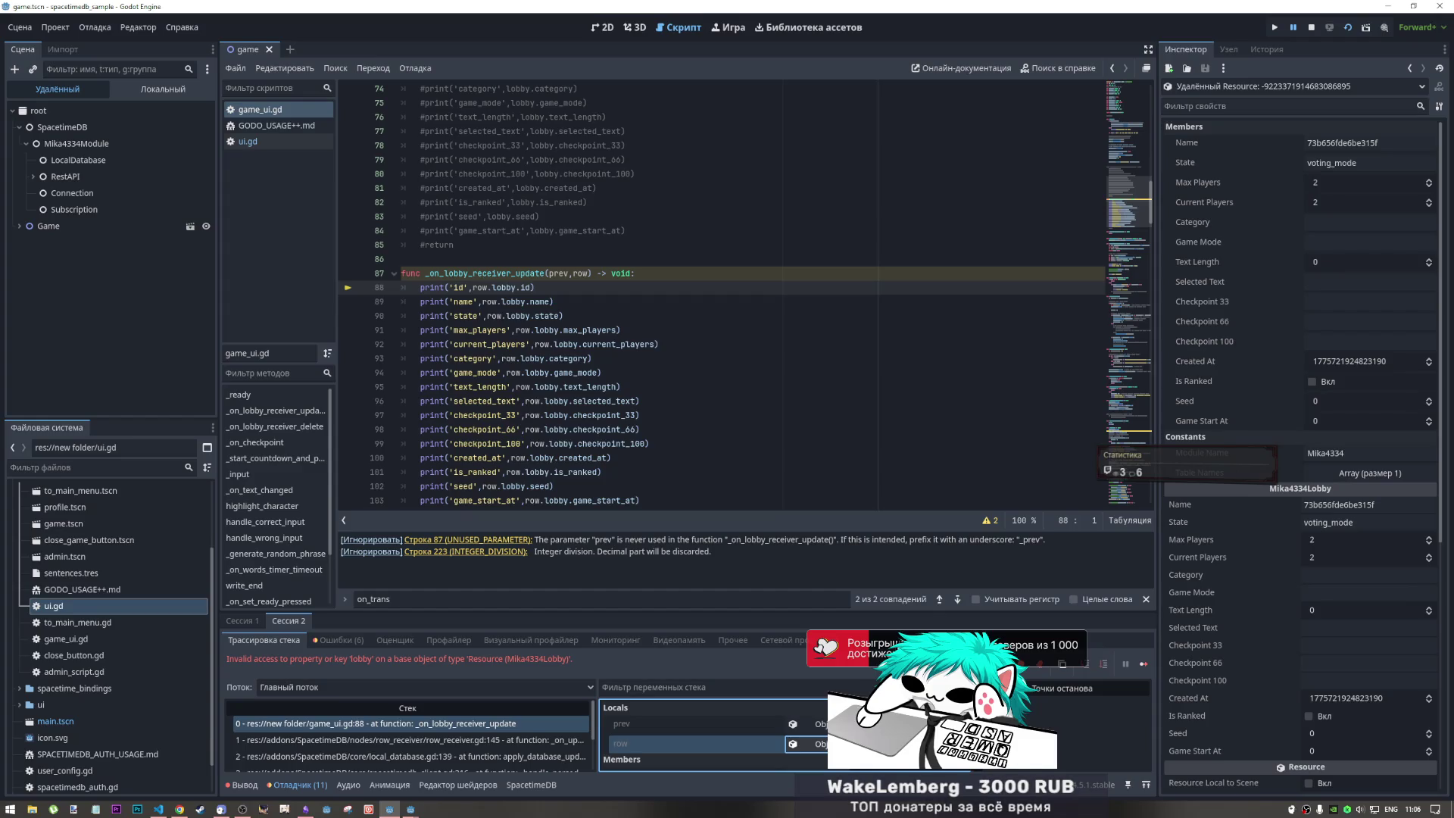
{"action": "left_click", "coordinate": [793, 724]}
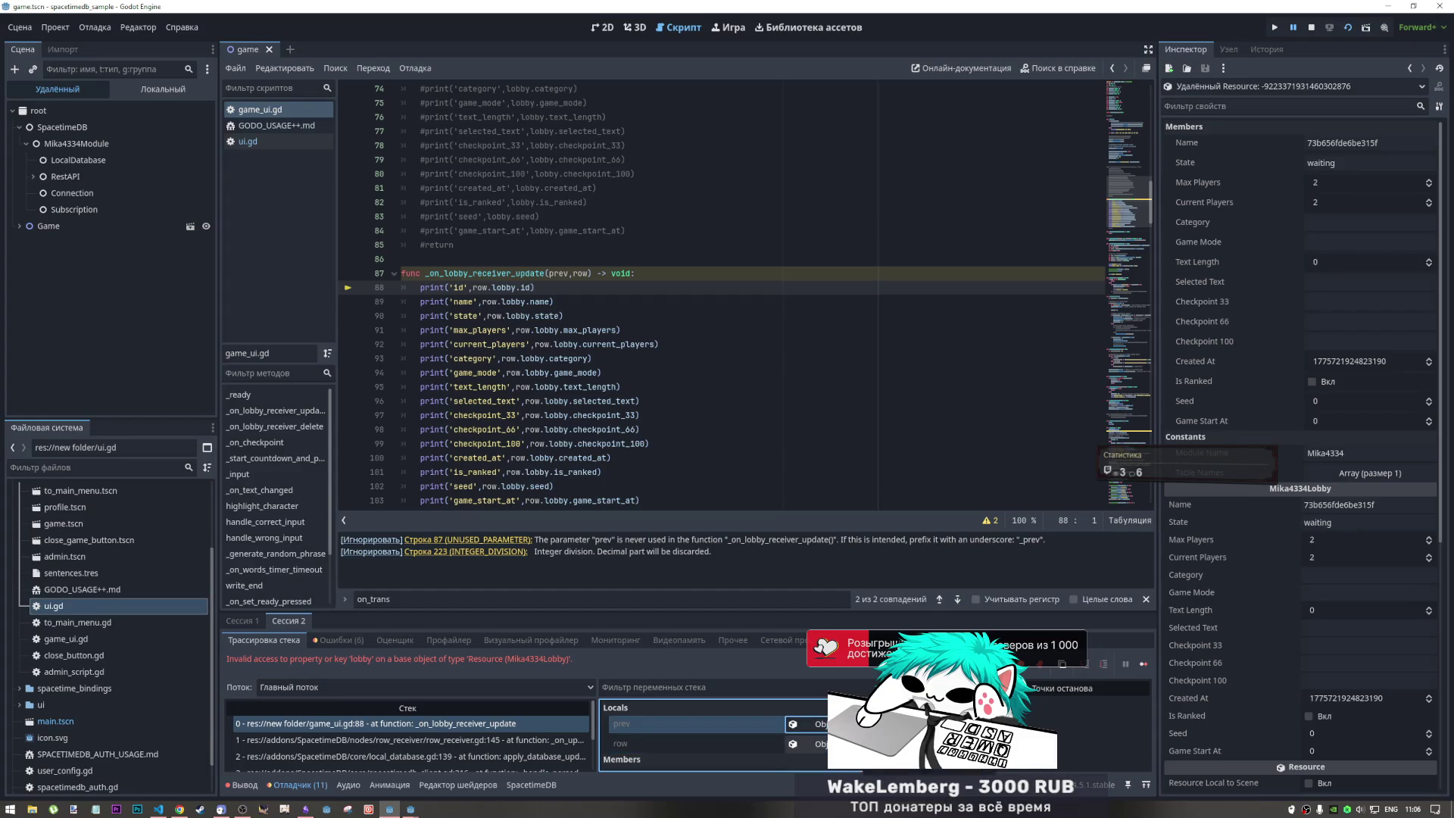
{"action": "left_click", "coordinate": [793, 743]}
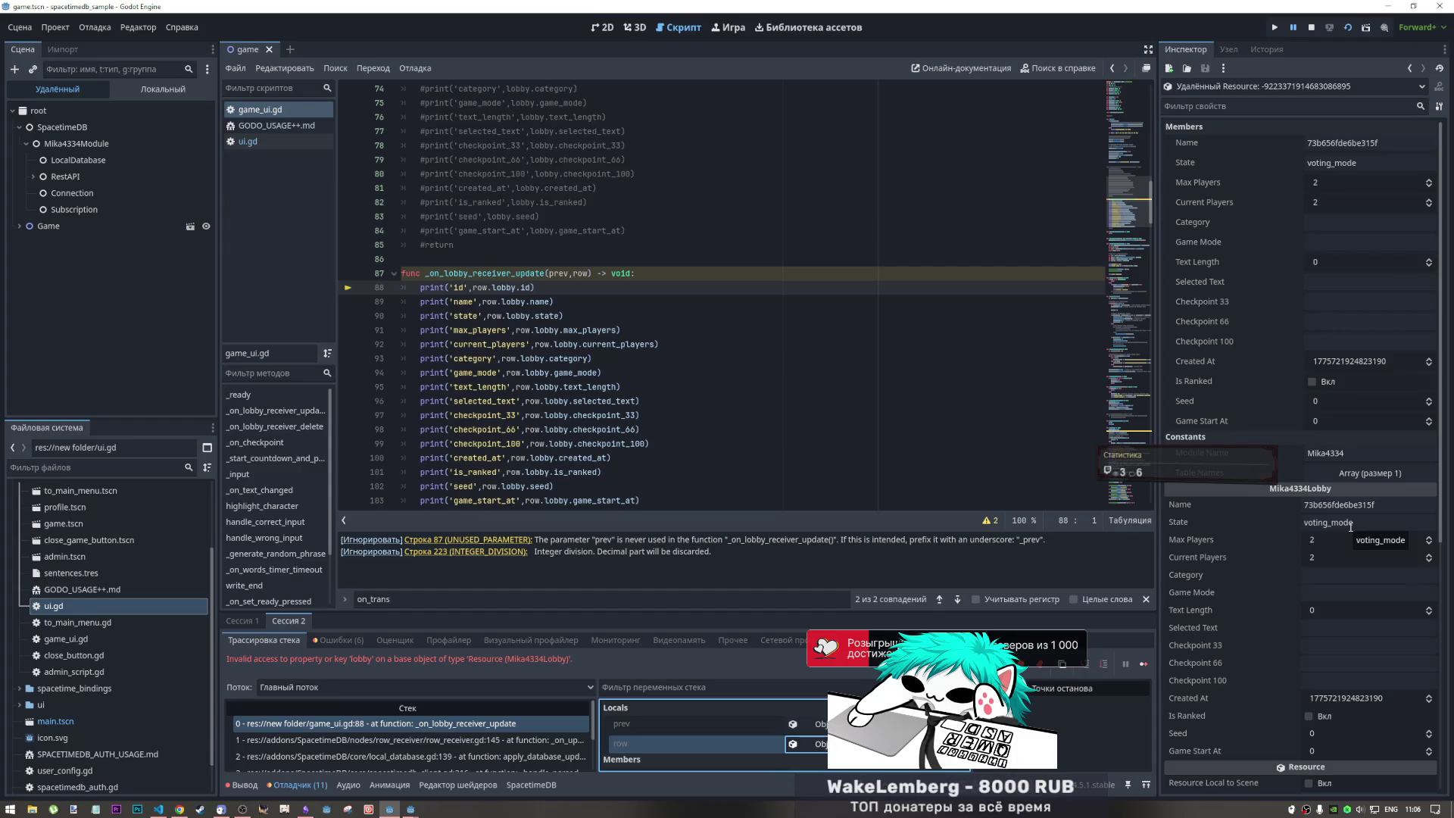
{"action": "left_click", "coordinate": [557, 290]}
{"action": "key", "text": "shift+Home"}
- Delete the id print line, save game_ui.gd, then resume and stop the game
{"action": "key", "text": "BackSpace"}
{"action": "key", "text": "BackSpace"}
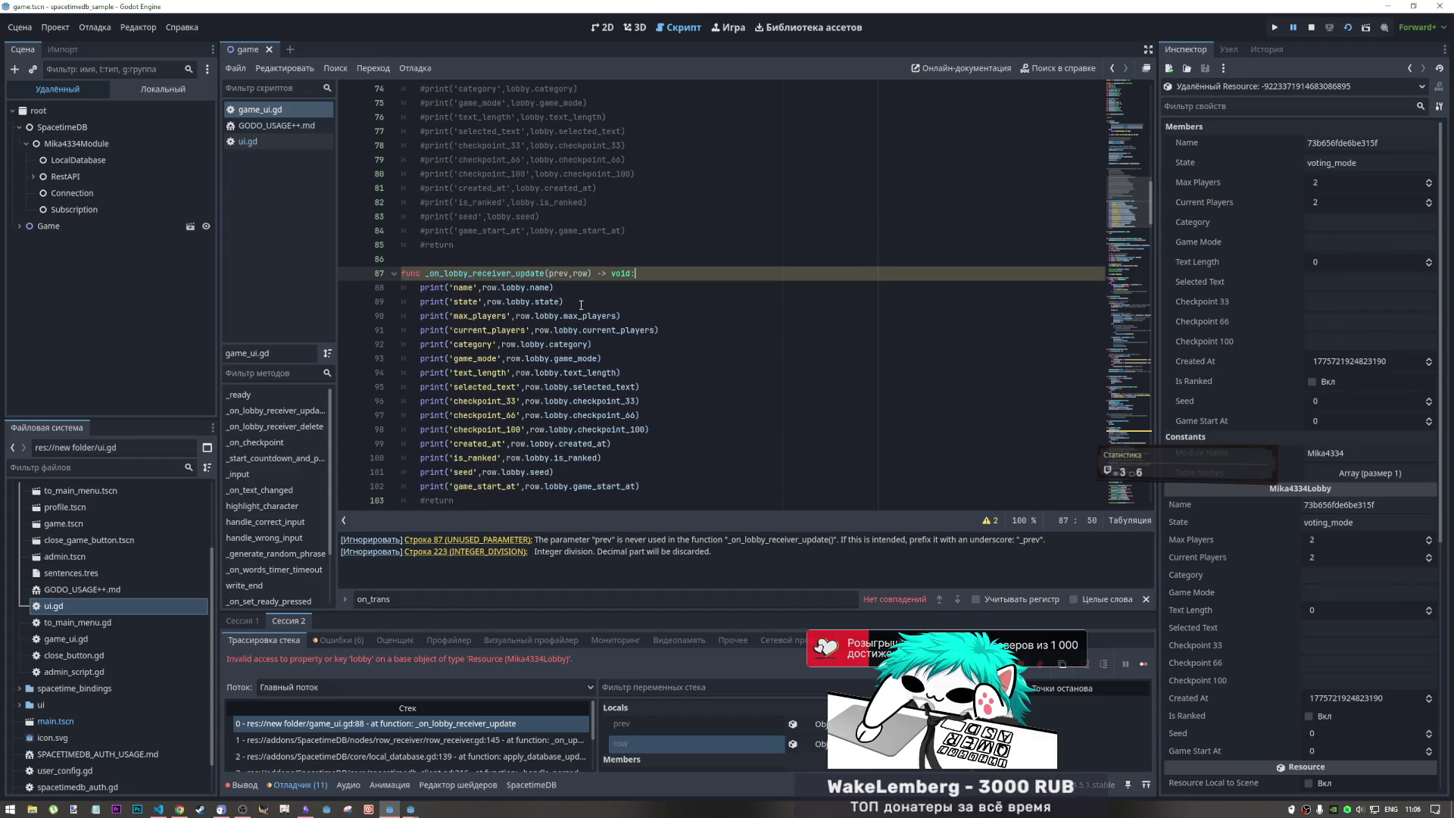
{"action": "key", "text": "ctrl+s"}
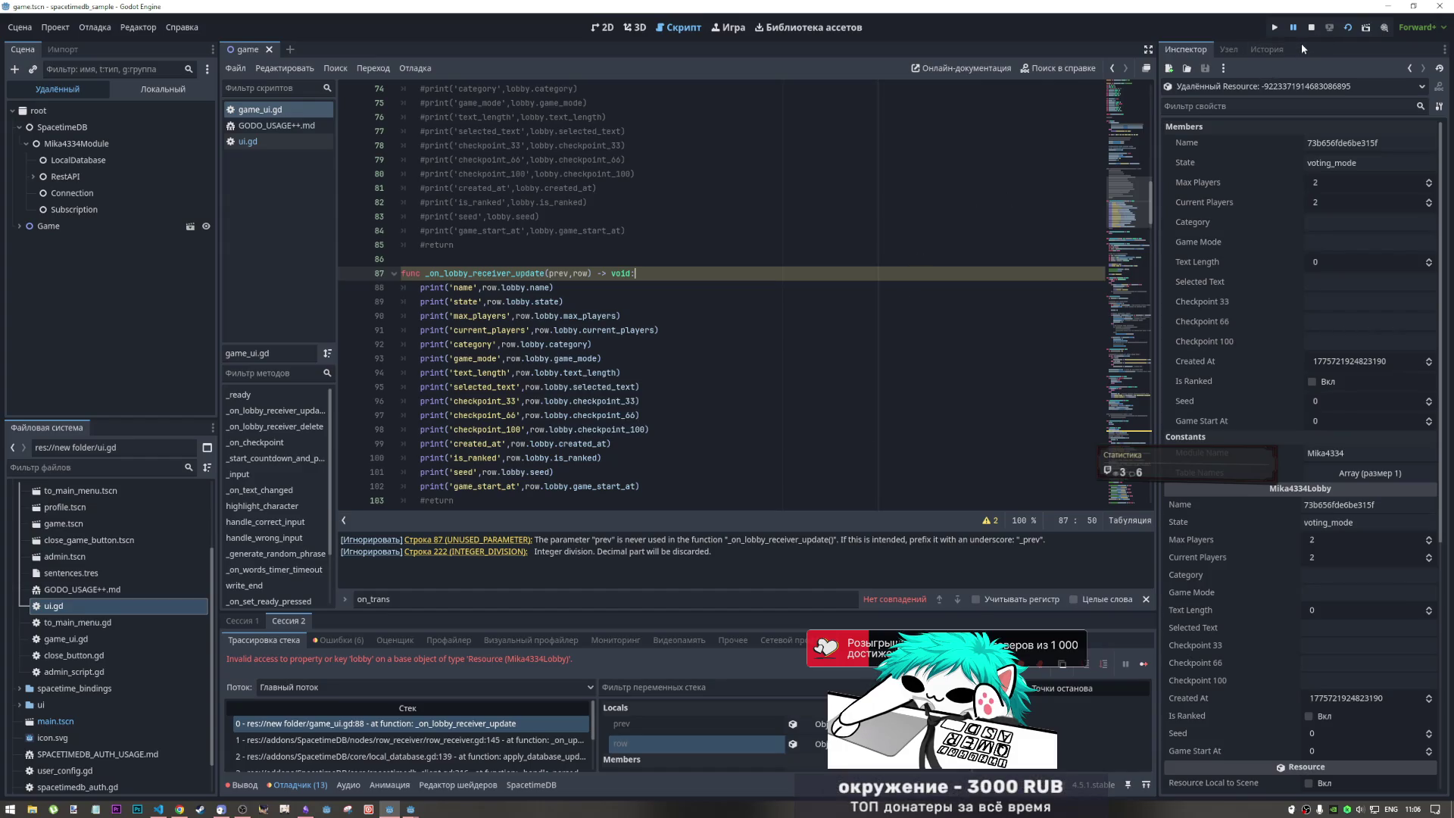
{"action": "left_click", "coordinate": [1143, 664]}
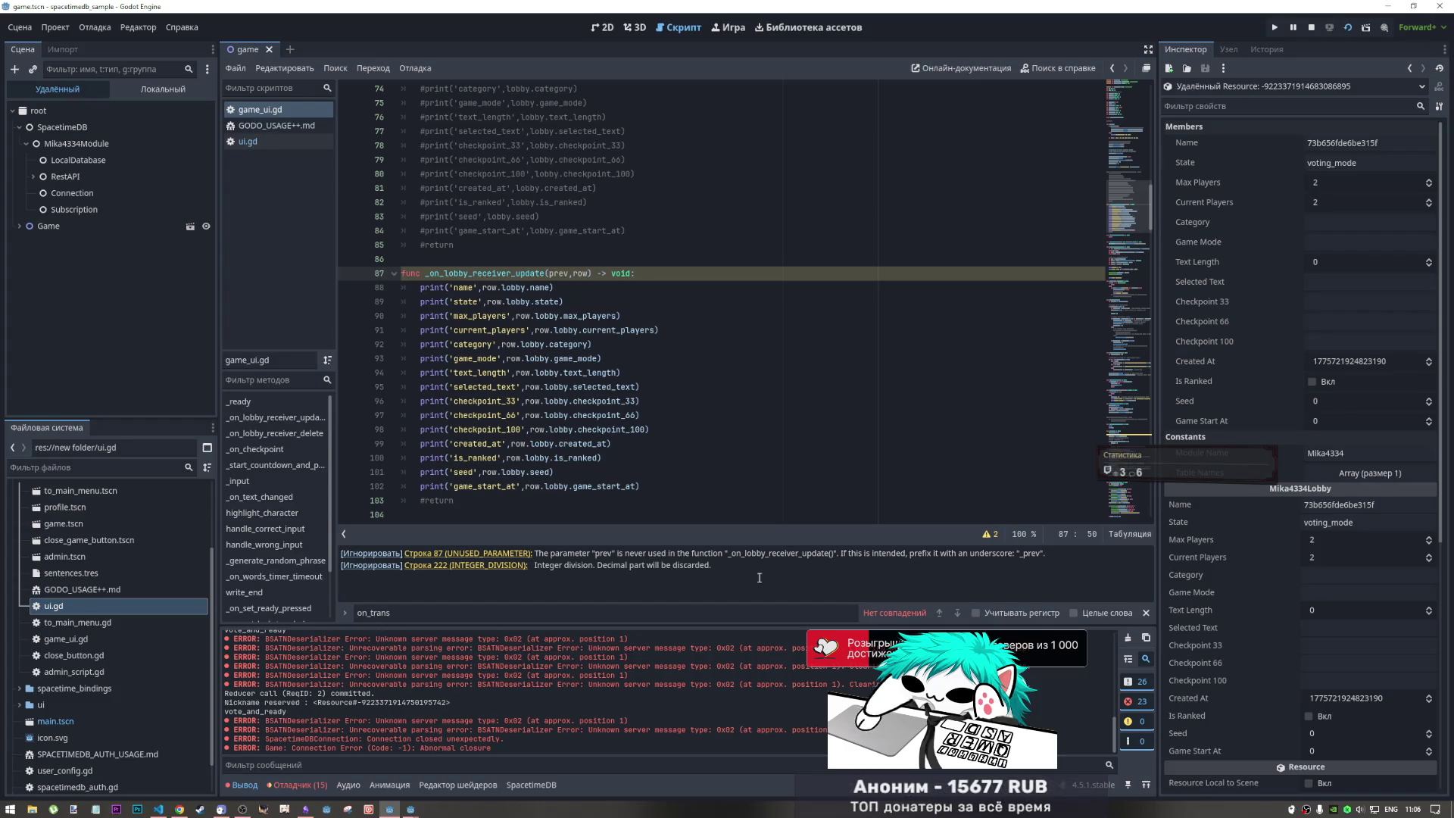
{"action": "left_click", "coordinate": [1309, 28]}
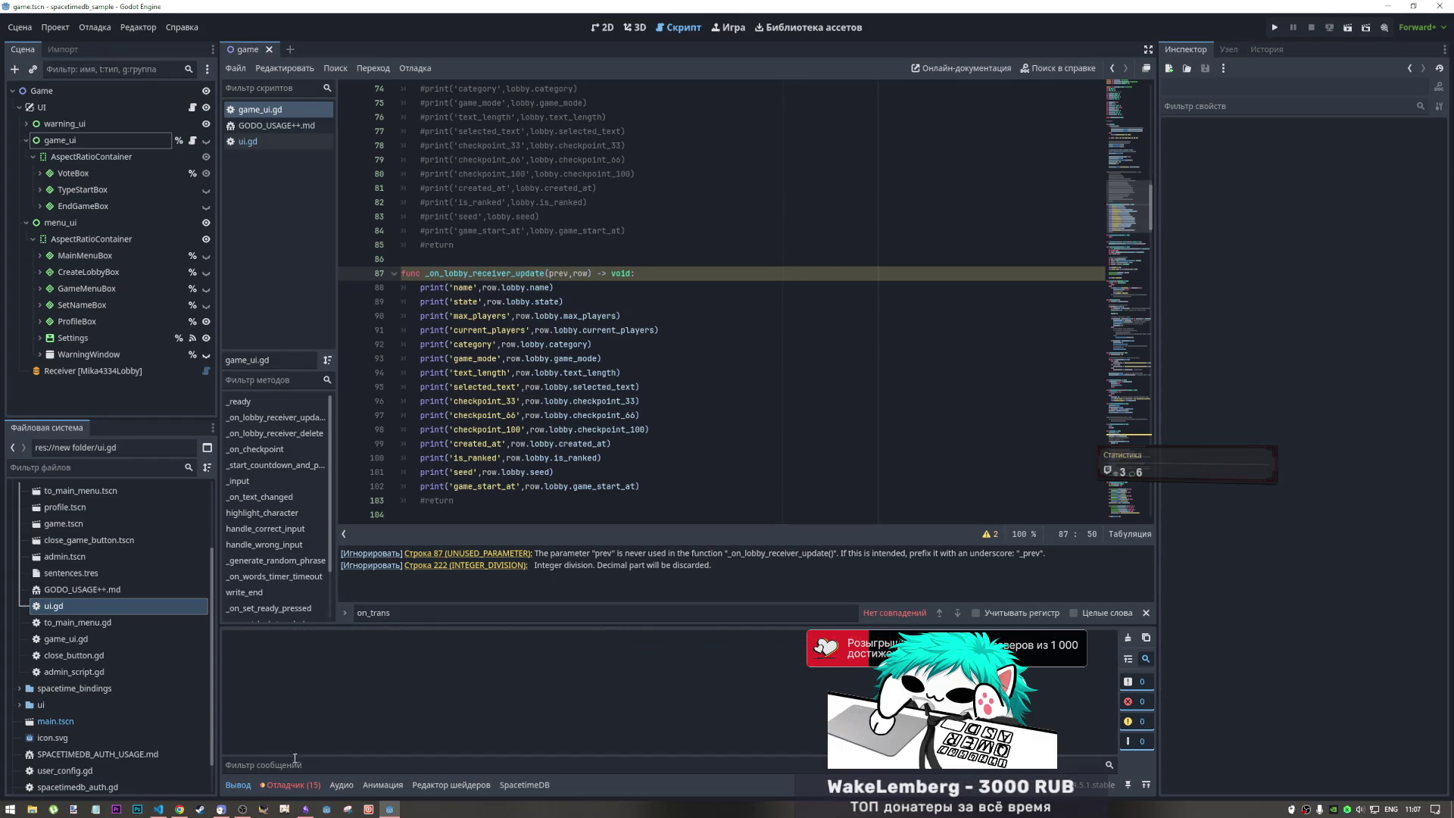
- Clear the debugger's logged errors and warnings, return to Output, and run the project again
{"action": "left_click", "coordinate": [294, 785]}
{"action": "left_click", "coordinate": [338, 640]}
{"action": "left_click", "coordinate": [1129, 660]}
{"action": "left_click", "coordinate": [244, 620]}
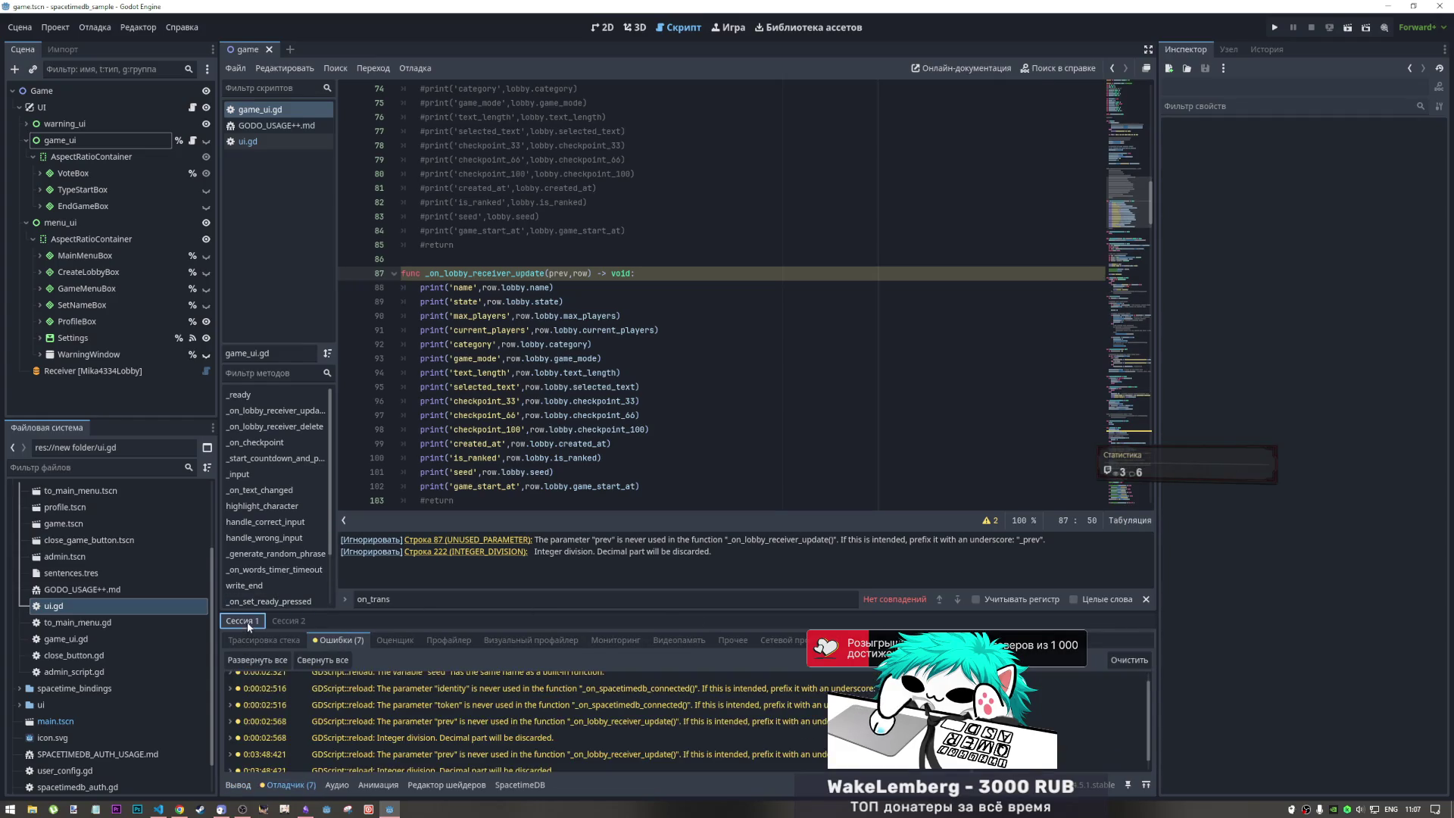
{"action": "left_click", "coordinate": [1119, 660]}
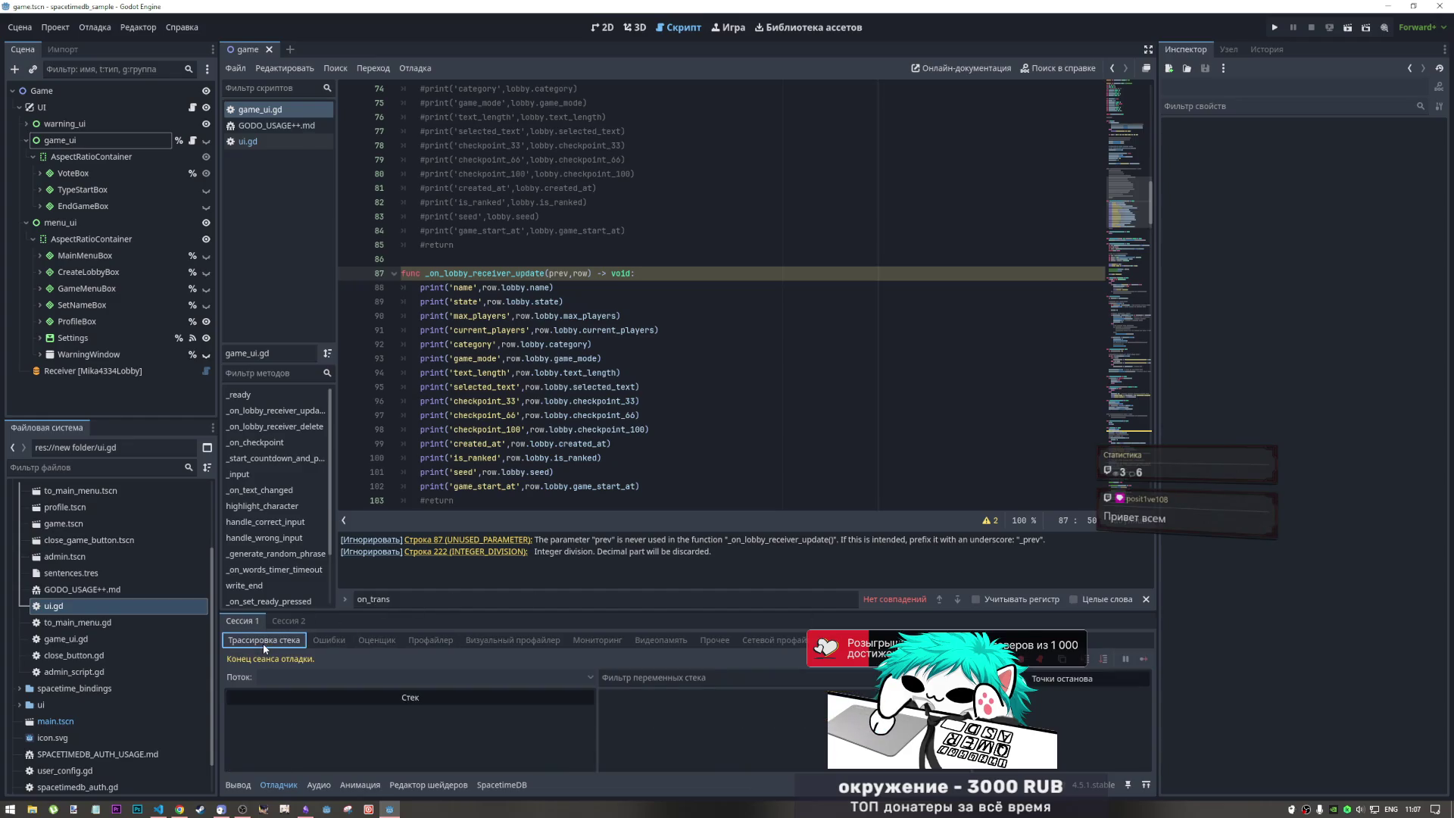
{"action": "left_click", "coordinate": [276, 622]}
{"action": "left_click", "coordinate": [242, 622]}
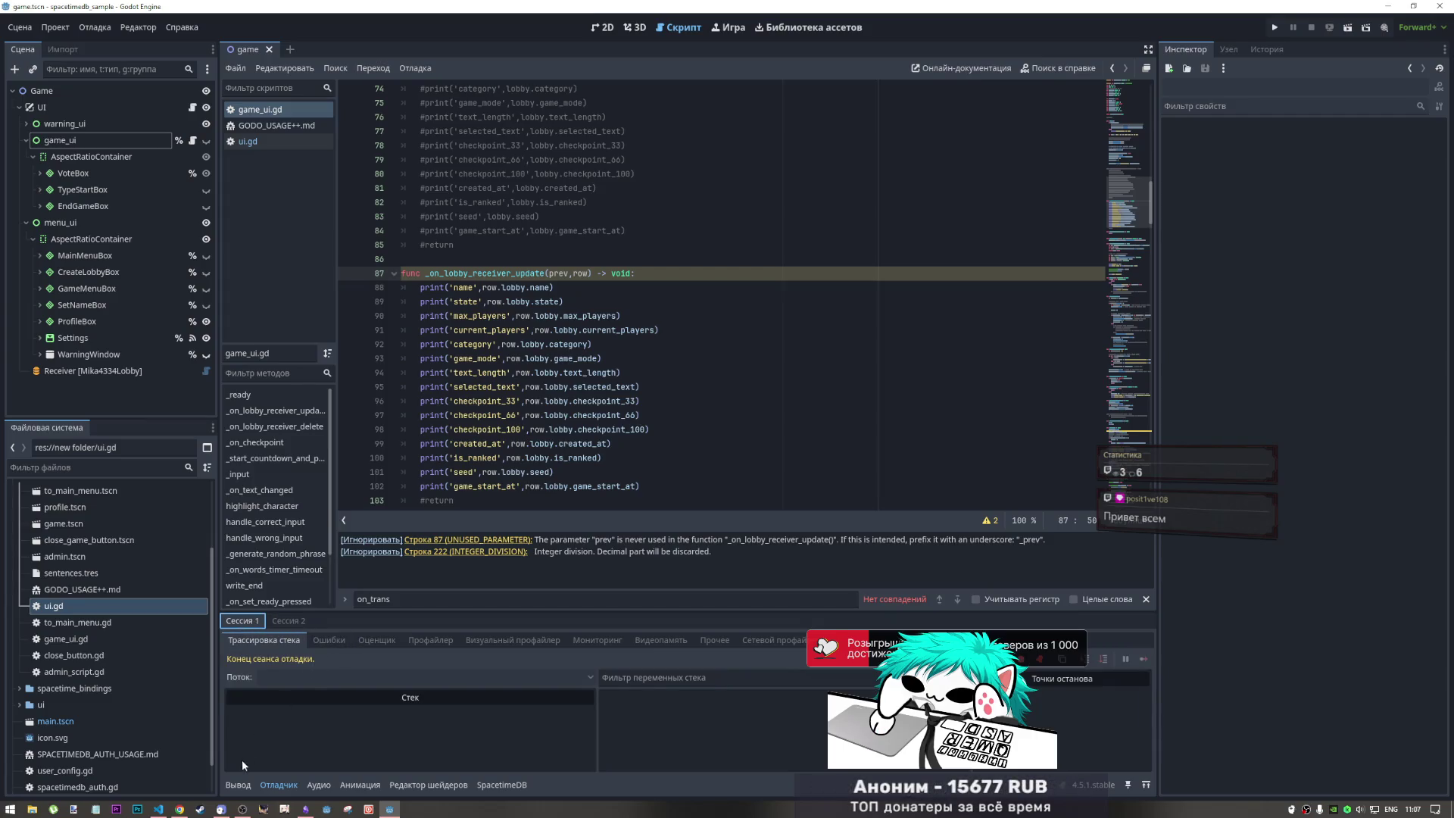
{"action": "left_click", "coordinate": [237, 784]}
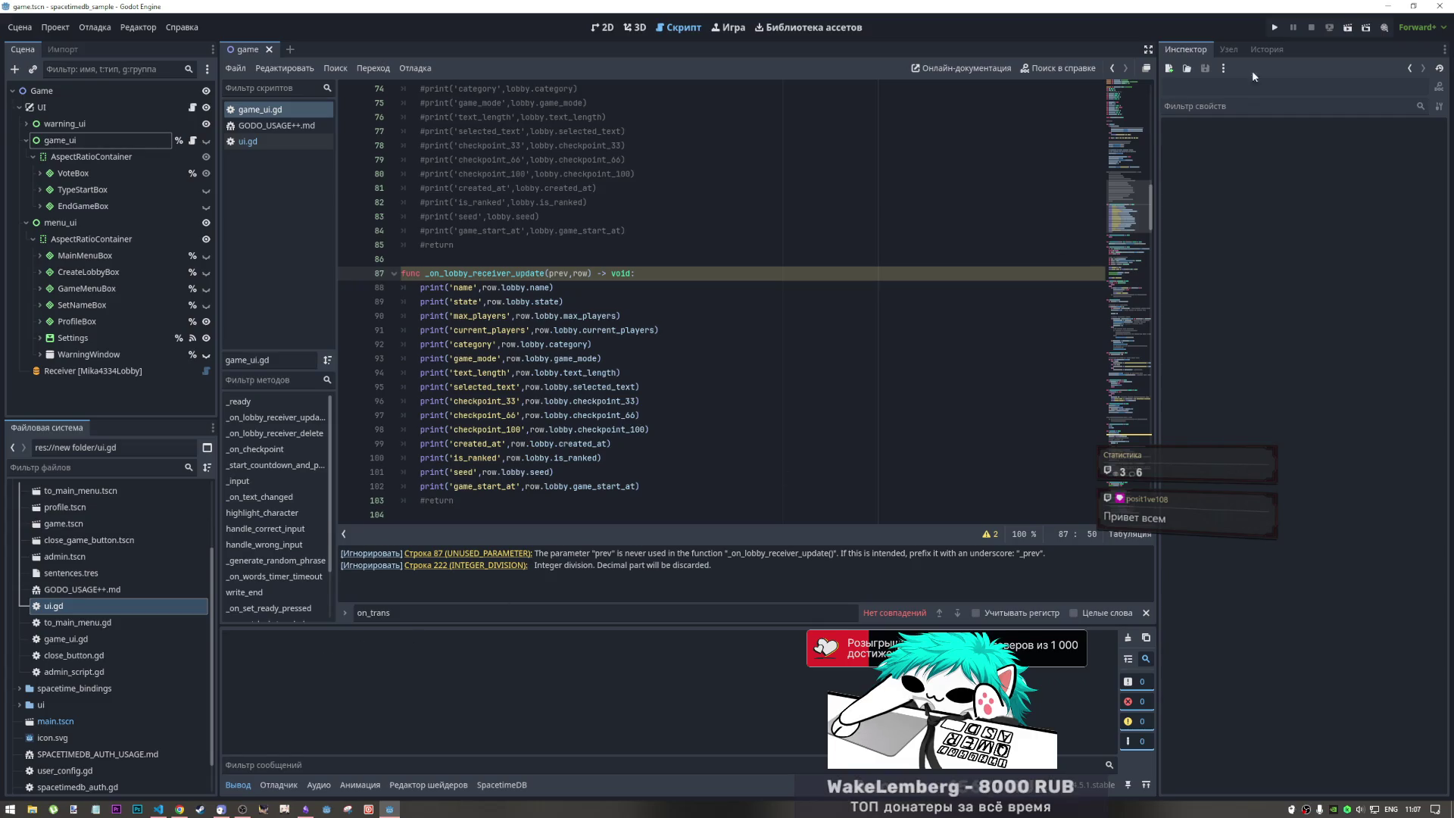
{"action": "left_click", "coordinate": [1347, 27]}
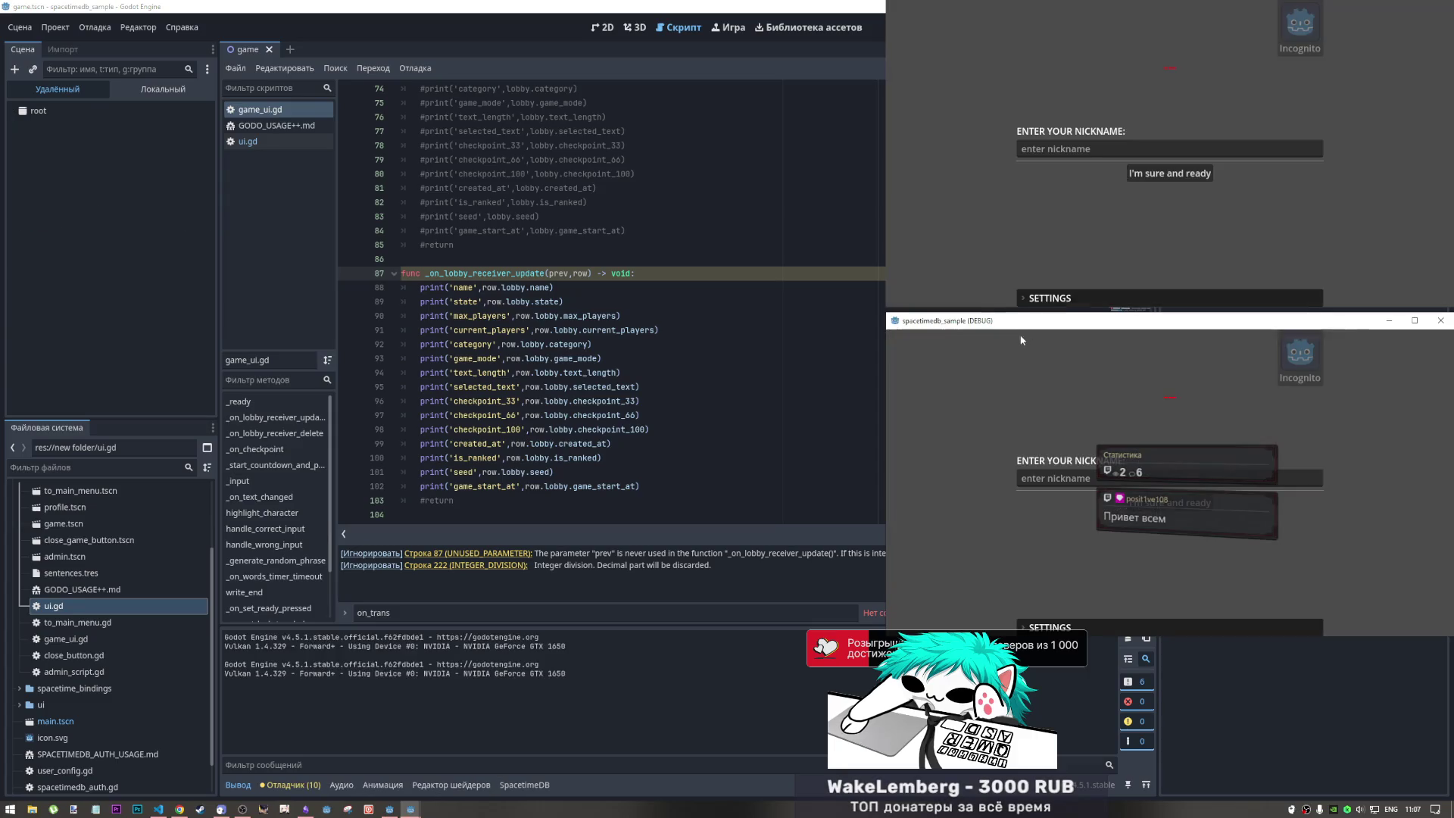
- Sign in with nickname AS in the first window and DSA in the second
{"action": "left_click", "coordinate": [1079, 151]}
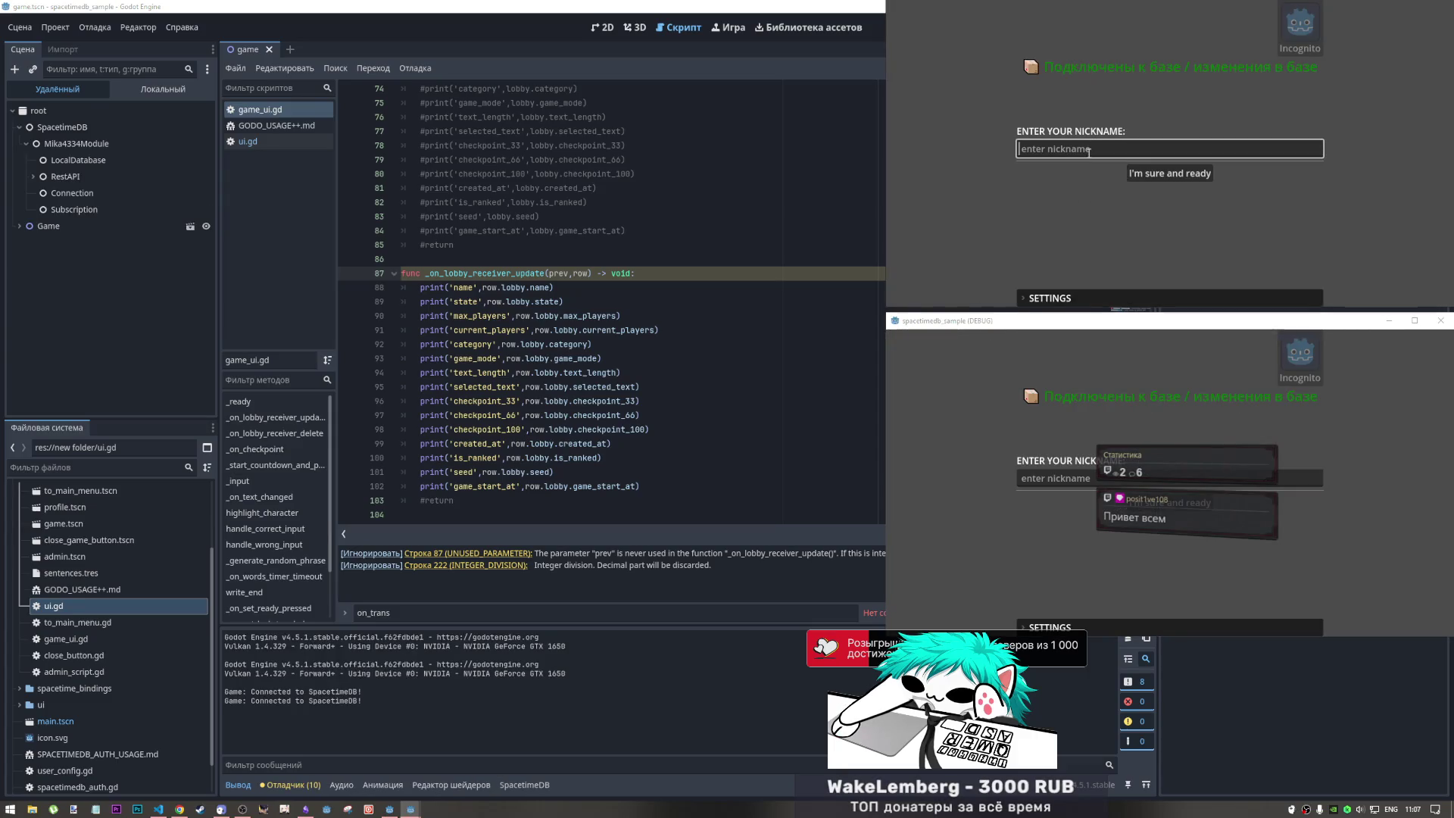
{"action": "type", "text": "ASD"}
{"action": "left_click", "coordinate": [1157, 172]}
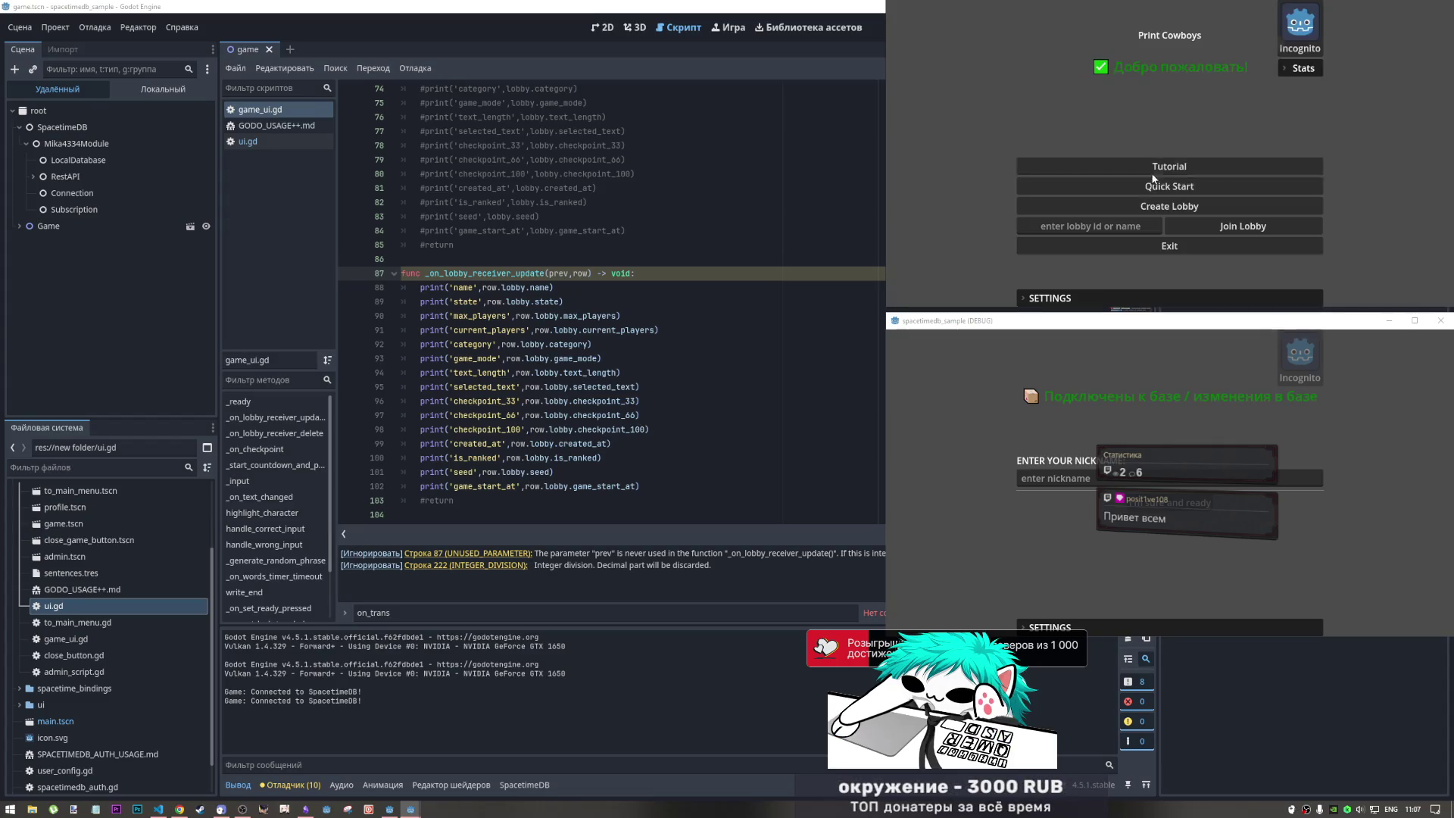
{"action": "left_click", "coordinate": [1083, 477]}
{"action": "type", "text": "DSA"}
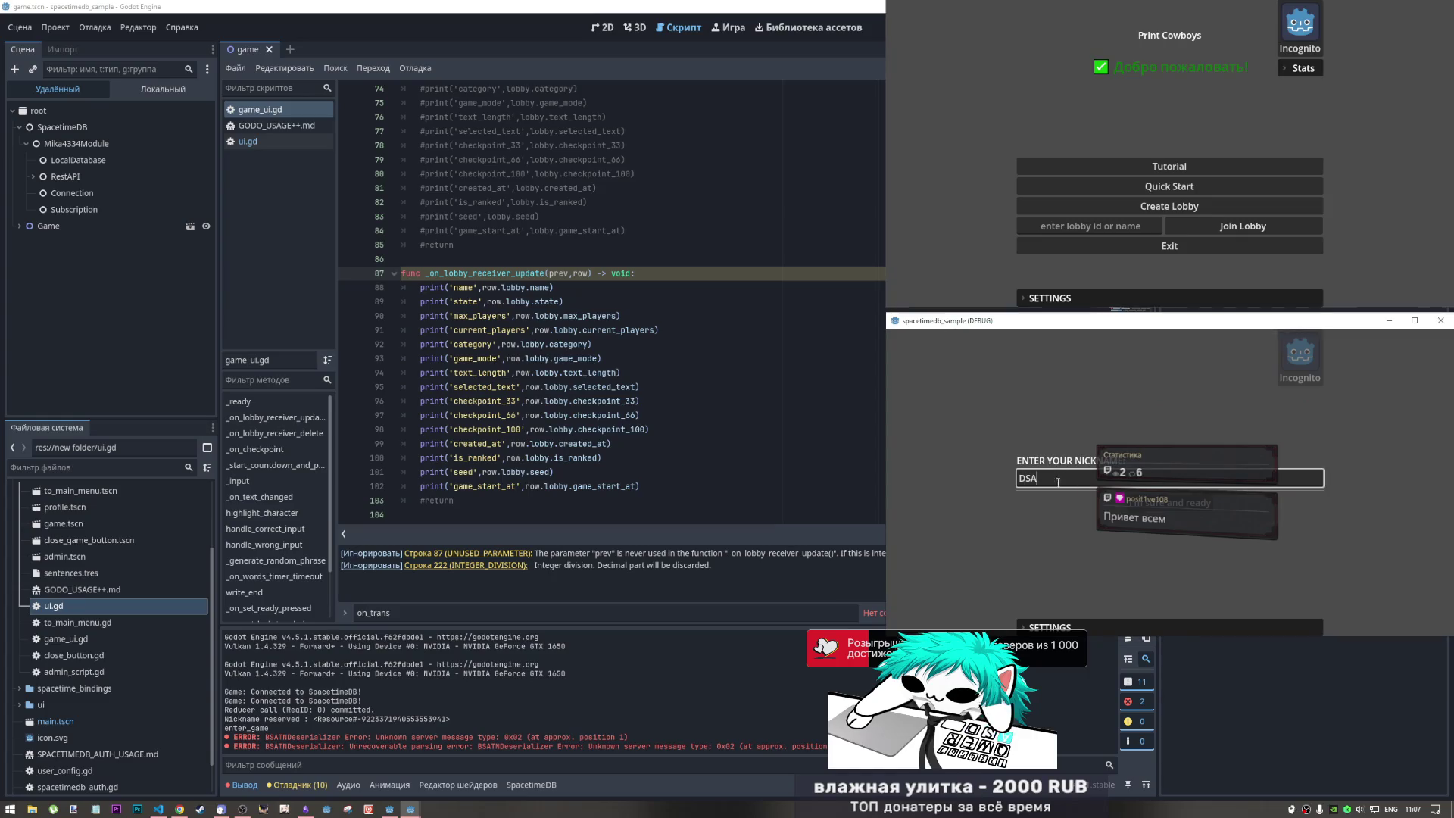
{"action": "left_click", "coordinate": [1151, 502]}
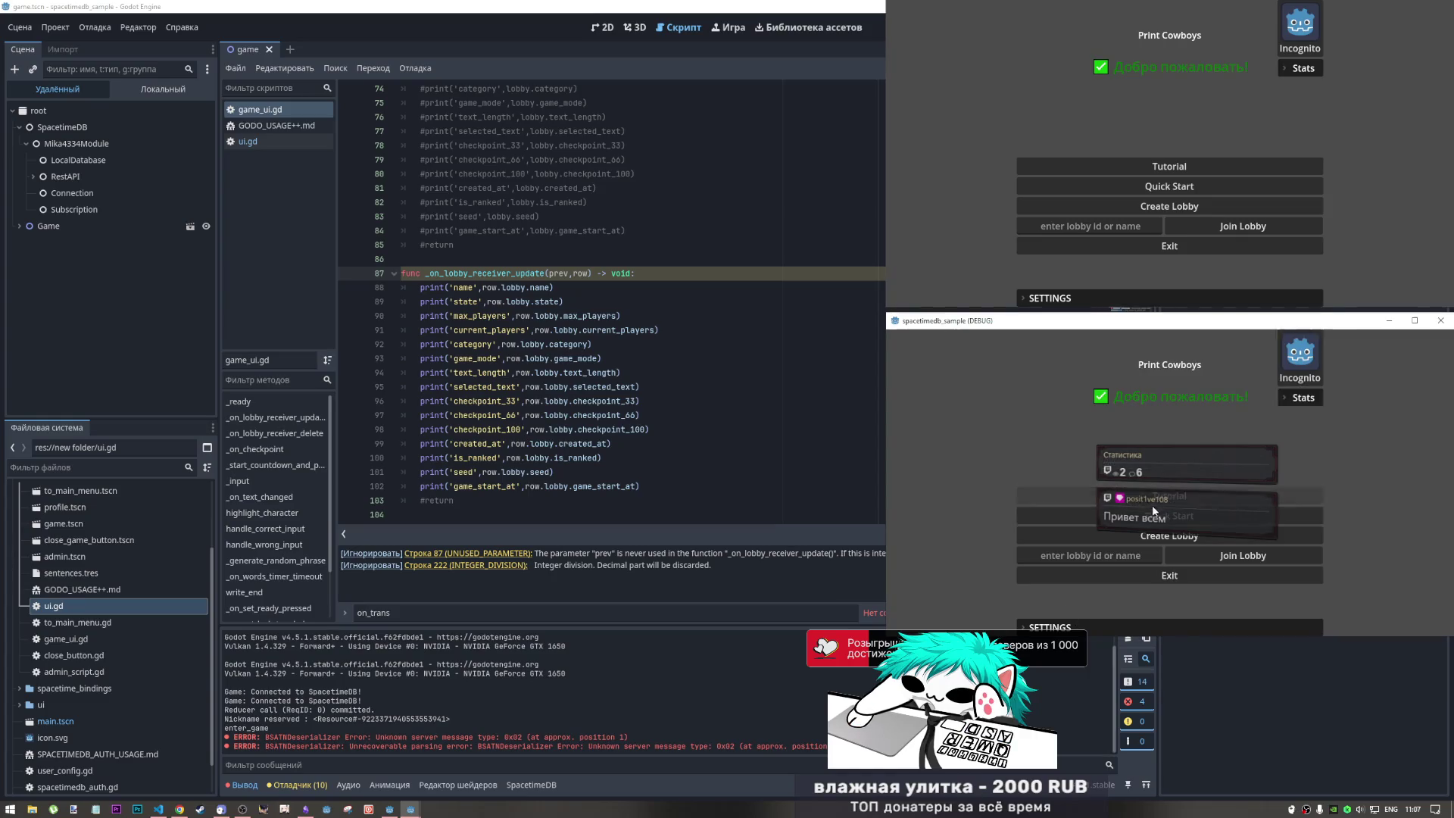
- Create a lobby in the first window, paste its ID into the second, and join it
{"action": "left_click", "coordinate": [1144, 207]}
{"action": "left_click", "coordinate": [1128, 163]}
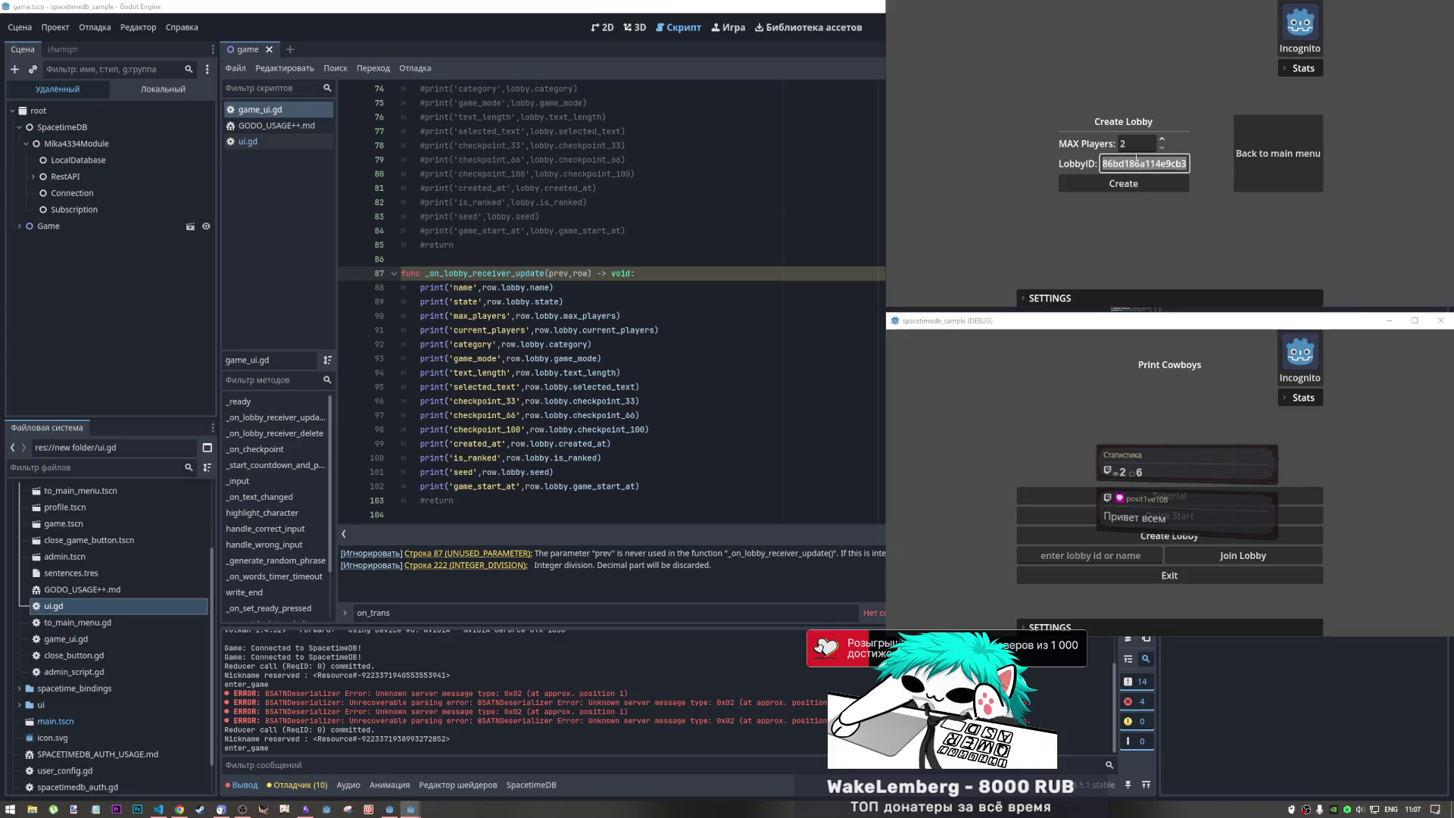
{"action": "left_click", "coordinate": [1086, 555]}
{"action": "type", "text": "86bd186a114e9cb3"}
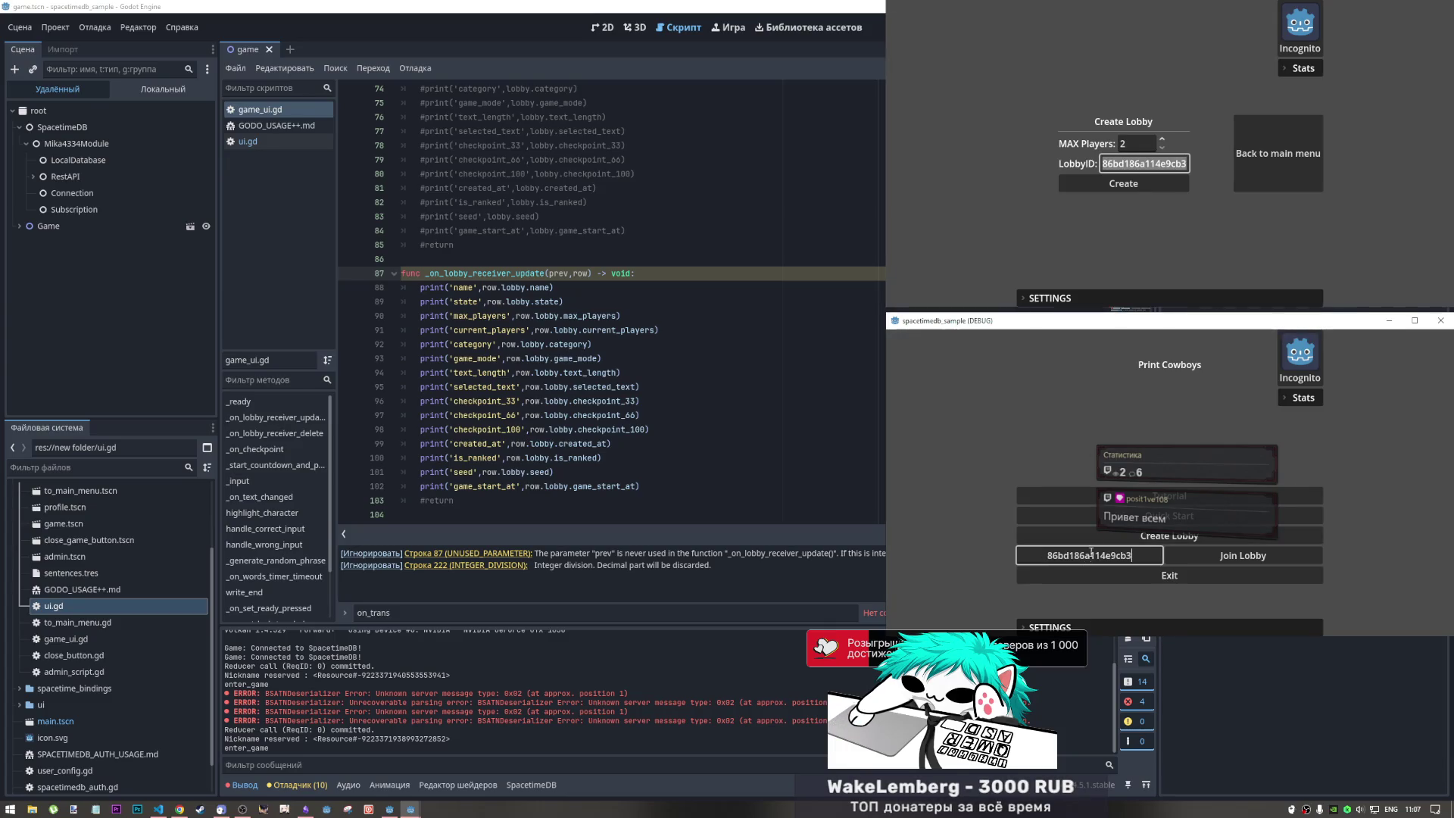
{"action": "left_click", "coordinate": [1122, 184]}
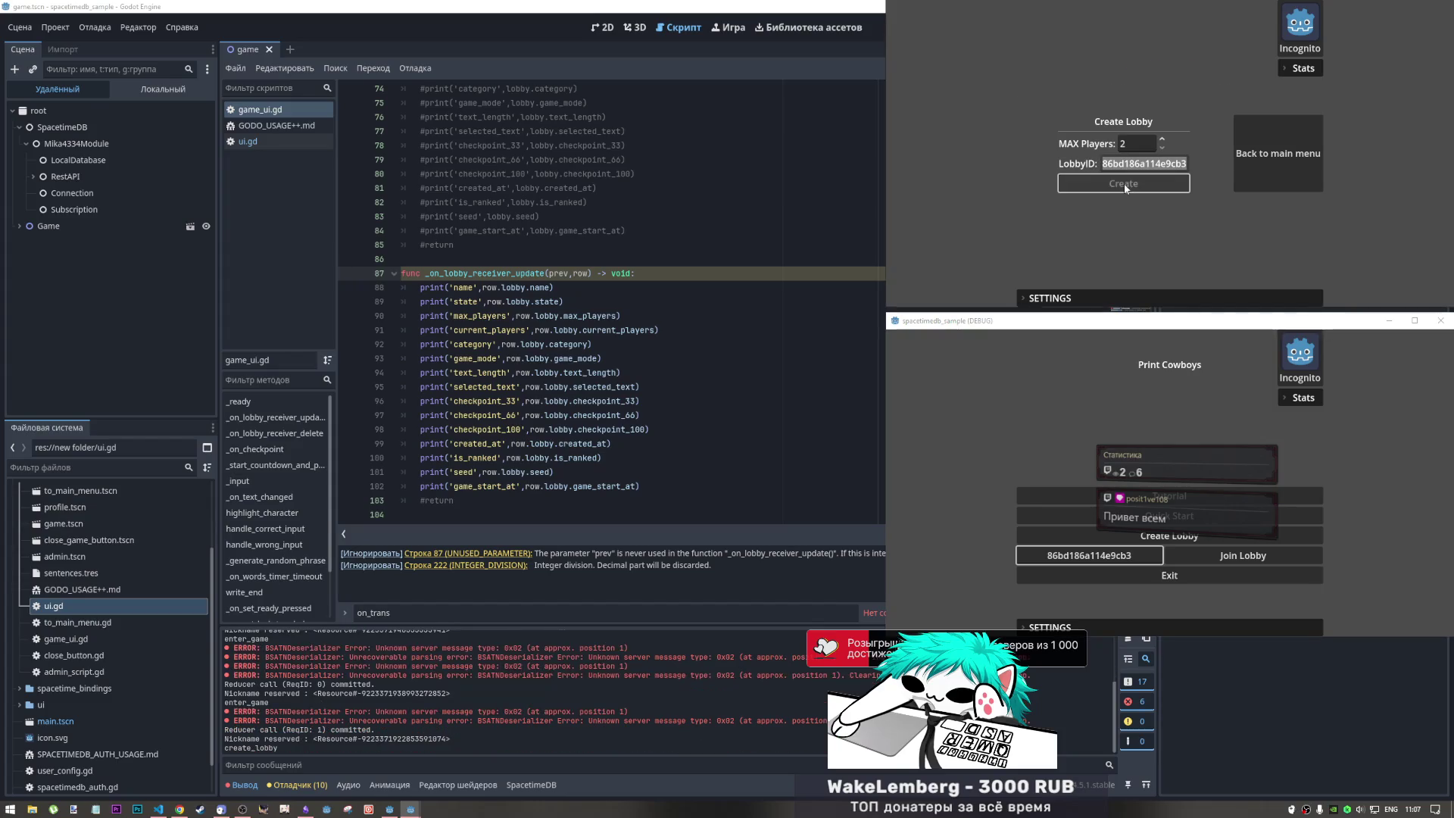
{"action": "left_click", "coordinate": [1223, 557]}
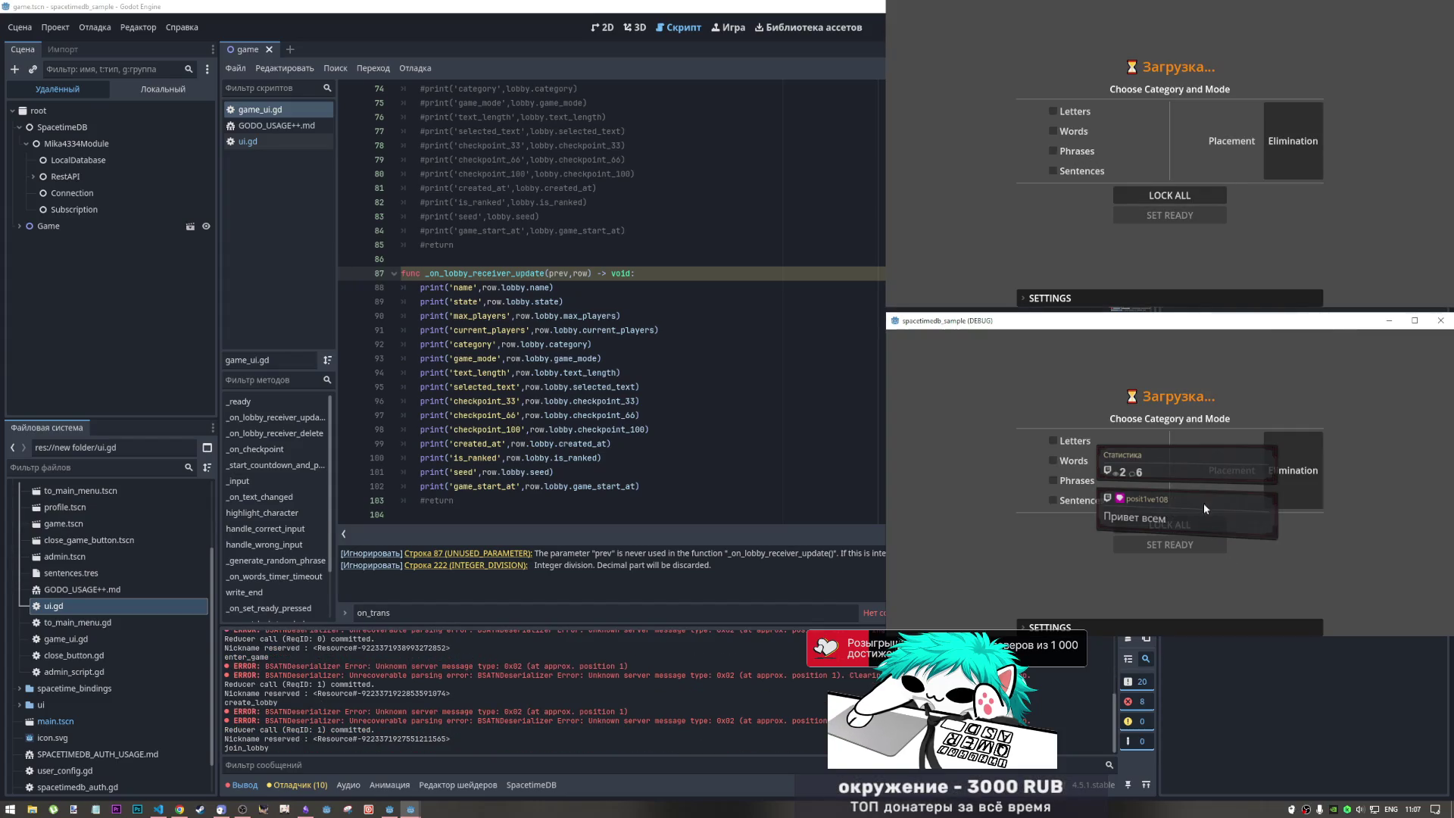
- Vote Phrases, lock in the choices, and set both players ready
{"action": "left_click", "coordinate": [1069, 153]}
{"action": "left_click", "coordinate": [1140, 195]}
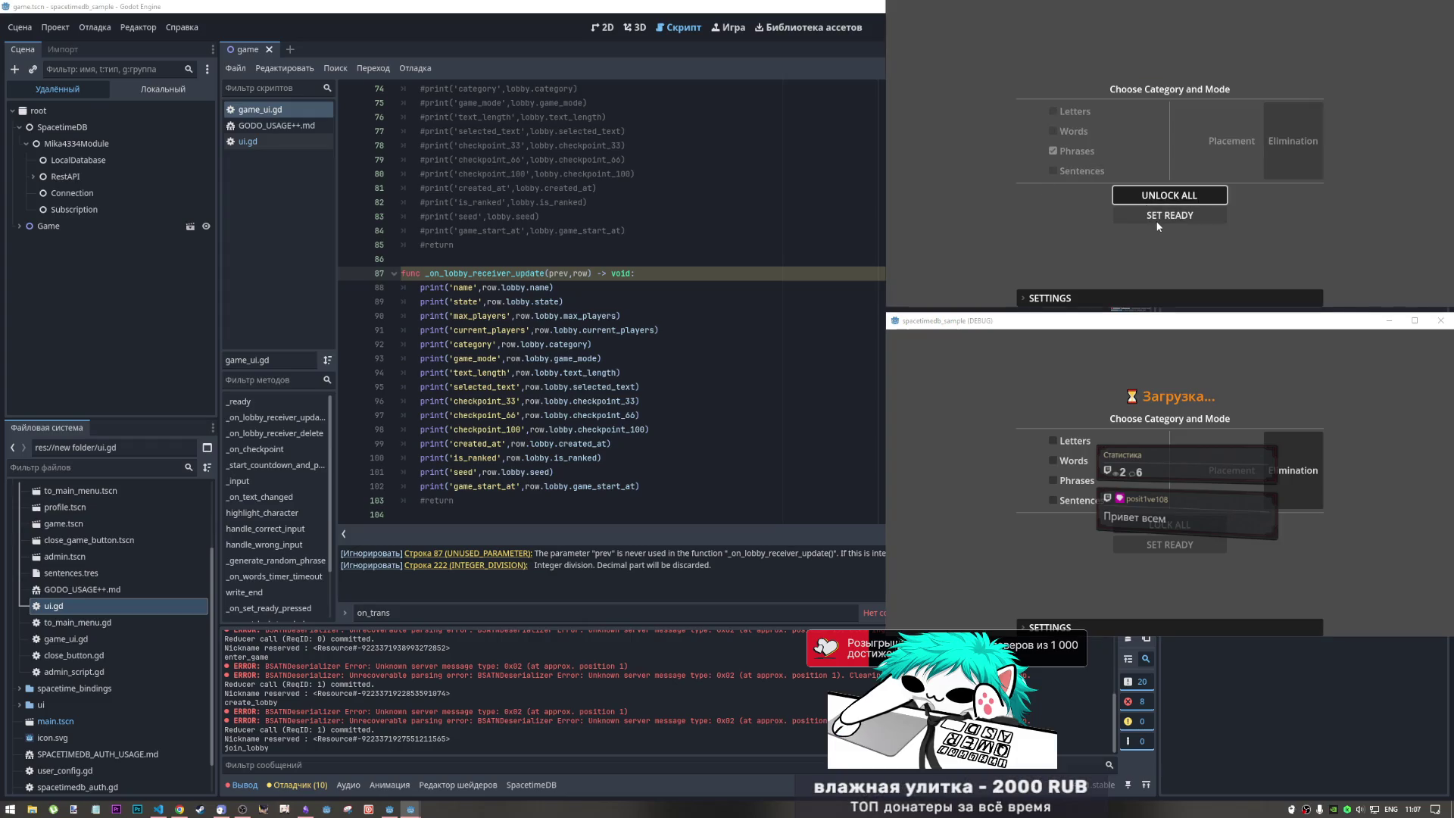
{"action": "left_click", "coordinate": [1160, 217]}
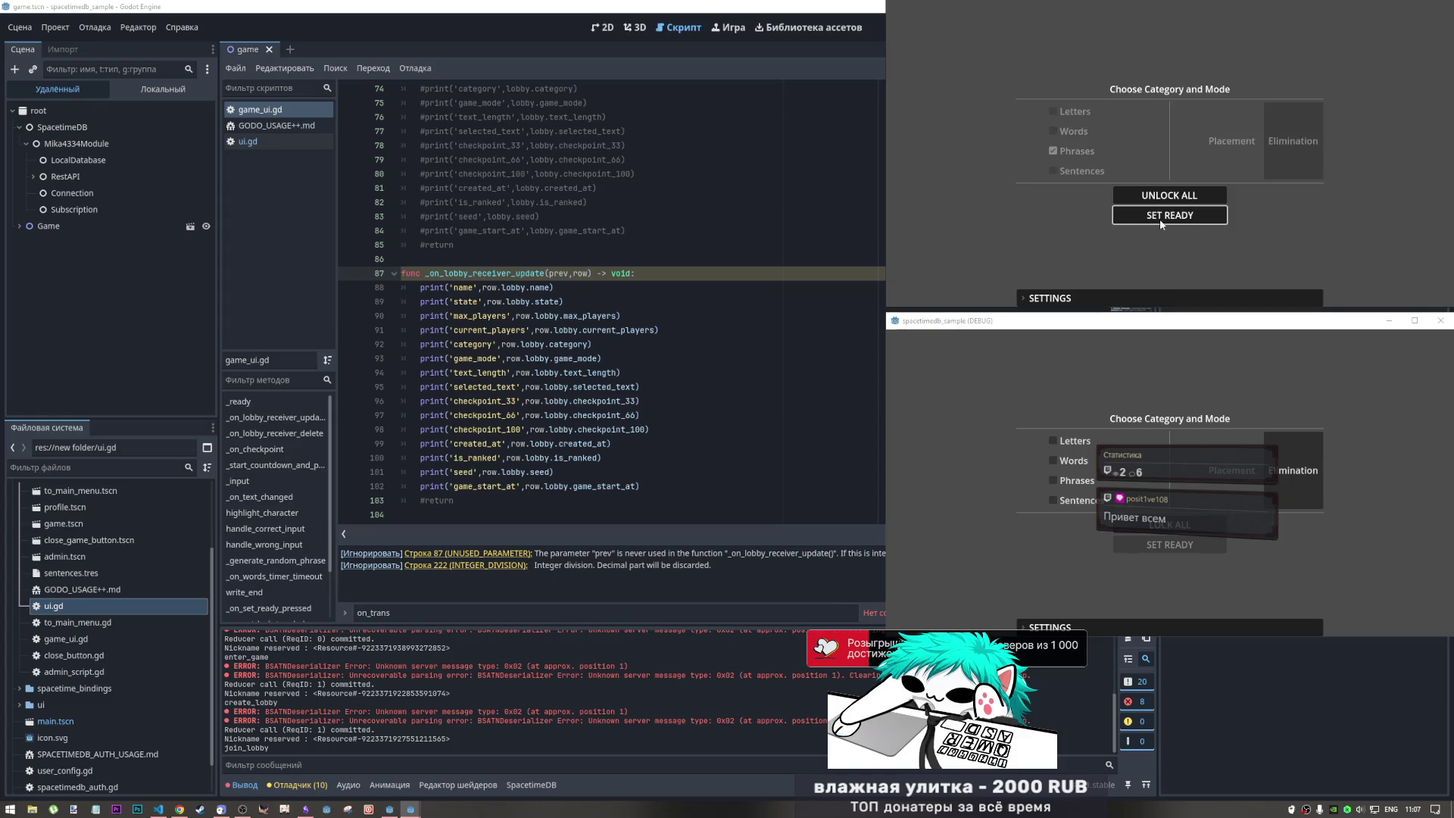
{"action": "left_click", "coordinate": [1155, 543]}
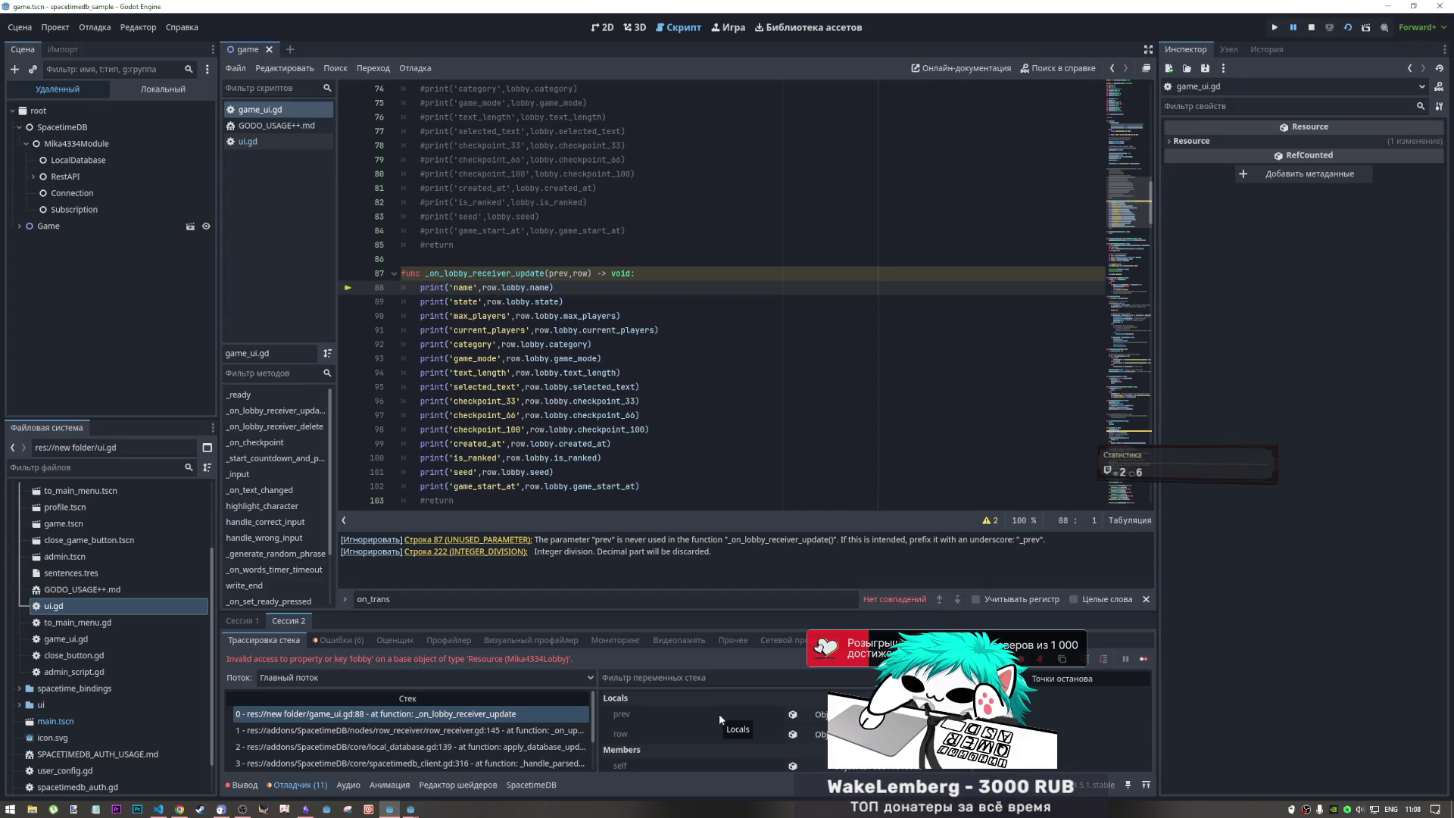
- Strip 'lobby.' from every row.lobby field reference in the print lines 88–102
{"action": "double_click", "coordinate": [502, 288]}
{"action": "key", "text": "ctrl+d"}
{"action": "key", "text": "ctrl+d"}
{"action": "key", "text": "ctrl+d"}
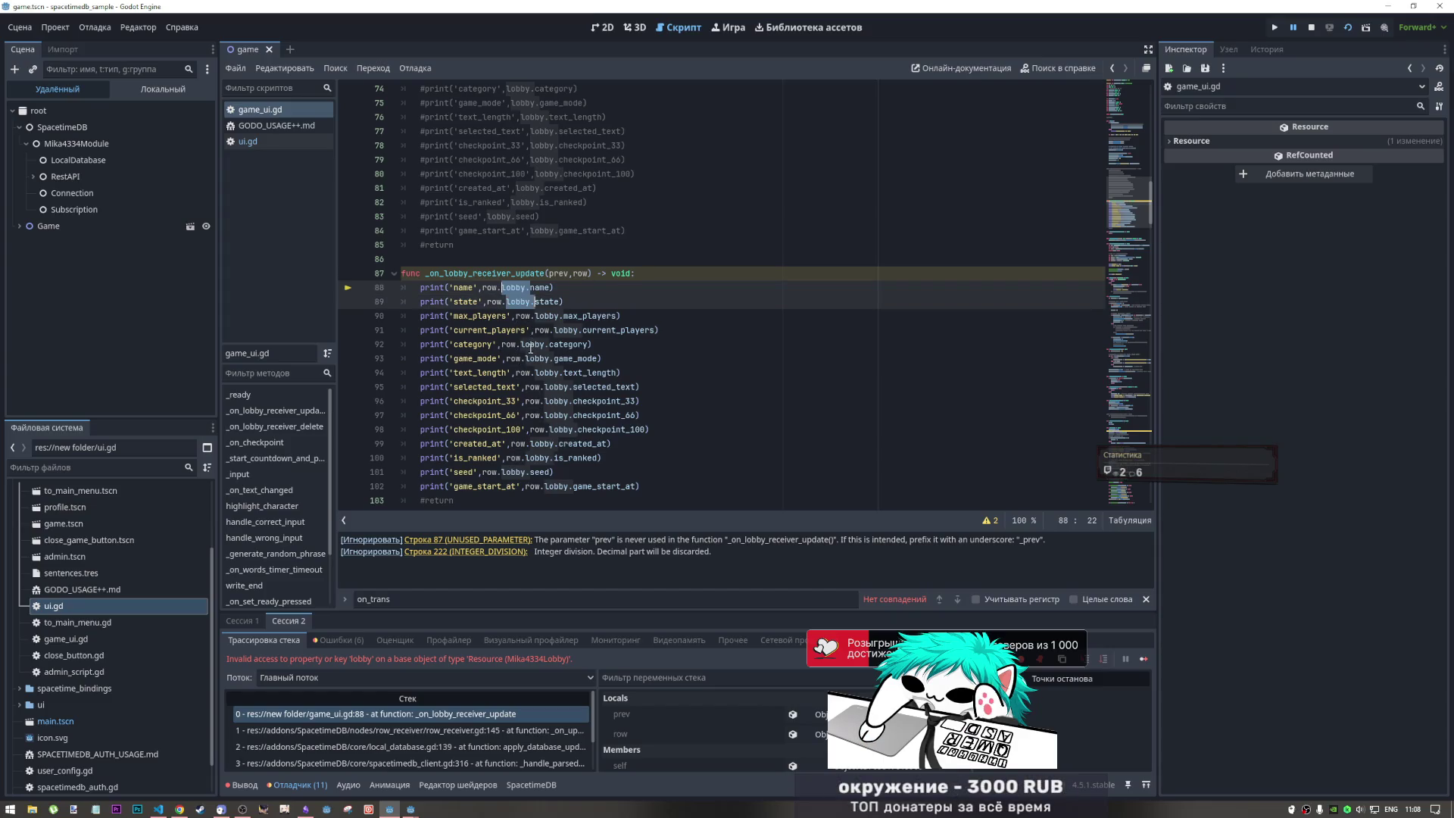
{"action": "key", "text": "ctrl+d"}
{"action": "key", "text": "ctrl+d"}
{"action": "key", "text": "ctrl+d"}
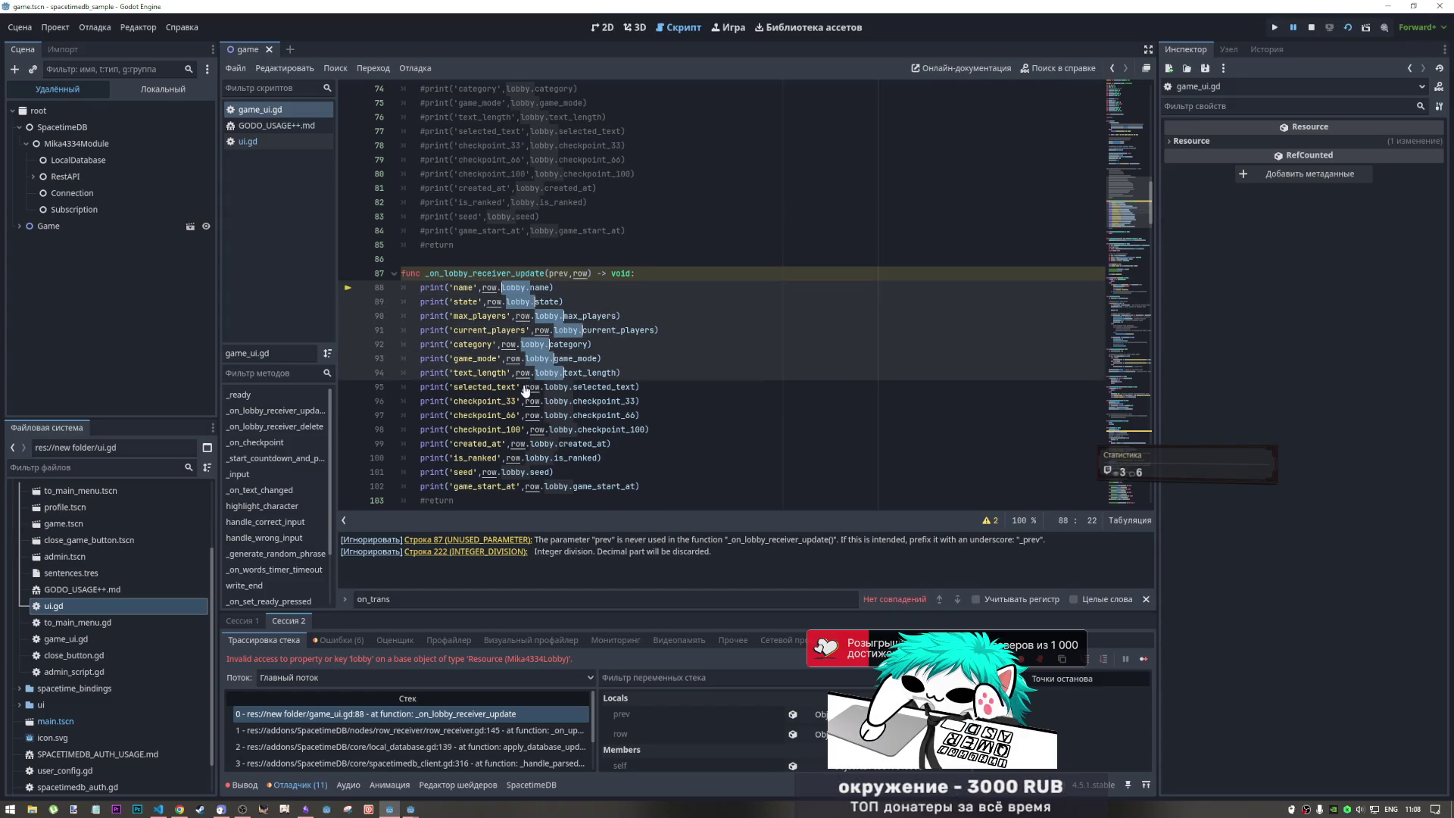
{"action": "key", "text": "ctrl+d"}
{"action": "key", "text": "ctrl+d"}
{"action": "key", "text": "ctrl+d"}
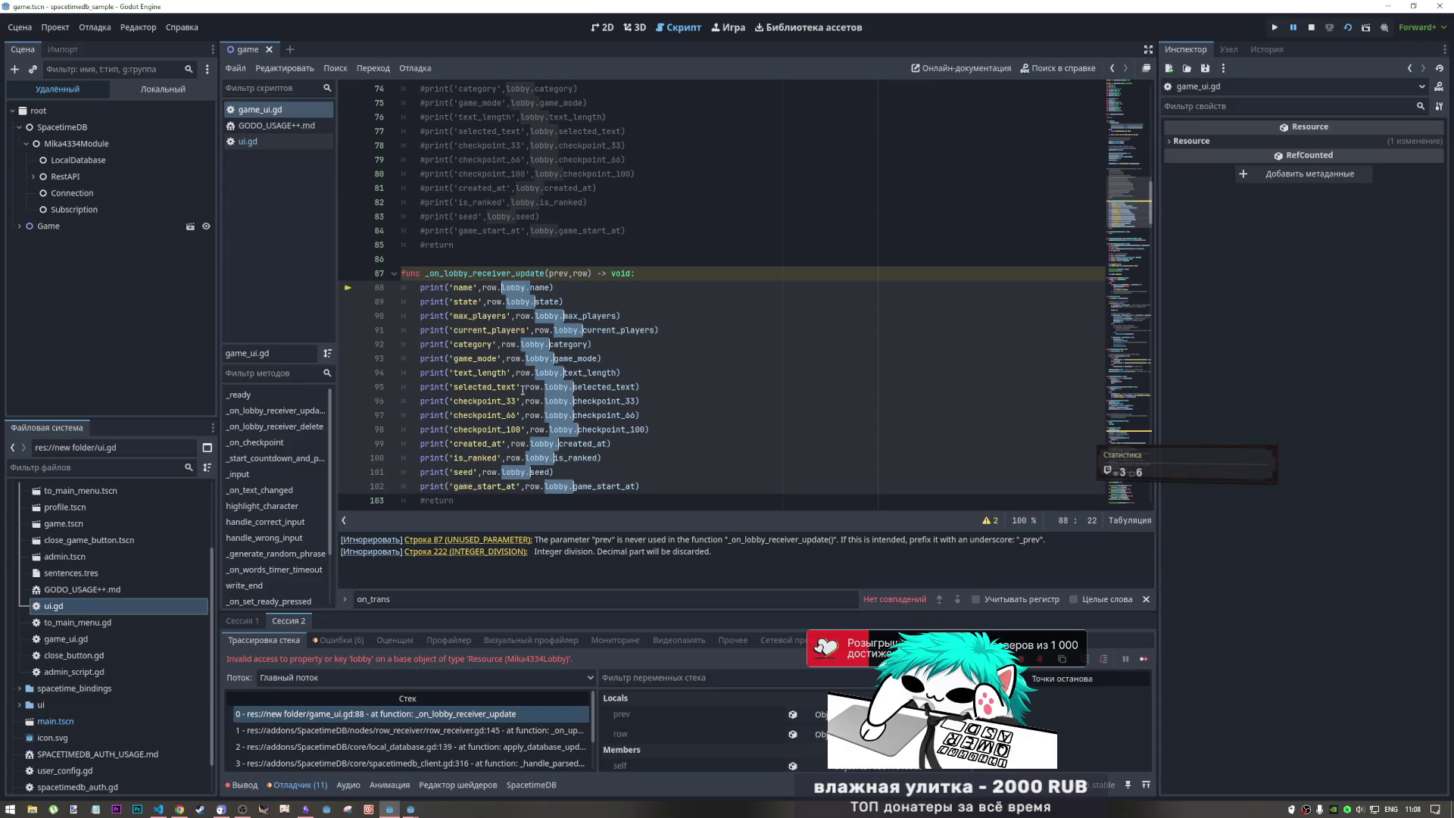
{"action": "key", "text": "Delete"}
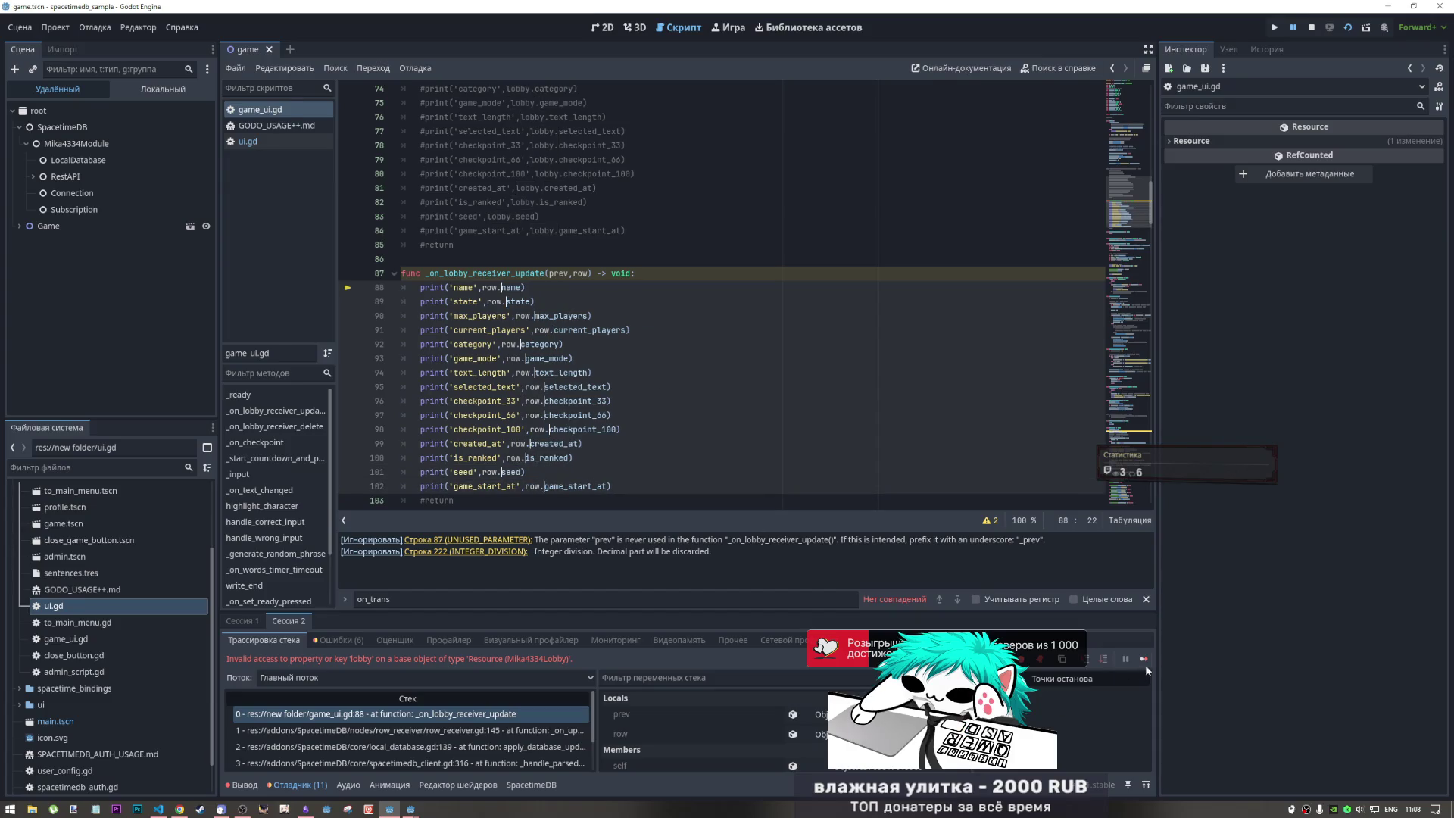
- Resume the paused game and save the edited game_ui.gd script
{"action": "left_click", "coordinate": [1144, 659]}
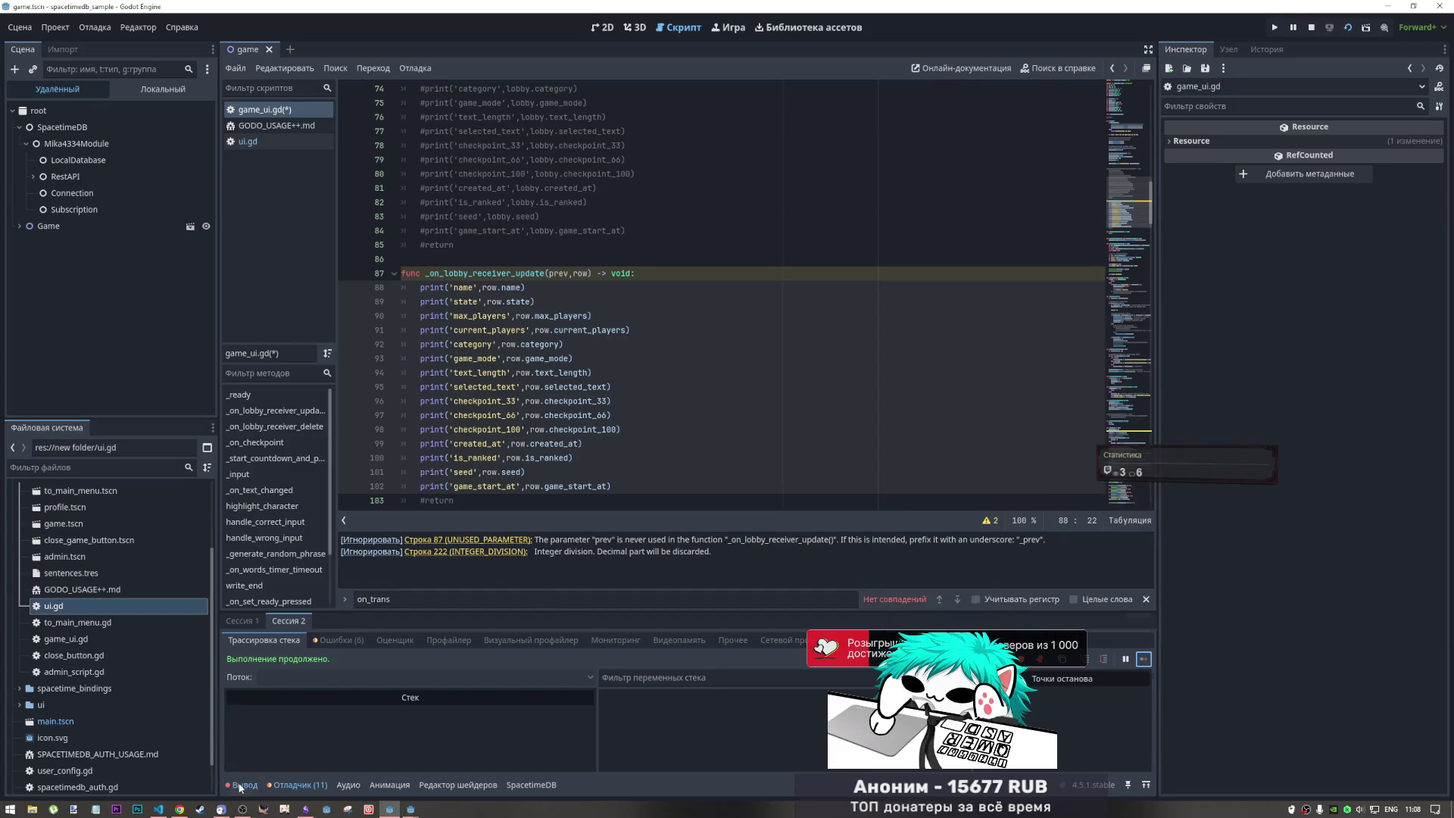
{"action": "left_click", "coordinate": [672, 382]}
{"action": "key", "text": "ctrl+s"}
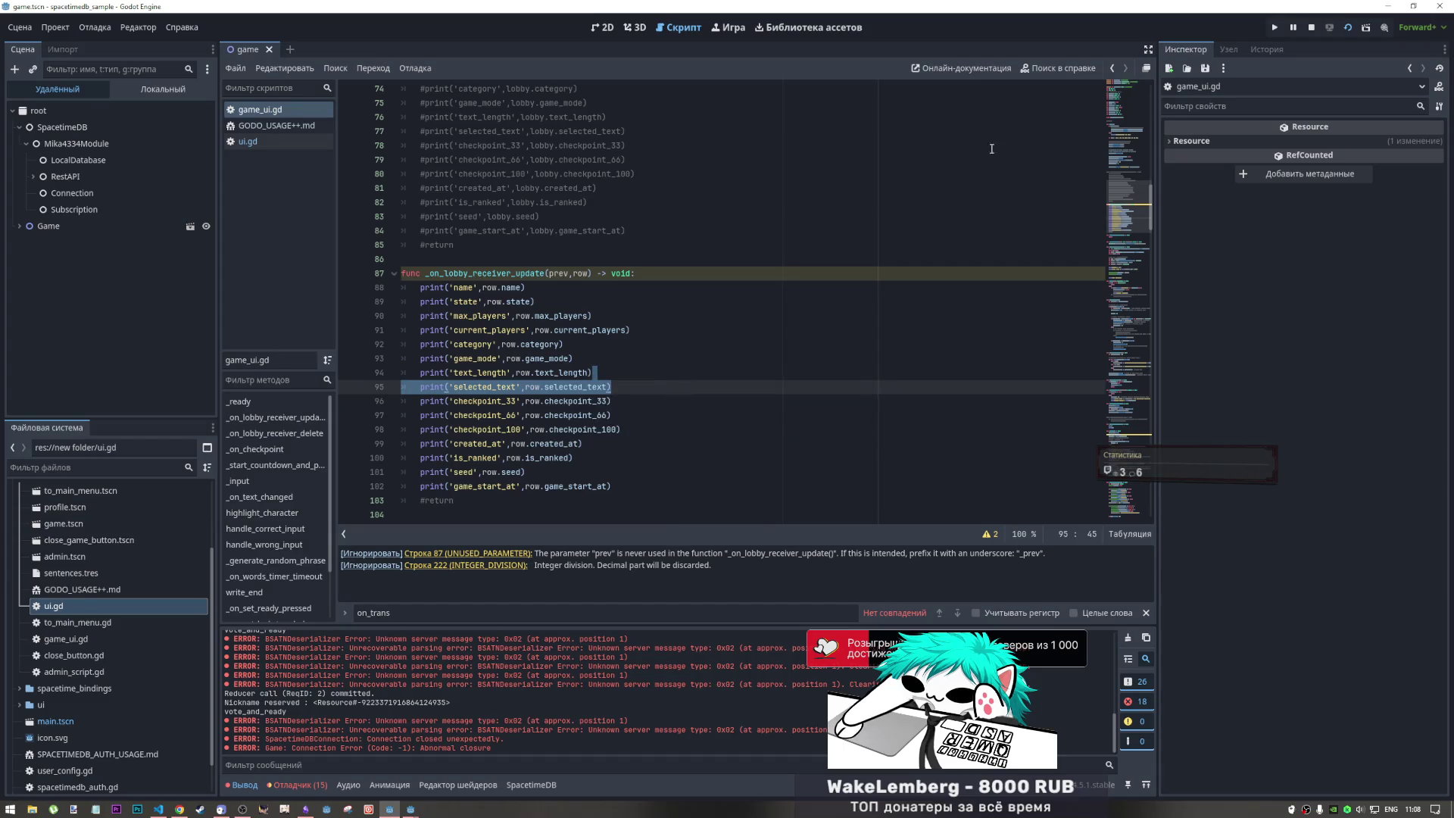
- Dismiss the save prompt and select the function header line 87
{"action": "left_click", "coordinate": [1312, 27]}
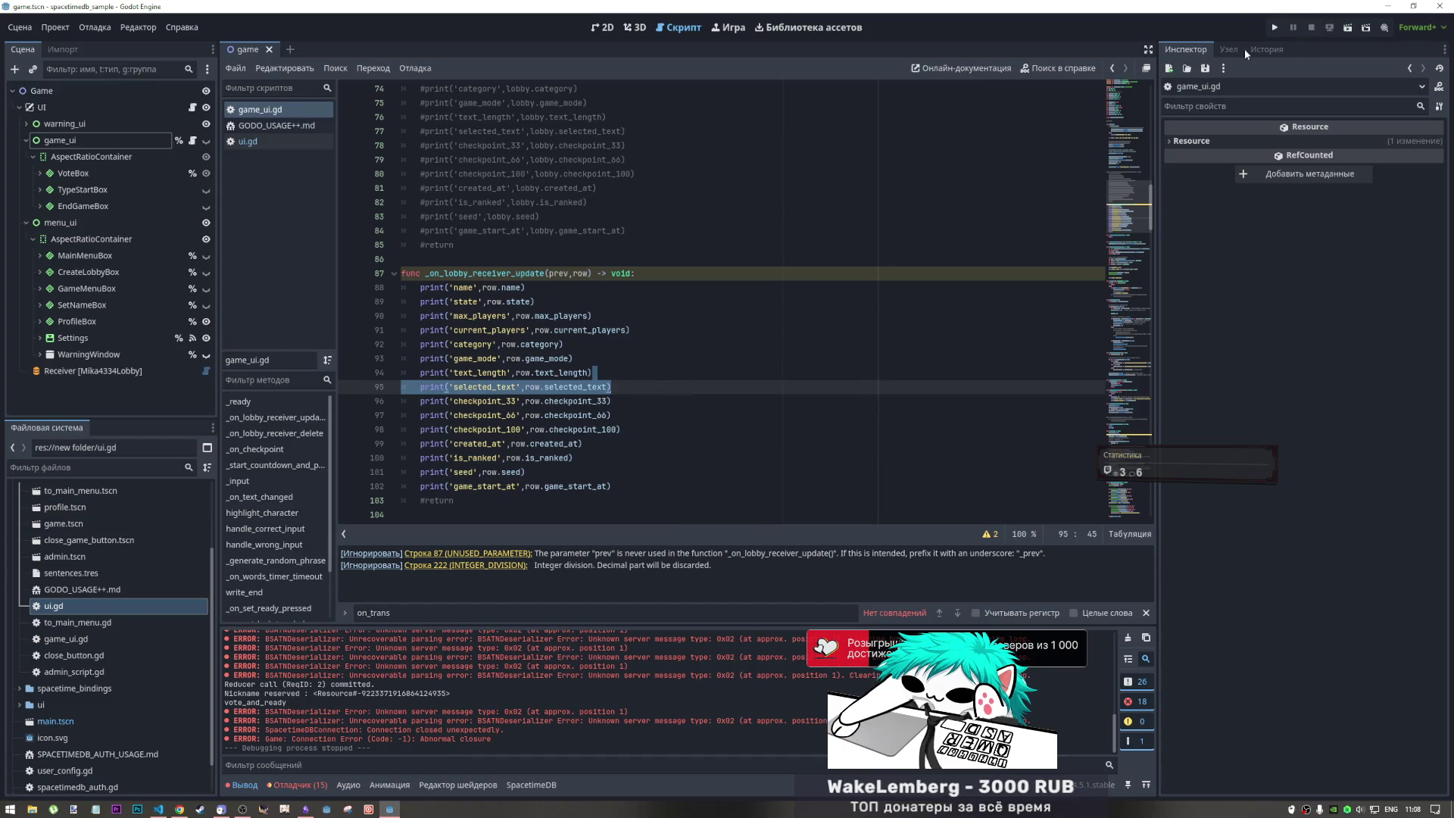
{"action": "key", "text": "Up"}
{"action": "key", "text": "Up"}
{"action": "key", "text": "Up"}
{"action": "left_click", "coordinate": [577, 274]}
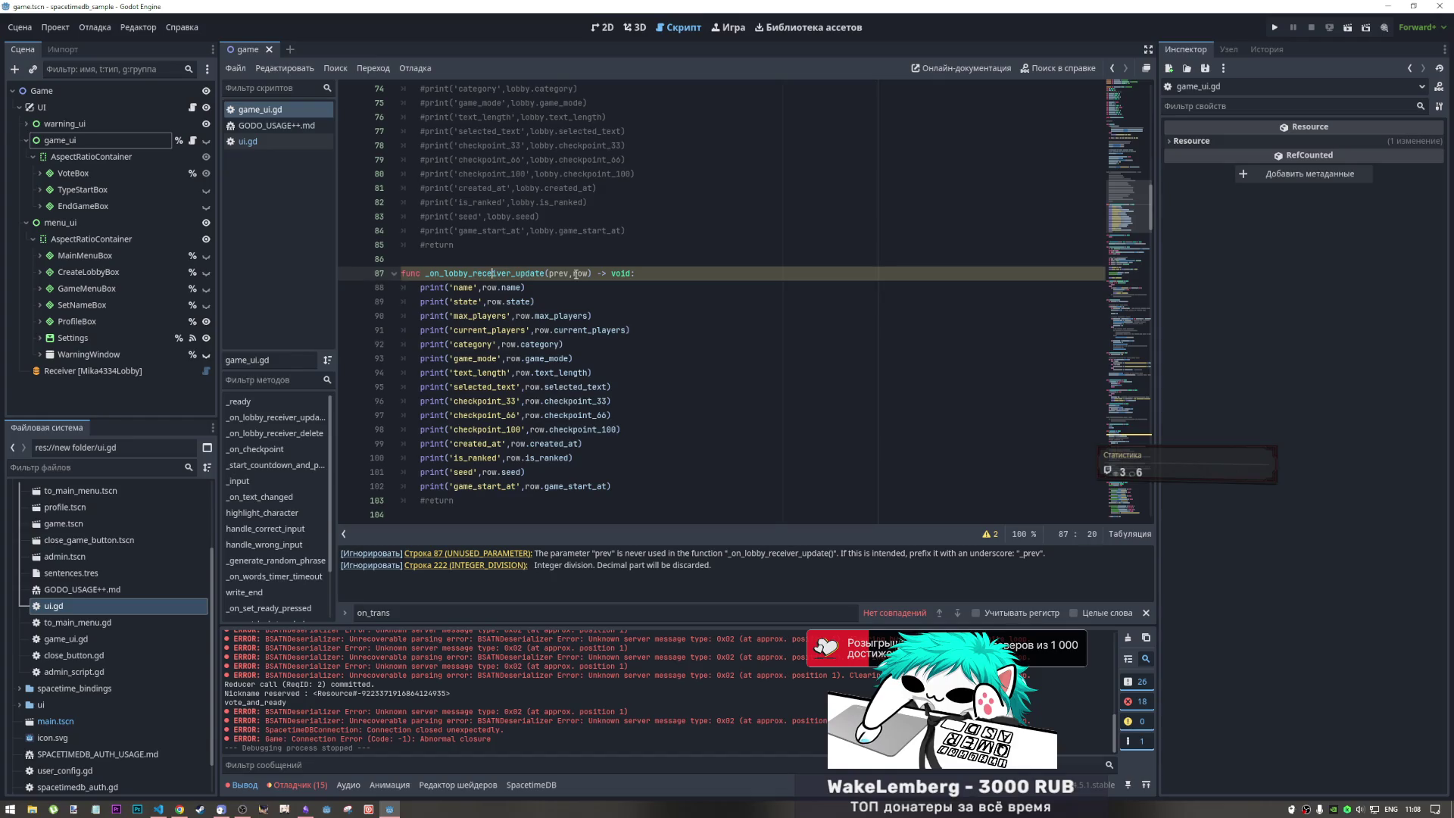
{"action": "key", "text": "Home"}
{"action": "key", "text": "shift+Down"}
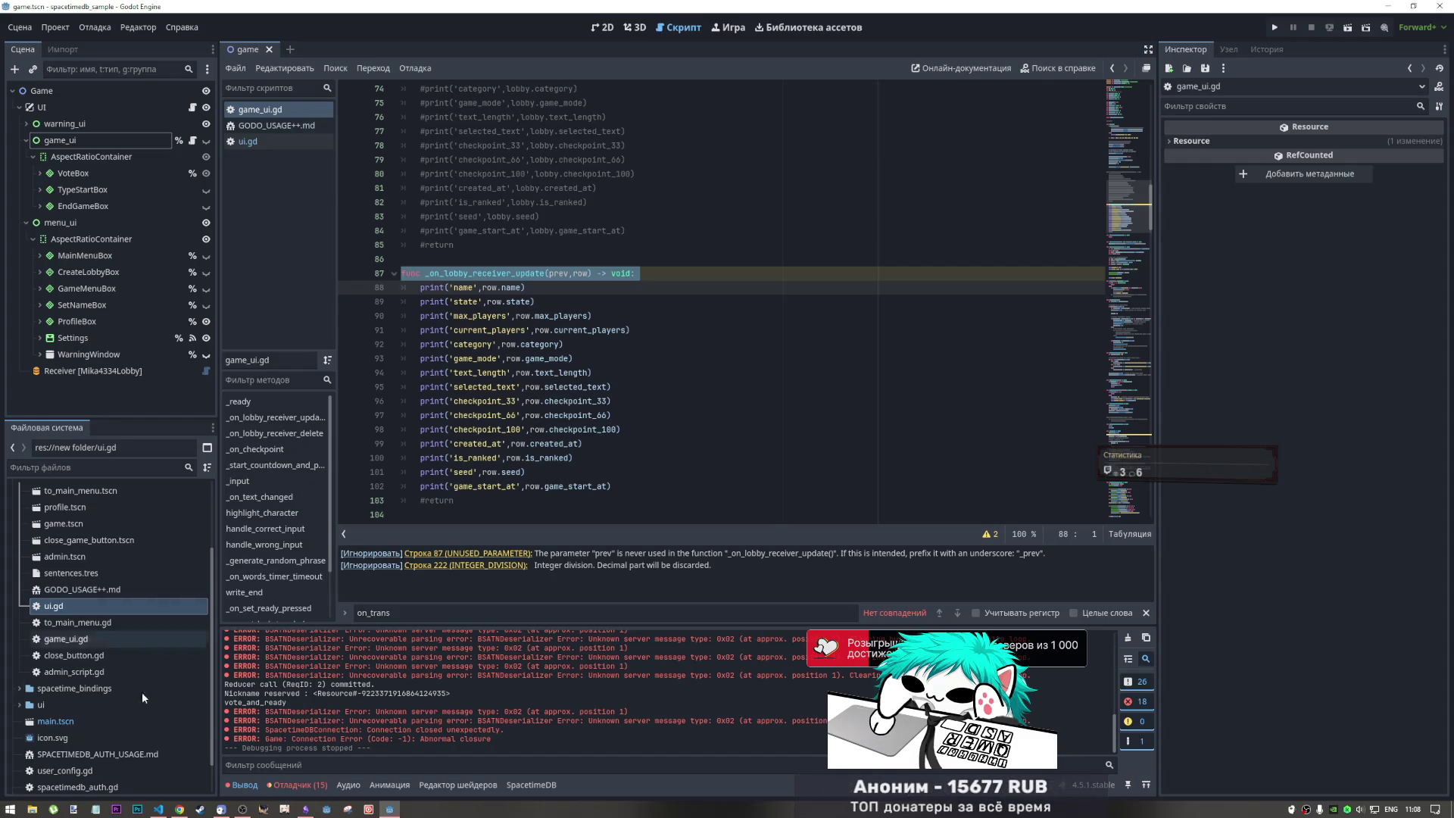
- Switch between windows, ending on Chrome's SpacetimeDB lobby table
{"action": "left_click", "coordinate": [179, 808]}
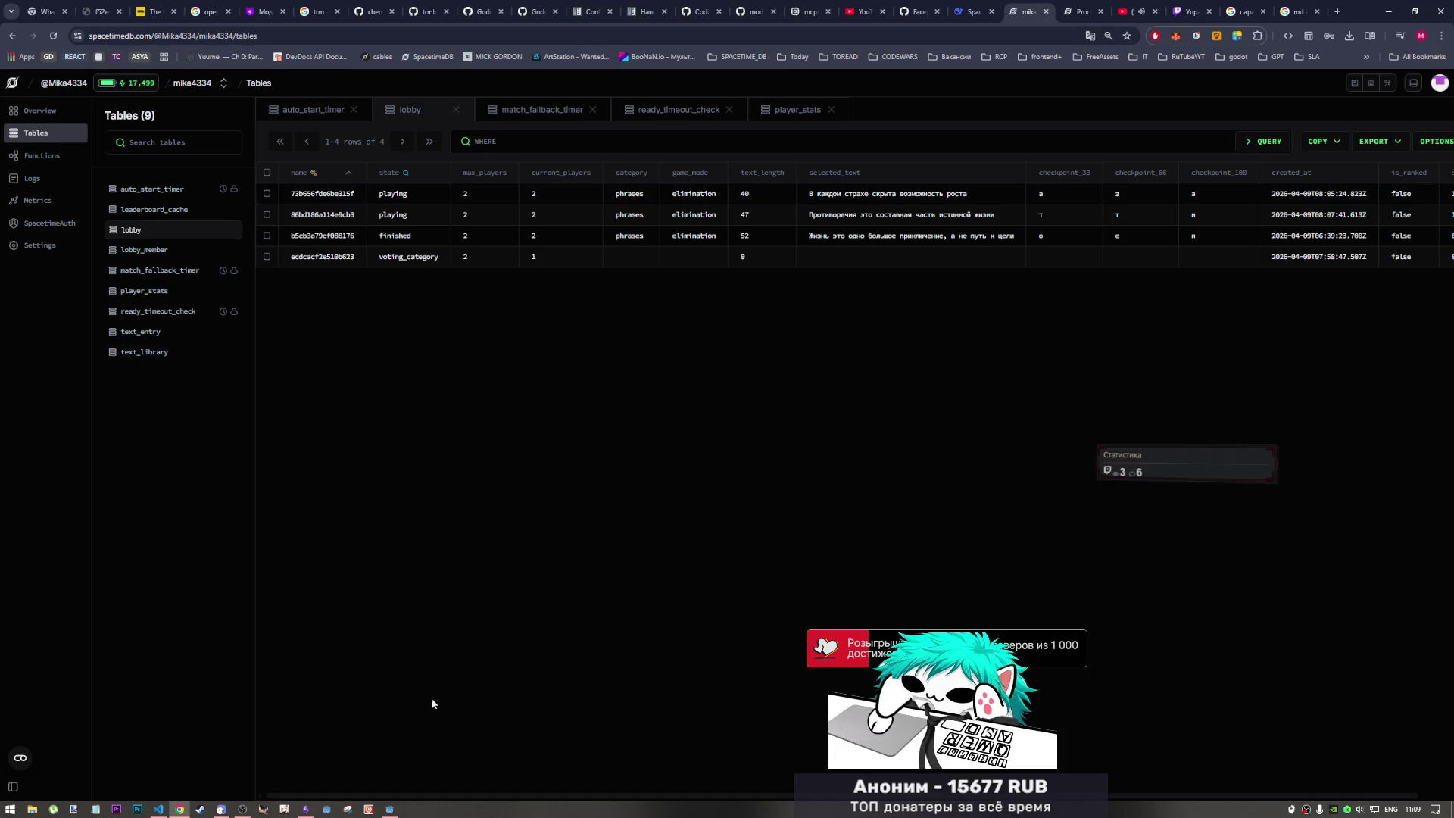
{"action": "mouse_move", "coordinate": [397, 812]}
{"action": "left_click", "coordinate": [398, 786]}
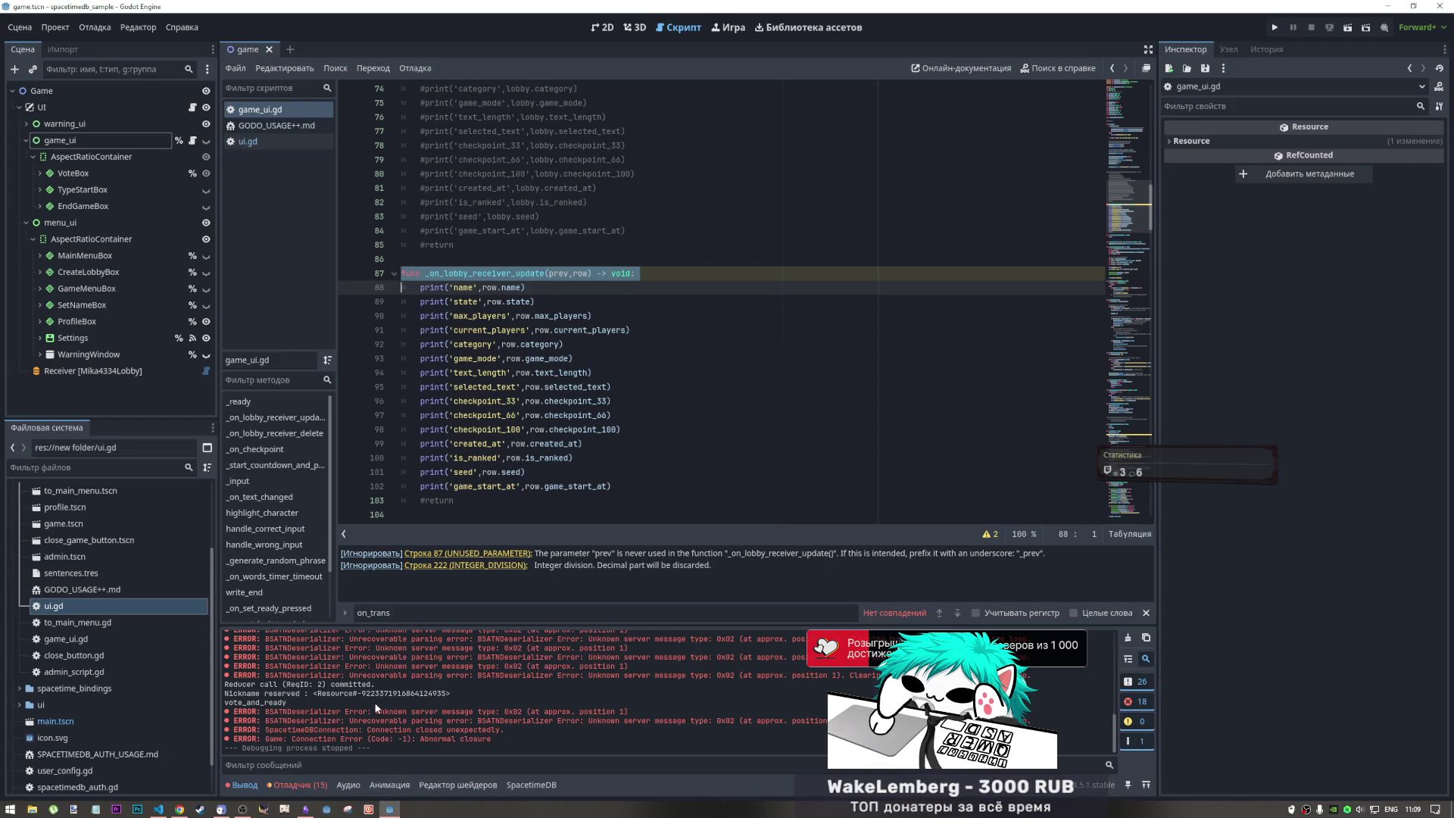
{"action": "left_click", "coordinate": [159, 809]}
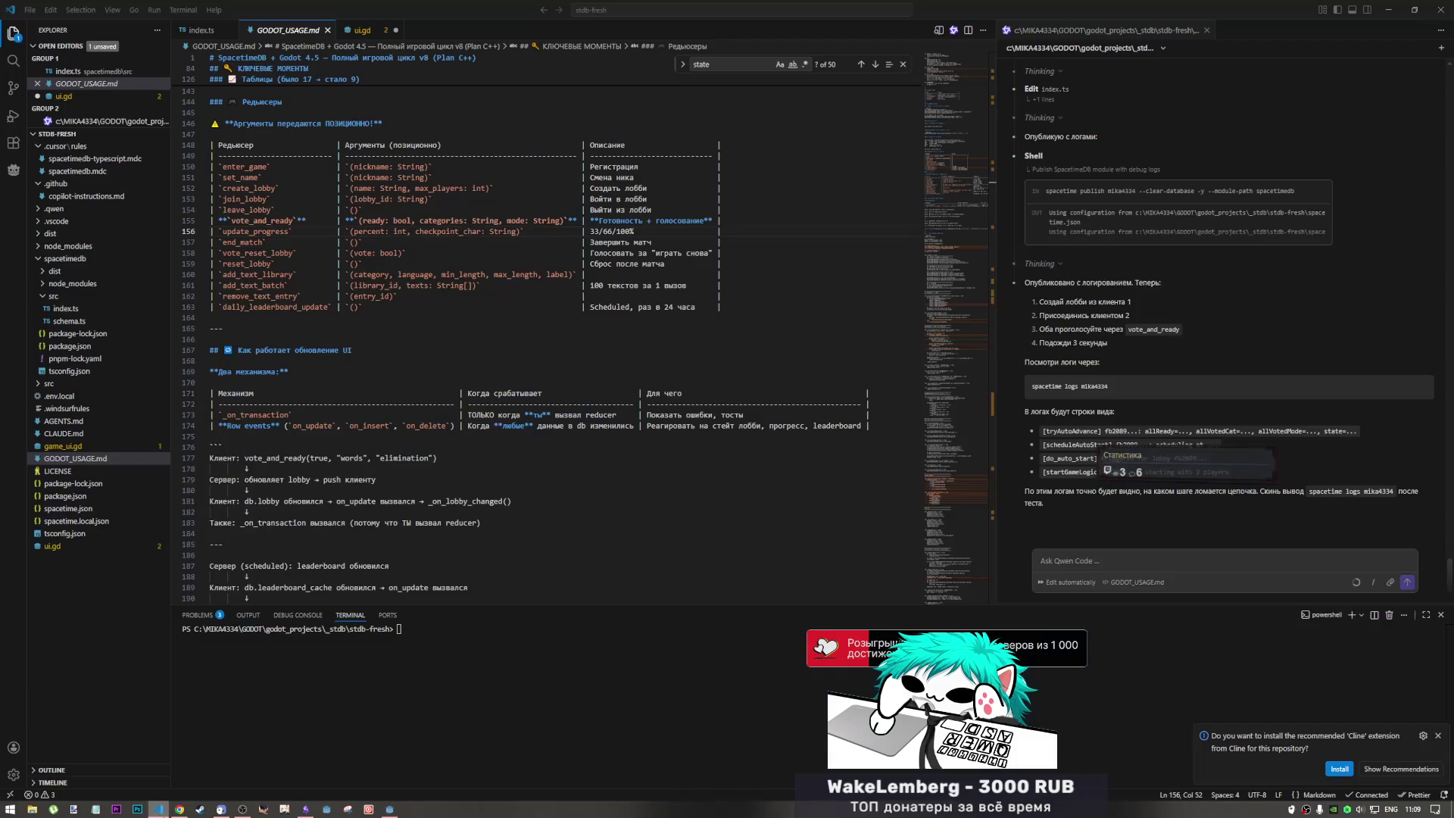
{"action": "left_click", "coordinate": [177, 809]}
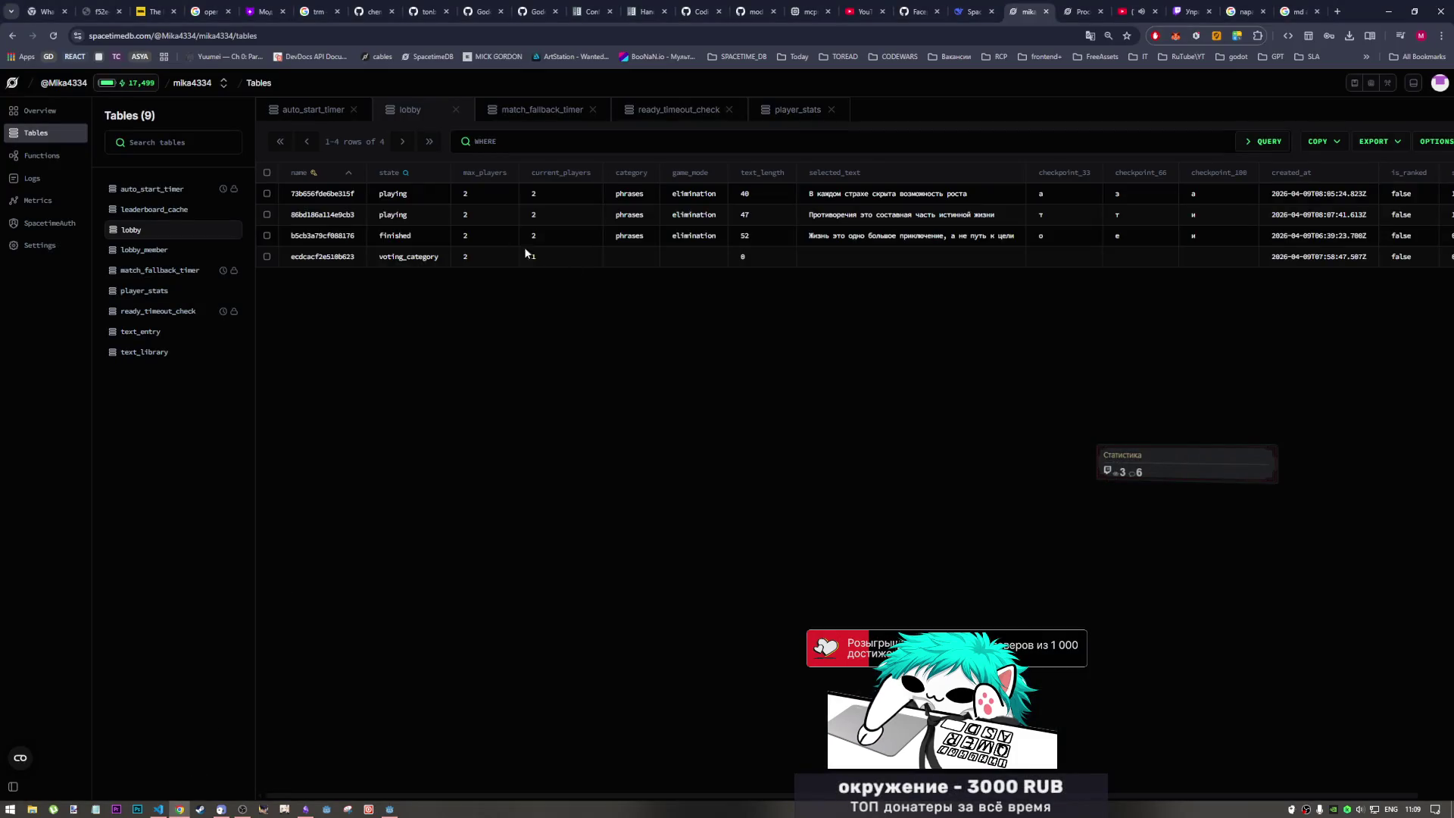
- Check the finished lobby's name in the lobby table, then switch to GODOT_USAGE.md in VS Code
{"action": "left_click_drag", "start_coordinate": [323, 239], "coordinate": [311, 240]}
{"action": "left_click", "coordinate": [321, 235]}
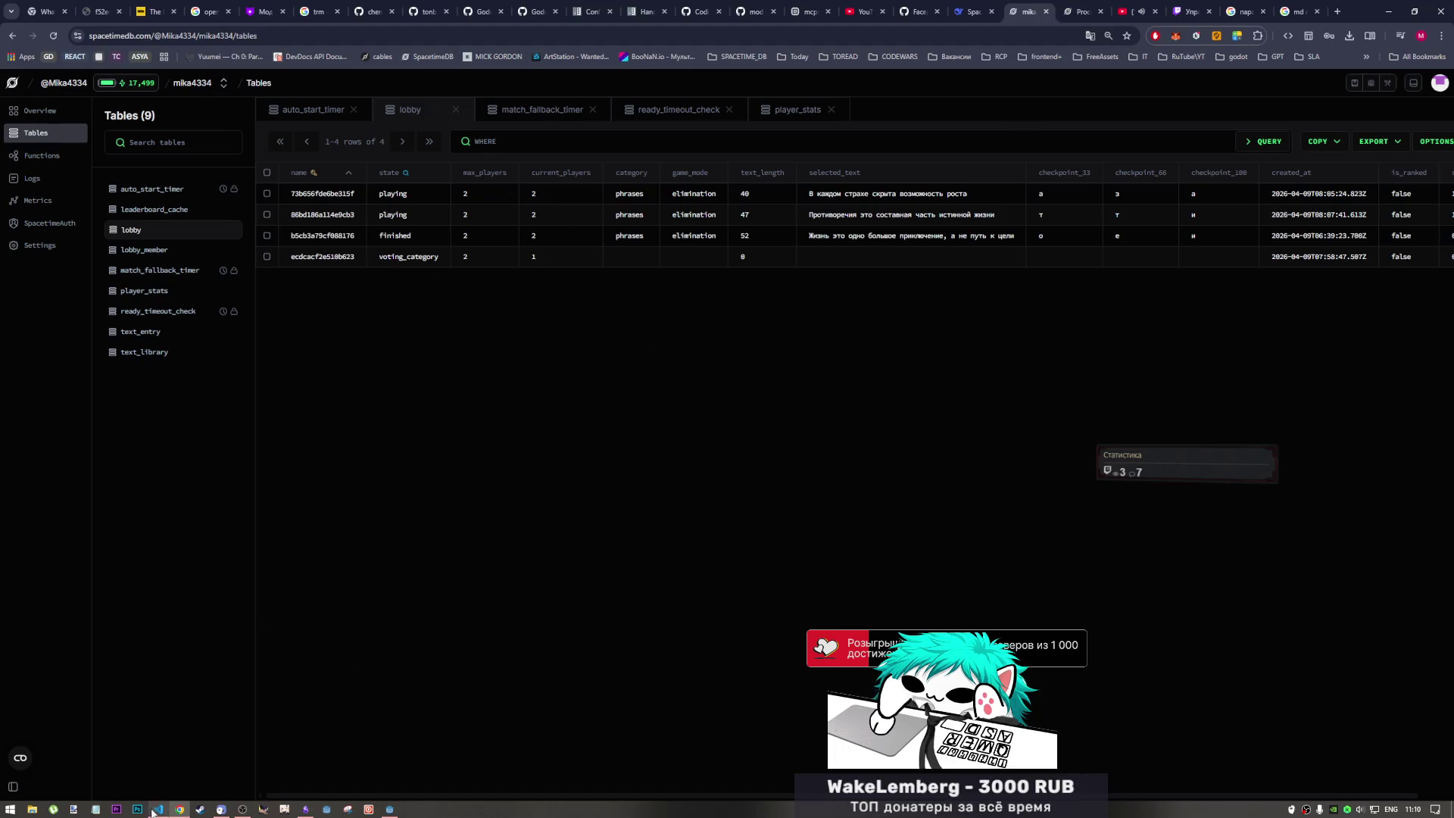
{"action": "left_click", "coordinate": [155, 785]}
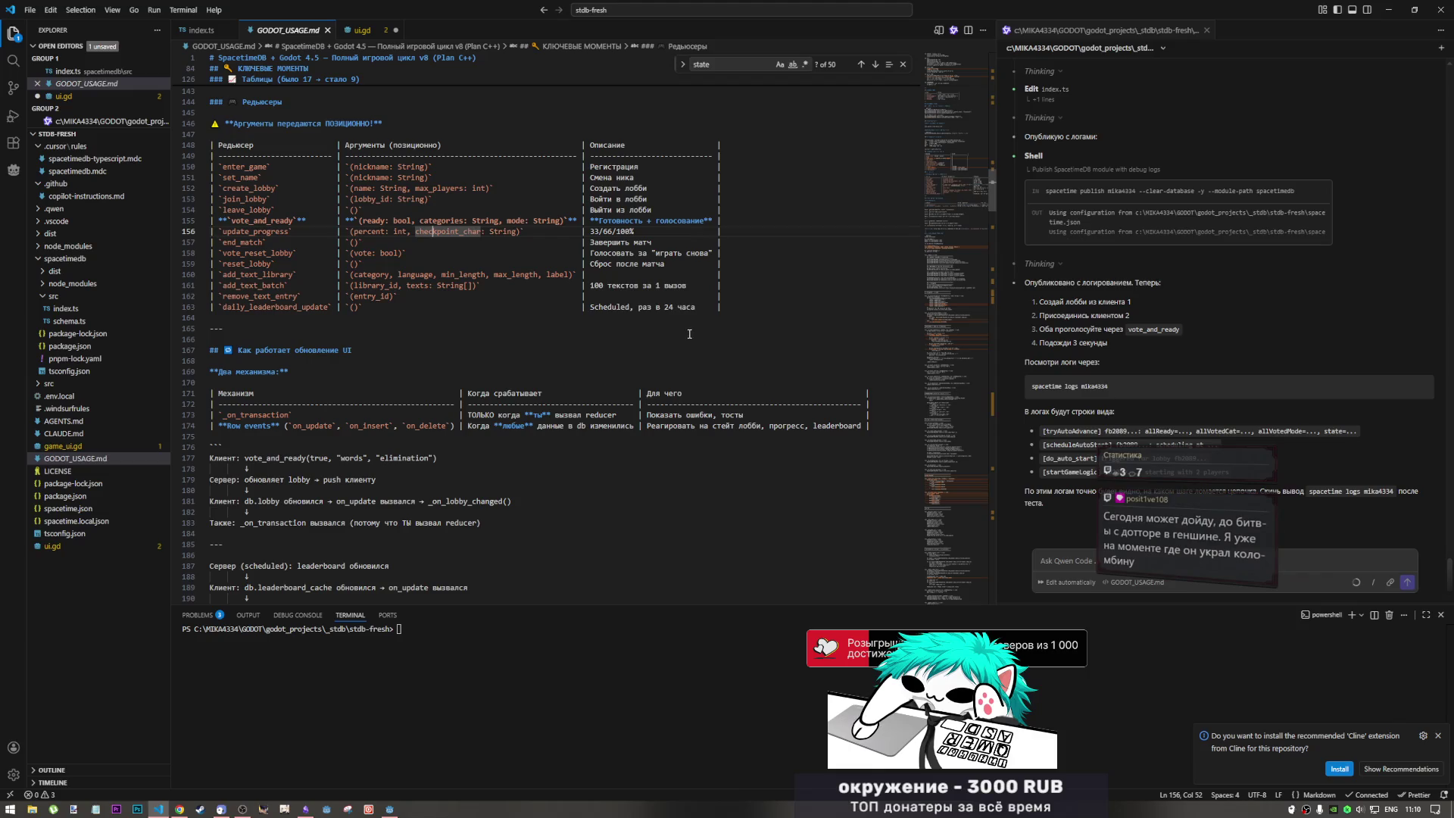
- Return to the Godot editor via its game.tscn taskbar preview
{"action": "mouse_move", "coordinate": [390, 809]}
{"action": "left_click", "coordinate": [405, 779]}
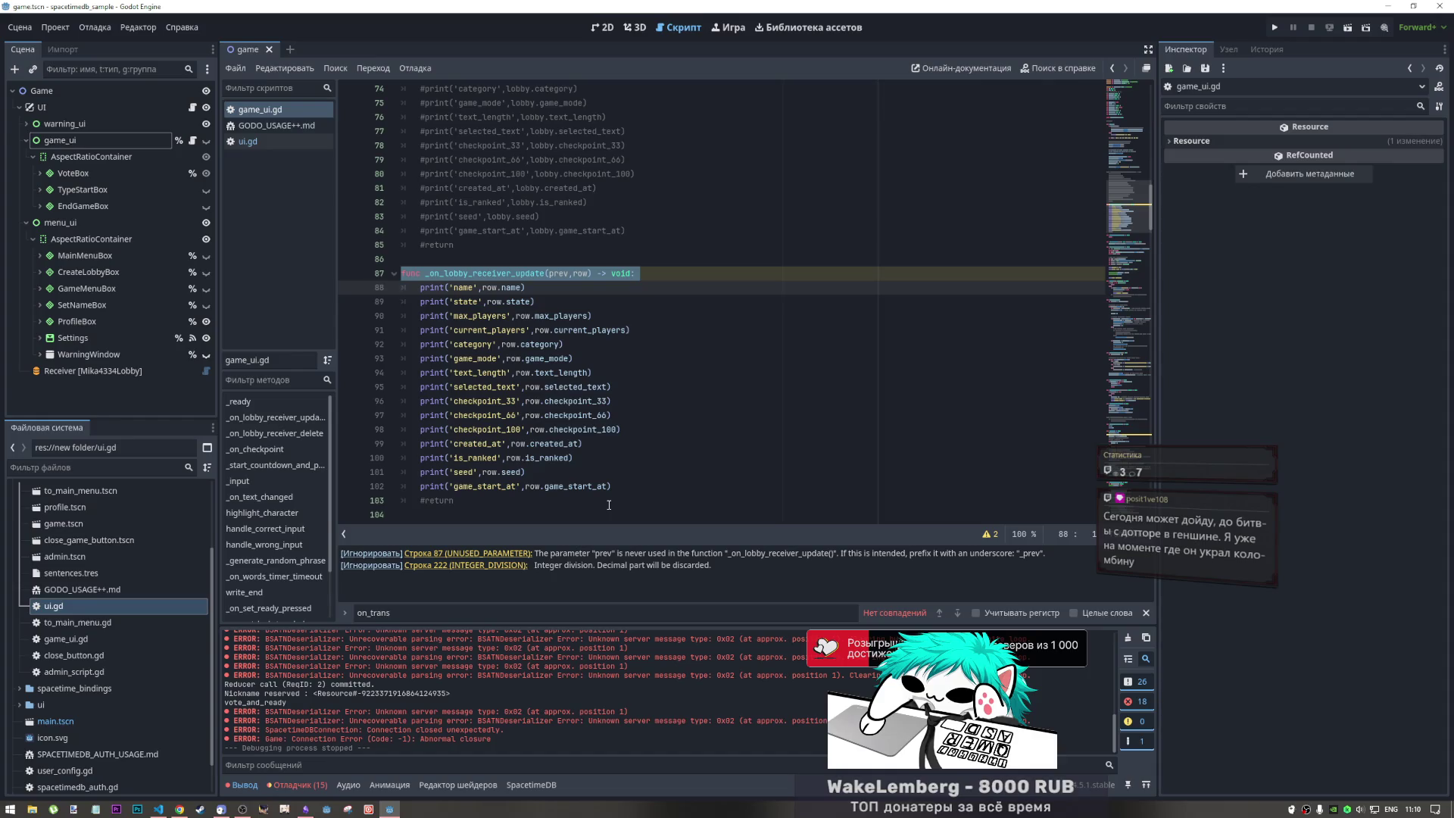
- Select and review the _on_lobby_receiver_update print lines 85–102
{"action": "left_click", "coordinate": [598, 487]}
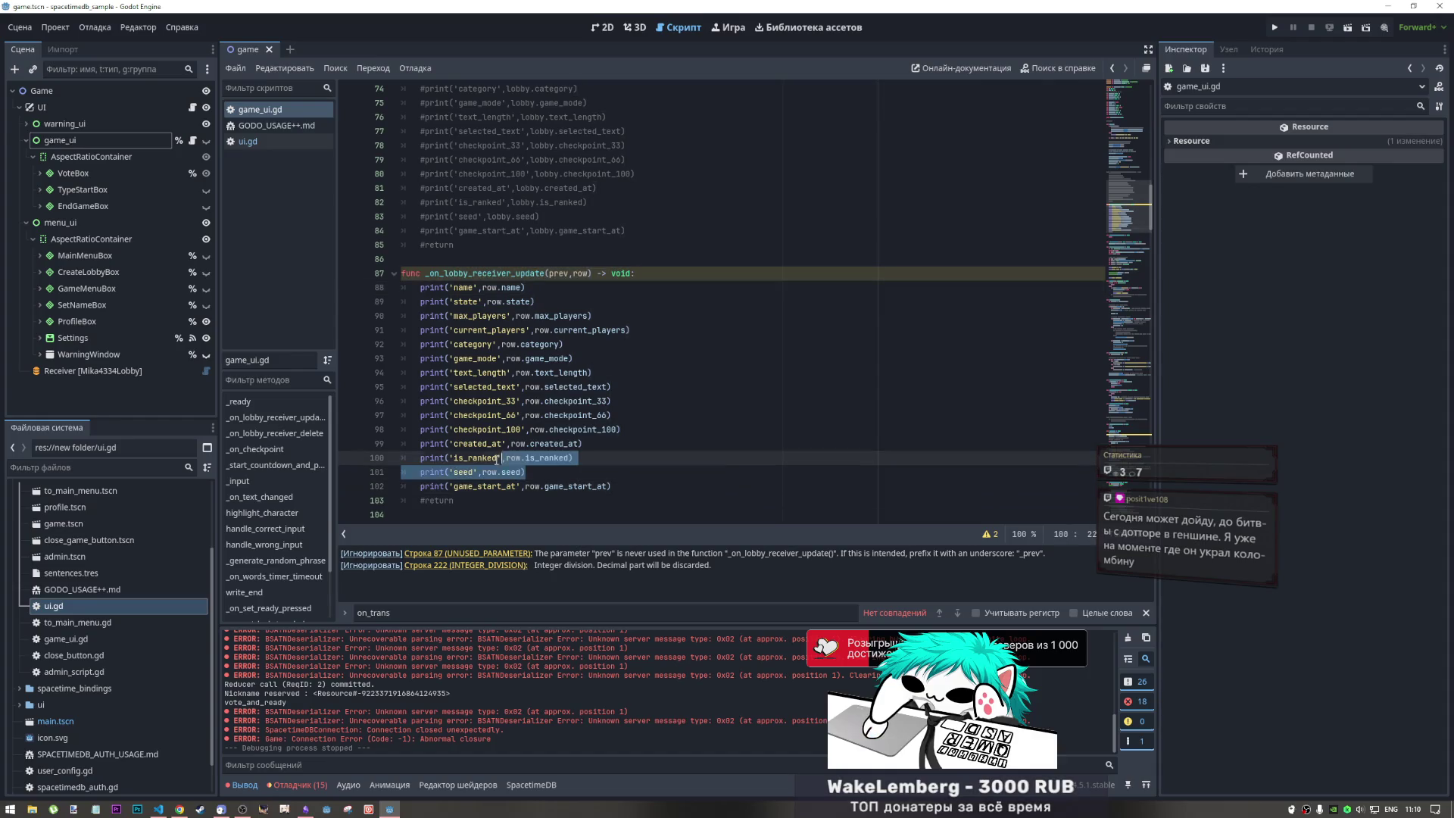
{"action": "mouse_move", "coordinate": [611, 487]}
{"action": "left_mouse_down"}
{"action": "mouse_move", "coordinate": [483, 252]}
{"action": "mouse_move", "coordinate": [473, 273]}
{"action": "left_mouse_up"}
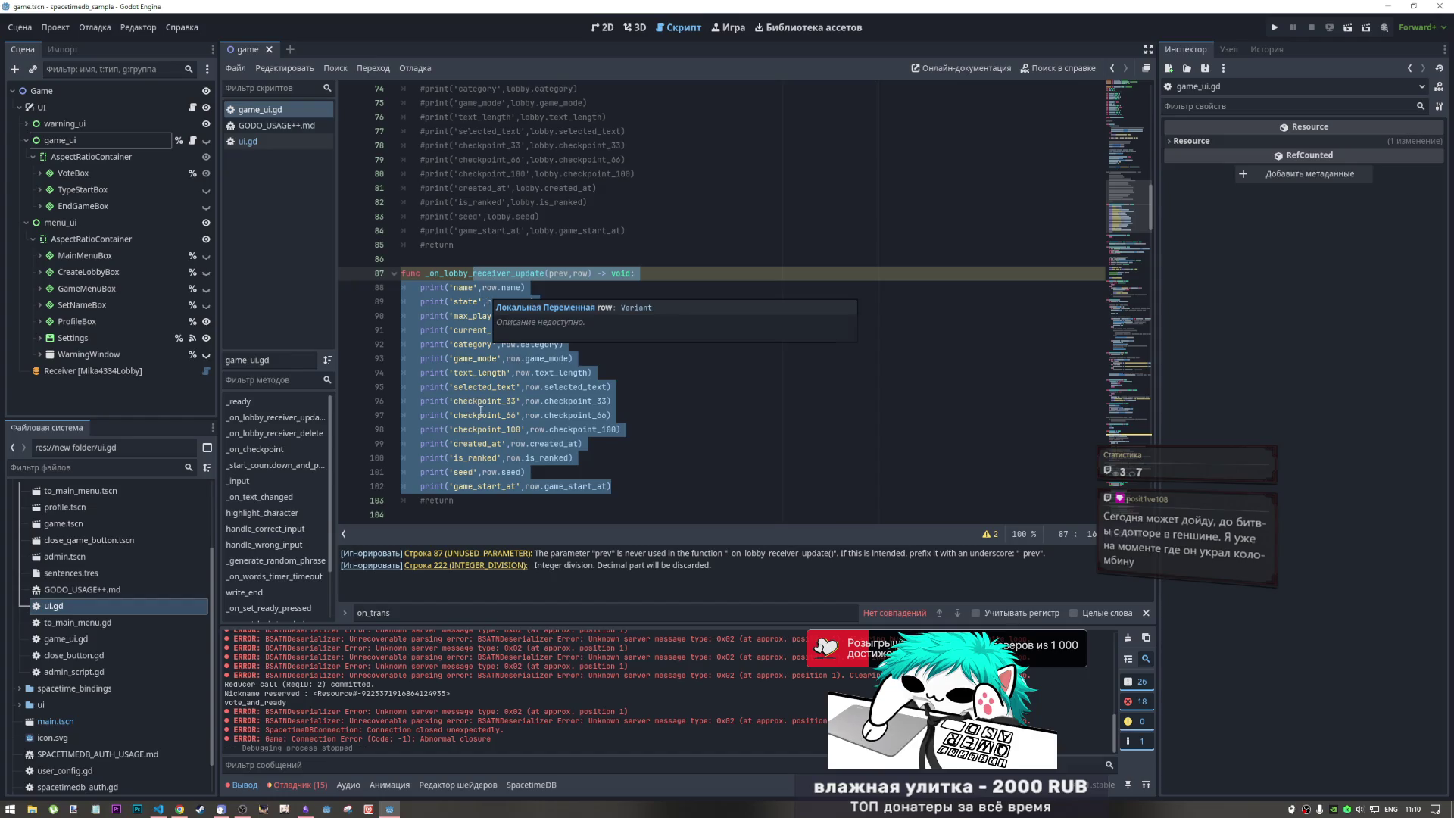
{"action": "left_click", "coordinate": [478, 415]}
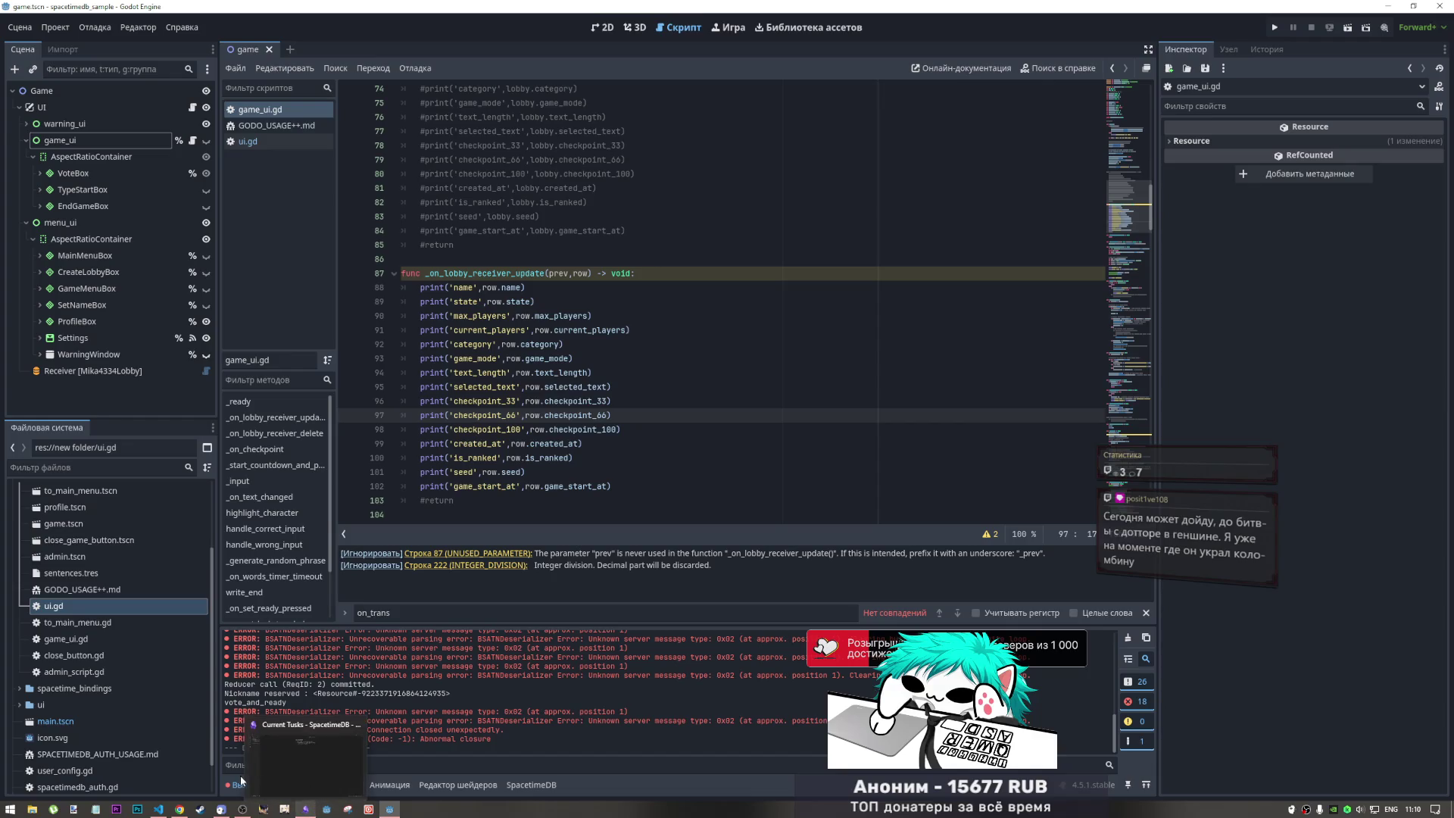
- Bring Chrome's SpacetimeDB lobby table into view from the taskbar preview
{"action": "mouse_move", "coordinate": [241, 810]}
{"action": "mouse_move", "coordinate": [183, 811]}
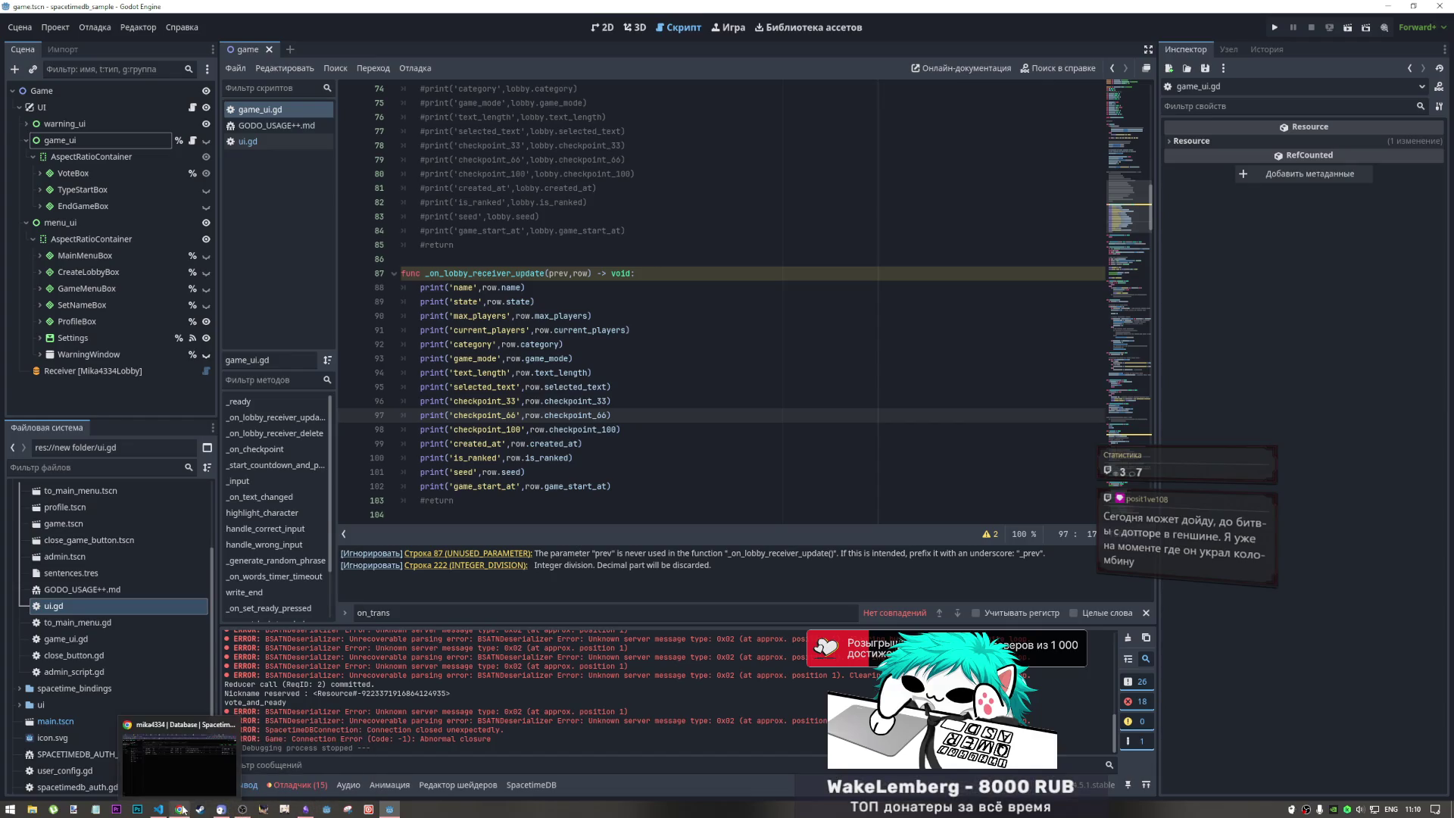
{"action": "left_click", "coordinate": [179, 757]}
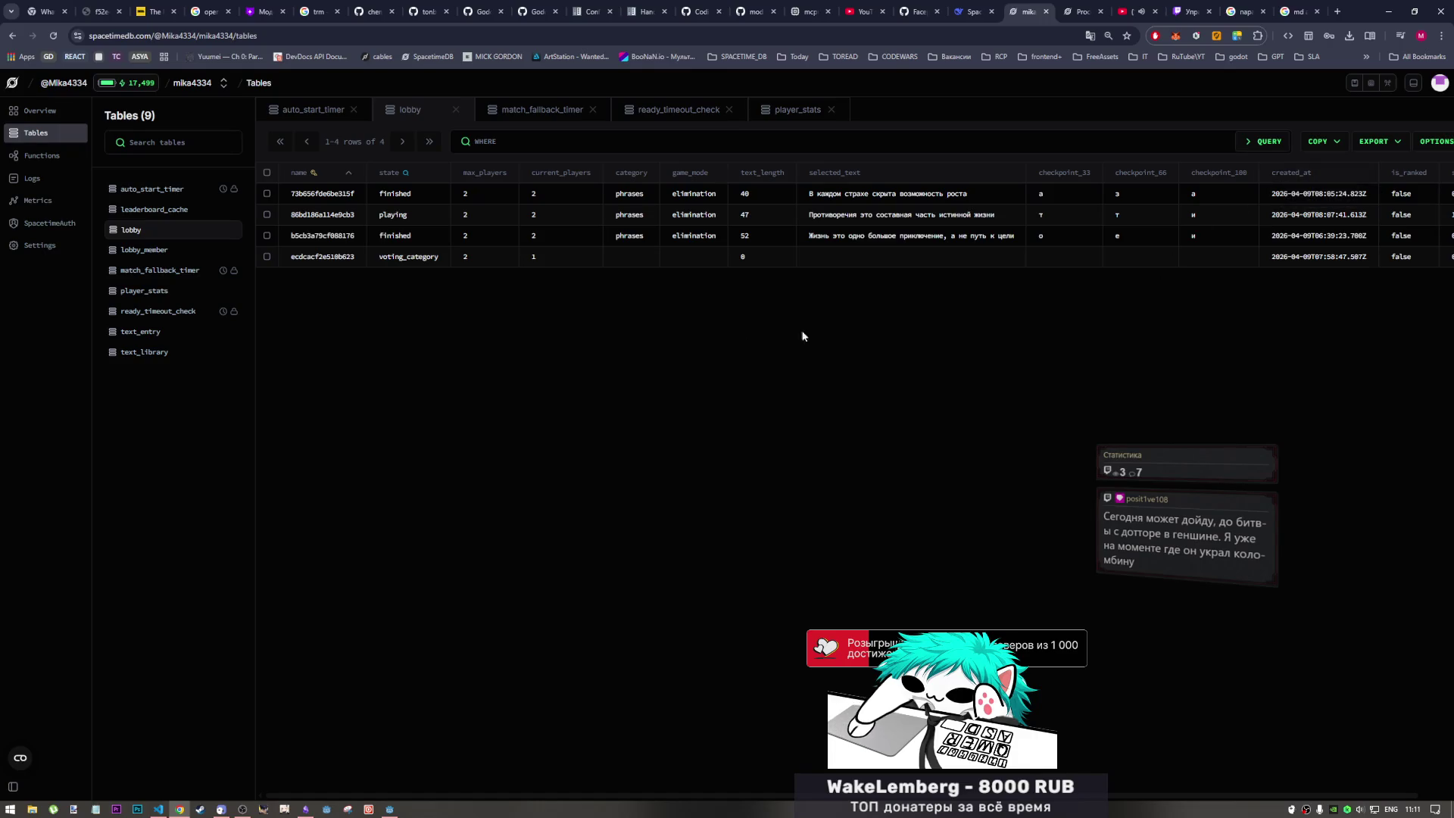
- Switch to VS Code and back to Godot, toggling the Output panel off and on
{"action": "left_click", "coordinate": [158, 808]}
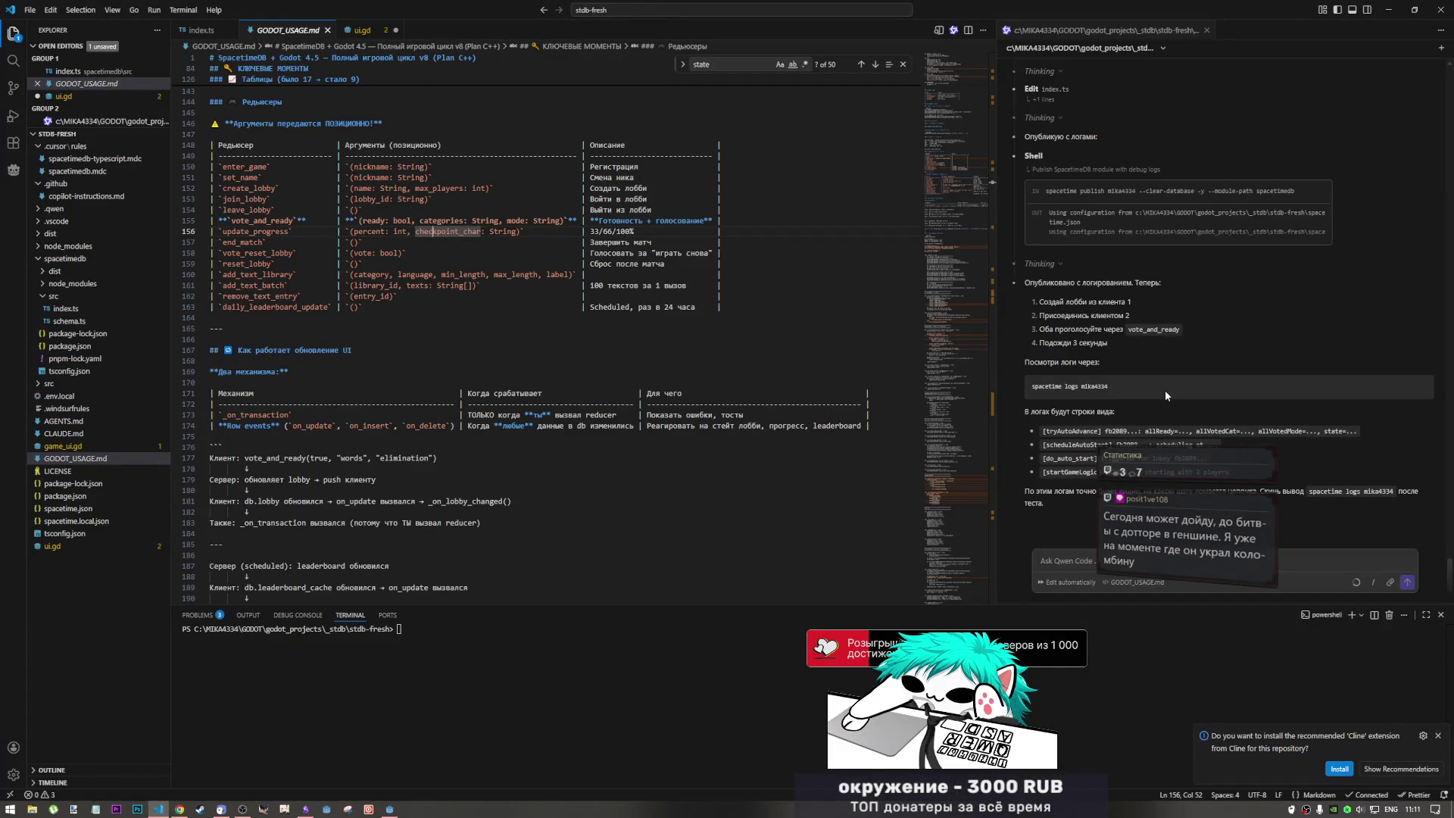
{"action": "left_click", "coordinate": [390, 808]}
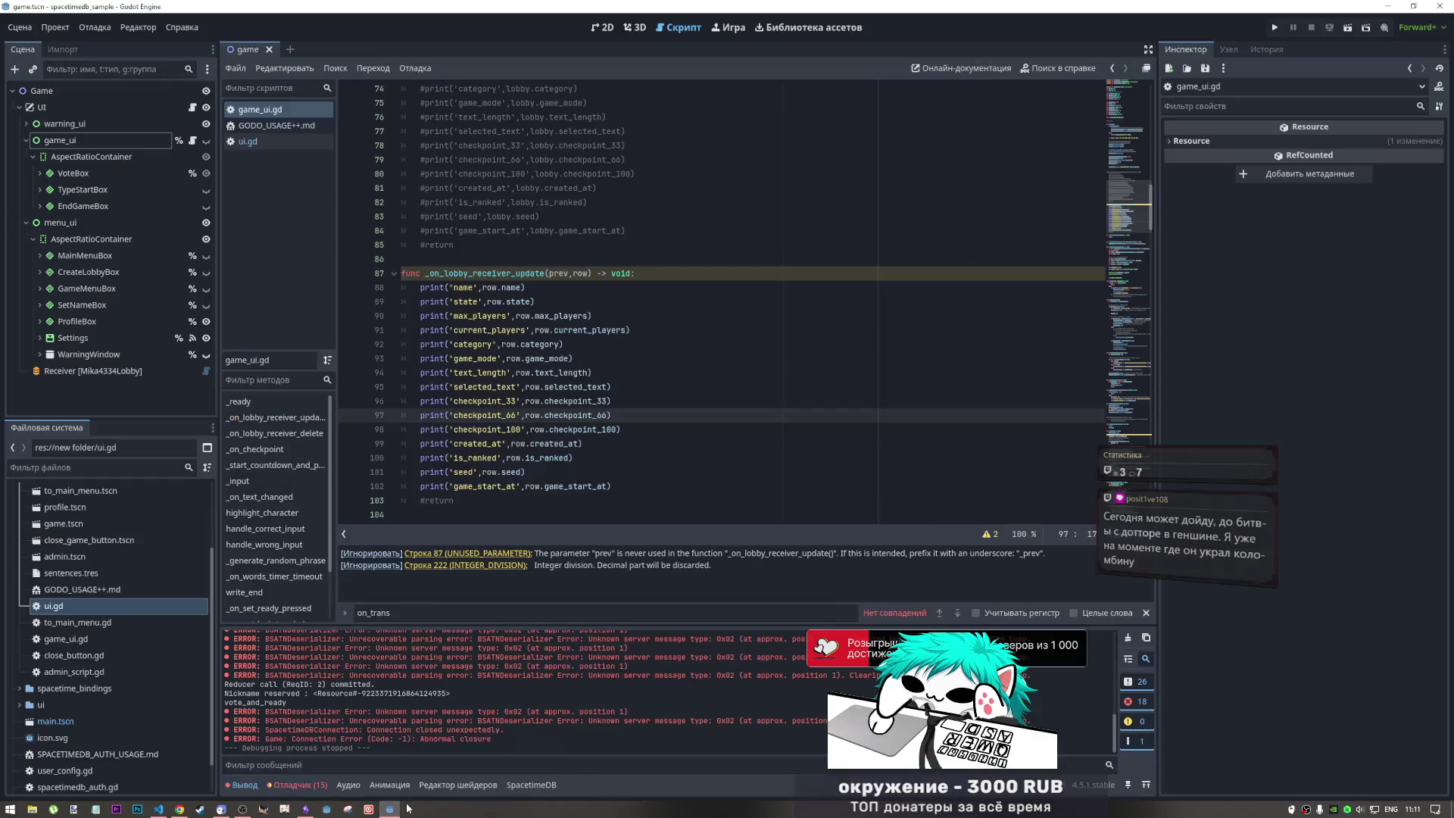
{"action": "left_click", "coordinate": [244, 784]}
{"action": "left_click", "coordinate": [244, 784]}
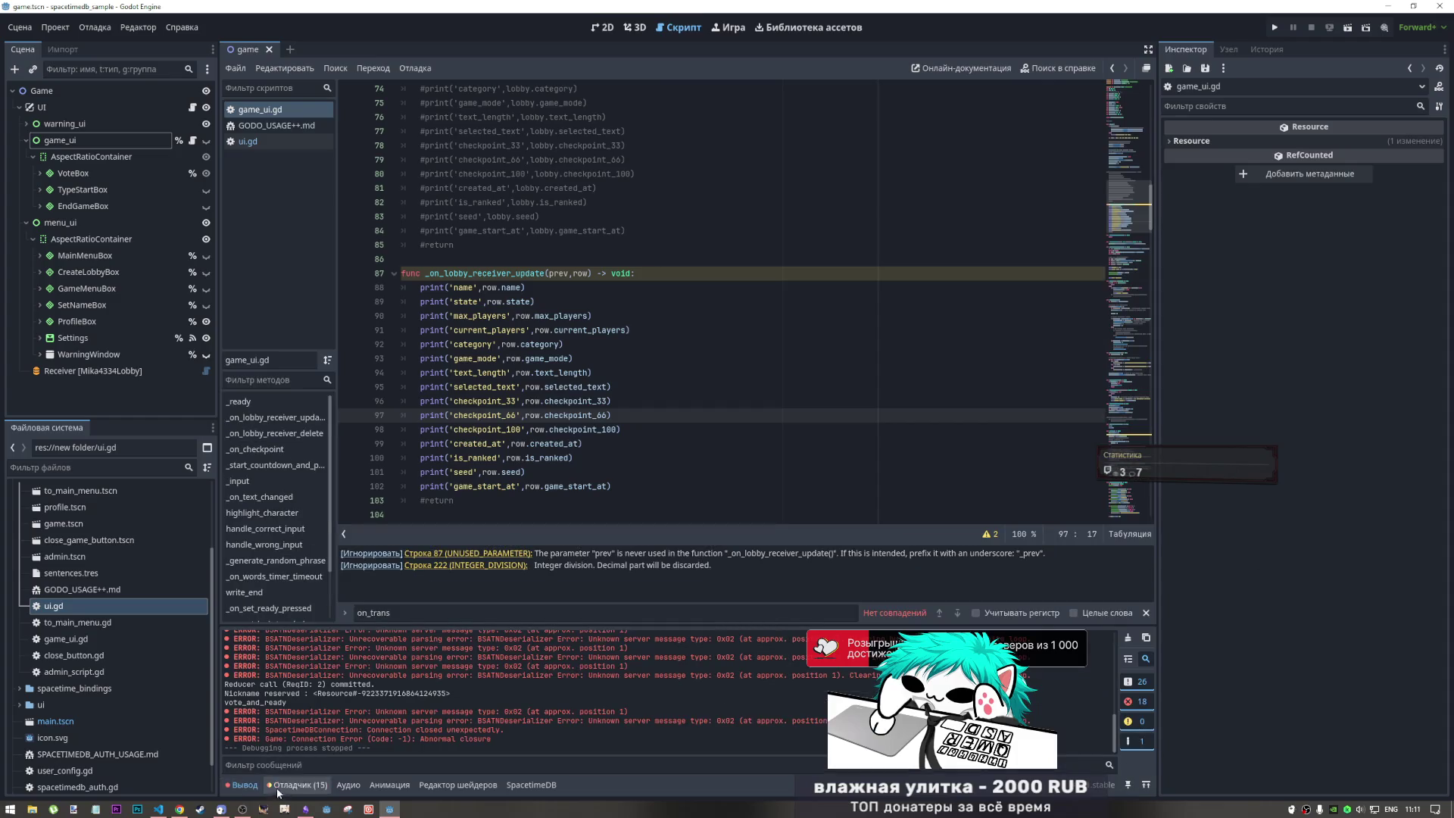
- Place the caret at the end of the _on_lobby_receiver_update header on line 87
{"action": "mouse_move", "coordinate": [179, 809]}
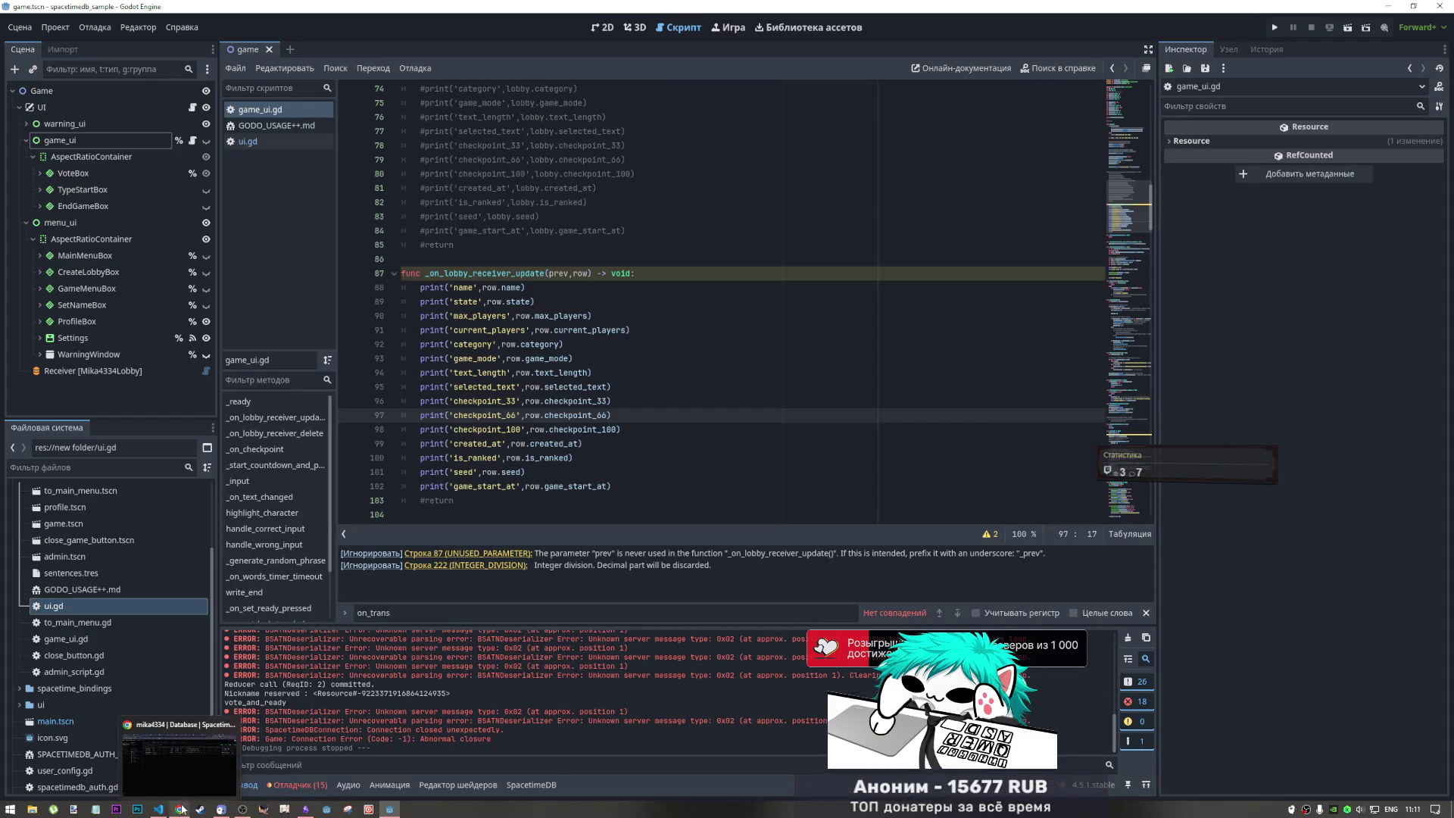
{"action": "left_click", "coordinate": [499, 274]}
{"action": "left_click", "coordinate": [502, 288]}
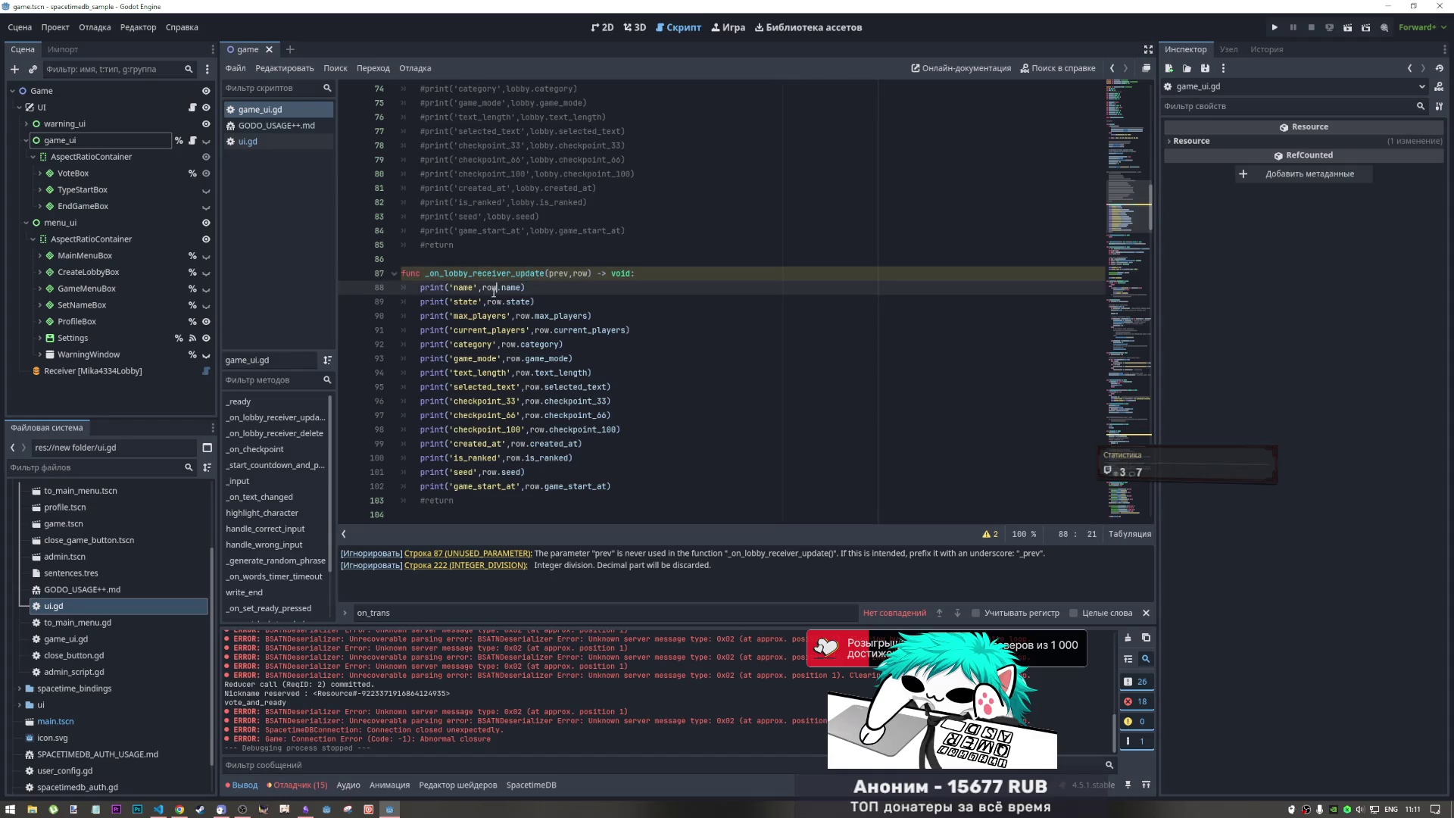
{"action": "left_click", "coordinate": [673, 274]}
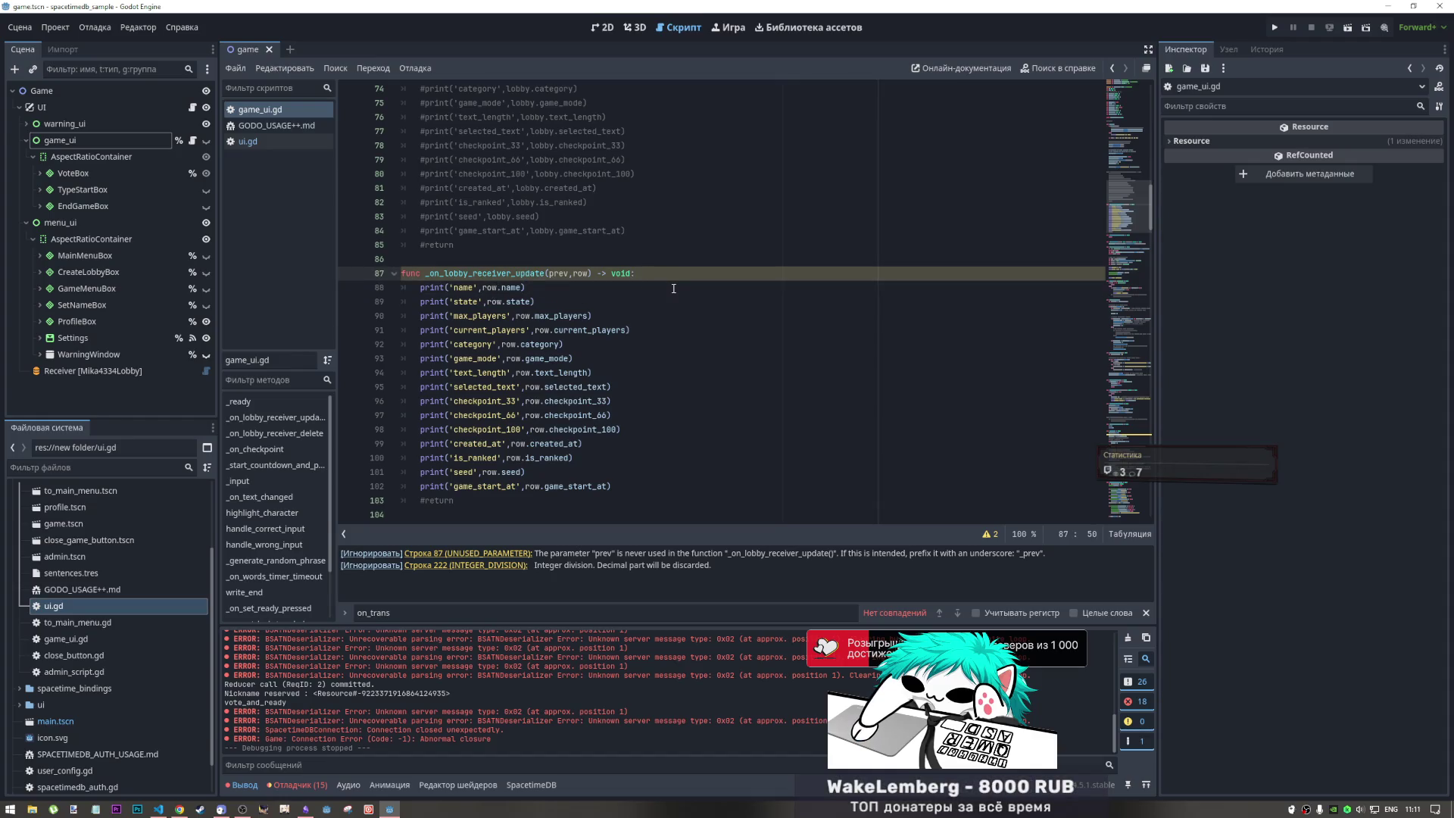
- Add print(prev) followed by print(row) at the top of _on_lobby_receiver_update
{"action": "key", "text": "Return"}
{"action": "type", "text": "r"}
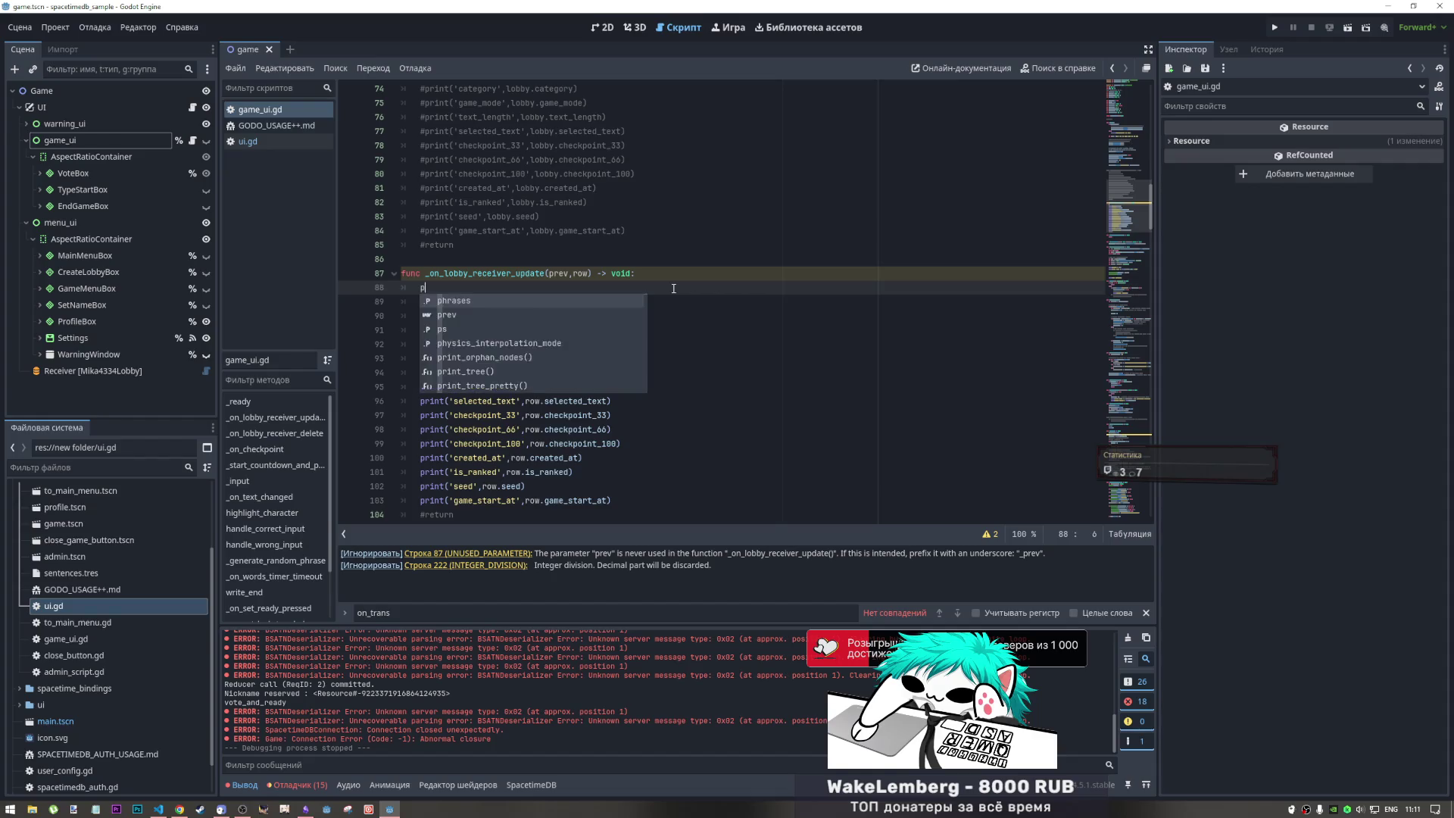
{"action": "type", "text": "int("}
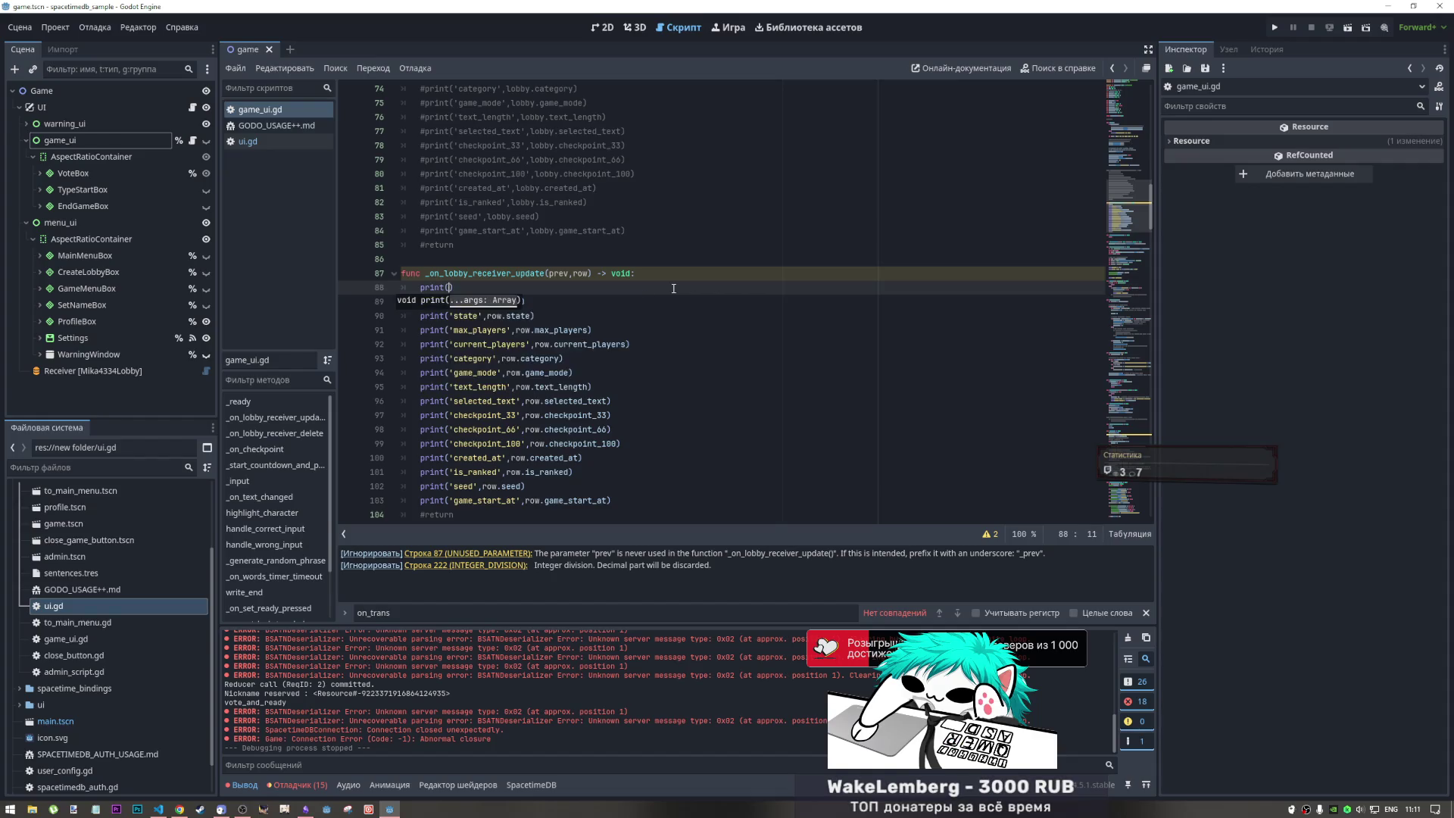
{"action": "type", "text": "row)"}
{"action": "key", "text": "Return"}
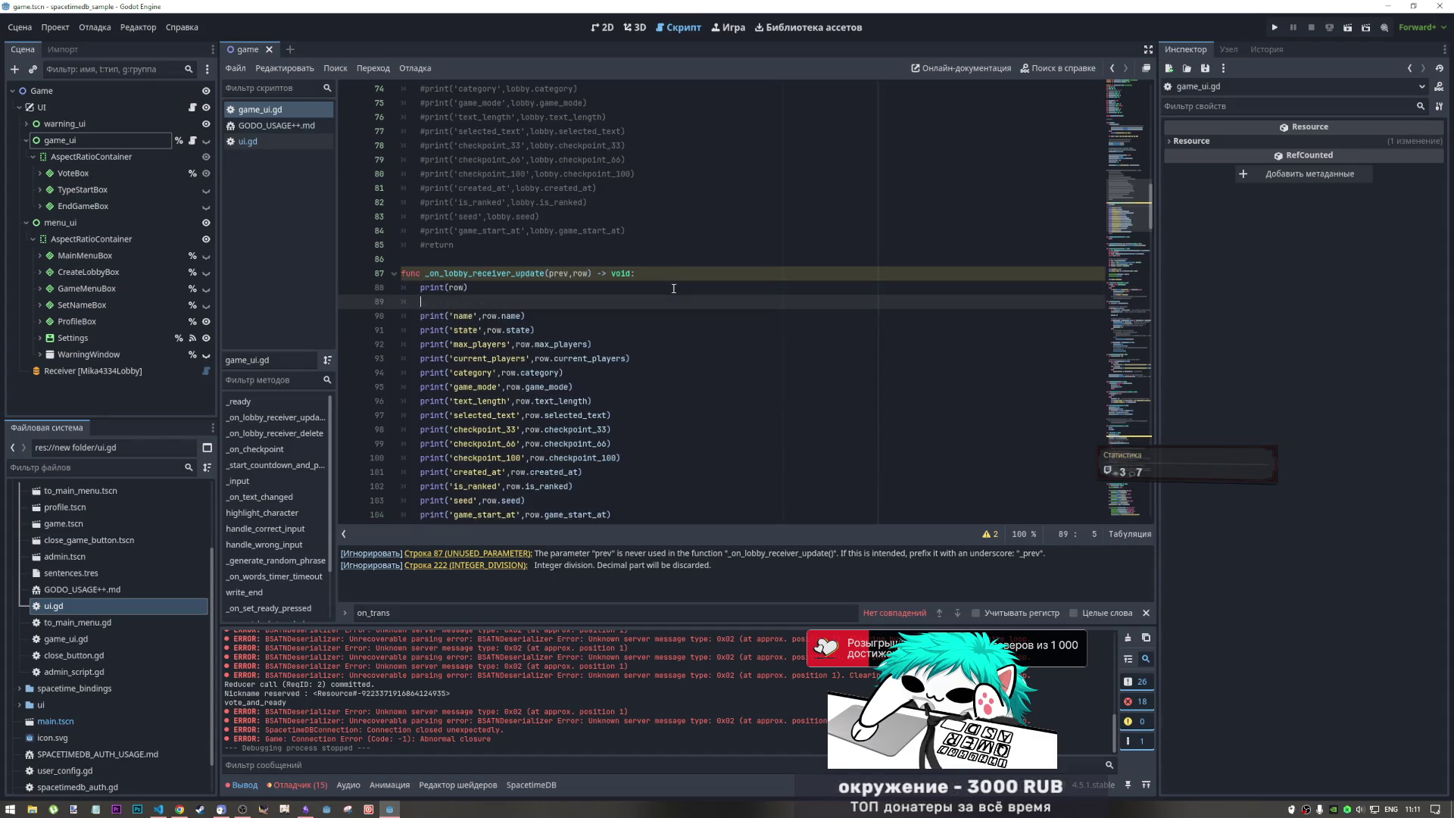
{"action": "type", "text": "print"}
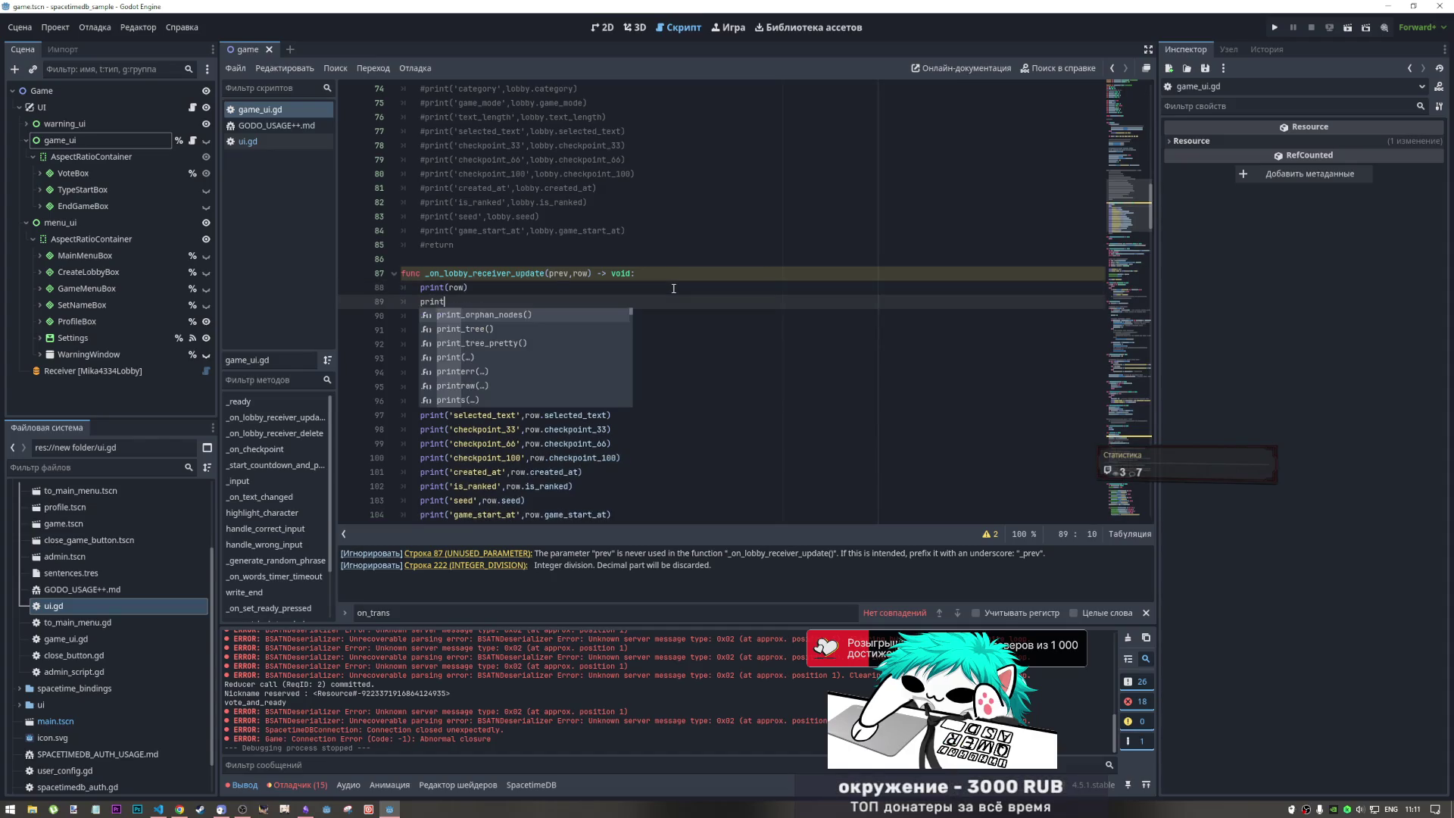
{"action": "type", "text": "("}
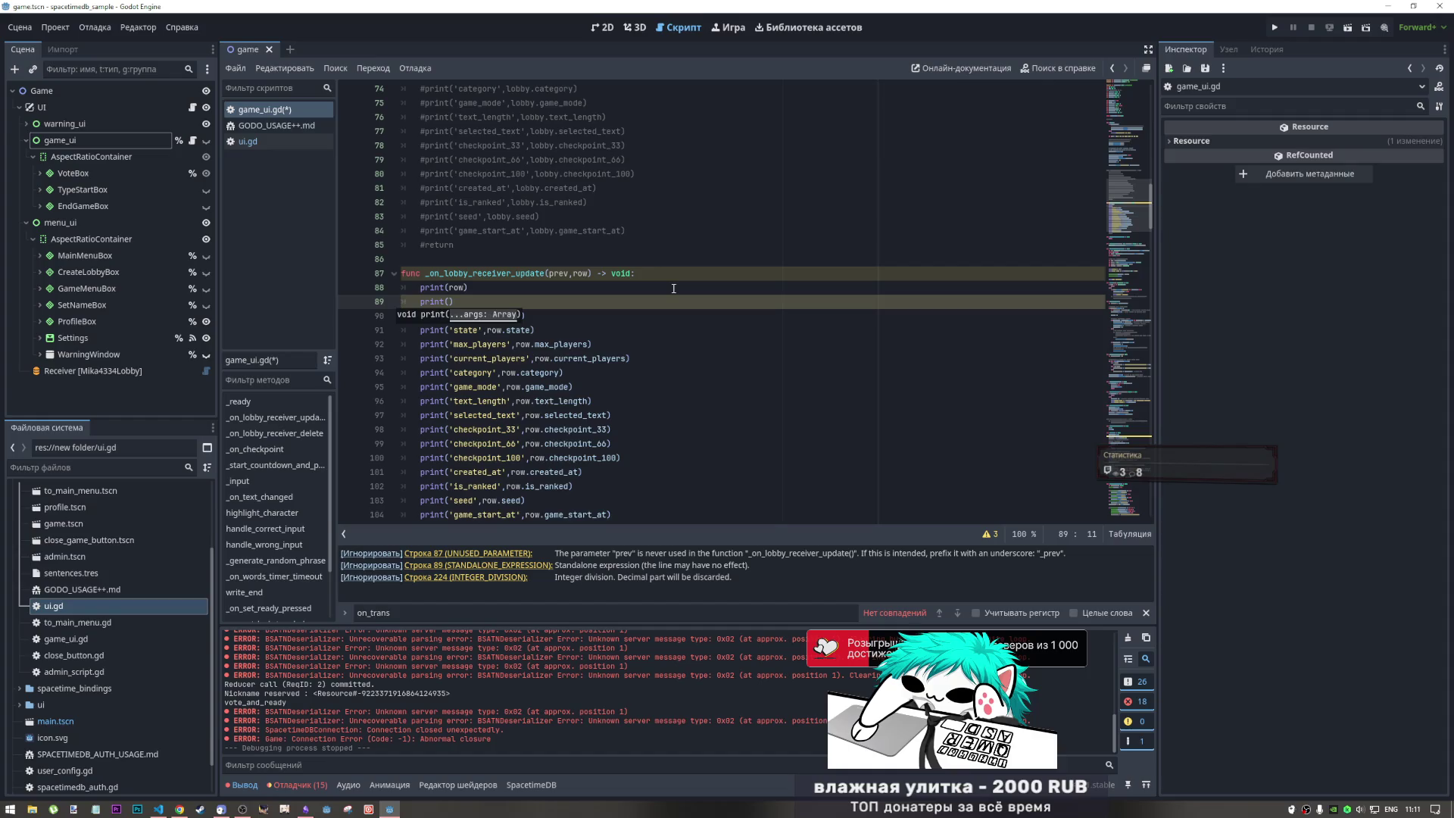
{"action": "type", "text": "prev"}
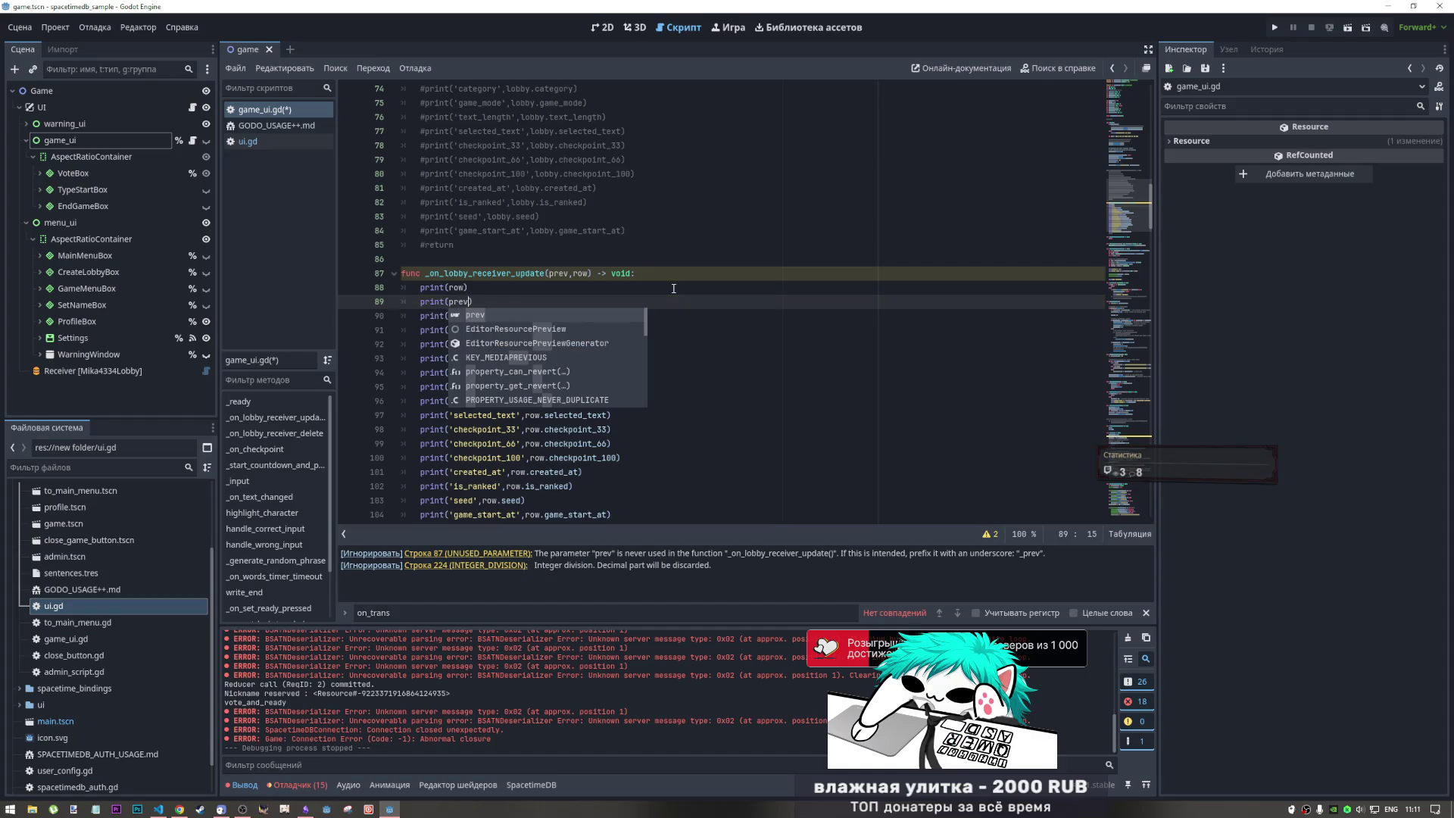
{"action": "left_click", "coordinate": [530, 288]}
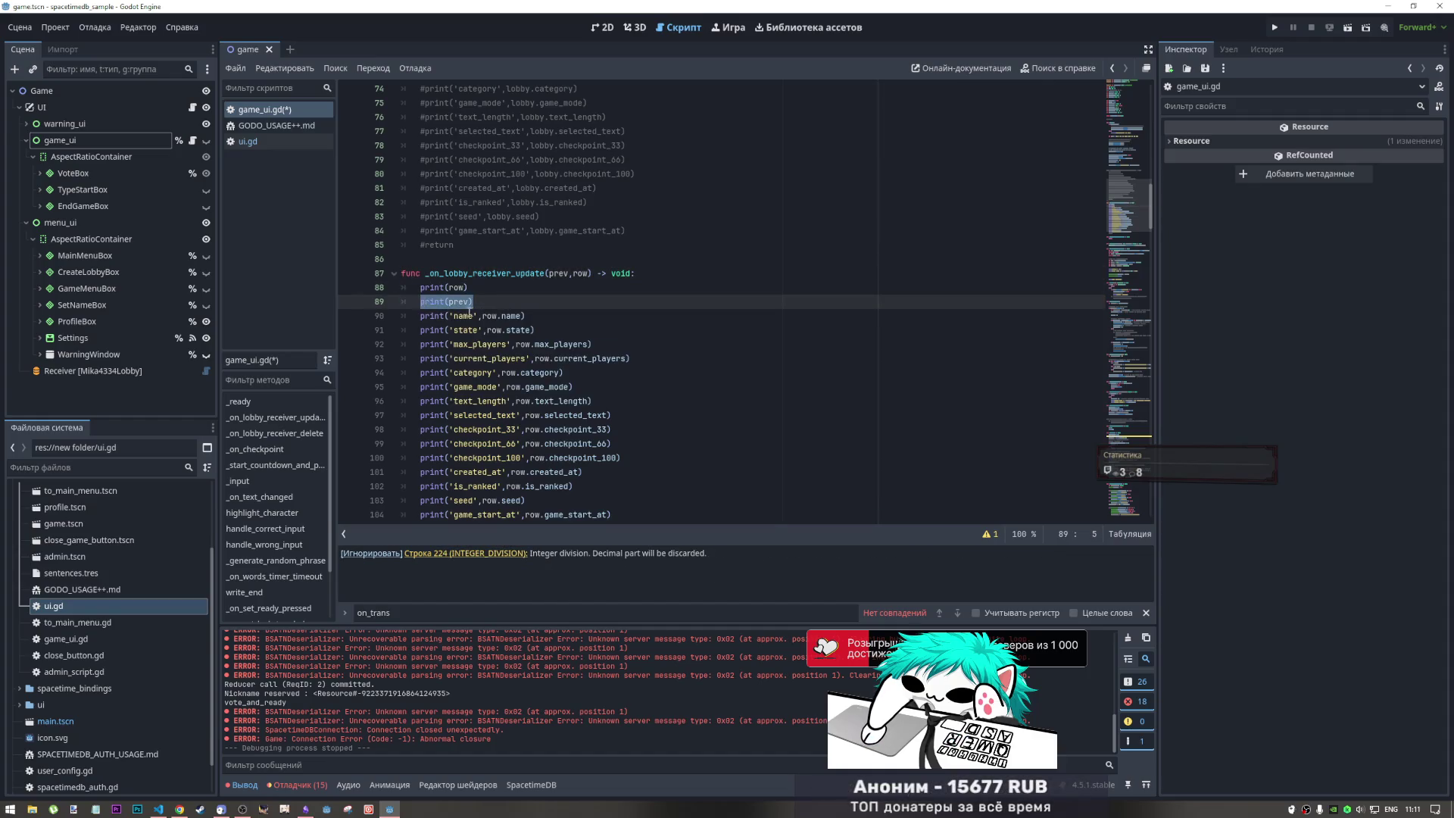
{"action": "key", "text": "alt+Down"}
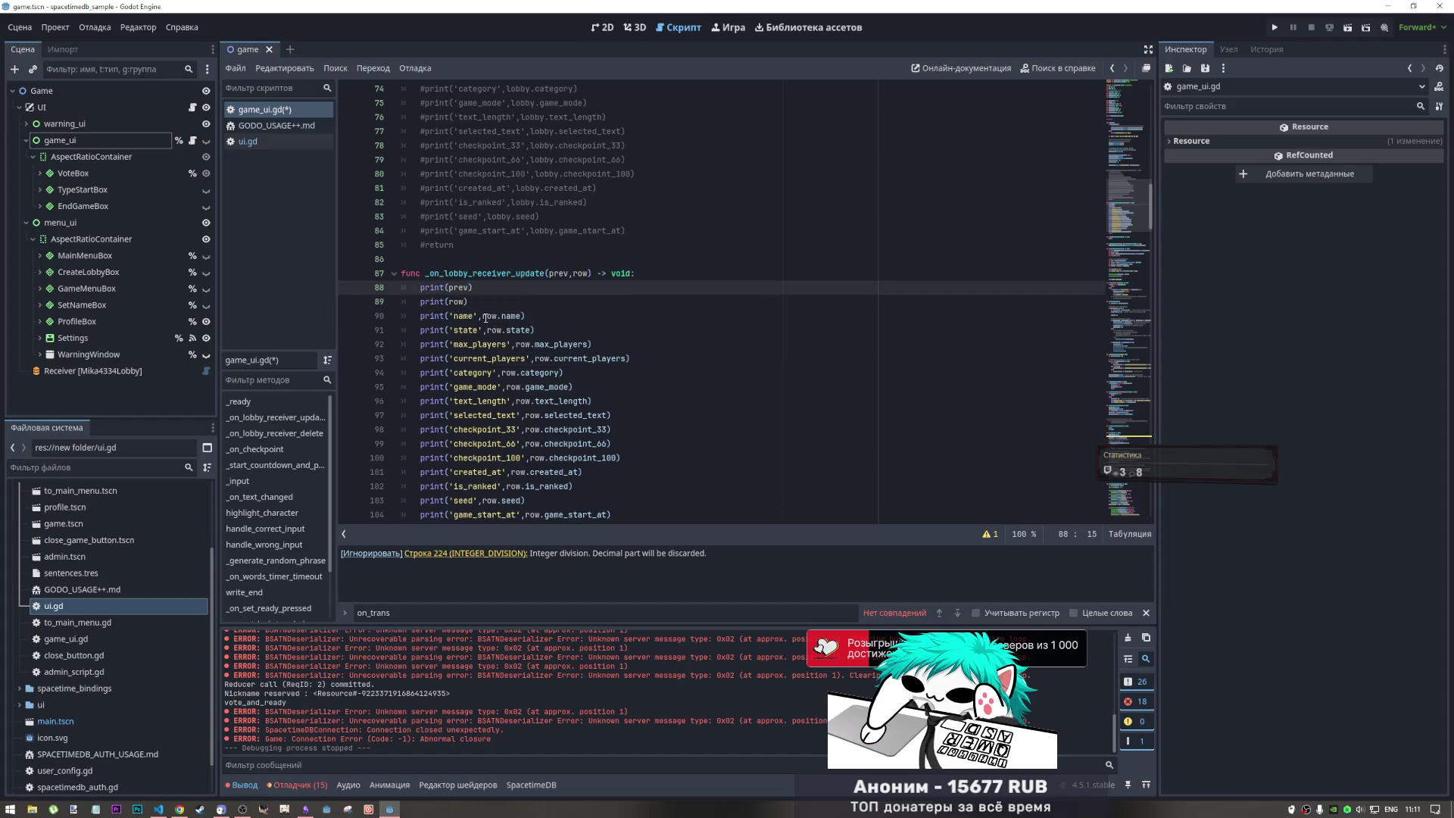
- Comment out the per-field print lines 90–104 with Ctrl+K and run the game with F5
{"action": "mouse_move", "coordinate": [485, 318]}
{"action": "left_mouse_down"}
{"action": "mouse_move", "coordinate": [530, 360]}
{"action": "mouse_move", "coordinate": [575, 455]}
{"action": "mouse_move", "coordinate": [566, 315]}
{"action": "mouse_move", "coordinate": [593, 301]}
{"action": "left_mouse_up"}
{"action": "key", "text": "ctrl+k"}
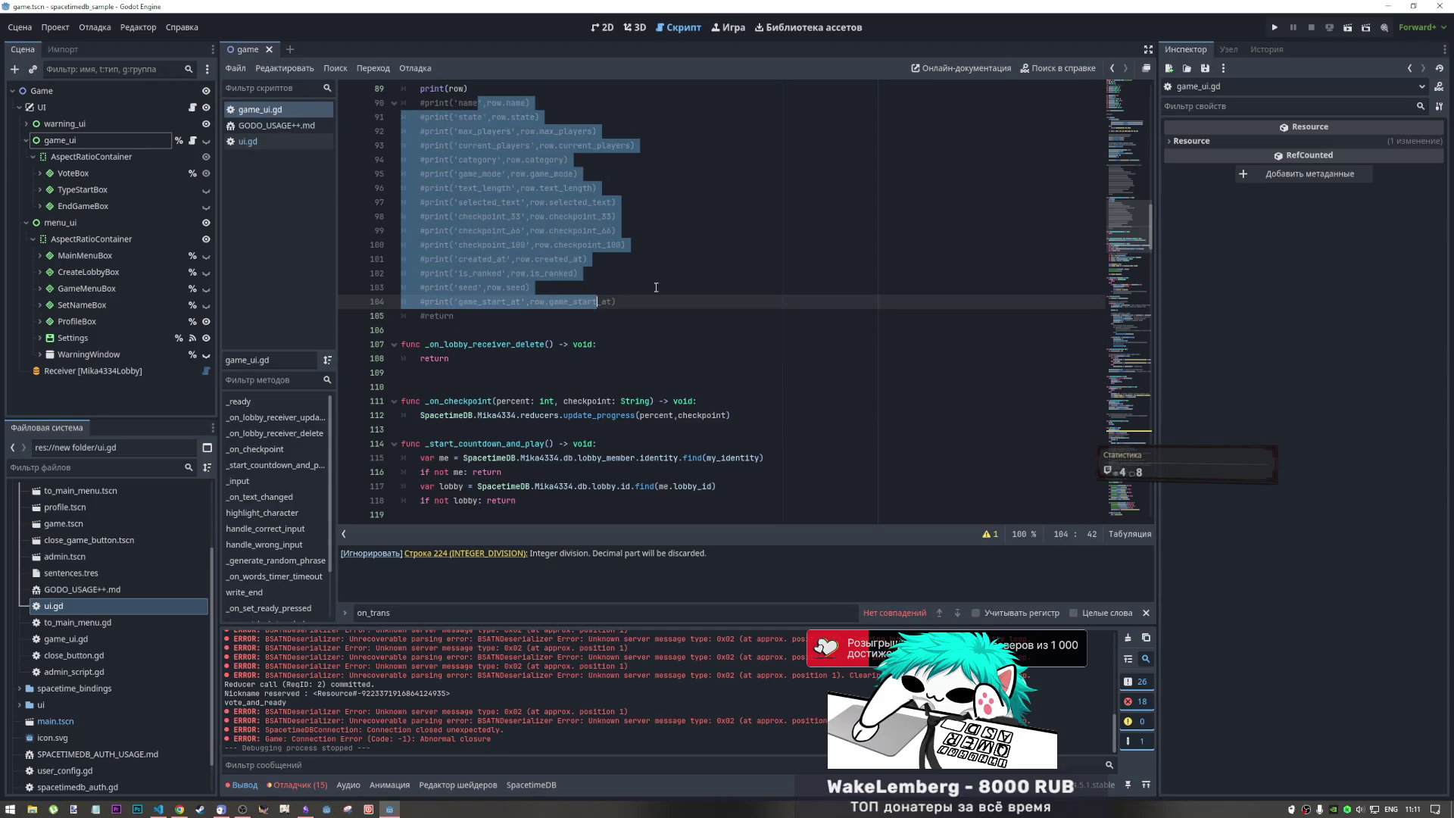
{"action": "left_click", "coordinate": [636, 259]}
{"action": "scroll", "coordinate": [702, 319], "scroll_direction": "up", "scroll_amount": 5}
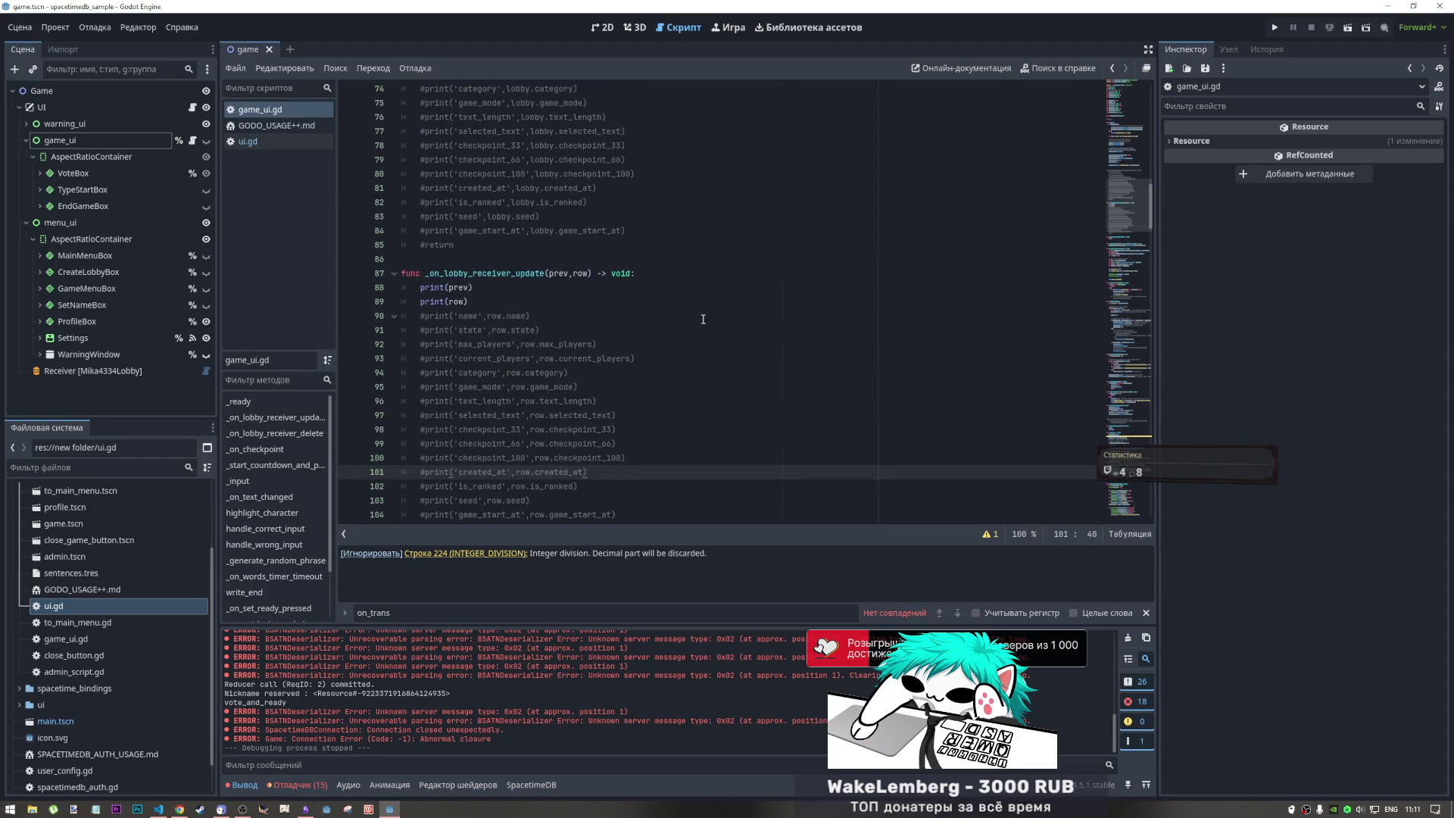
{"action": "left_click", "coordinate": [1146, 612]}
{"action": "key", "text": "F5"}
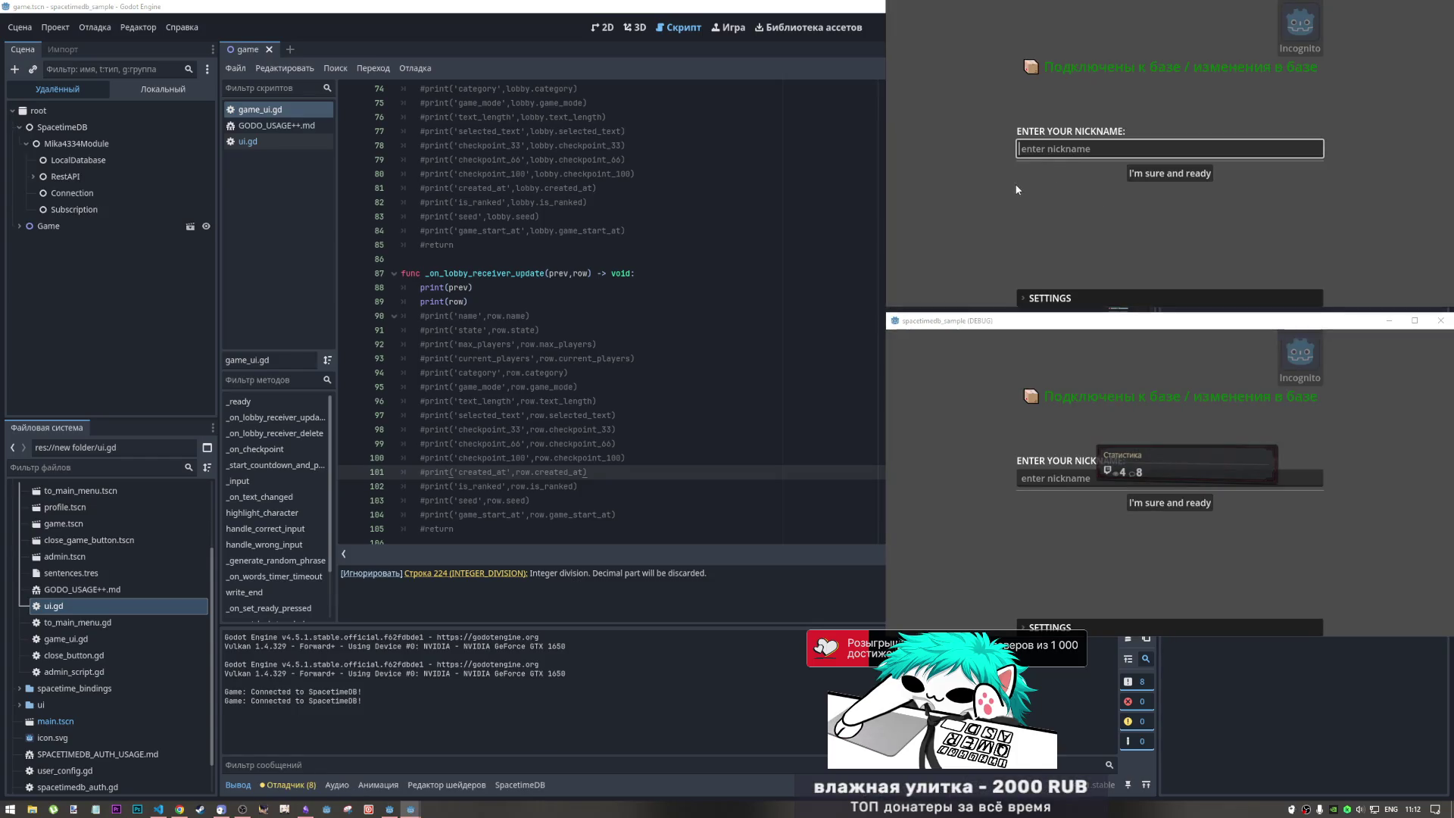
- Enter nicknames 'qwe' and 'ewq' in the two game windows
{"action": "type", "text": "qwe"}
{"action": "left_click", "coordinate": [1149, 175]}
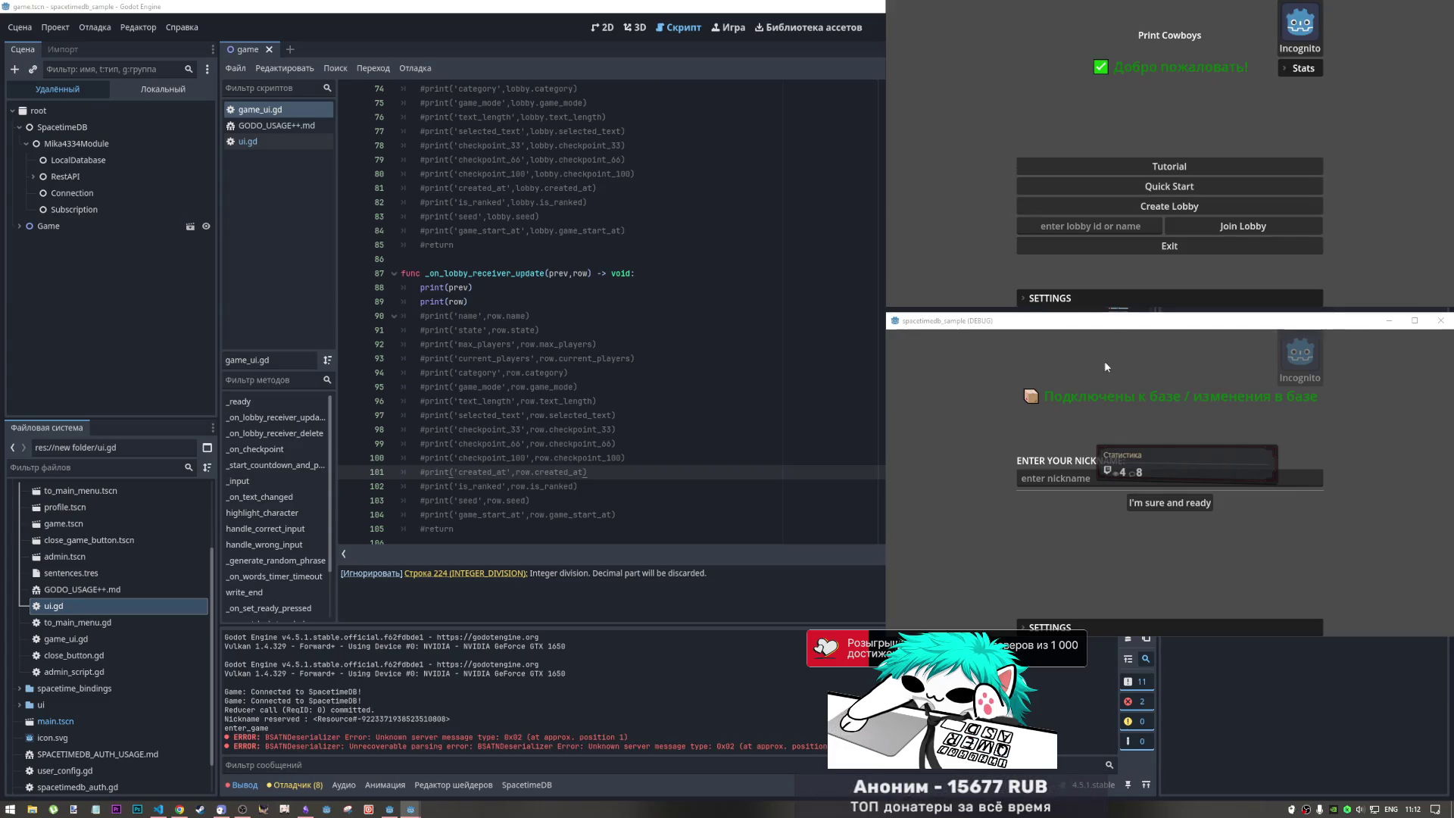
{"action": "left_click", "coordinate": [1050, 475]}
{"action": "type", "text": "ewq"}
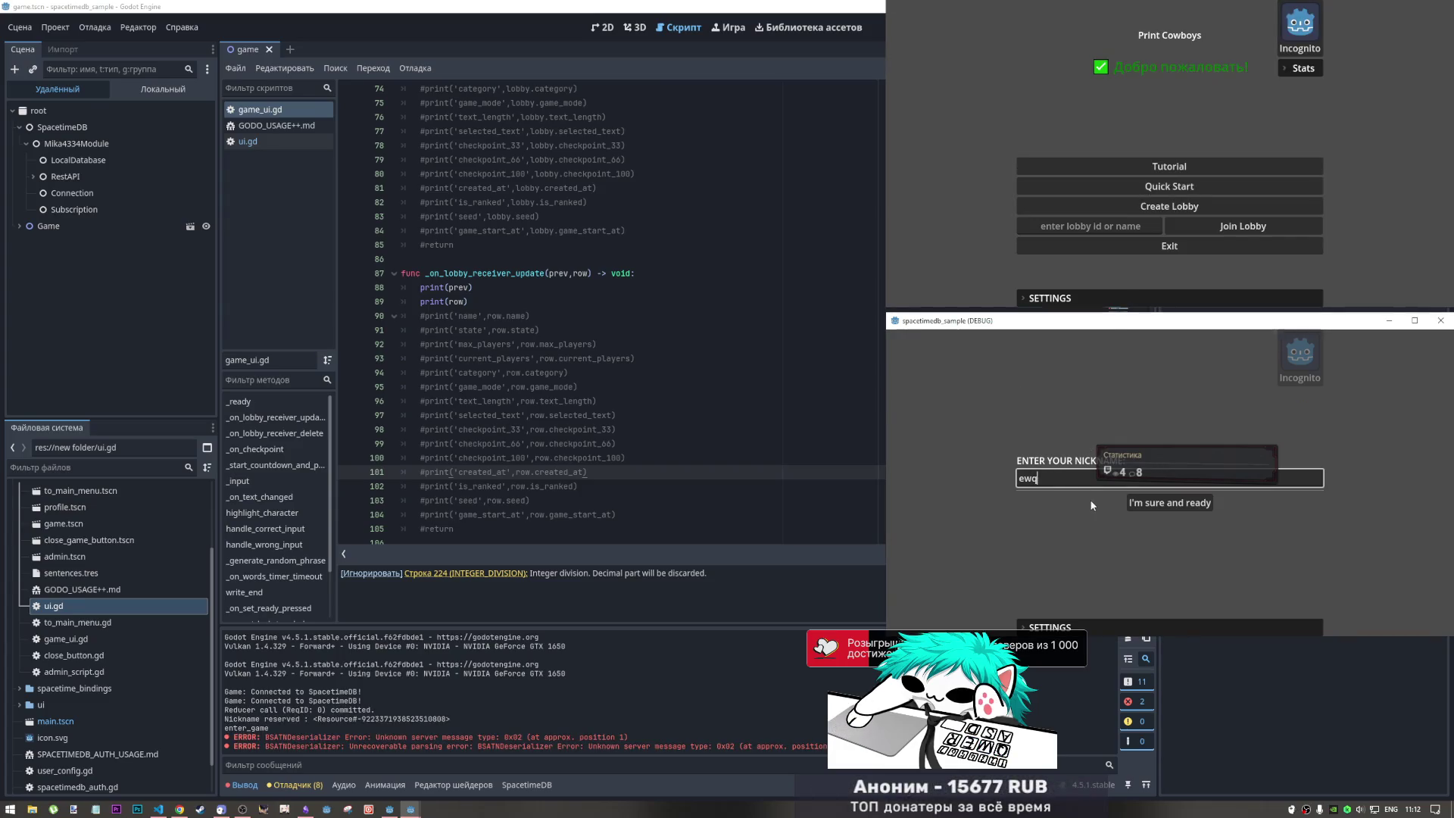
{"action": "left_click", "coordinate": [1145, 506]}
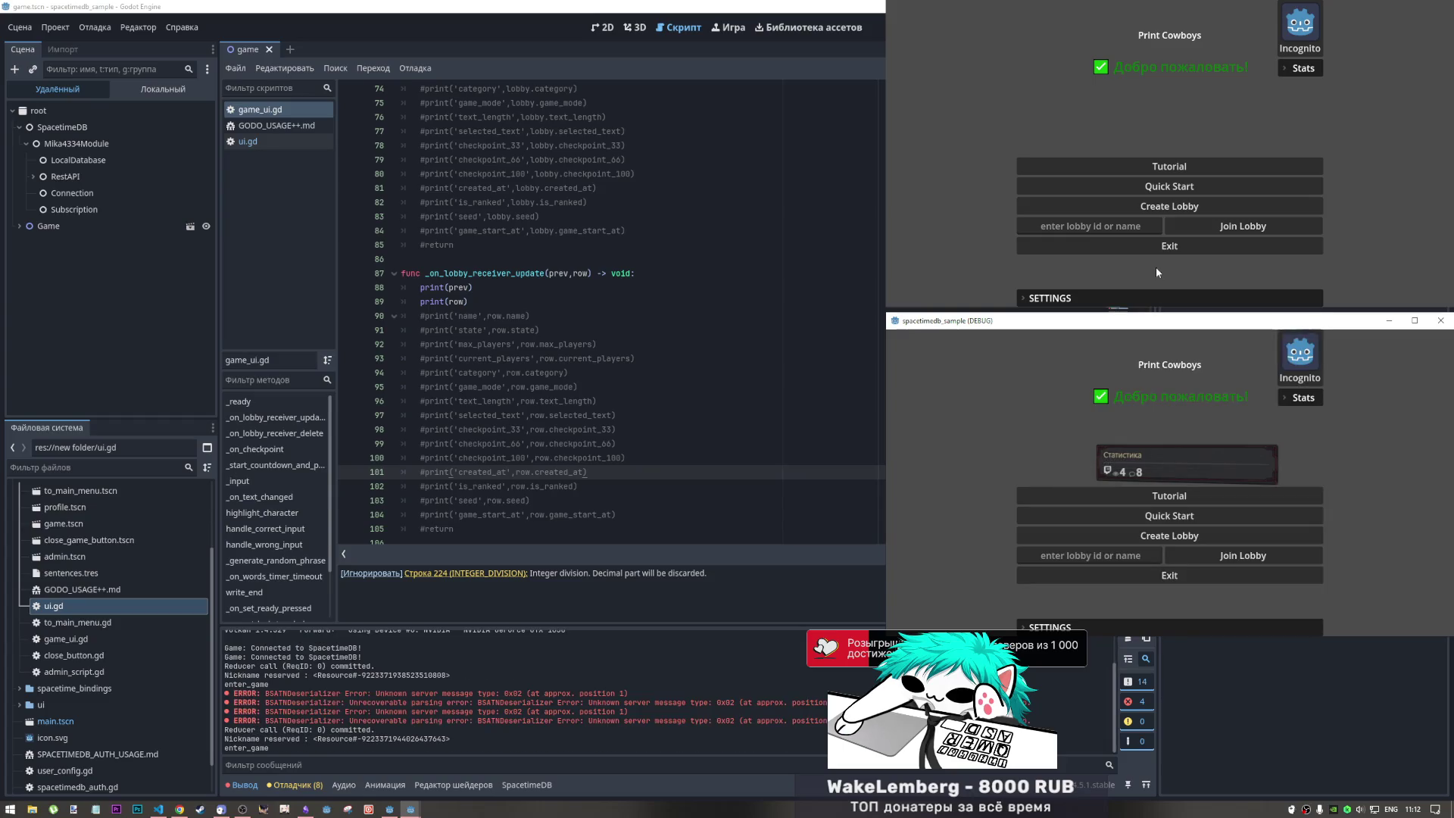
- Create a lobby in the first window and join it from the second using the pasted lobby ID
{"action": "left_click", "coordinate": [1157, 207]}
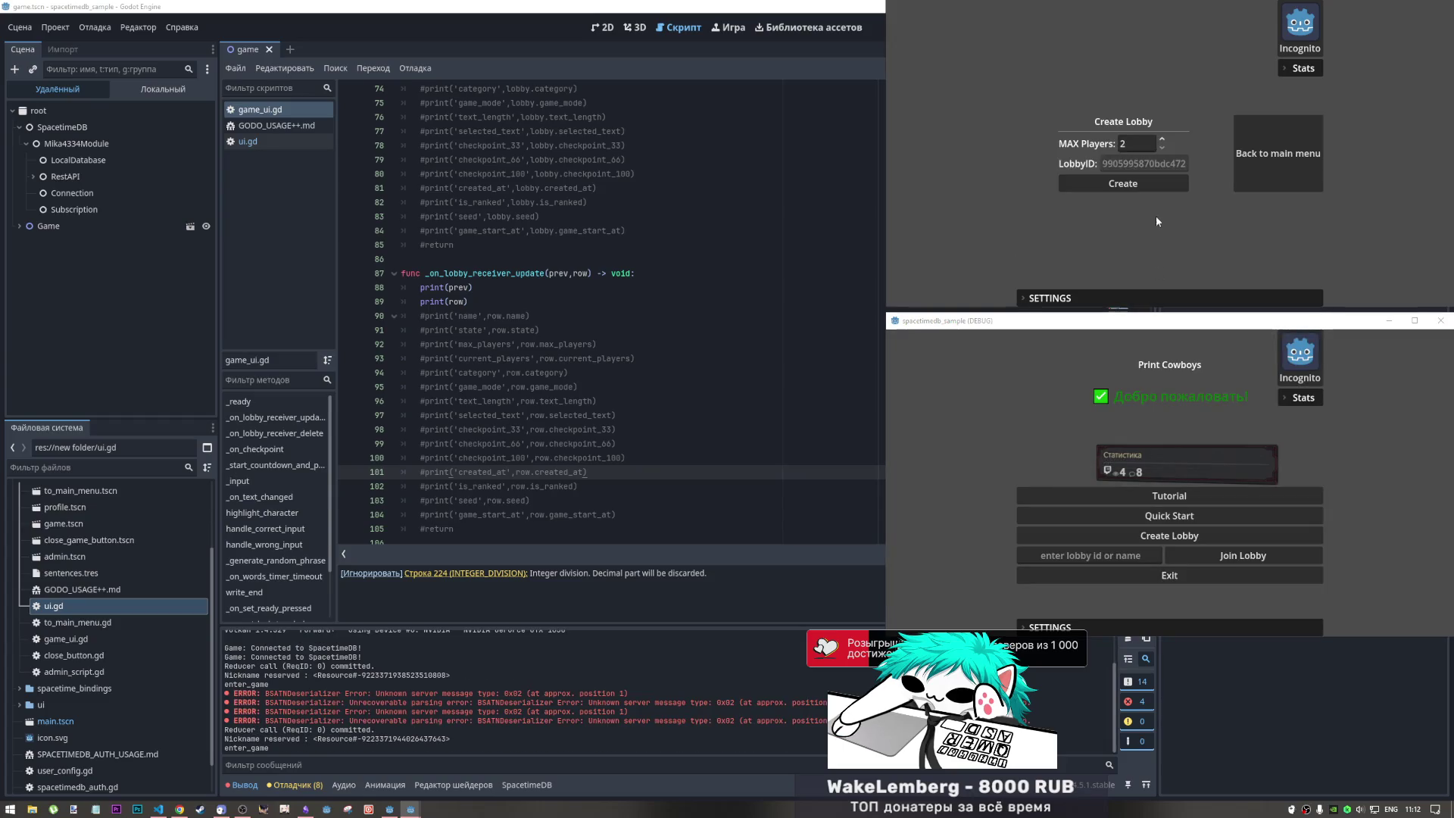
{"action": "double_click", "coordinate": [1122, 164]}
{"action": "key", "text": "ctrl+c"}
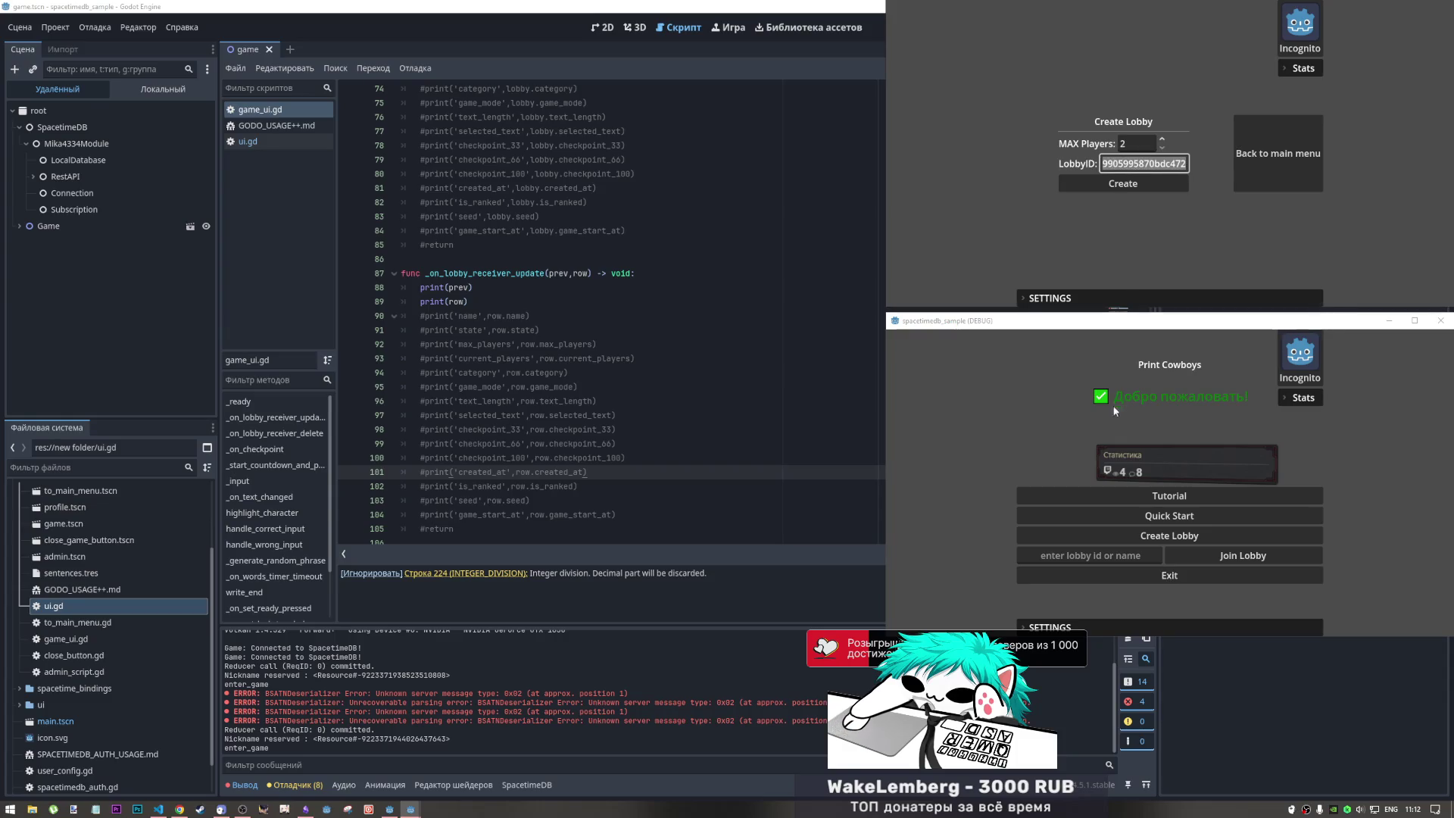
{"action": "left_click", "coordinate": [180, 809]}
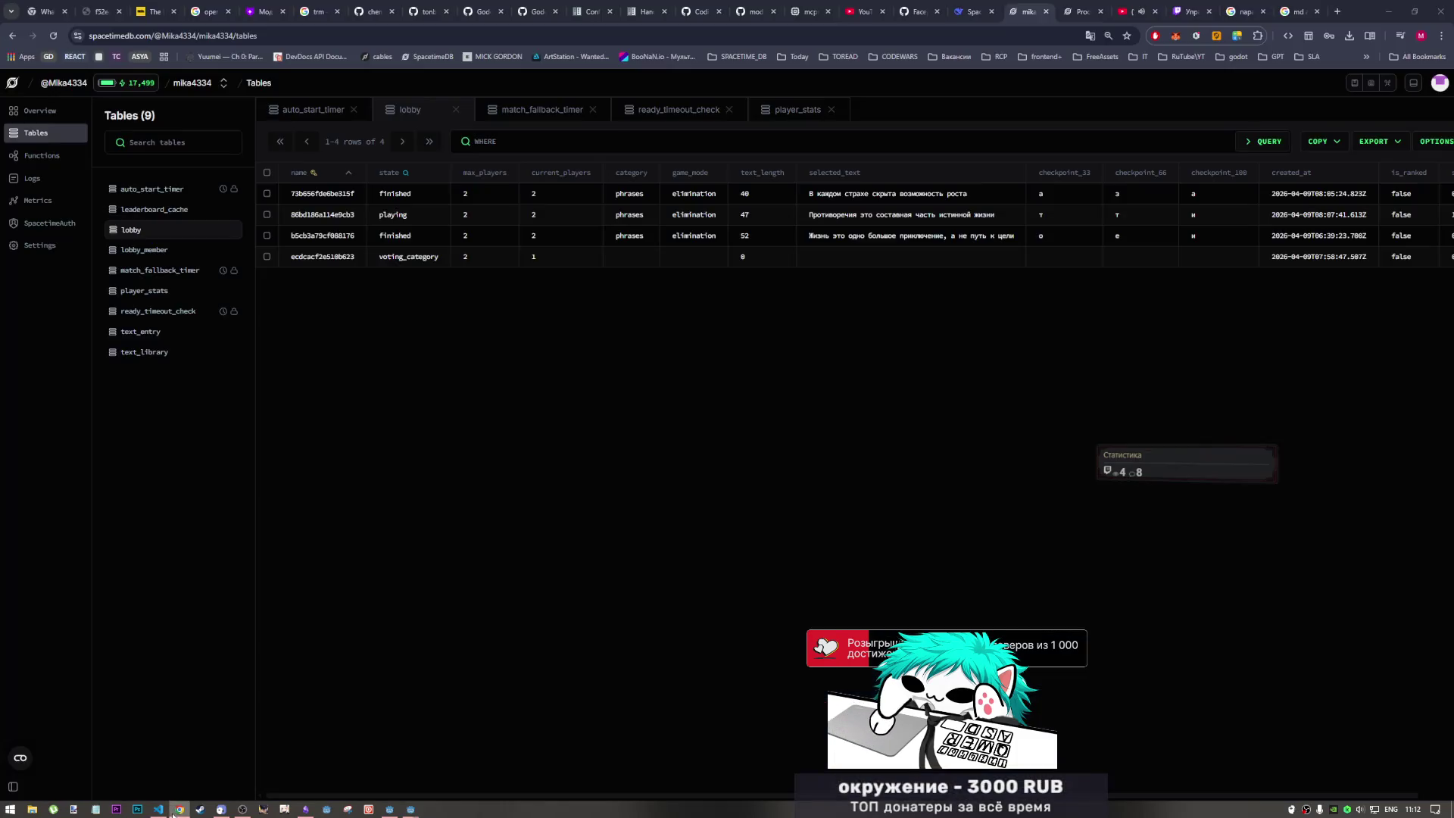
{"action": "key", "text": "super+Left"}
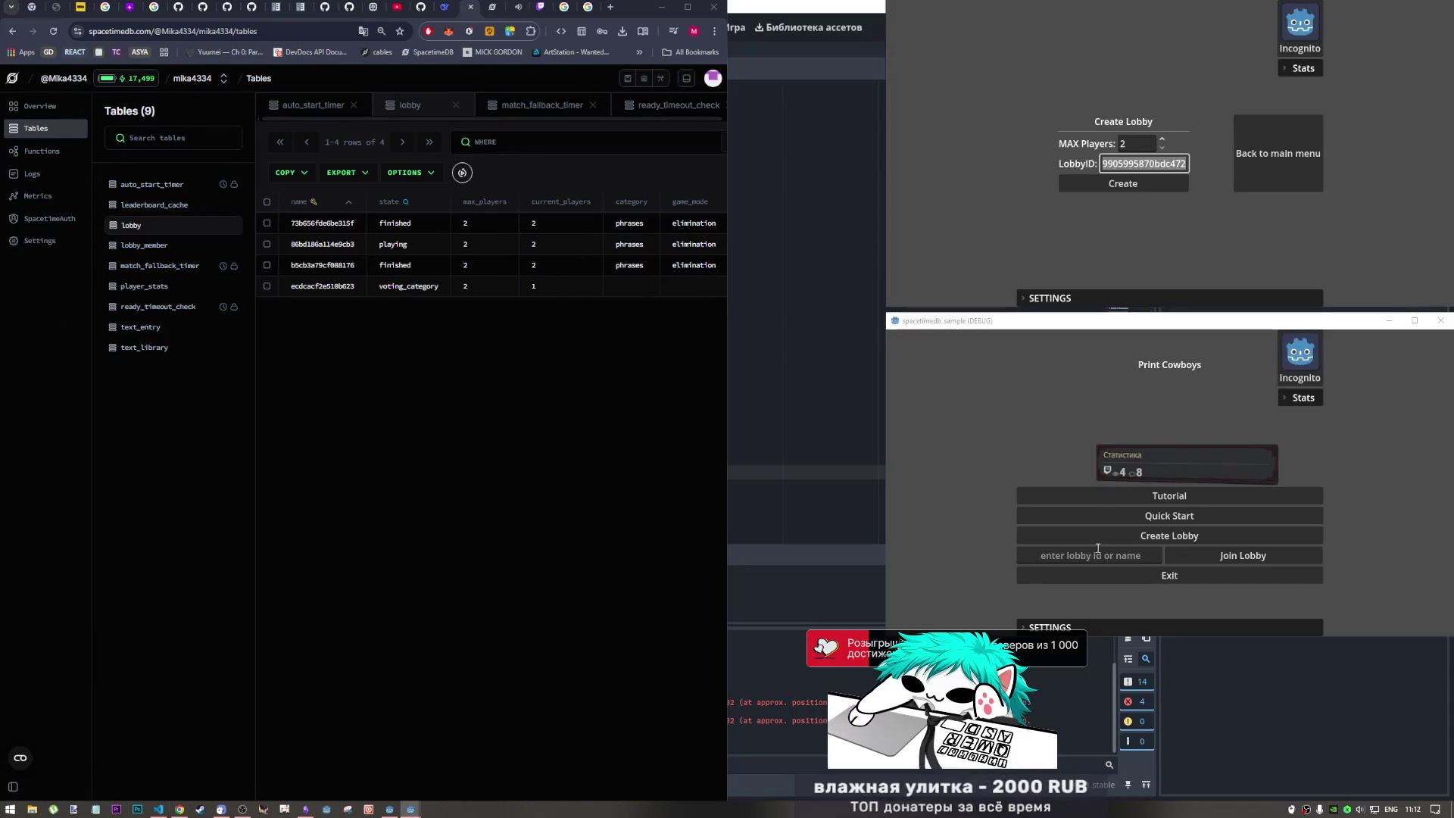
{"action": "left_click", "coordinate": [1107, 555]}
{"action": "key", "text": "ctrl+v"}
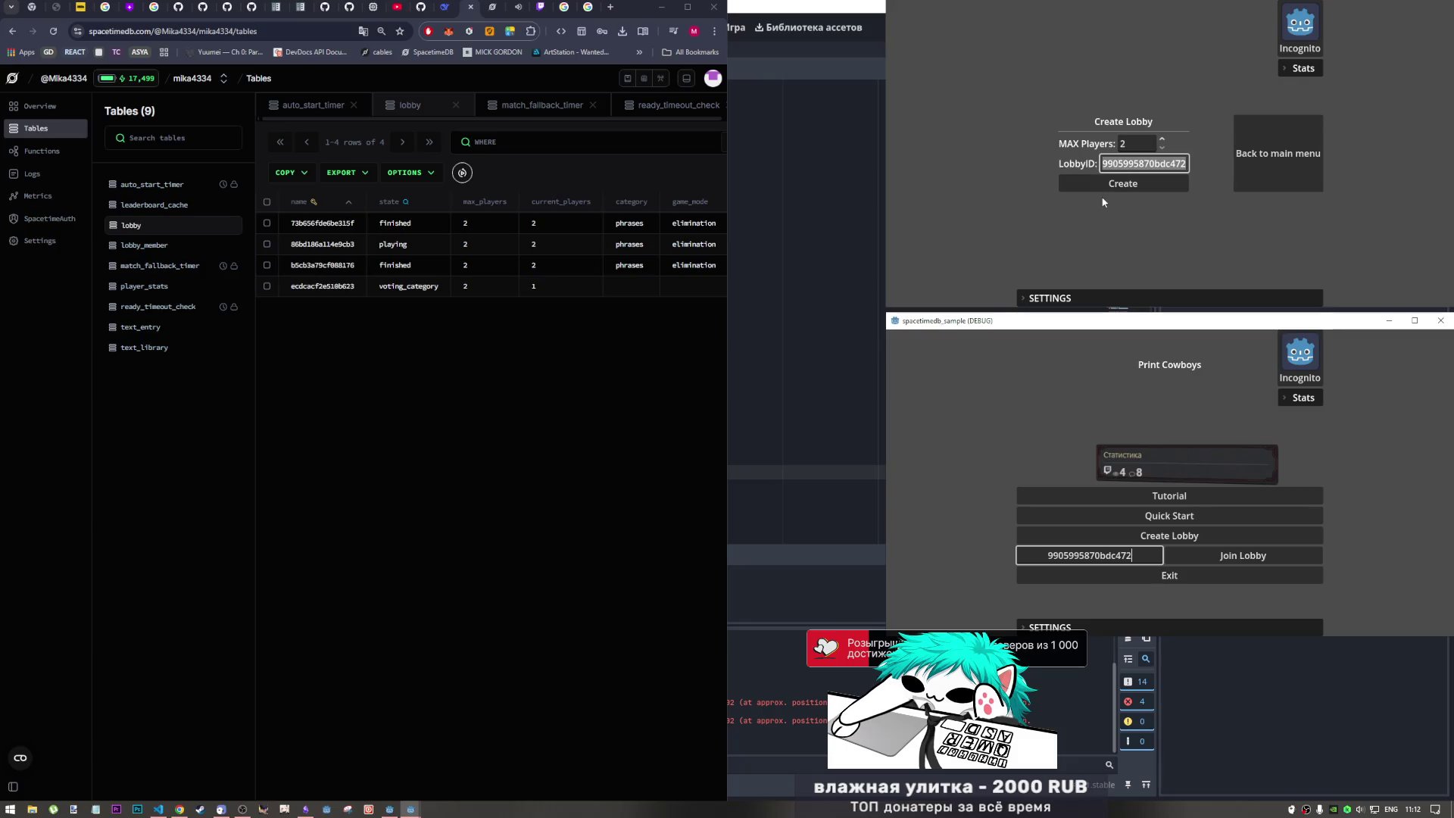
{"action": "left_click", "coordinate": [1134, 188]}
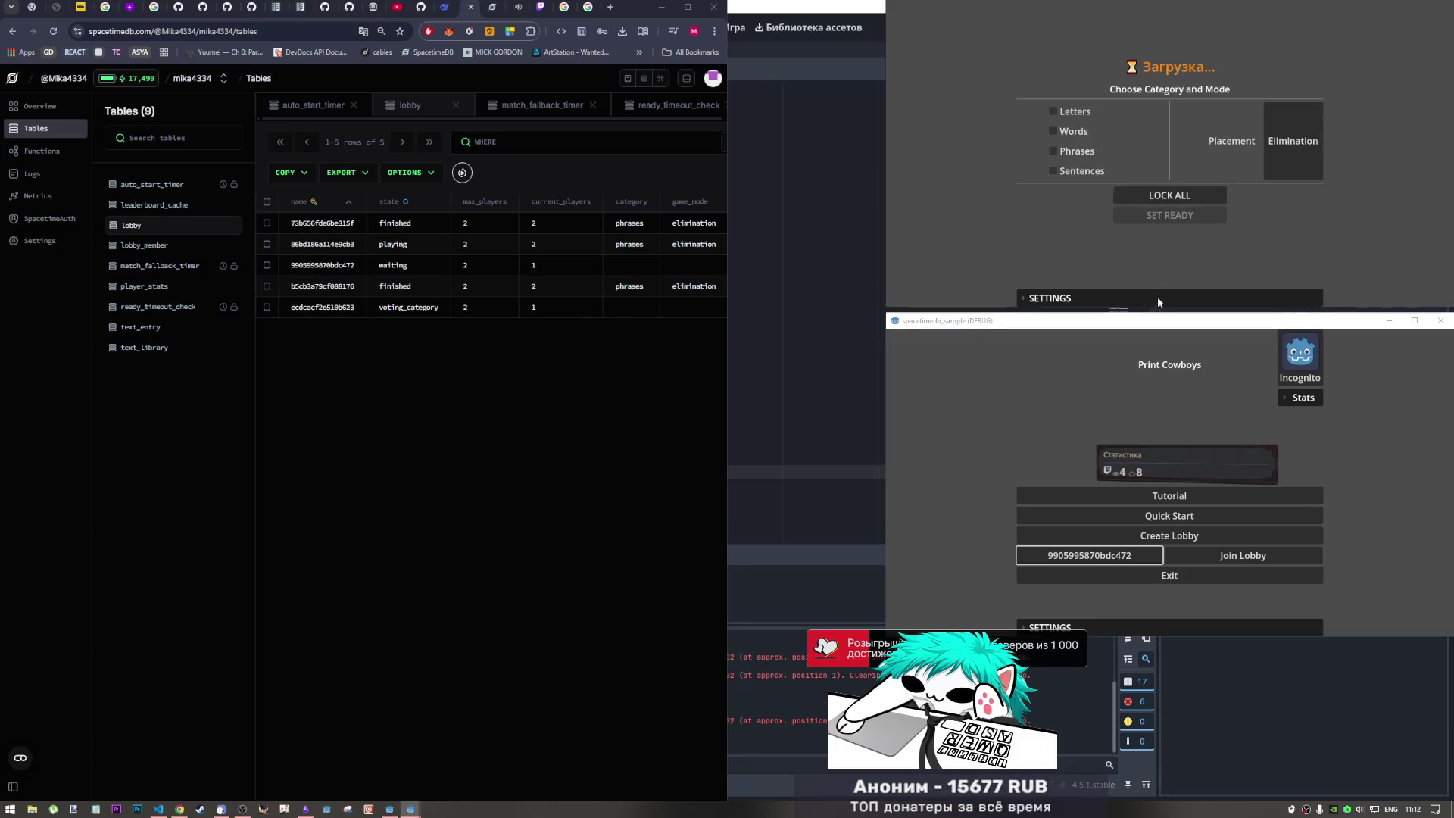
{"action": "left_click", "coordinate": [1199, 553]}
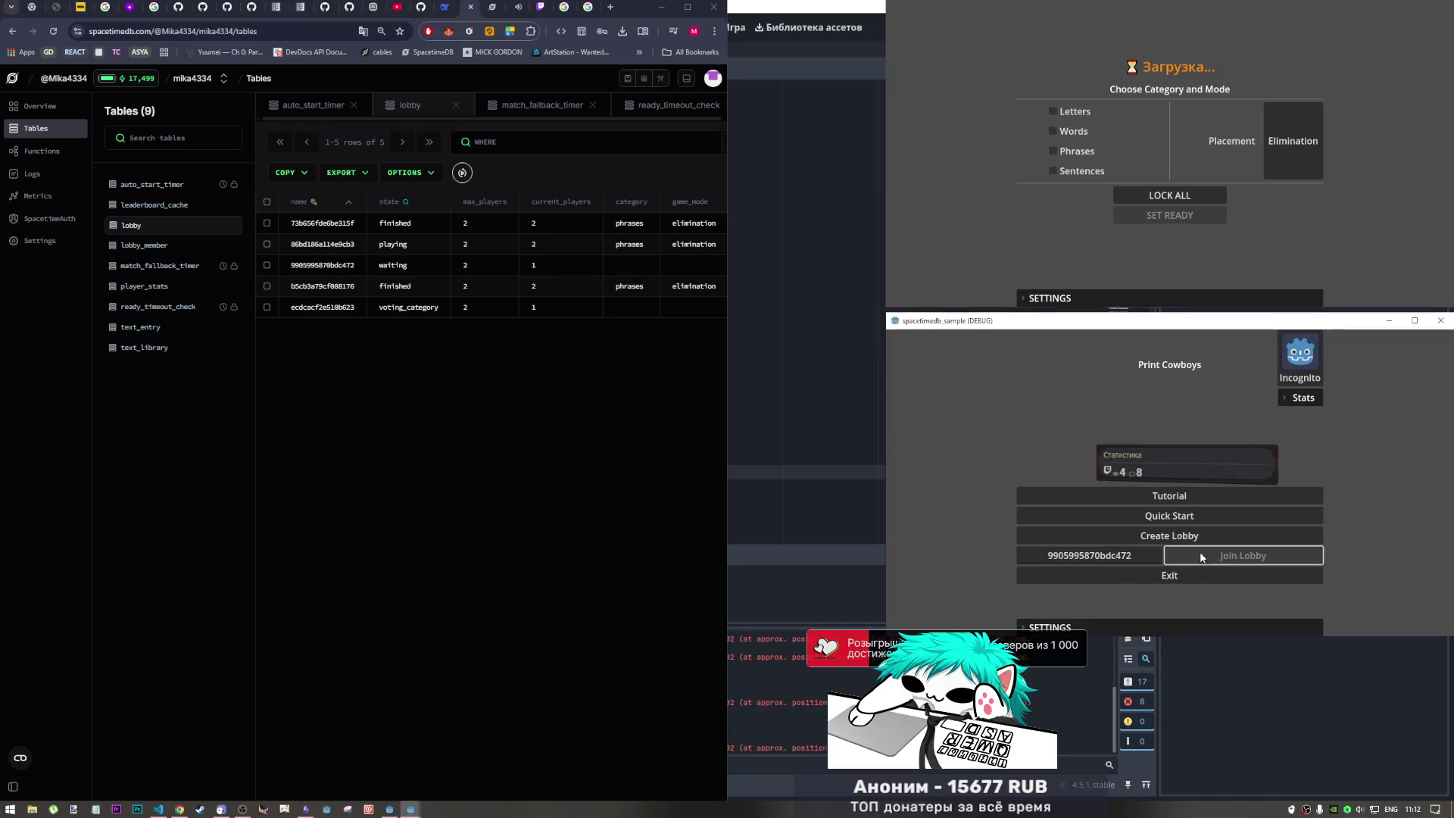
- In both game windows pick Phrases, lock all choices and set ready
{"action": "left_click", "coordinate": [1075, 151]}
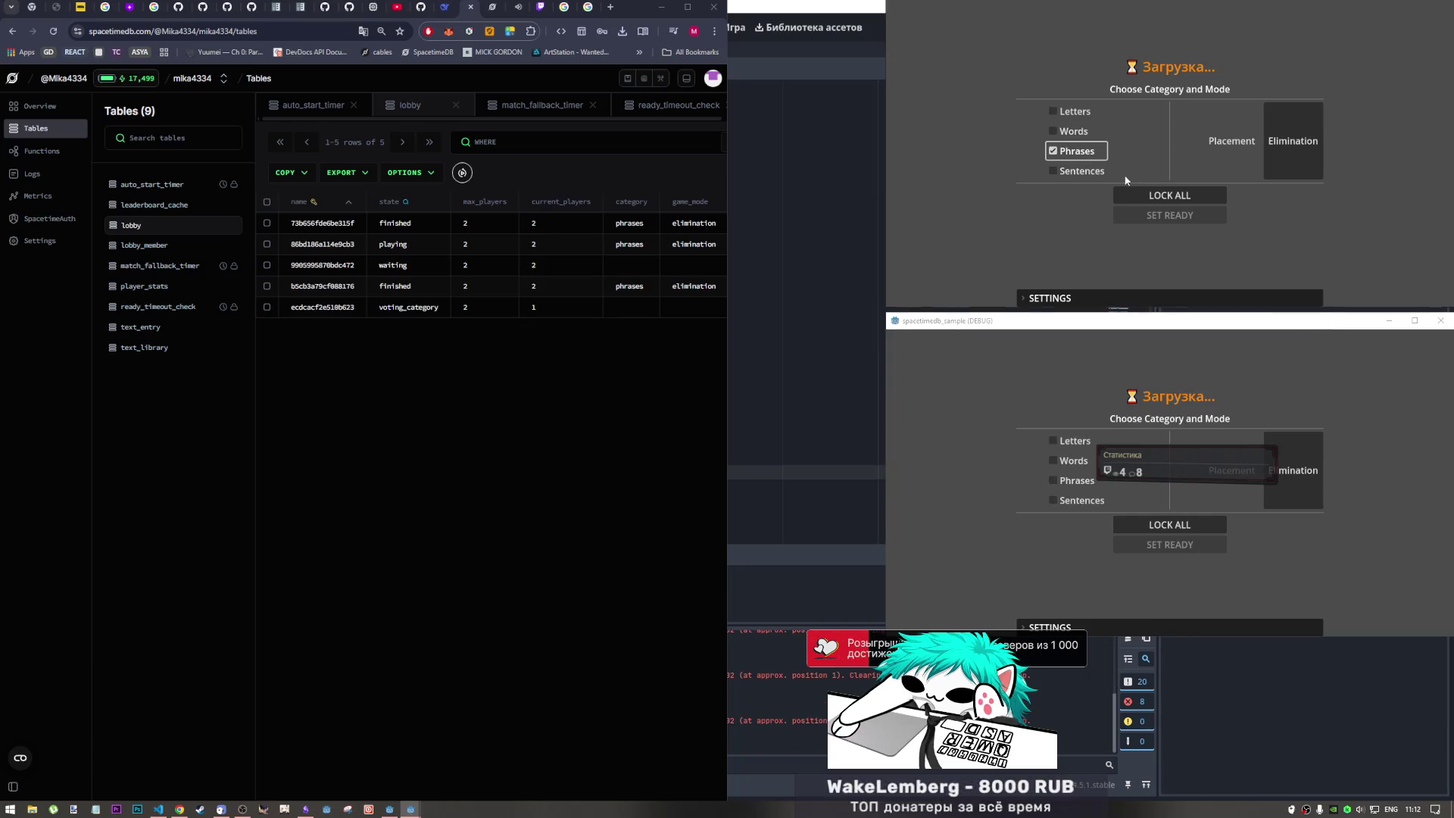
{"action": "left_click", "coordinate": [1158, 196]}
{"action": "left_click", "coordinate": [1157, 215]}
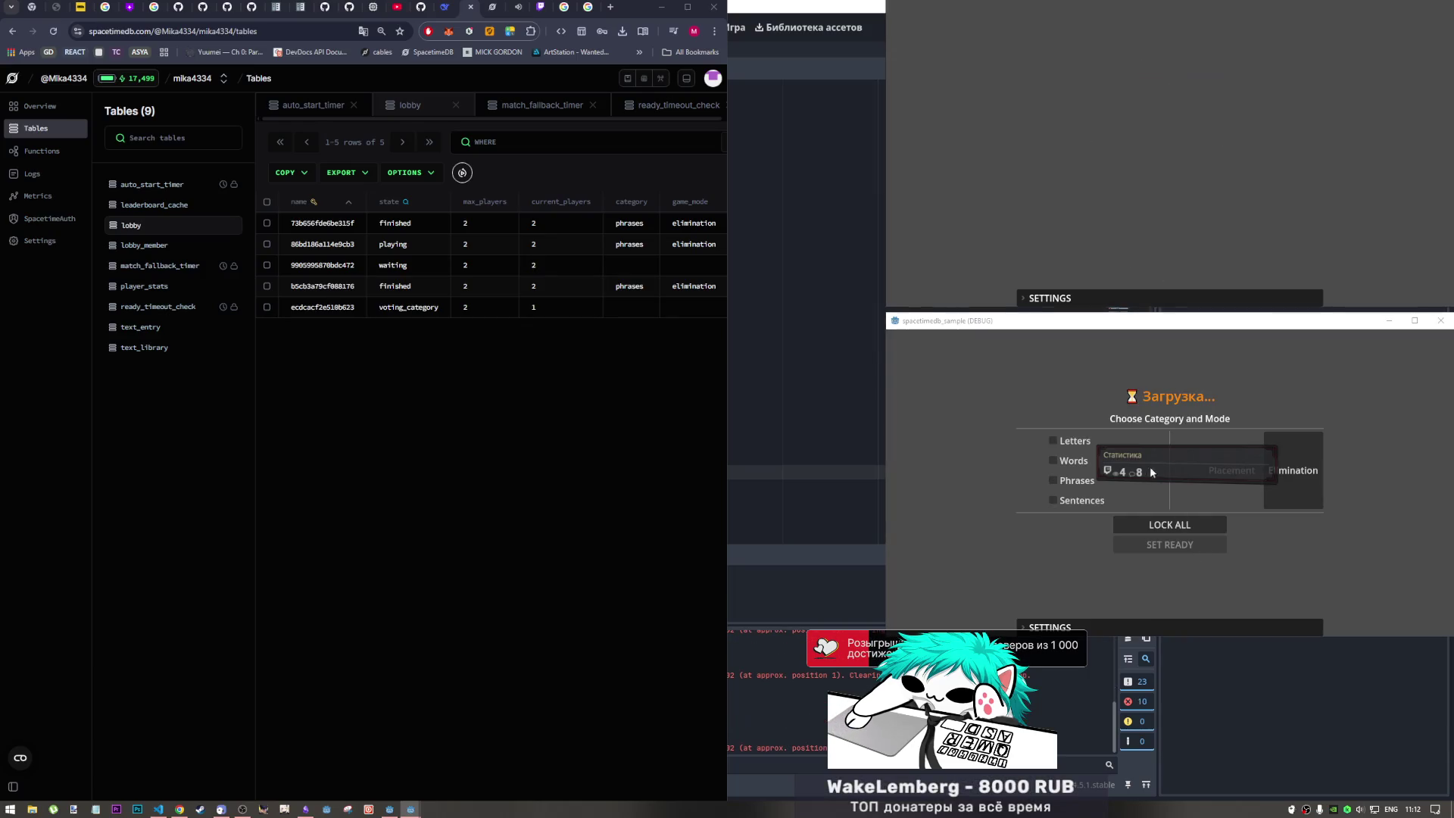
{"action": "left_click", "coordinate": [1075, 480]}
{"action": "left_click", "coordinate": [1169, 525]}
{"action": "left_click", "coordinate": [1173, 547]}
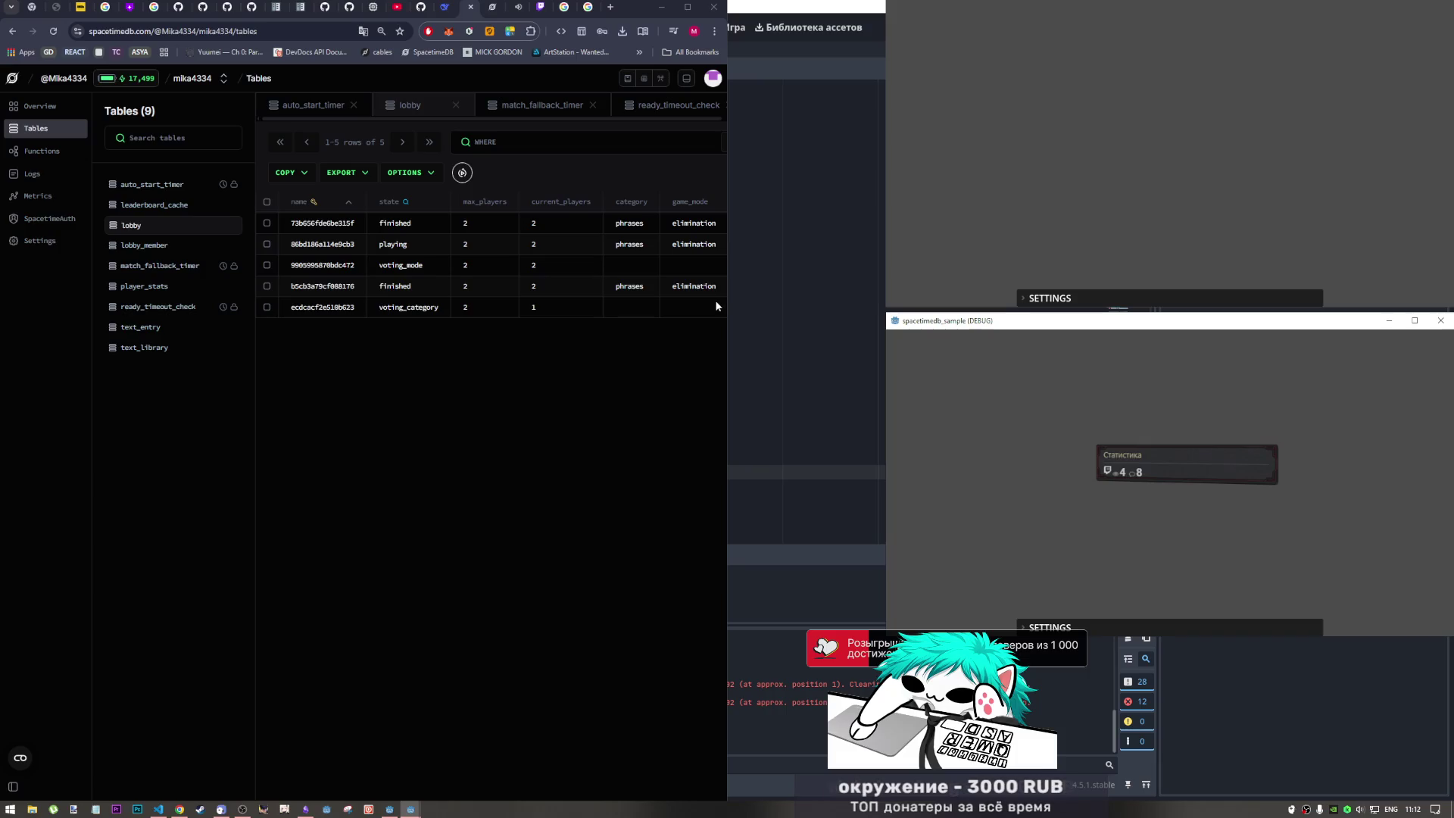
- Widen the dashboard's lobby table to check the new playing lobby's selected phrase
{"action": "left_click_drag", "start_coordinate": [727, 308], "coordinate": [873, 322]}
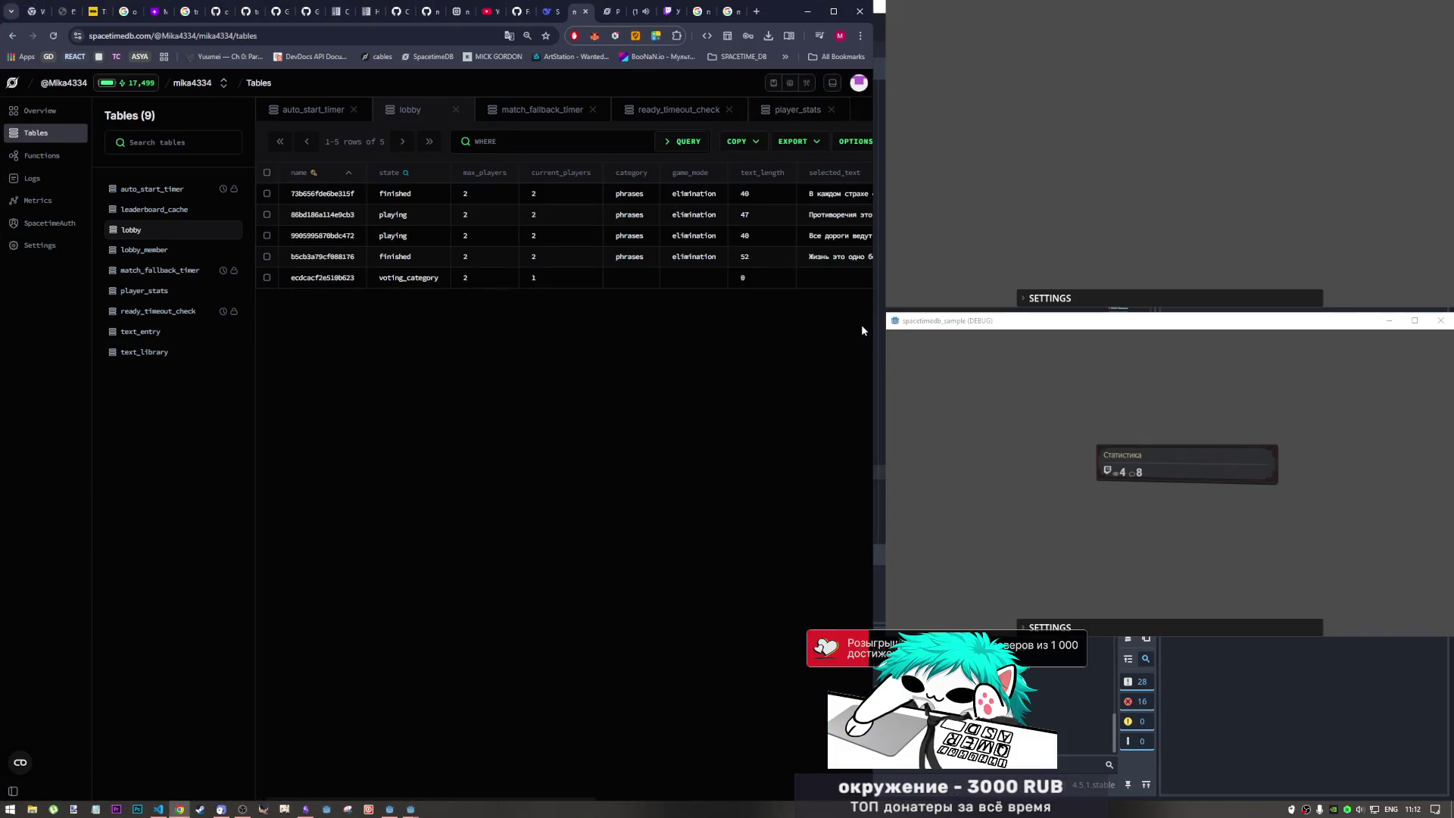
{"action": "left_click_drag", "start_coordinate": [841, 259], "coordinate": [825, 257]}
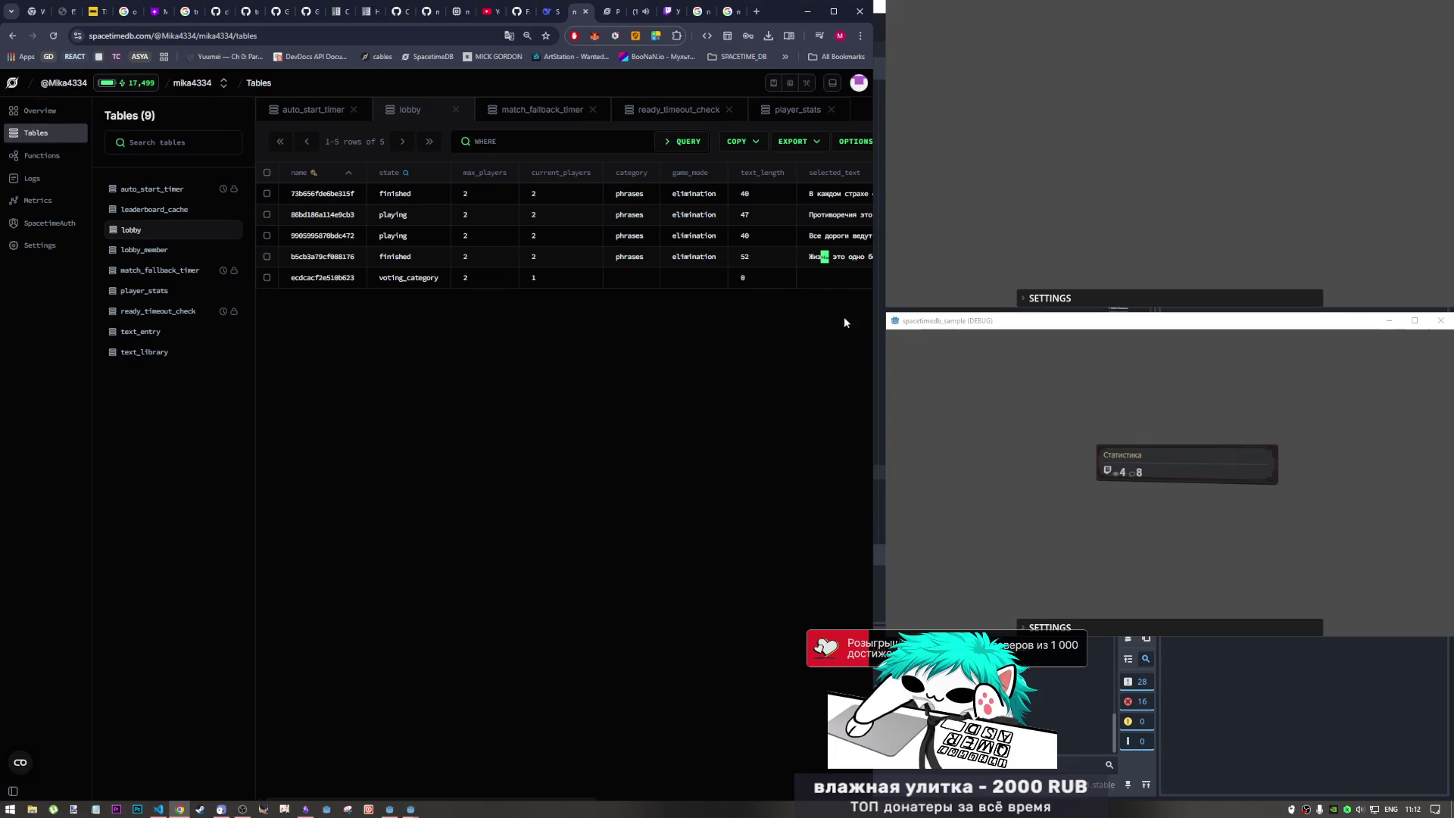
{"action": "key", "text": "alt+Tab"}
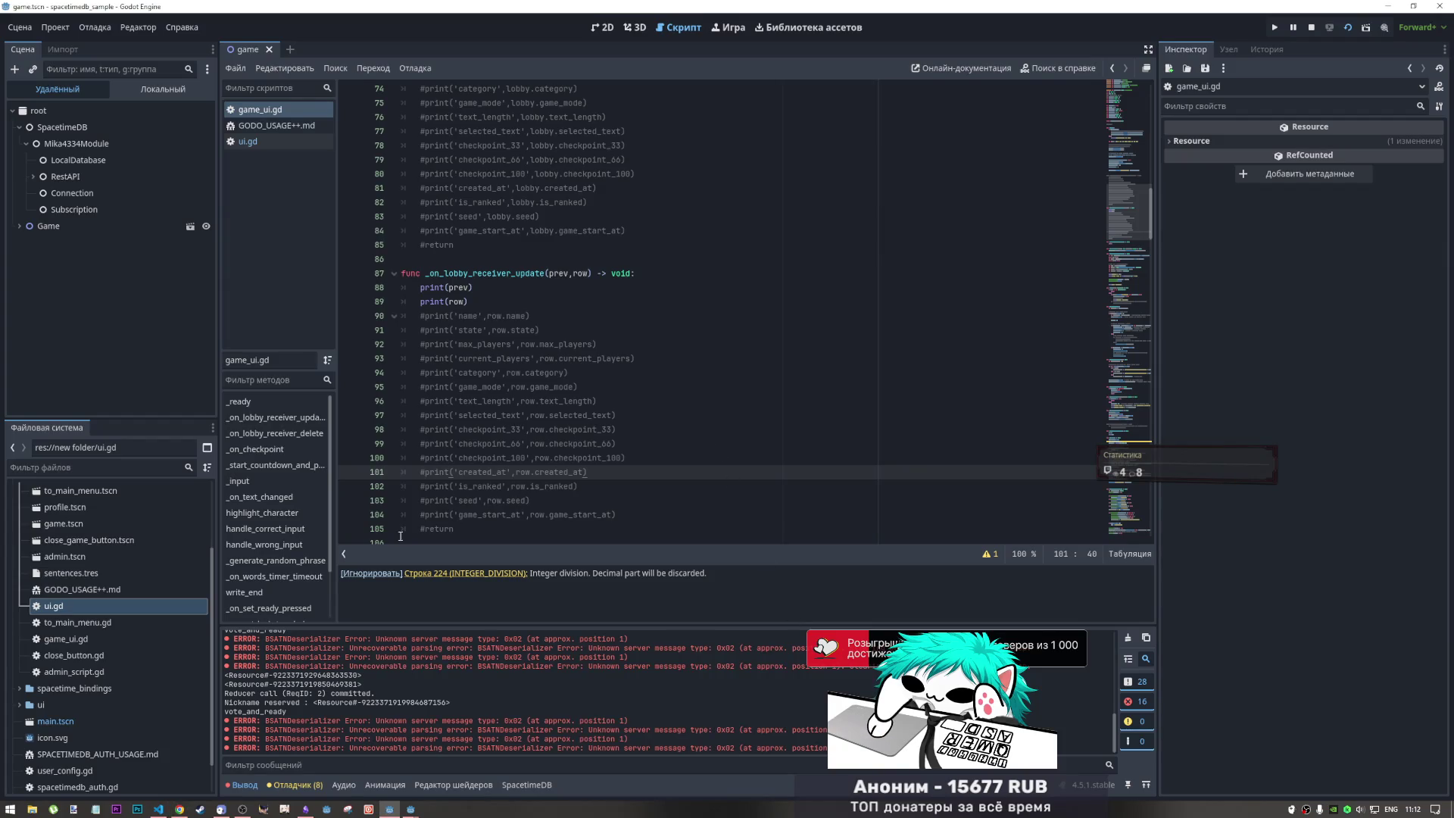
{"action": "left_click", "coordinate": [251, 785]}
{"action": "left_click", "coordinate": [251, 784]}
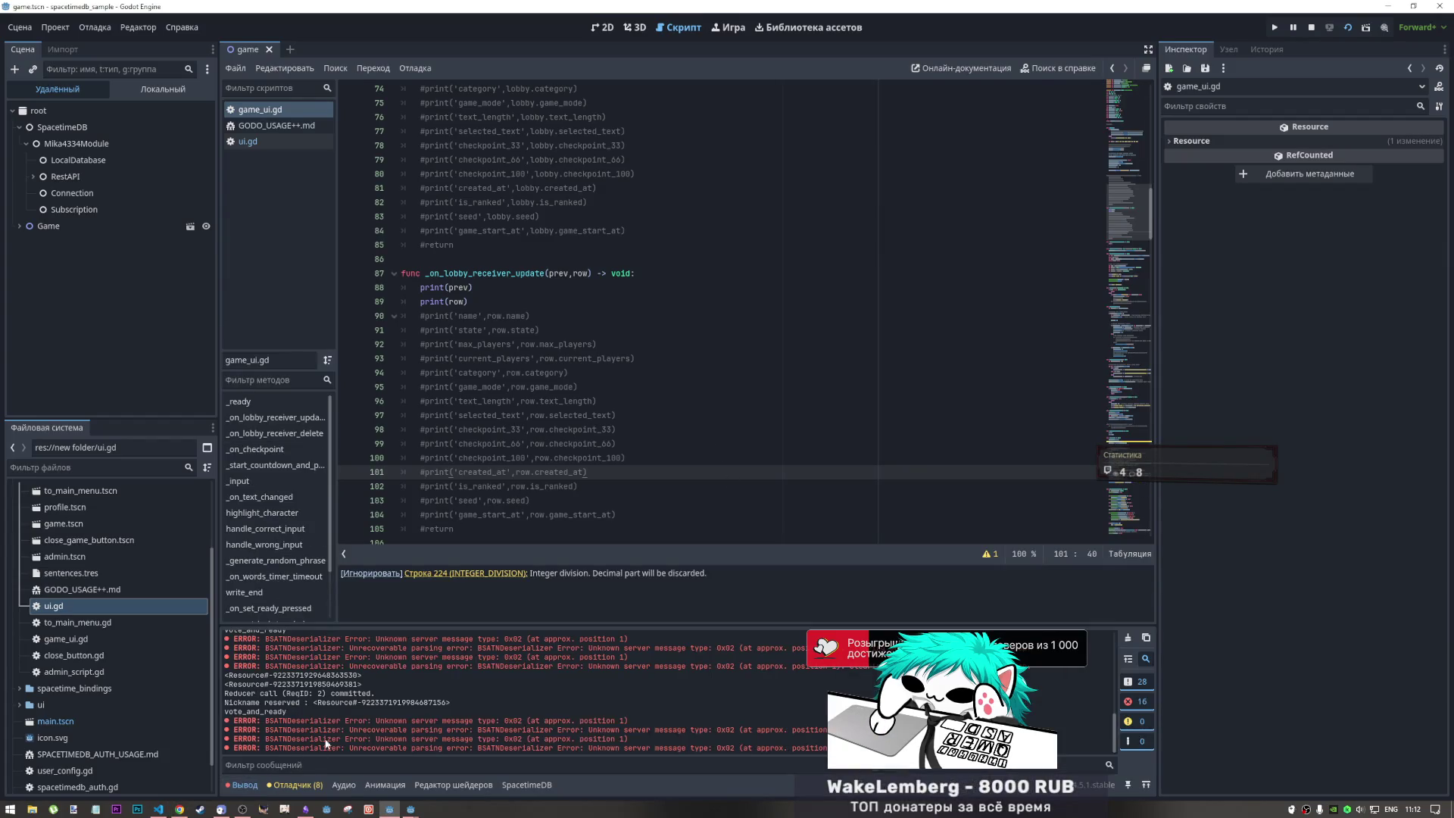
{"action": "left_click_drag", "start_coordinate": [468, 301], "coordinate": [441, 273]}
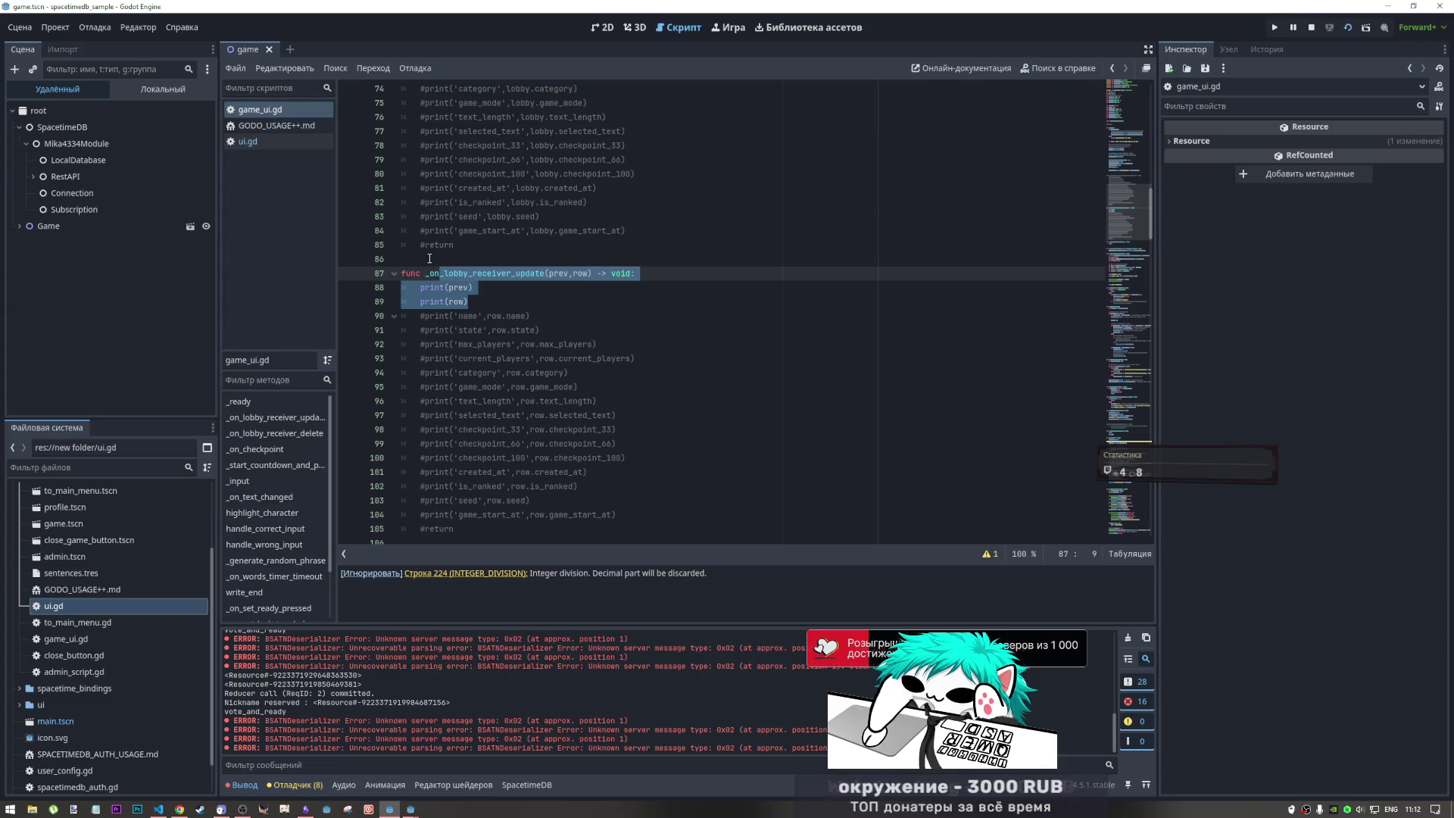
{"action": "left_click", "coordinate": [295, 784]}
{"action": "left_click", "coordinate": [254, 622]}
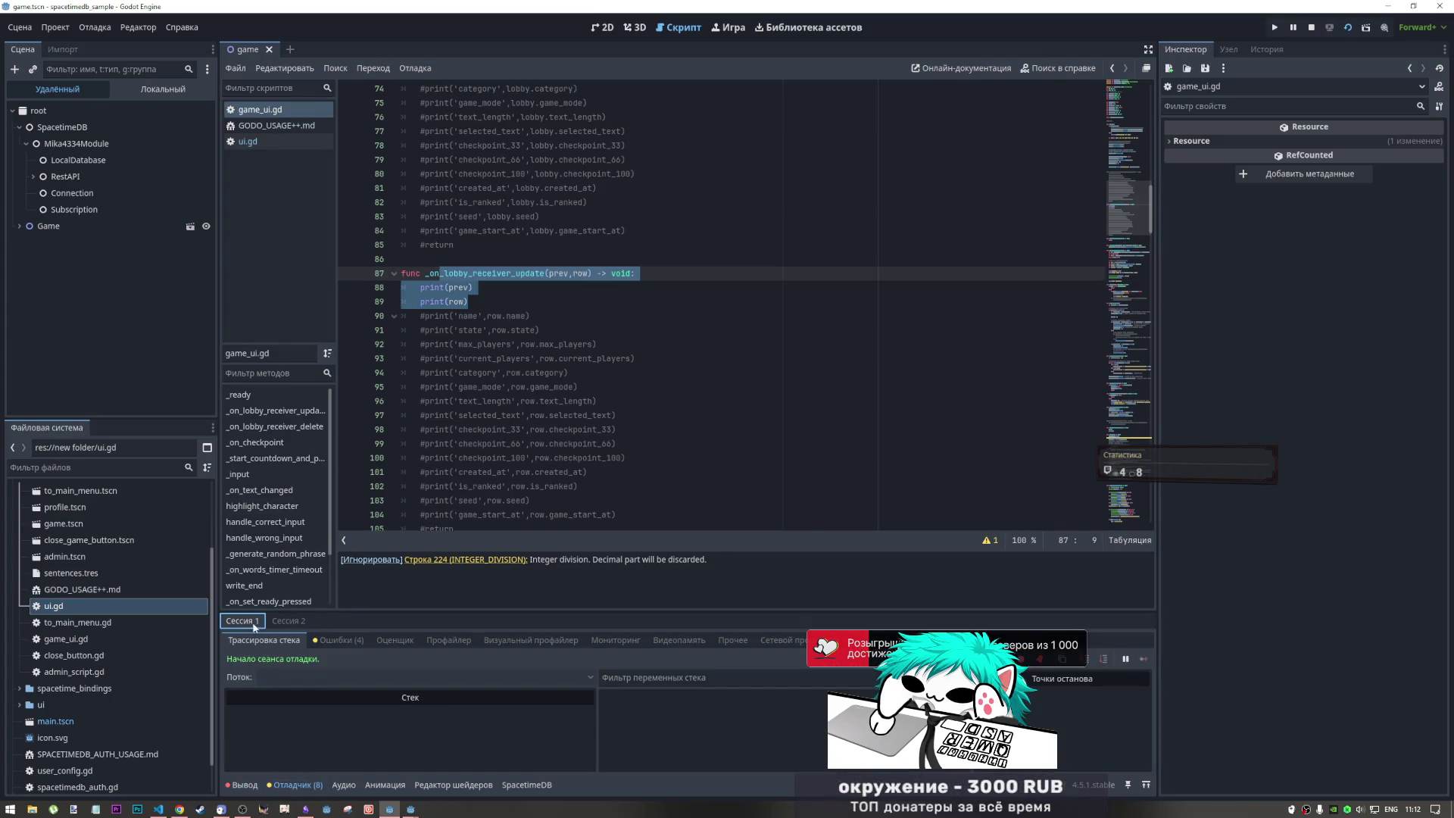
{"action": "left_click", "coordinate": [248, 784]}
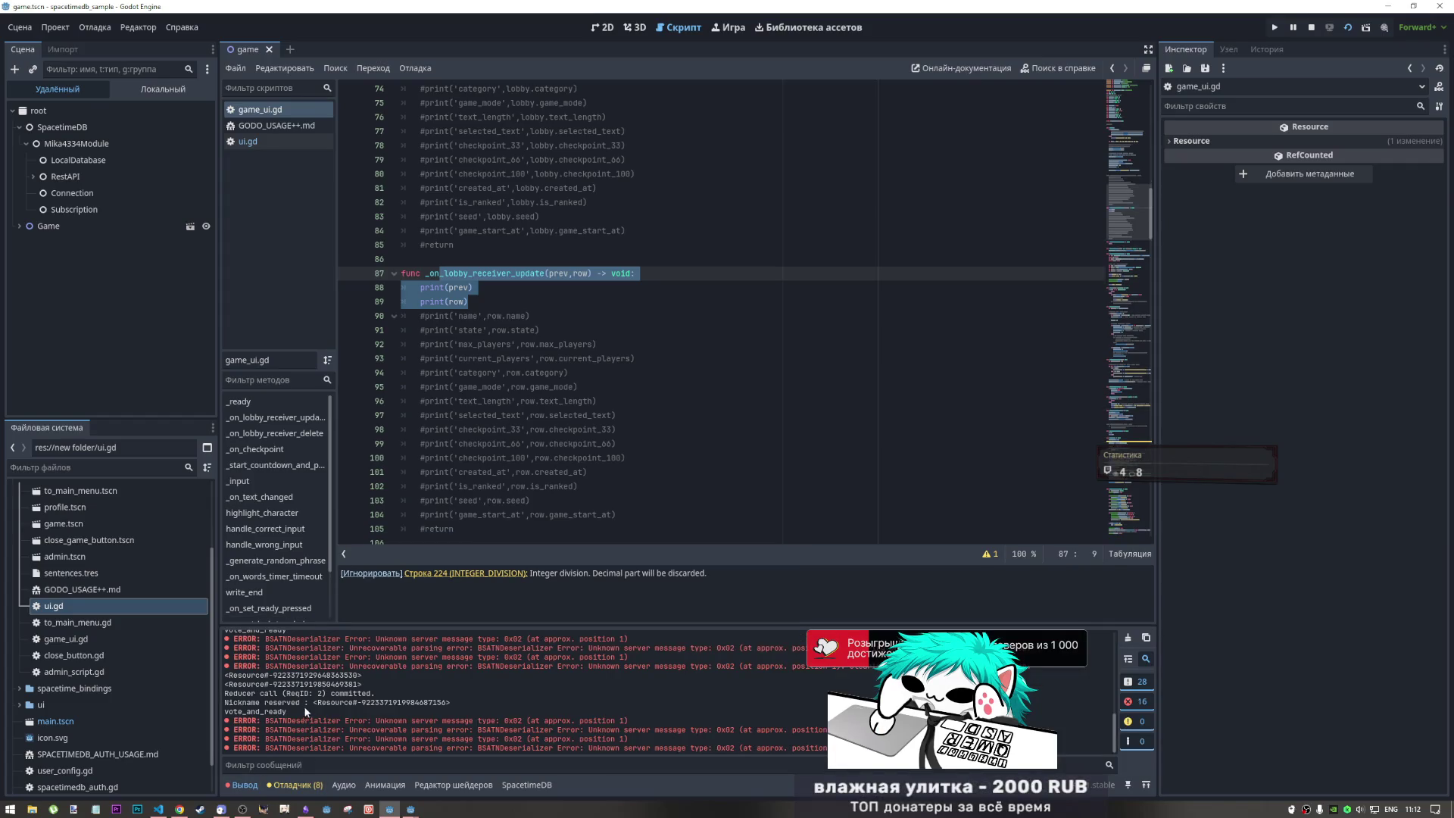
{"action": "scroll", "coordinate": [340, 694], "scroll_direction": "down", "scroll_amount": 1}
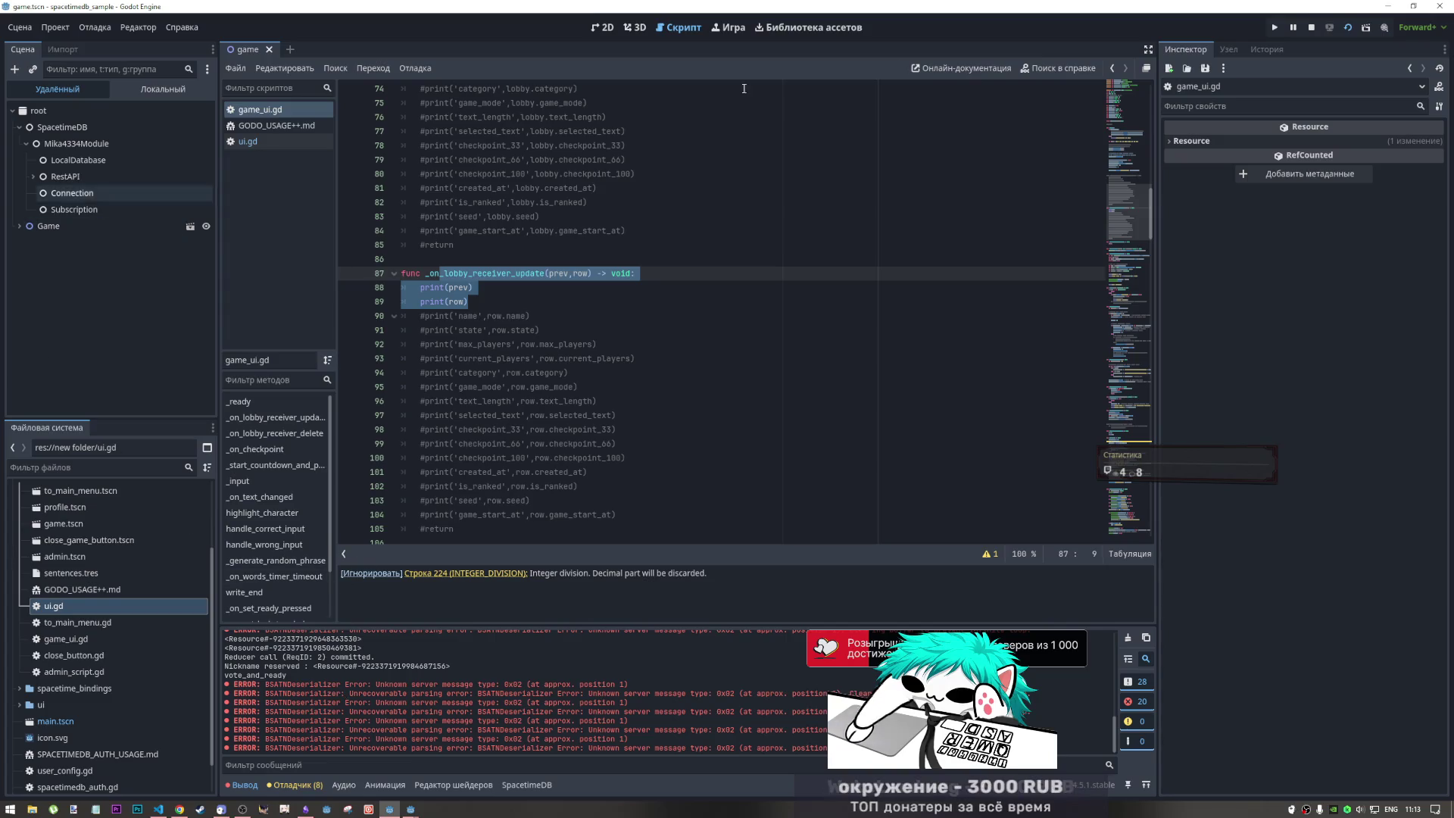
{"action": "scroll", "coordinate": [622, 363], "scroll_direction": "up", "scroll_amount": 14}
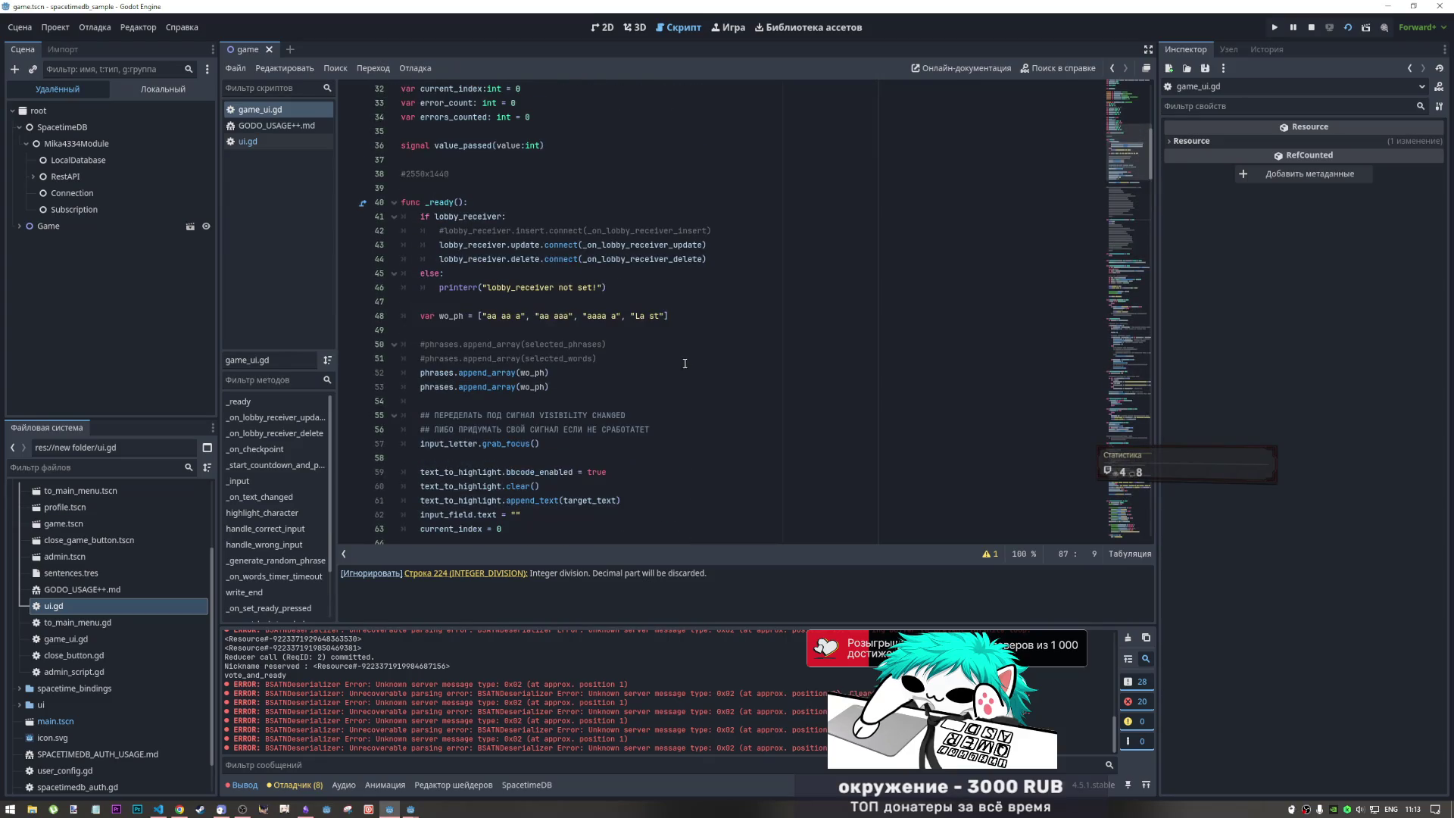
{"action": "scroll", "coordinate": [621, 363], "scroll_direction": "up", "scroll_amount": 4}
{"action": "left_click_drag", "start_coordinate": [563, 415], "coordinate": [655, 425]}
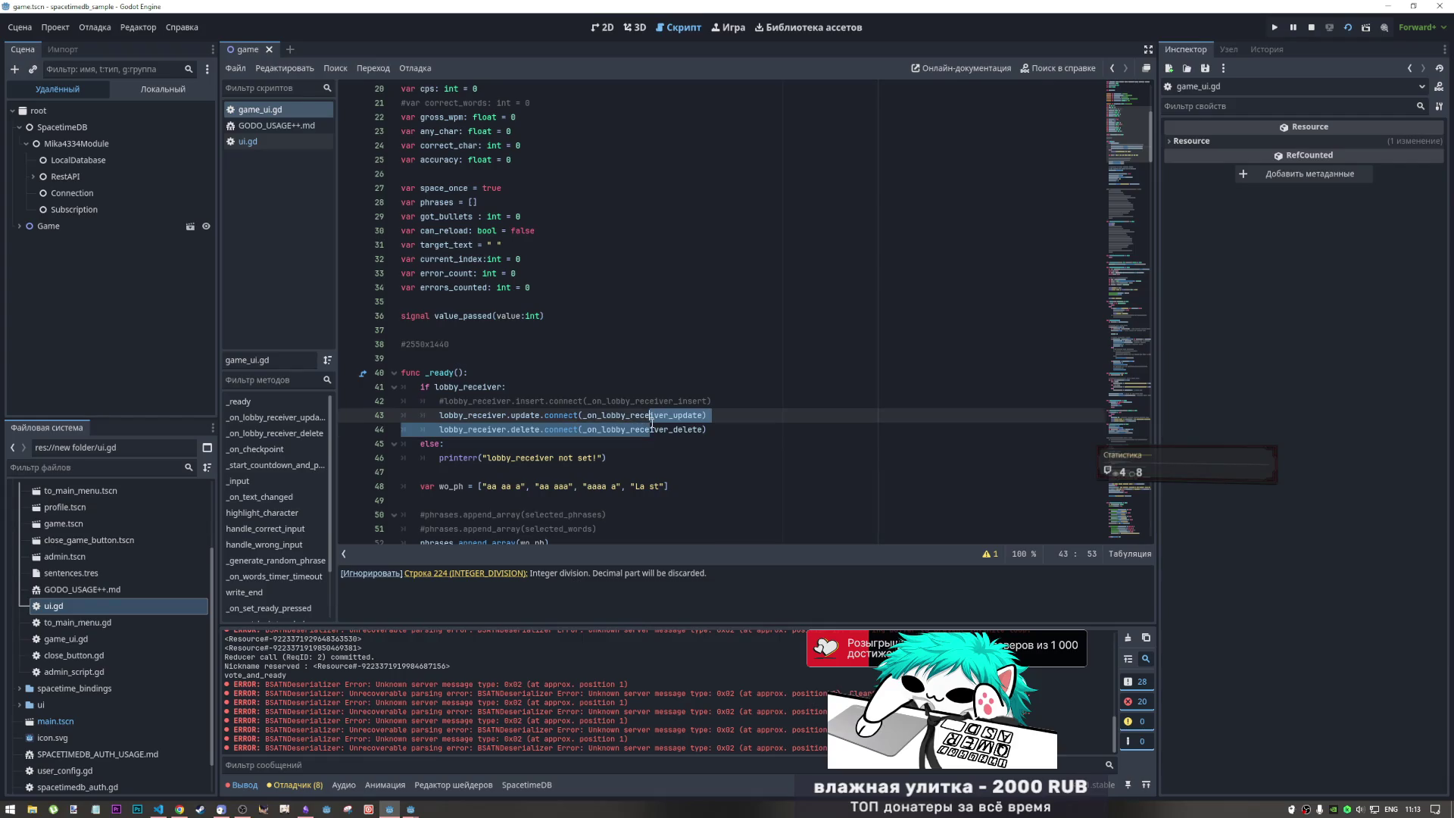
{"action": "left_click_drag", "start_coordinate": [497, 415], "coordinate": [546, 416]}
{"action": "scroll", "coordinate": [547, 416], "scroll_direction": "down", "scroll_amount": 17}
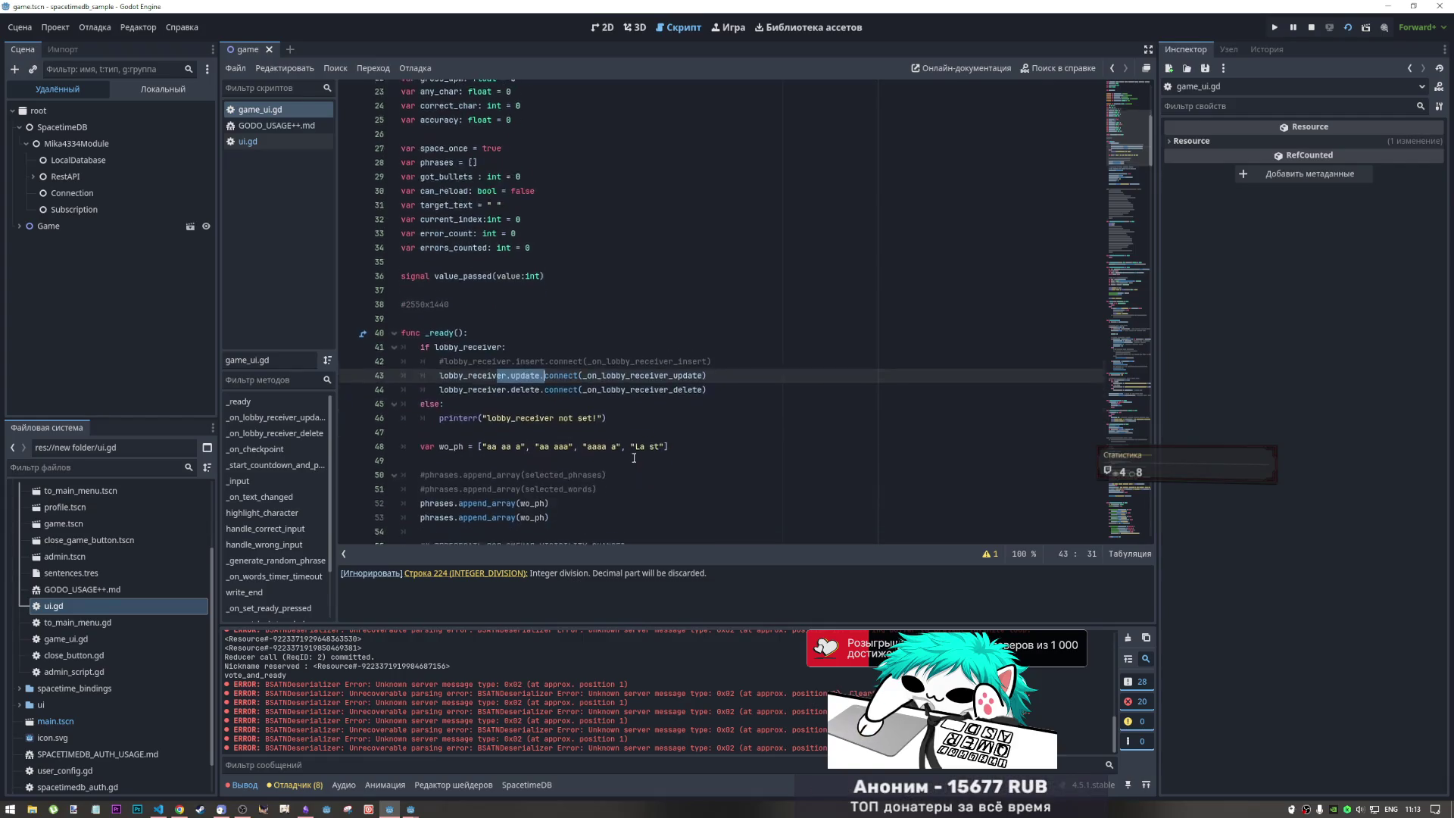
{"action": "left_click", "coordinate": [639, 316]}
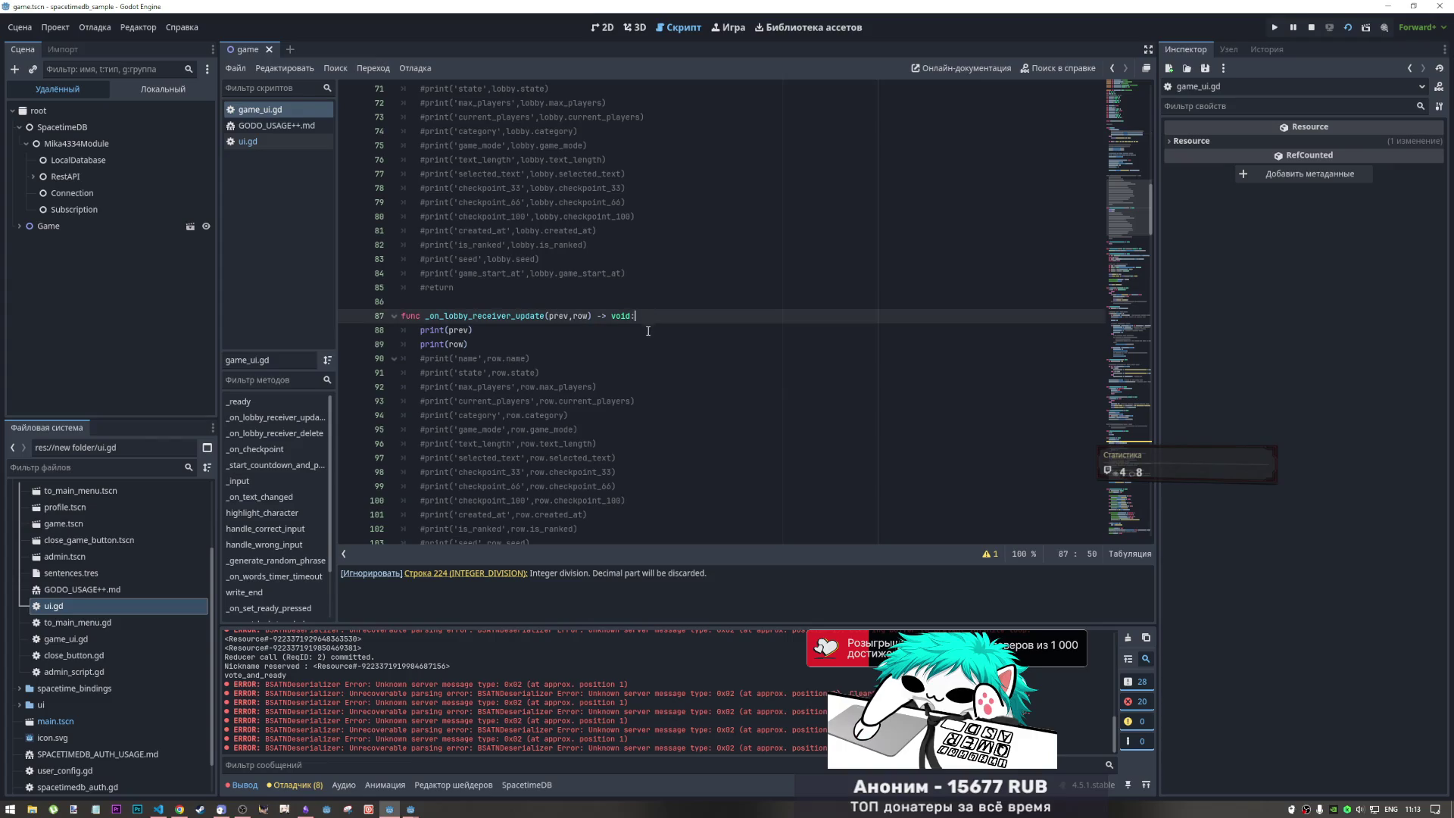
{"action": "scroll", "coordinate": [528, 662], "scroll_direction": "up", "scroll_amount": 1}
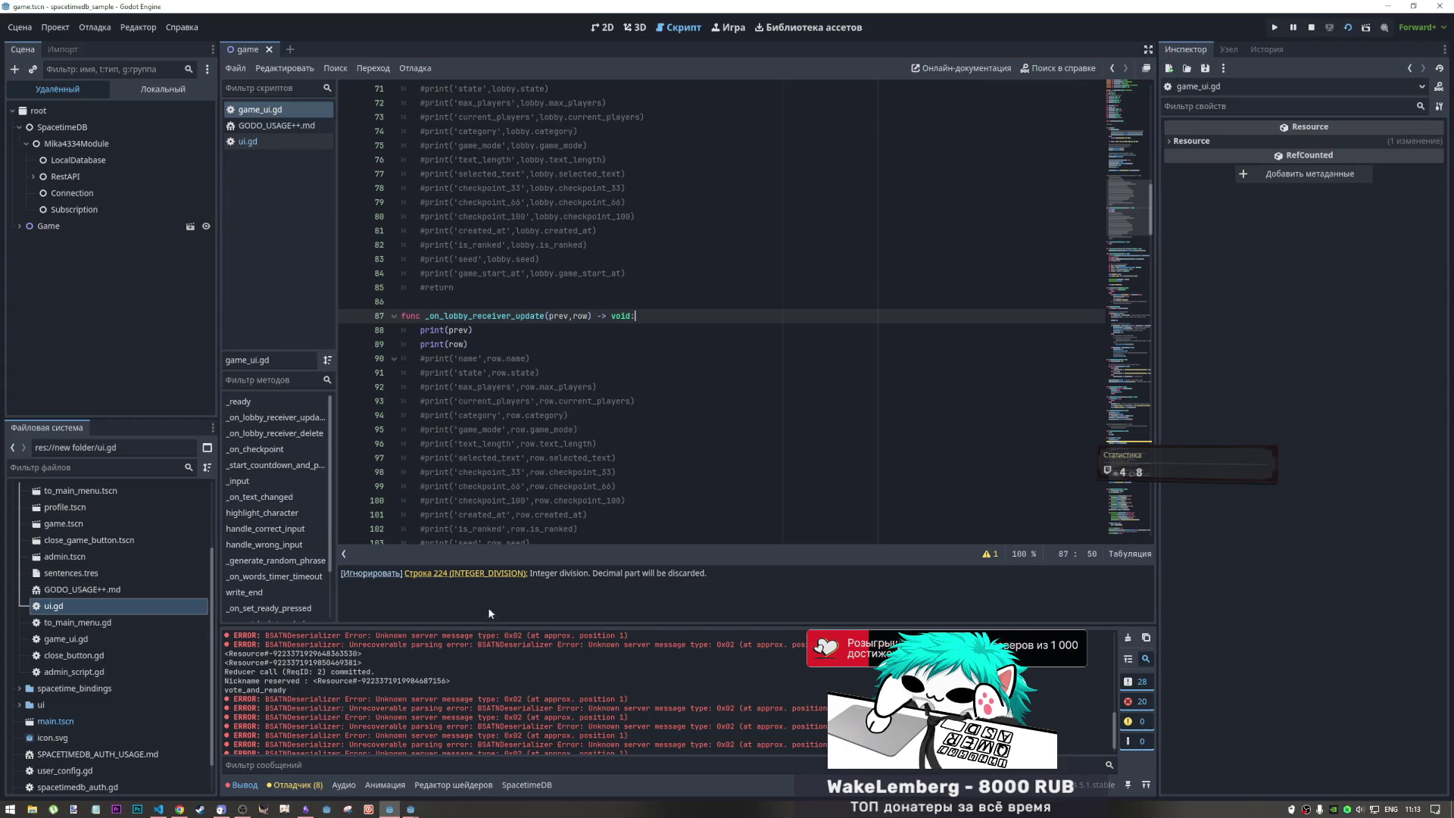
{"action": "left_click", "coordinate": [572, 333]}
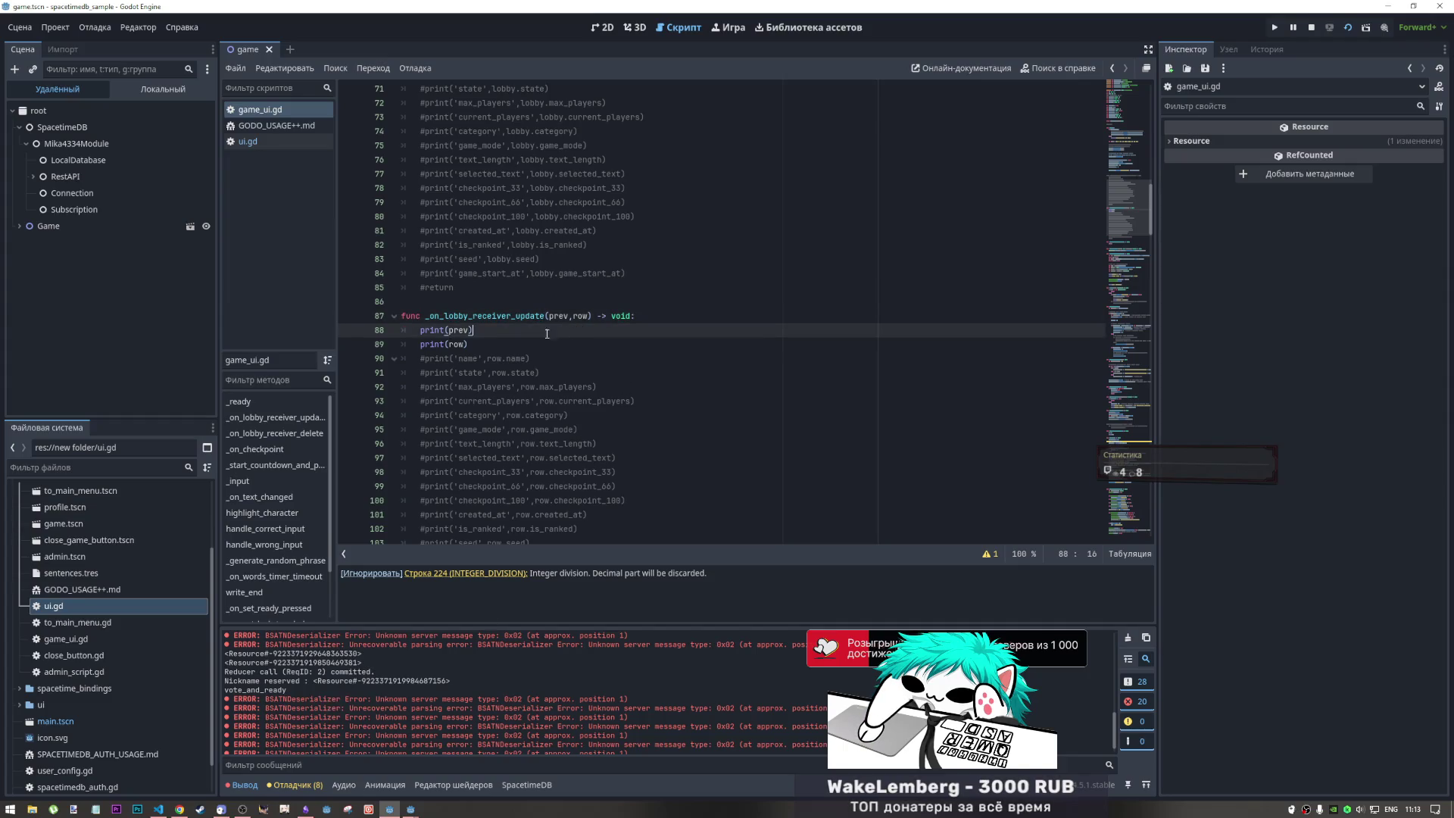
{"action": "left_click", "coordinate": [468, 332]}
{"action": "key", "text": "ctrl+shift+Left"}
{"action": "left_click", "coordinate": [93, 211]}
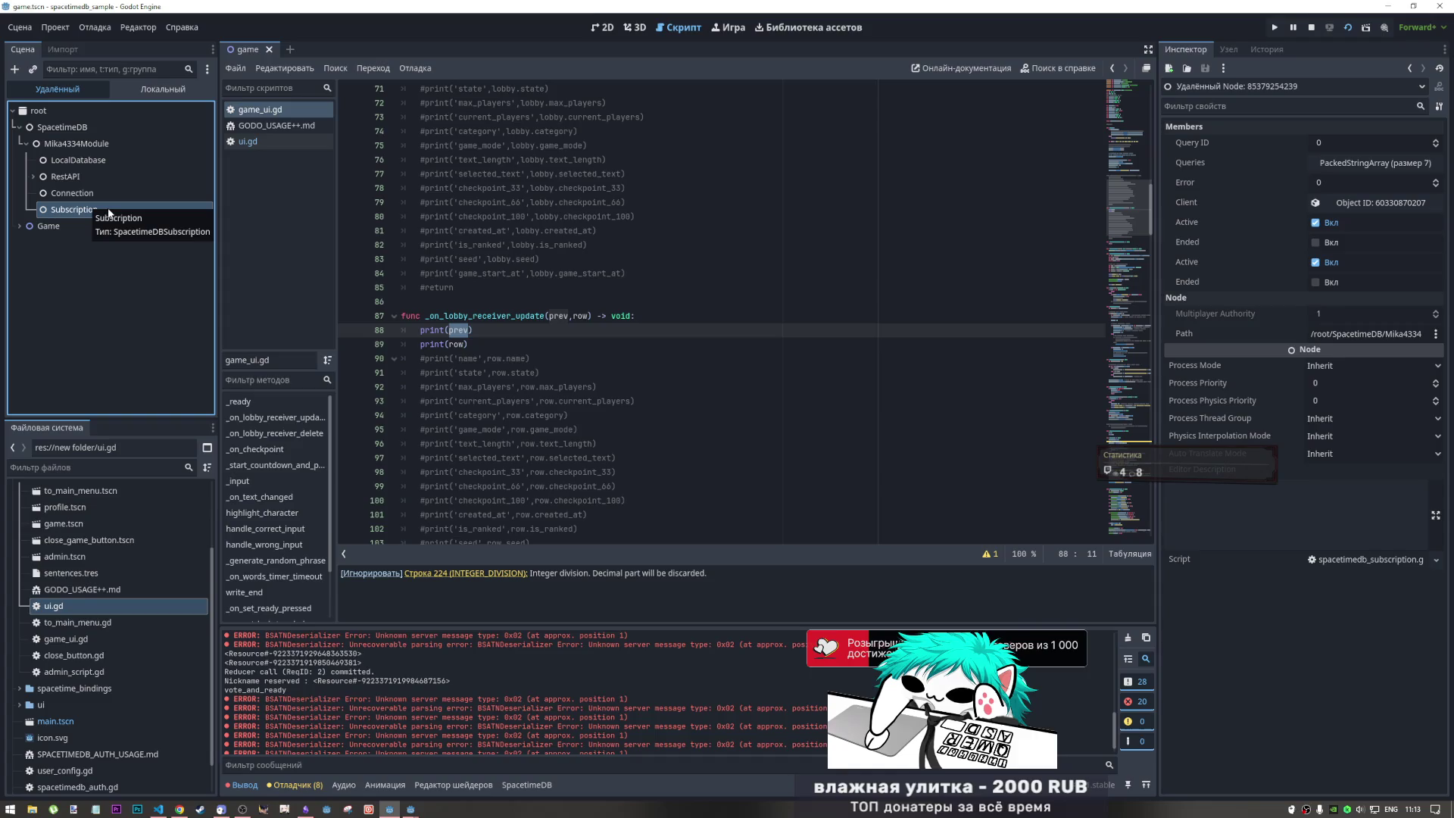
- Expand the subscription queries and peek at the Client object's properties
{"action": "left_click", "coordinate": [1357, 164]}
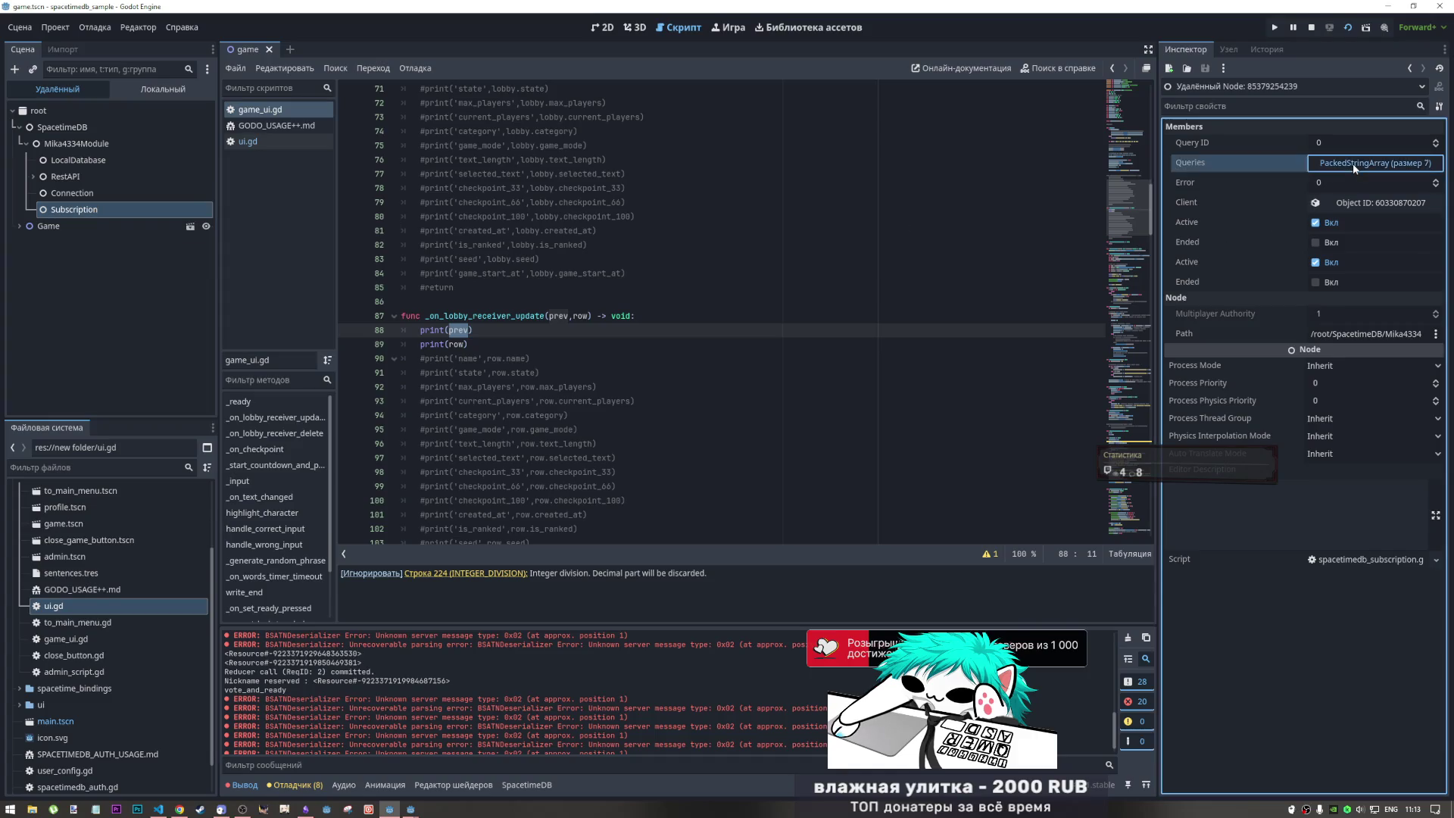
{"action": "left_click", "coordinate": [1360, 167]}
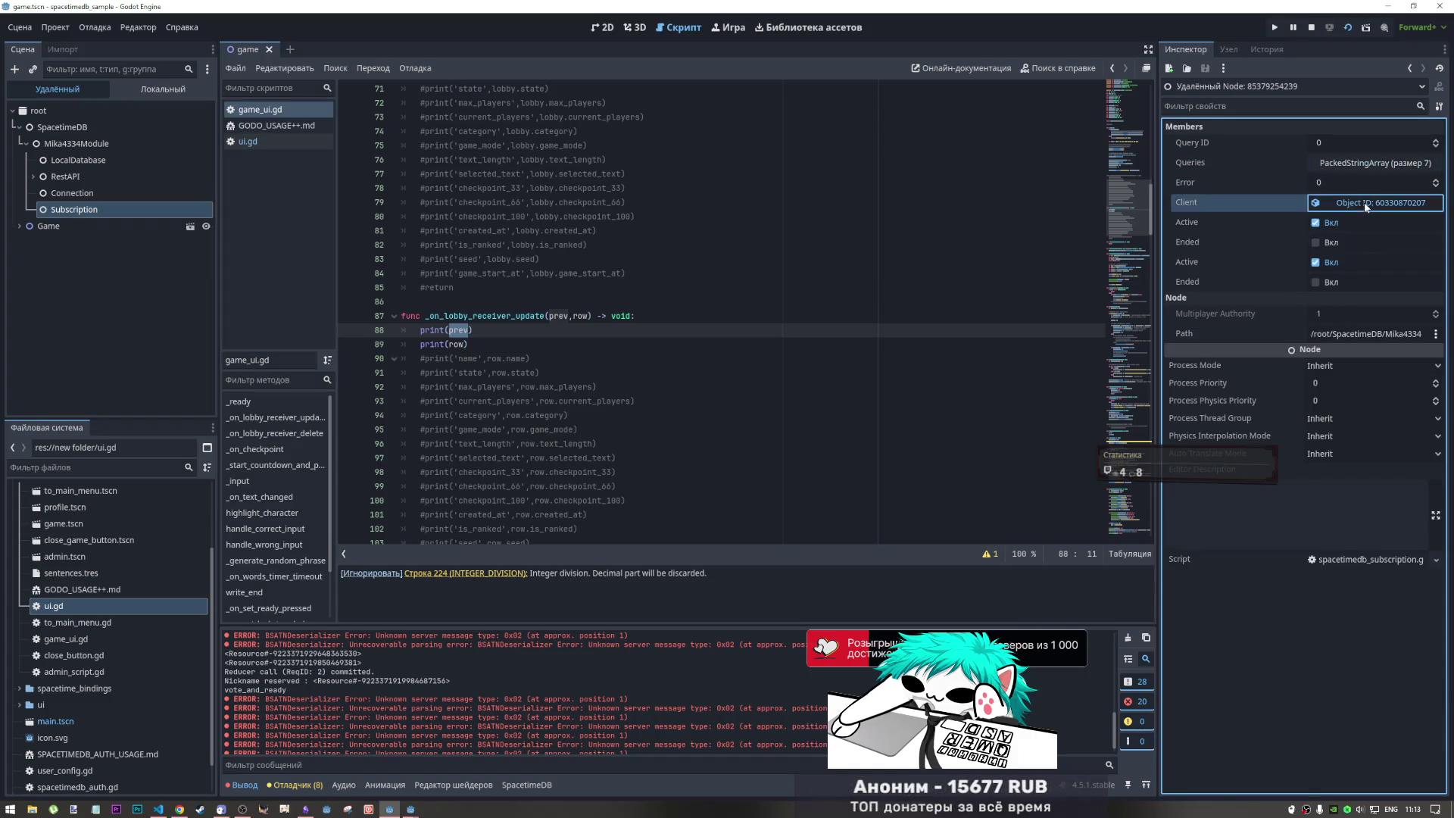
{"action": "left_click", "coordinate": [1363, 203]}
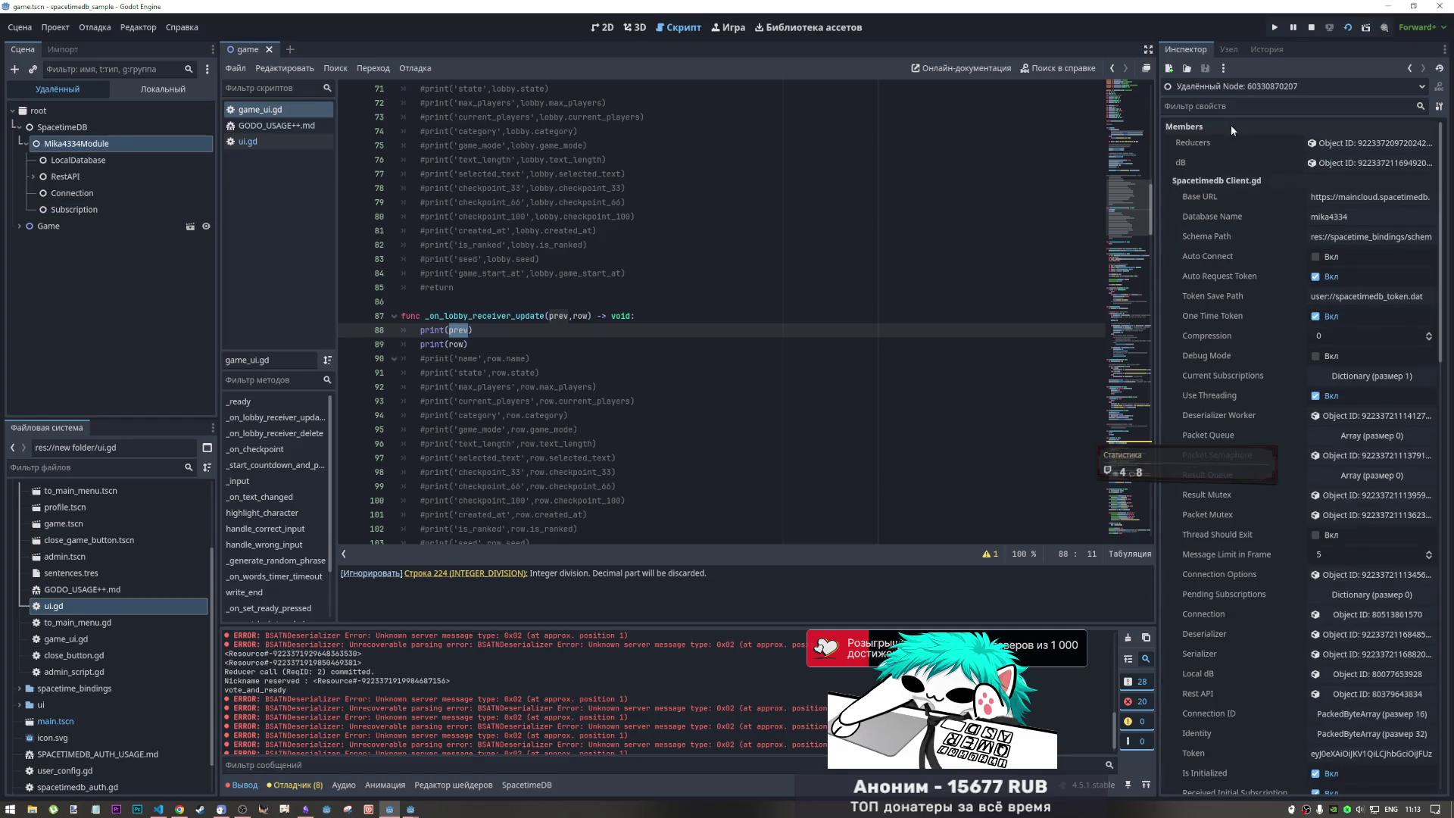
{"action": "left_click", "coordinate": [1411, 69]}
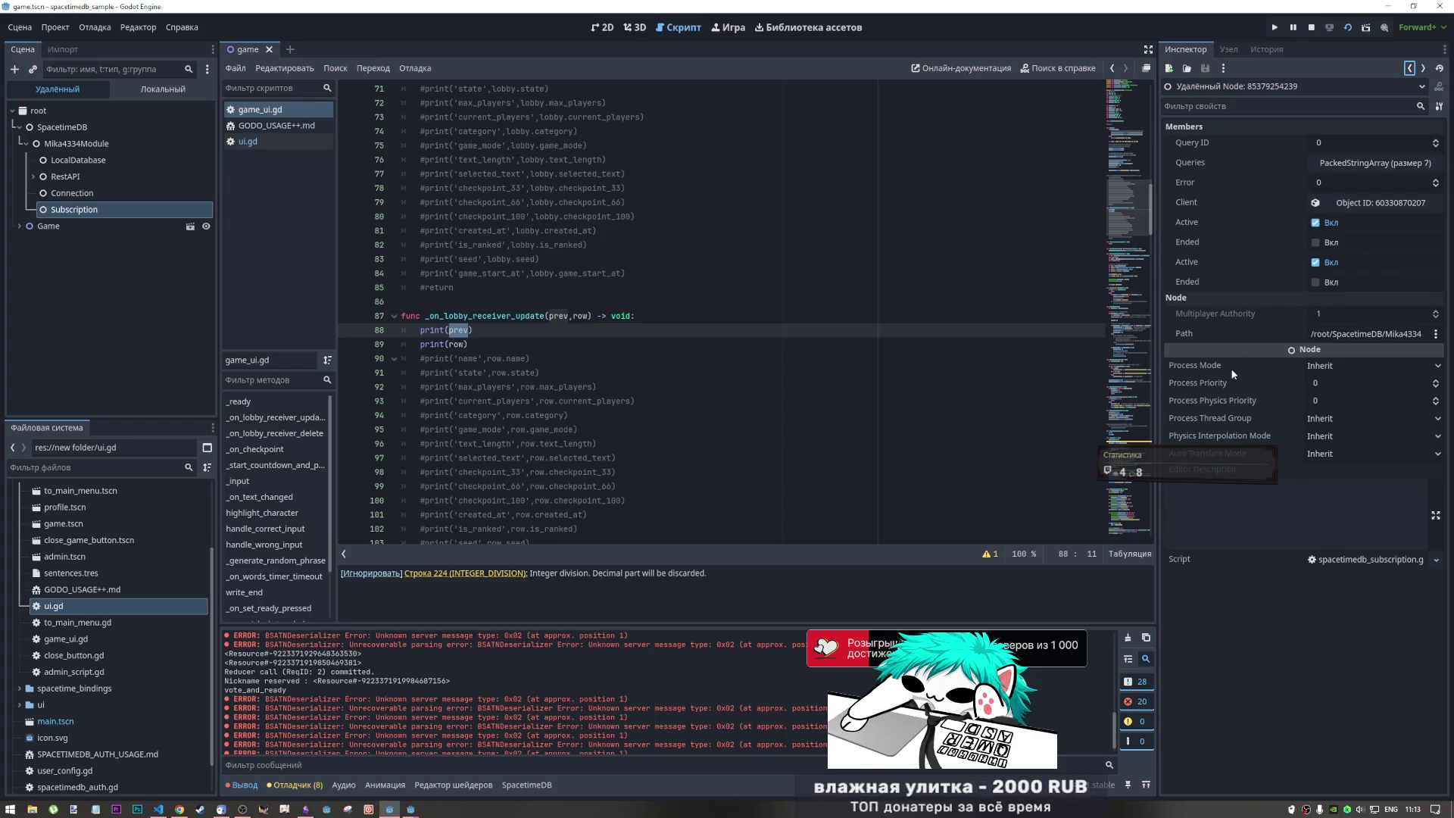
{"action": "mouse_move", "coordinate": [1225, 371]}
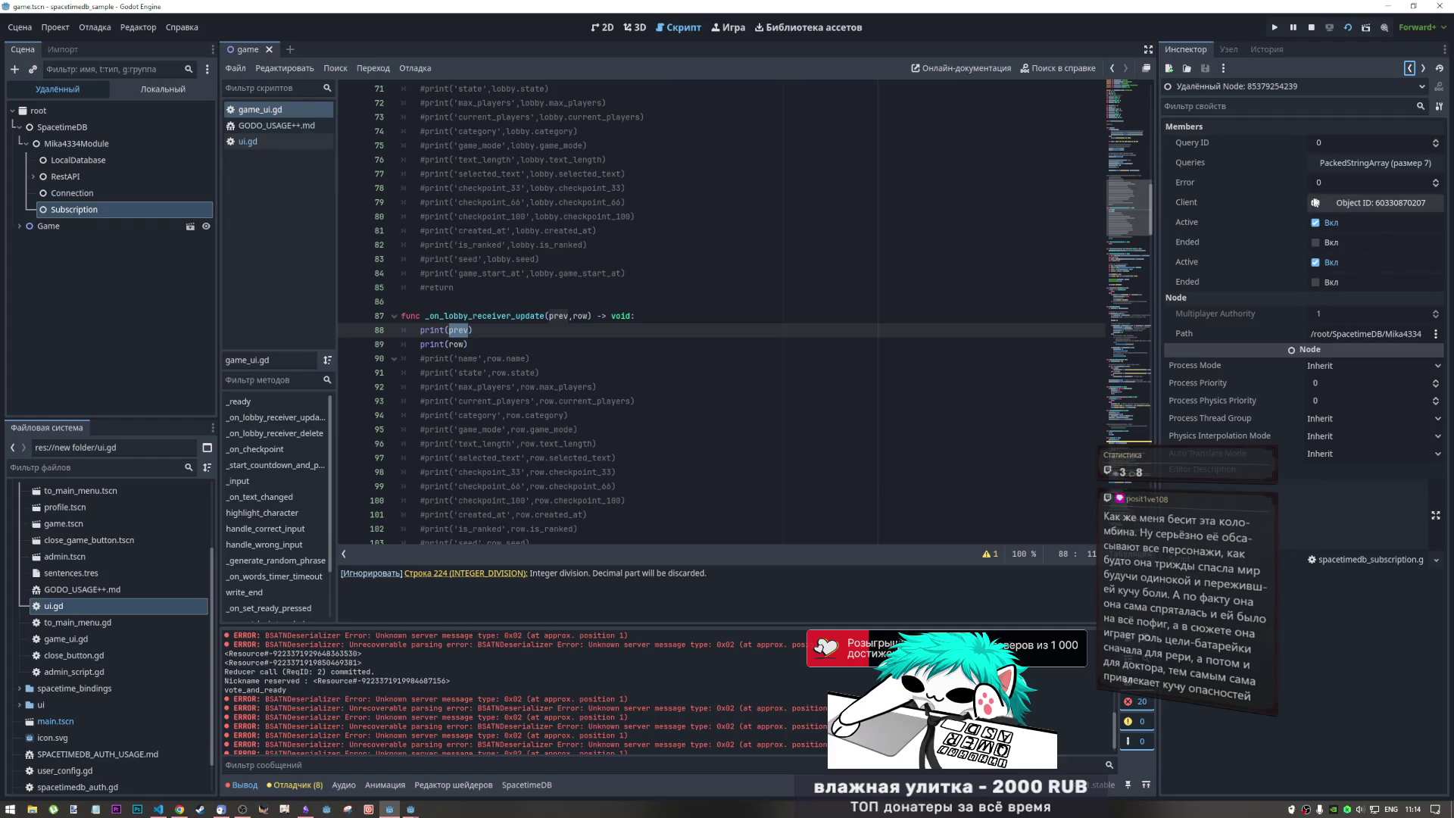
- Inspect the Client's Current Subscriptions and Packet Queue, then open the remote LocalDatabase node
{"action": "left_click", "coordinate": [1364, 204]}
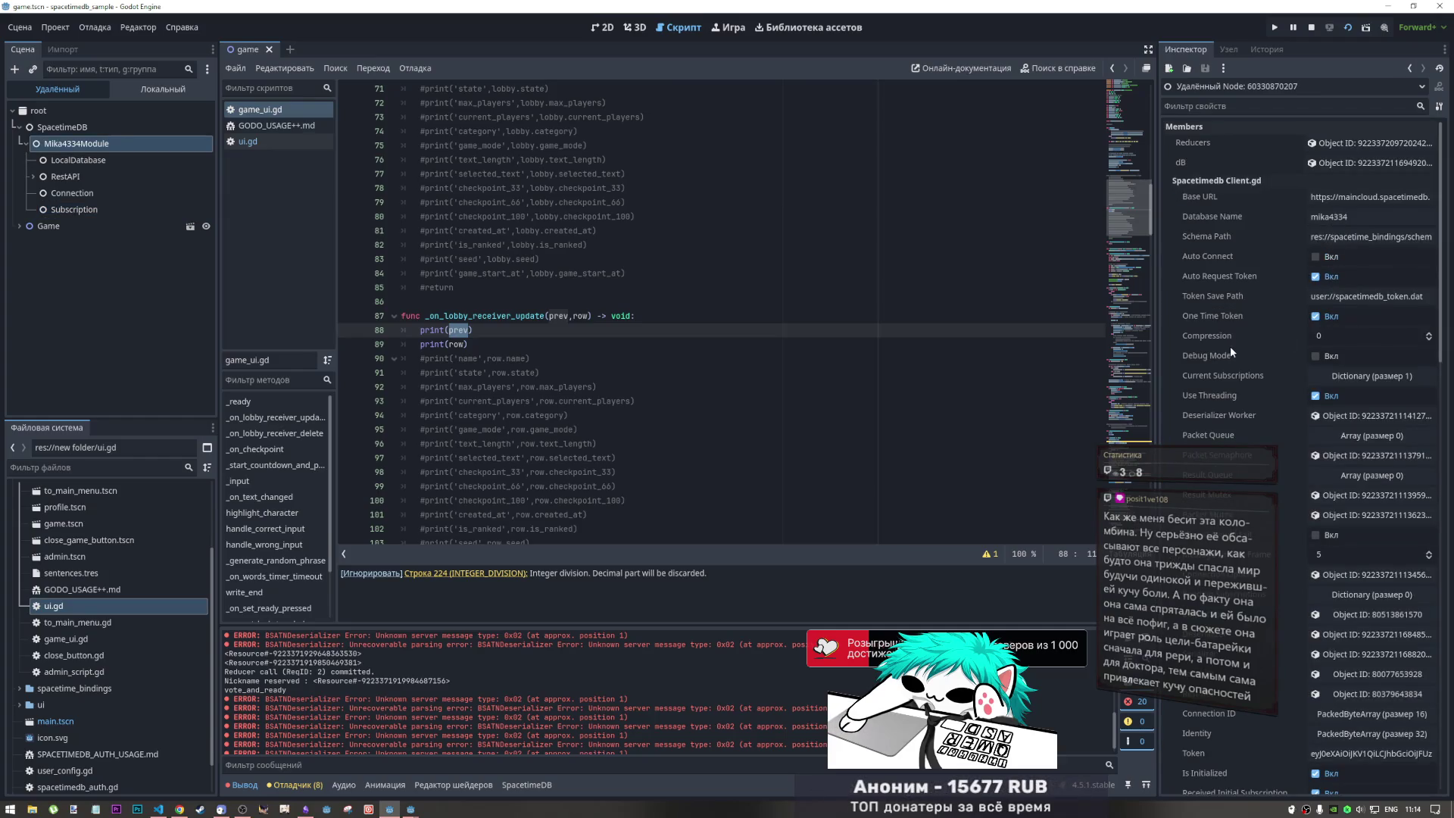
{"action": "left_click", "coordinate": [1371, 375]}
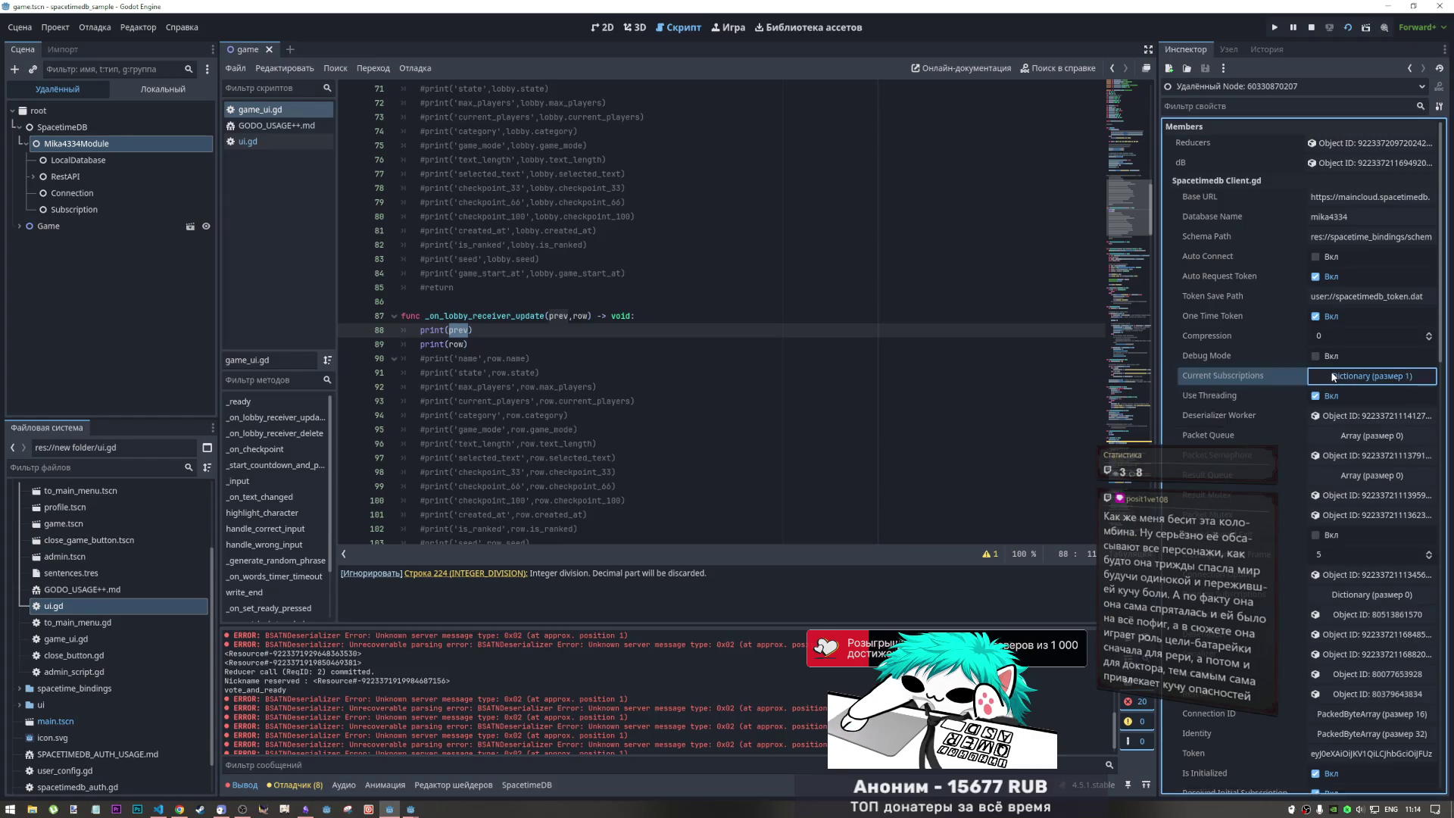
{"action": "left_click", "coordinate": [1371, 375]}
{"action": "scroll", "coordinate": [1233, 359], "scroll_direction": "down", "scroll_amount": 2}
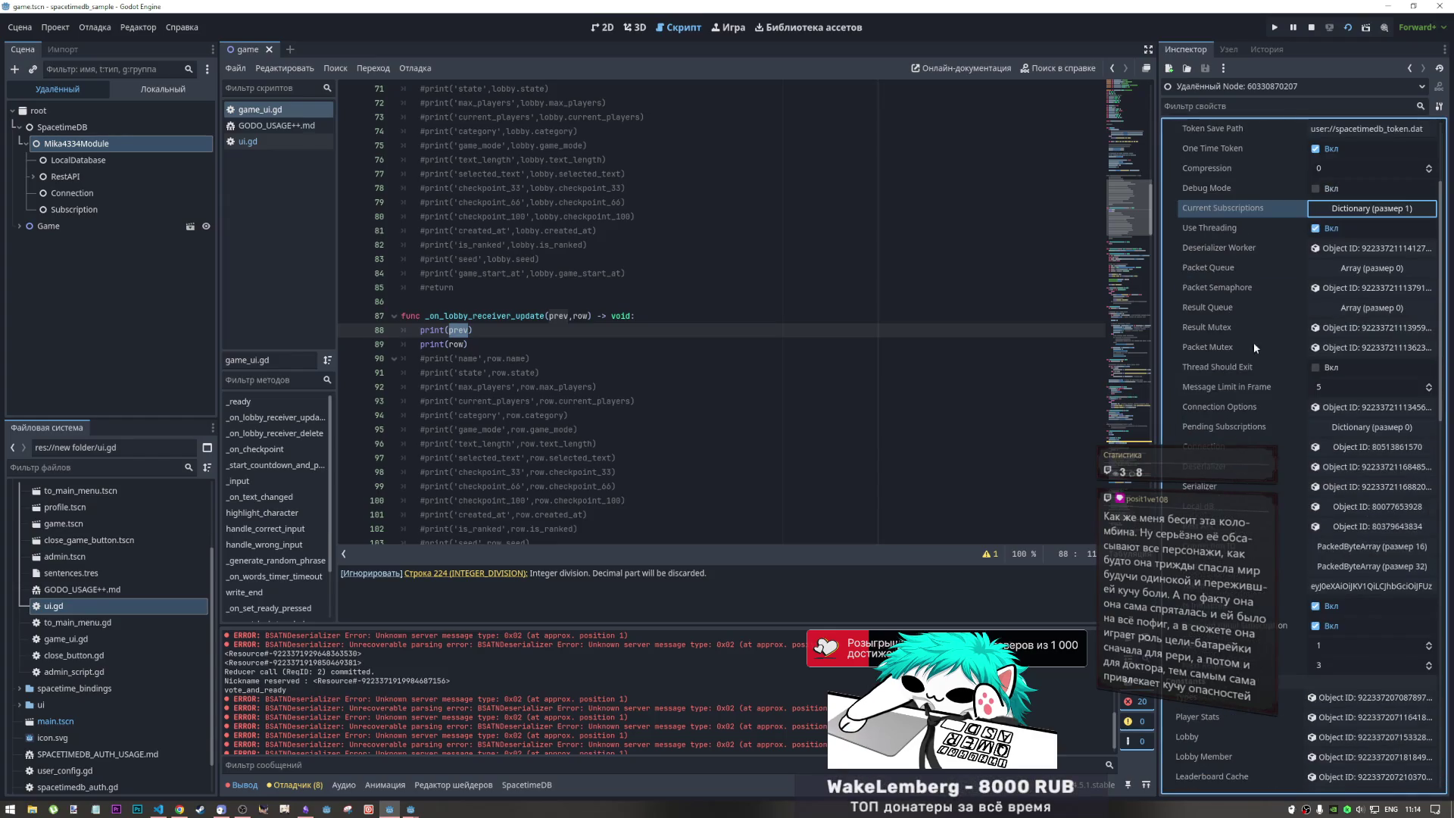
{"action": "left_click", "coordinate": [1359, 271]}
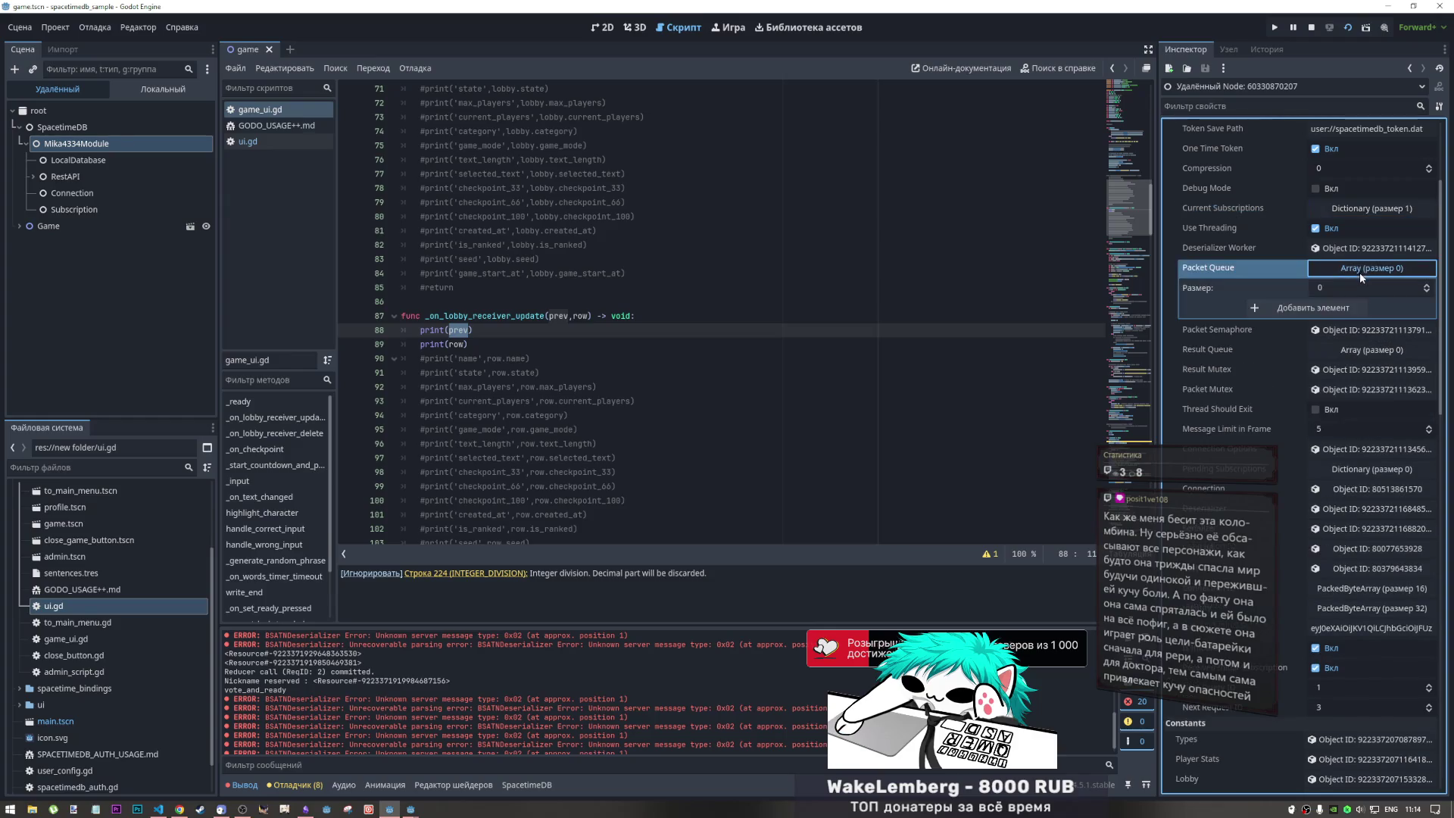
{"action": "left_click", "coordinate": [1356, 271]}
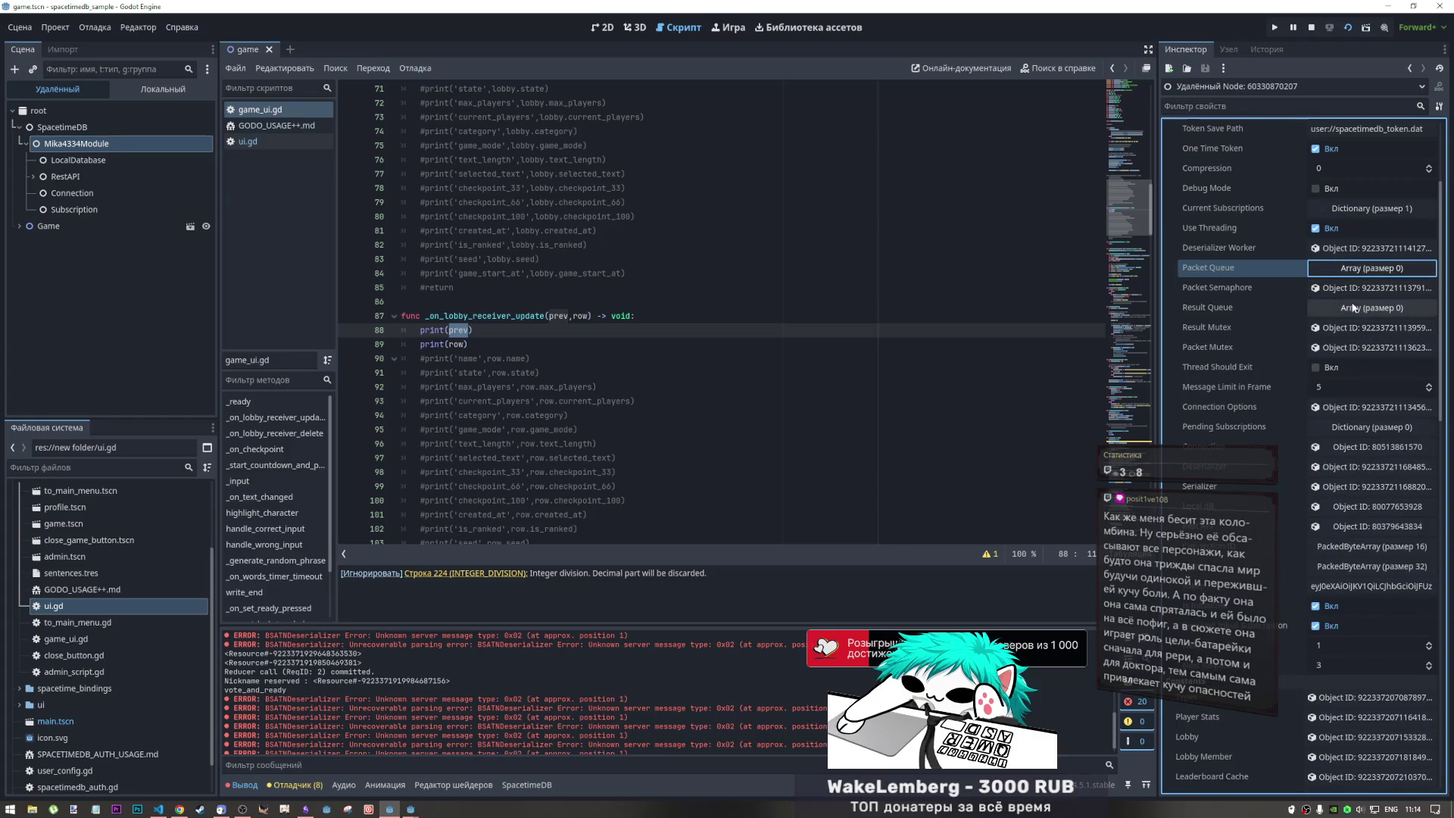
{"action": "scroll", "coordinate": [1306, 329], "scroll_direction": "down", "scroll_amount": 5}
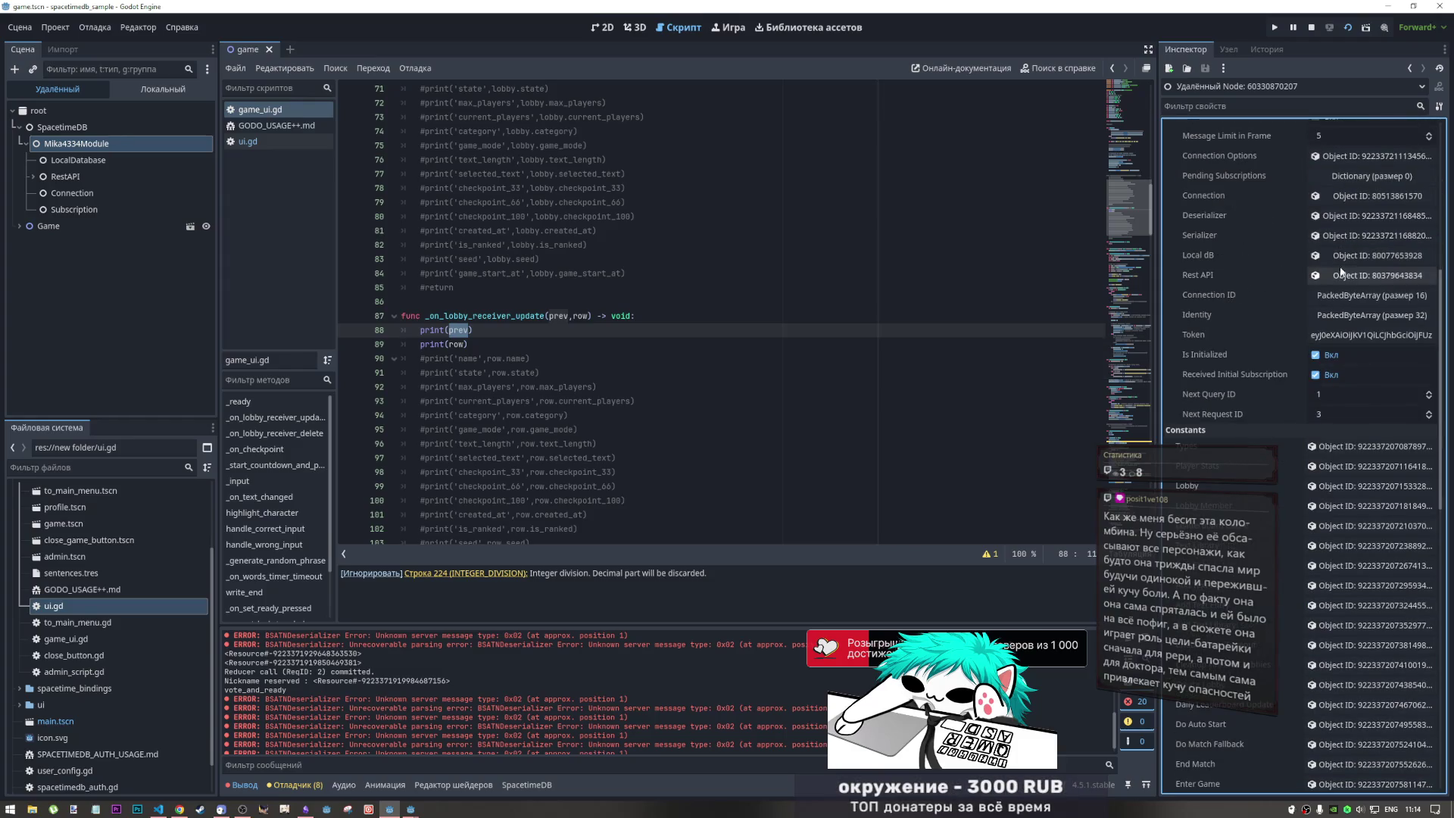
{"action": "left_click", "coordinate": [1401, 256]}
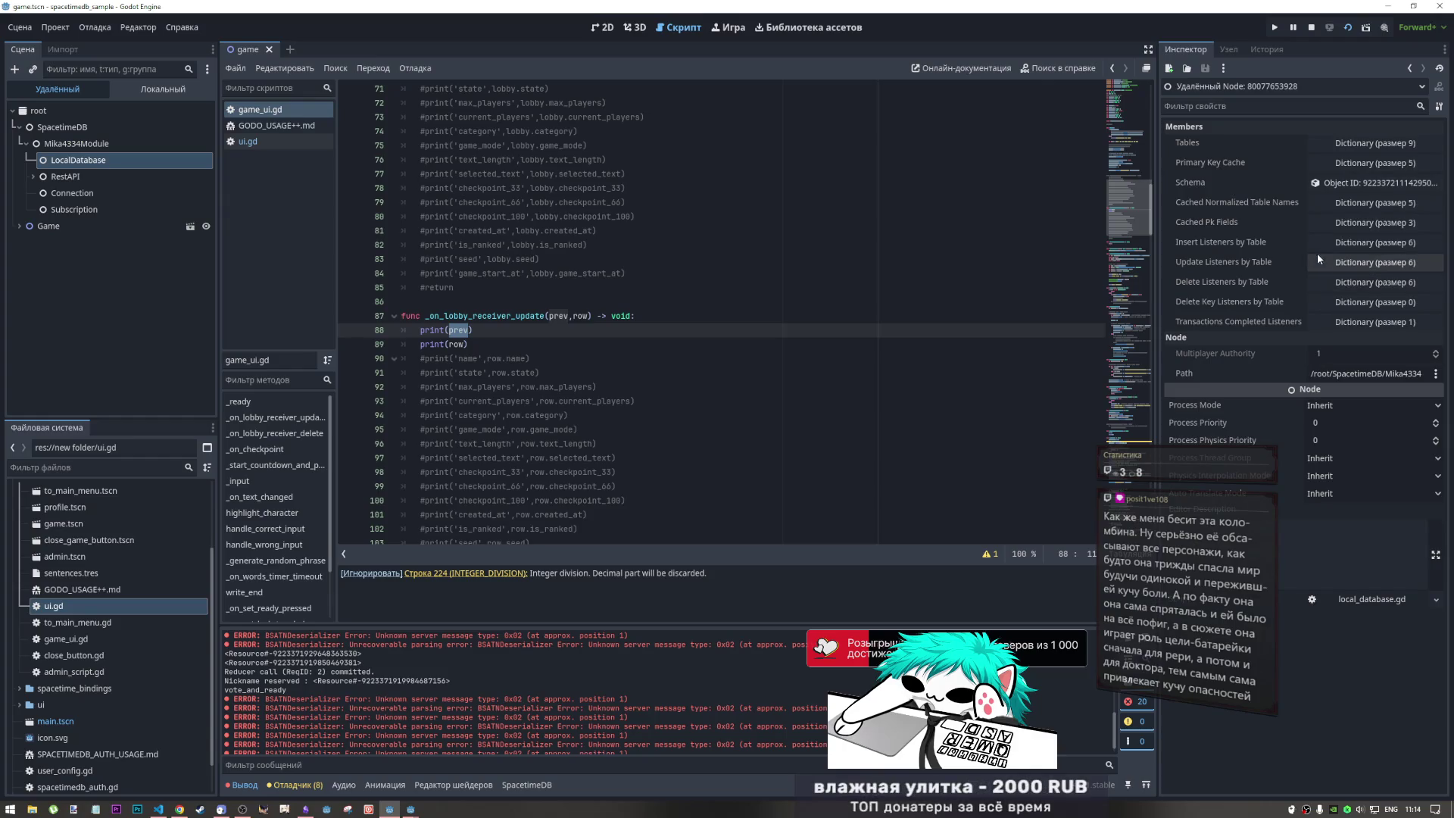
- Browse LocalDatabase's cached table names, PK fields and insert/delete listener dictionaries
{"action": "left_click", "coordinate": [1322, 204]}
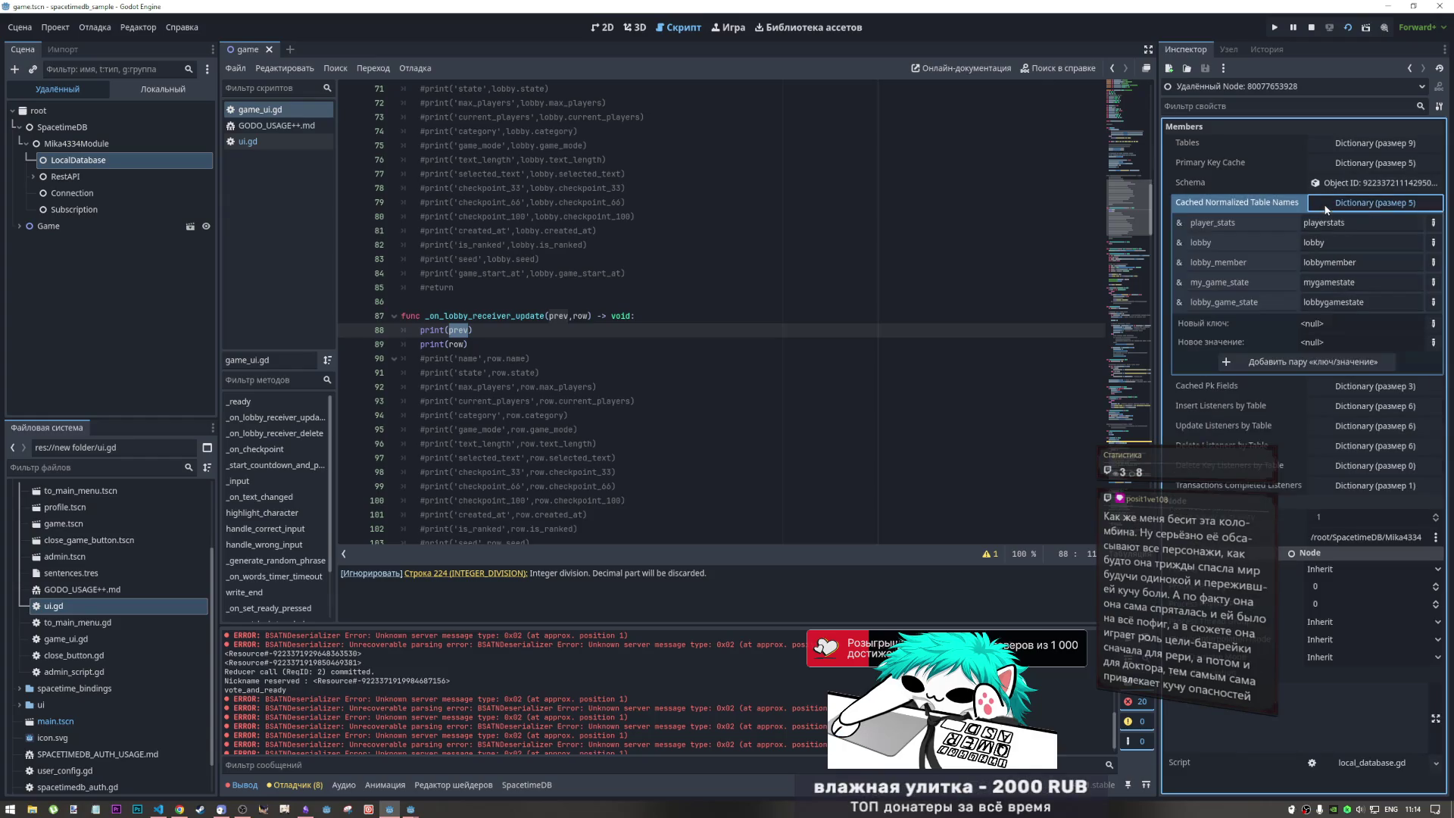
{"action": "left_click", "coordinate": [1324, 204]}
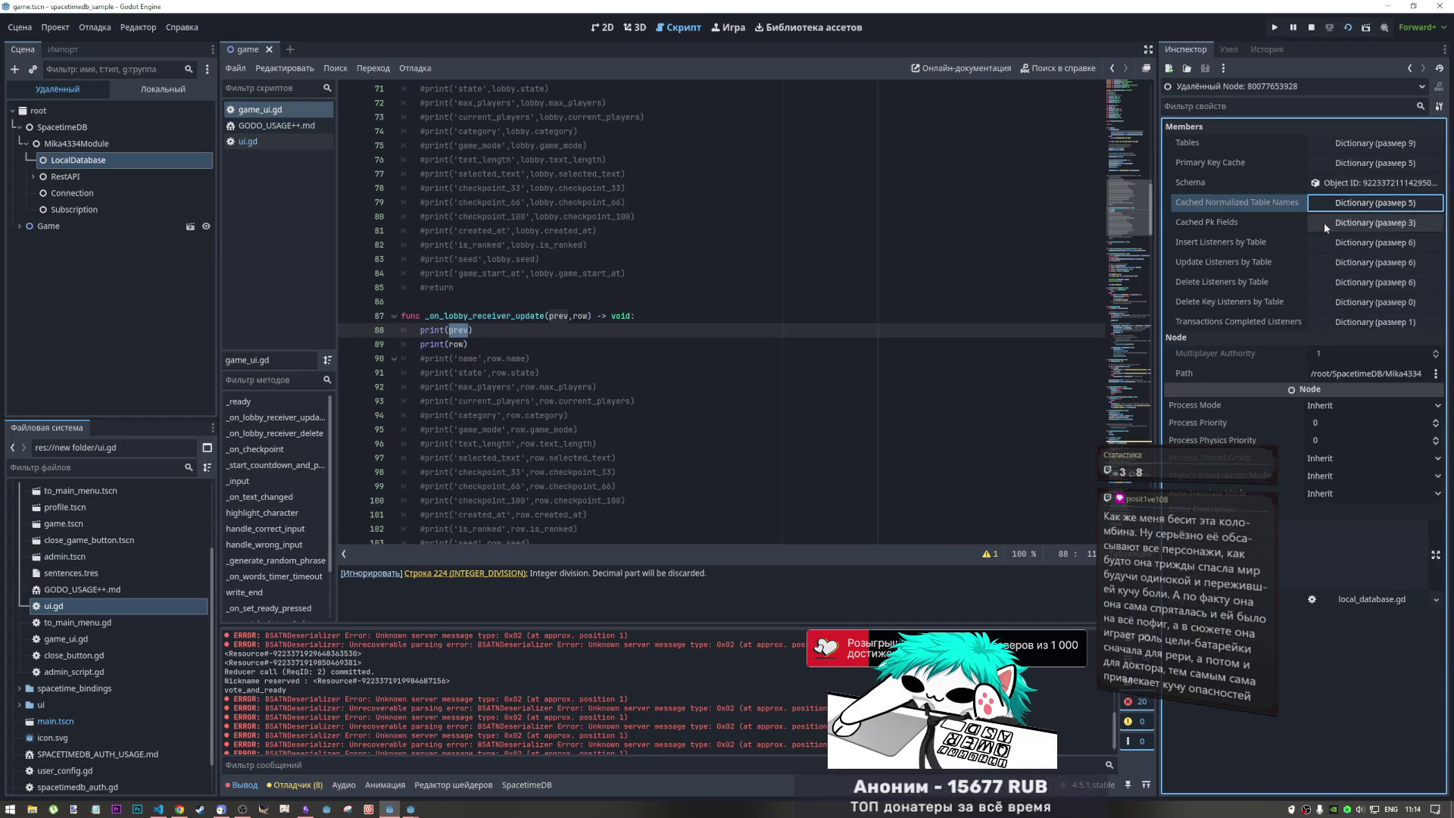
{"action": "left_click", "coordinate": [1324, 221]}
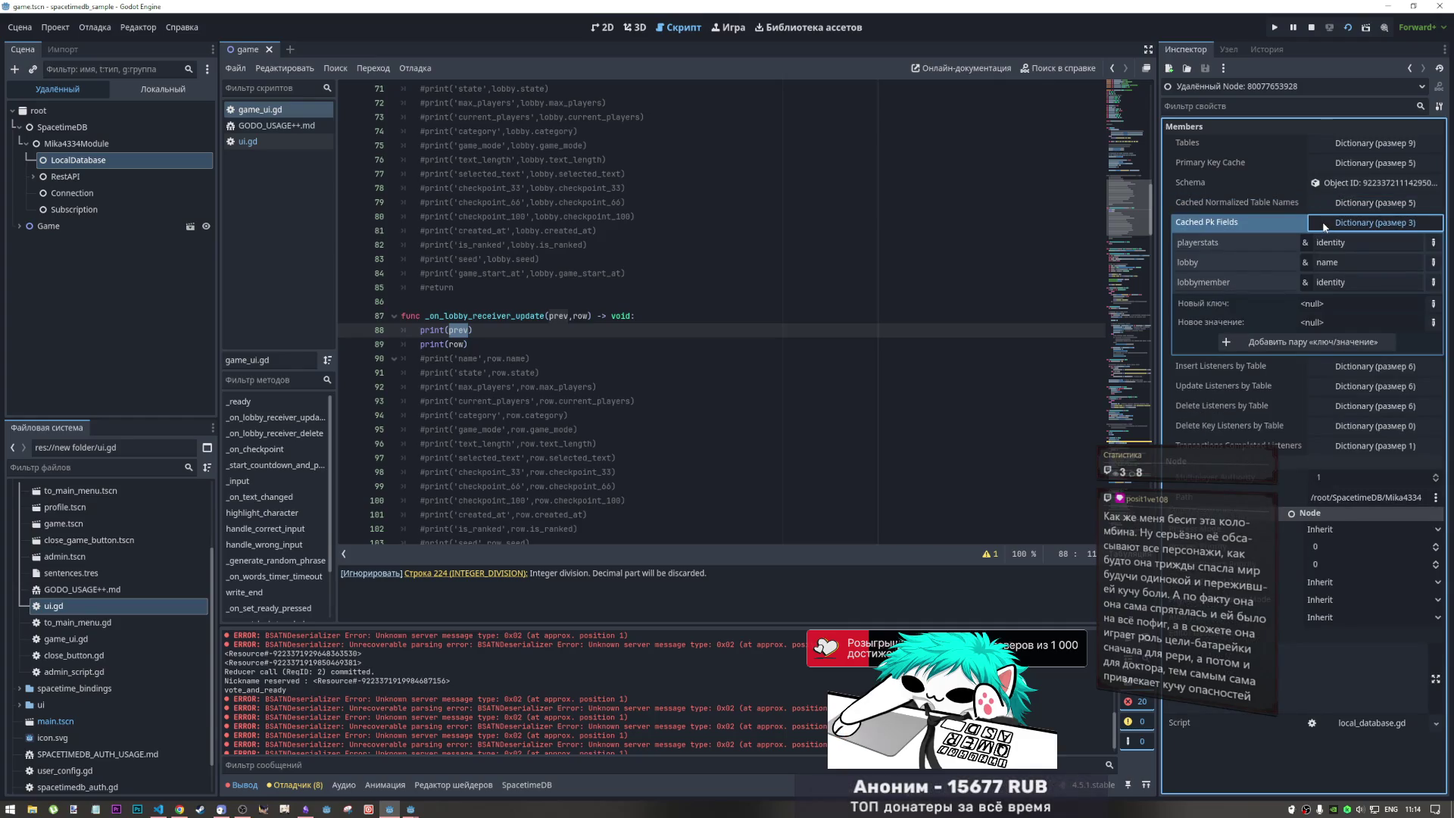
{"action": "left_click", "coordinate": [1322, 226]}
{"action": "left_click", "coordinate": [1323, 246]}
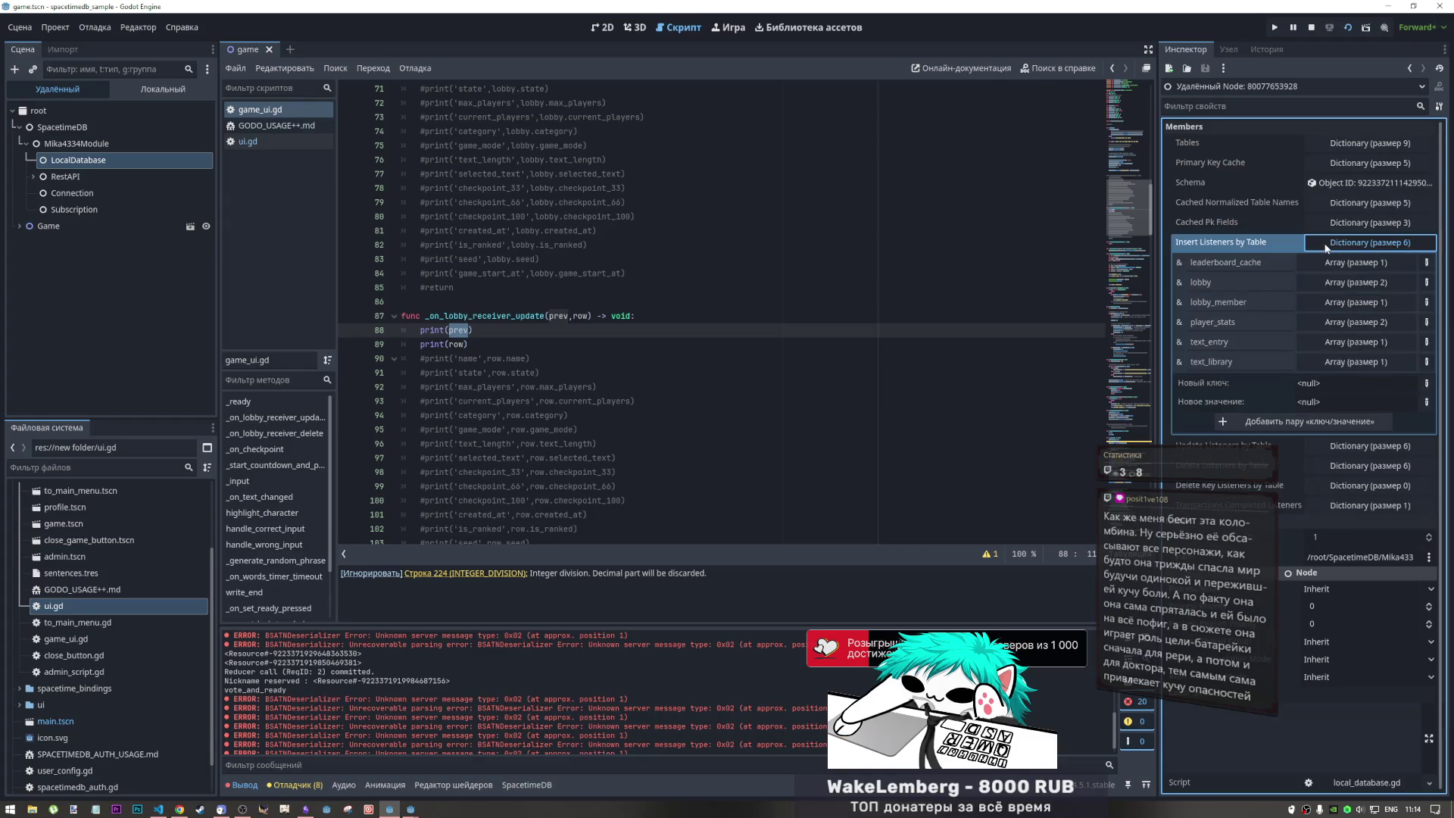
{"action": "left_click", "coordinate": [1326, 244]}
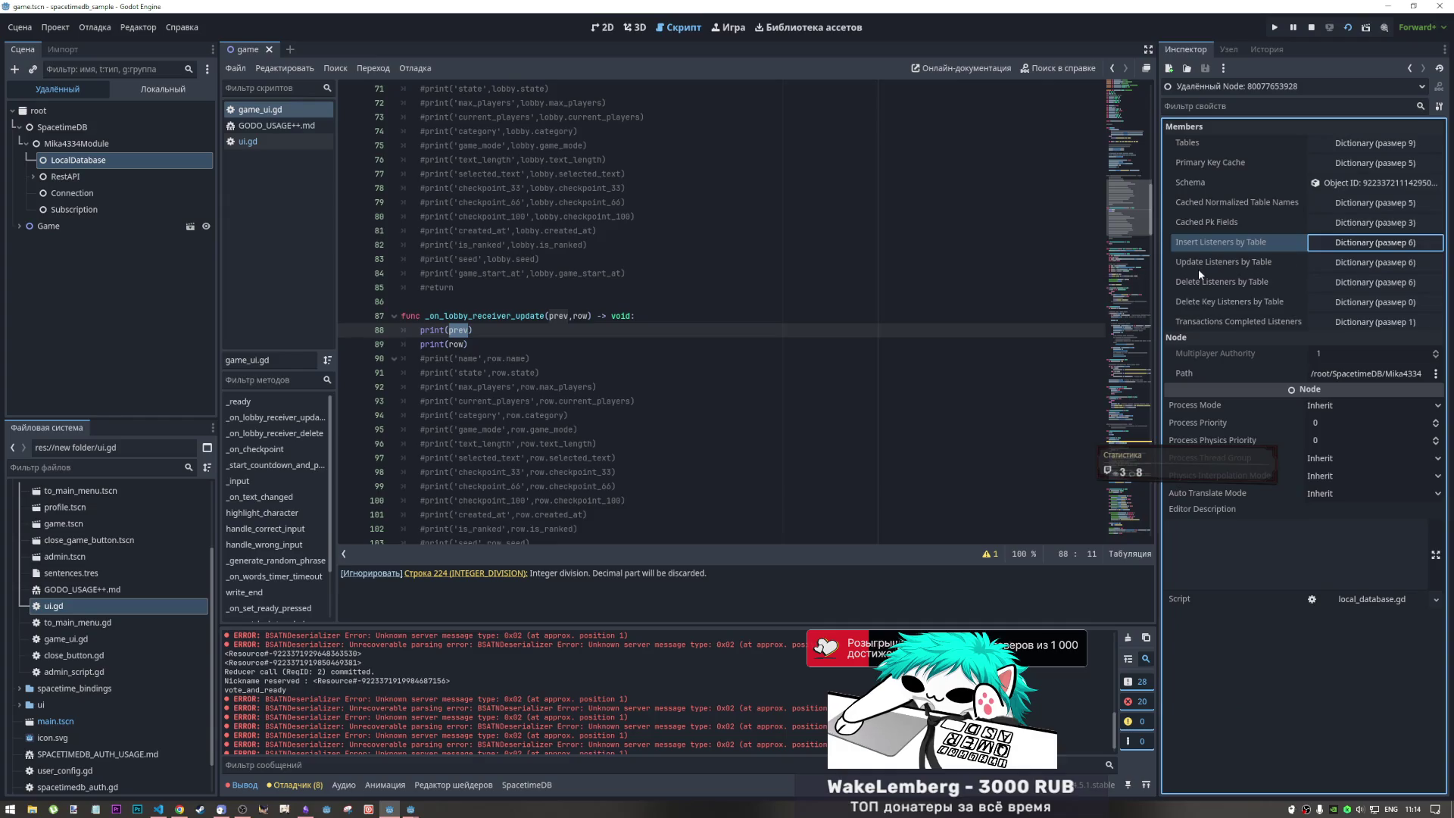
{"action": "left_click", "coordinate": [1362, 302]}
{"action": "left_click", "coordinate": [1355, 303]}
{"action": "left_click", "coordinate": [1330, 282]}
{"action": "left_click", "coordinate": [1330, 283]}
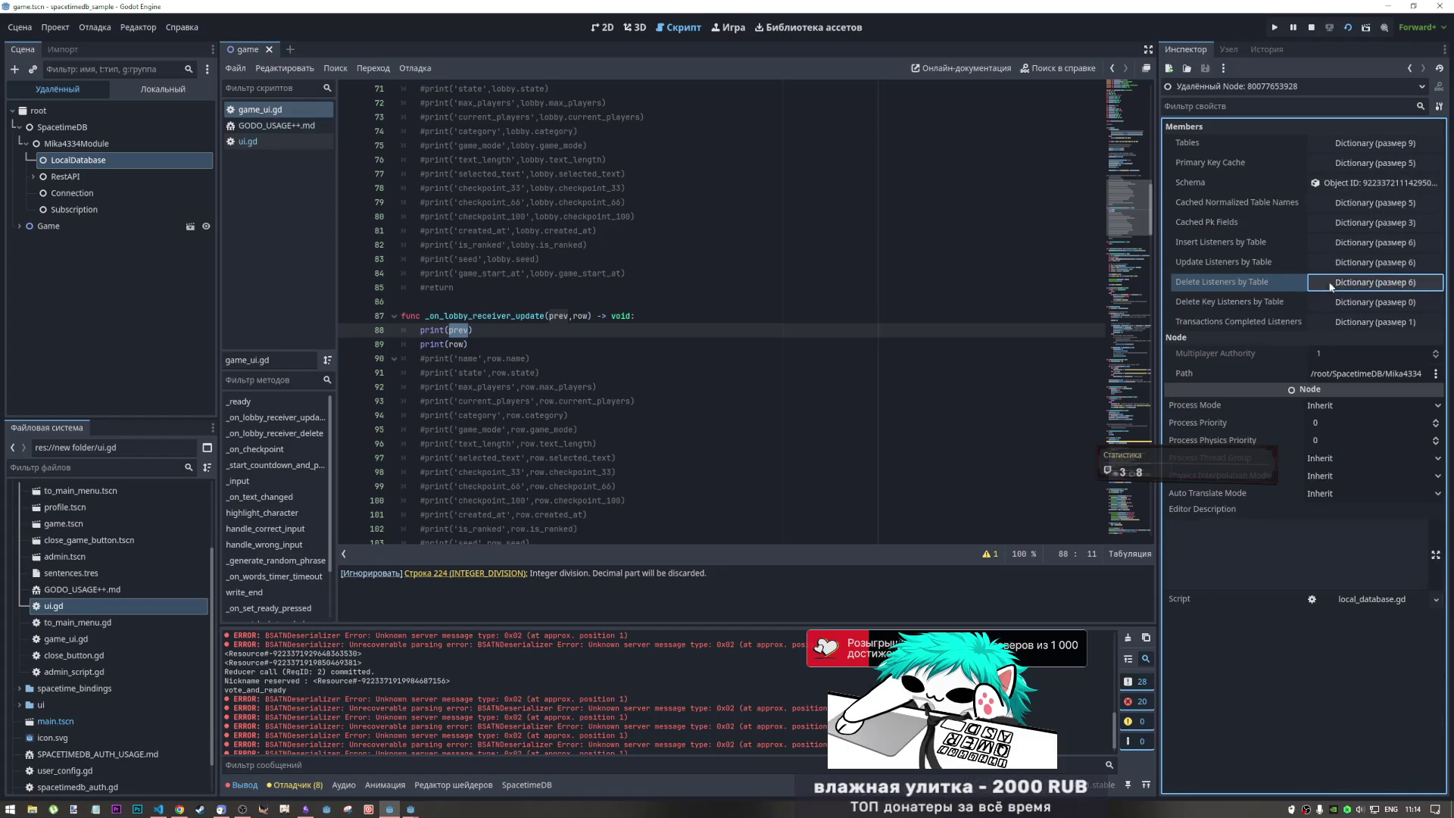
- Expand Tables to list the nine cached tables, rechecking cached names, PK fields and insert listeners
{"action": "left_click", "coordinate": [1319, 145]}
{"action": "left_click", "coordinate": [1319, 148]}
{"action": "left_click", "coordinate": [1319, 147]}
{"action": "left_click", "coordinate": [1328, 140]}
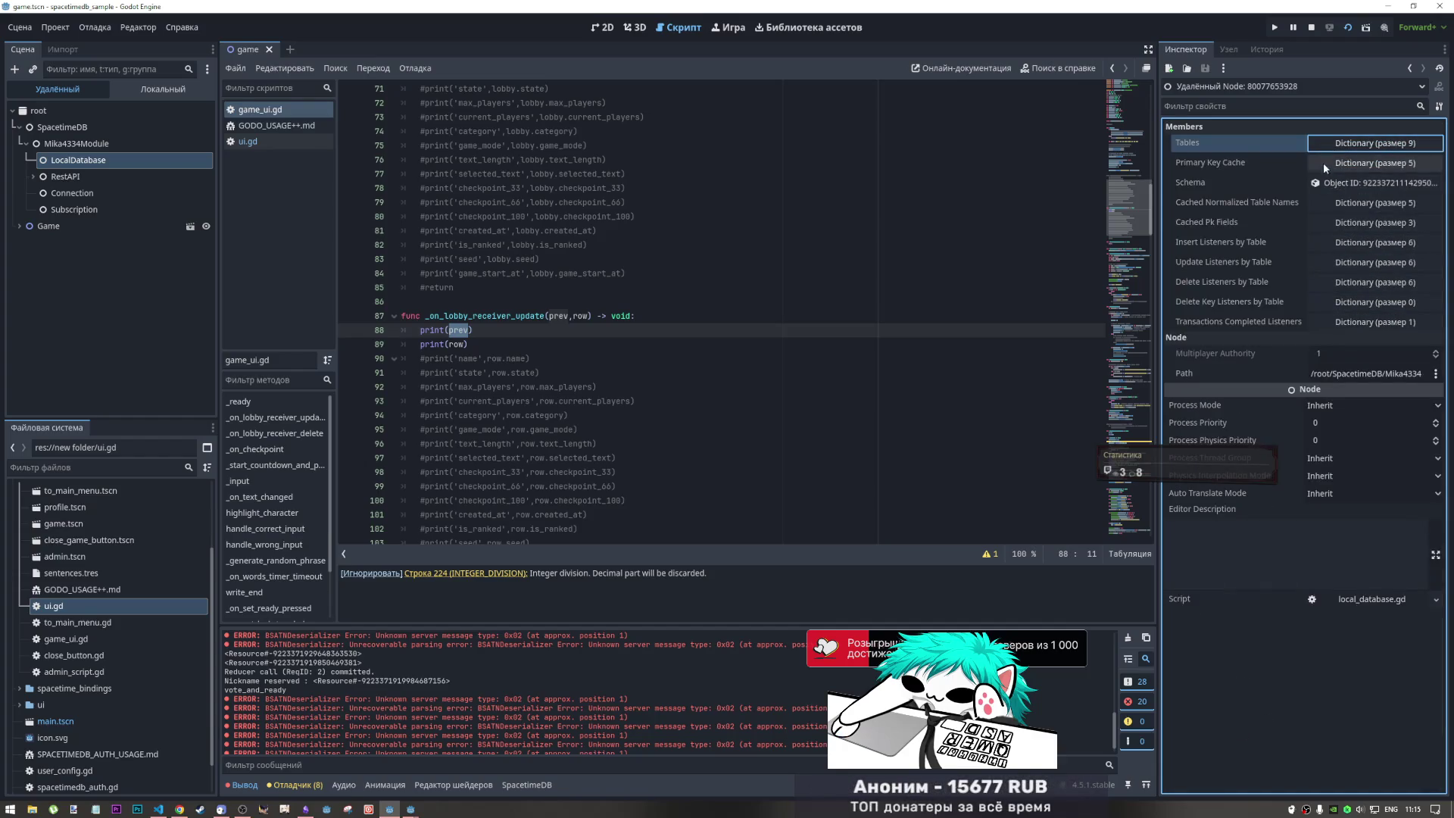
{"action": "left_click", "coordinate": [1325, 202]}
{"action": "left_click", "coordinate": [1325, 204]}
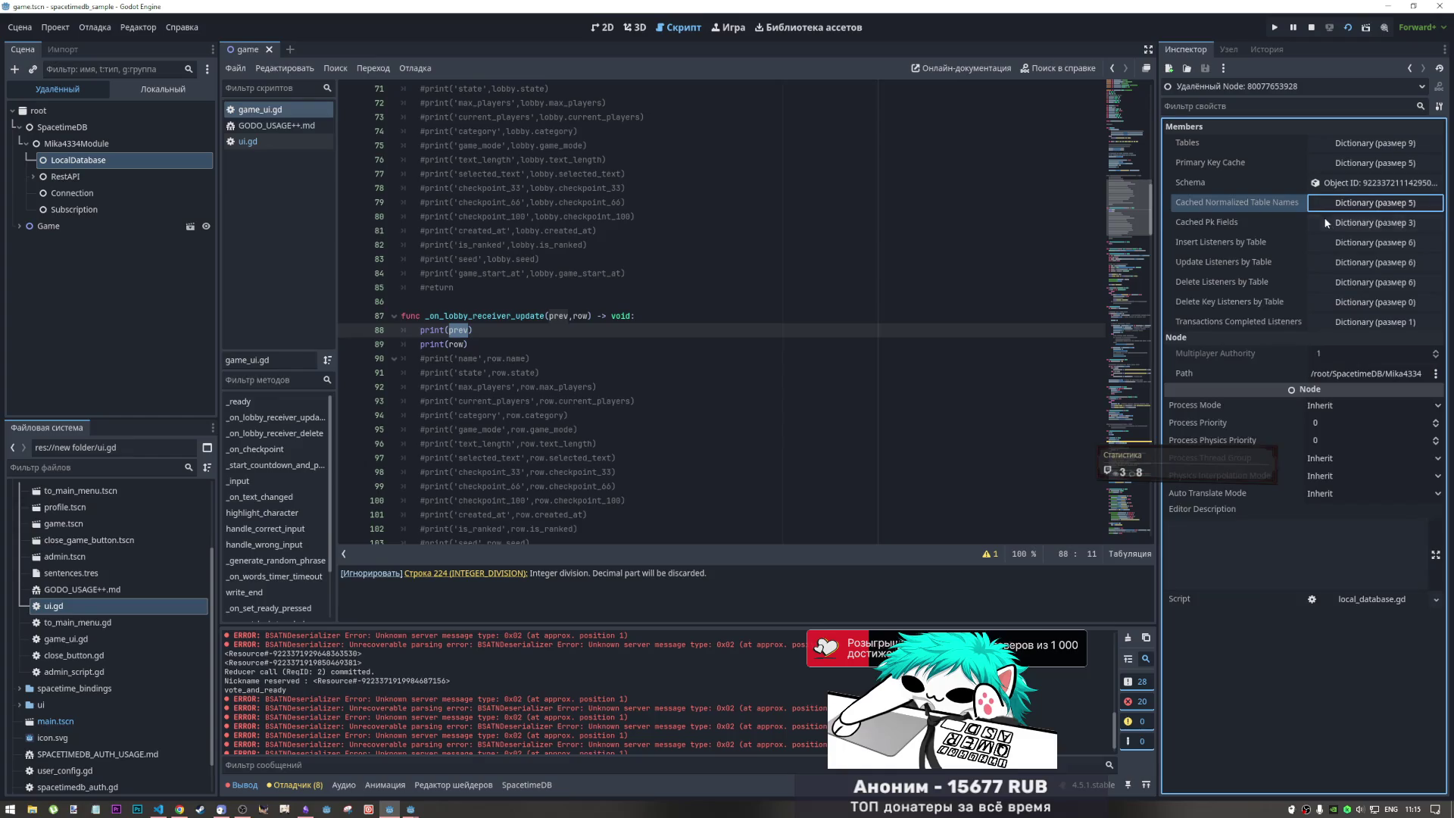
{"action": "left_click", "coordinate": [1337, 222]}
{"action": "left_click", "coordinate": [1339, 224]}
{"action": "left_click", "coordinate": [1352, 244]}
{"action": "left_click", "coordinate": [1352, 244]}
{"action": "left_click", "coordinate": [1357, 144]}
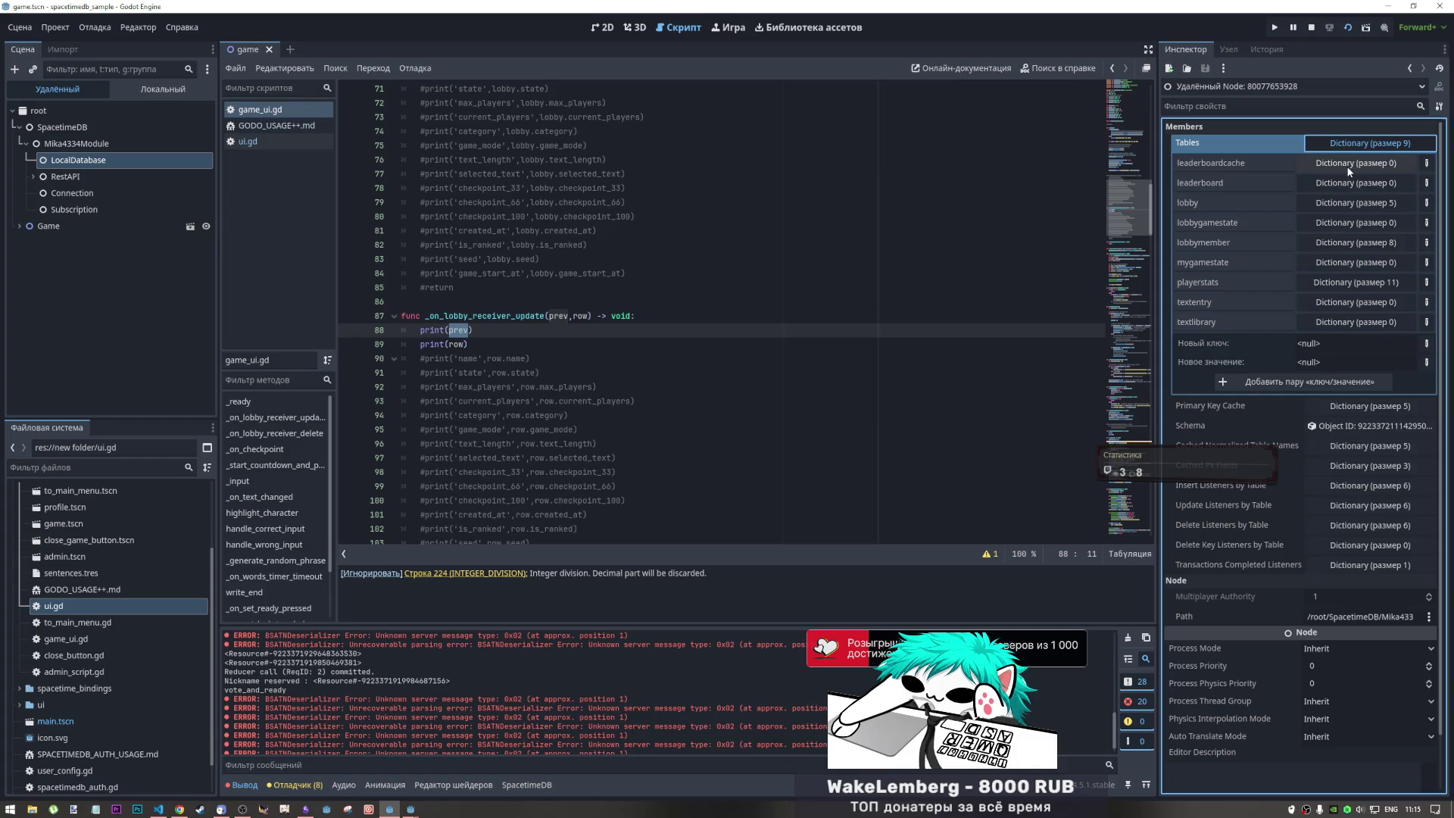
- Expand the lobby table's 5 cached rows and the playerstats table's 11 rows
{"action": "left_click", "coordinate": [1336, 204]}
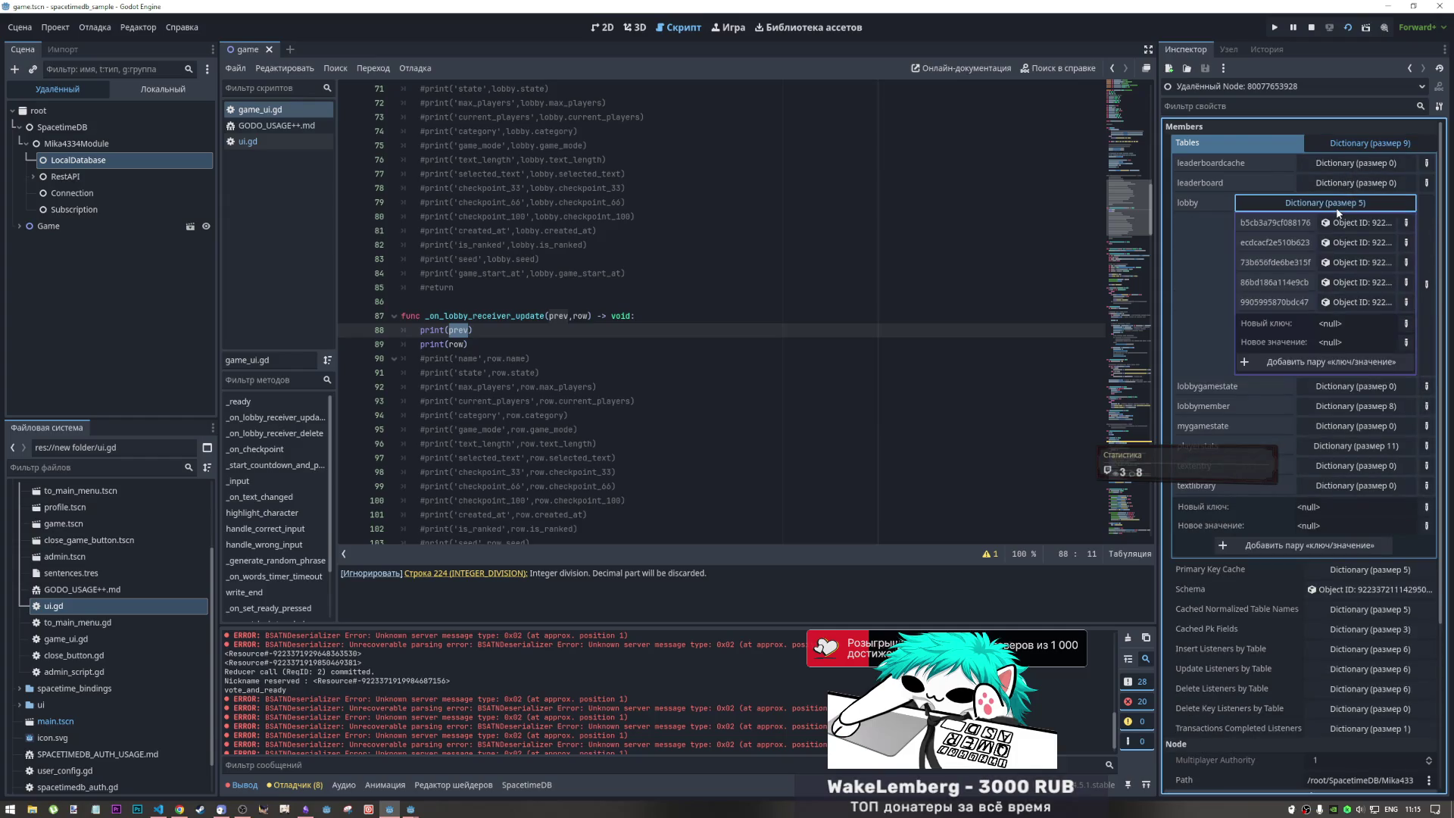
{"action": "left_click", "coordinate": [1341, 205]}
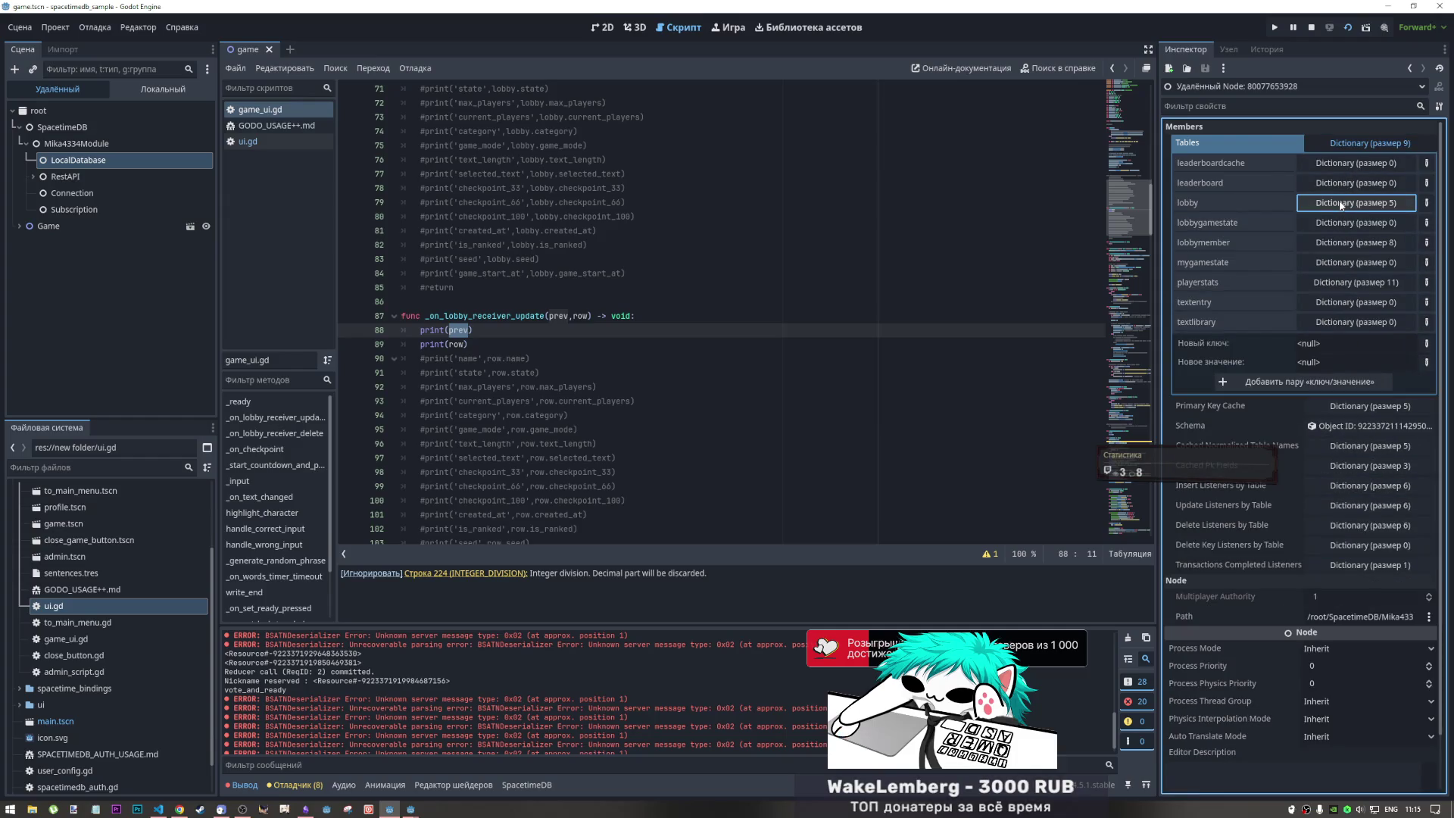
{"action": "left_click", "coordinate": [1341, 204]}
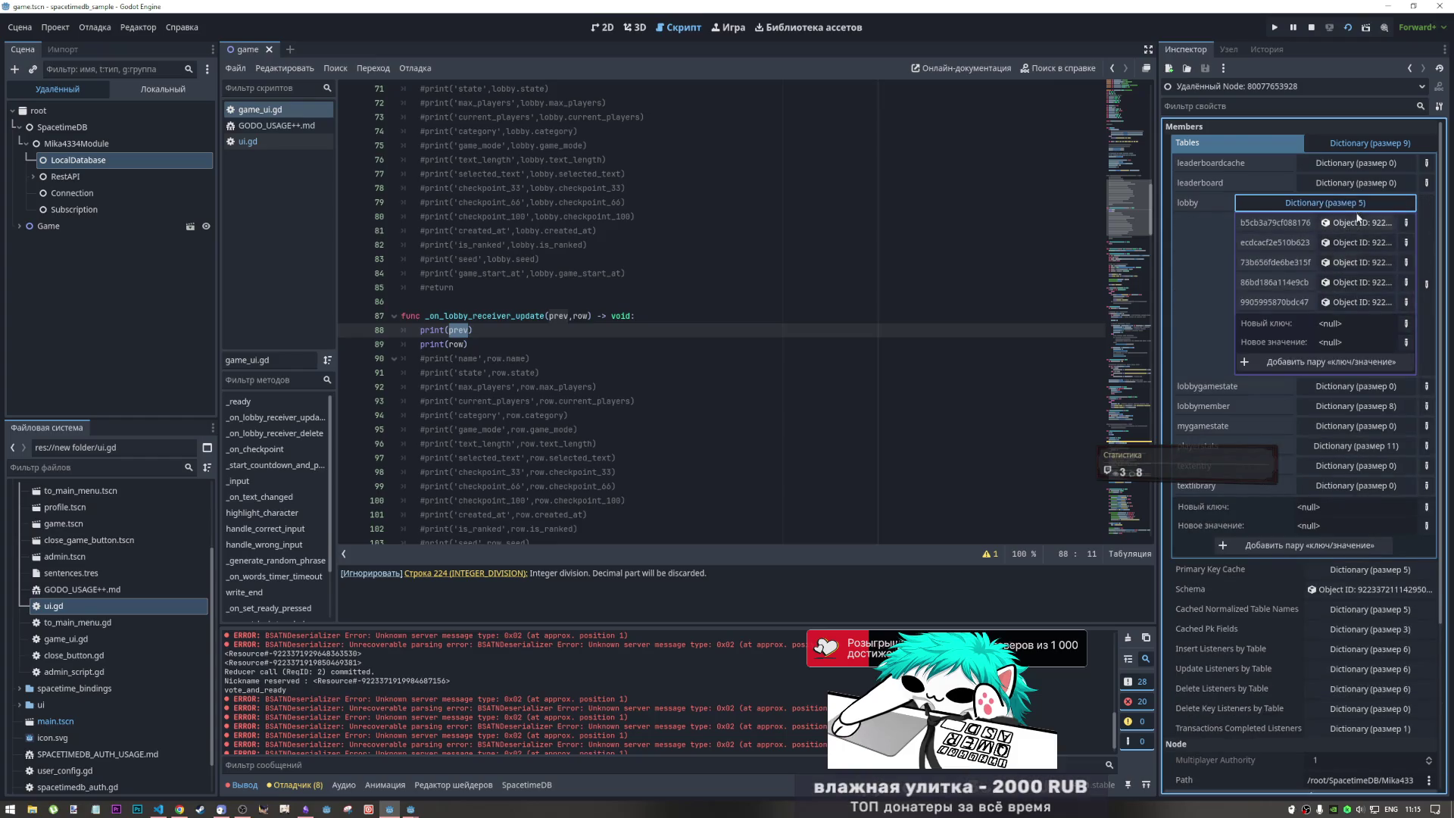
{"action": "left_click", "coordinate": [1354, 205]}
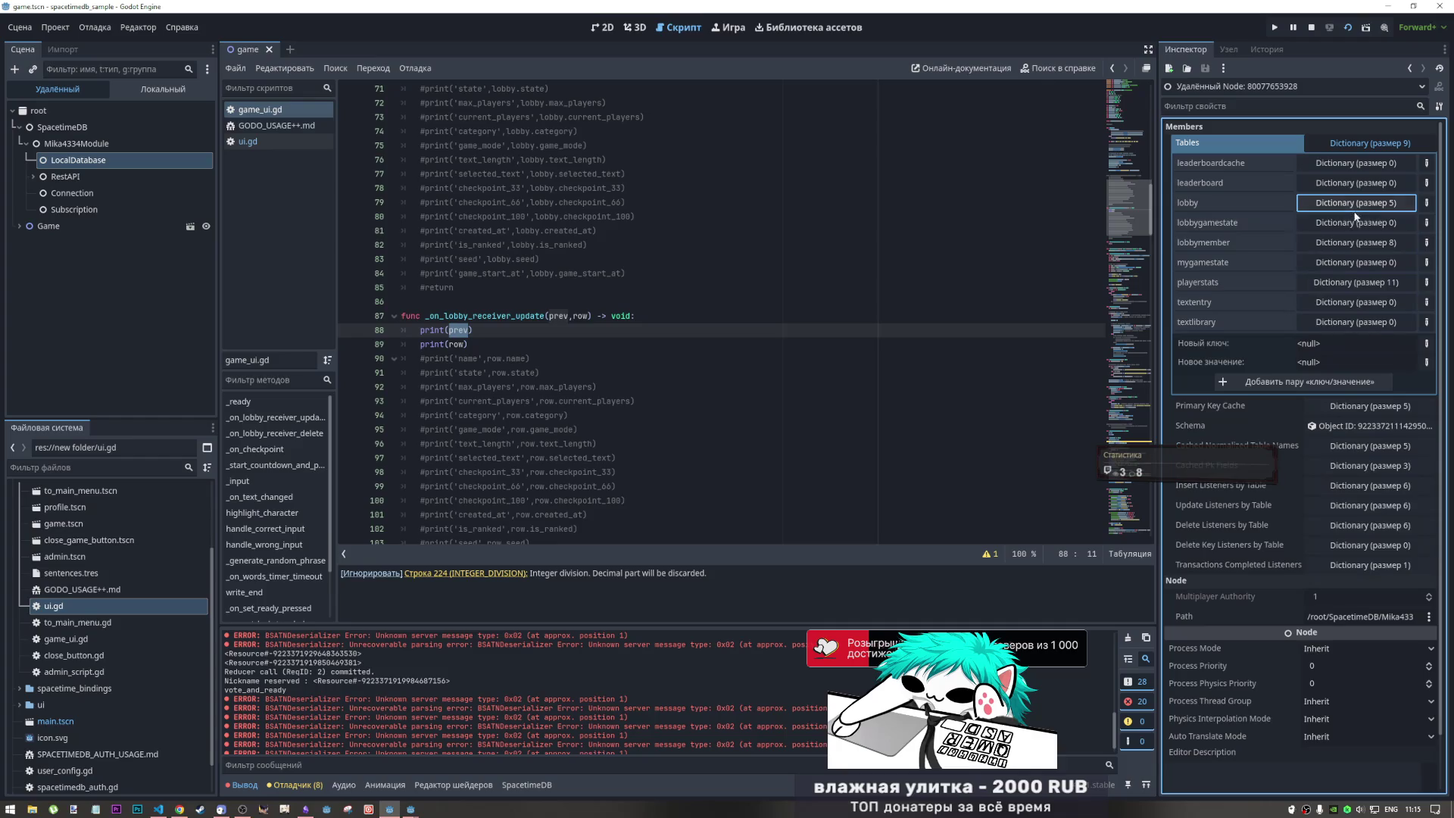
{"action": "left_click", "coordinate": [1335, 284]}
{"action": "left_click", "coordinate": [1335, 285]}
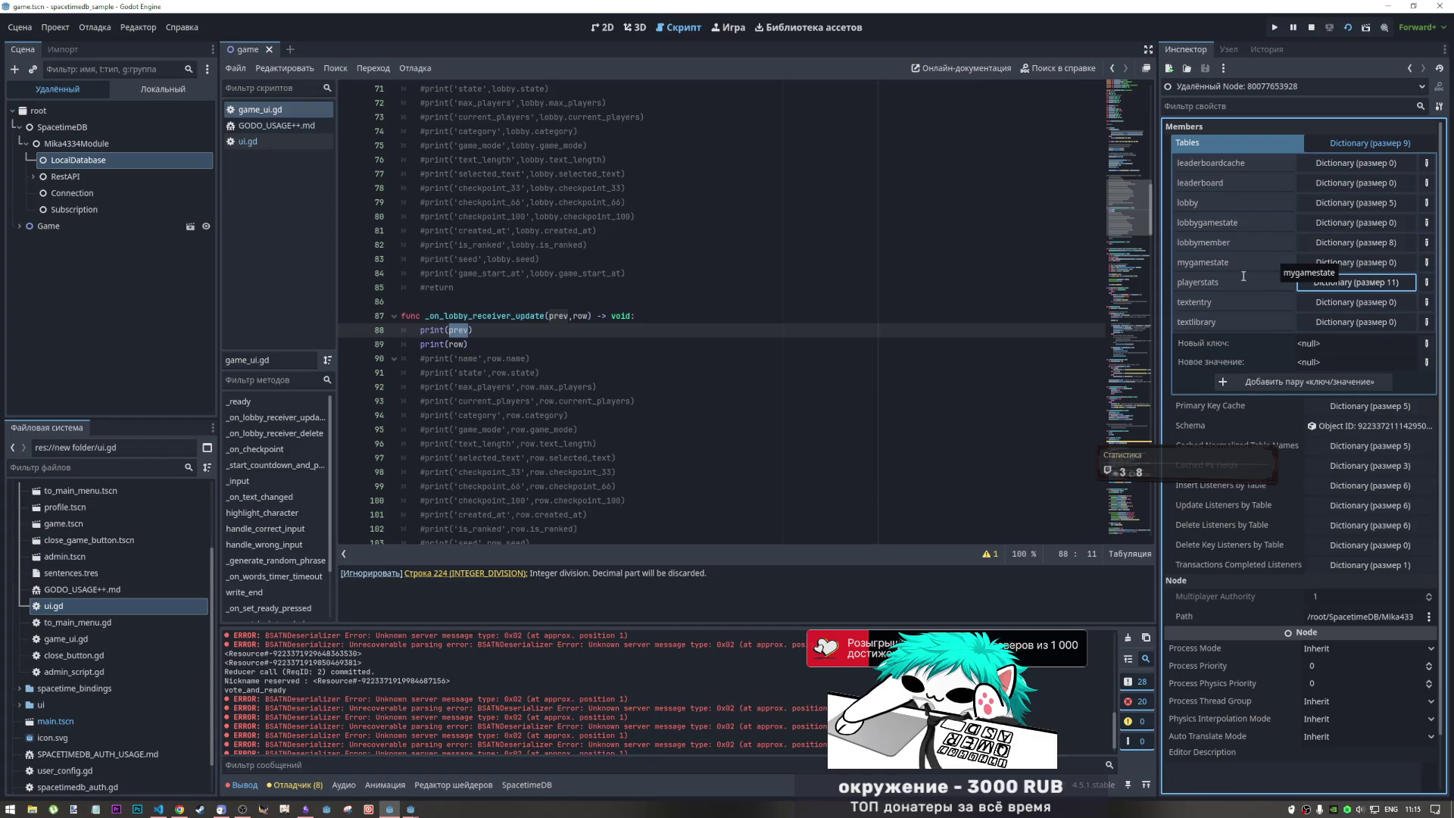
{"action": "left_click", "coordinate": [1312, 285]}
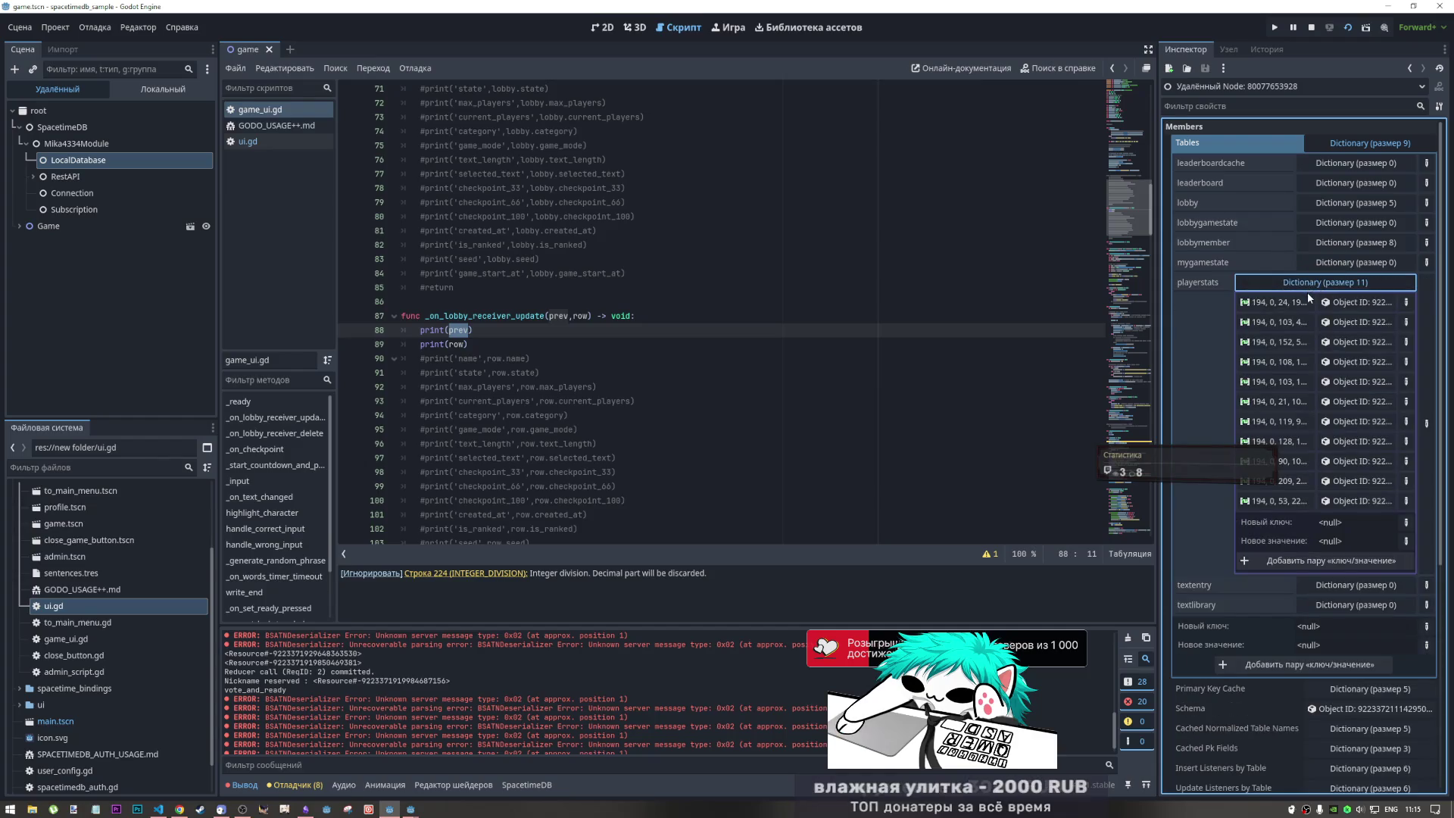
{"action": "left_click", "coordinate": [1338, 285]}
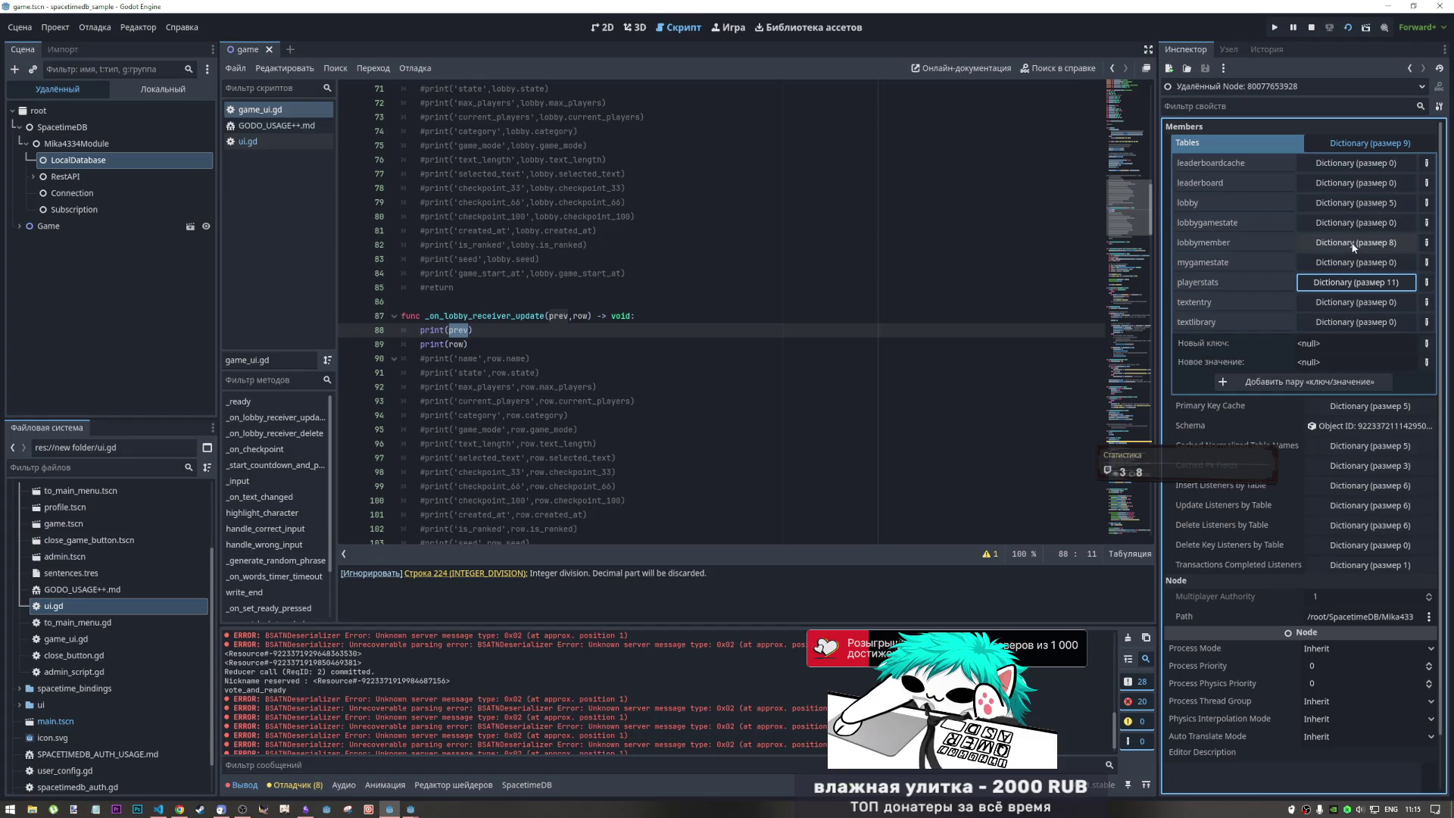
{"action": "left_click", "coordinate": [1333, 284]}
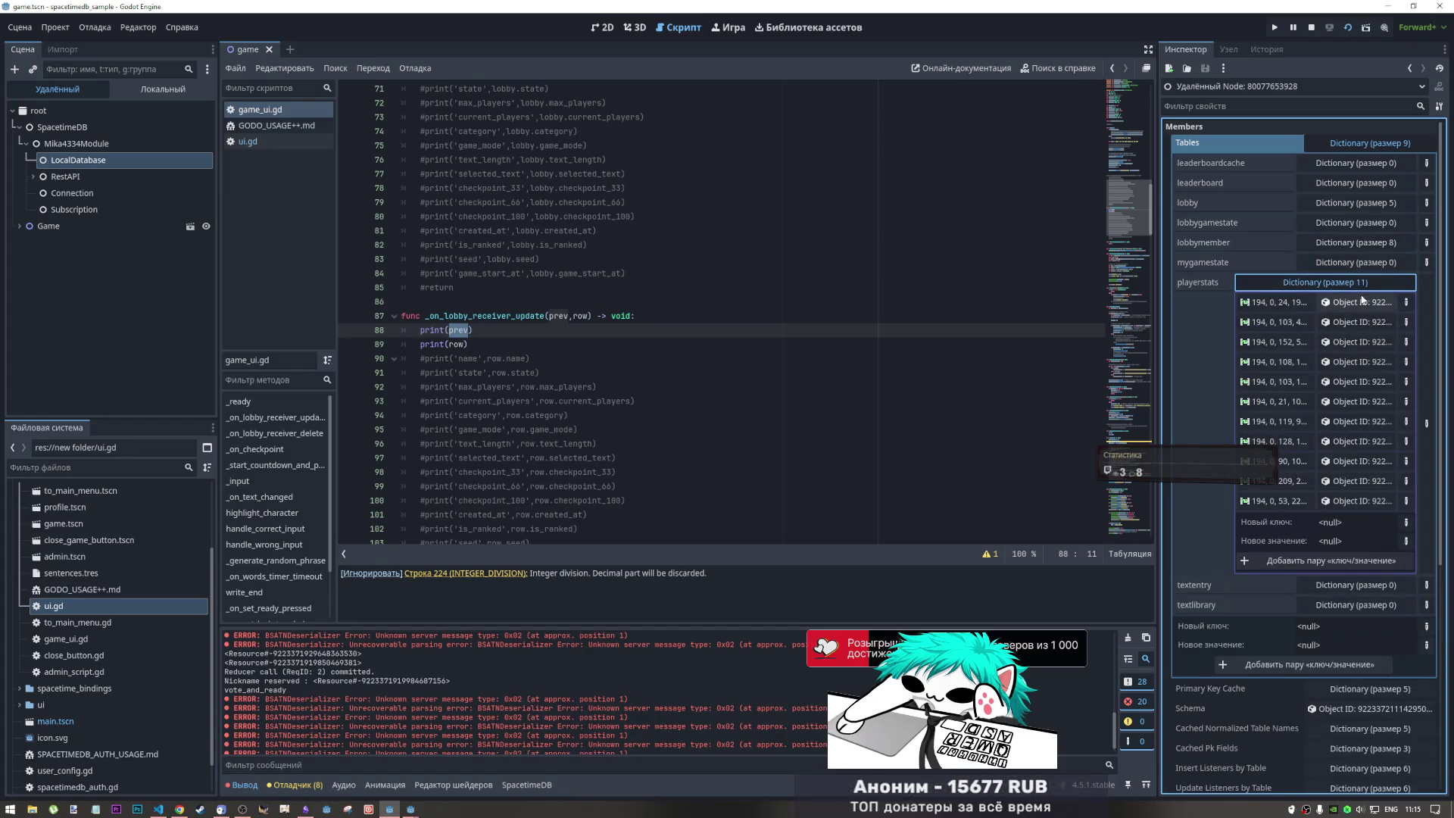
{"action": "left_click", "coordinate": [1344, 282]}
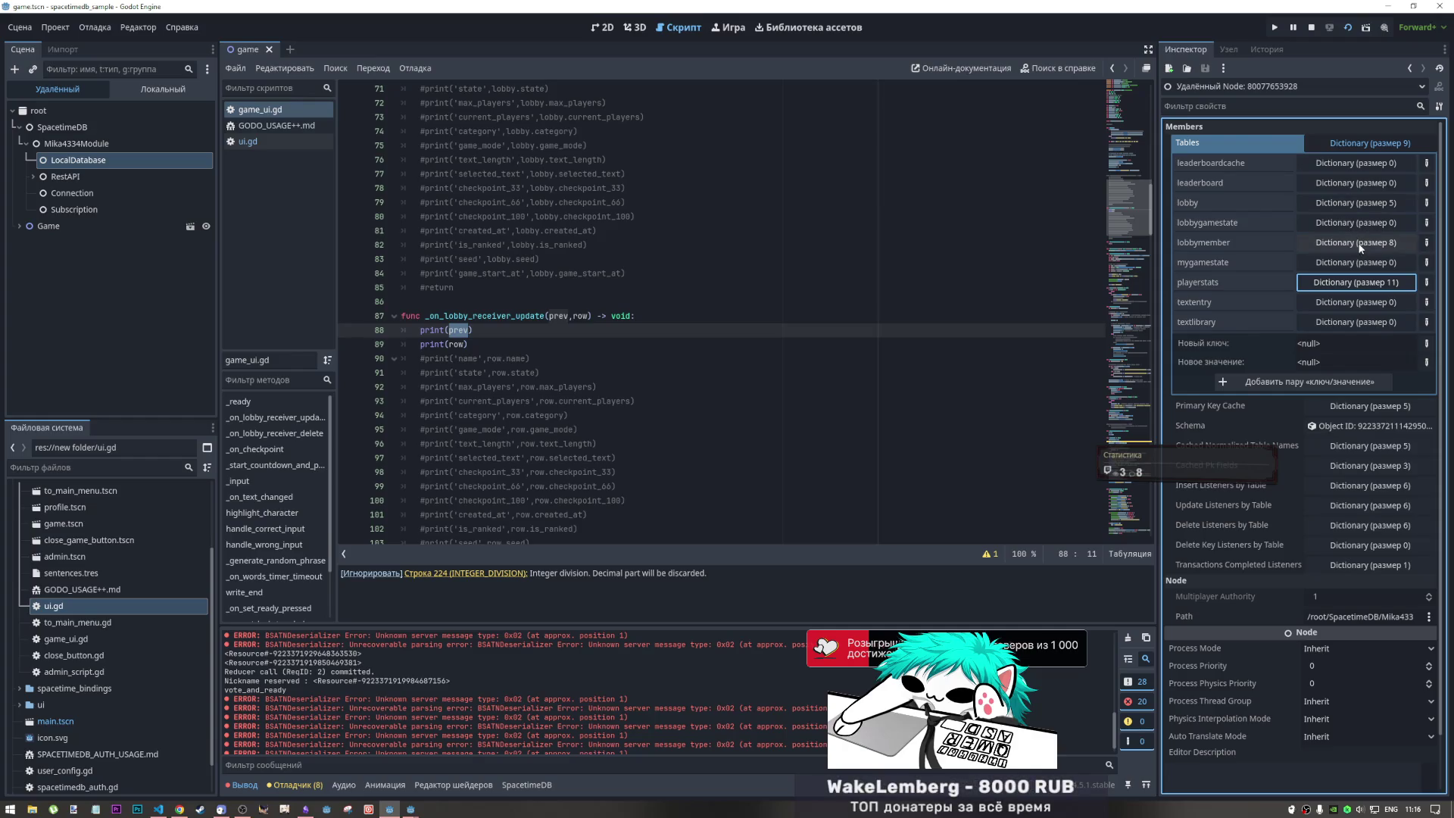
- Inspect the fifth cached lobby row's empty Category value, leave it unchanged, then stop the game
{"action": "left_click", "coordinate": [1360, 203]}
{"action": "left_click", "coordinate": [1360, 304]}
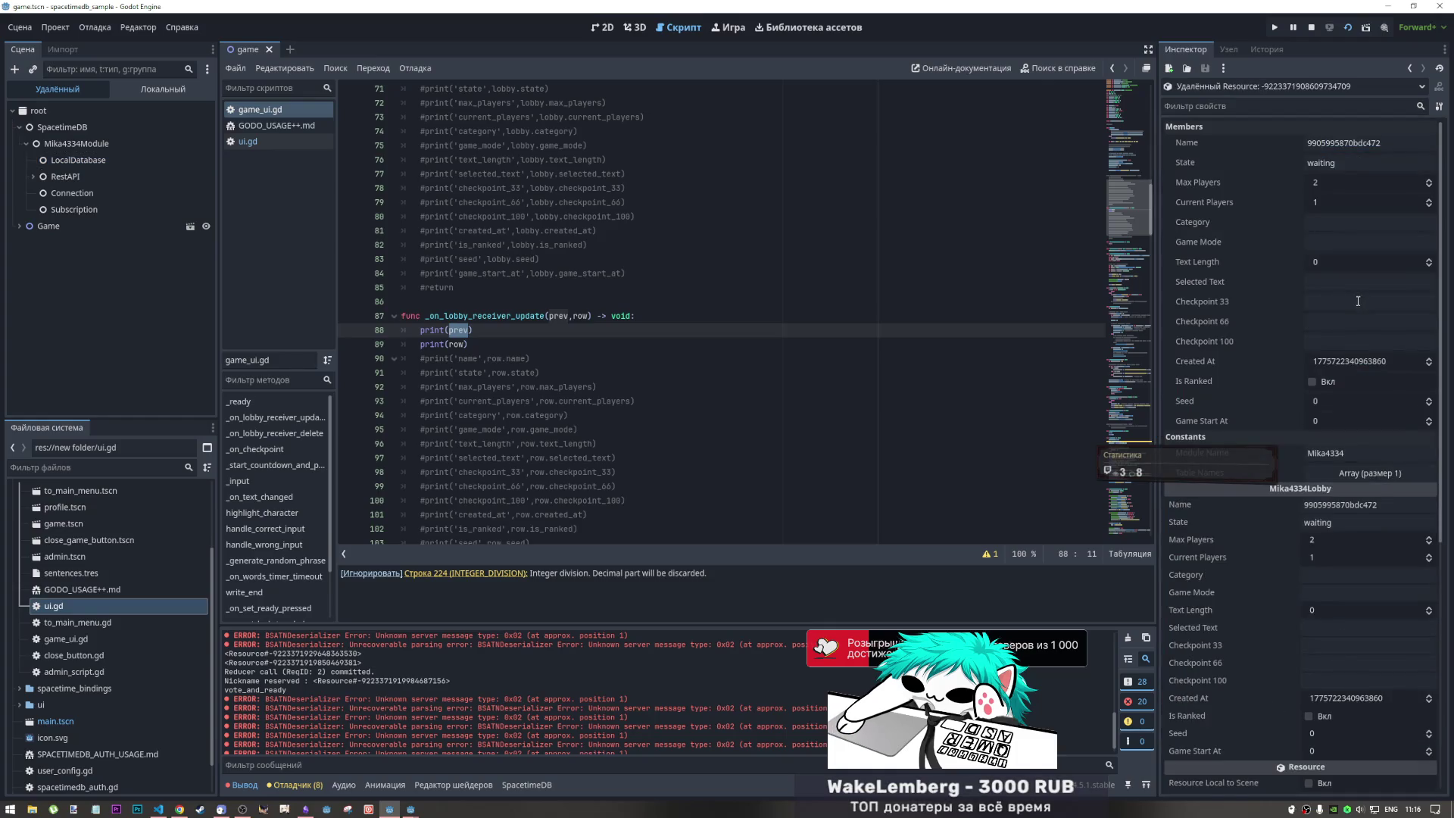
{"action": "scroll", "coordinate": [1318, 299], "scroll_direction": "down", "scroll_amount": 3}
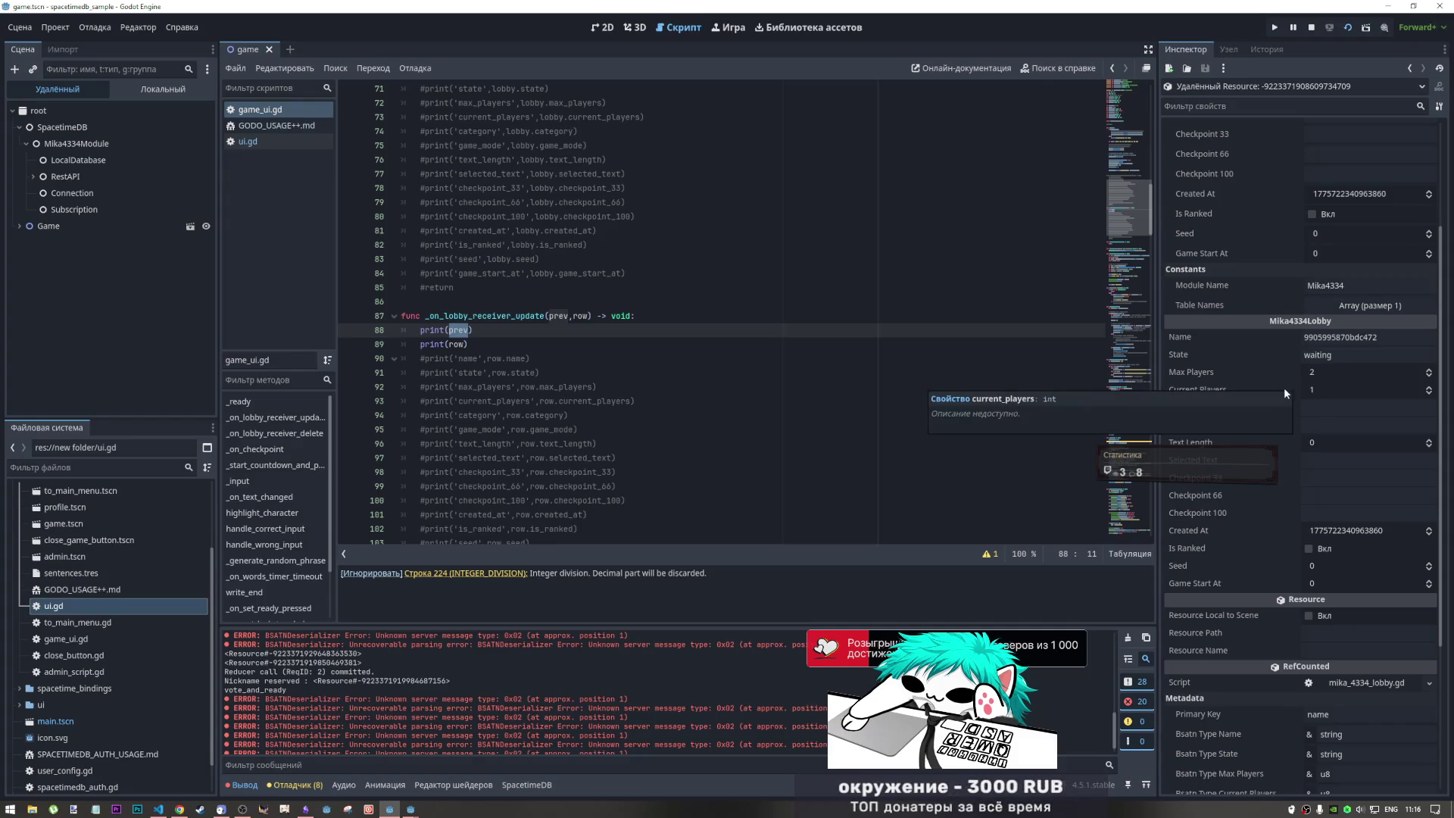
{"action": "left_click", "coordinate": [1327, 407]}
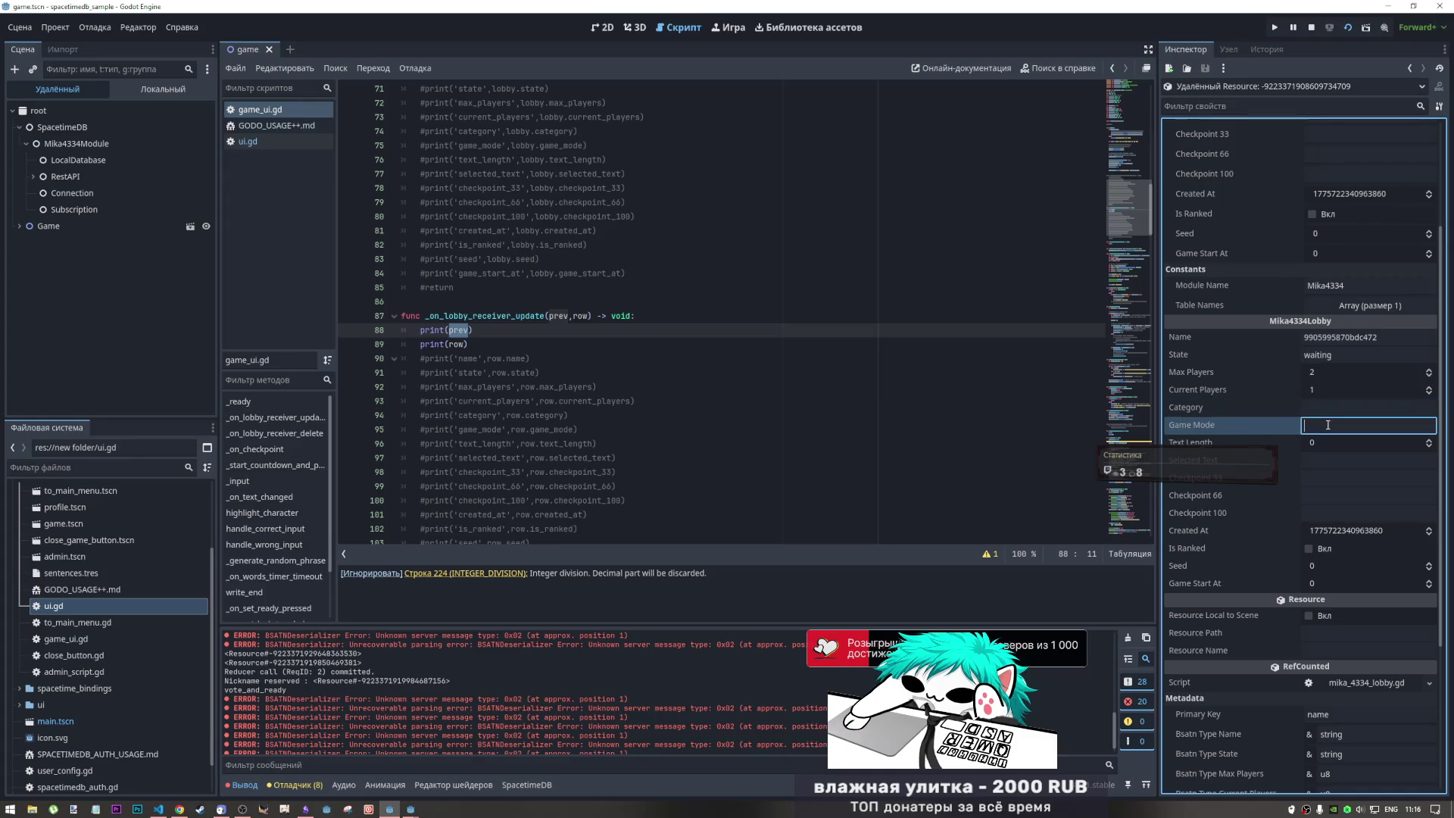
{"action": "left_click", "coordinate": [1272, 425]}
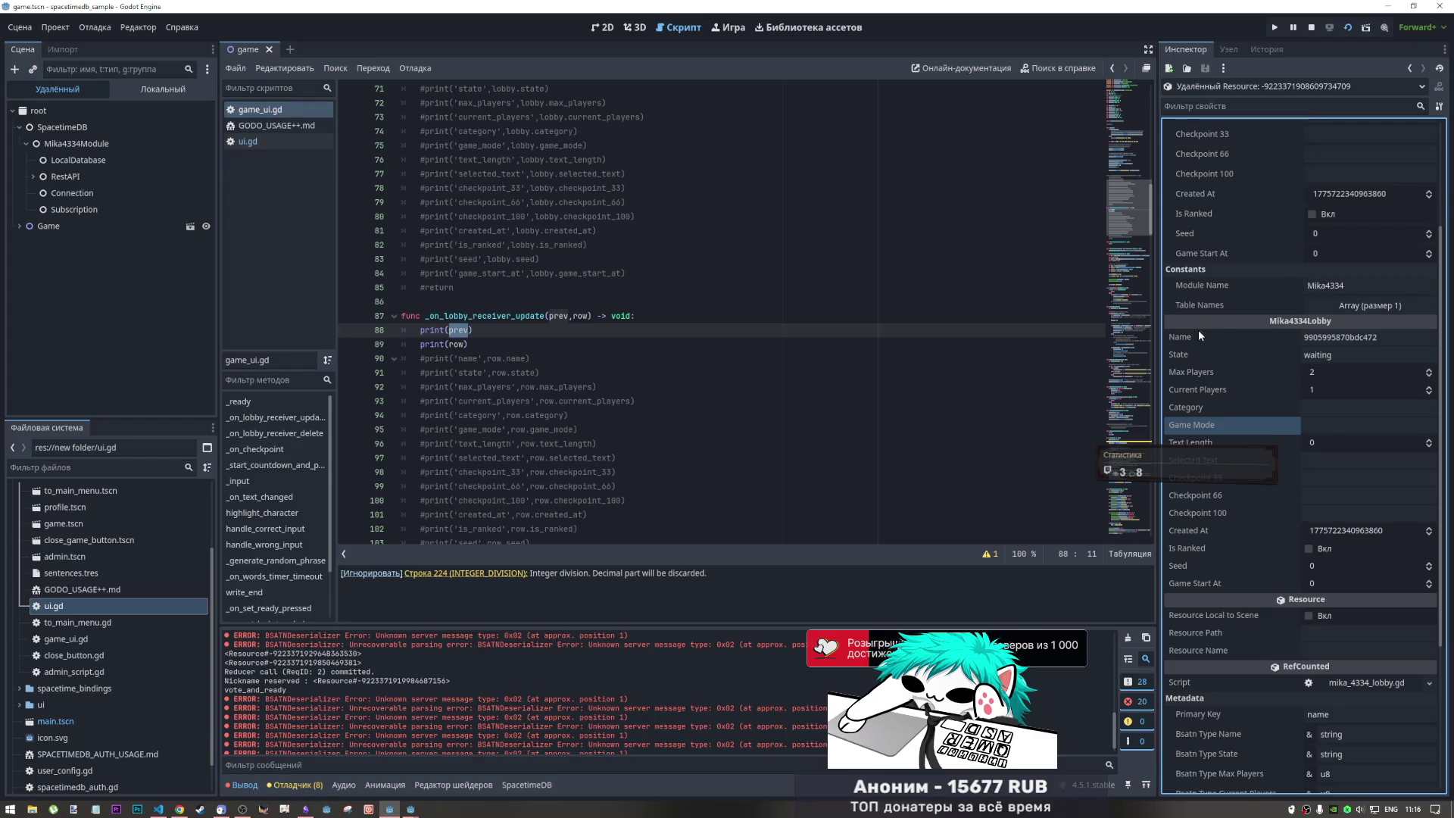
{"action": "scroll", "coordinate": [1201, 318], "scroll_direction": "up", "scroll_amount": 3}
{"action": "left_click", "coordinate": [1311, 27]}
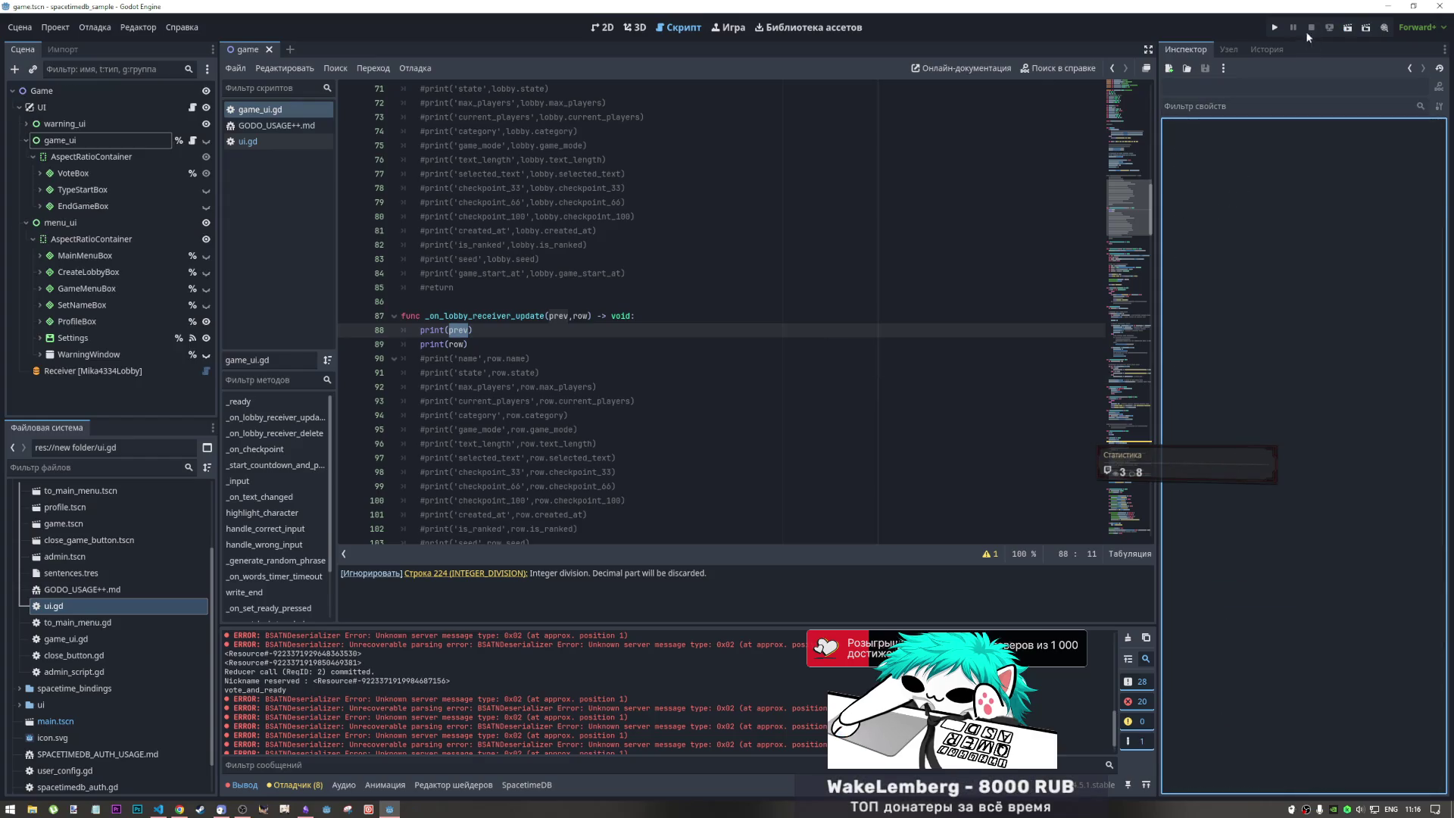
{"action": "scroll", "coordinate": [440, 318], "scroll_direction": "up", "scroll_amount": 5}
{"action": "scroll", "coordinate": [487, 424], "scroll_direction": "down", "scroll_amount": 3}
{"action": "left_click_drag", "start_coordinate": [484, 428], "coordinate": [421, 415]}
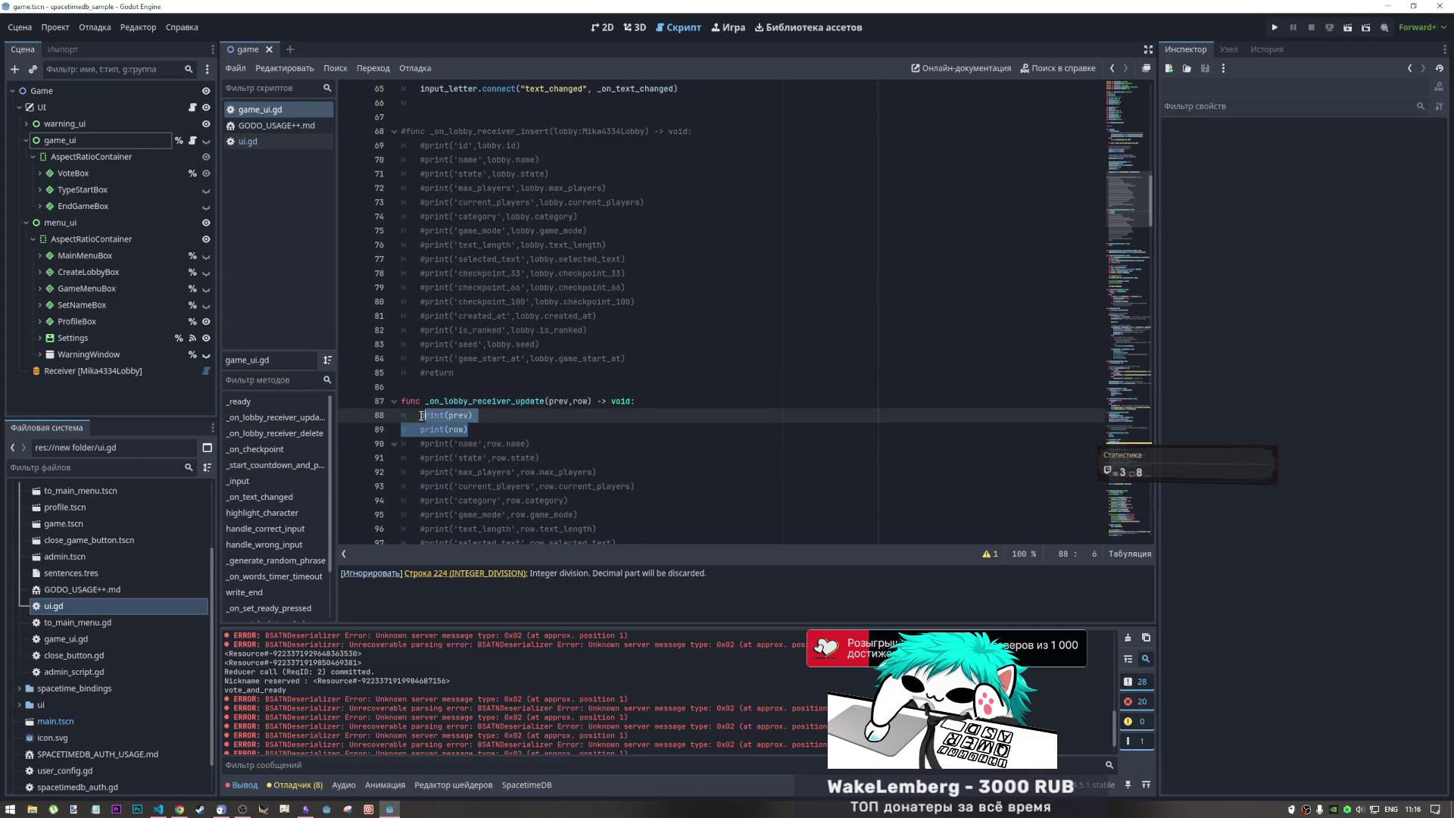
{"action": "scroll", "coordinate": [690, 189], "scroll_direction": "up", "scroll_amount": 1}
{"action": "left_click", "coordinate": [689, 189]}
{"action": "key", "text": "ctrl+k"}
{"action": "key", "text": "Return"}
{"action": "type", "text": "print(prev) \tprint(row)"}
{"action": "scroll", "coordinate": [459, 384], "scroll_direction": "up", "scroll_amount": 5}
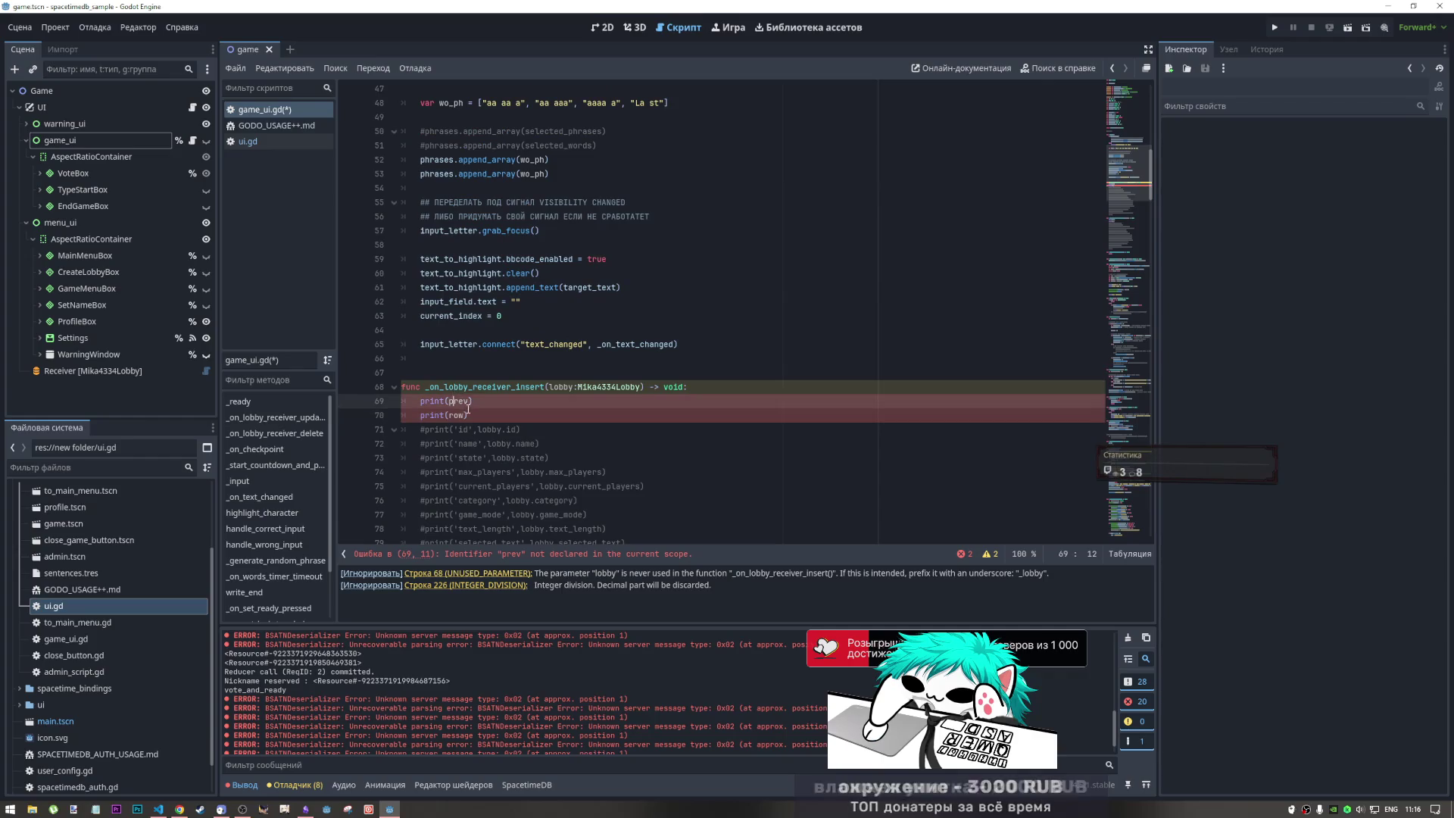
{"action": "left_click_drag", "start_coordinate": [474, 401], "coordinate": [388, 403]}
{"action": "key", "text": "BackSpace"}
{"action": "key", "text": "BackSpace"}
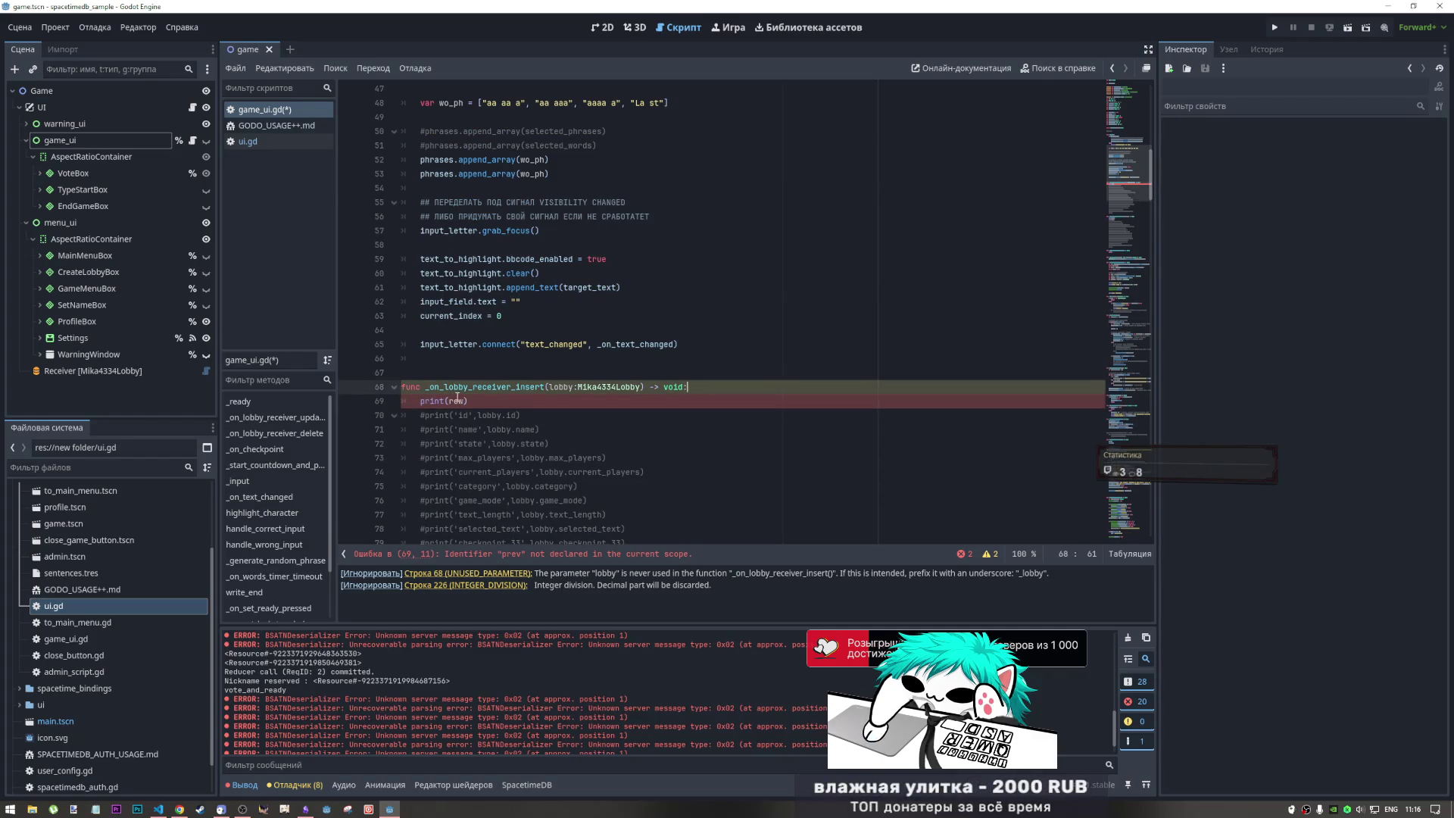
{"action": "left_click_drag", "start_coordinate": [640, 386], "coordinate": [551, 386]}
{"action": "key", "text": "BackSpace"}
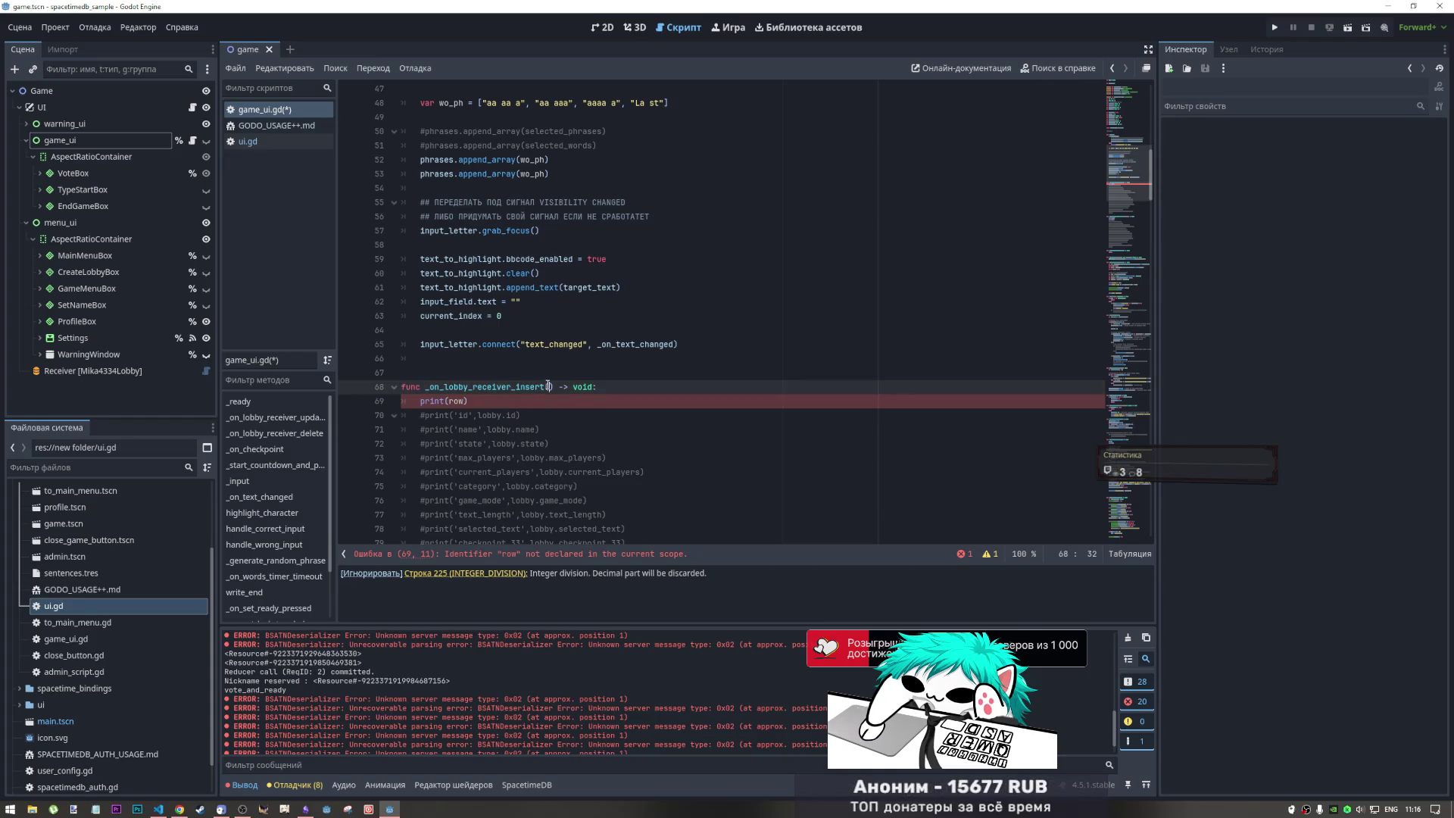
{"action": "type", "text": "row"}
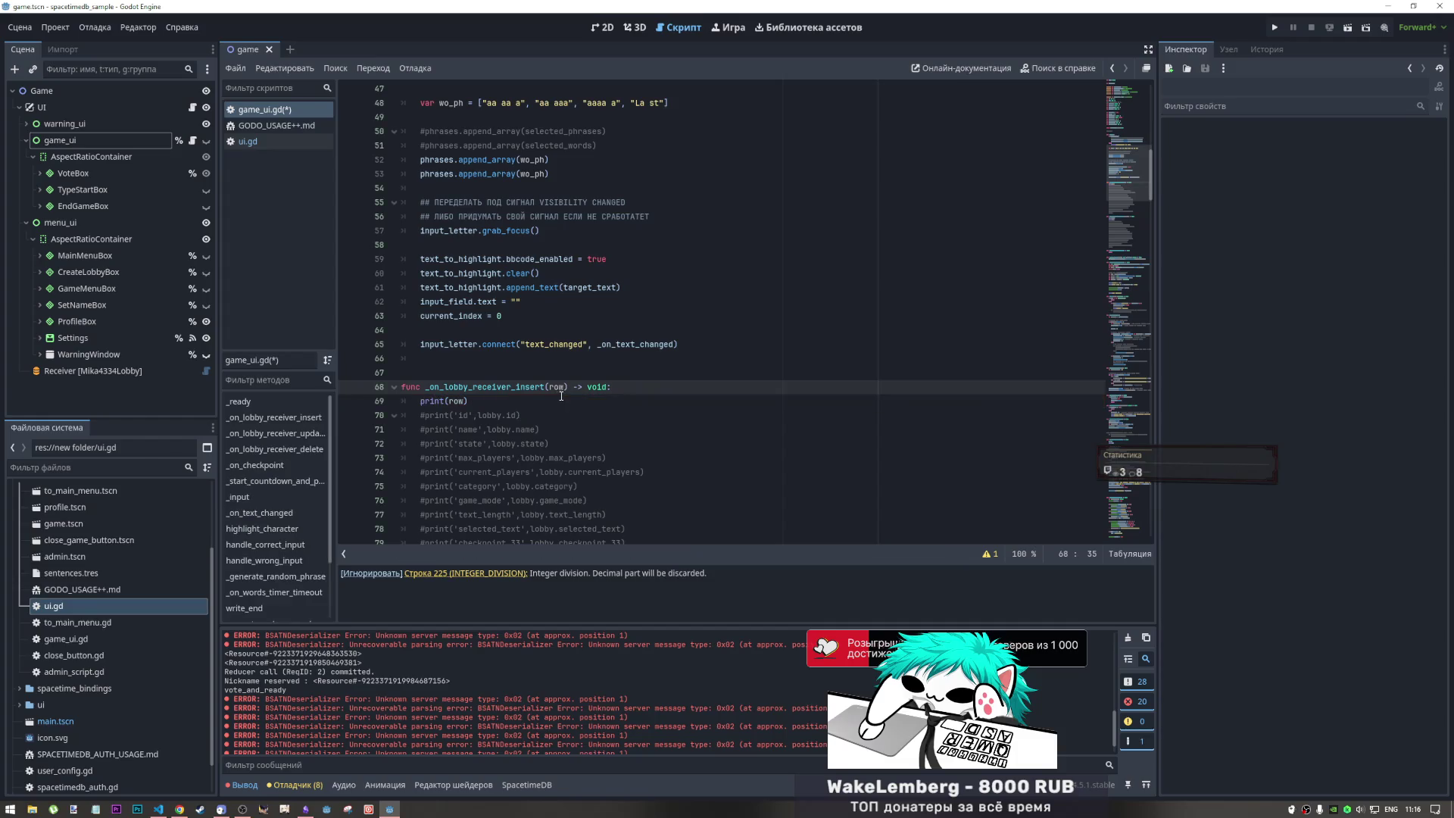
{"action": "scroll", "coordinate": [541, 430], "scroll_direction": "down", "scroll_amount": 6}
{"action": "scroll", "coordinate": [540, 430], "scroll_direction": "down", "scroll_amount": 3}
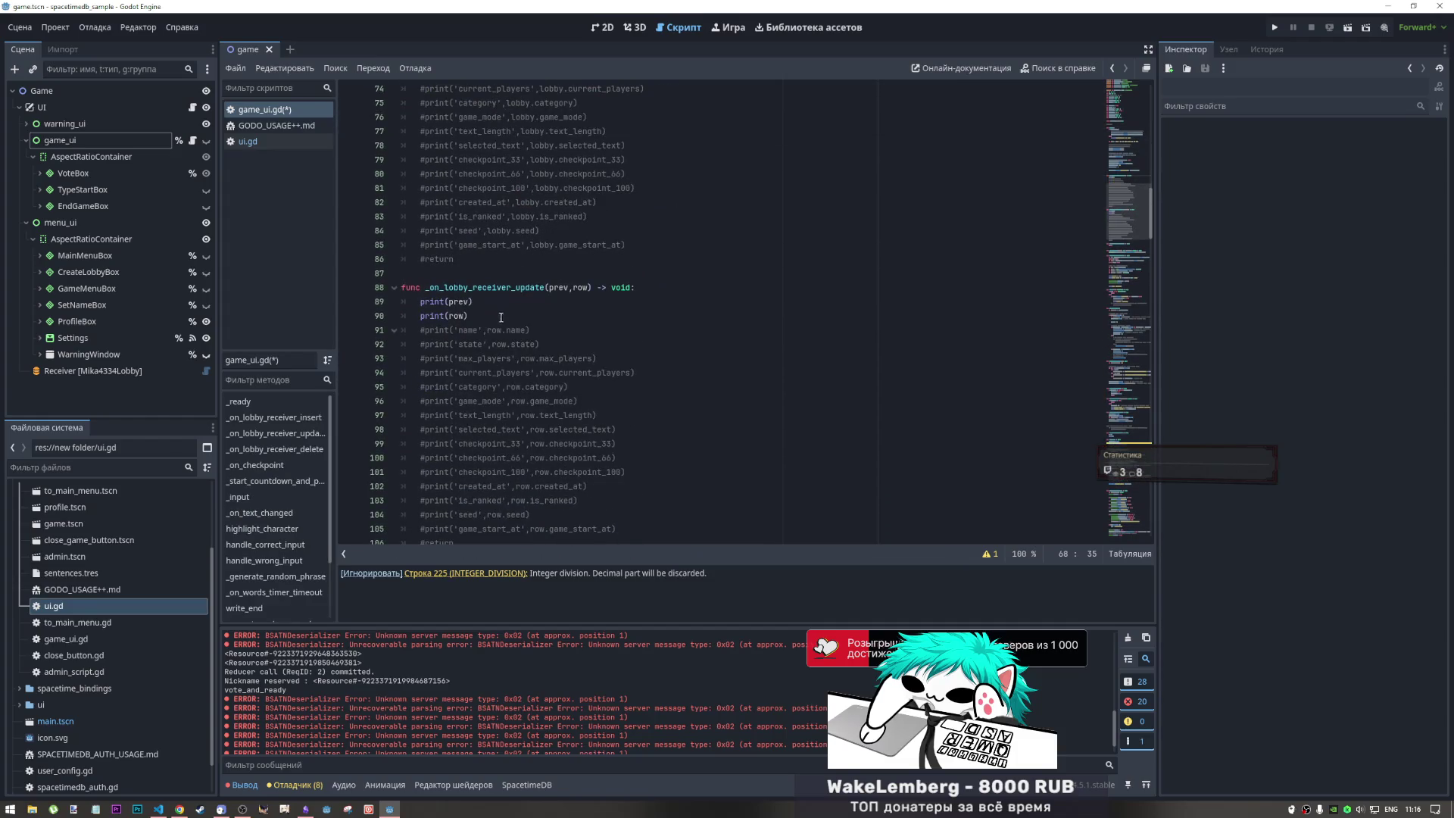
{"action": "left_click", "coordinate": [559, 287]}
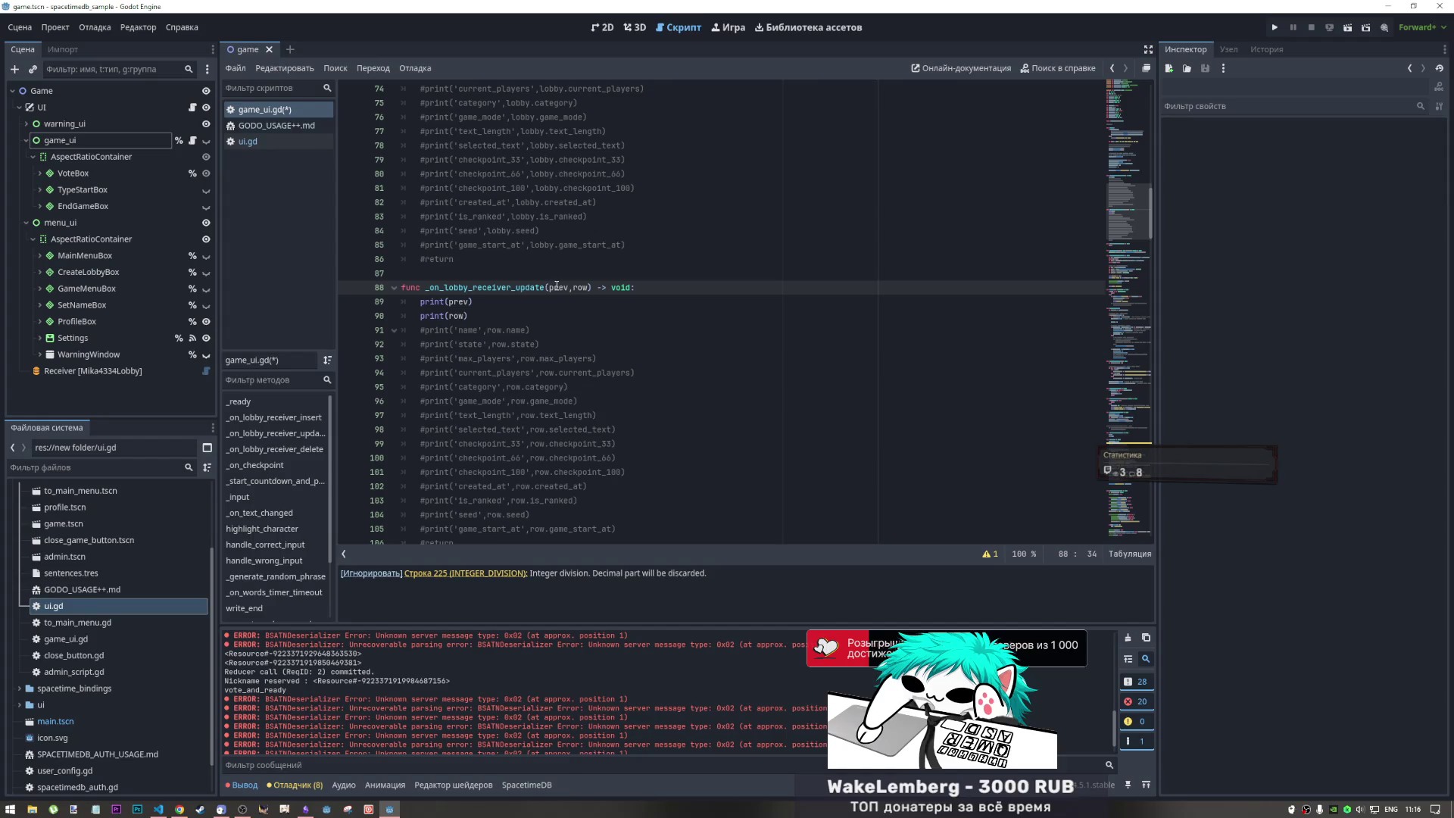
{"action": "scroll", "coordinate": [555, 286], "scroll_direction": "up", "scroll_amount": 9}
{"action": "scroll", "coordinate": [568, 301], "scroll_direction": "up", "scroll_amount": 8}
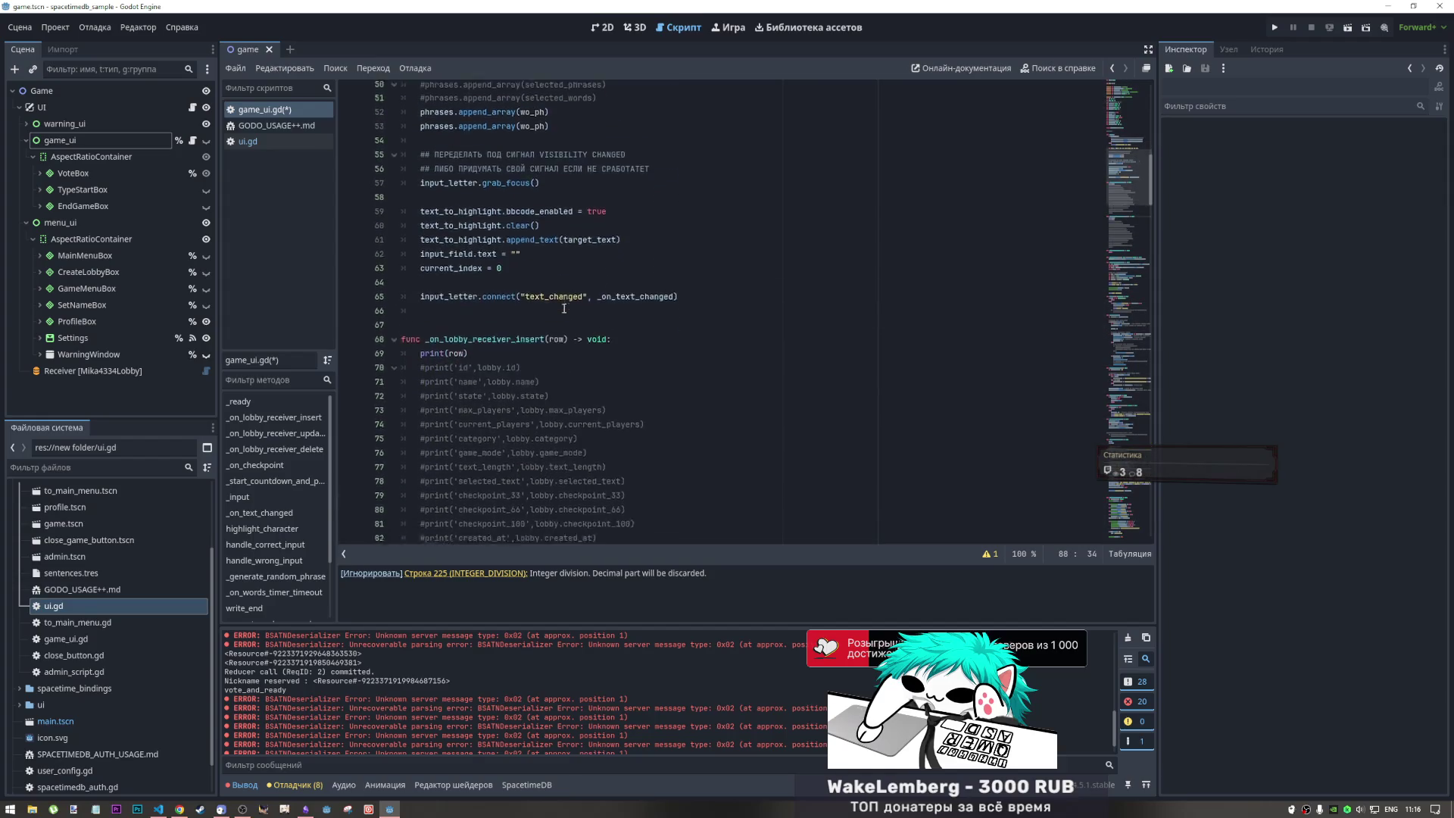
{"action": "left_click", "coordinate": [92, 370]}
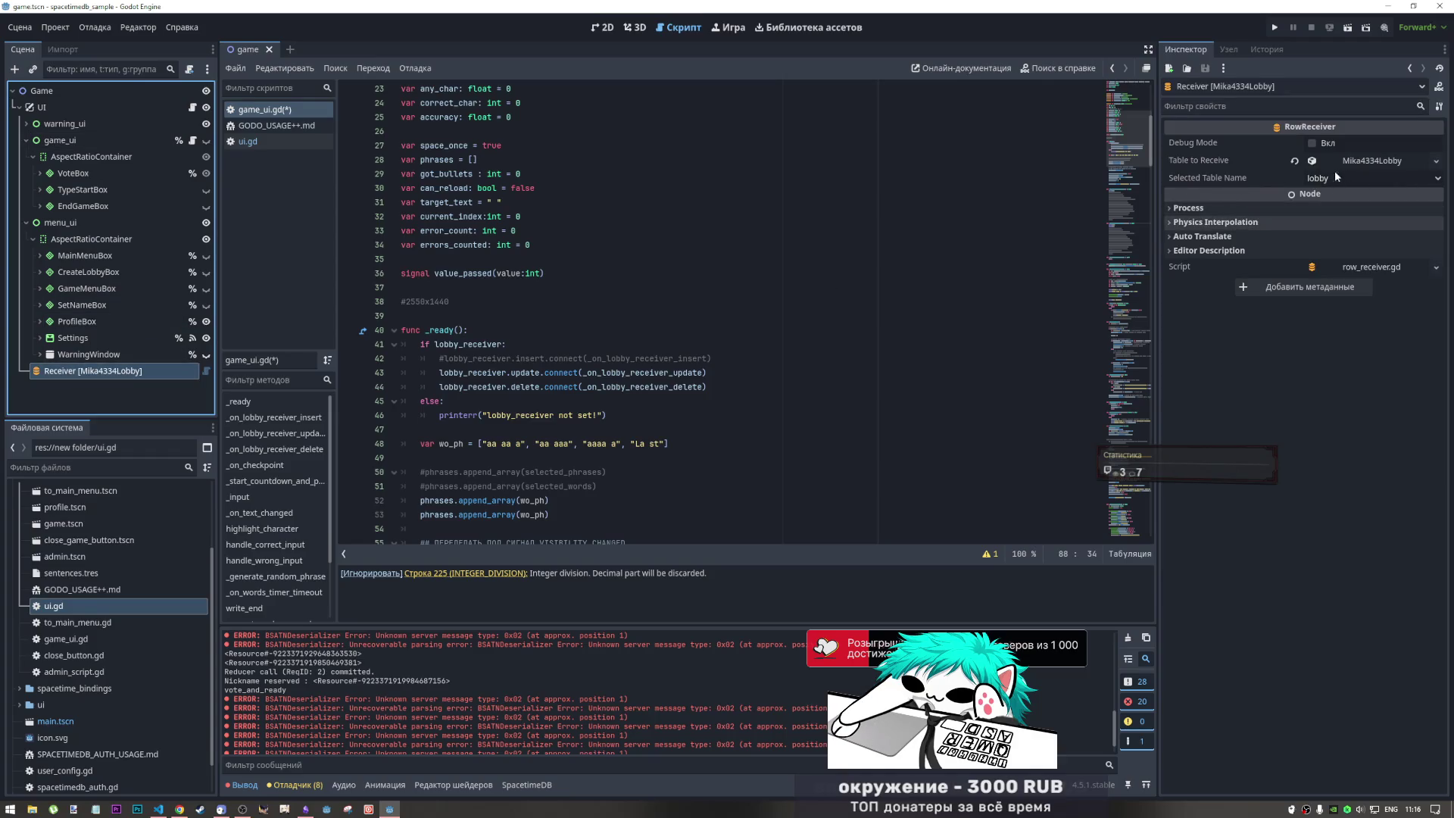
- Check the Receiver's table and its insert signal in the Node Signals panel
{"action": "left_click", "coordinate": [1370, 162]}
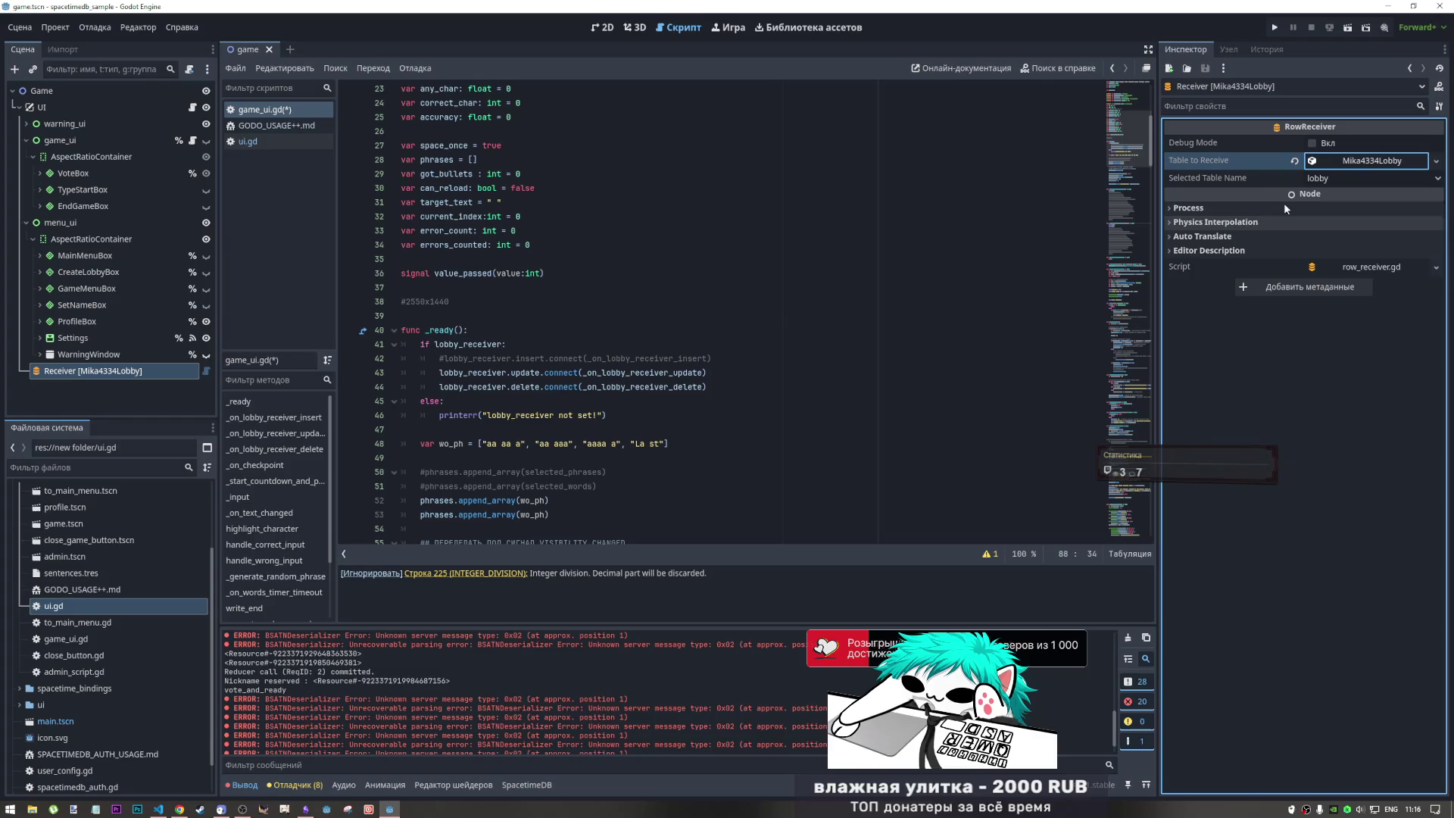
{"action": "left_click", "coordinate": [1229, 49]}
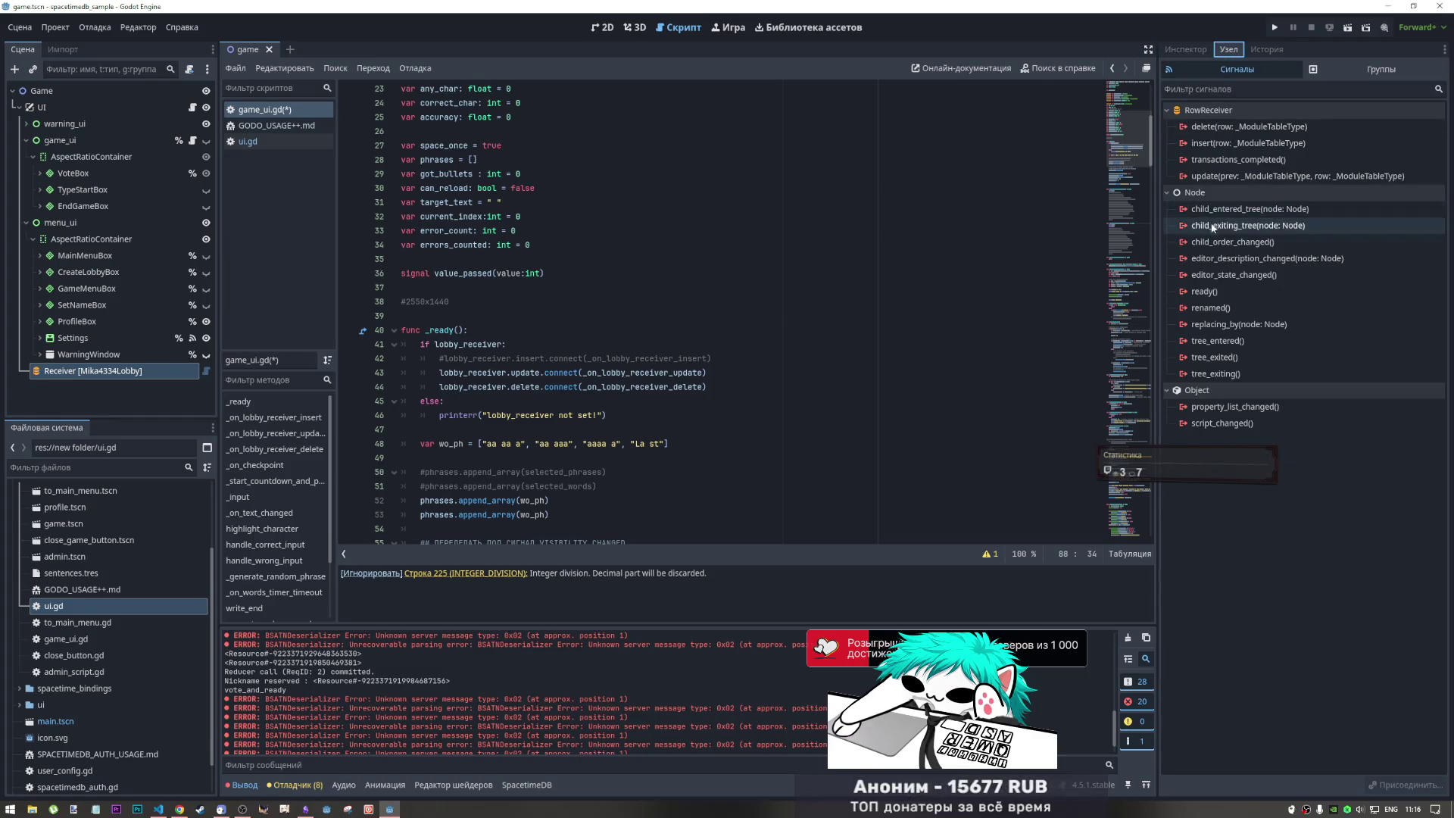
{"action": "left_click", "coordinate": [1212, 144]}
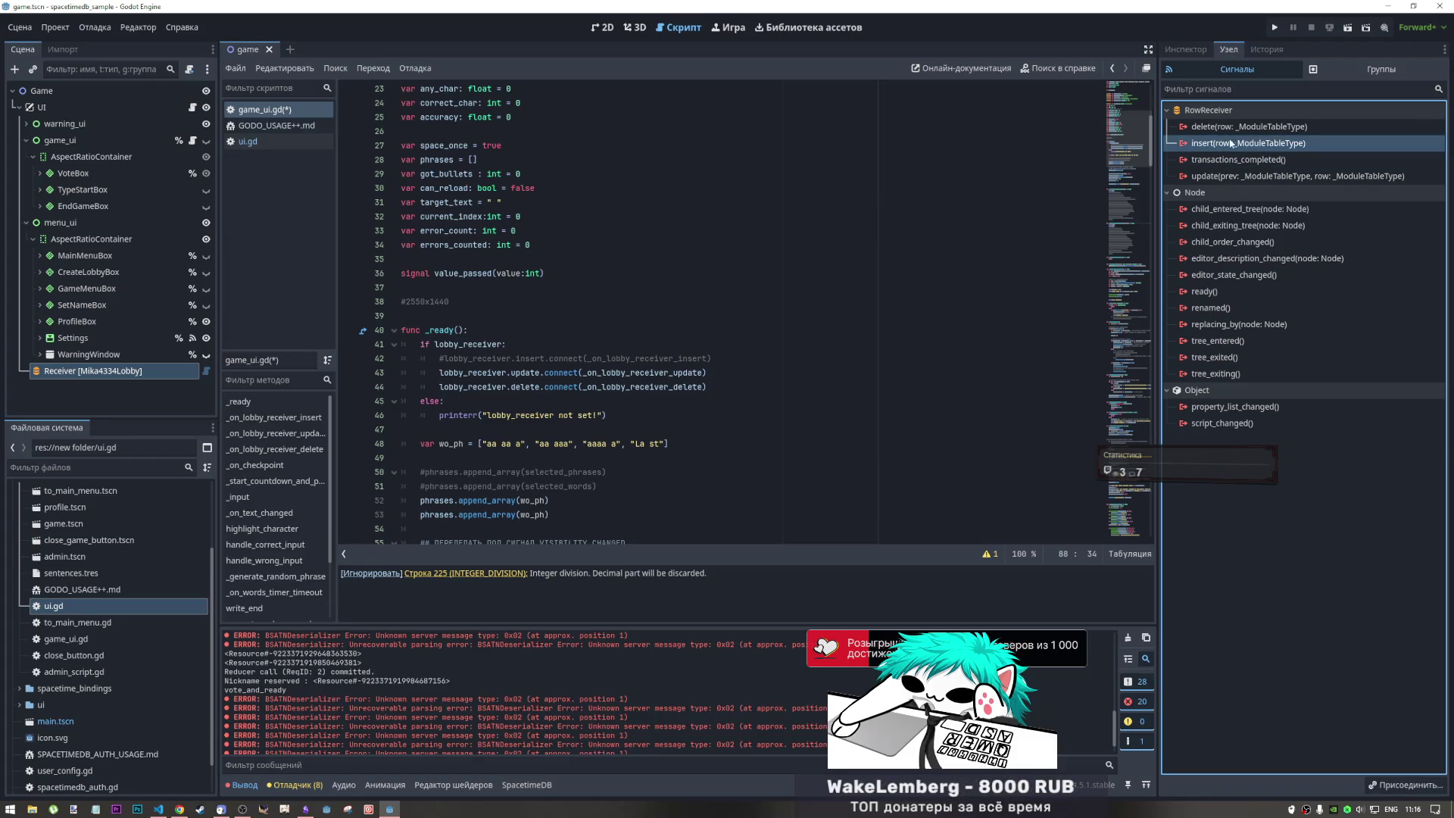
- Uncomment the lobby_receiver.insert connection on line 42 of game_ui.gd and relaunch the game
{"action": "left_click", "coordinate": [617, 358]}
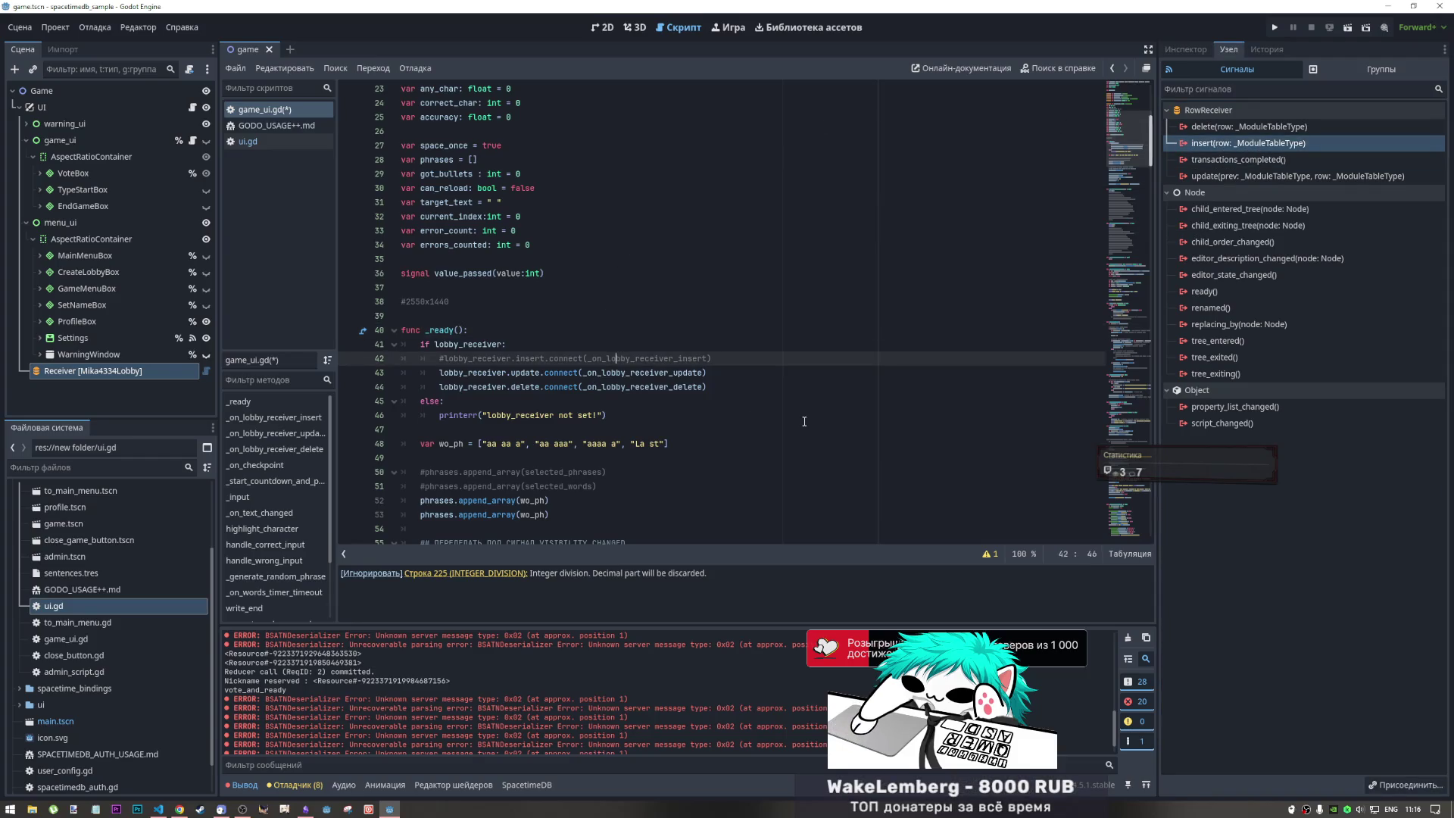
{"action": "key", "text": "ctrl+k"}
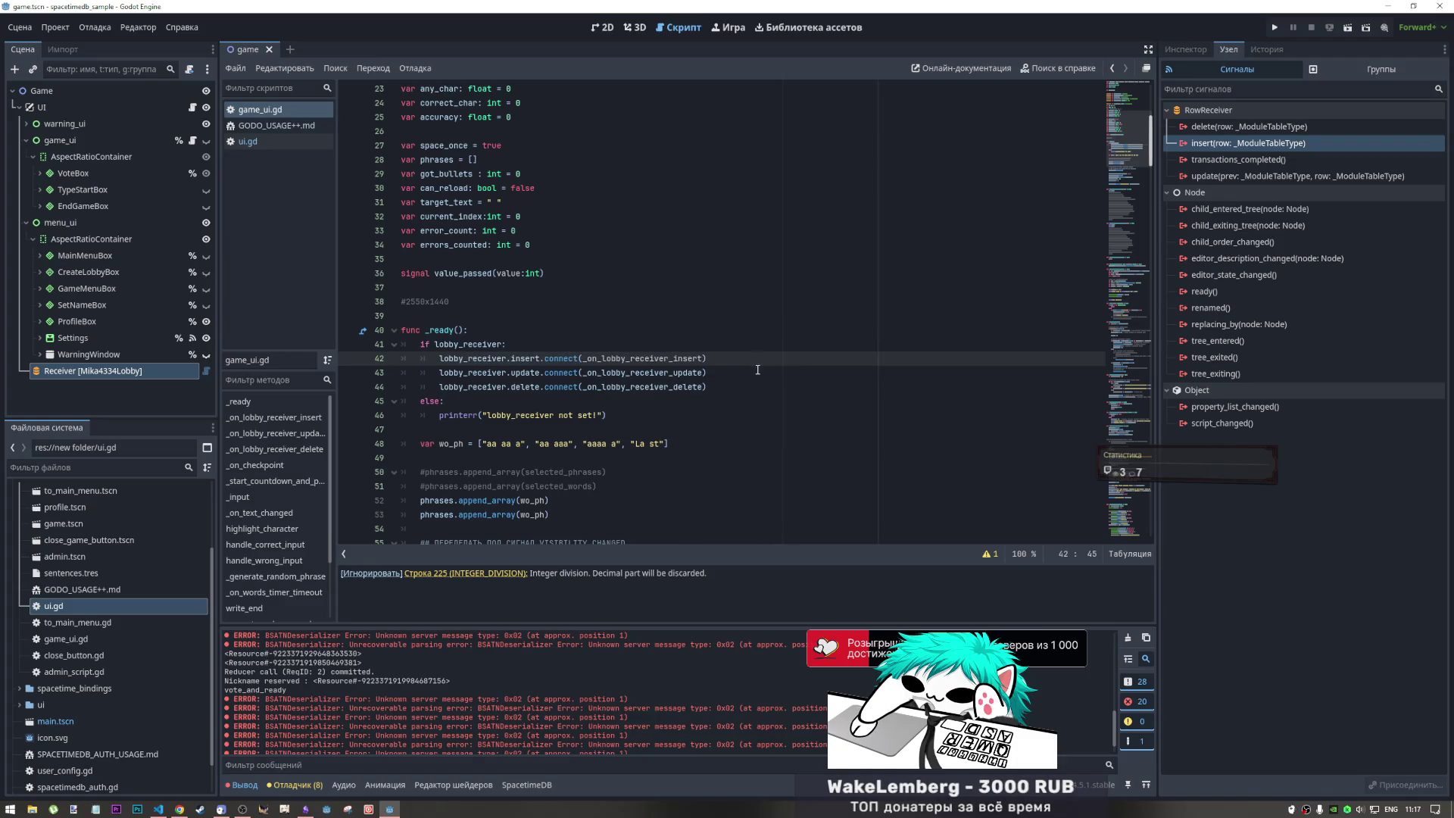
{"action": "scroll", "coordinate": [681, 335], "scroll_direction": "down", "scroll_amount": 5}
{"action": "scroll", "coordinate": [682, 335], "scroll_direction": "down", "scroll_amount": 5}
{"action": "left_click", "coordinate": [1347, 27]}
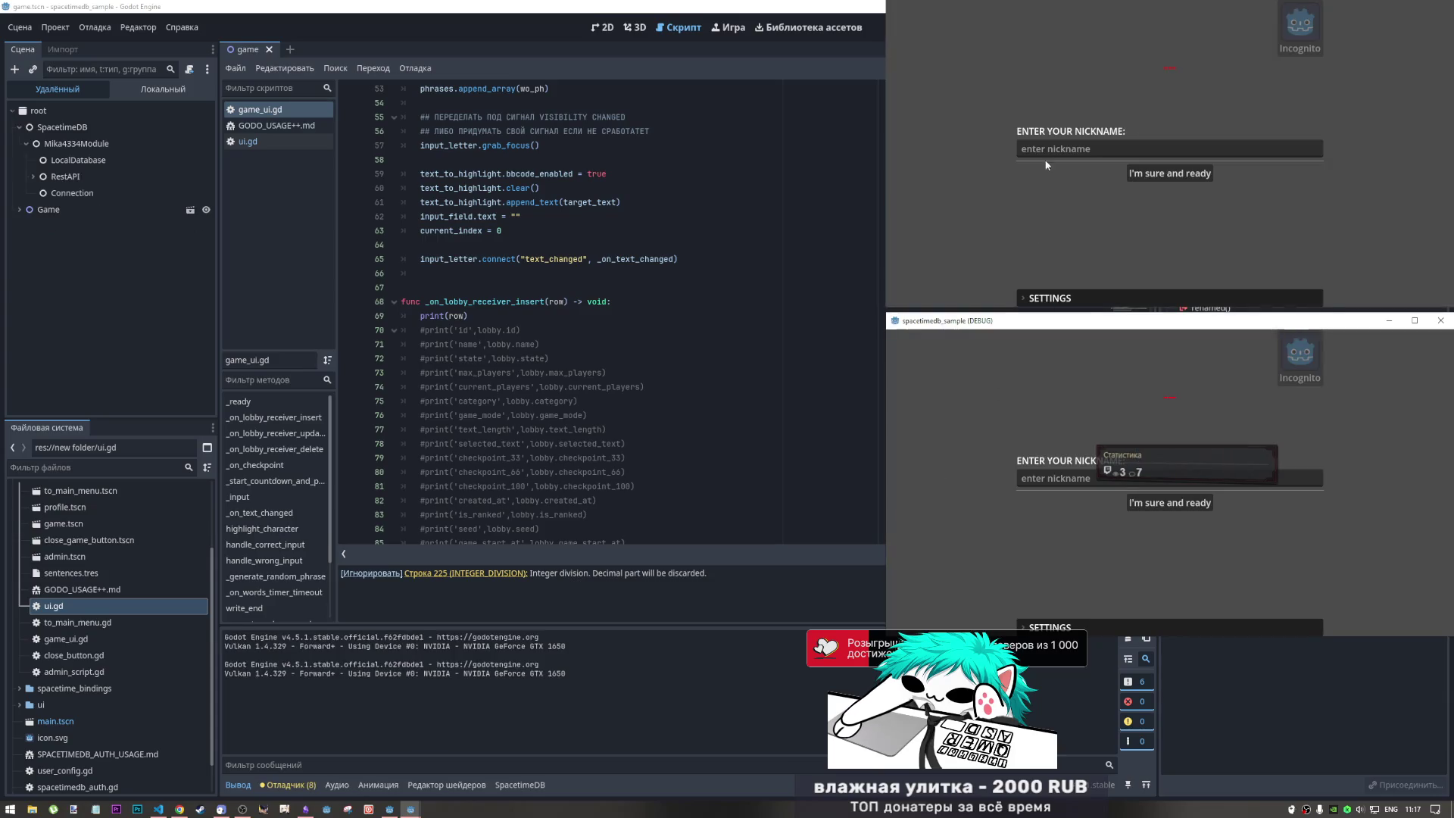
- Log in both game windows with nicknames 'zxc' and 'cxz'
{"action": "left_click", "coordinate": [1047, 156]}
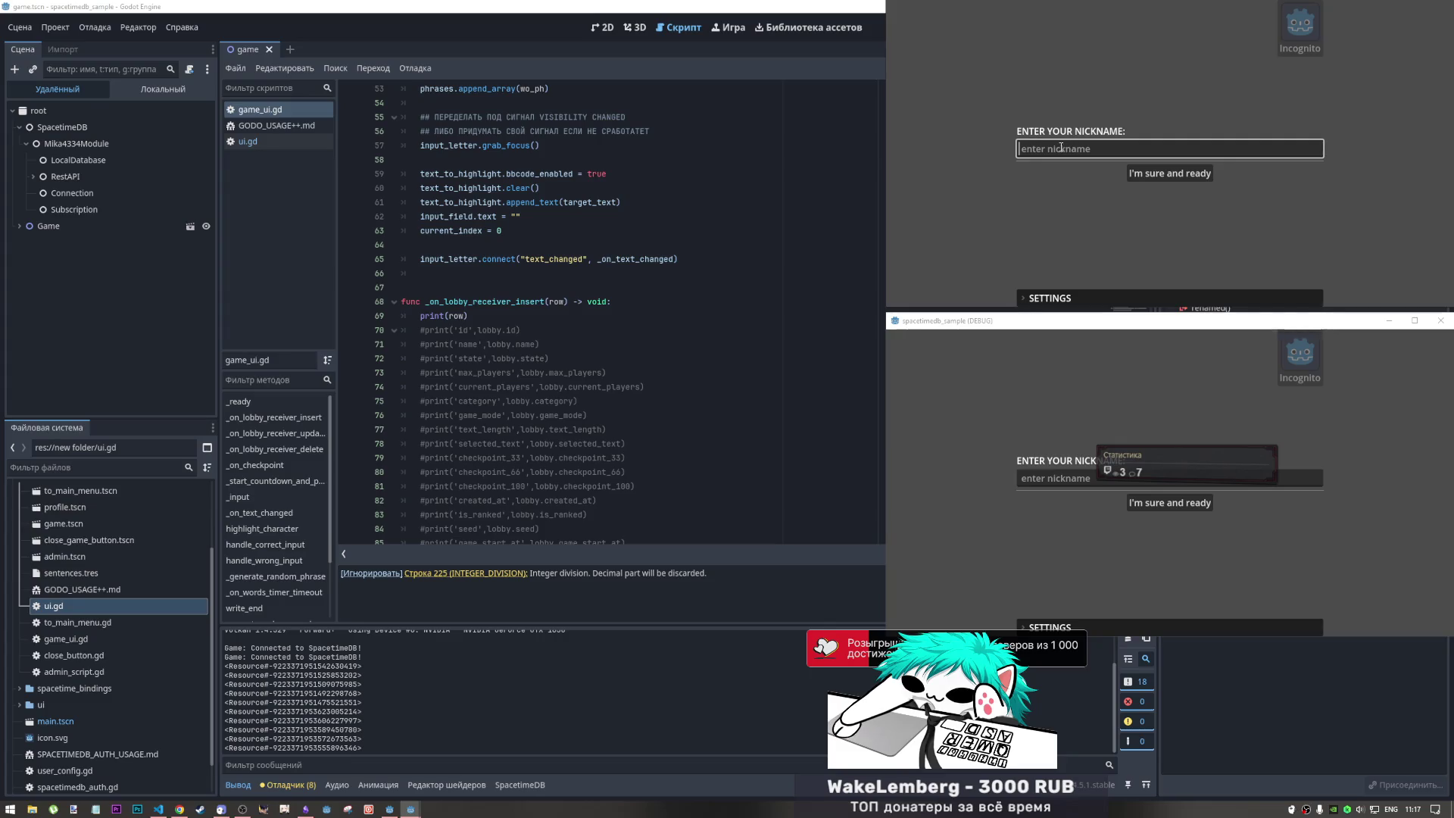
{"action": "type", "text": "zxc"}
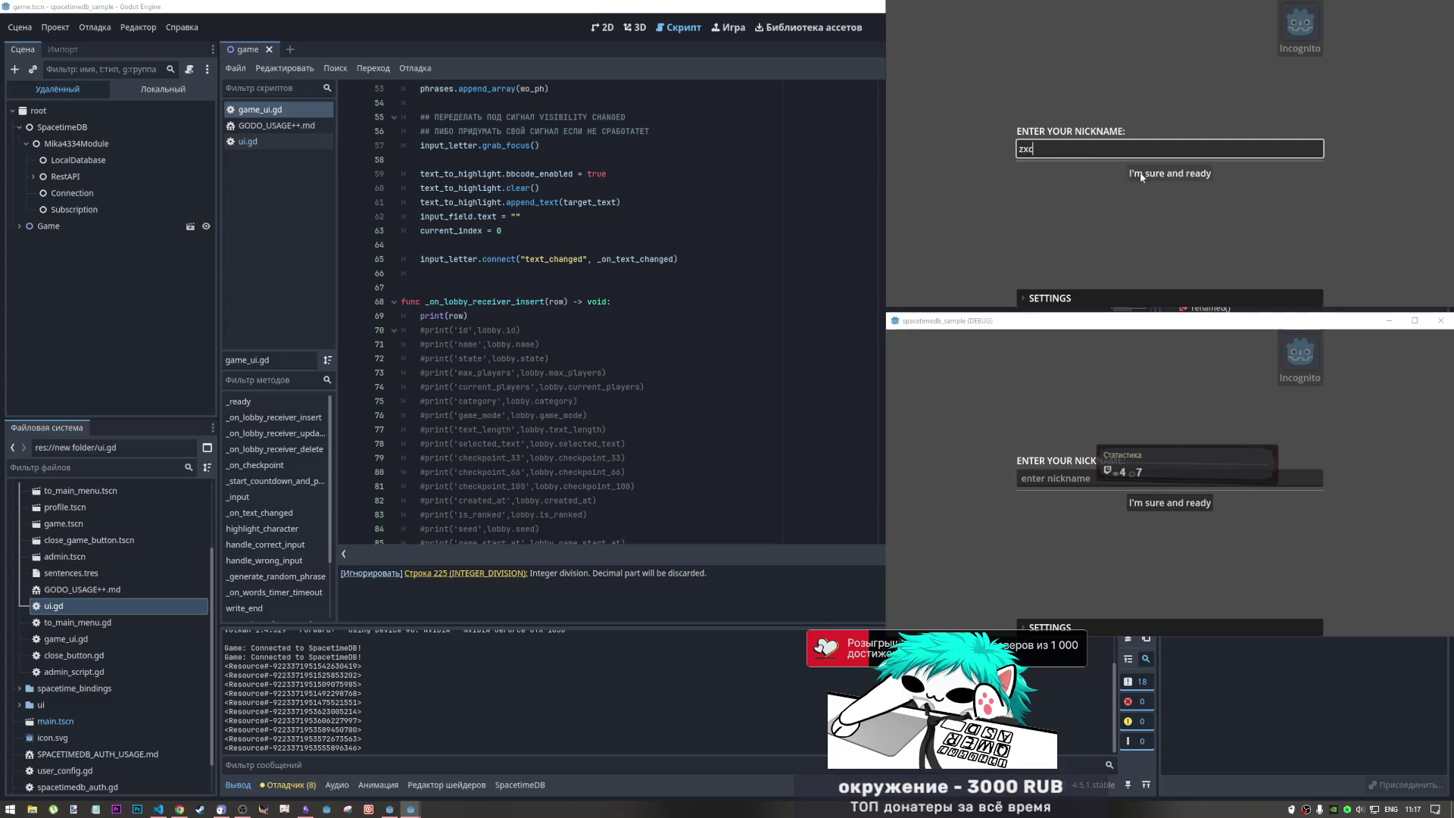
{"action": "left_click", "coordinate": [1140, 174]}
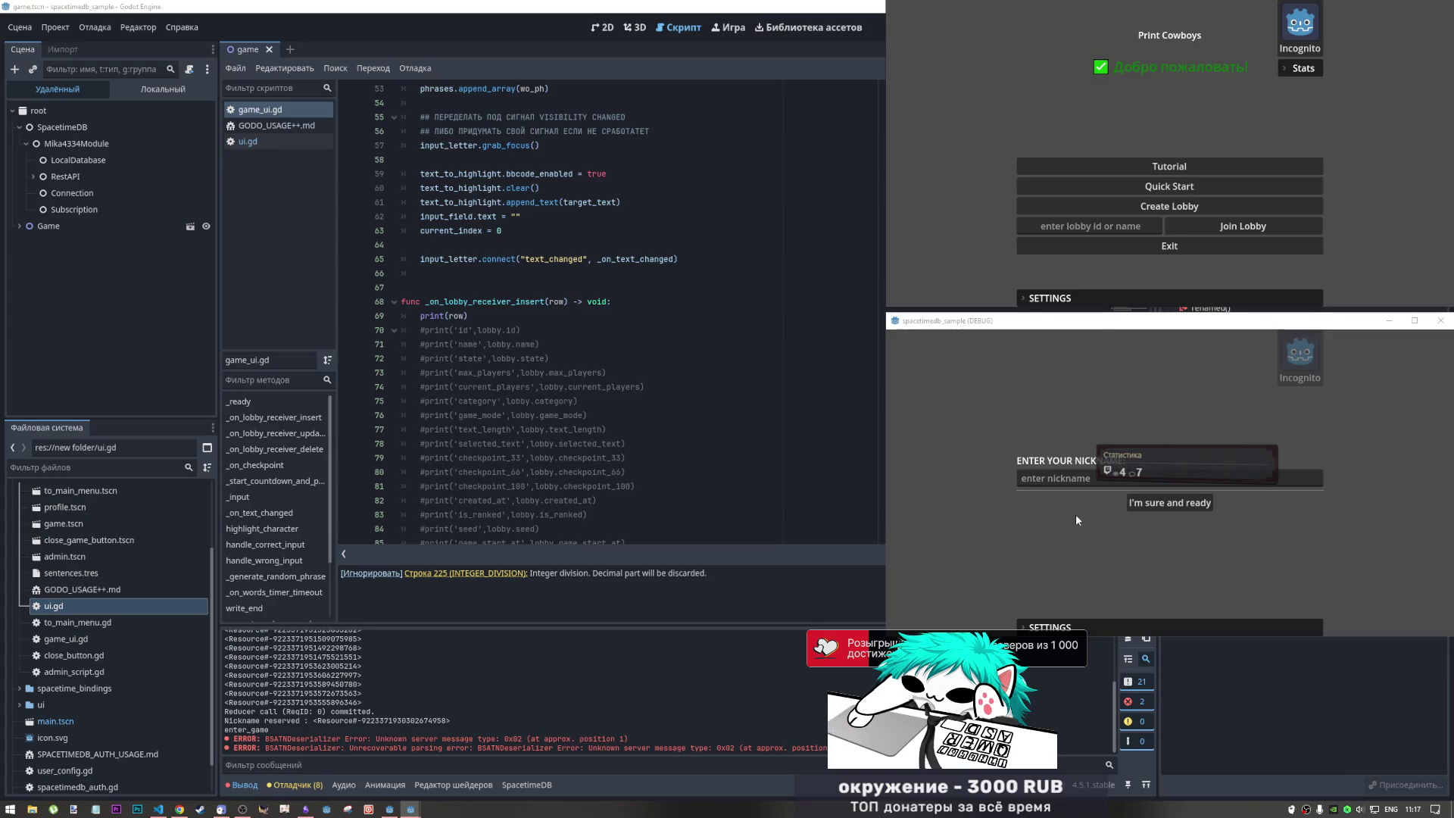
{"action": "left_click", "coordinate": [1062, 478]}
{"action": "type", "text": "cxz"}
{"action": "left_click", "coordinate": [1157, 505]}
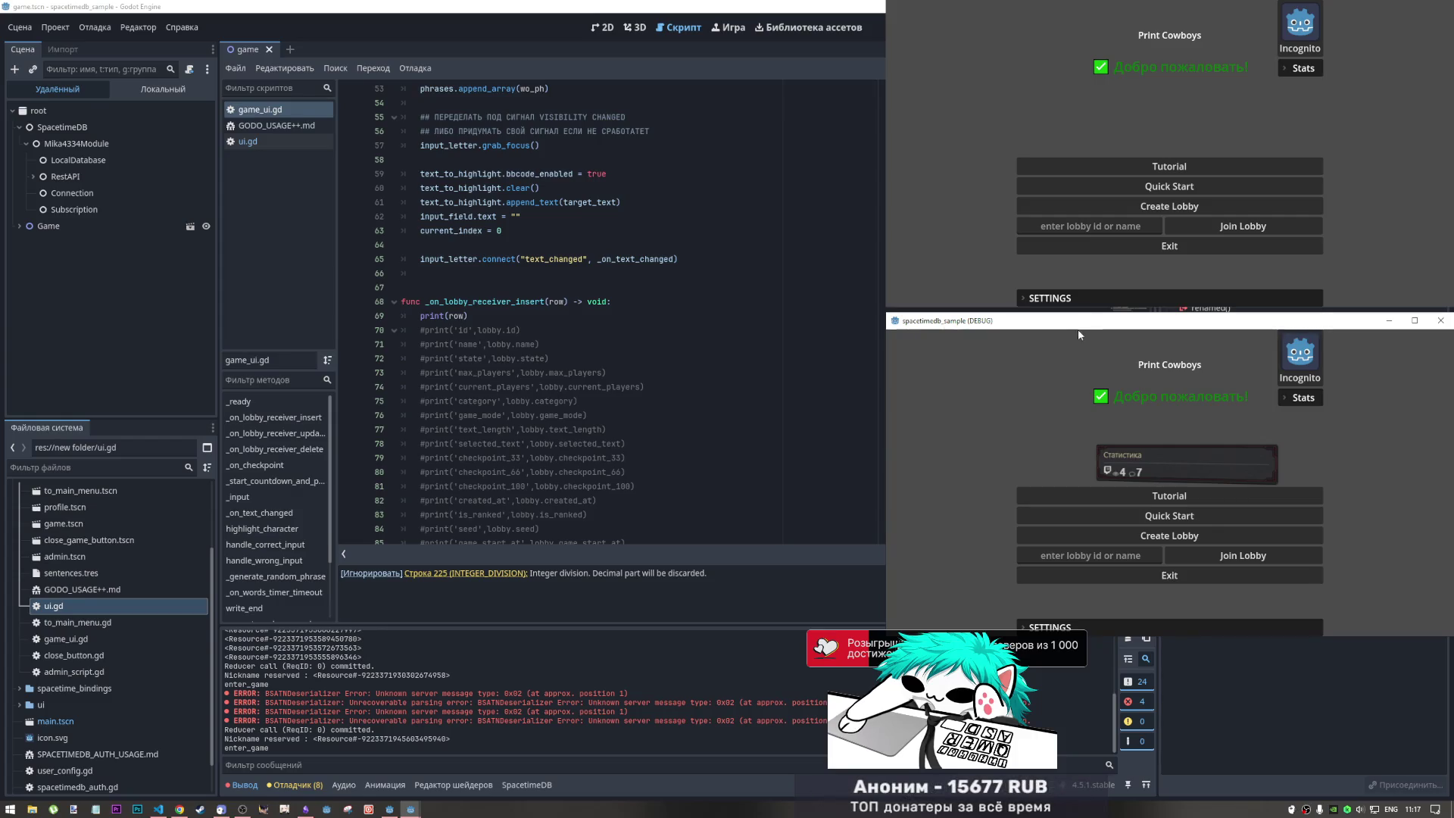
- Open Create Lobby in the first window and paste lobby ID 8b8d476d240a6314 into the second's join field
{"action": "left_click", "coordinate": [1171, 206]}
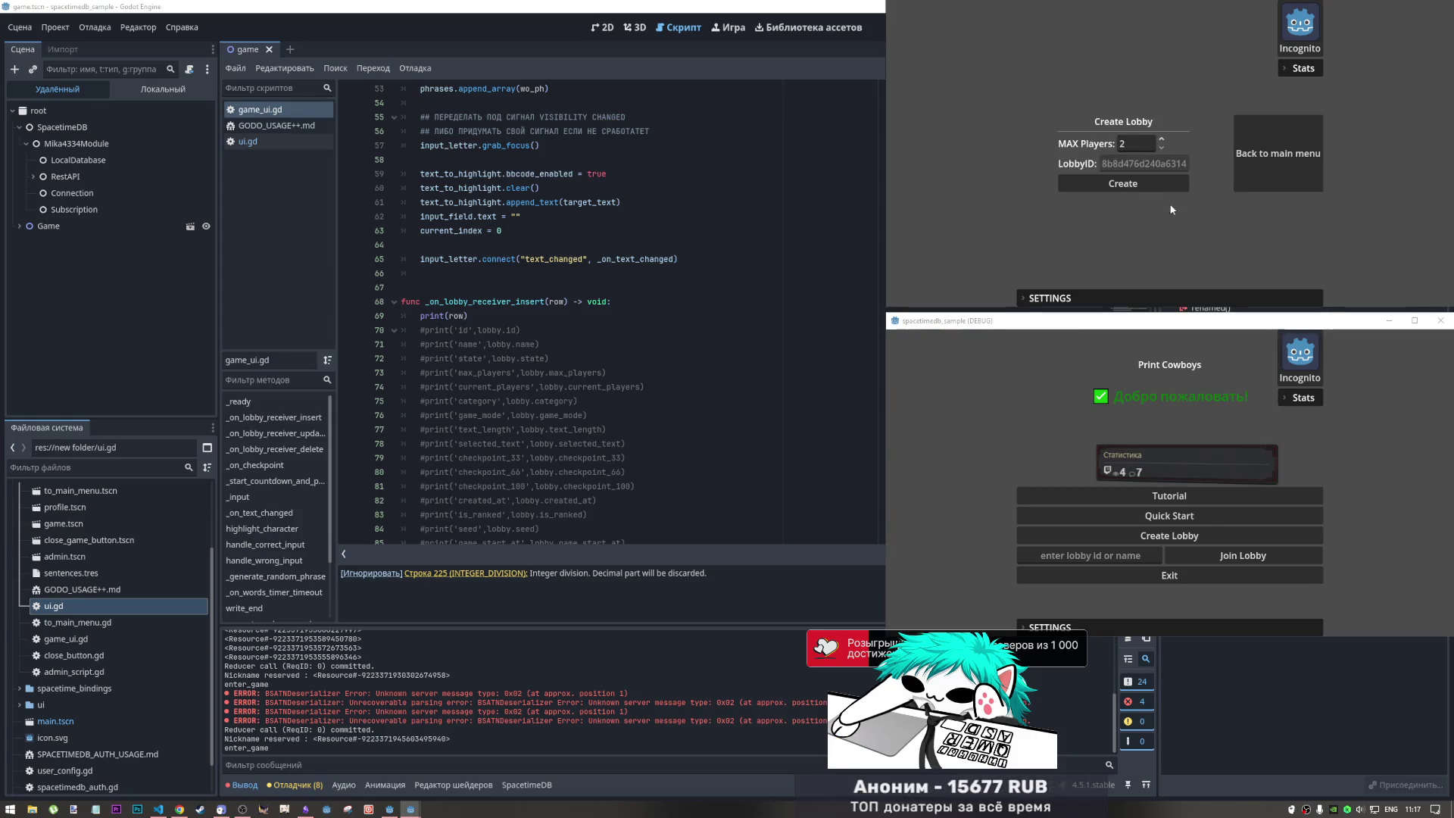
{"action": "left_click", "coordinate": [1127, 165]}
{"action": "double_click", "coordinate": [1157, 164]}
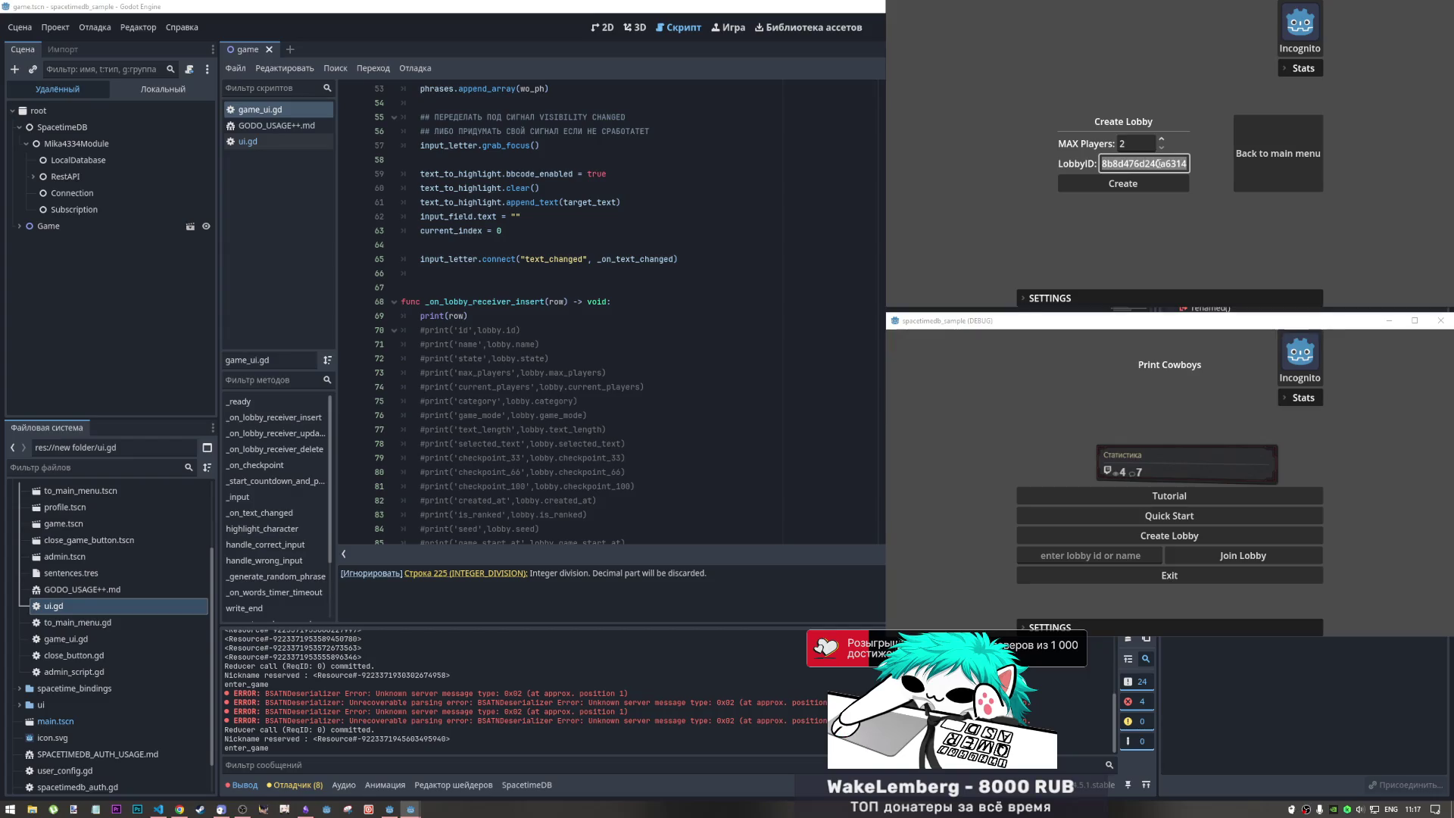
{"action": "left_click", "coordinate": [1115, 182]}
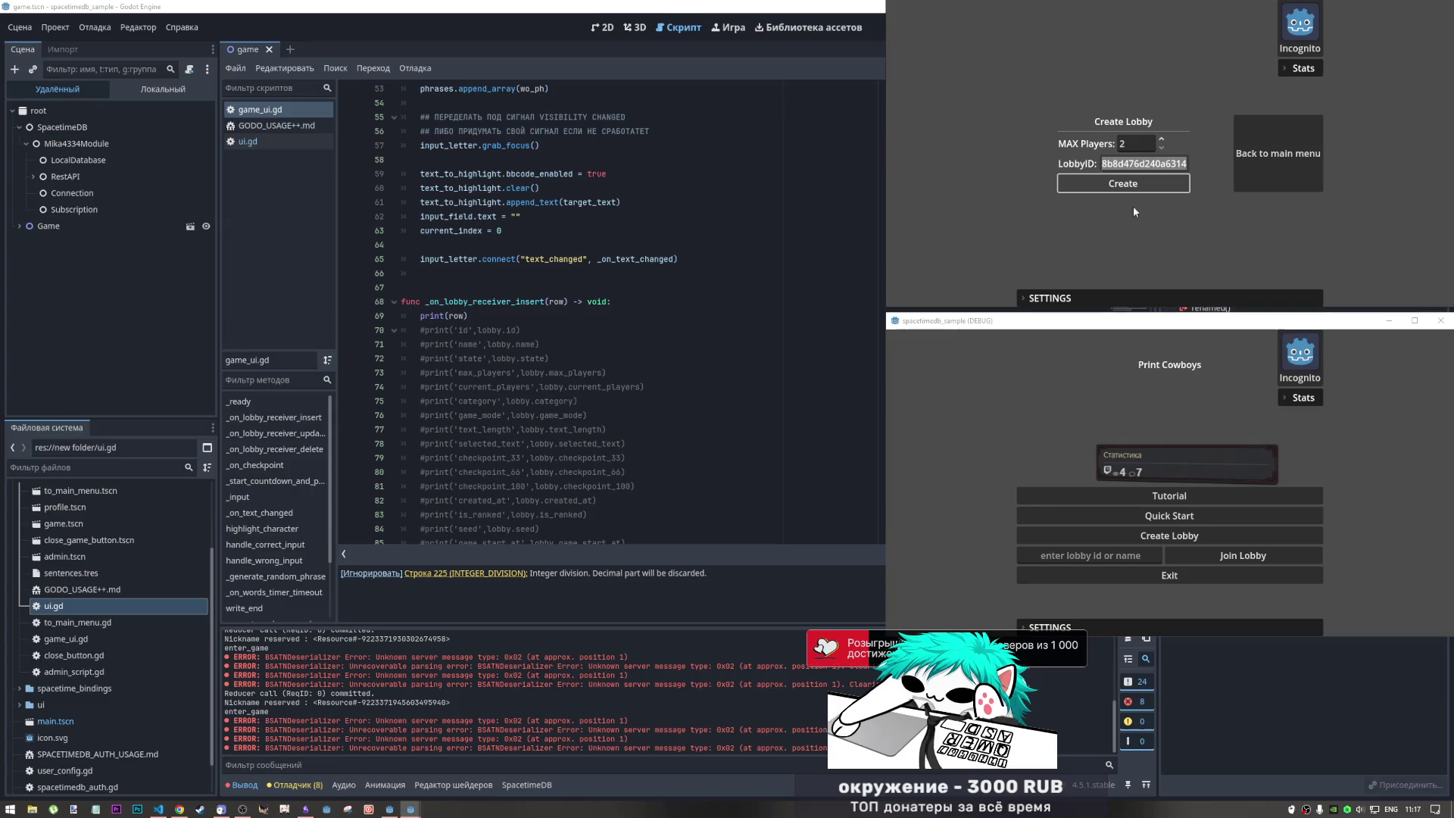
{"action": "left_click", "coordinate": [1090, 555]}
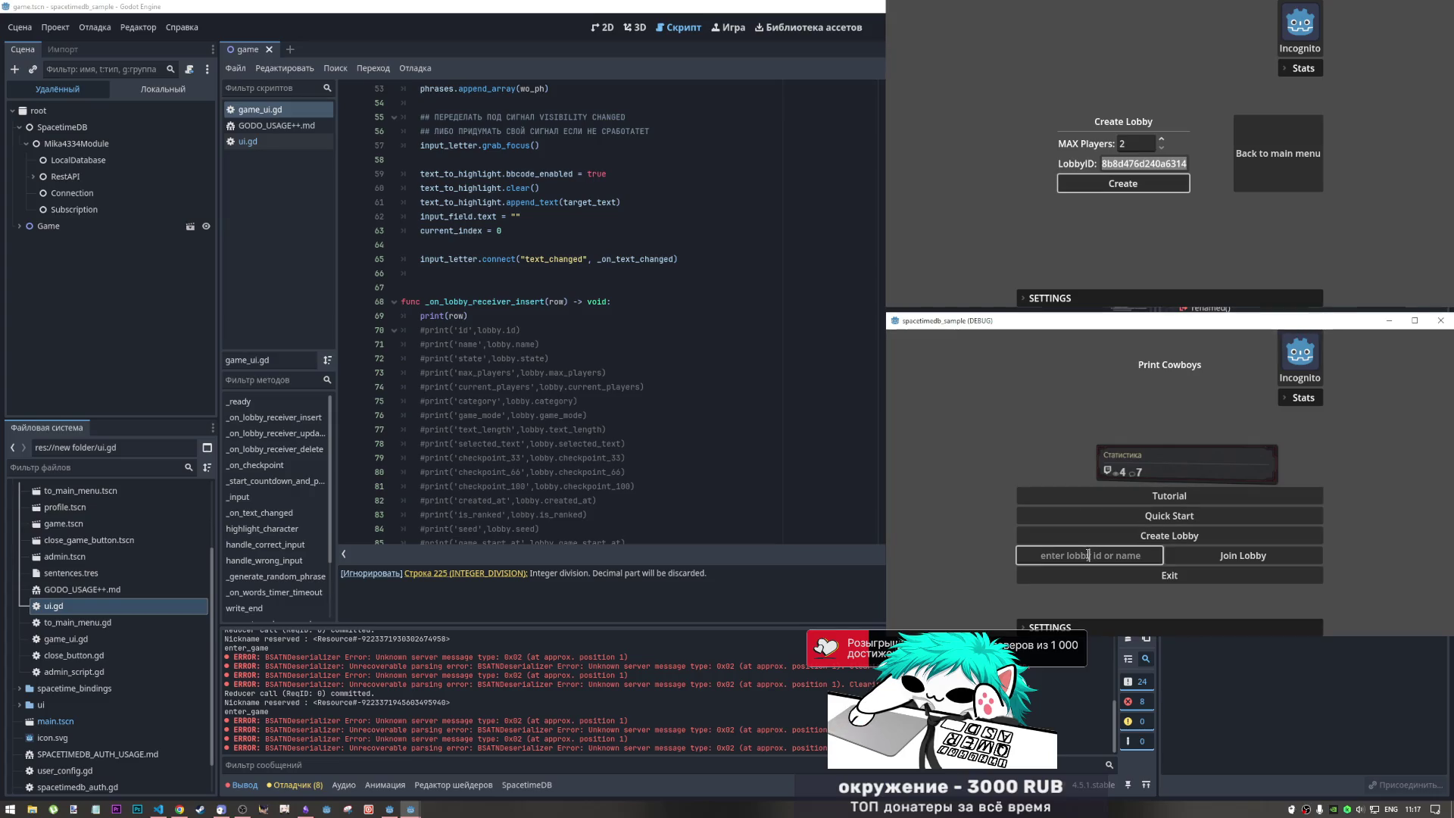
{"action": "type", "text": "8b8d476d240a6314"}
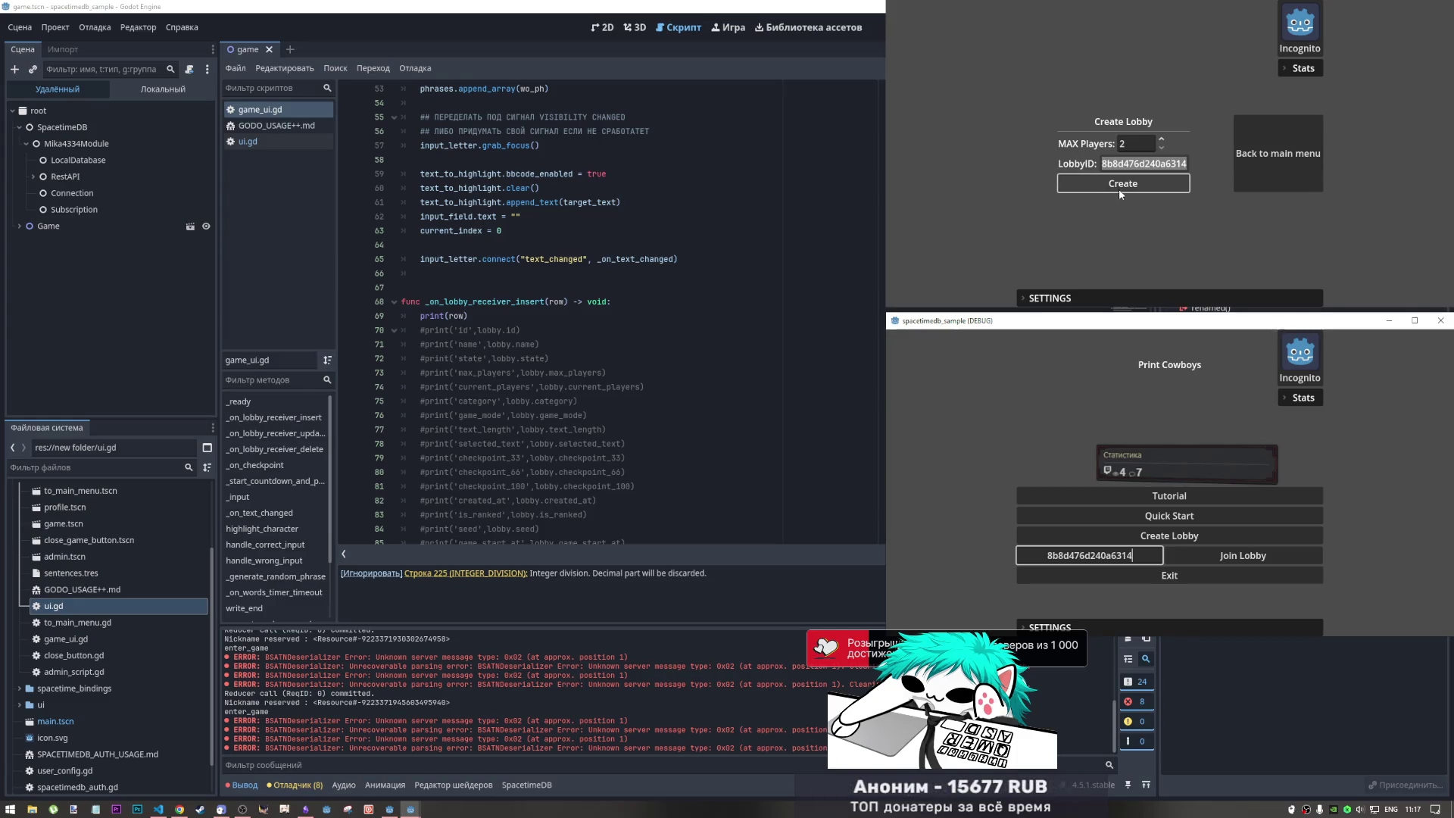
{"action": "left_click", "coordinate": [187, 808]}
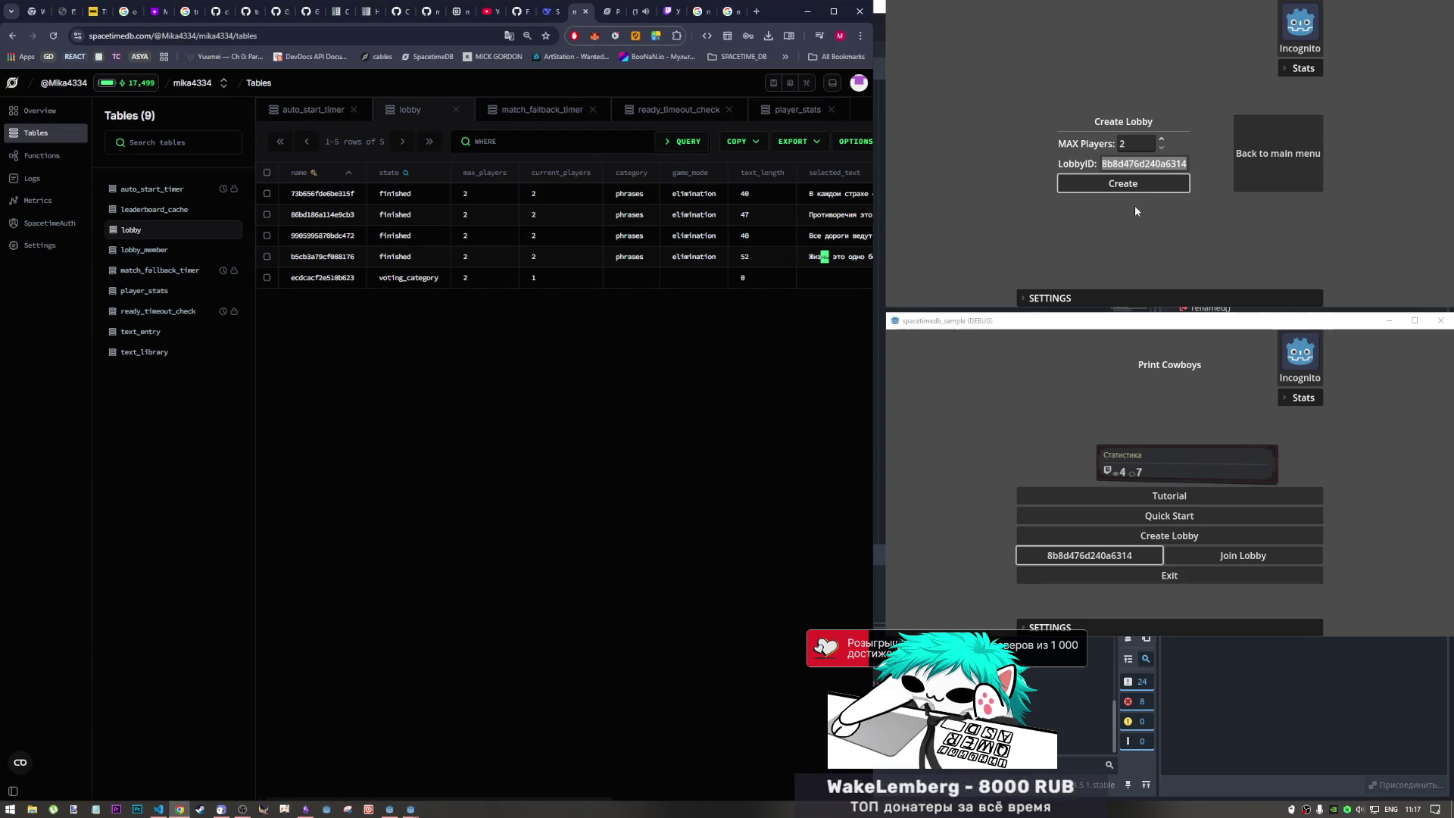
- Create the lobby in the first window with Phrases as category and lock all choices
{"action": "left_click", "coordinate": [1128, 184]}
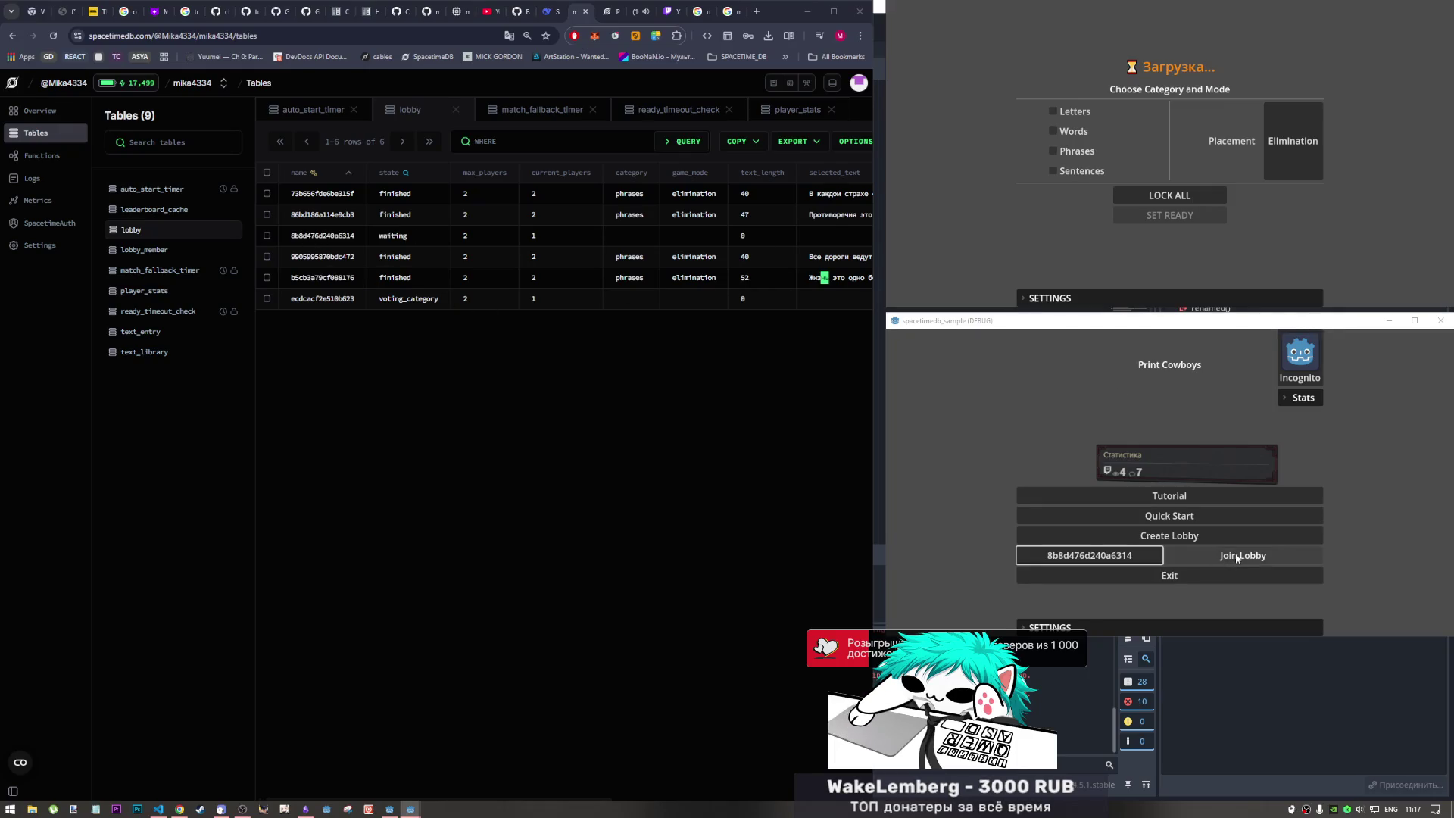
{"action": "left_click", "coordinate": [1078, 151]}
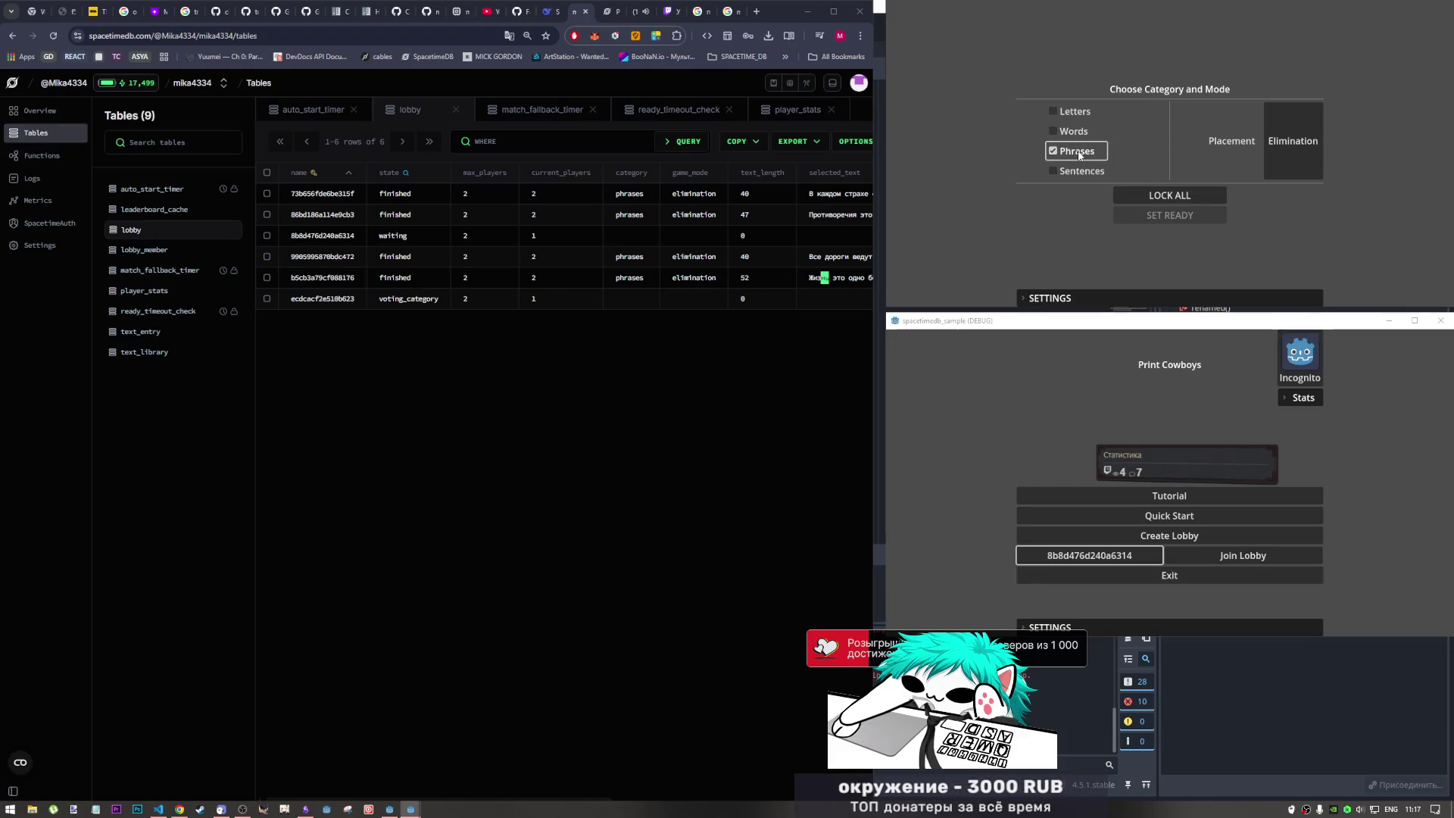
{"action": "left_click", "coordinate": [1156, 200]}
{"action": "left_click", "coordinate": [1165, 215]}
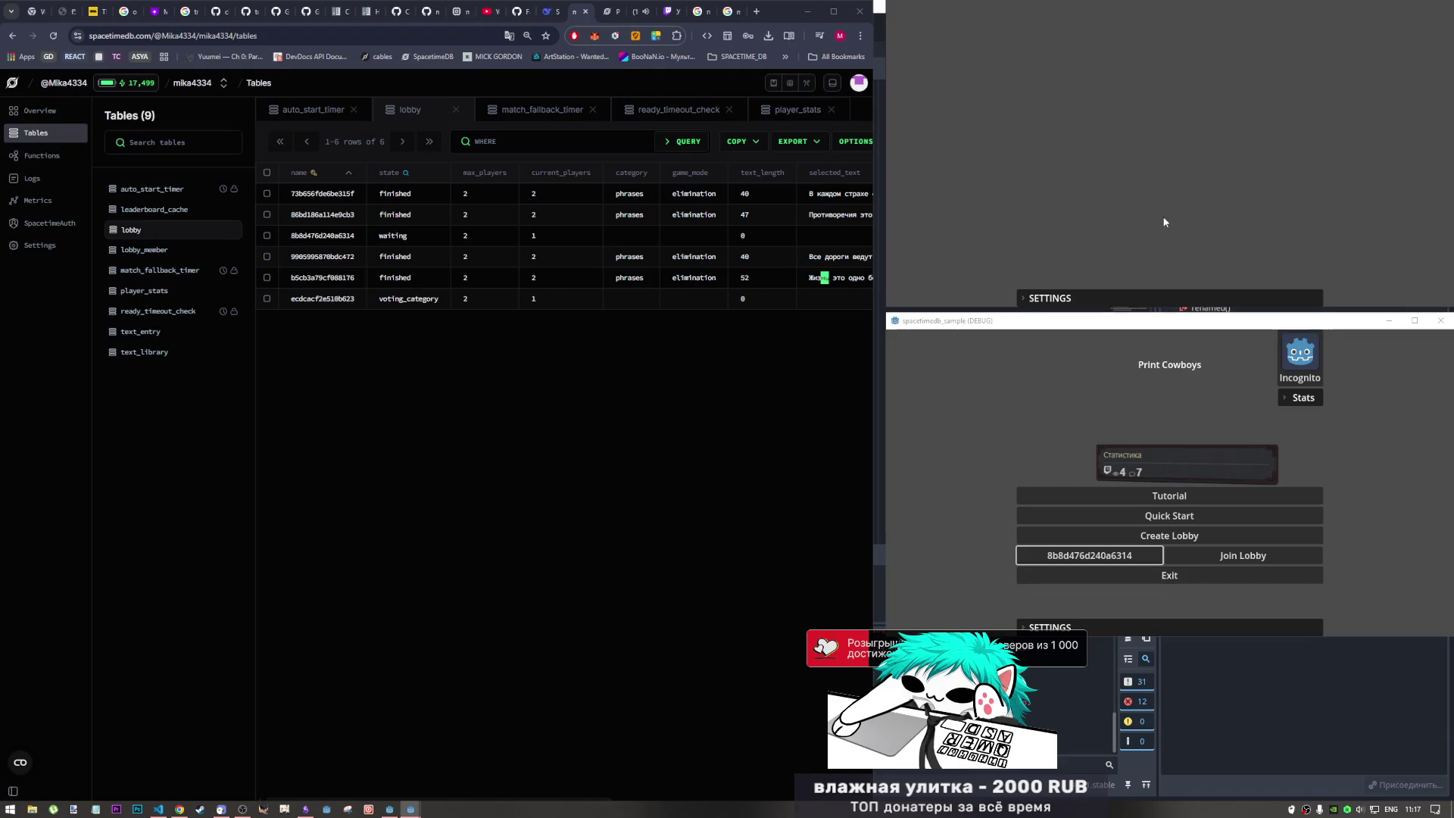
- Join the lobby from the second window, choose Phrases, lock choices and set ready
{"action": "left_click", "coordinate": [1197, 554]}
{"action": "left_click", "coordinate": [1112, 482]}
{"action": "left_click", "coordinate": [1153, 526]}
{"action": "left_click", "coordinate": [1170, 543]}
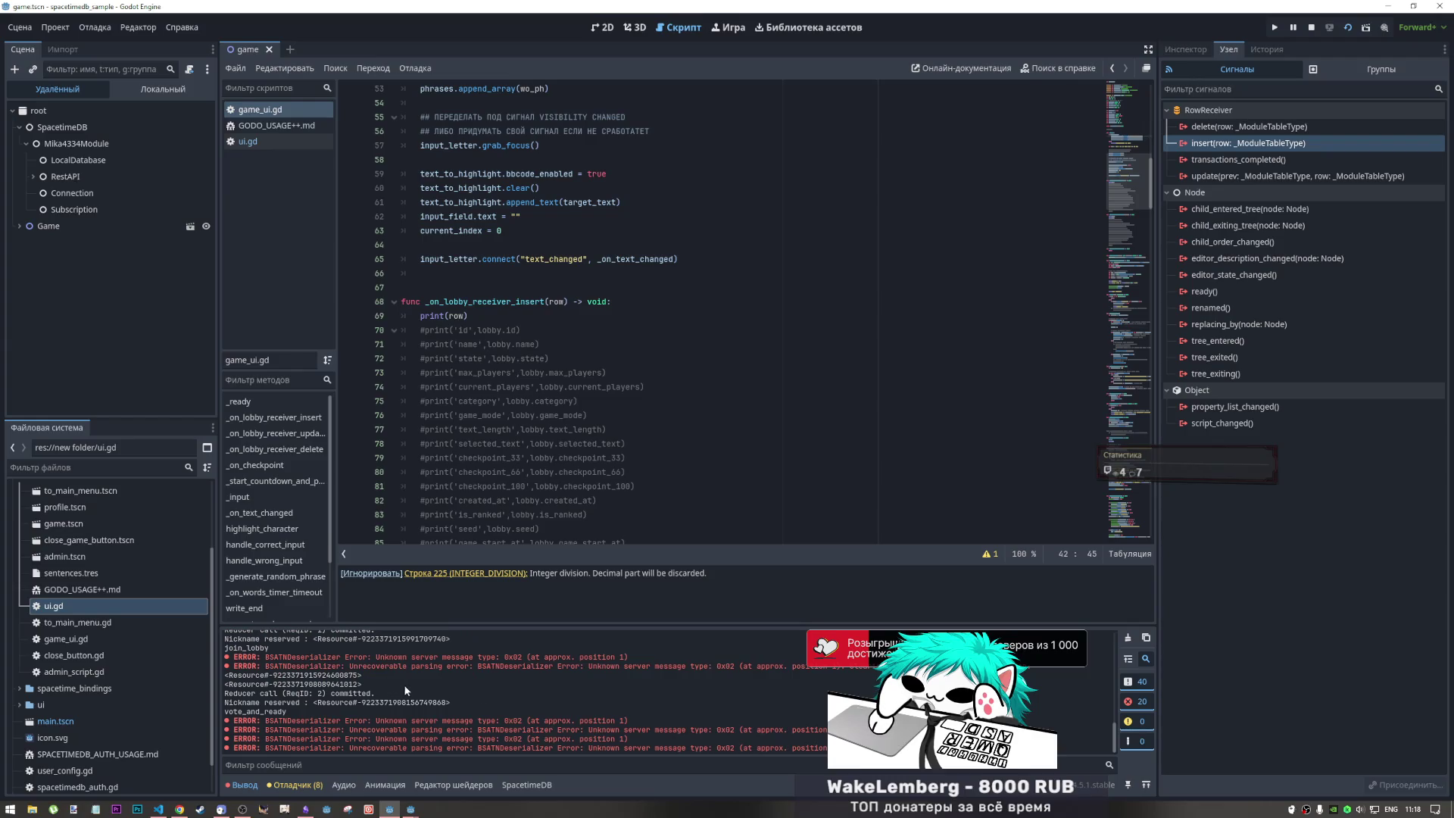
- Select the two printed lobby row resources in Output and review the print(row) line
{"action": "scroll", "coordinate": [402, 684], "scroll_direction": "up", "scroll_amount": 3}
{"action": "scroll", "coordinate": [392, 686], "scroll_direction": "down", "scroll_amount": 1}
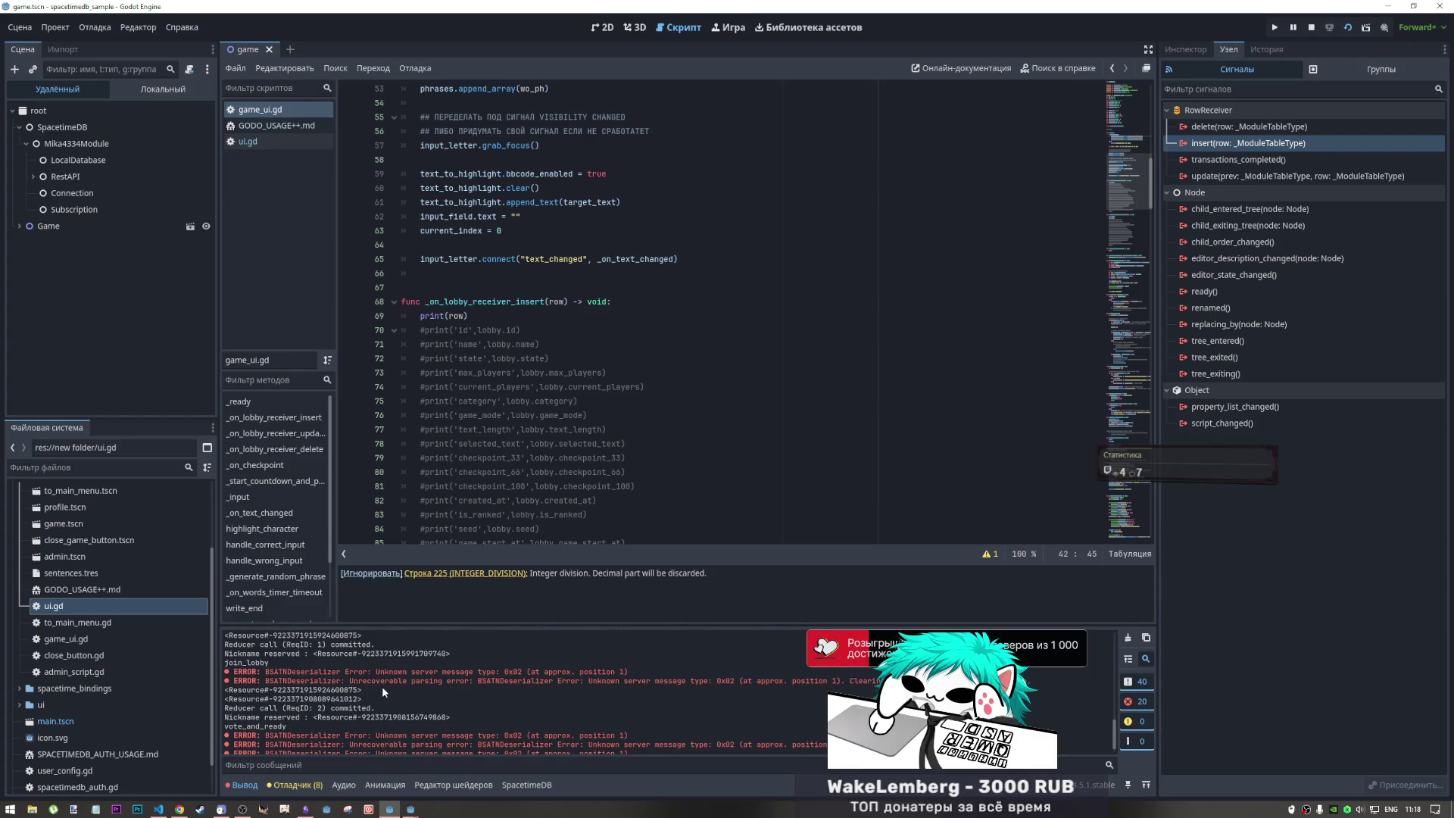
{"action": "left_click_drag", "start_coordinate": [365, 698], "coordinate": [223, 689]}
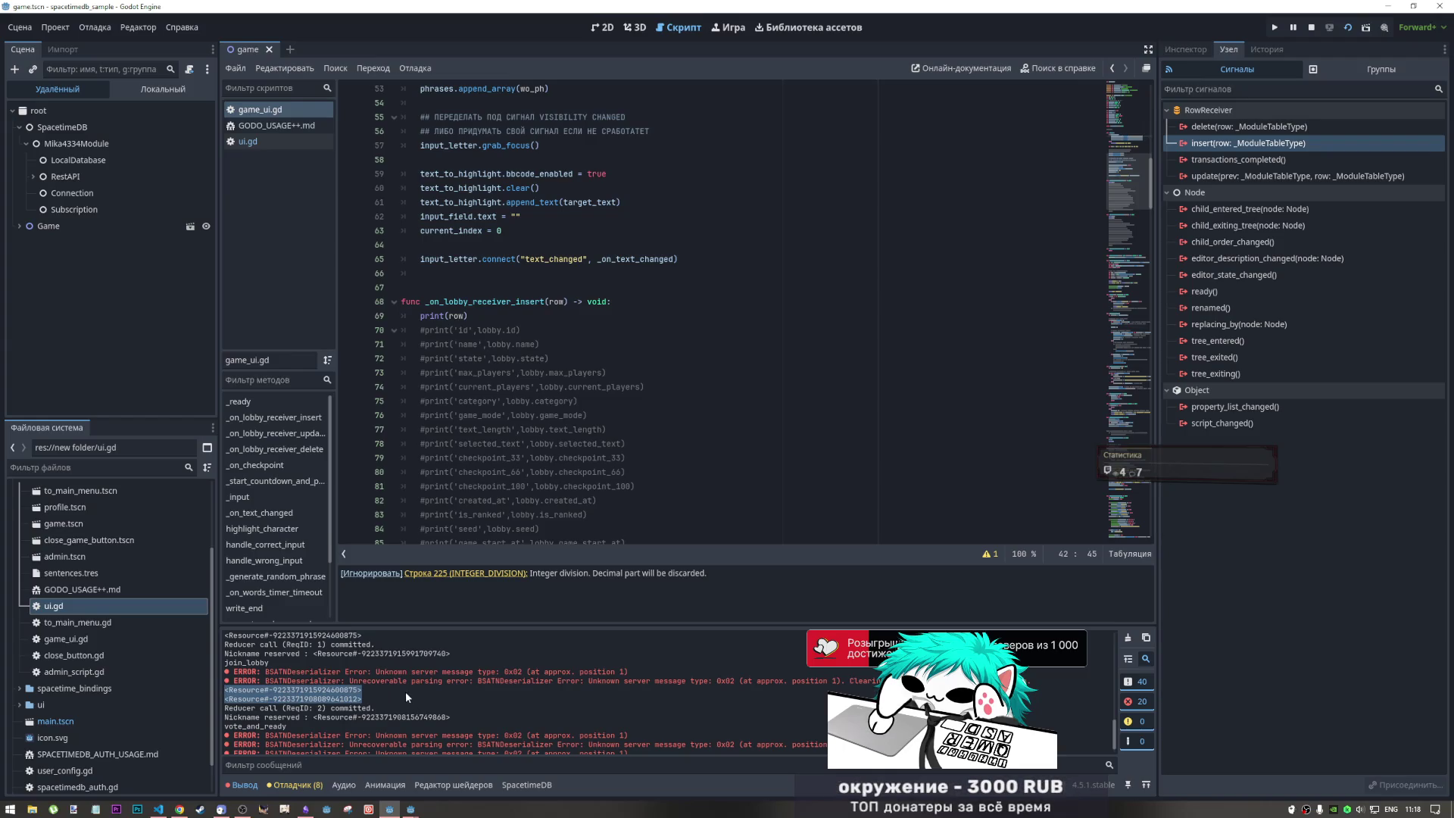
{"action": "scroll", "coordinate": [567, 197], "scroll_direction": "up", "scroll_amount": 4}
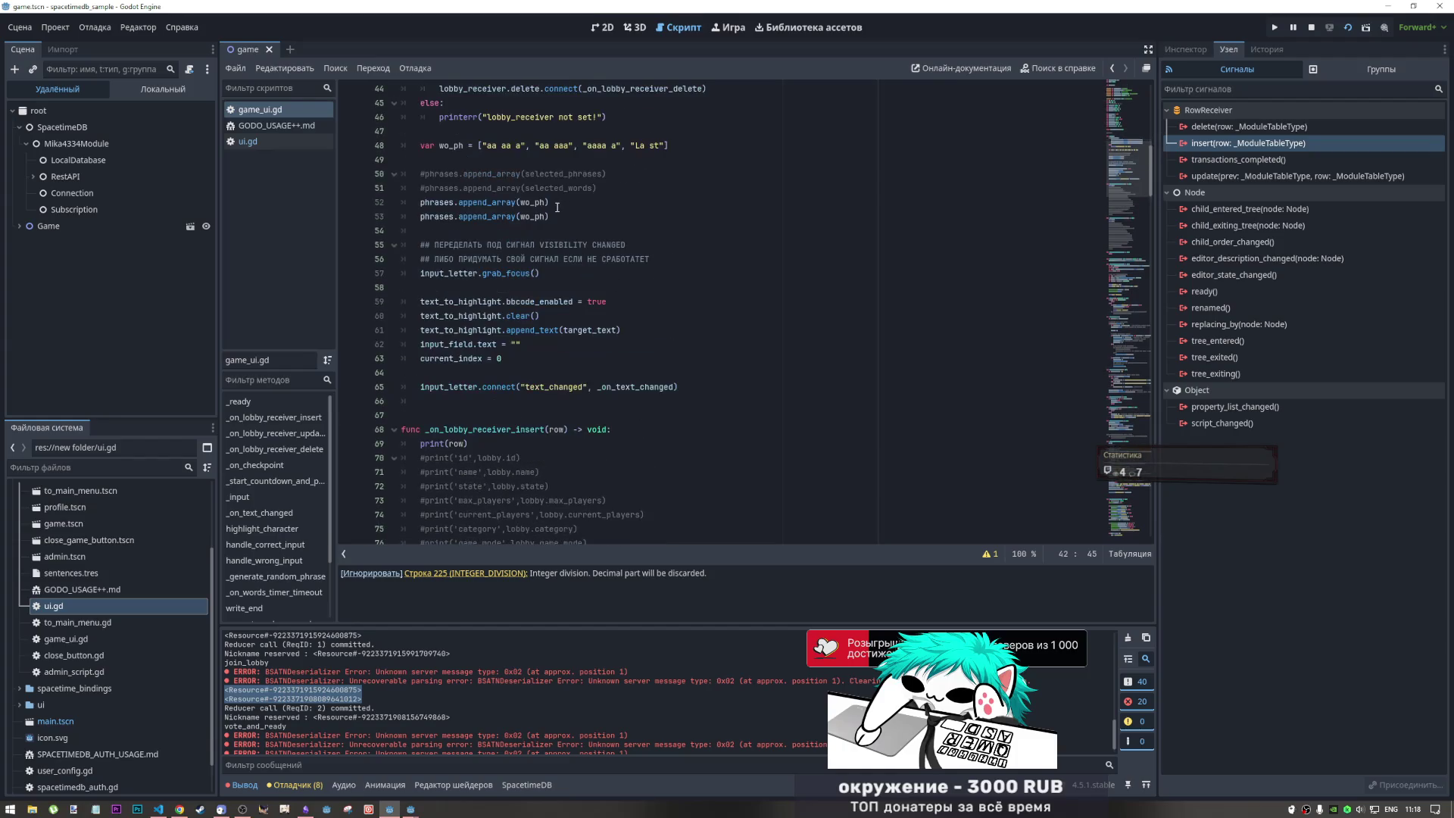
{"action": "scroll", "coordinate": [530, 304], "scroll_direction": "down", "scroll_amount": 2}
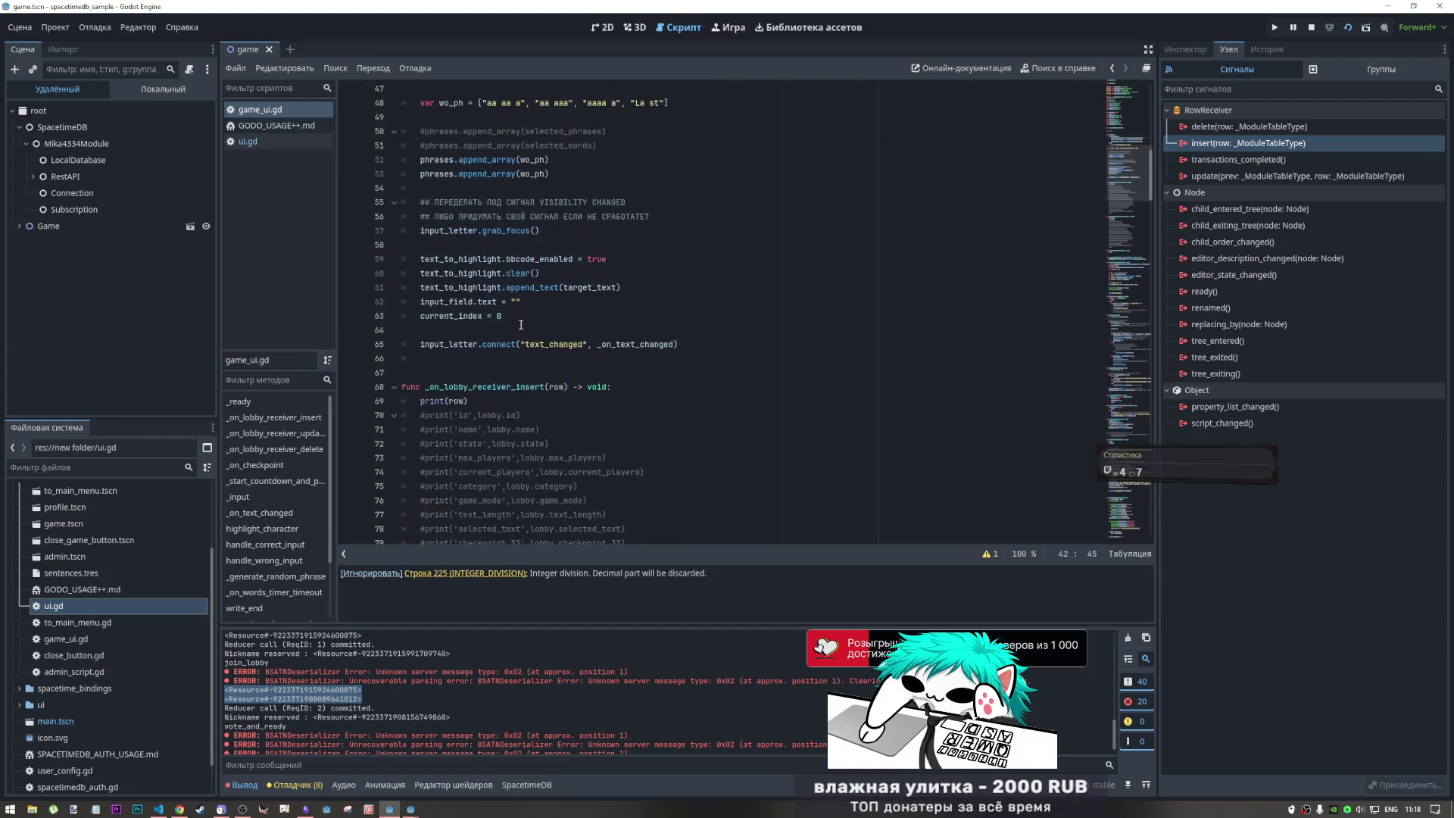
{"action": "left_click", "coordinate": [468, 401]}
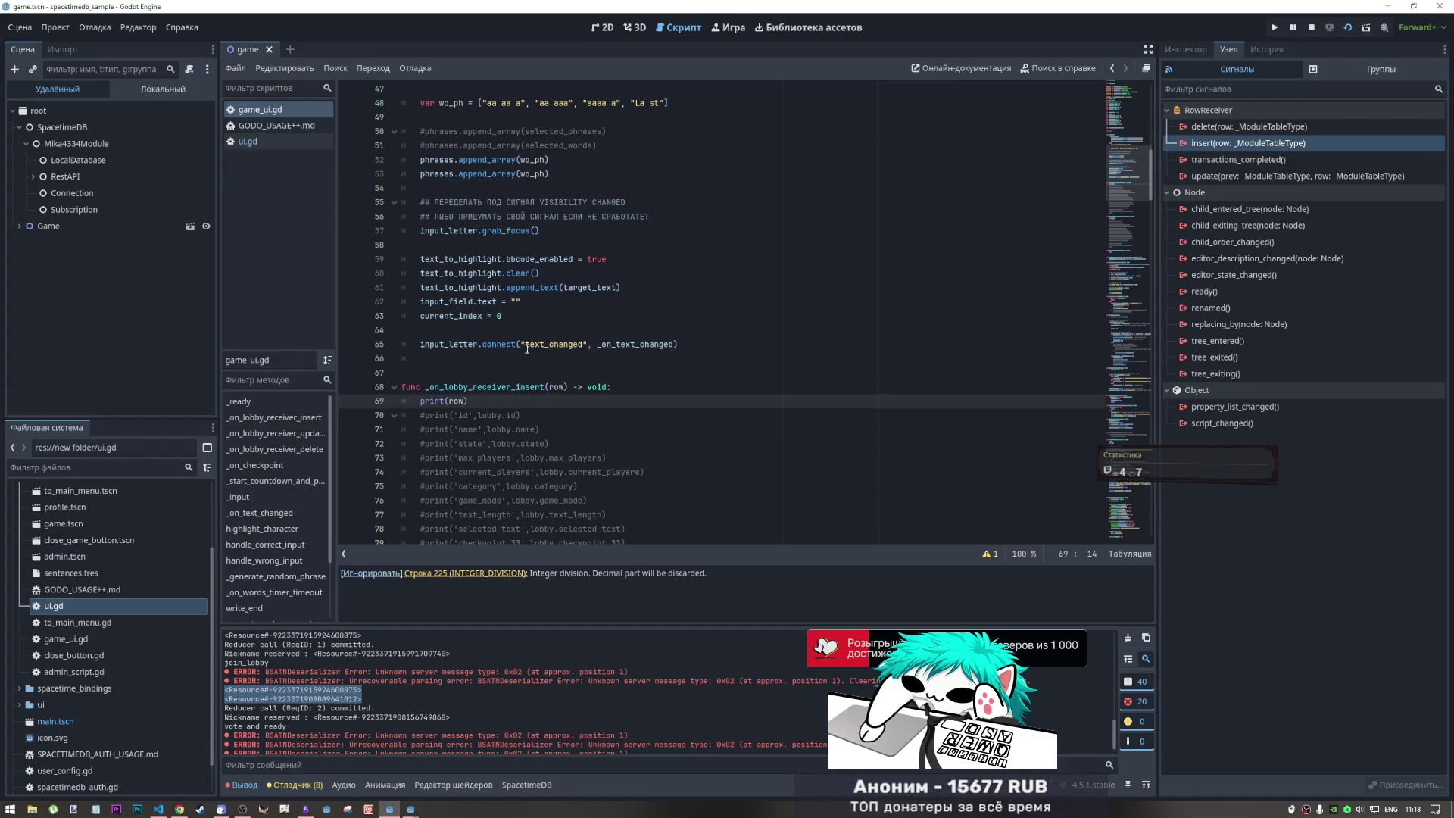
- Show the remote Game > UI > Receiver node in the Inspector, checking its lobby Table to Receive
{"action": "left_click", "coordinate": [1187, 50]}
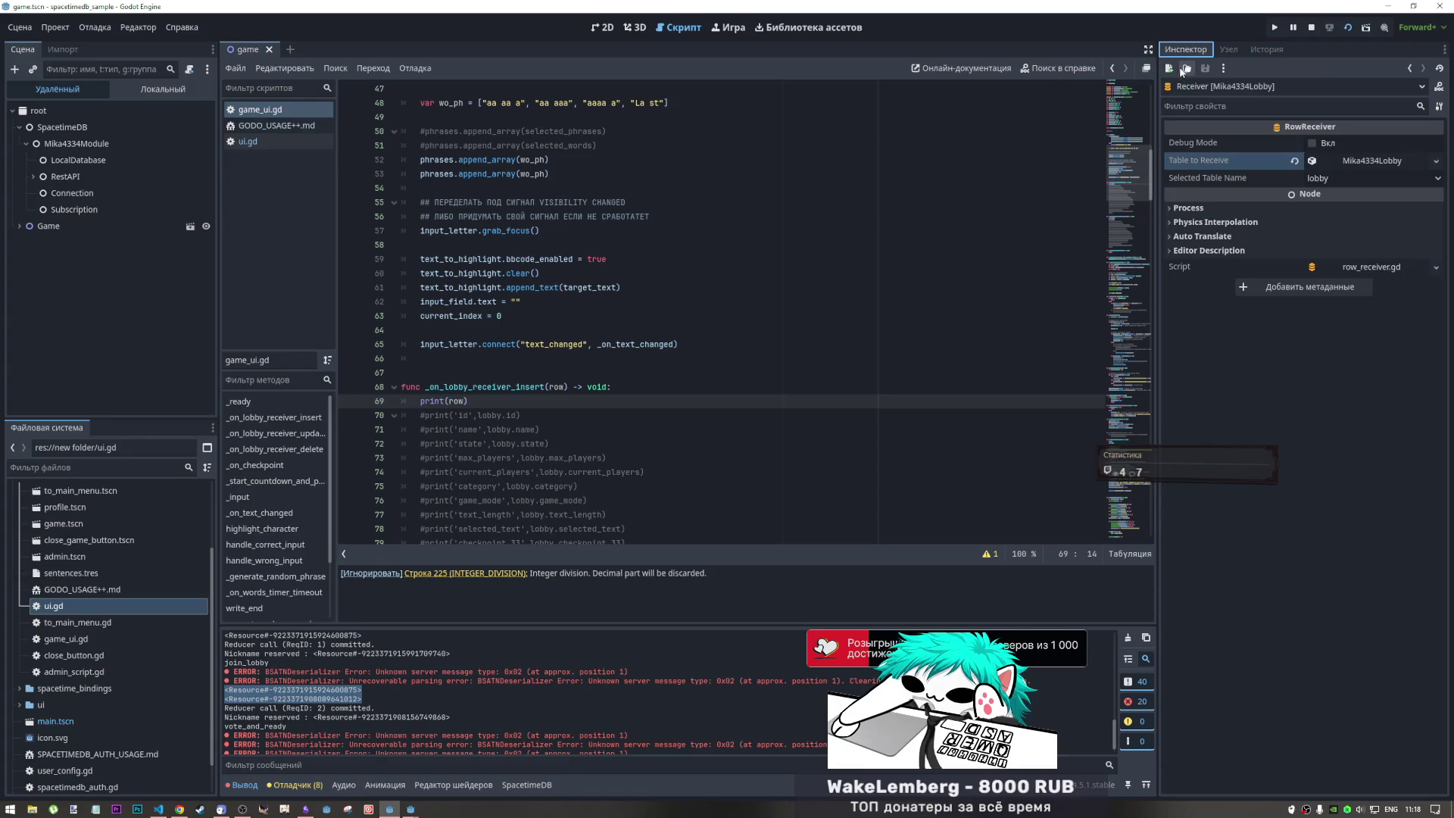
{"action": "left_click", "coordinate": [1348, 162]}
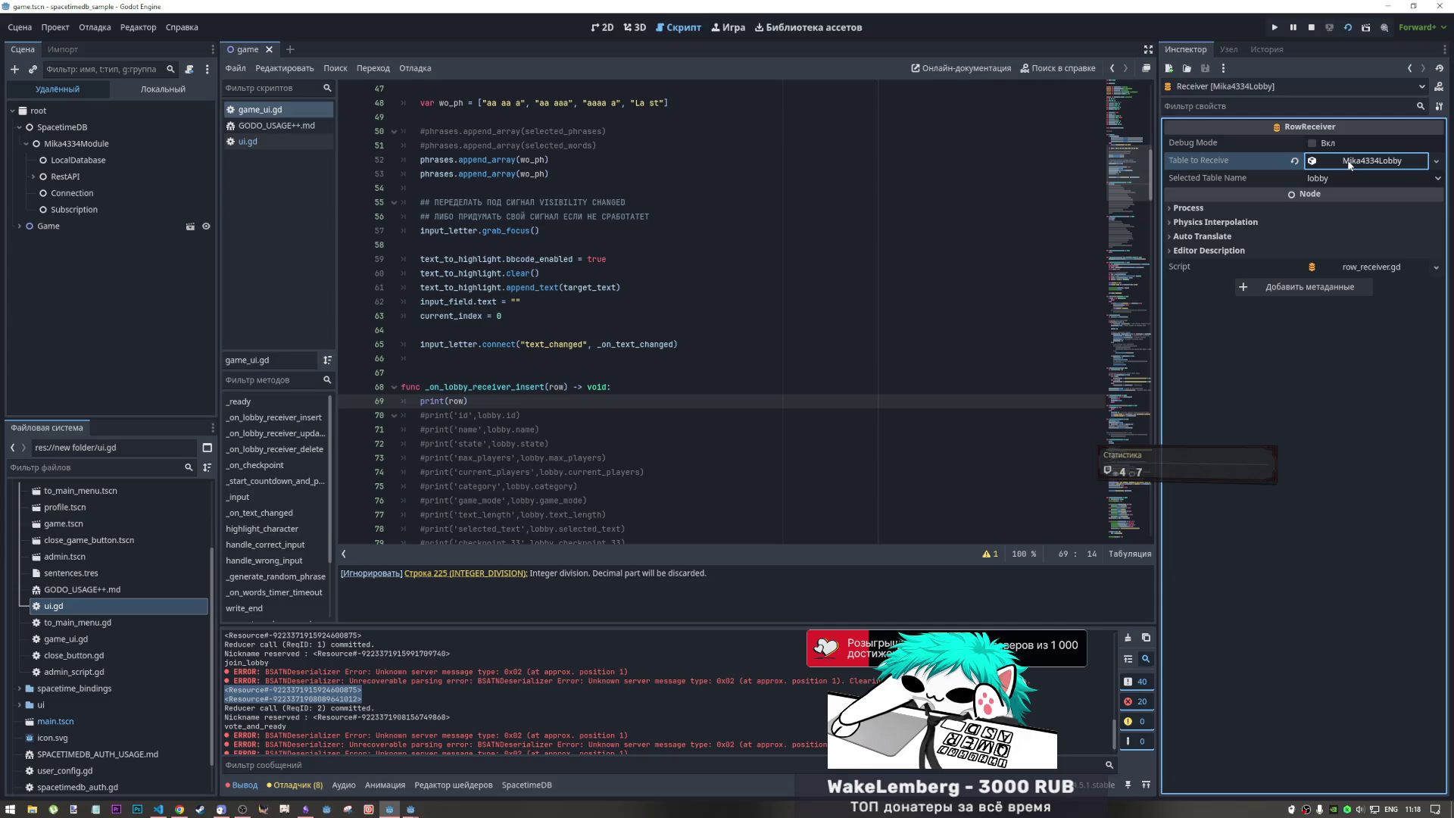
{"action": "left_click", "coordinate": [1343, 164]}
{"action": "left_click", "coordinate": [19, 226]}
{"action": "left_click", "coordinate": [25, 242]}
{"action": "left_click", "coordinate": [61, 311]}
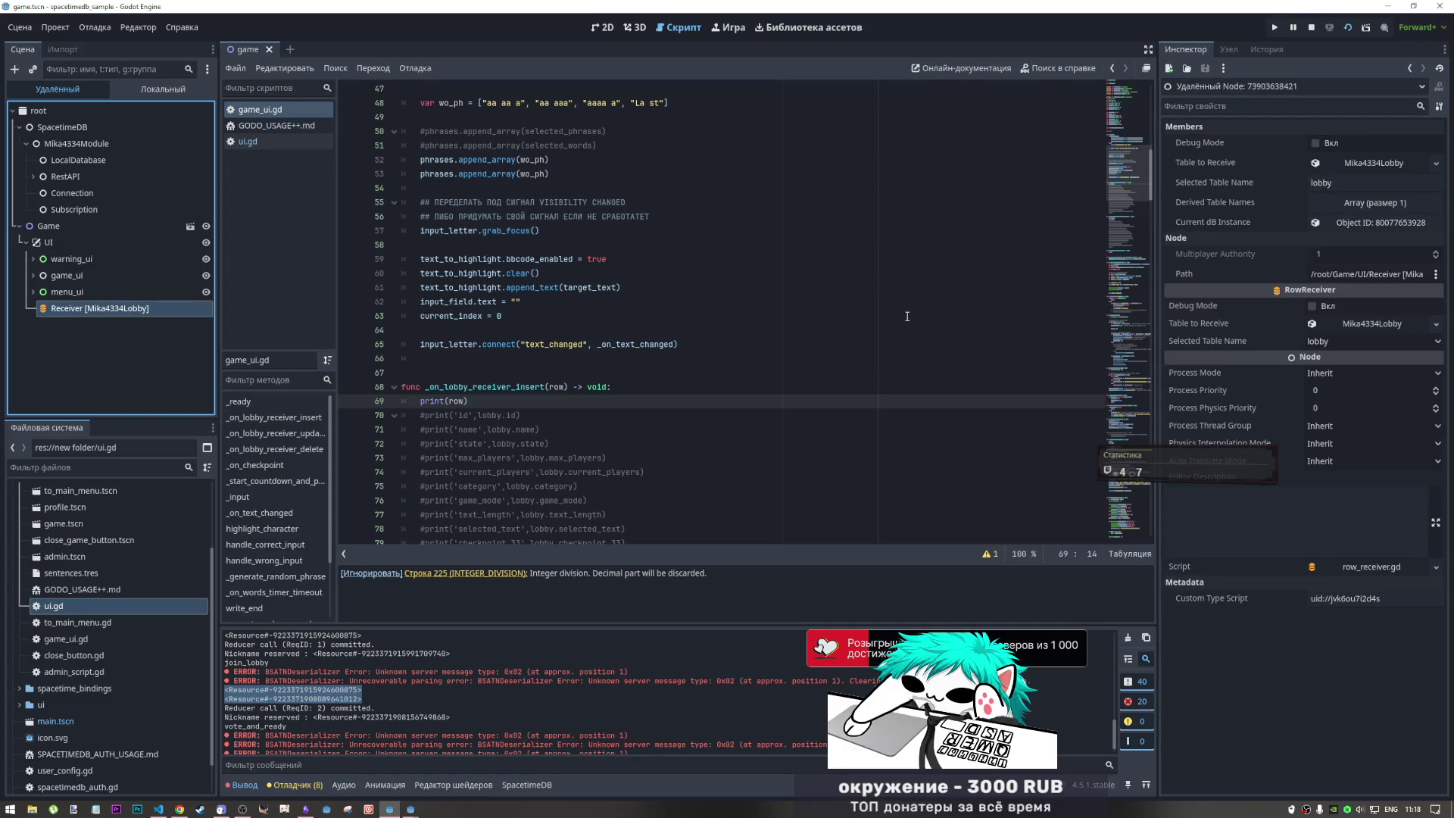
- Select the remote LocalDatabase node and expand its nine cached tables (lobby 6, playerstats 13)
{"action": "left_click", "coordinate": [1350, 203]}
{"action": "left_click", "coordinate": [1351, 205]}
{"action": "left_click", "coordinate": [1347, 221]}
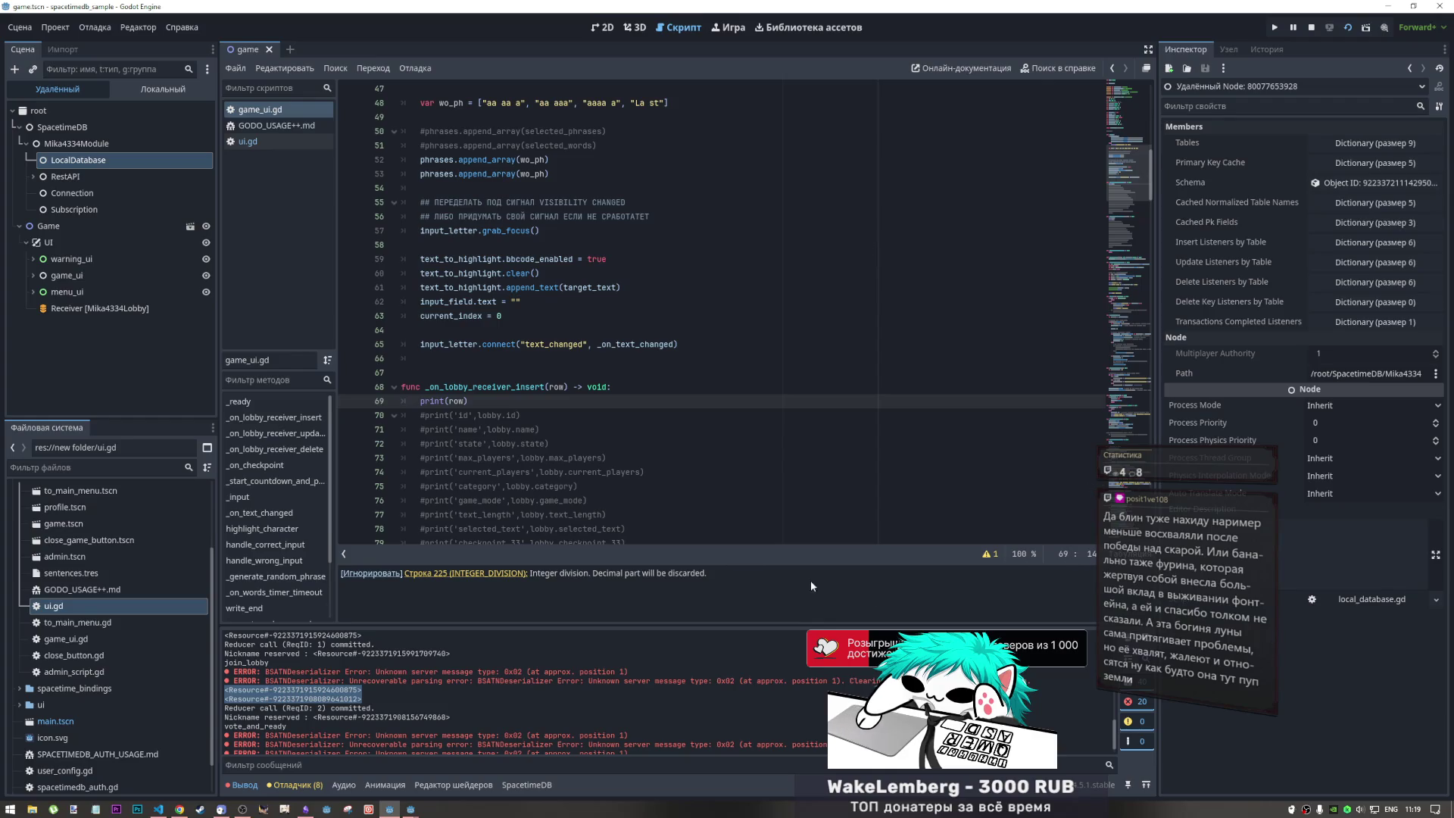
{"action": "left_click", "coordinate": [1370, 143]}
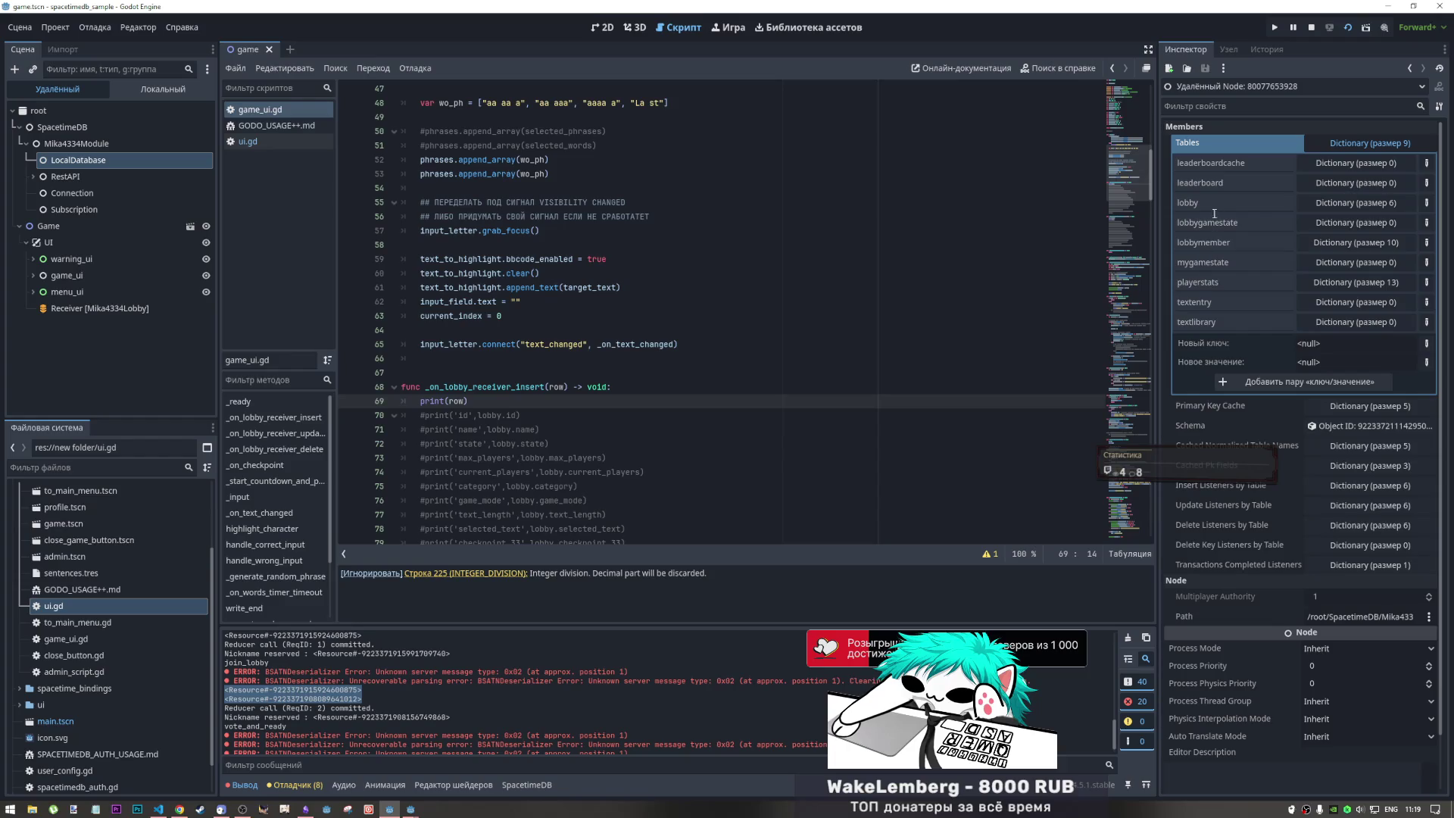
- Expand the six cached lobby rows and open the record for lobby 8b8d476d240a6314
{"action": "left_click", "coordinate": [1329, 203]}
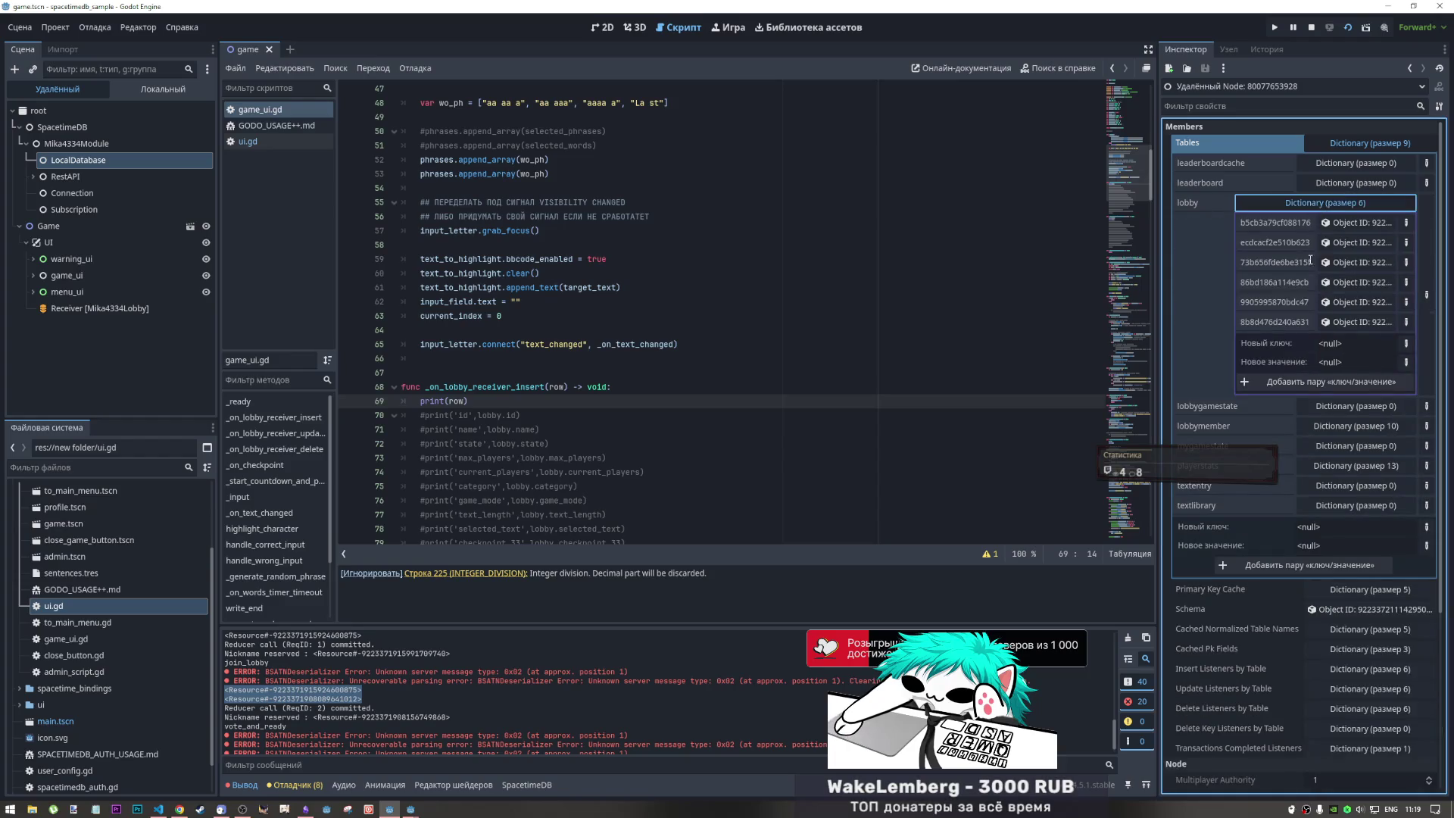
{"action": "left_click", "coordinate": [1329, 203]}
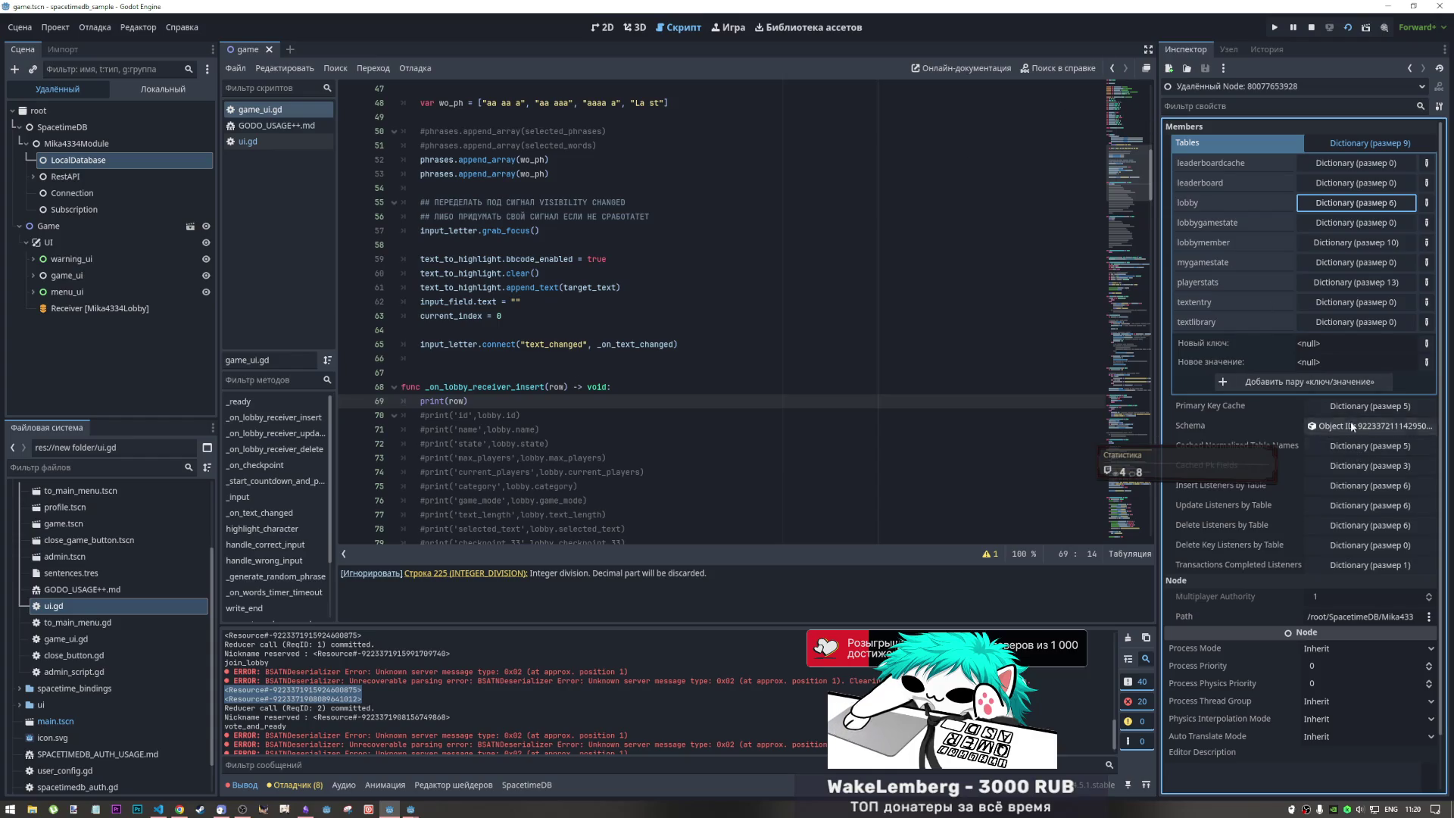
{"action": "left_click", "coordinate": [1354, 206]}
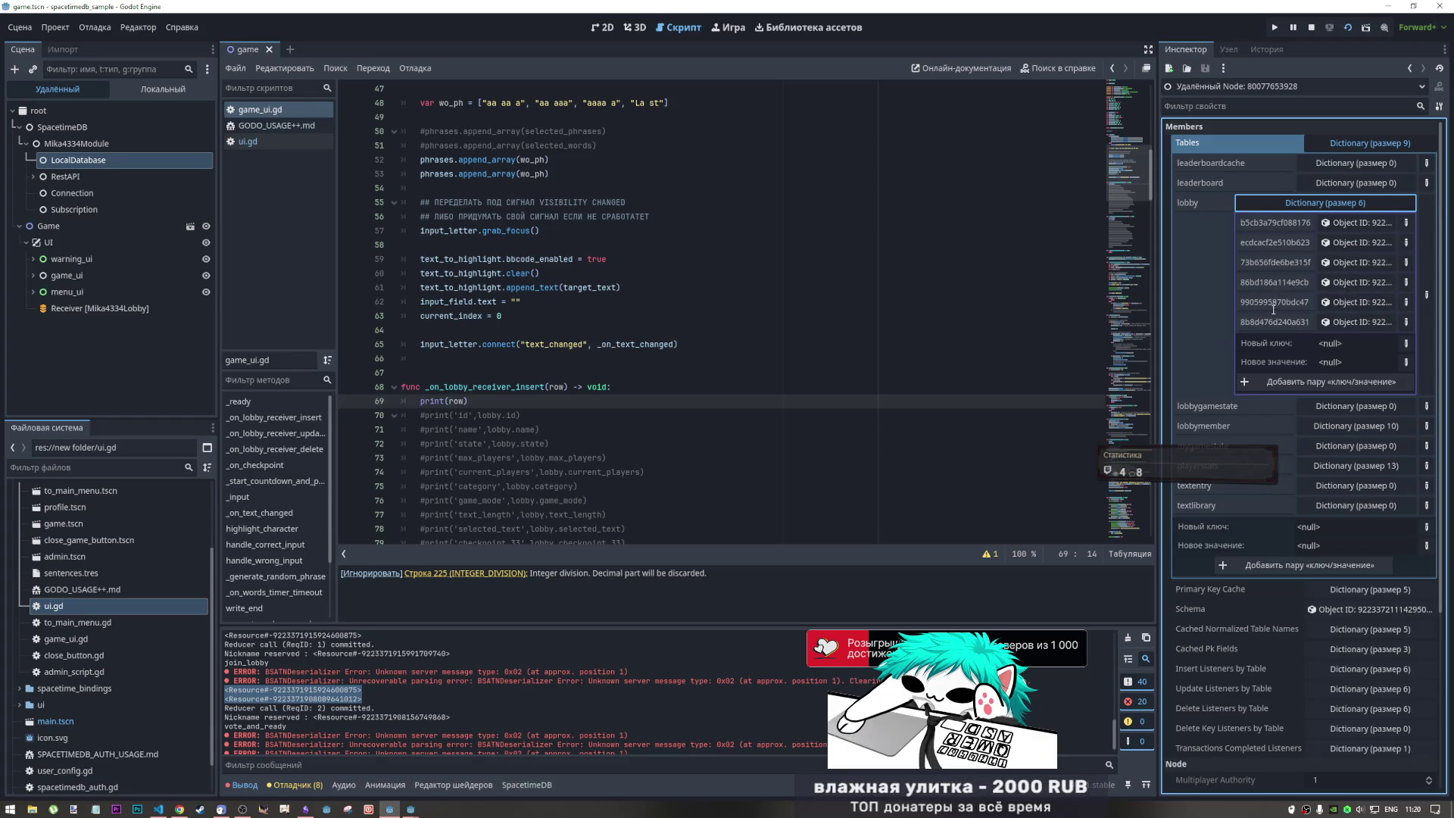
{"action": "left_click", "coordinate": [1348, 323]}
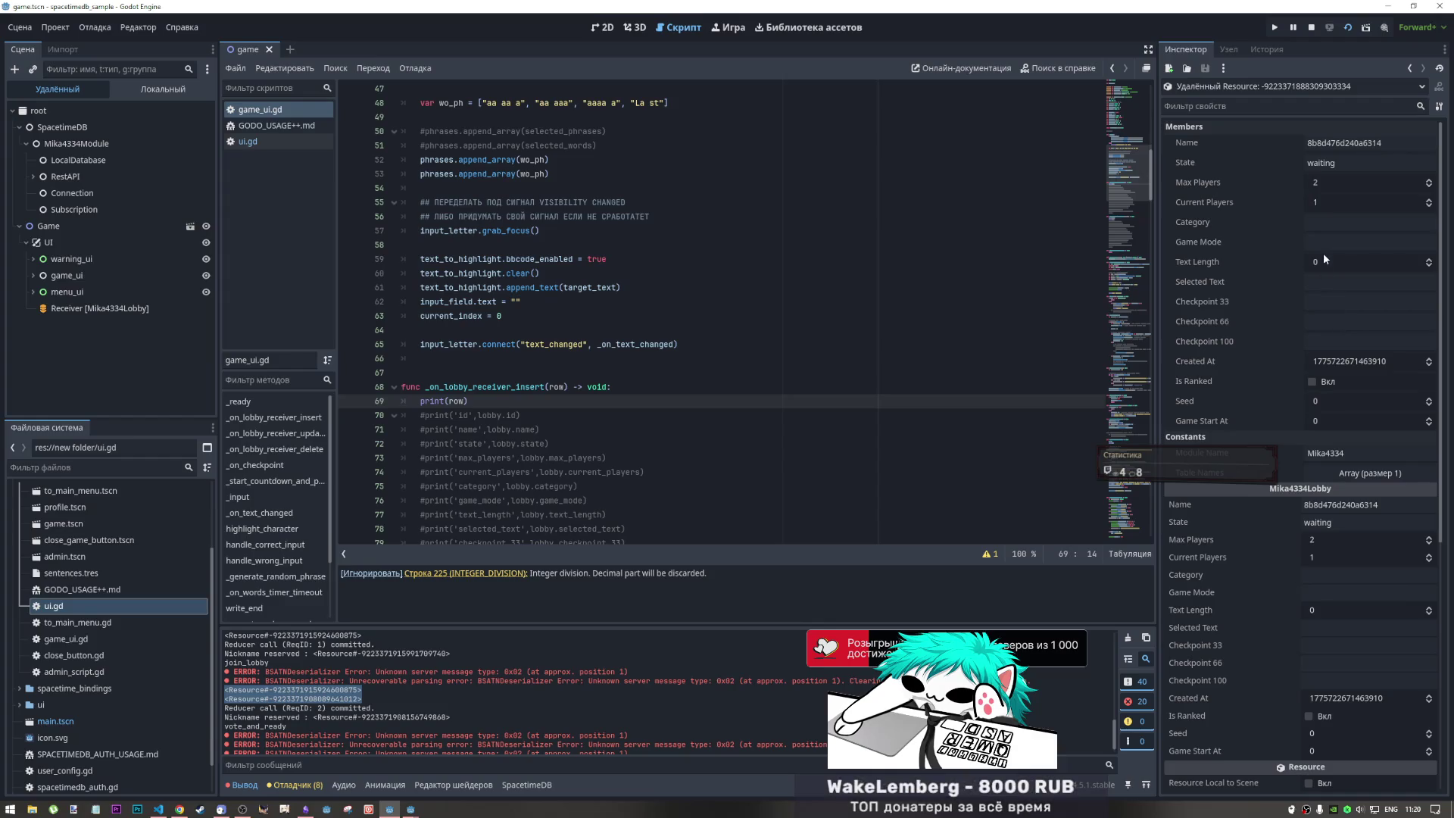
- Drag the cached lobby row's Text Length value, then type it back to 0
{"action": "mouse_move", "coordinate": [1350, 261]}
{"action": "left_mouse_down"}
{"action": "mouse_move", "coordinate": [1242, 261]}
{"action": "mouse_move", "coordinate": [1317, 263]}
{"action": "mouse_move", "coordinate": [1257, 263]}
{"action": "left_mouse_up"}
{"action": "left_click", "coordinate": [1359, 263]}
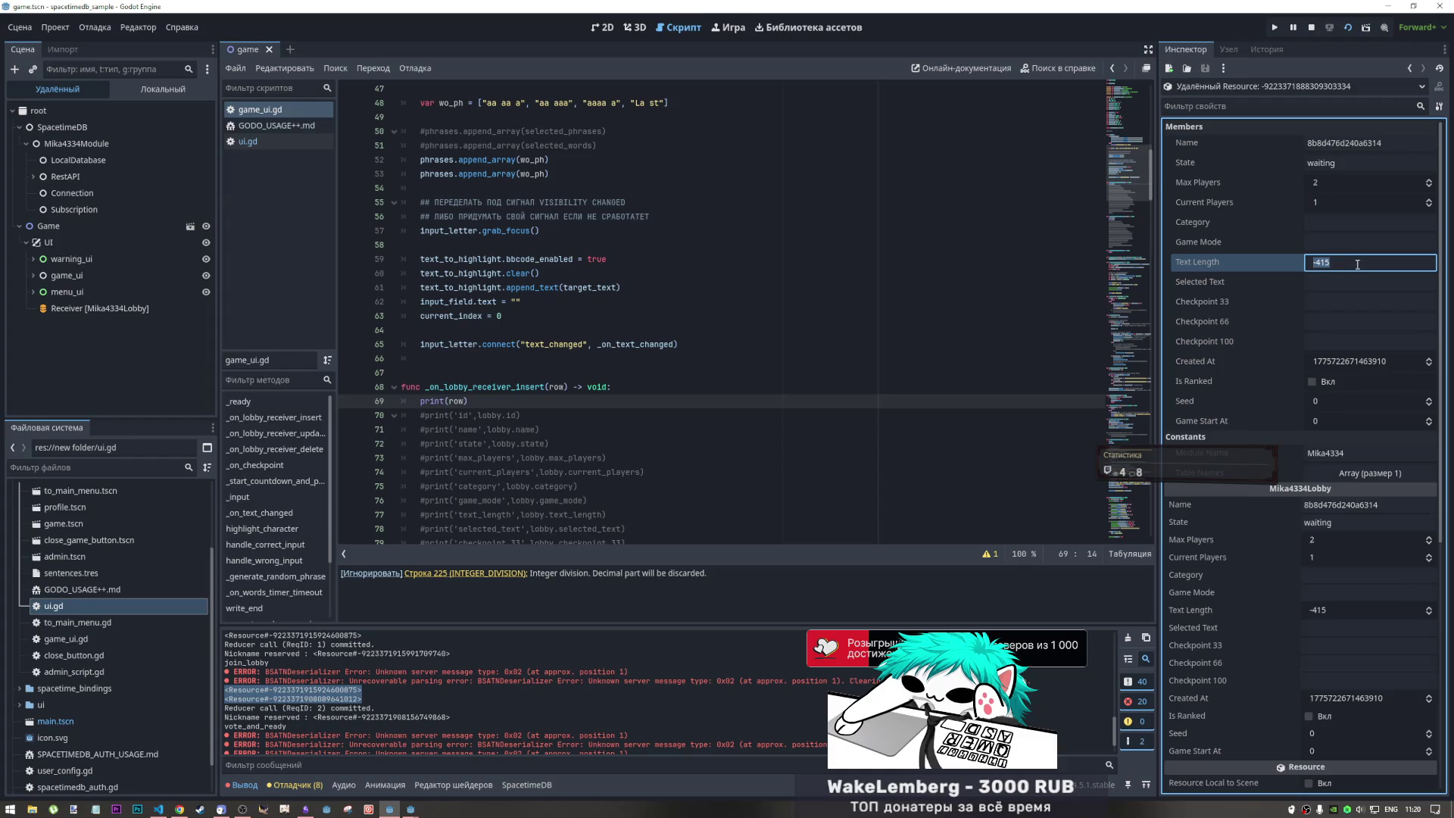
{"action": "type", "text": "0"}
{"action": "left_click", "coordinate": [1260, 285]}
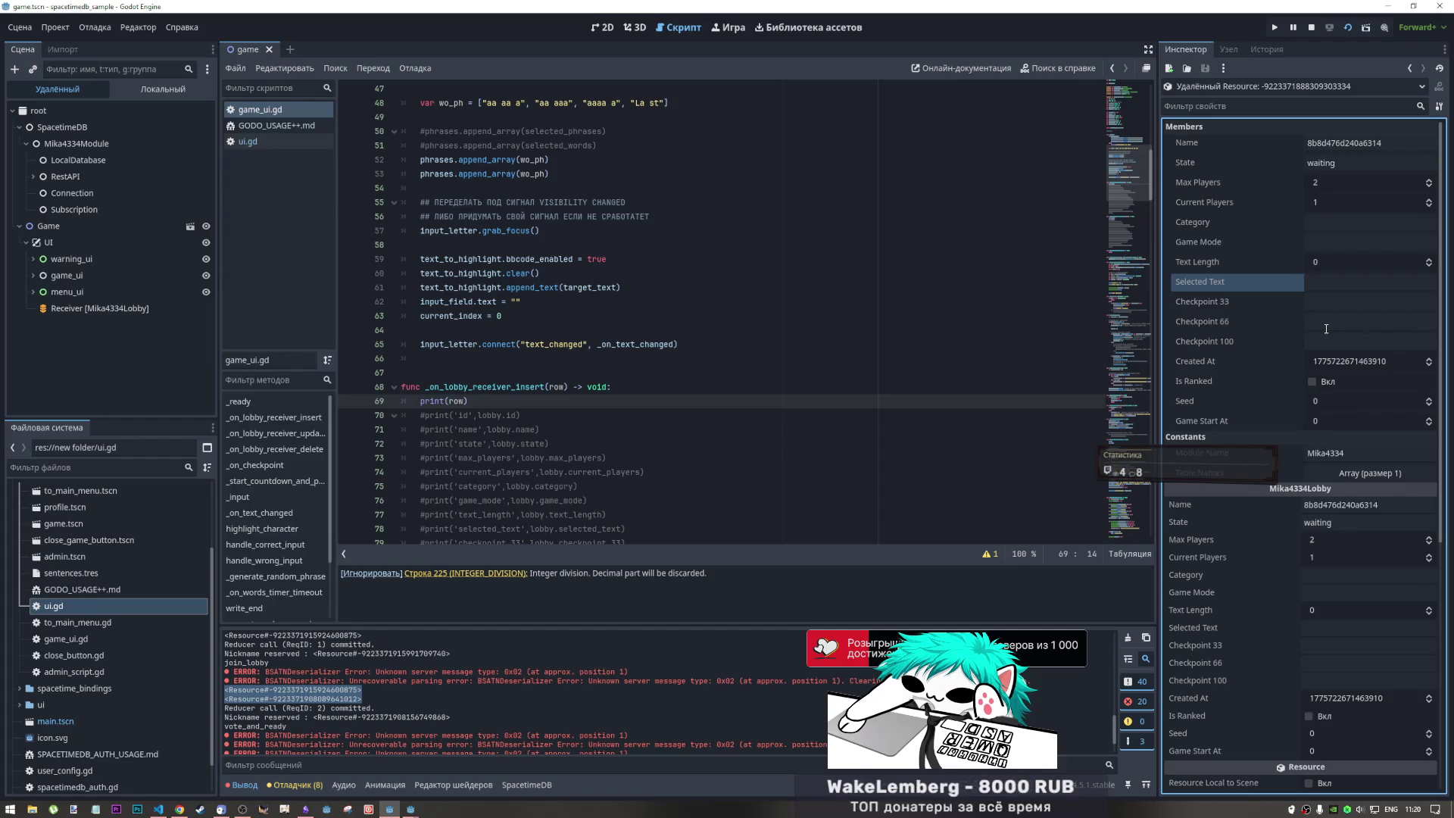
{"action": "left_click", "coordinate": [179, 809]}
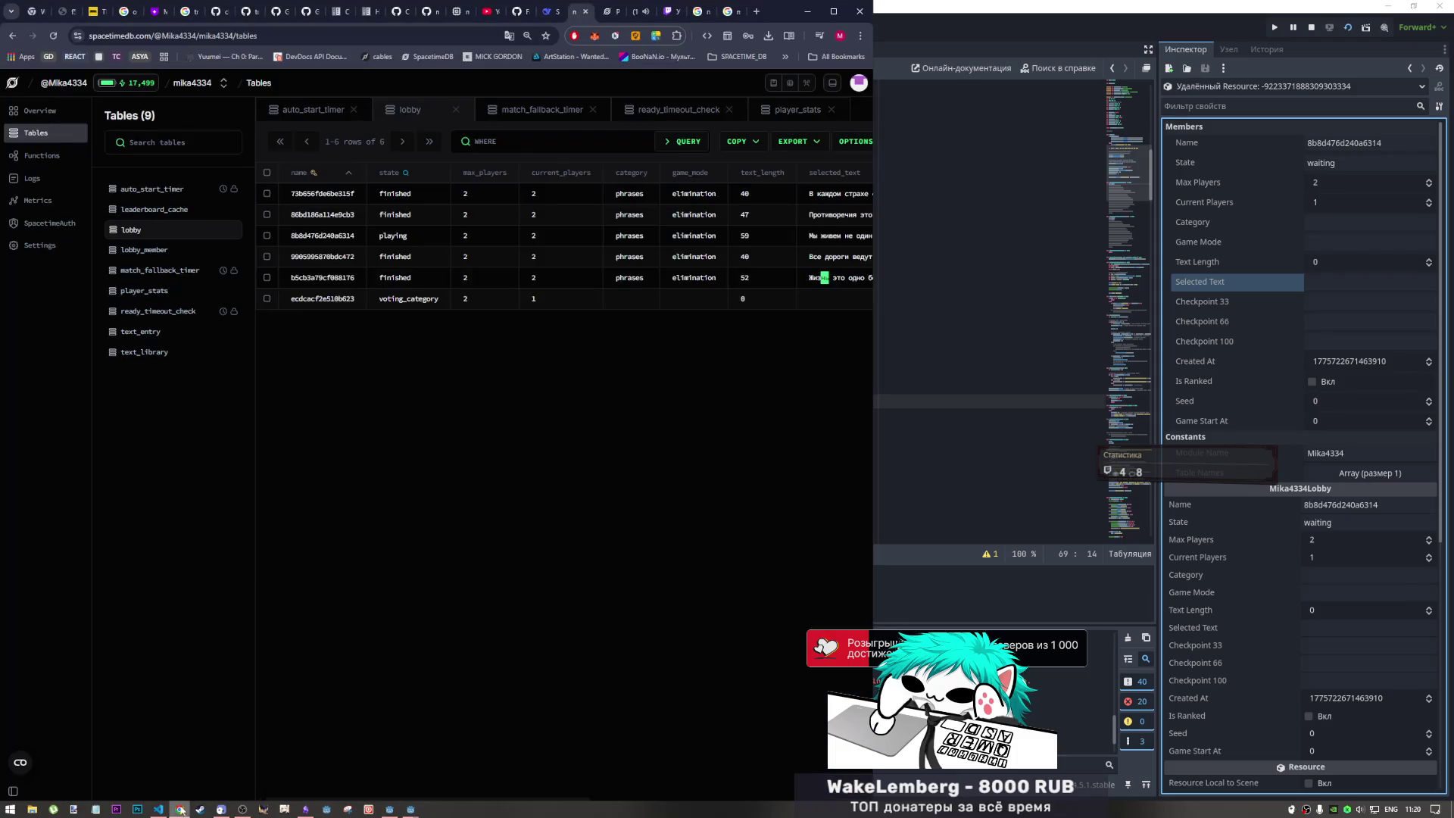
- Check the account's remaining energy and scroll through the mika4334 database Overview usage charts
{"action": "left_click", "coordinate": [145, 85]}
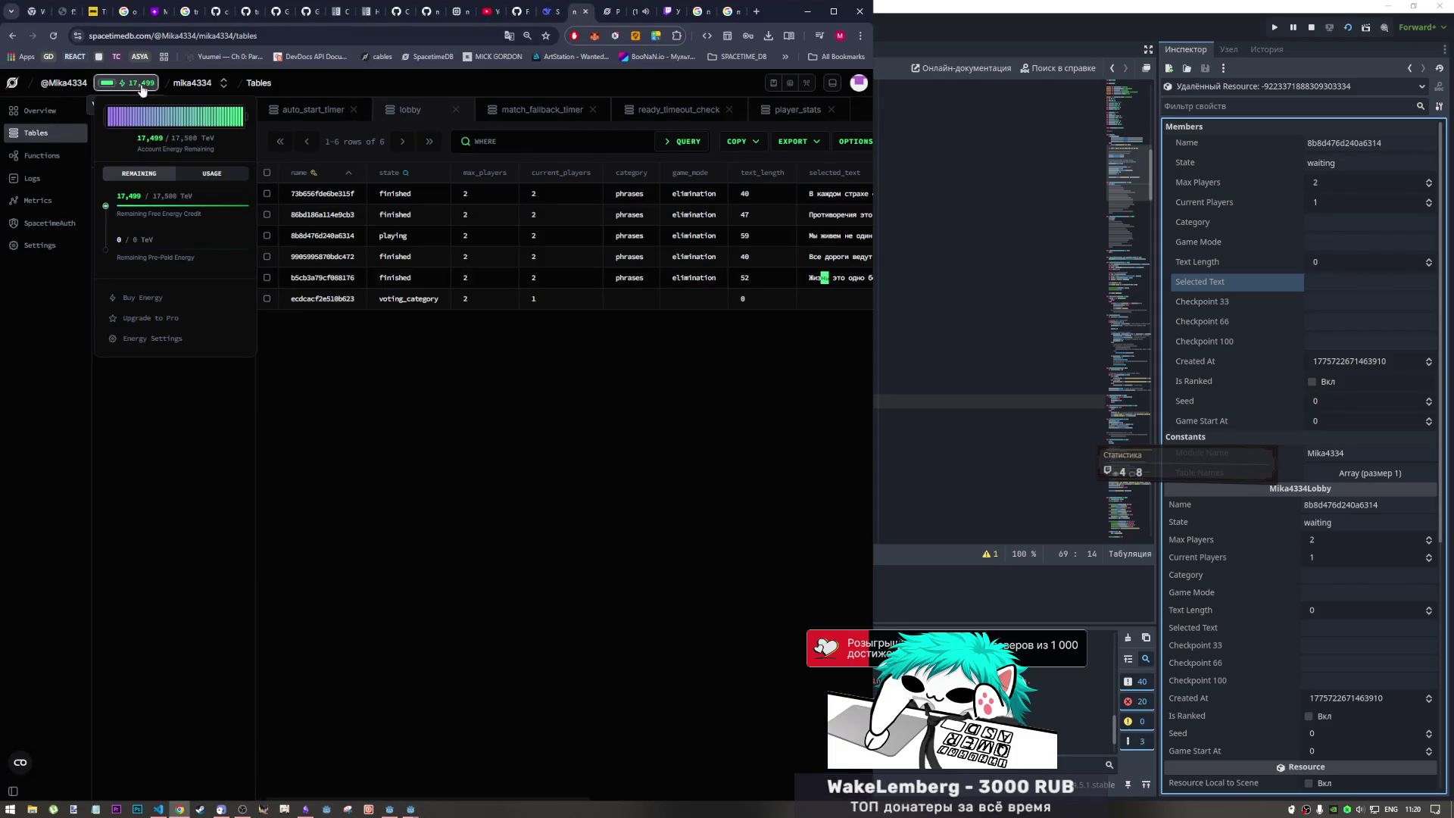
{"action": "left_click", "coordinate": [35, 117]}
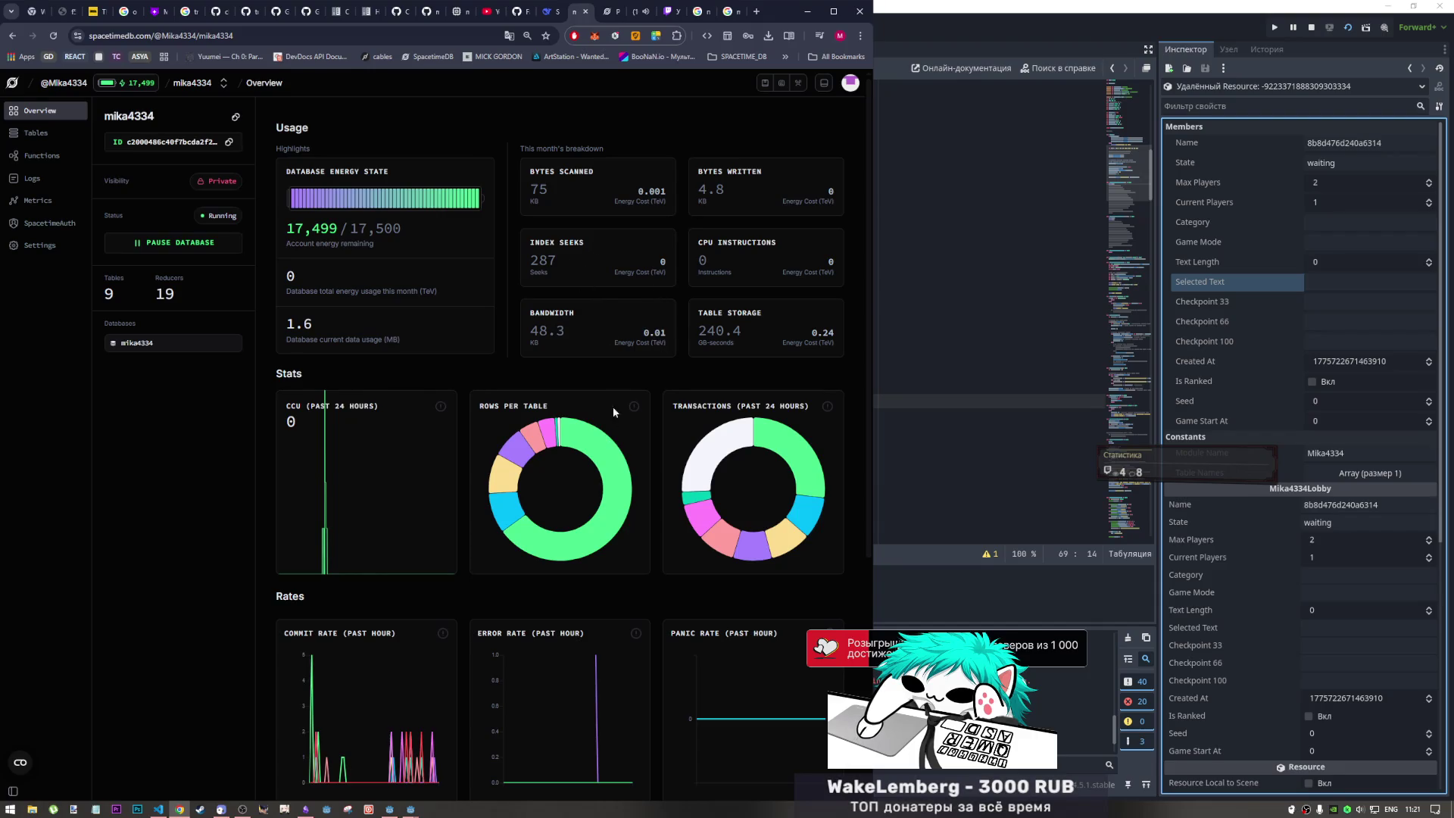
{"action": "scroll", "coordinate": [606, 439], "scroll_direction": "down", "scroll_amount": 5}
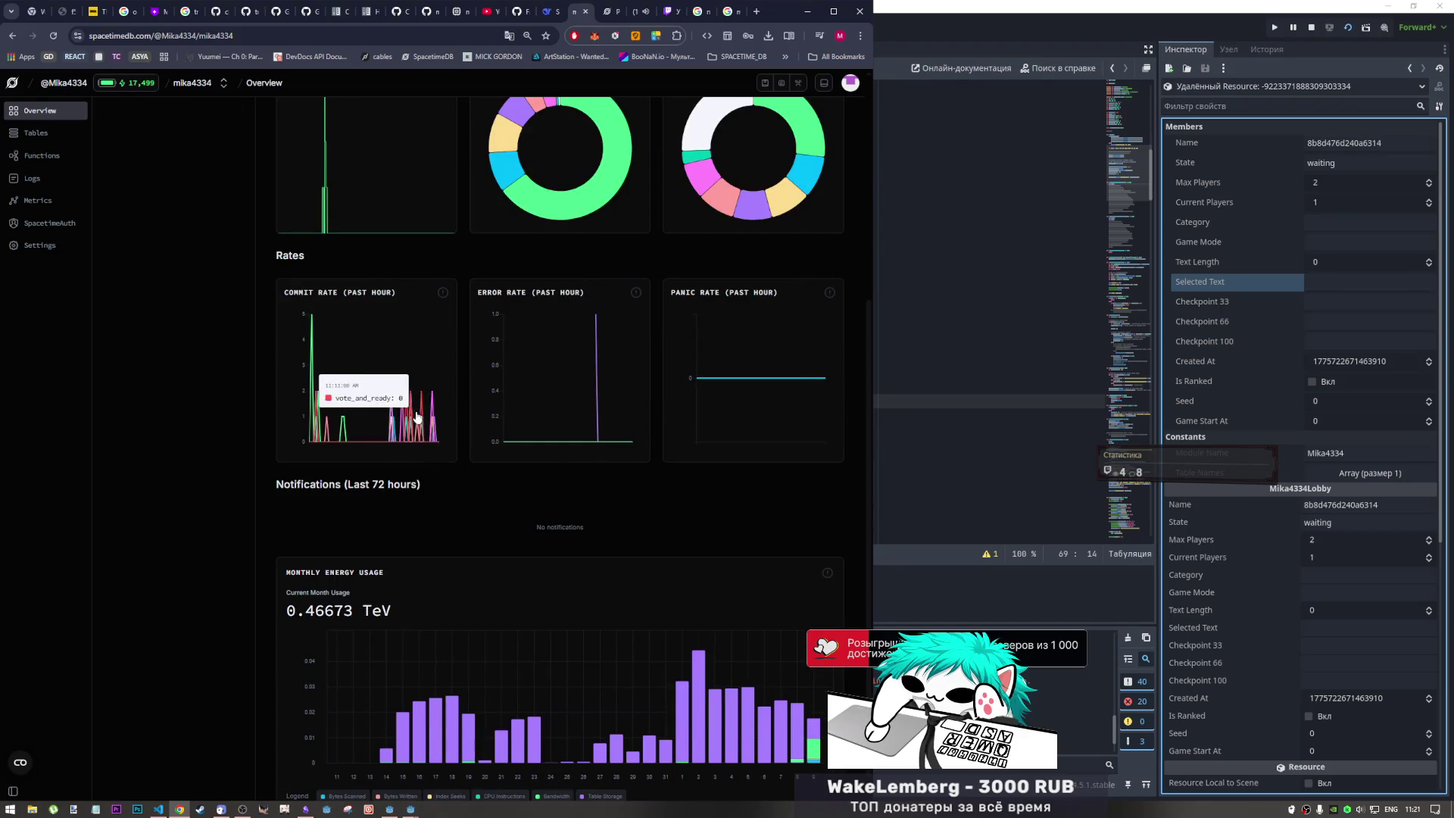
{"action": "scroll", "coordinate": [443, 409], "scroll_direction": "up", "scroll_amount": 5}
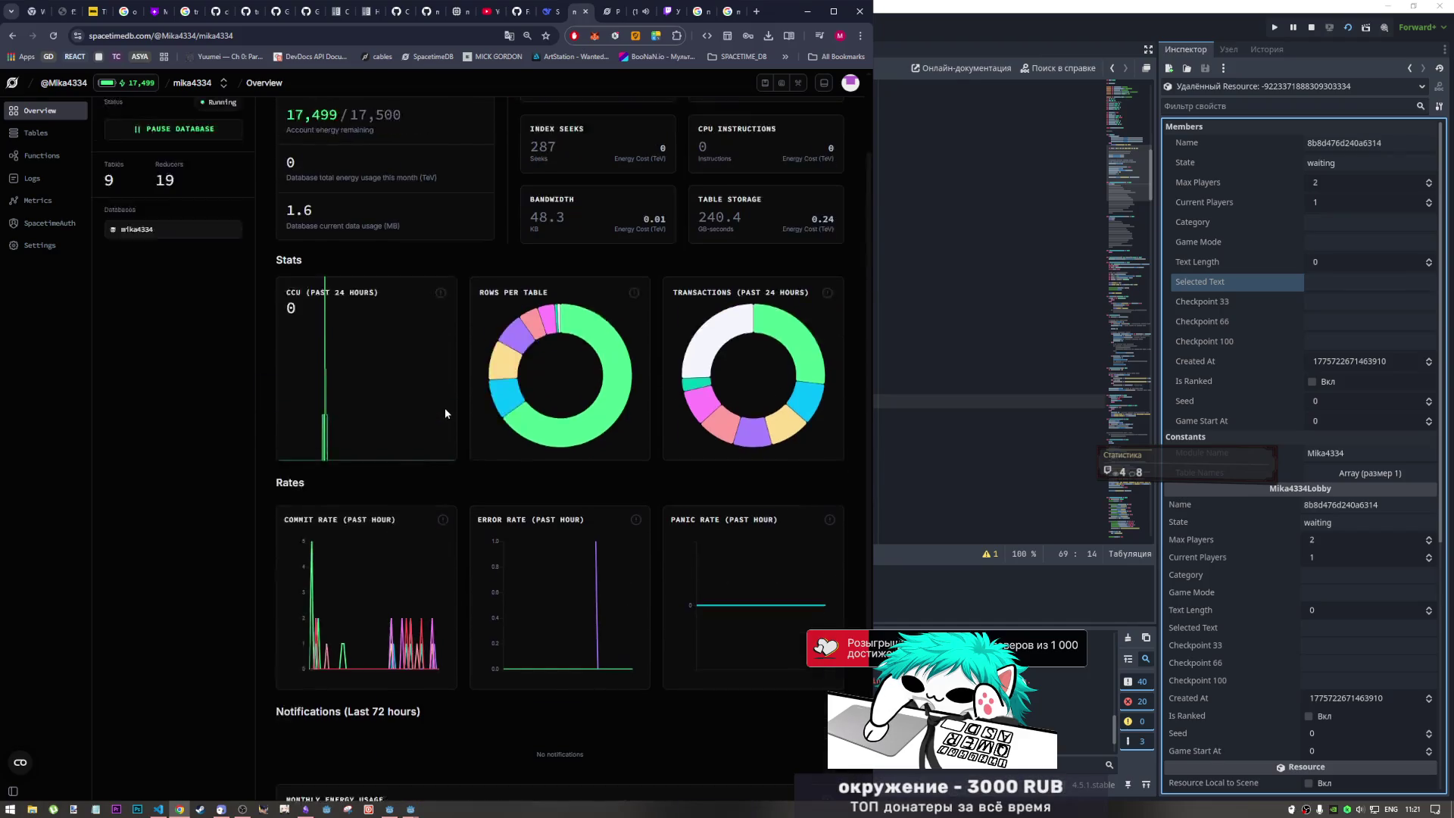
{"action": "scroll", "coordinate": [444, 402], "scroll_direction": "down", "scroll_amount": 5}
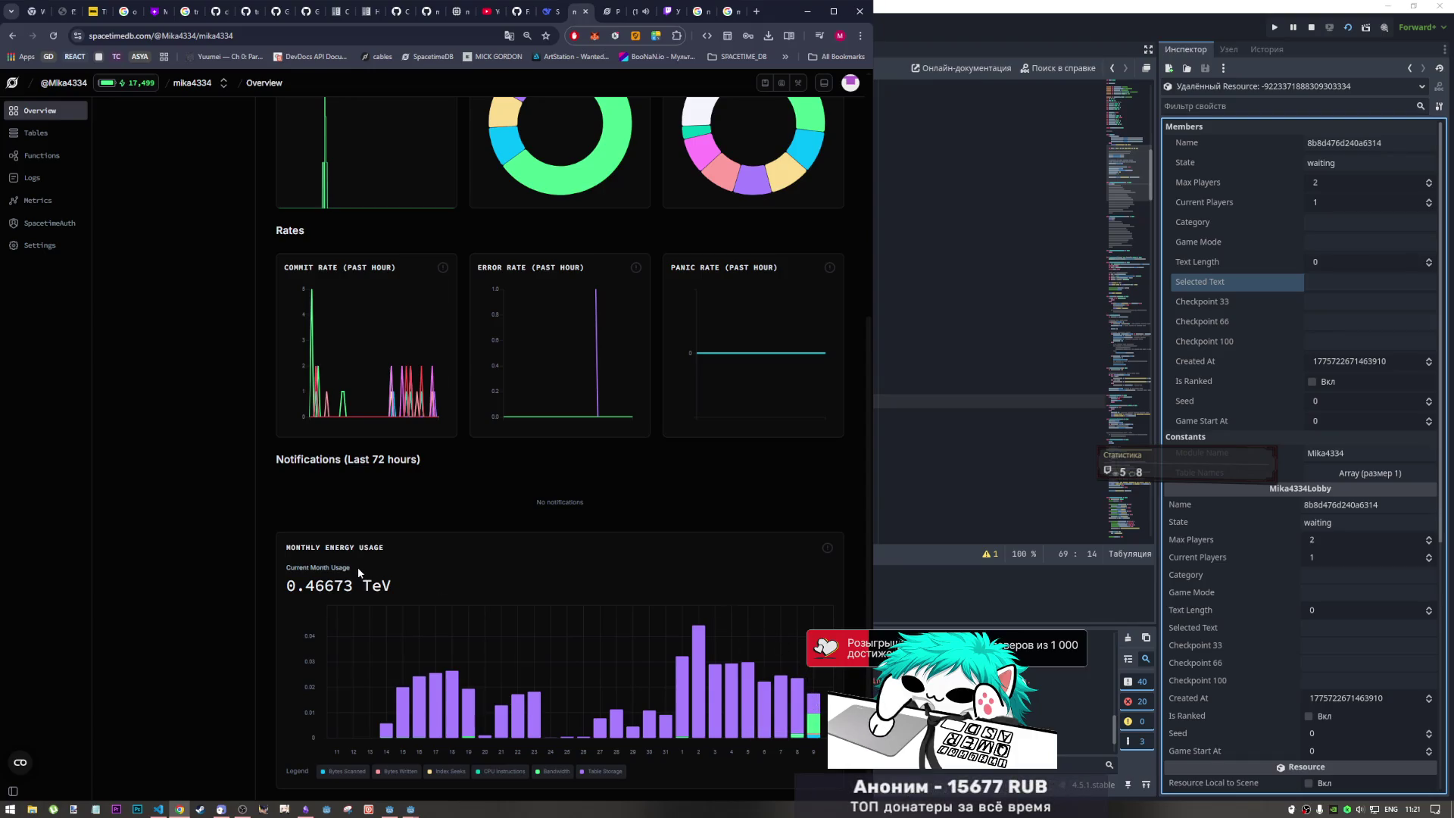
{"action": "scroll", "coordinate": [352, 578], "scroll_direction": "up", "scroll_amount": 5}
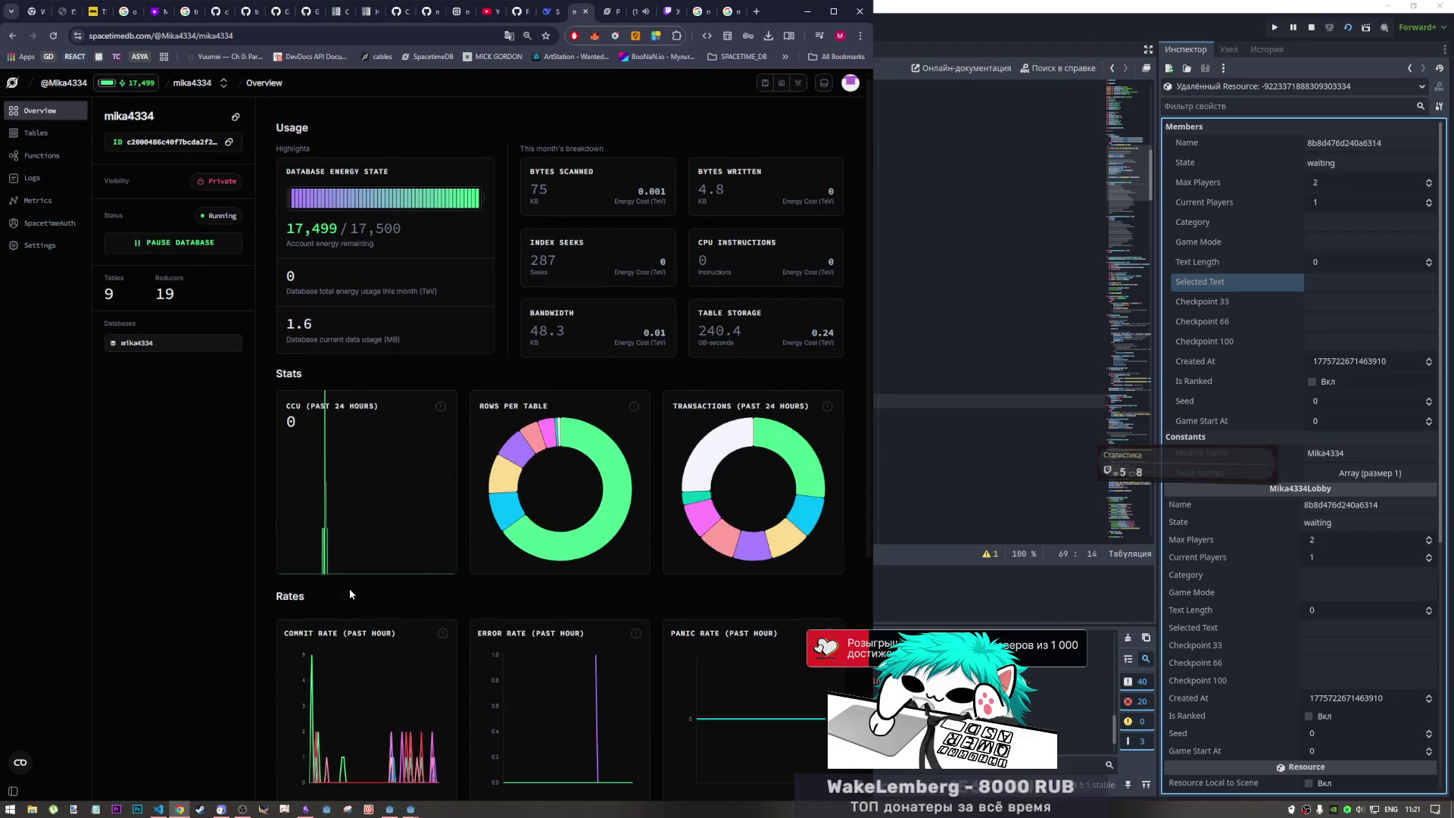
{"action": "scroll", "coordinate": [348, 579], "scroll_direction": "down", "scroll_amount": 5}
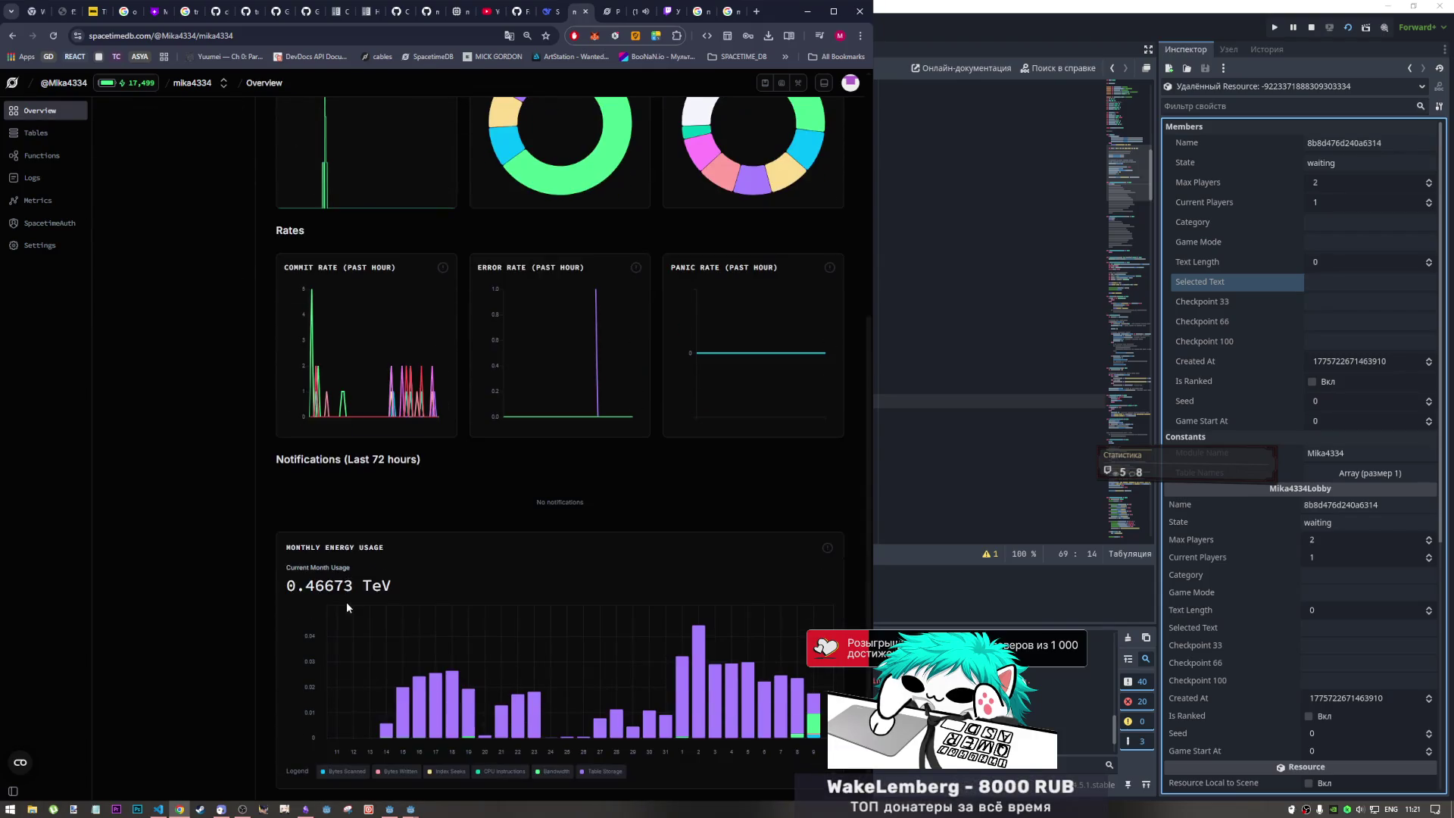
{"action": "scroll", "coordinate": [321, 592], "scroll_direction": "up", "scroll_amount": 5}
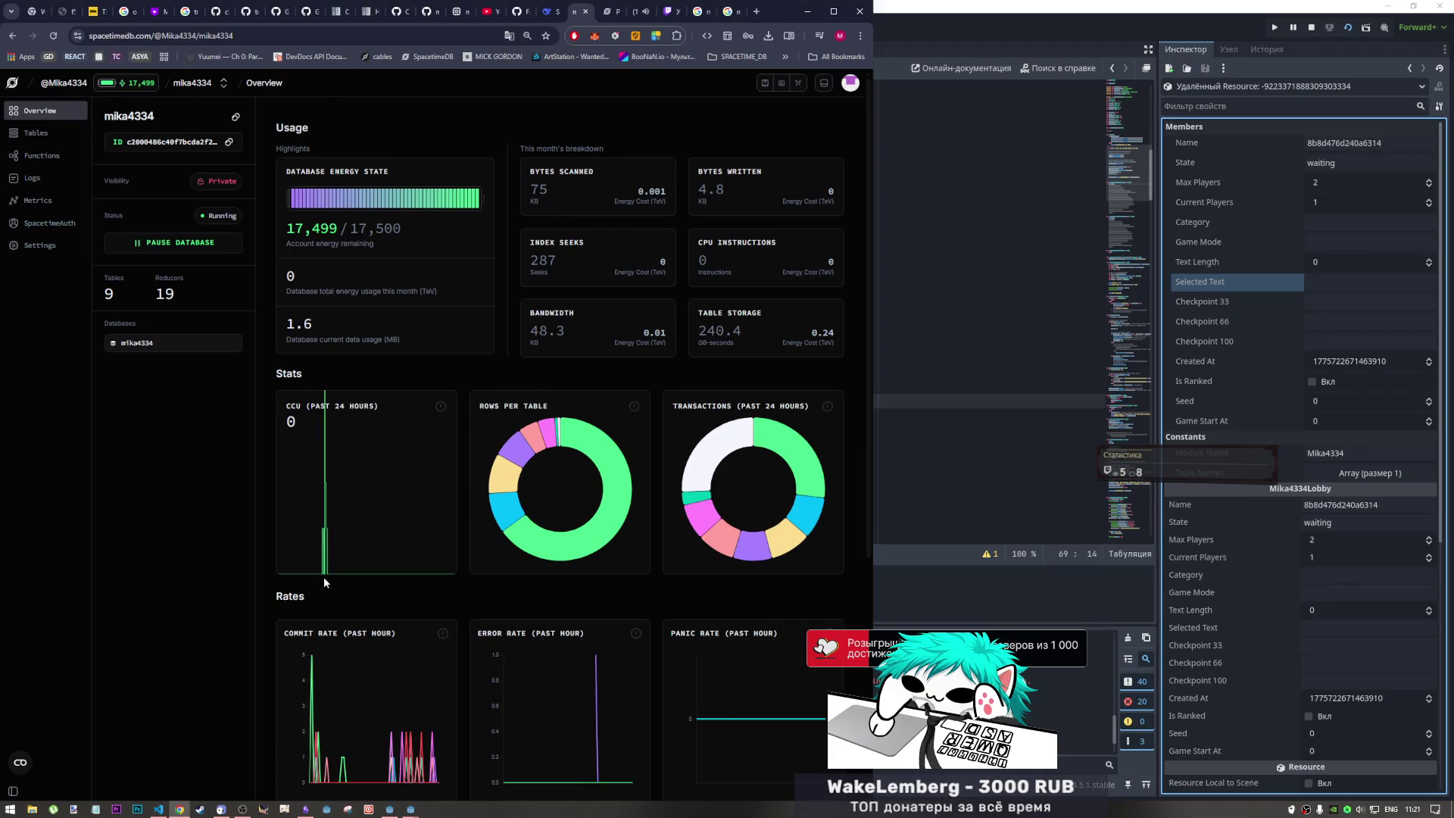
{"action": "scroll", "coordinate": [324, 576], "scroll_direction": "down", "scroll_amount": 5}
{"action": "scroll", "coordinate": [324, 576], "scroll_direction": "up", "scroll_amount": 5}
{"action": "scroll", "coordinate": [325, 573], "scroll_direction": "down", "scroll_amount": 5}
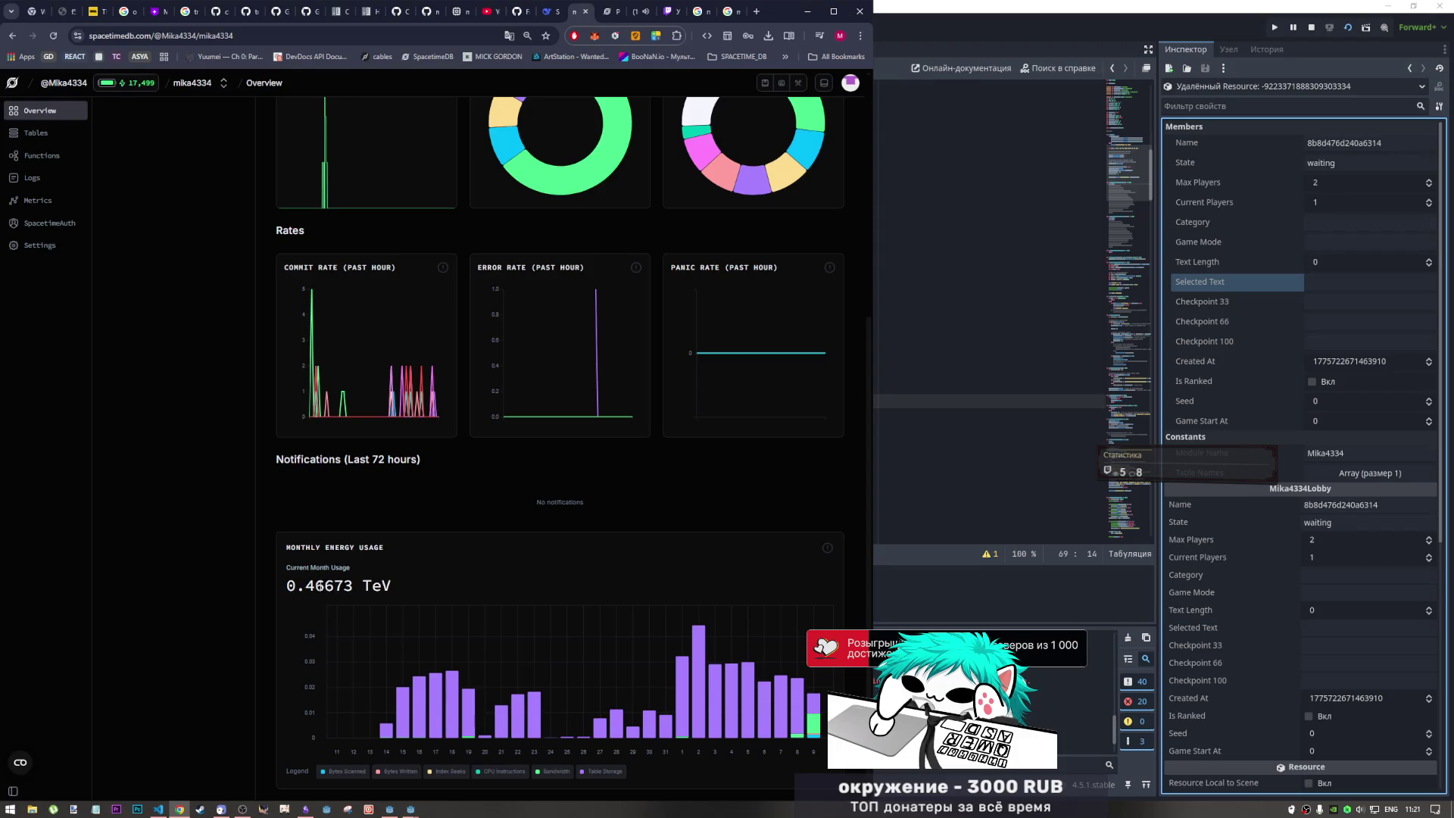
{"action": "scroll", "coordinate": [327, 580], "scroll_direction": "up", "scroll_amount": 5}
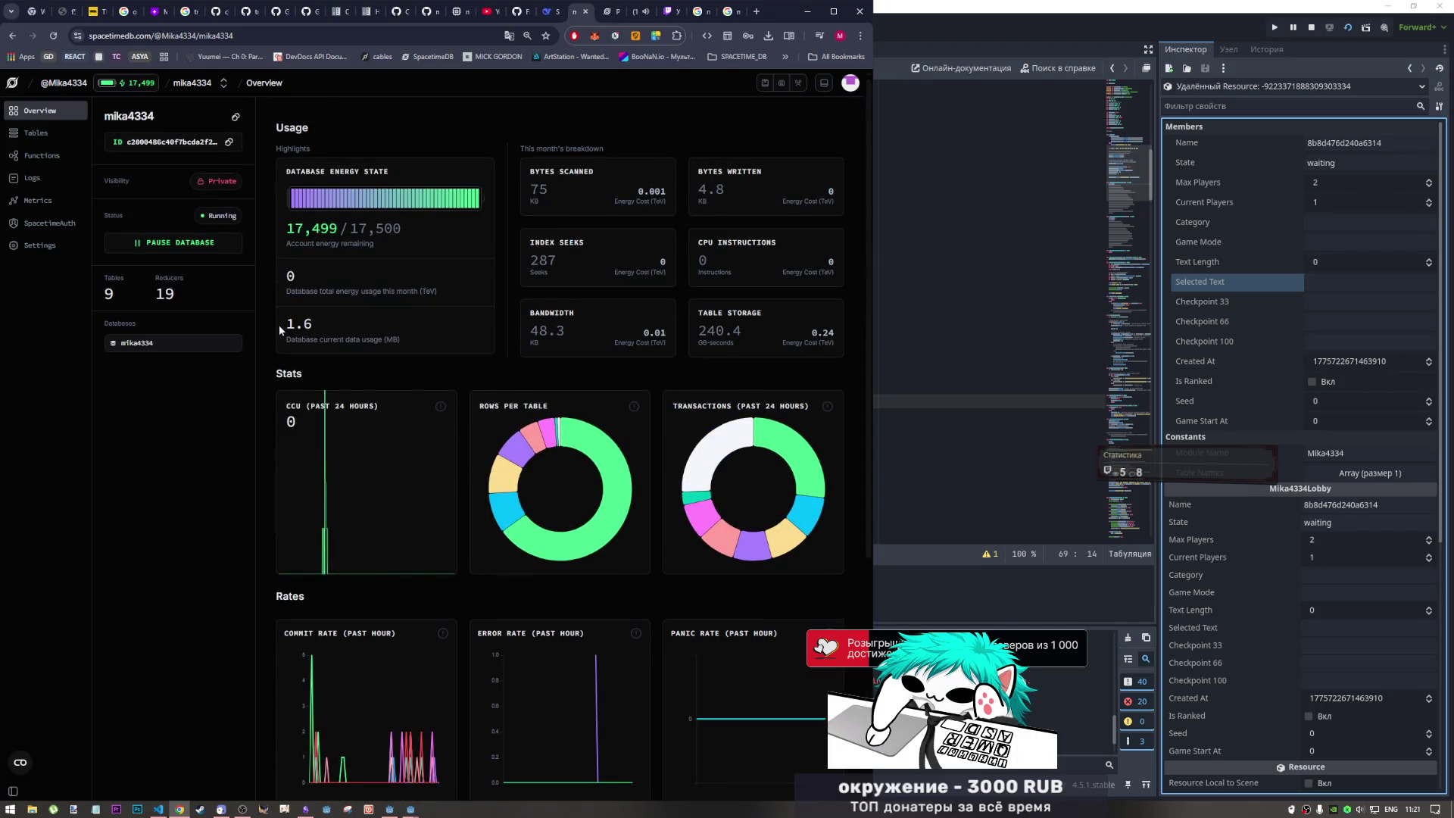
{"action": "scroll", "coordinate": [480, 422], "scroll_direction": "down", "scroll_amount": 2}
{"action": "scroll", "coordinate": [479, 422], "scroll_direction": "up", "scroll_amount": 2}
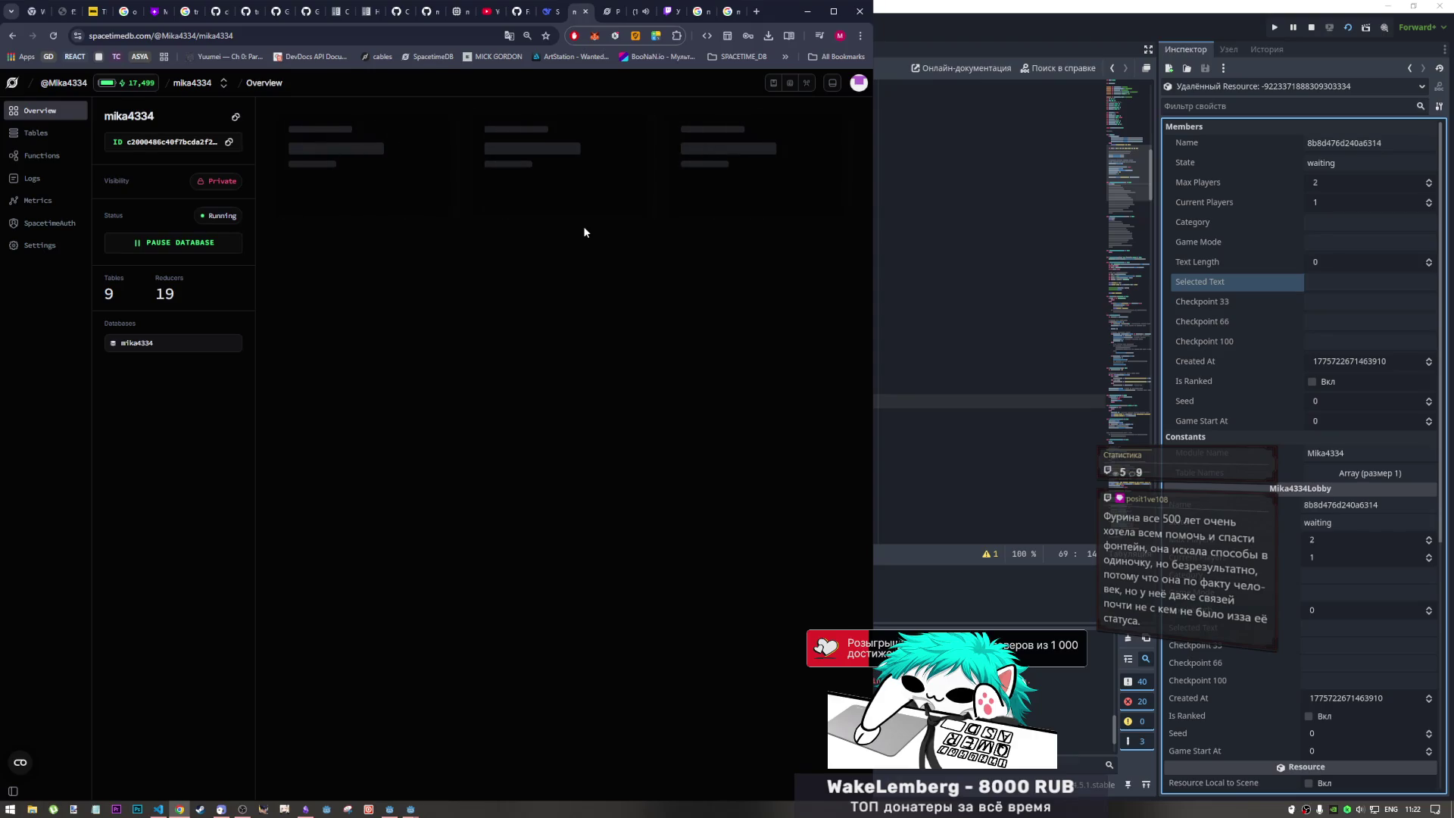
- Go back to the nine-table Tables page with Alt+Left and select lobby_member
{"action": "key", "text": "alt+Left"}
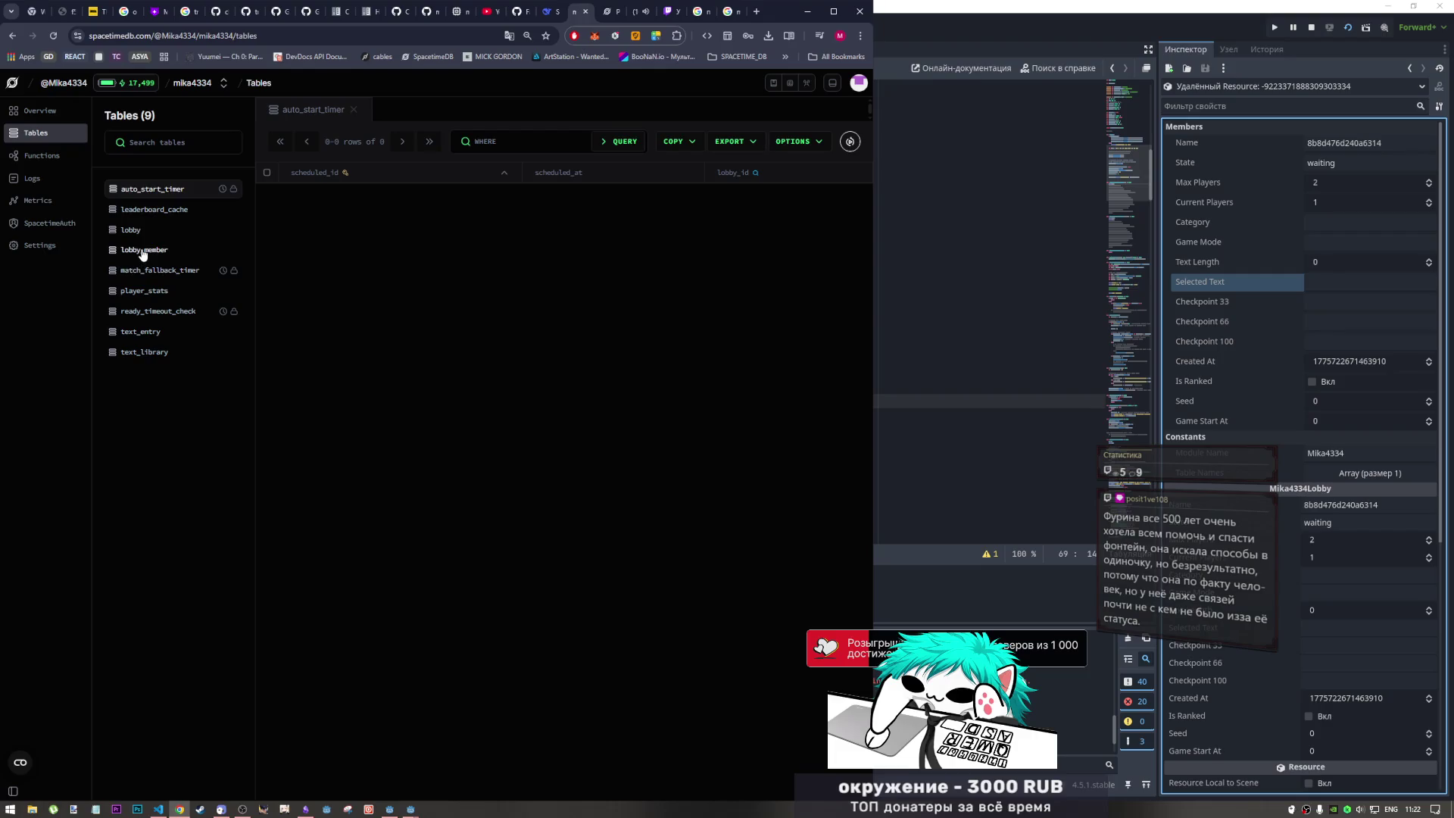
{"action": "left_click", "coordinate": [143, 251]}
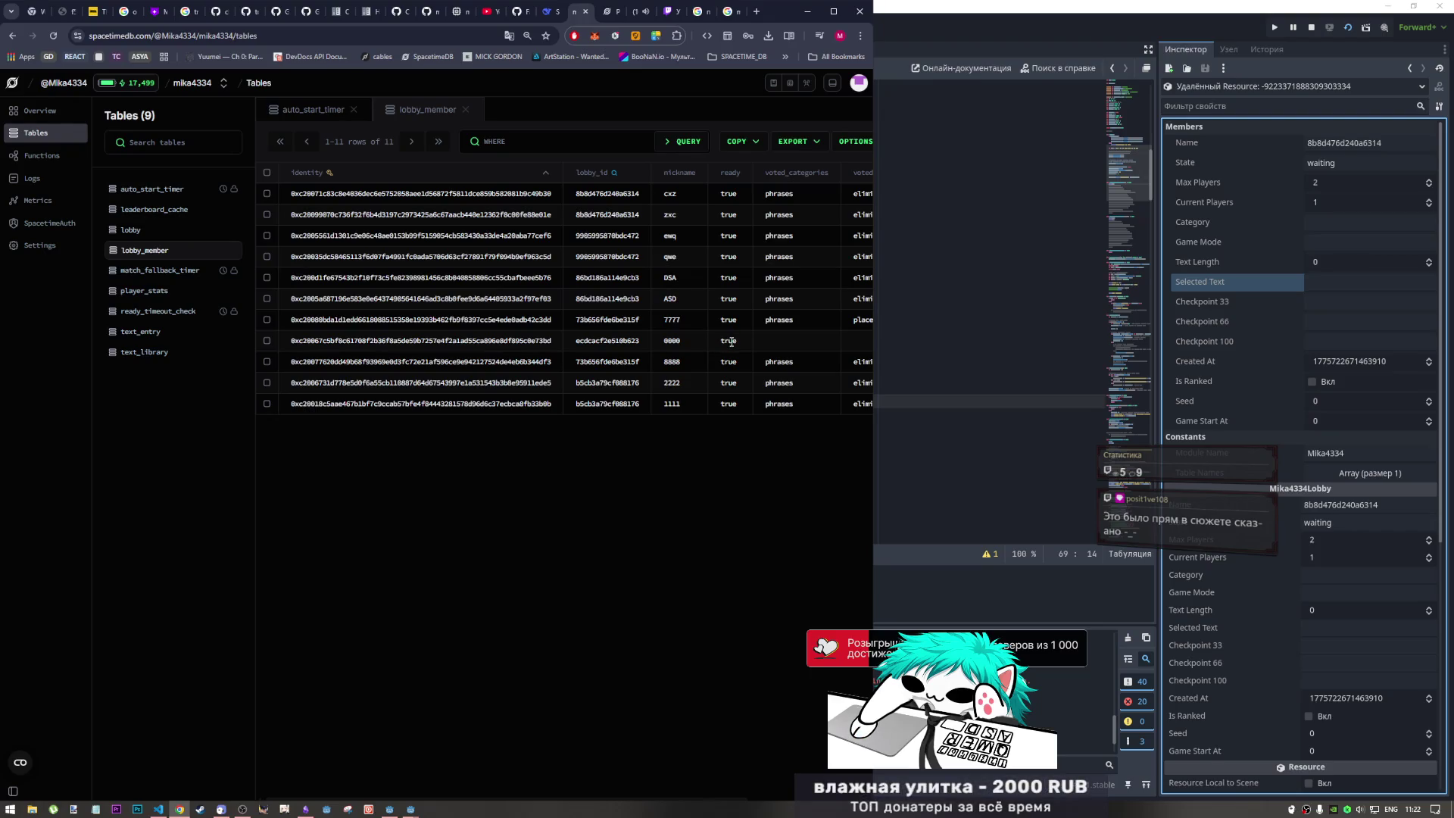
- Check the empty leaderboard_cache table, then show the lobby table's six rows with the window maximised
{"action": "left_click", "coordinate": [148, 221]}
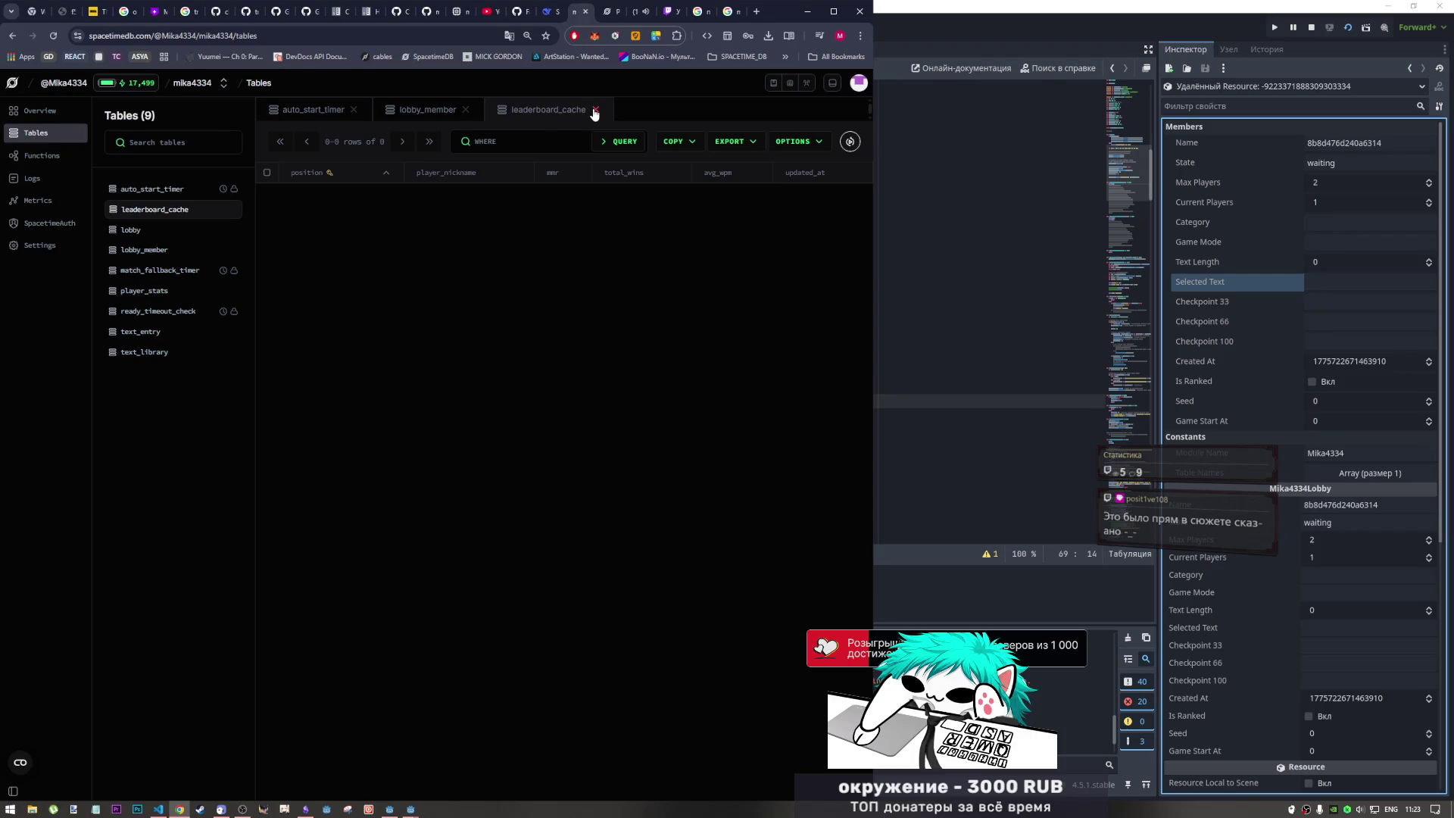
{"action": "left_click", "coordinate": [594, 112]}
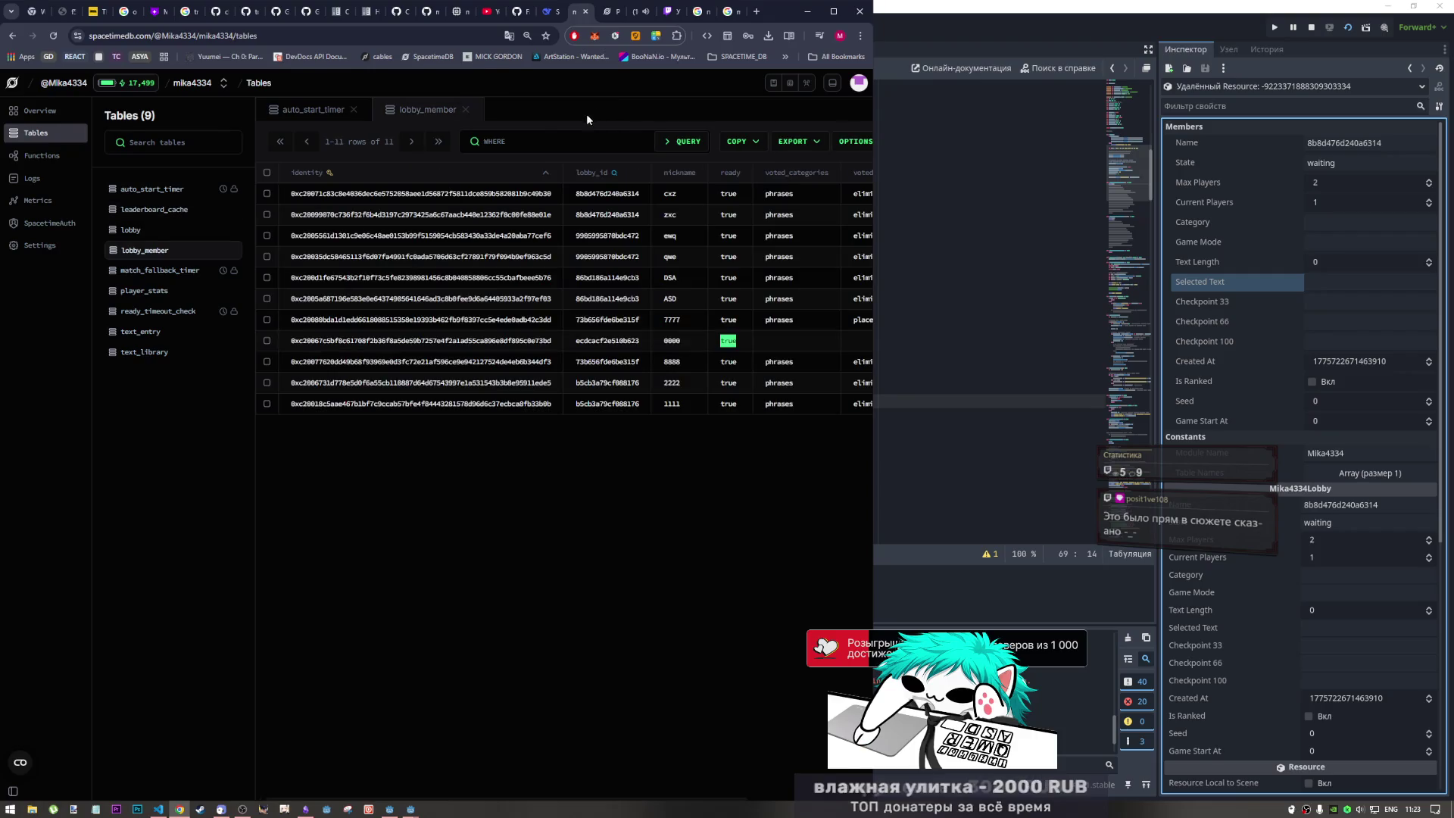
{"action": "left_click", "coordinate": [170, 232]}
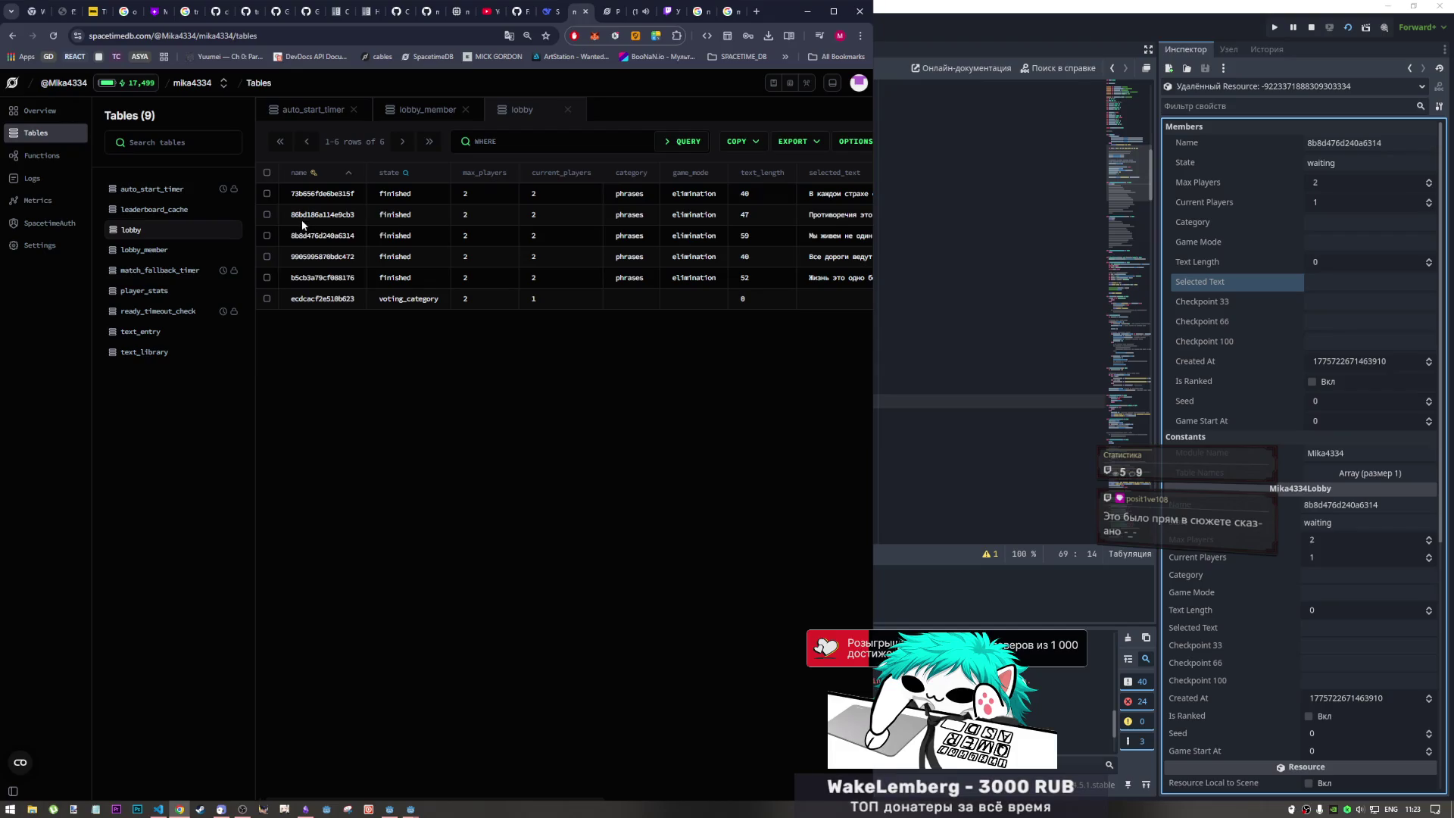
{"action": "left_click_drag", "start_coordinate": [300, 235], "coordinate": [898, 236]}
{"action": "left_click", "coordinate": [833, 12]}
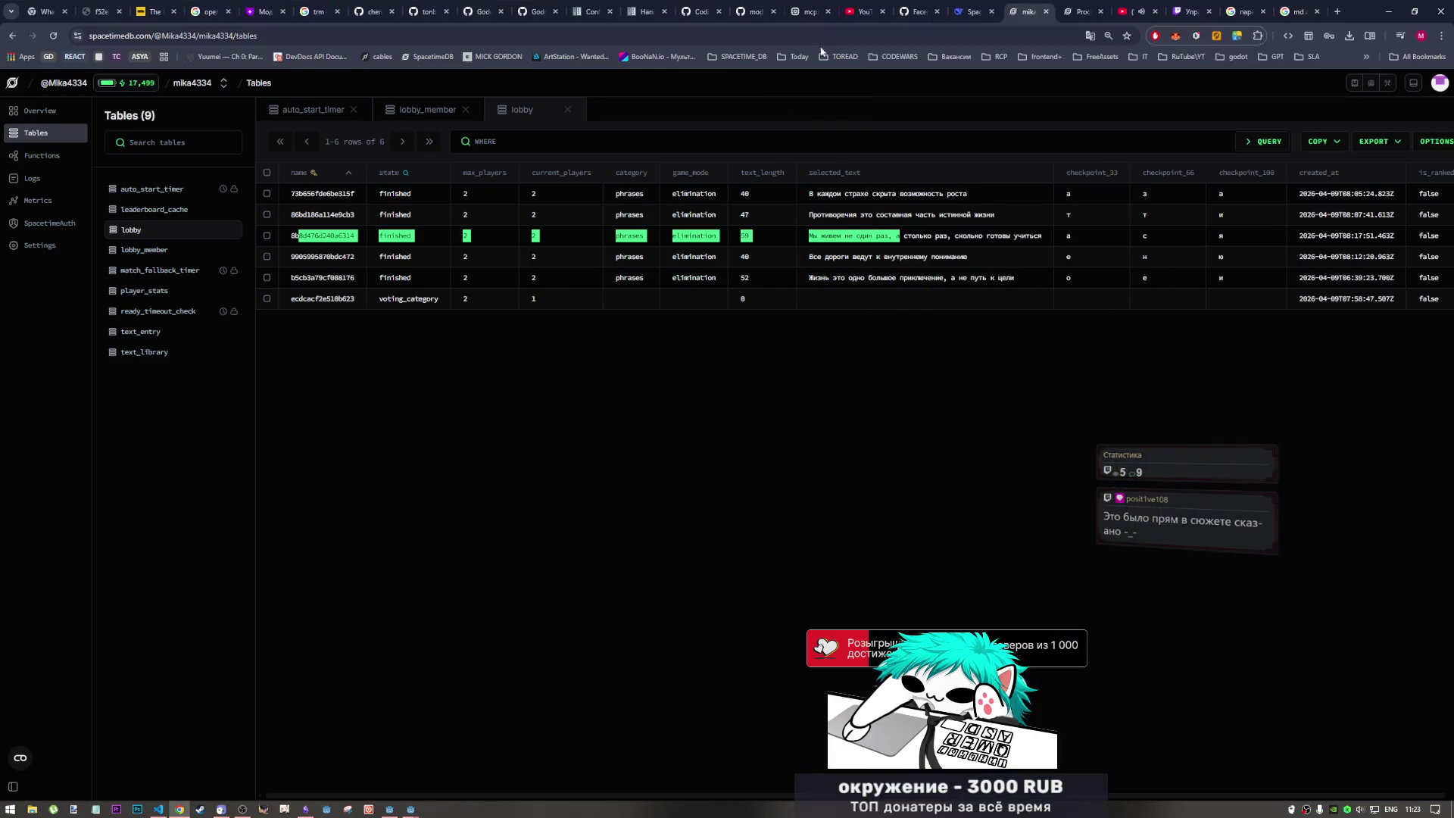
- Look over the end of row 3's selected_text in the lobby table, then switch back to Godot
{"action": "mouse_move", "coordinate": [1042, 236]}
{"action": "left_mouse_down"}
{"action": "mouse_move", "coordinate": [876, 246]}
{"action": "mouse_move", "coordinate": [770, 231]}
{"action": "mouse_move", "coordinate": [810, 215]}
{"action": "mouse_move", "coordinate": [776, 224]}
{"action": "mouse_move", "coordinate": [855, 235]}
{"action": "mouse_move", "coordinate": [1104, 193]}
{"action": "left_mouse_up"}
{"action": "left_click", "coordinate": [1080, 211]}
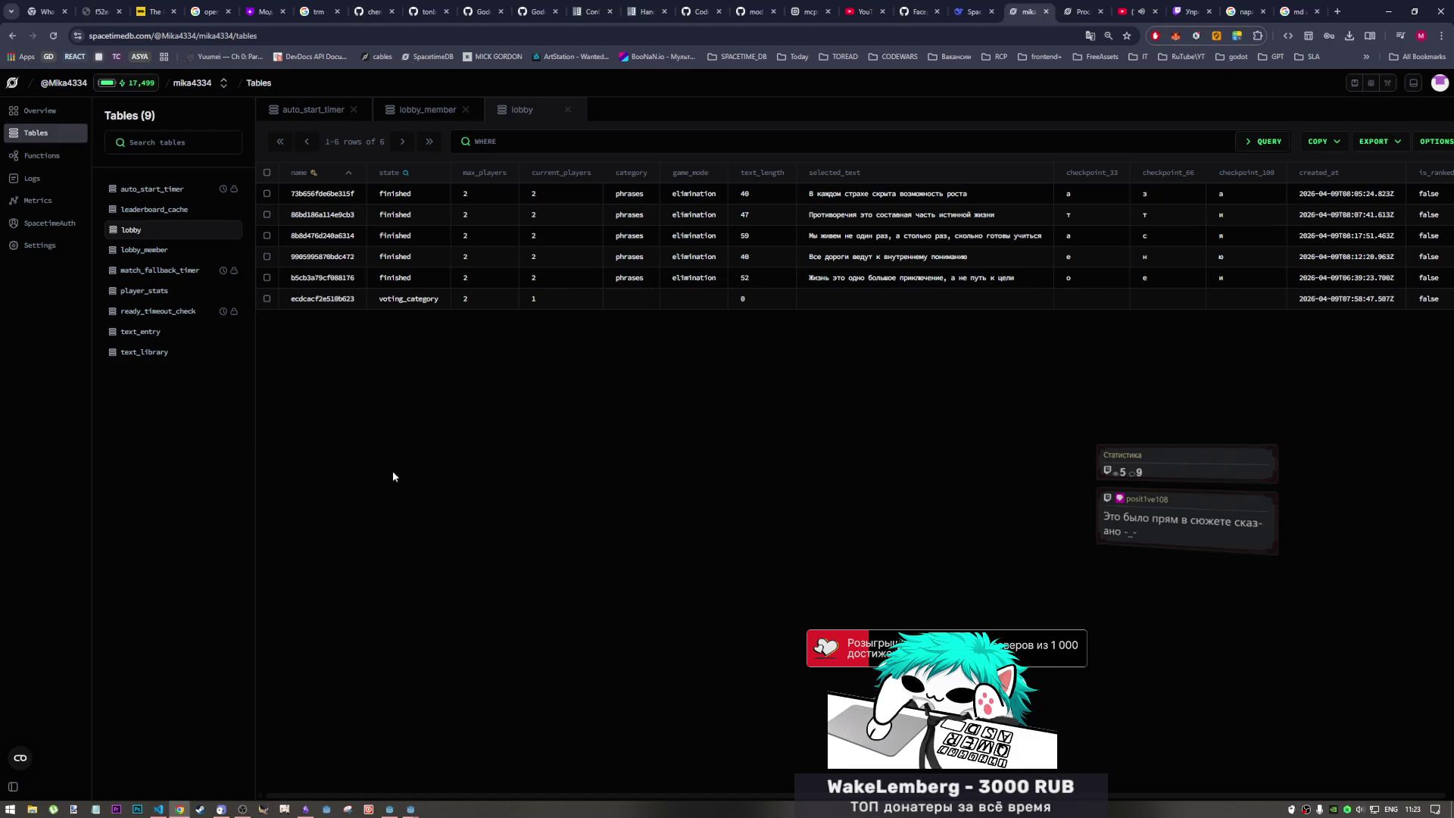
{"action": "left_click", "coordinate": [391, 809]}
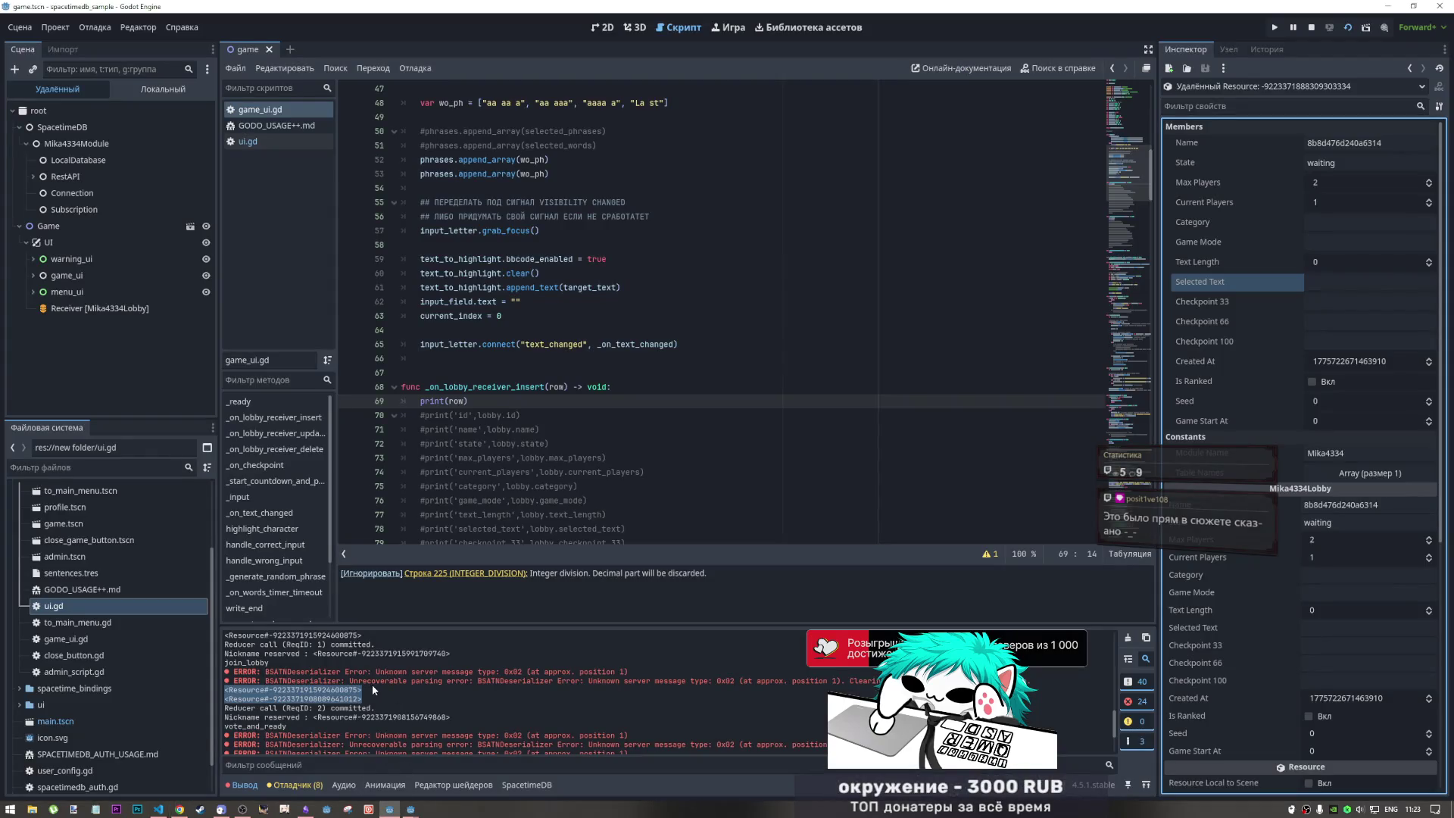
- Leave the cached lobby's Category value unchanged in the Inspector
{"action": "left_click_drag", "start_coordinate": [361, 688], "coordinate": [212, 689]}
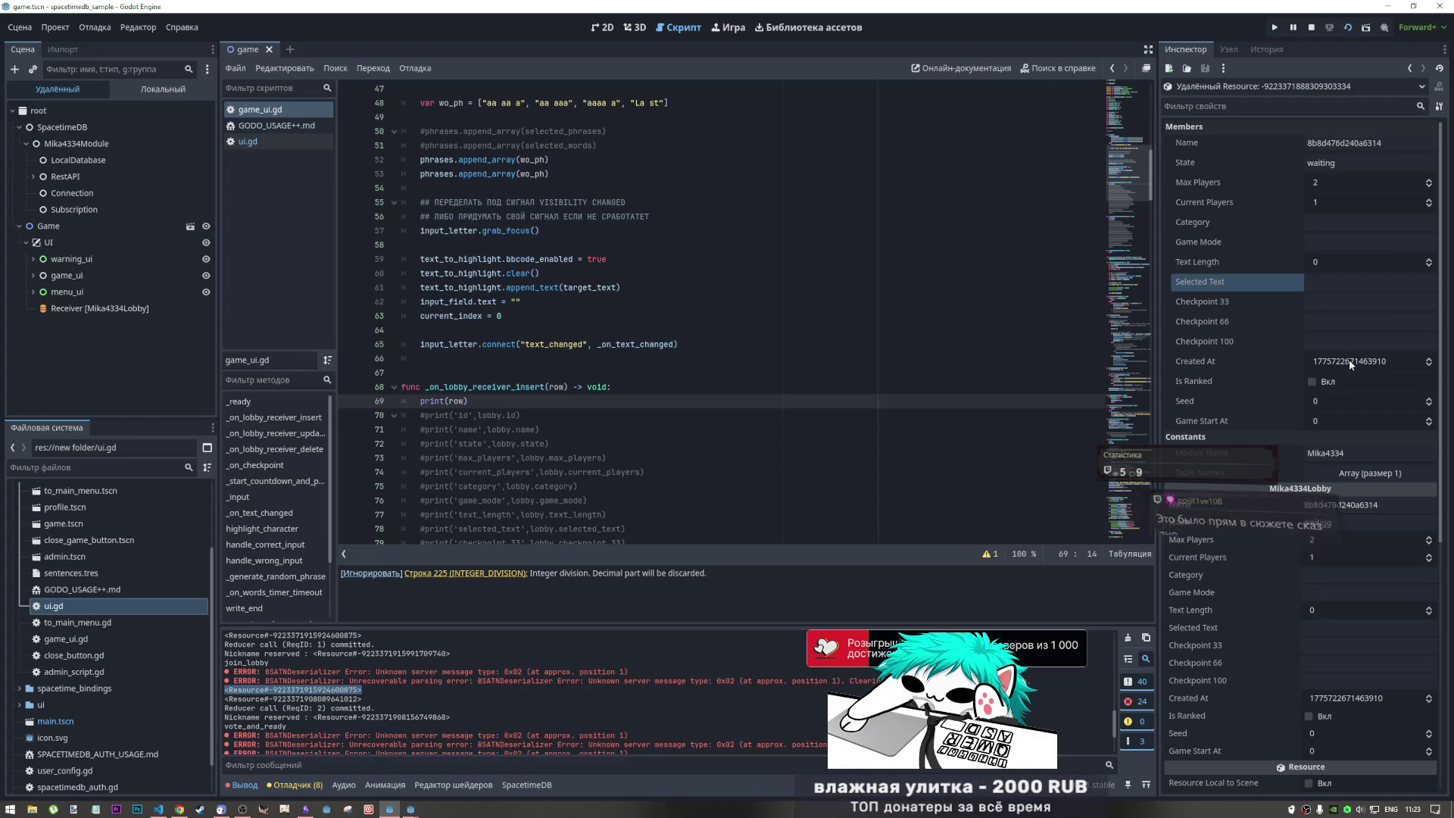
{"action": "left_click", "coordinate": [1329, 575]}
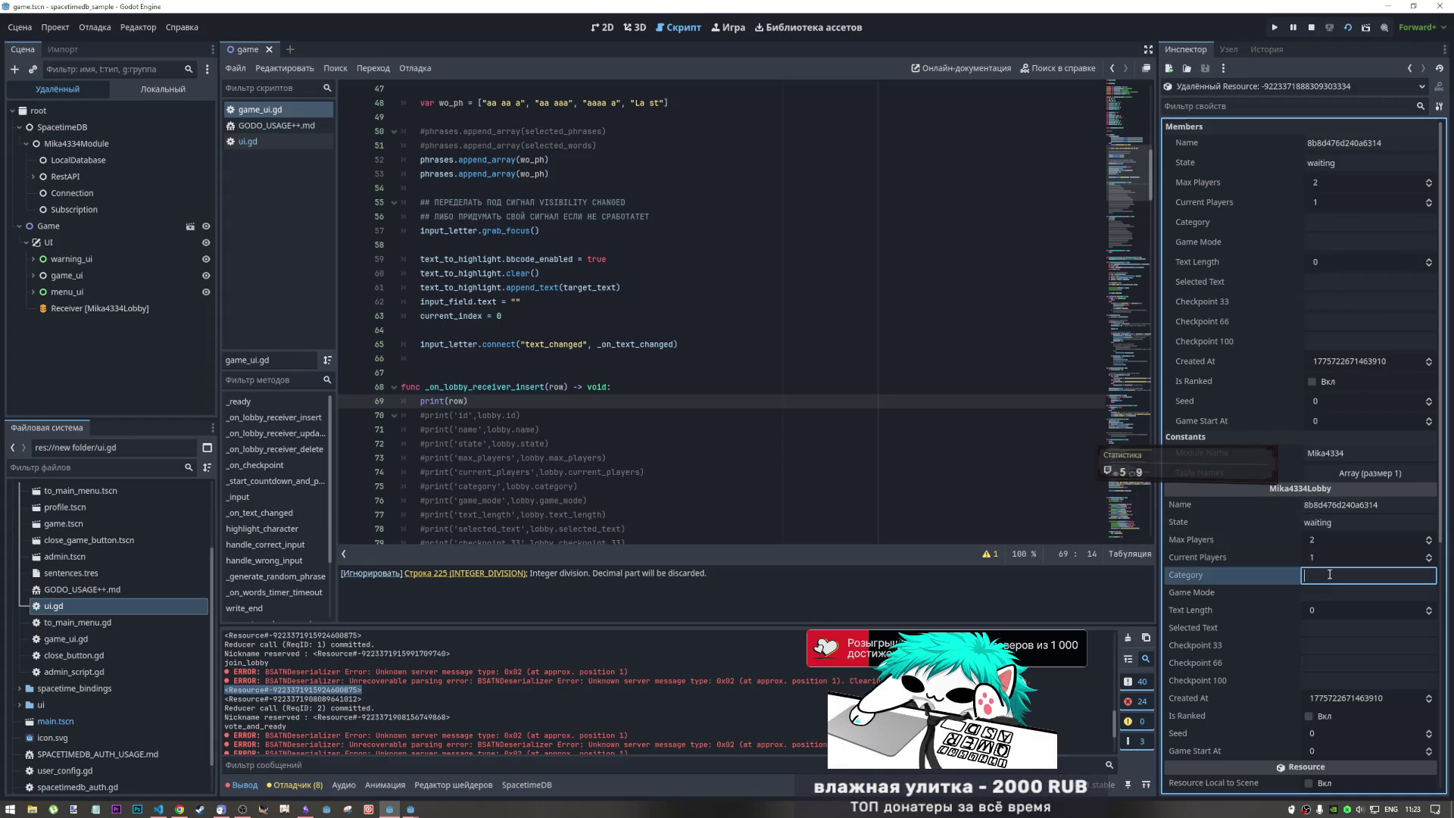
{"action": "left_click", "coordinate": [1265, 581]}
{"action": "left_click", "coordinate": [1257, 594]}
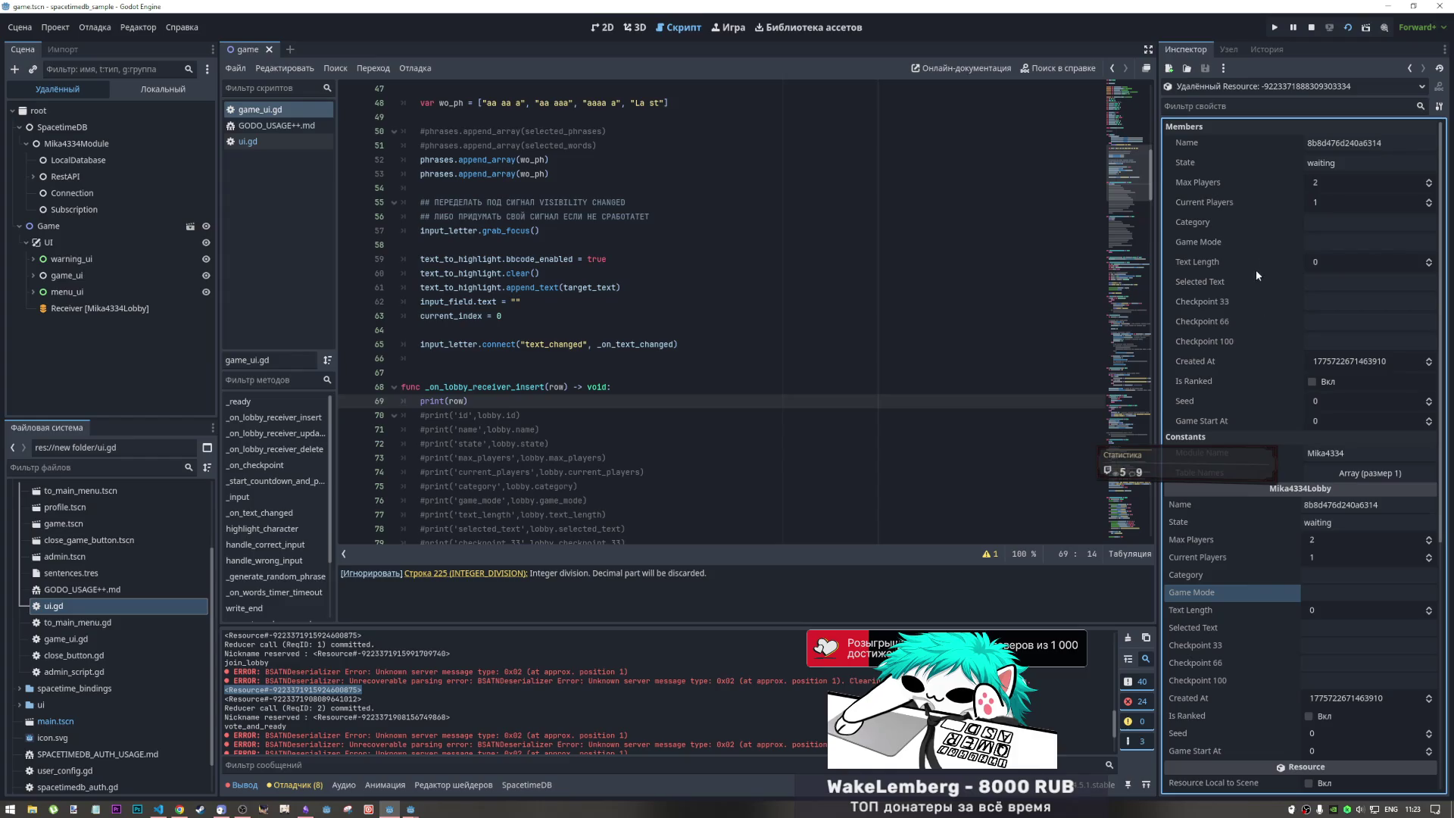
- Browse LocalDatabase's cached tables: empty lobbygamestate, then the finished lobby row b5cb3a79cf088176
{"action": "left_click", "coordinate": [1411, 67]}
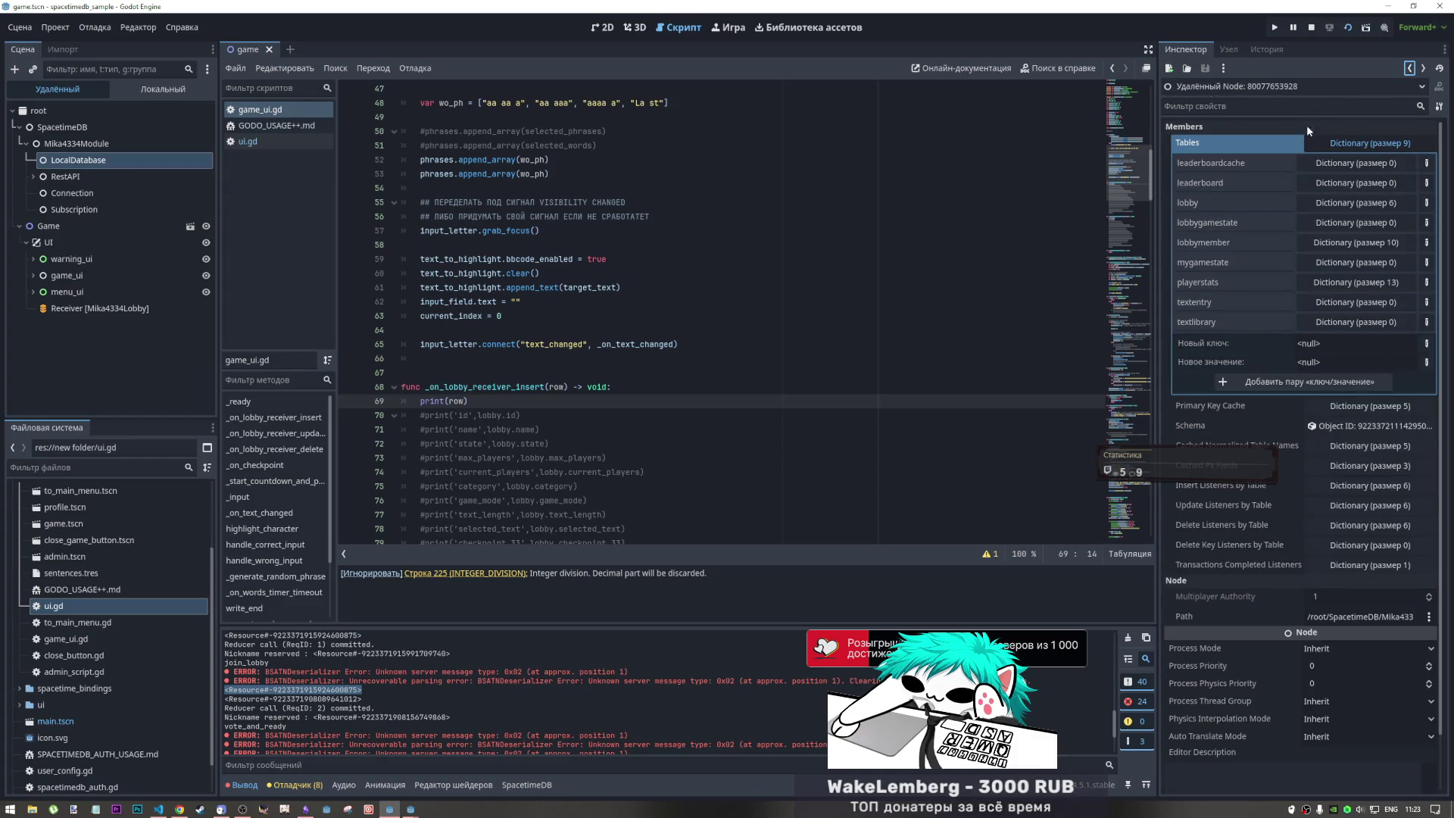
{"action": "left_click", "coordinate": [1327, 223]}
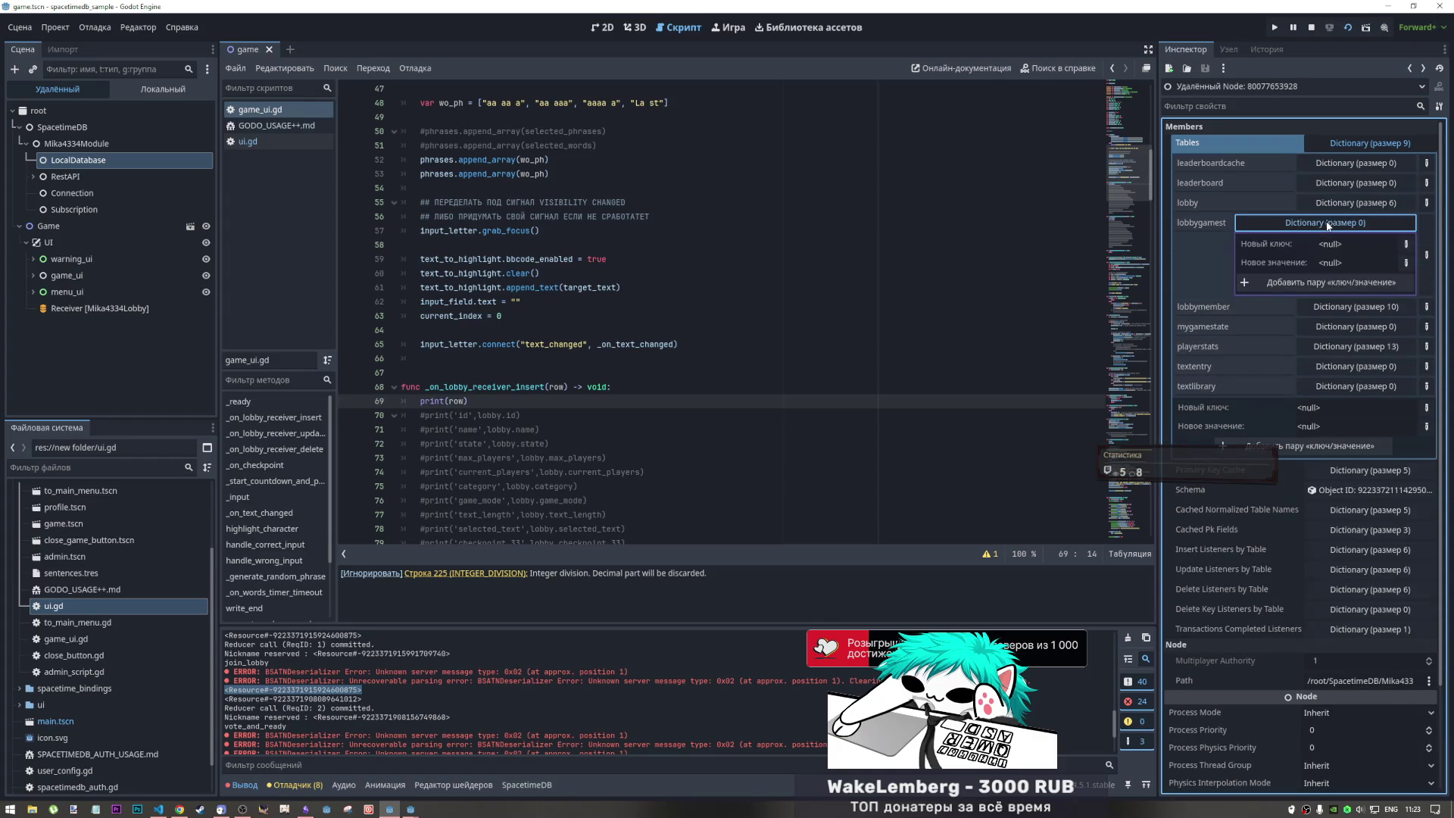
{"action": "left_click", "coordinate": [1327, 223]}
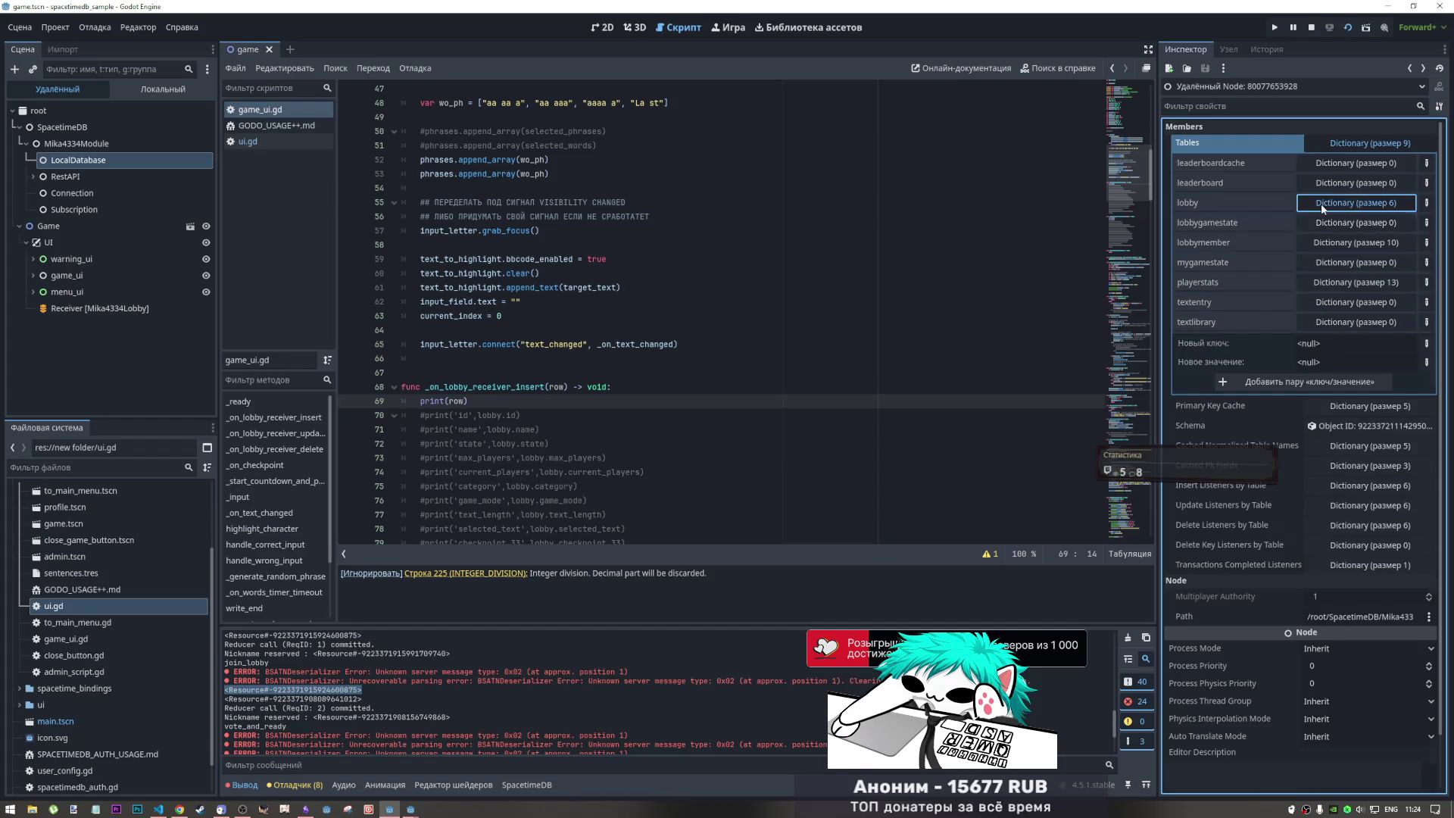
{"action": "left_click", "coordinate": [1320, 203]}
{"action": "left_click", "coordinate": [1349, 225]}
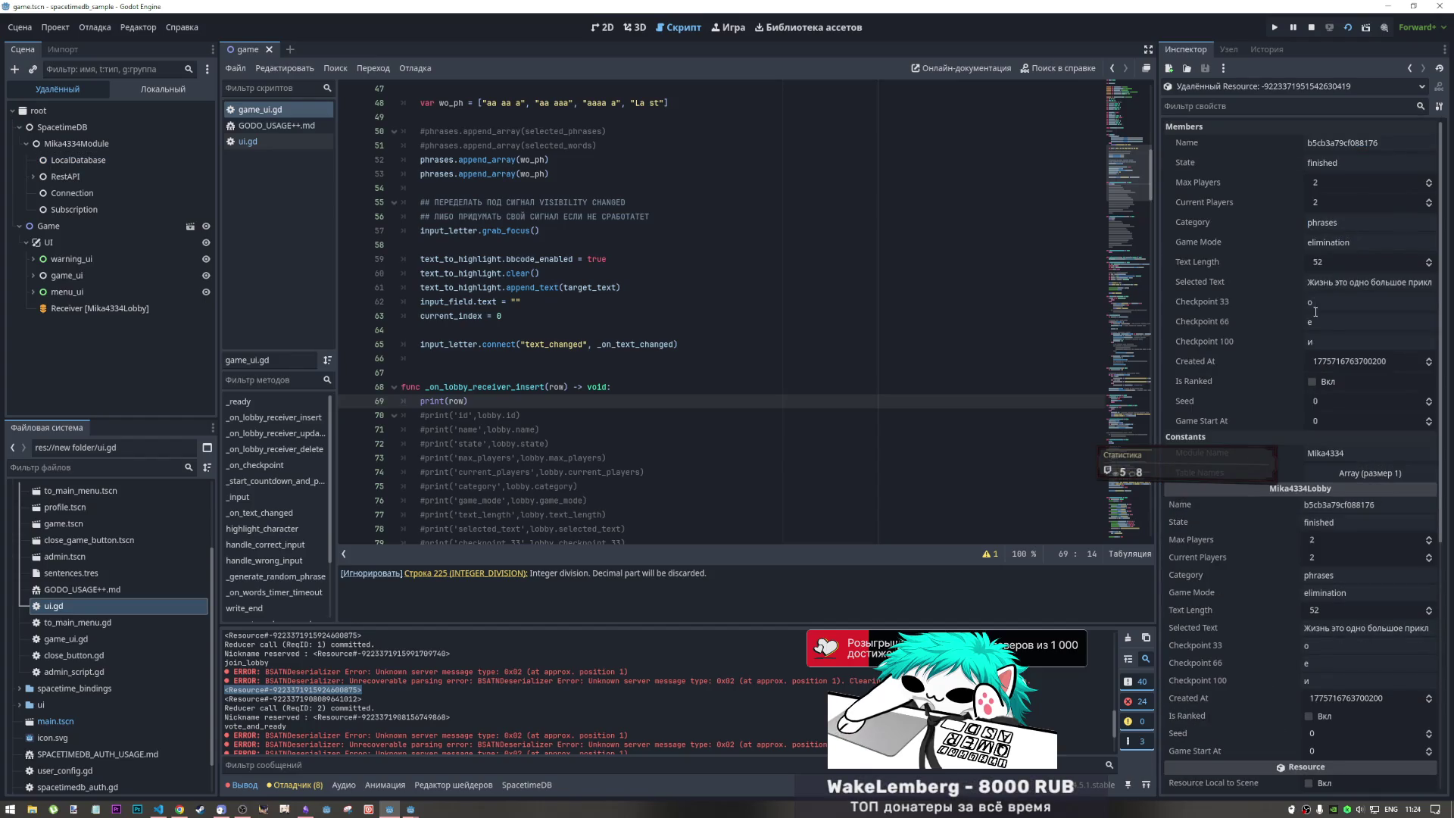
- Open cached lobby row 8b8d476d240a6314 from the six lobby rows, showing waiting with one player
{"action": "left_click", "coordinate": [1409, 69]}
{"action": "left_click", "coordinate": [1343, 206]}
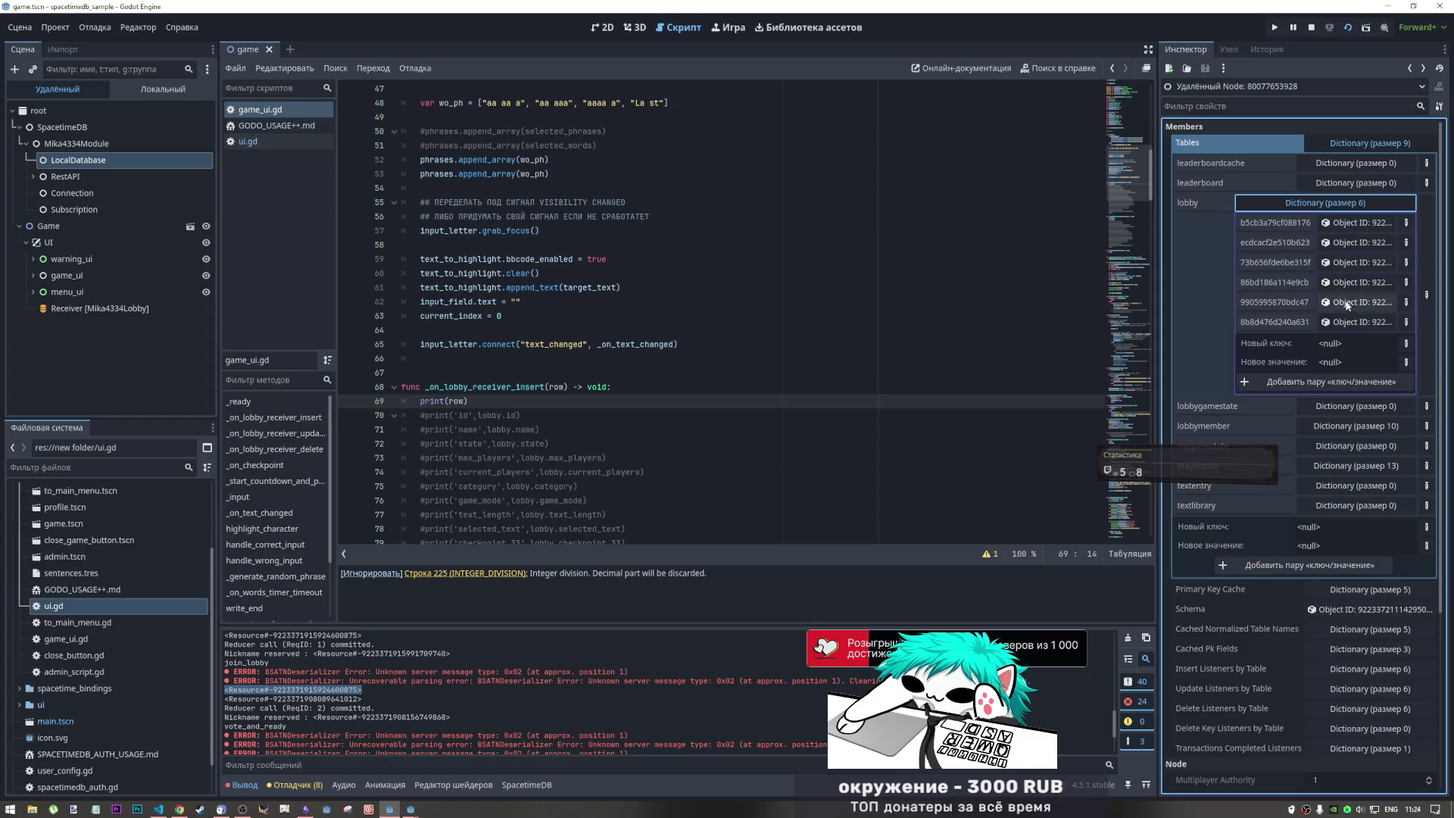
{"action": "left_click", "coordinate": [1326, 322]}
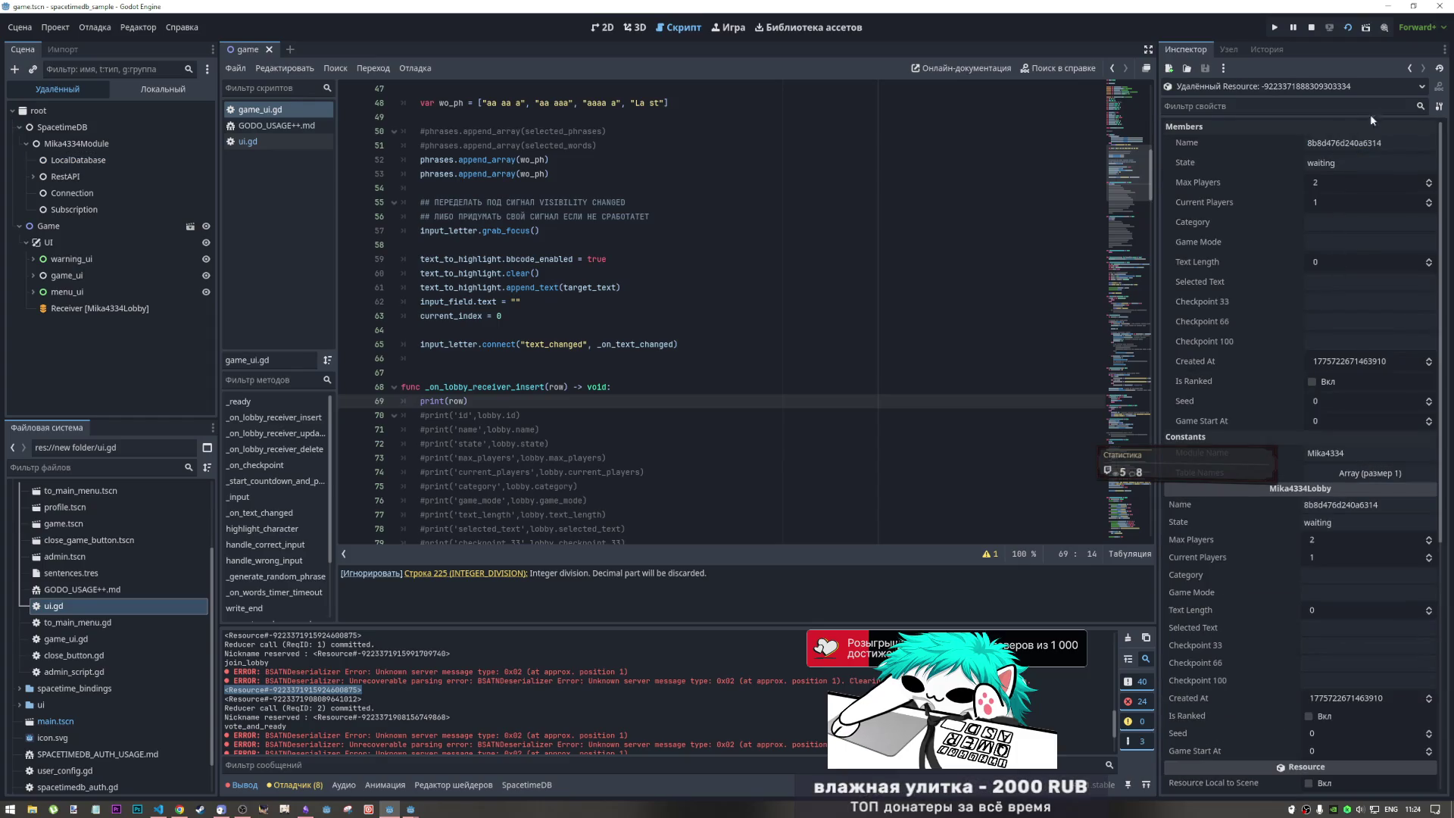
{"action": "left_click", "coordinate": [1409, 69]}
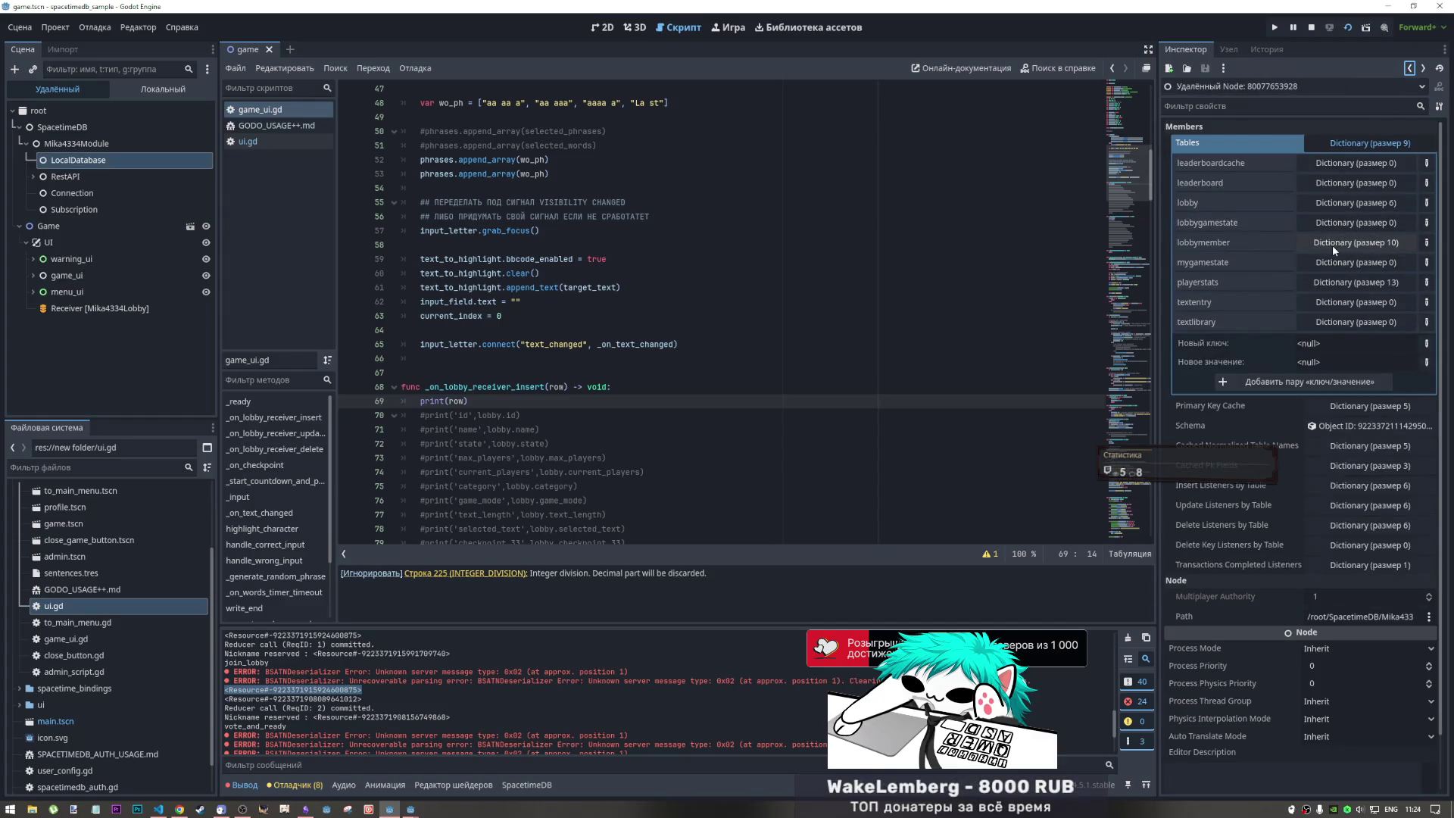
{"action": "left_click", "coordinate": [1348, 203]}
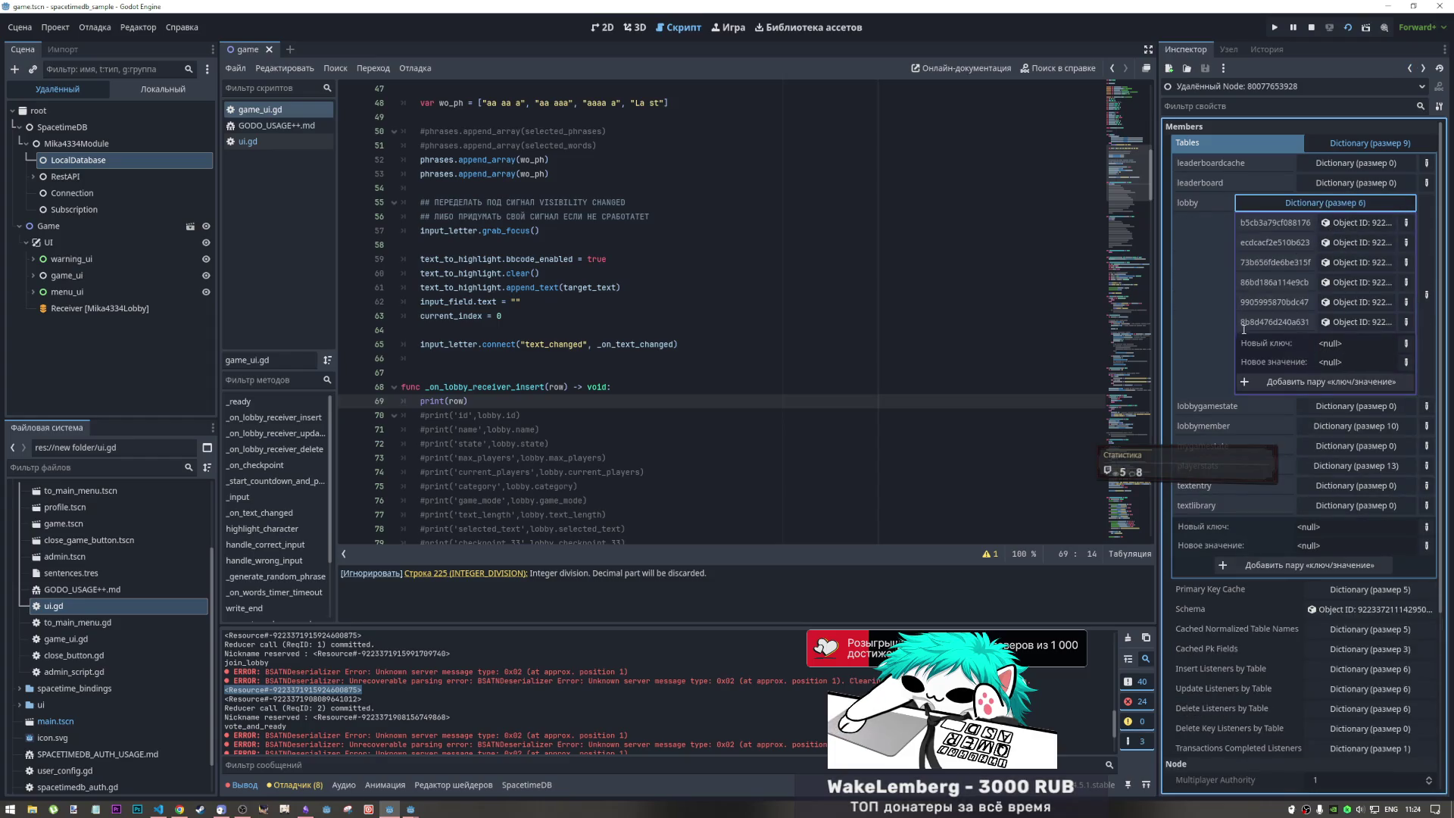
{"action": "left_click", "coordinate": [1346, 322]}
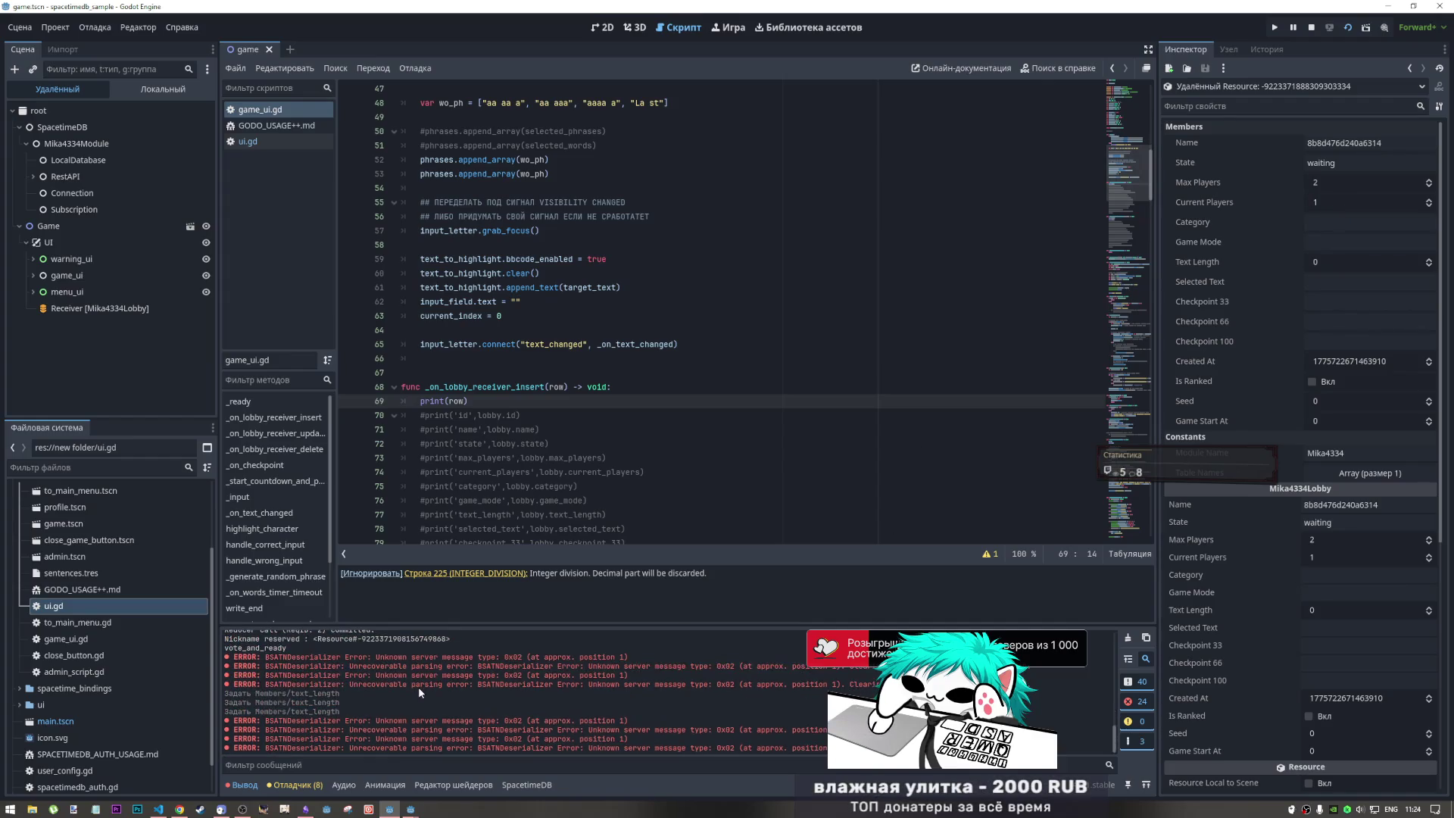
{"action": "mouse_move", "coordinate": [242, 808]}
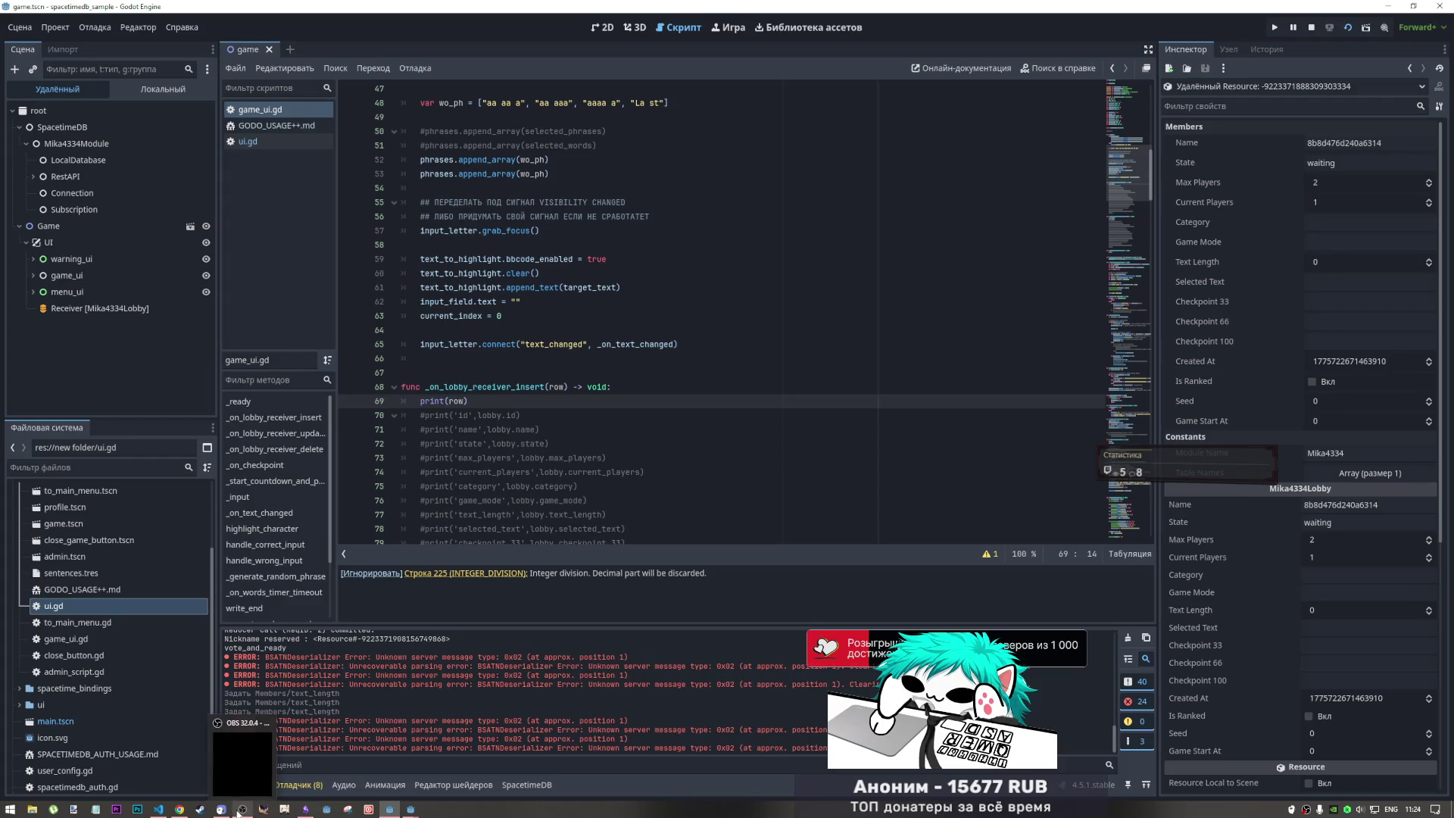
{"action": "mouse_move", "coordinate": [179, 809]}
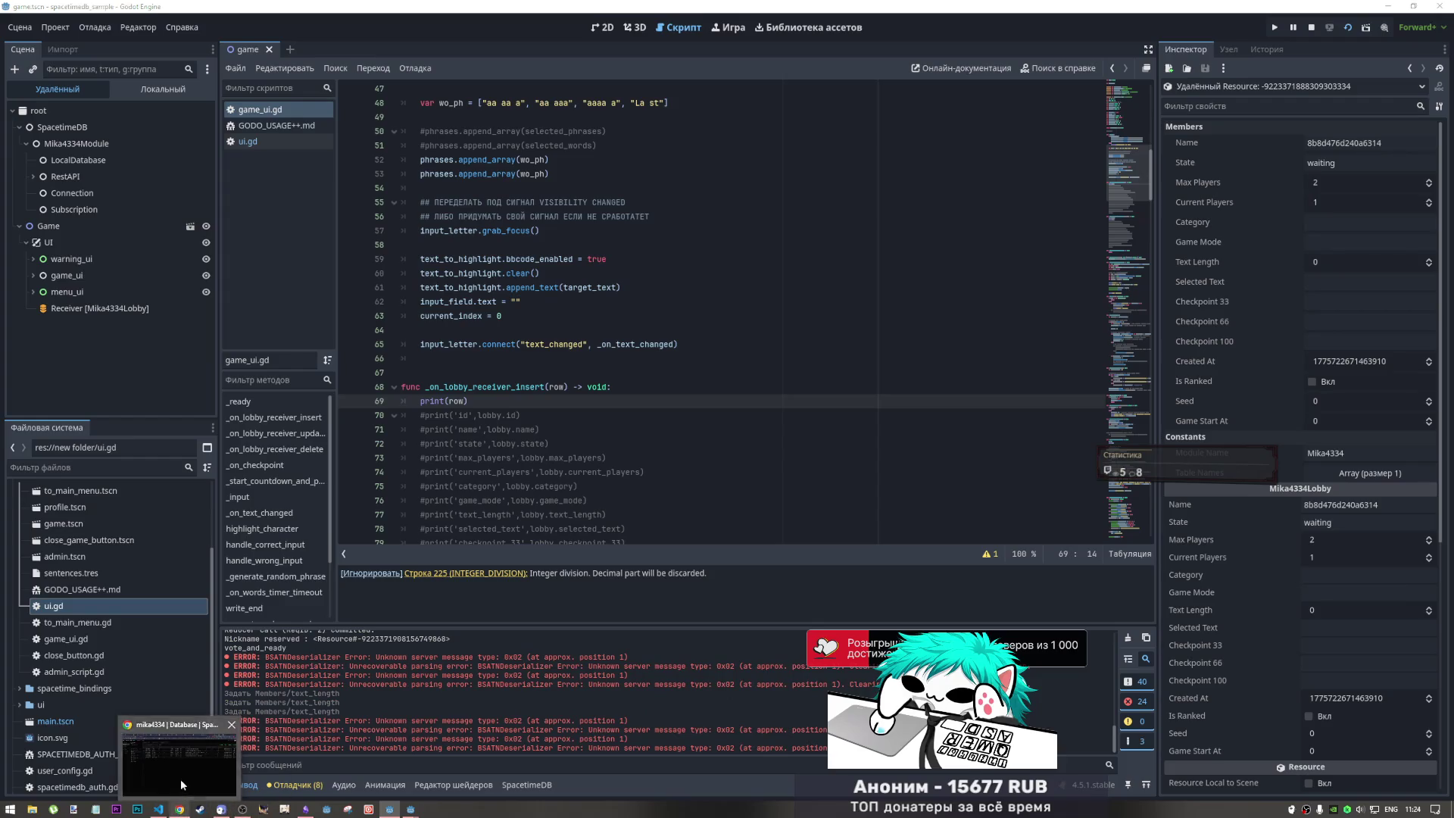
{"action": "left_click", "coordinate": [180, 778]}
{"action": "left_click_drag", "start_coordinate": [290, 236], "coordinate": [553, 238]}
{"action": "left_click", "coordinate": [553, 235]}
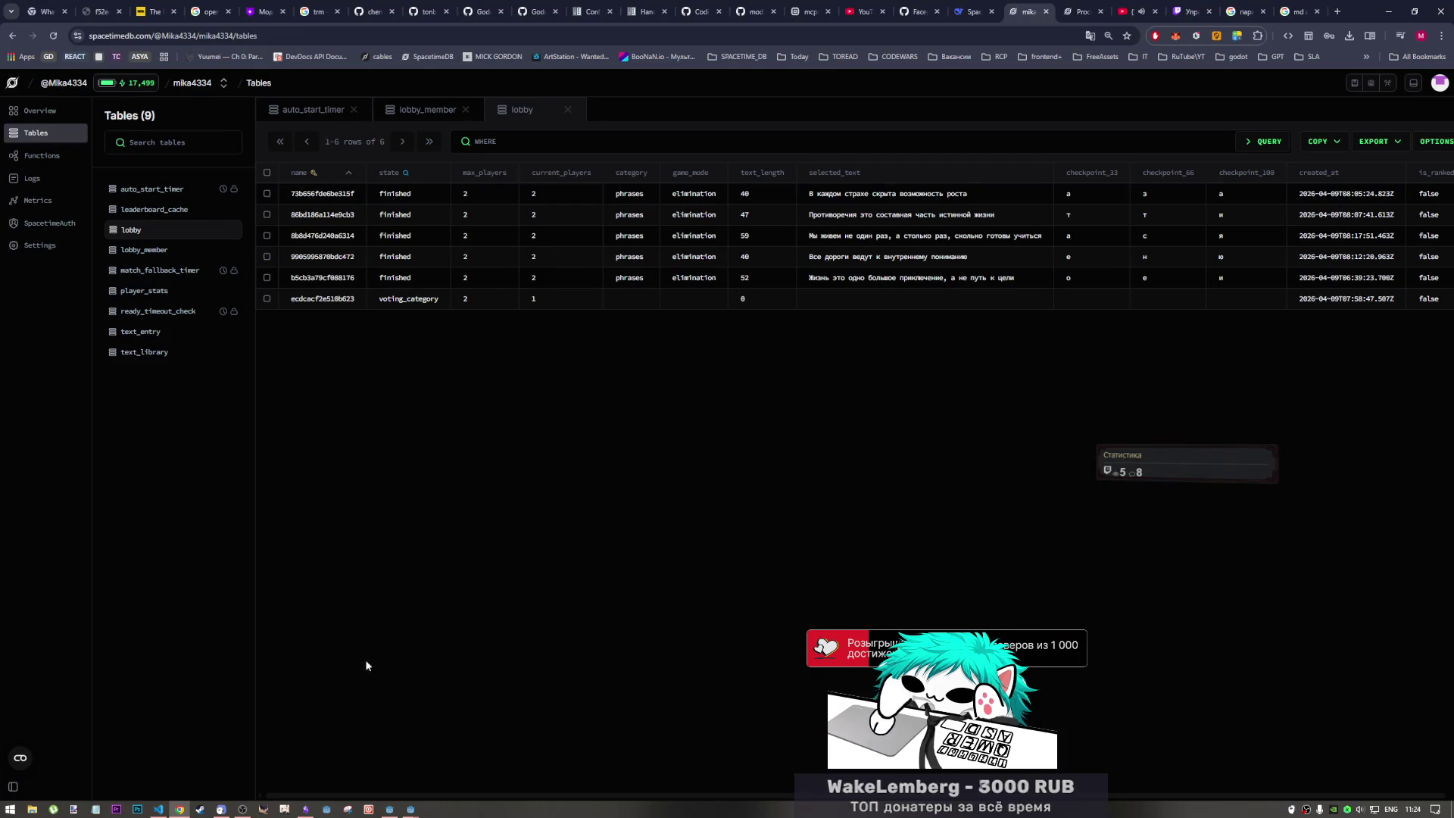
{"action": "mouse_move", "coordinate": [417, 812]}
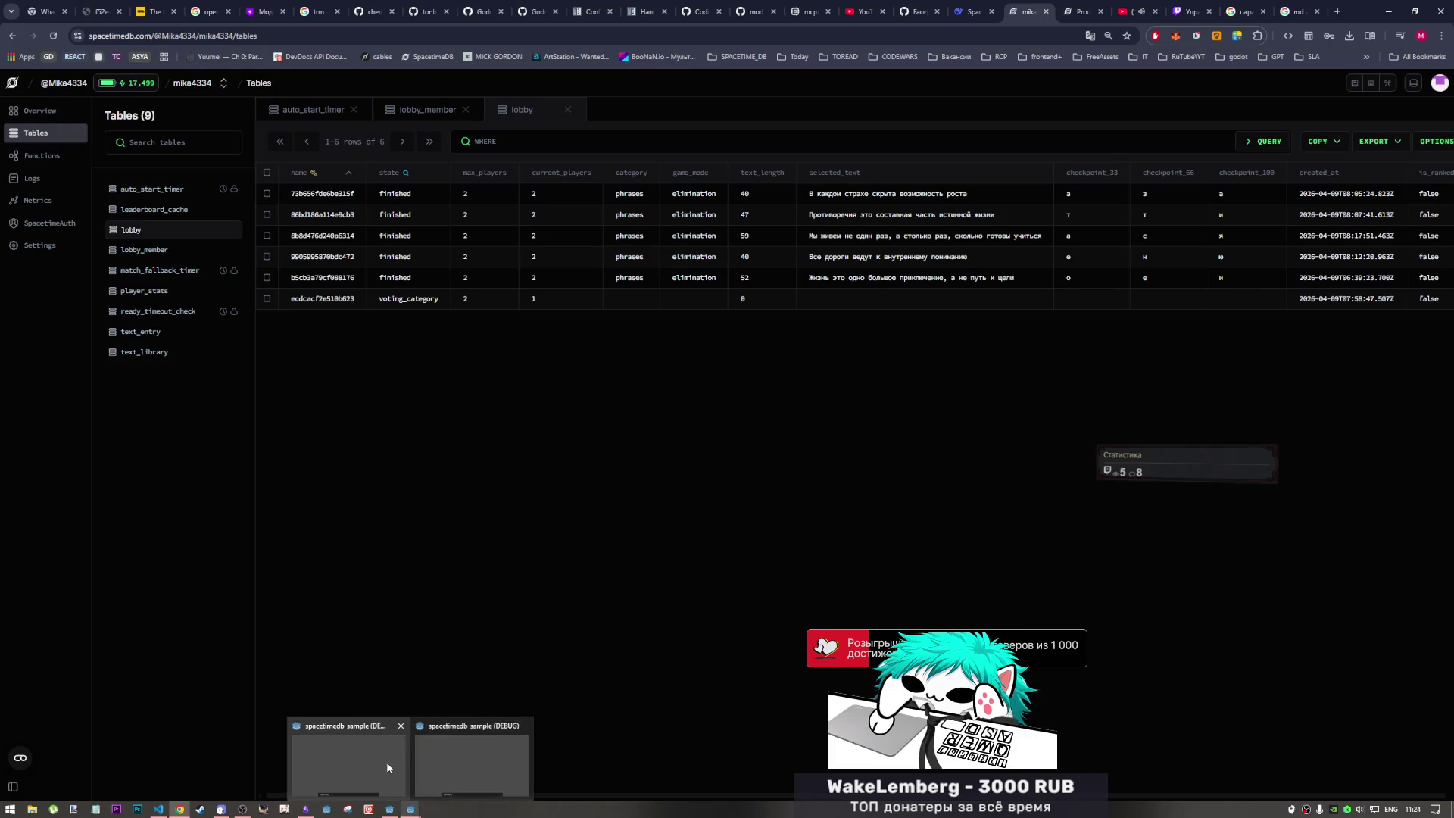
{"action": "left_click", "coordinate": [386, 761]}
{"action": "left_click", "coordinate": [424, 795]}
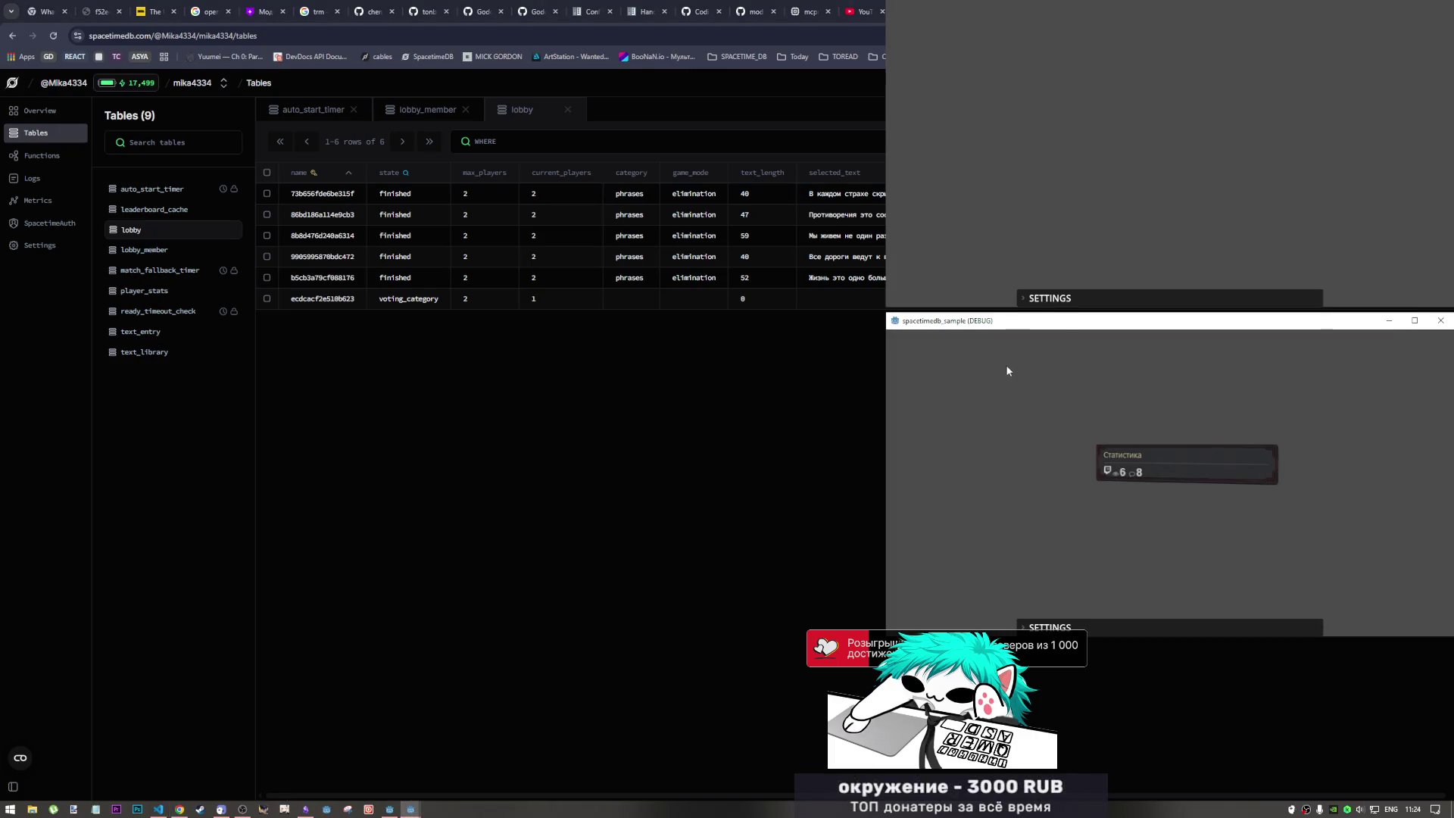
{"action": "left_click", "coordinate": [677, 359]}
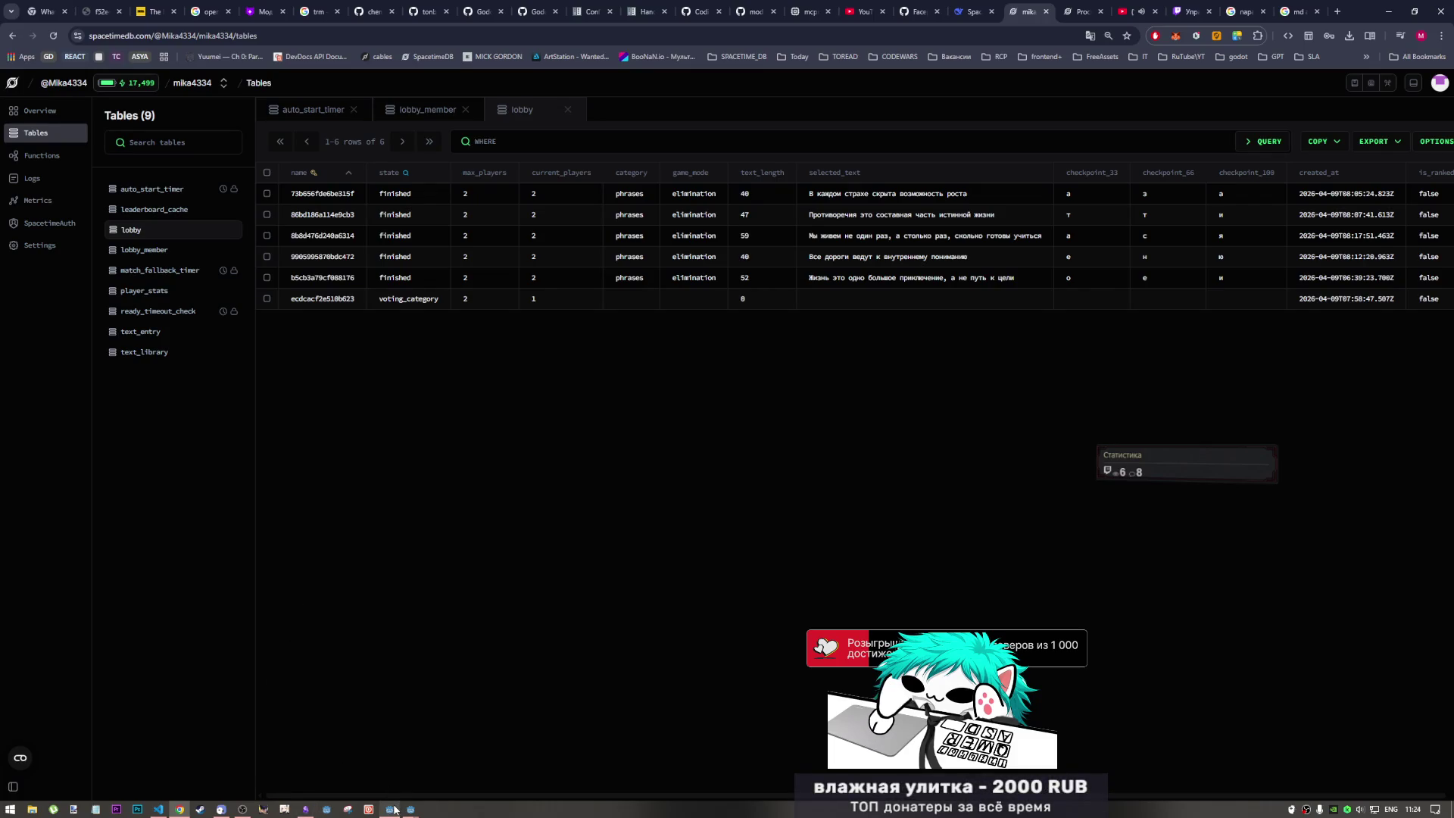
{"action": "mouse_move", "coordinate": [394, 809]}
{"action": "left_click", "coordinate": [396, 774]}
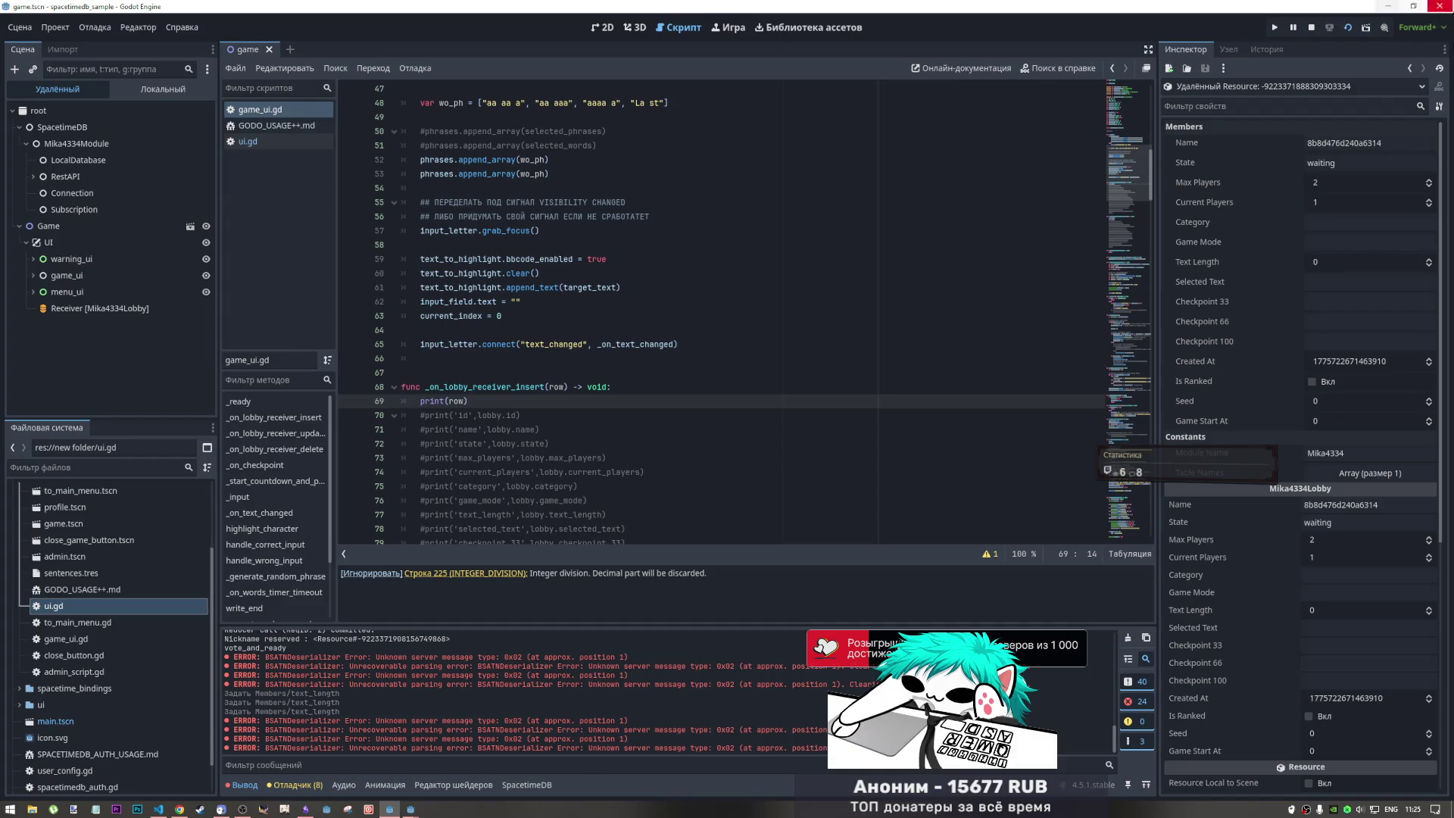
- Leave the LocalDatabase tables, briefly check menu_ui's AspectRatioContainer, and reselect Receiver [Mika4334Lobby]
{"action": "left_click", "coordinate": [1410, 68]}
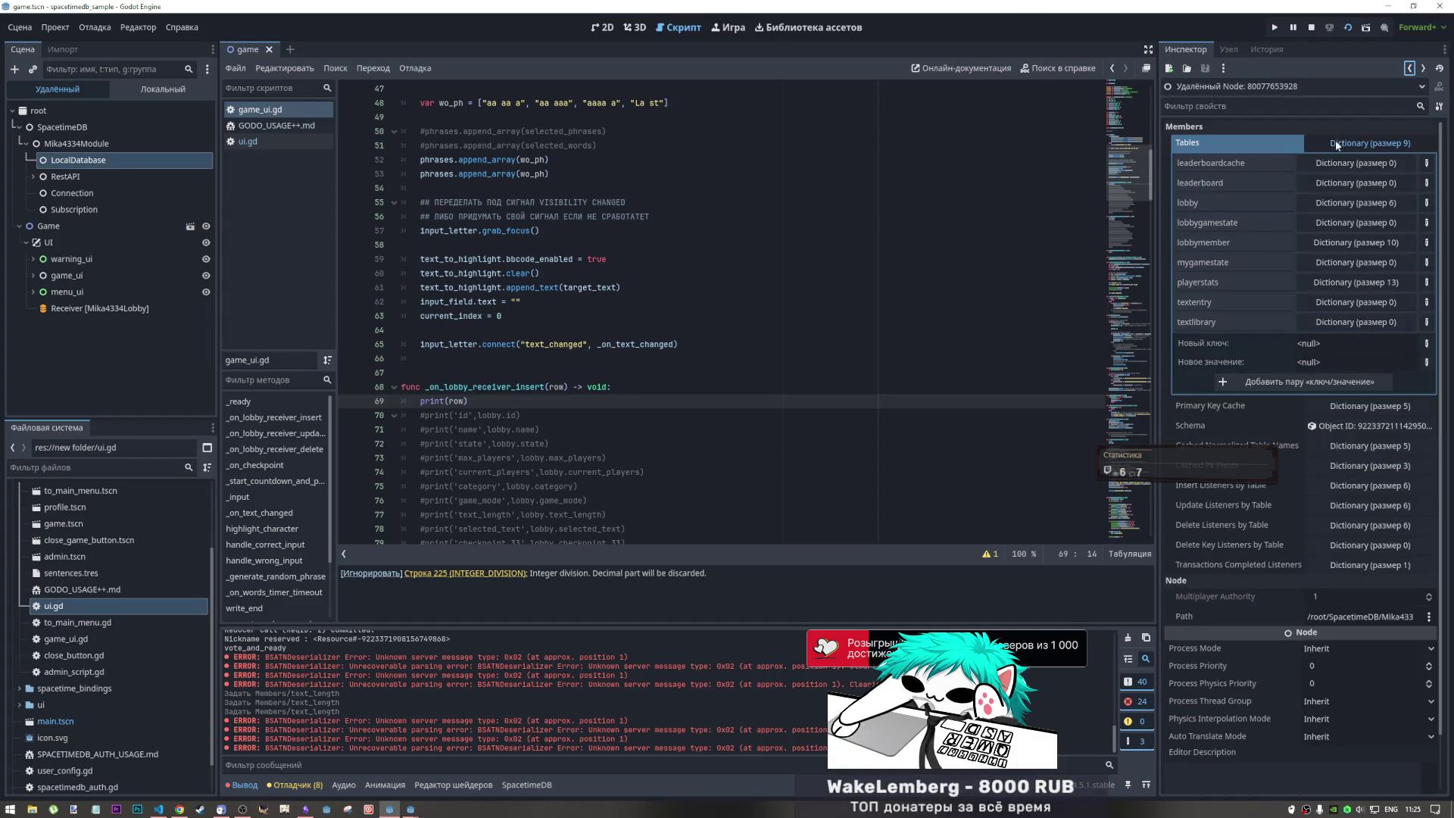
{"action": "scroll", "coordinate": [1242, 229], "scroll_direction": "down", "scroll_amount": 2}
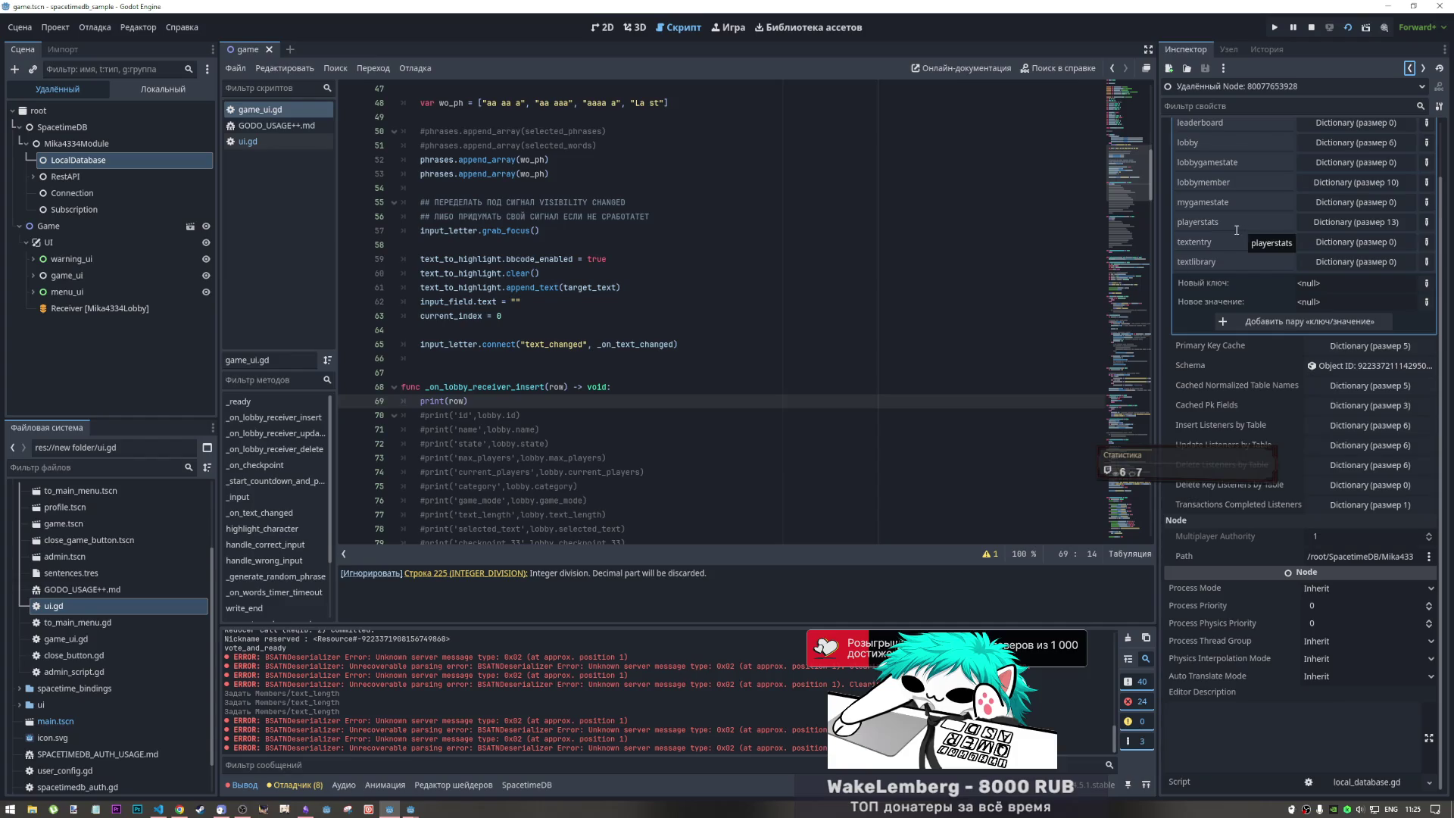
{"action": "scroll", "coordinate": [1242, 230], "scroll_direction": "up", "scroll_amount": 2}
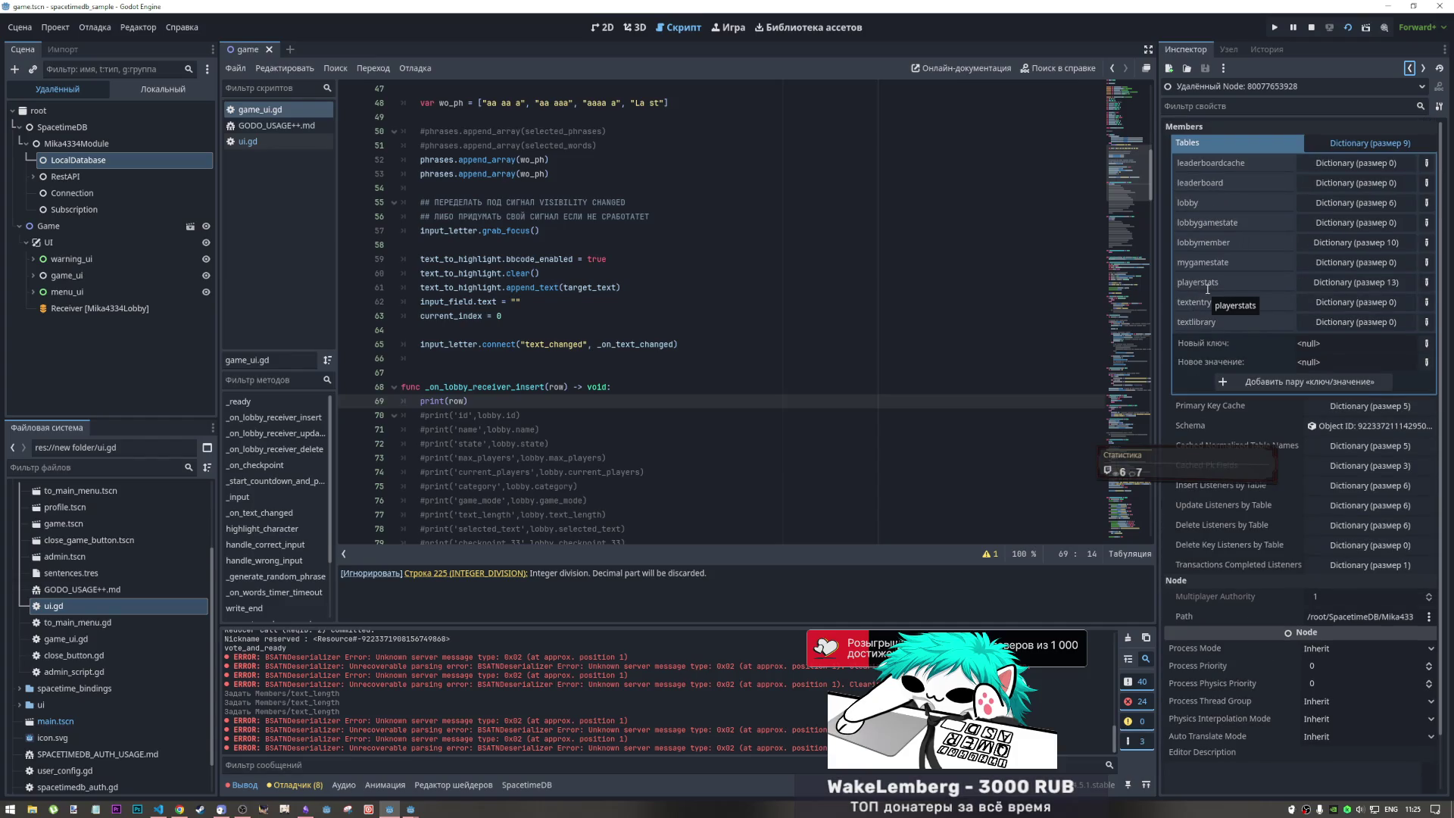
{"action": "left_click", "coordinate": [1407, 66]}
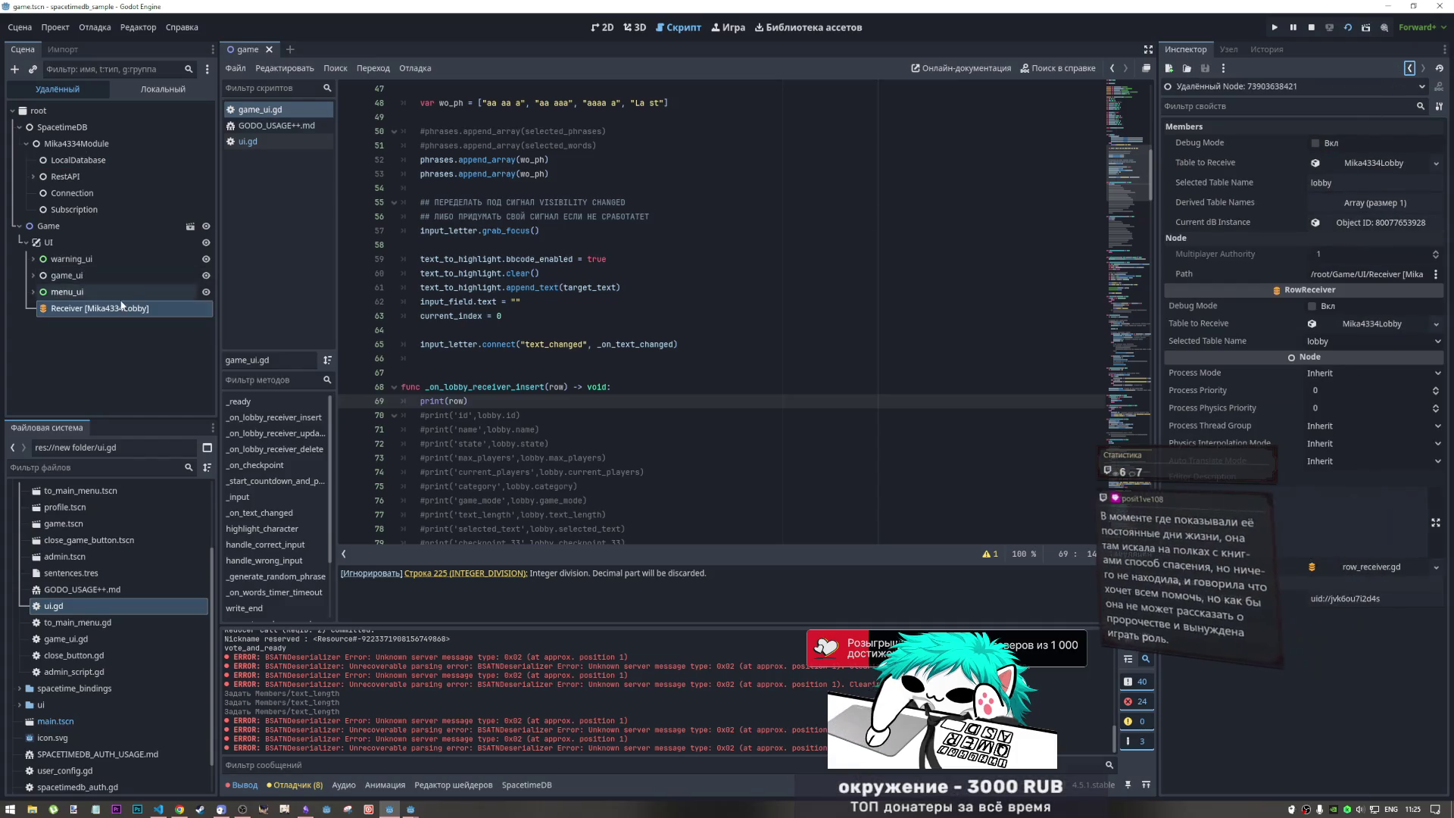
{"action": "double_click", "coordinate": [67, 292]}
{"action": "left_click", "coordinate": [84, 308]}
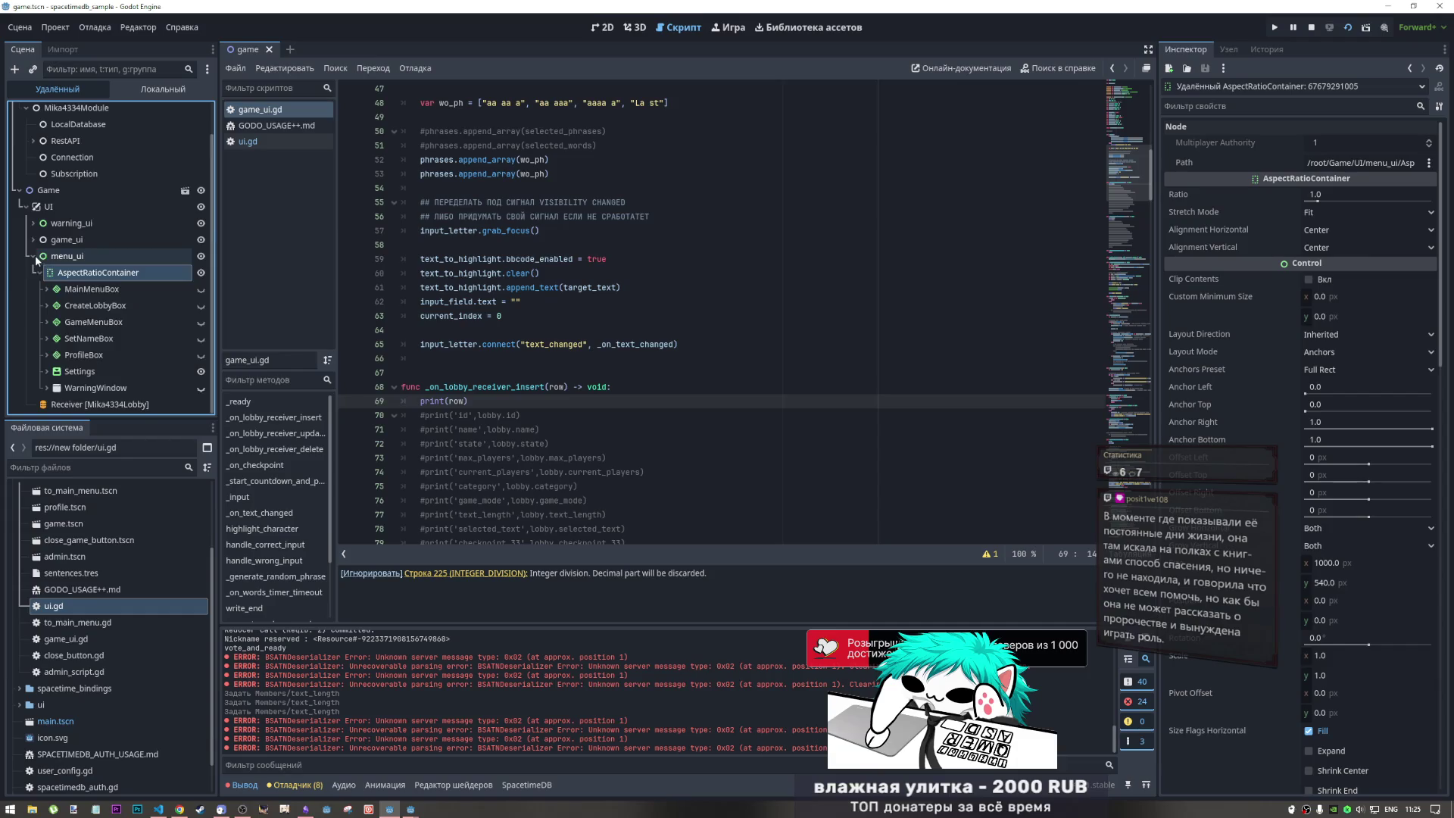
{"action": "double_click", "coordinate": [67, 256]}
{"action": "left_click", "coordinate": [72, 309]}
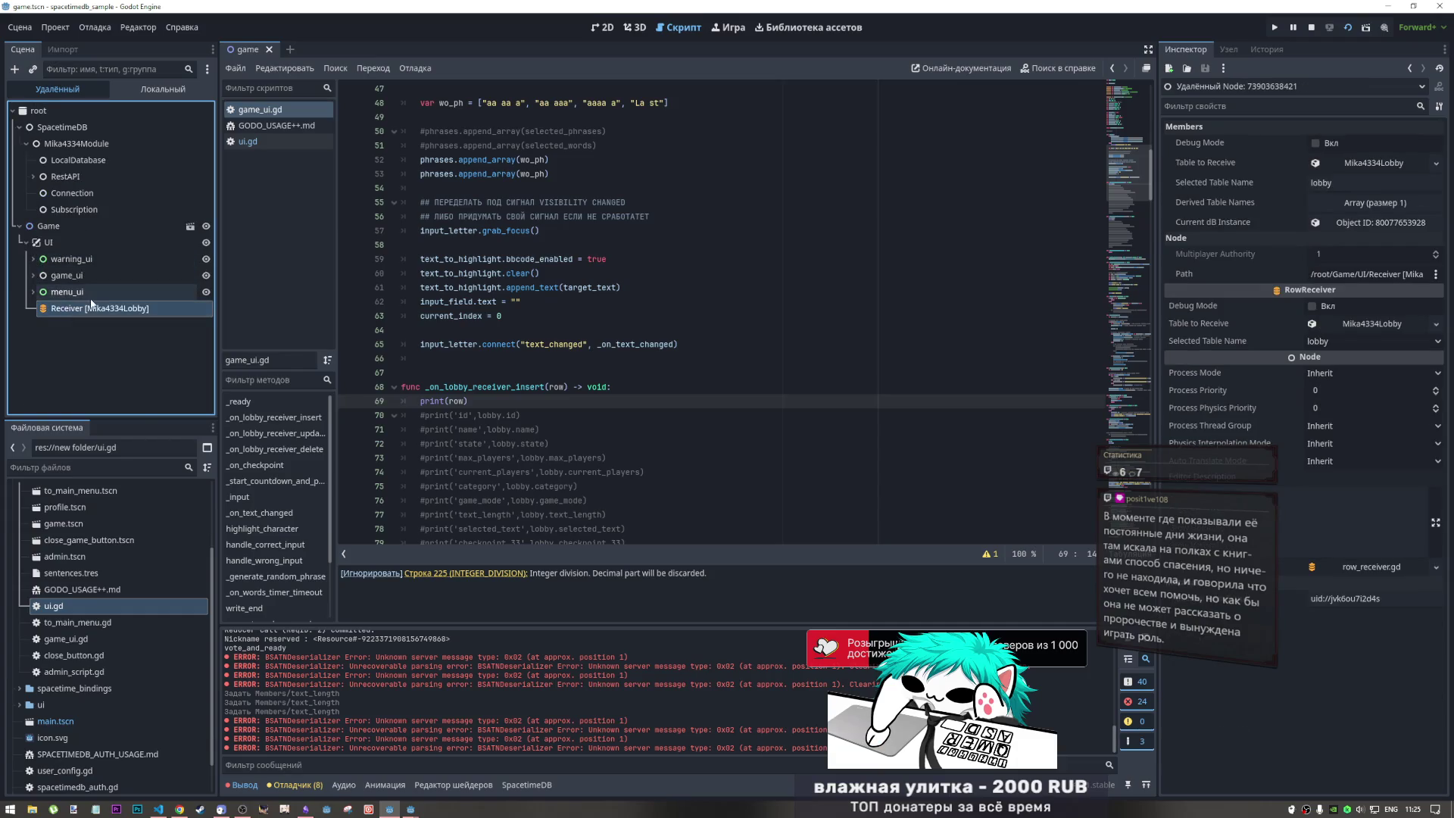
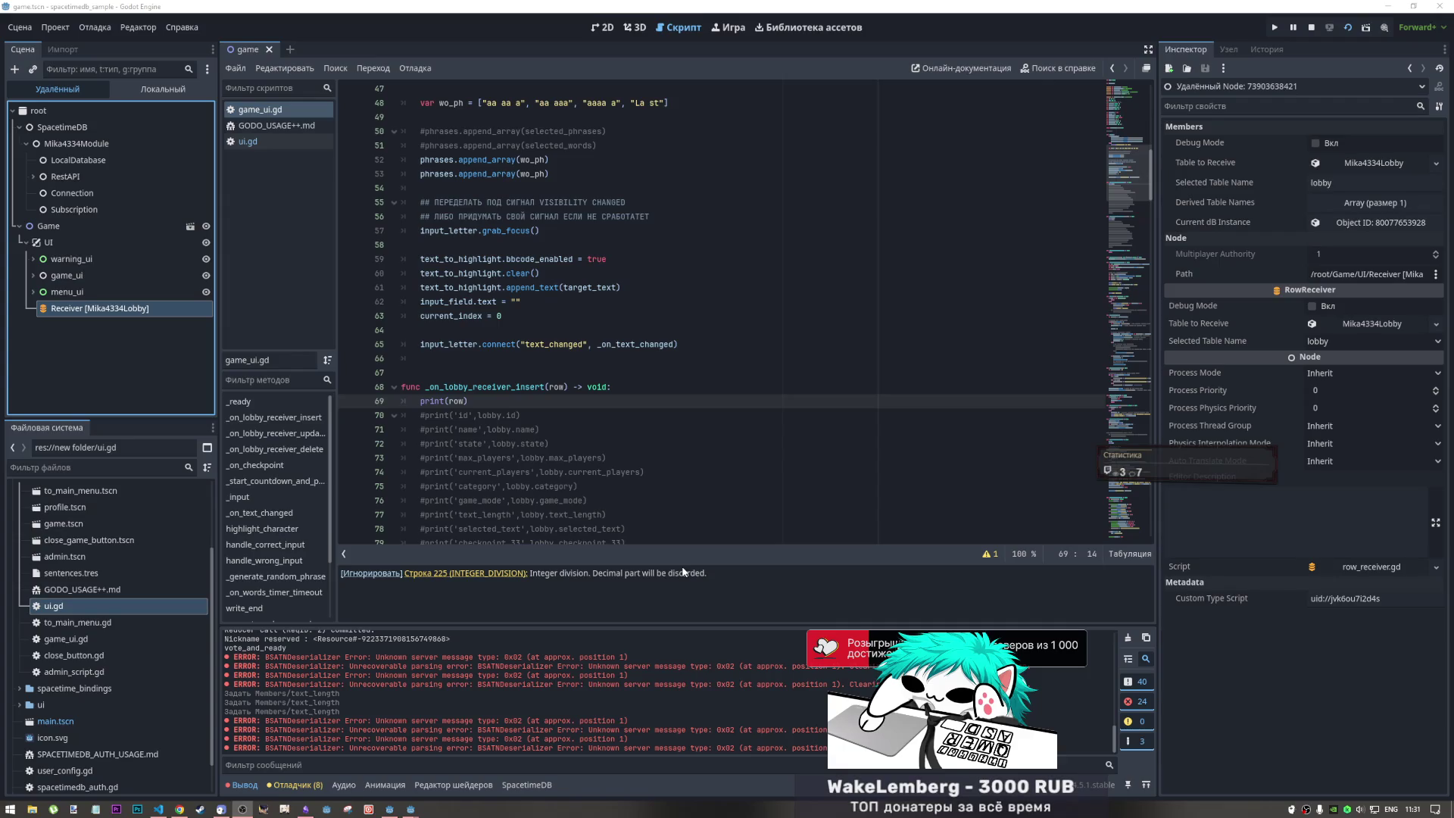
- Hide the script warnings and delete the #2550x1440 comment on line 38 of game_ui.gd
{"action": "left_click", "coordinate": [829, 604]}
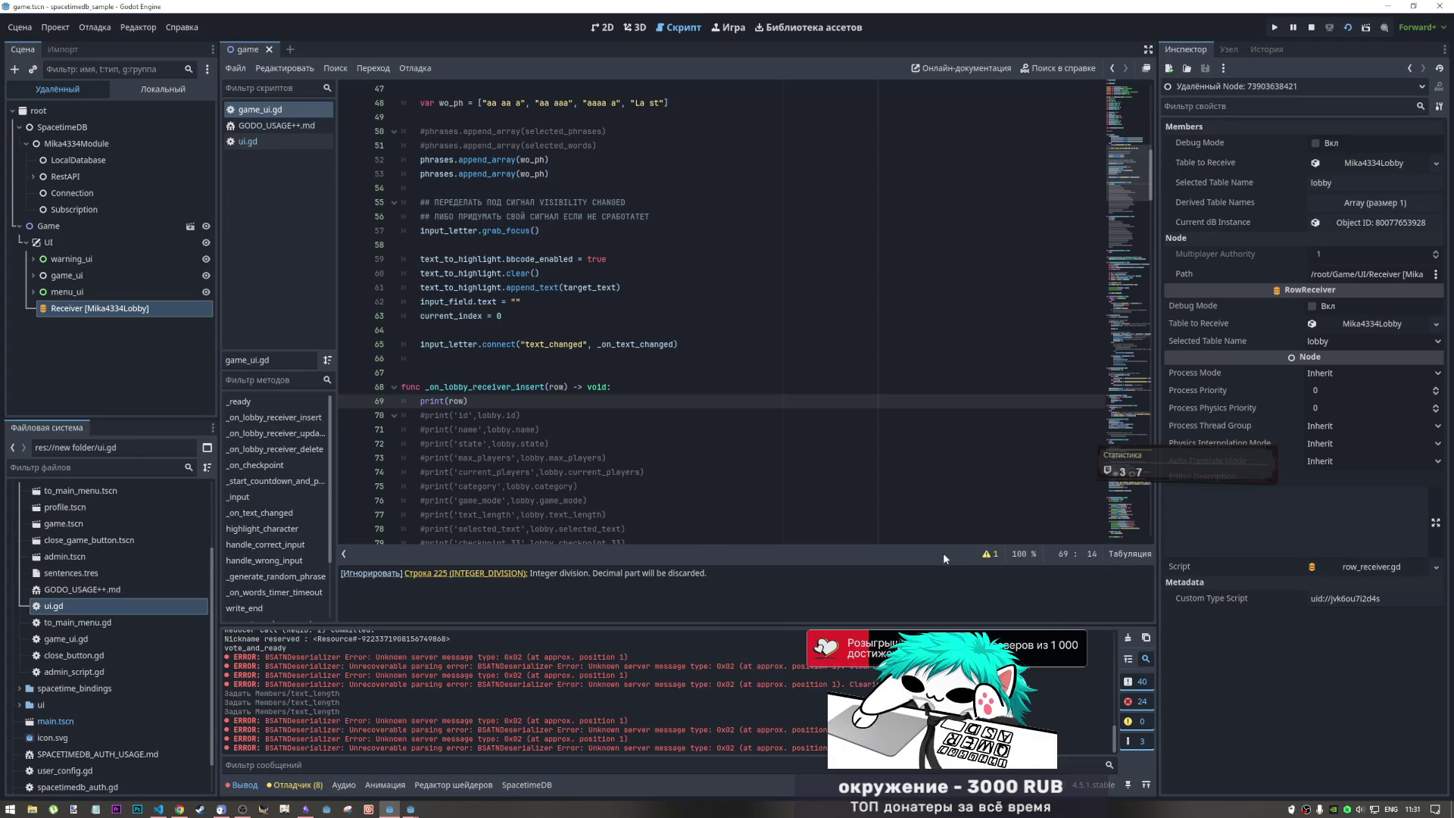
{"action": "left_click", "coordinate": [992, 553]}
{"action": "left_click", "coordinate": [696, 345]}
{"action": "scroll", "coordinate": [709, 381], "scroll_direction": "up", "scroll_amount": 7}
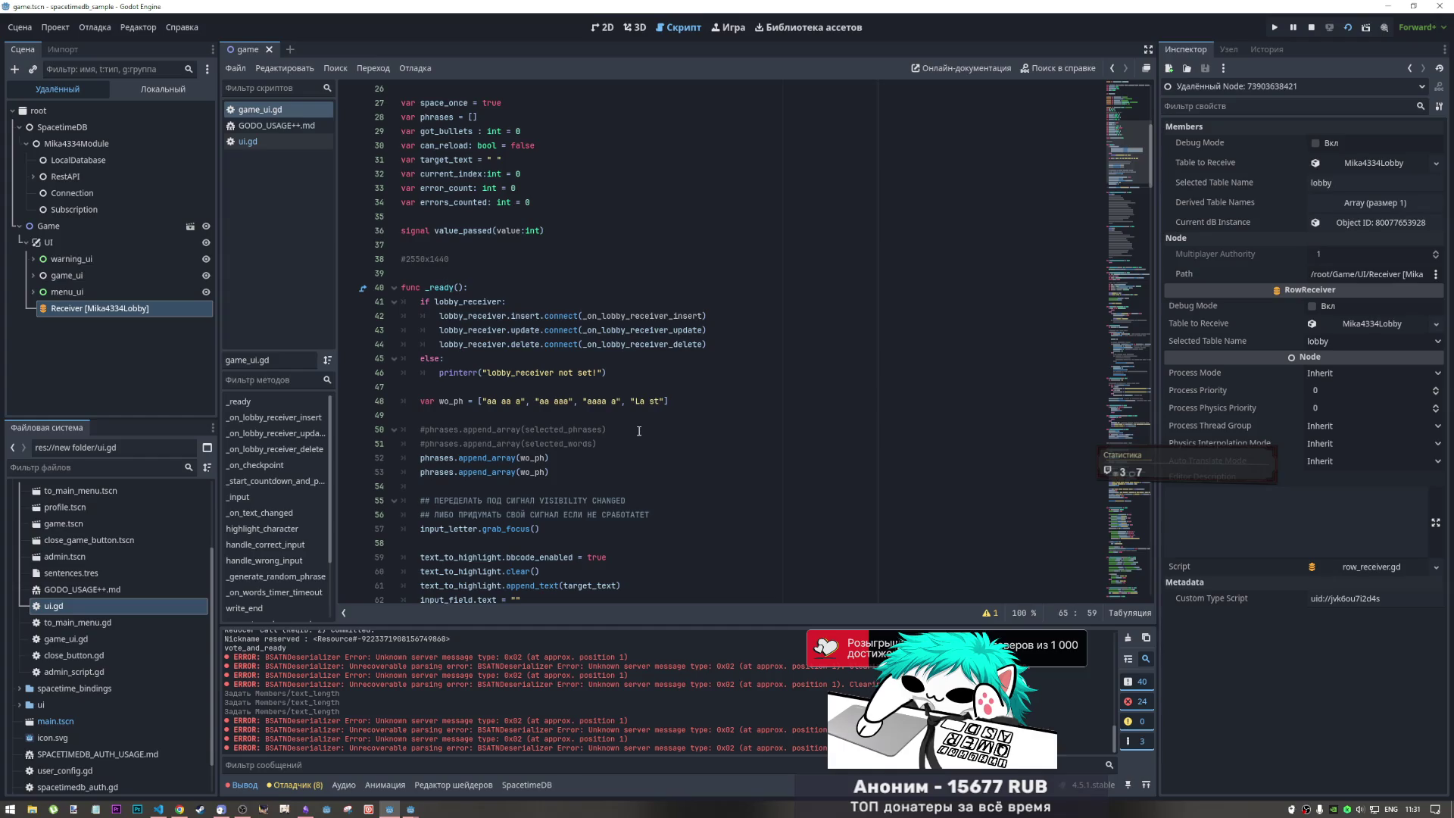
{"action": "left_click", "coordinate": [515, 345]}
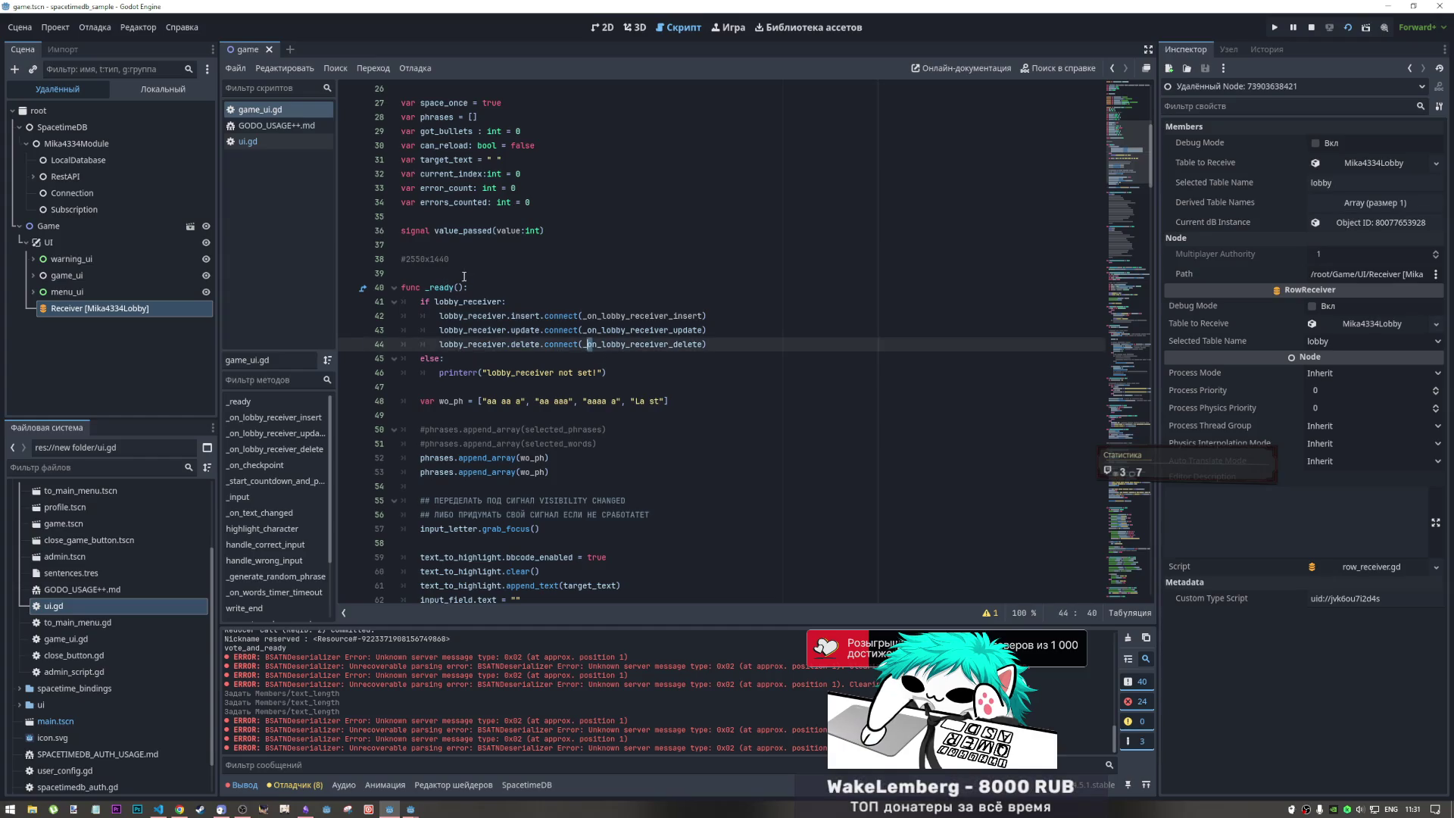
{"action": "left_click_drag", "start_coordinate": [451, 259], "coordinate": [383, 265]}
{"action": "key", "text": "Delete"}
{"action": "key", "text": "Delete"}
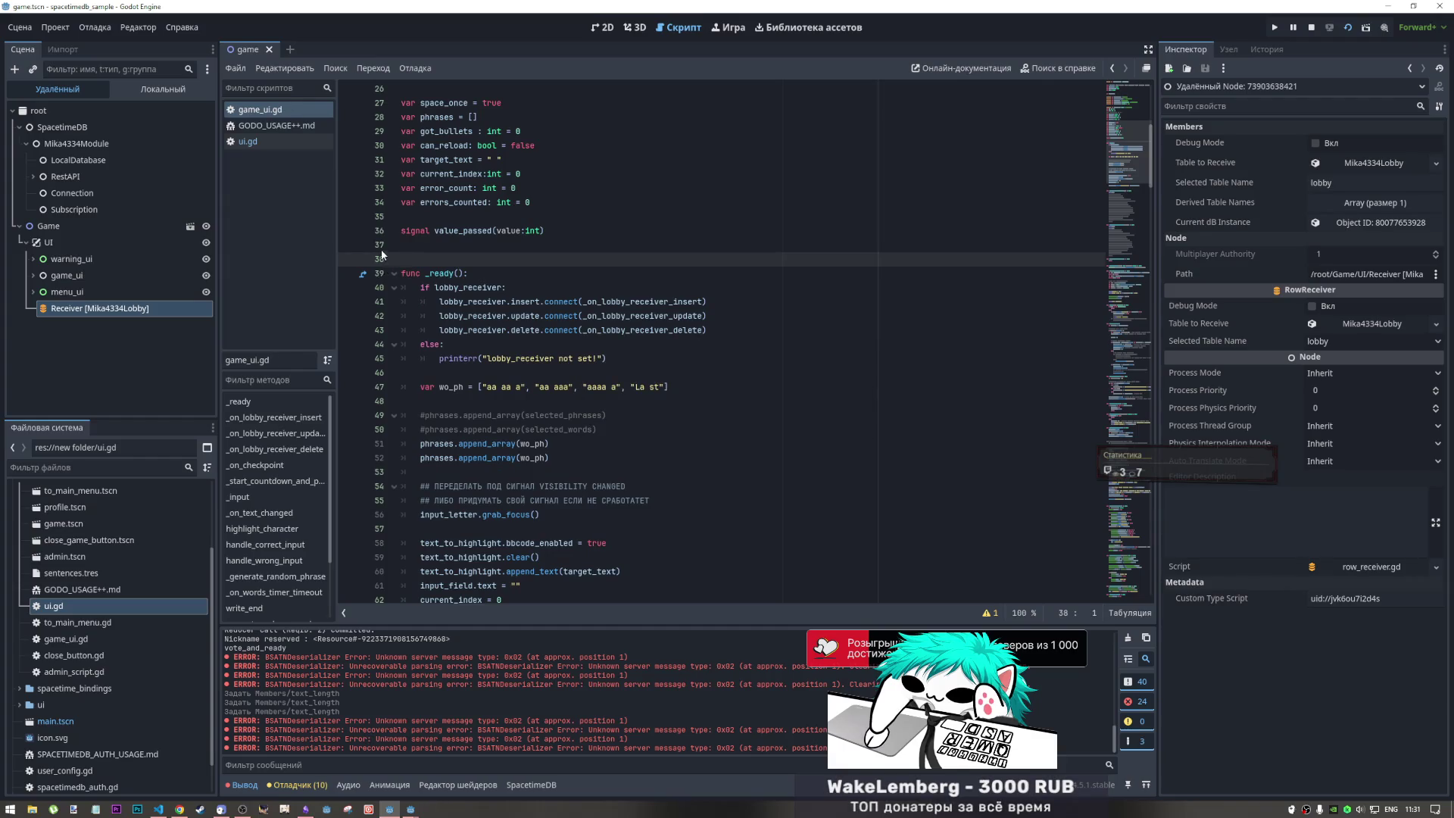
- Expand menu_ui in the remote scene tree and select the Receiver Mika4334Lobby node
{"action": "left_click", "coordinate": [129, 292]}
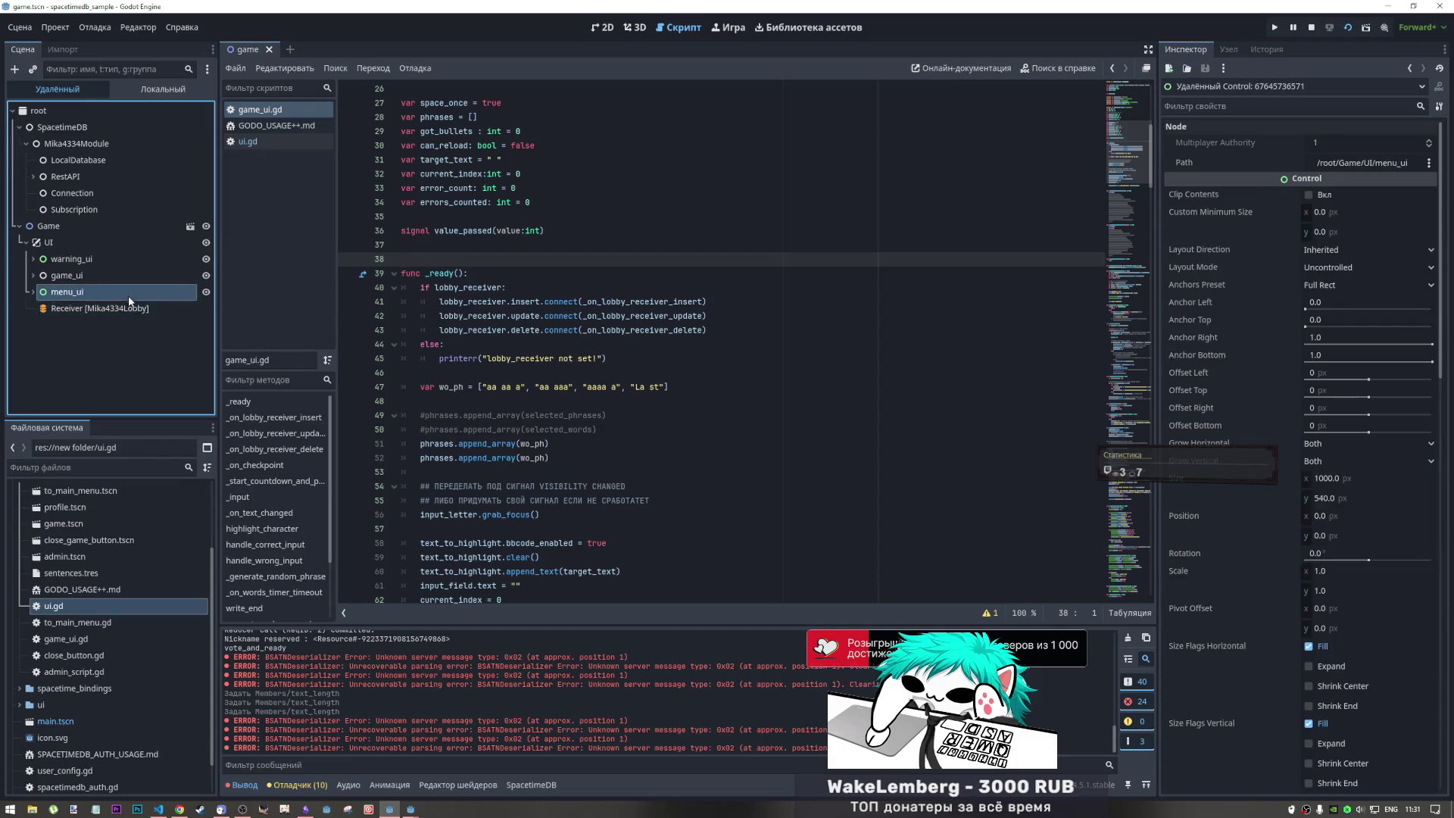
{"action": "left_click", "coordinate": [129, 306]}
{"action": "left_click", "coordinate": [47, 306]}
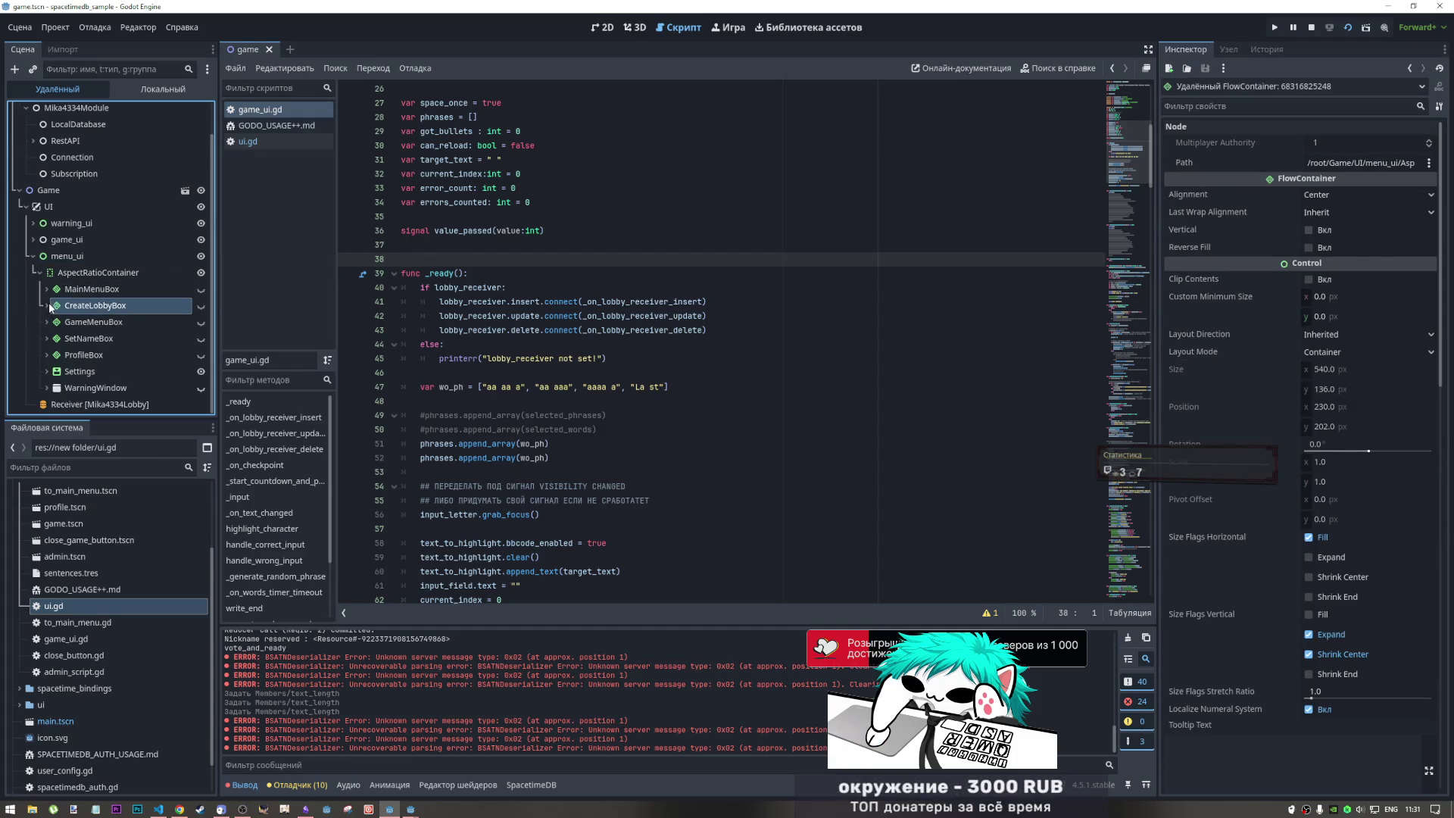
{"action": "left_click", "coordinate": [75, 405]}
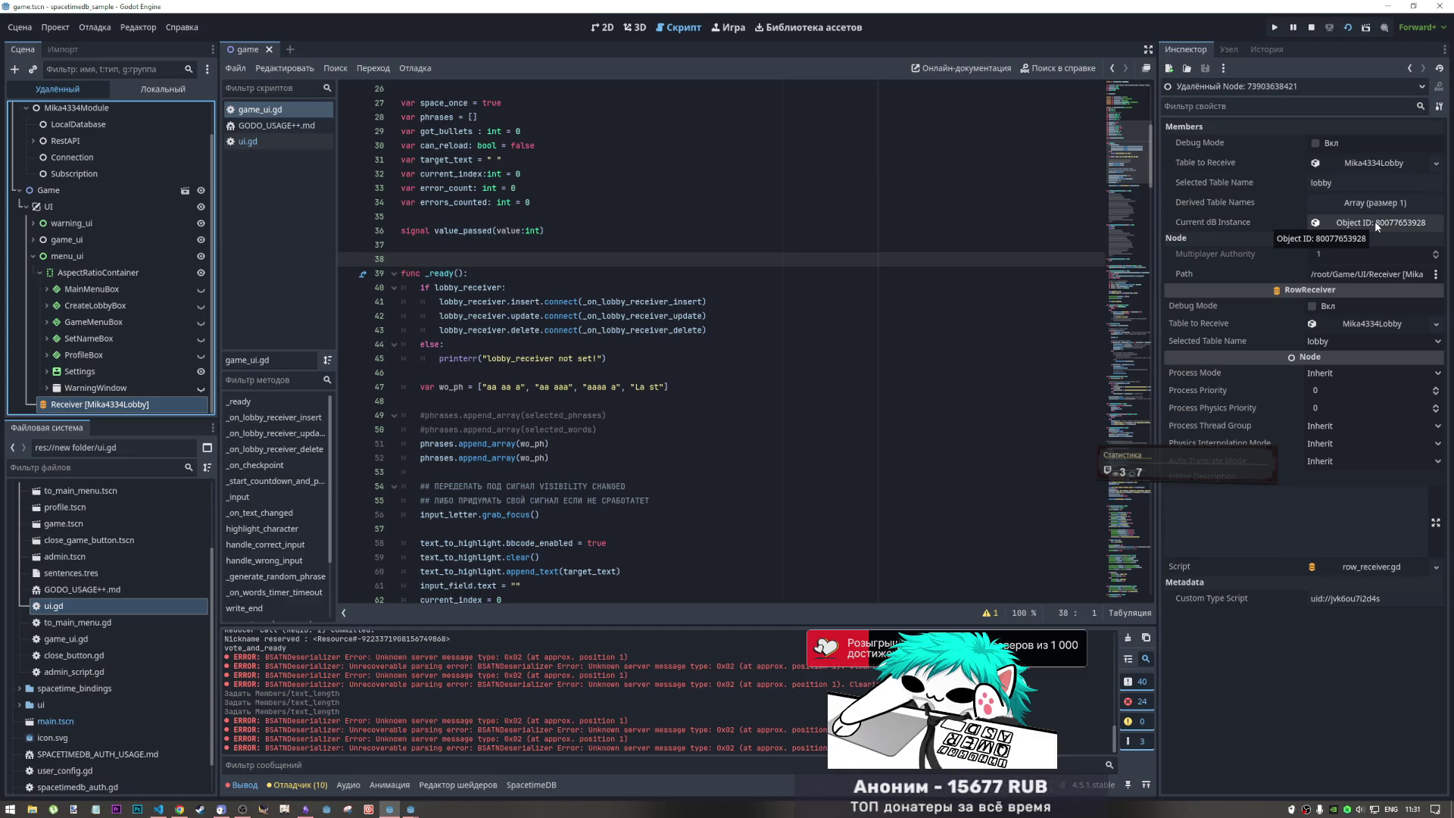
- In the second client's debug session, open the receiver's local database and view lobby row 8b8d476d240a6314
{"action": "left_click", "coordinate": [298, 785]}
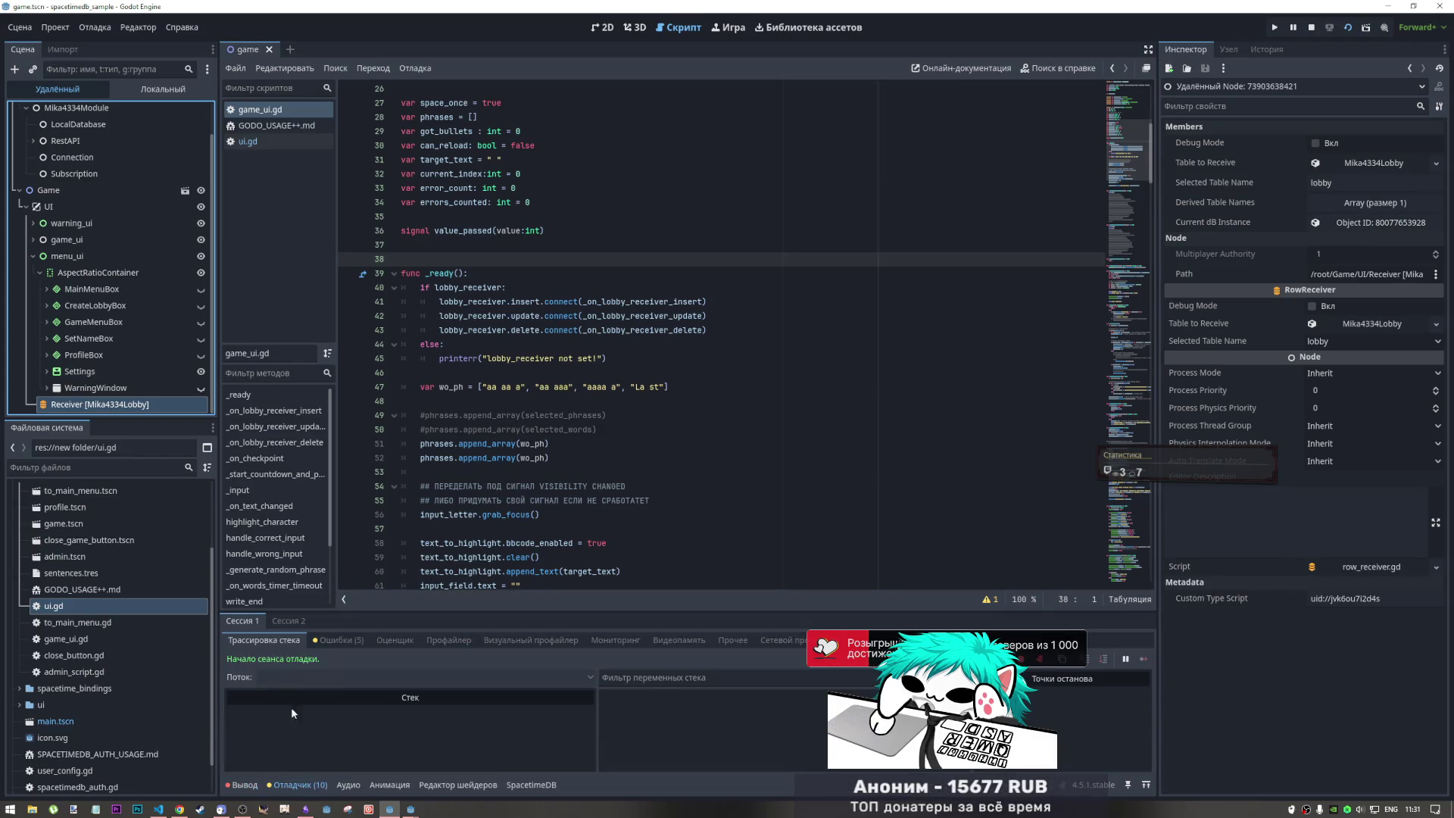
{"action": "left_click", "coordinate": [288, 620]}
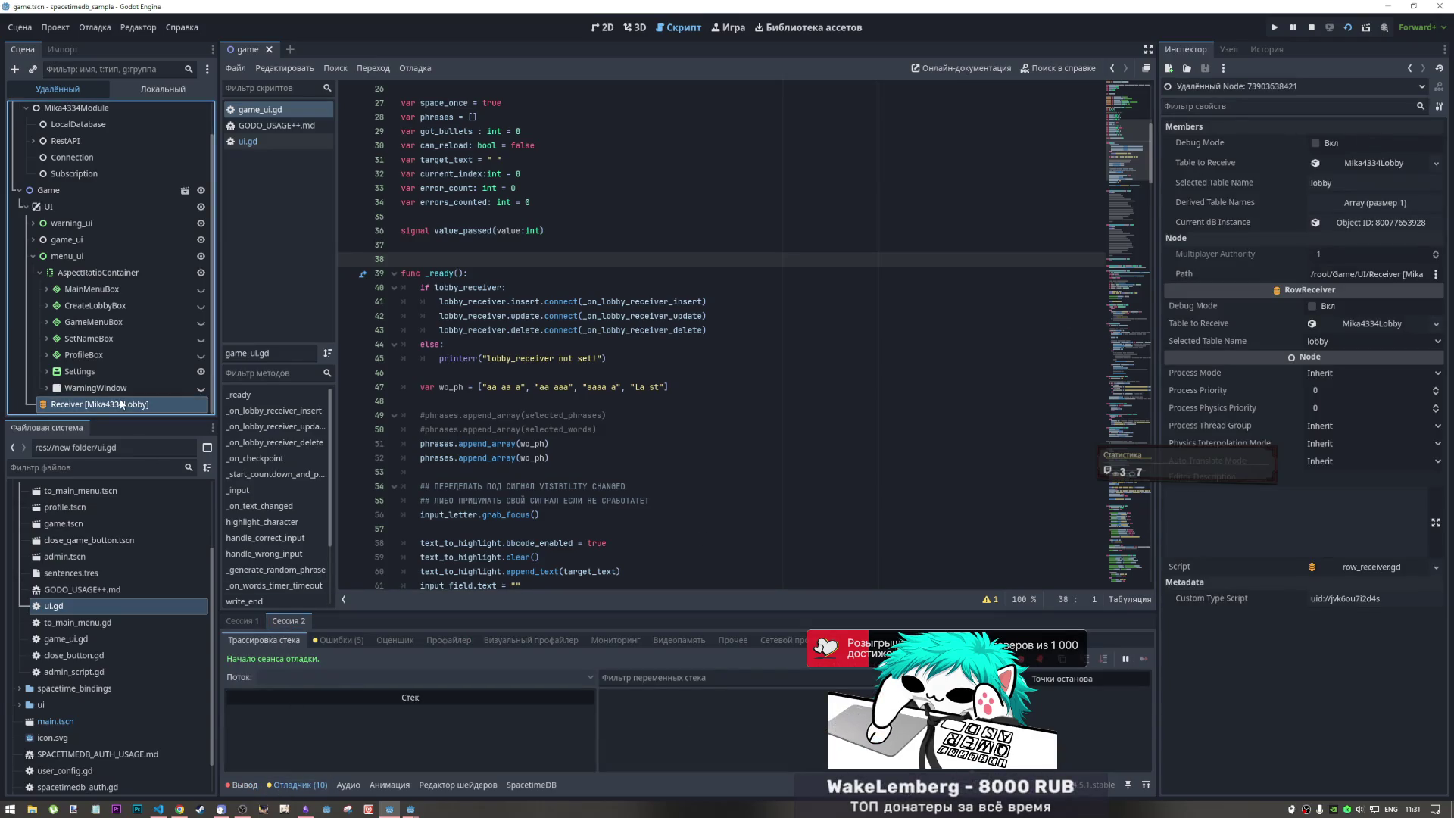
{"action": "left_click", "coordinate": [1376, 205]}
{"action": "left_click", "coordinate": [1374, 204]}
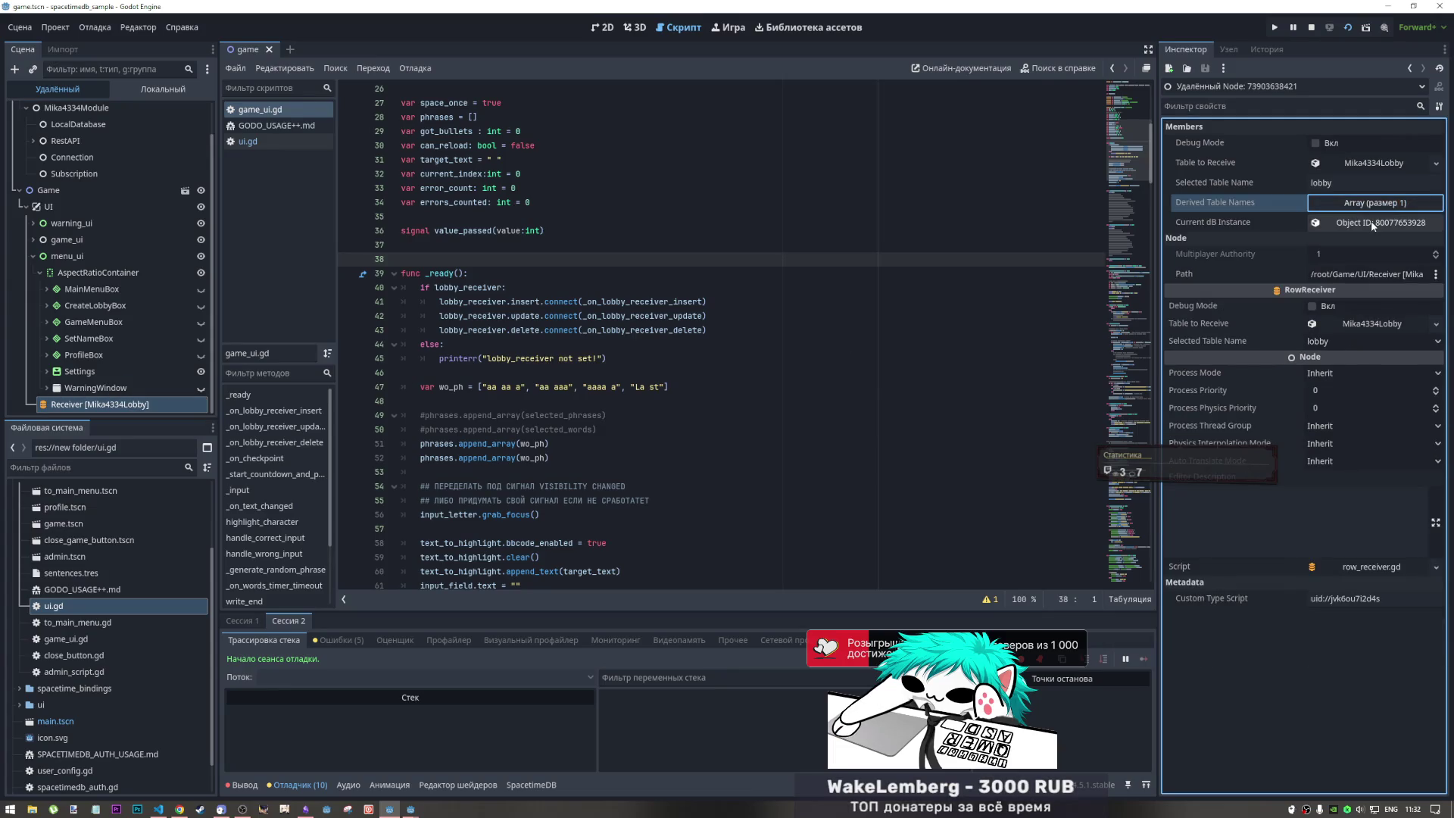
{"action": "left_click", "coordinate": [1369, 222]}
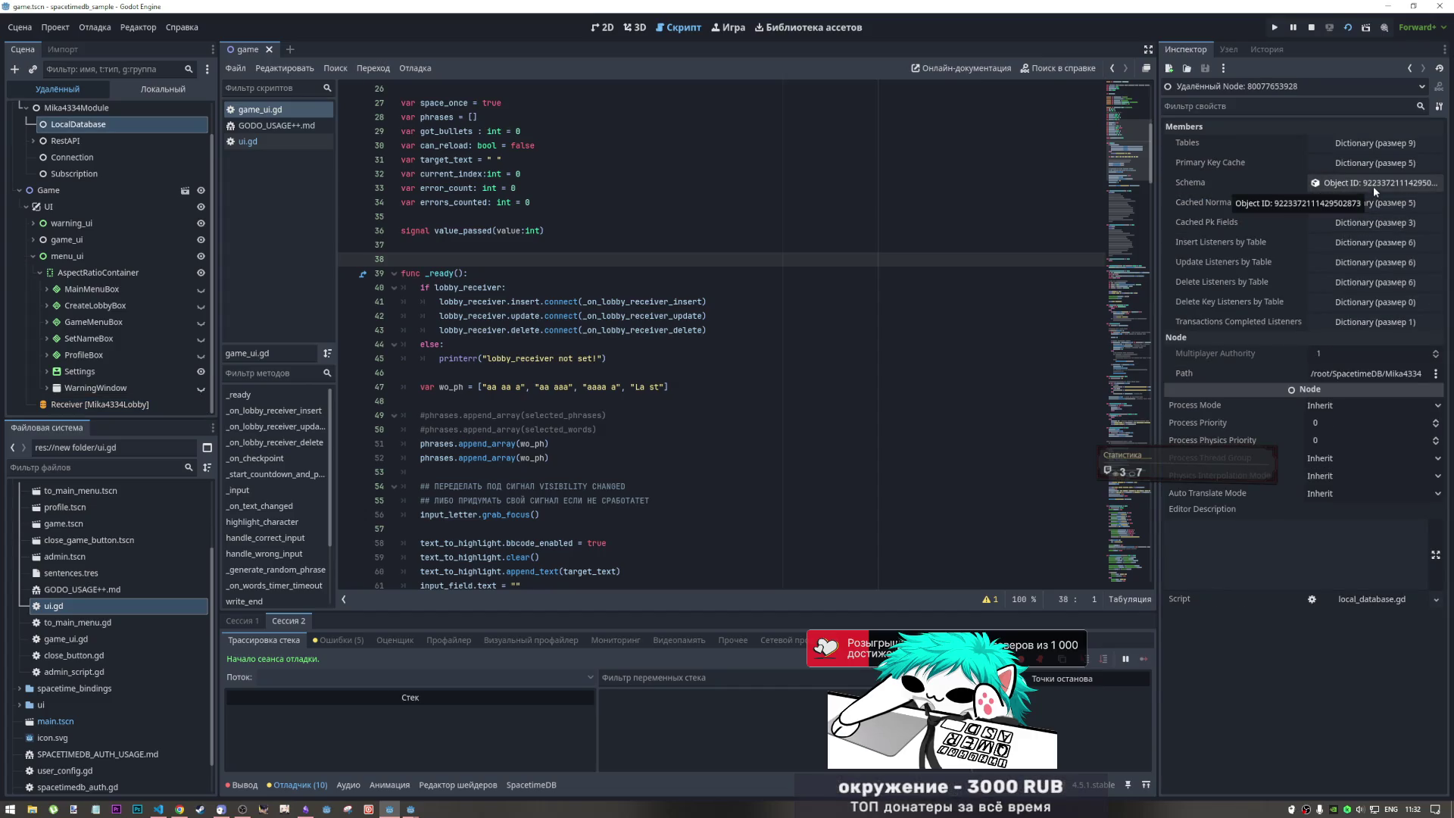
{"action": "left_click", "coordinate": [1373, 147]}
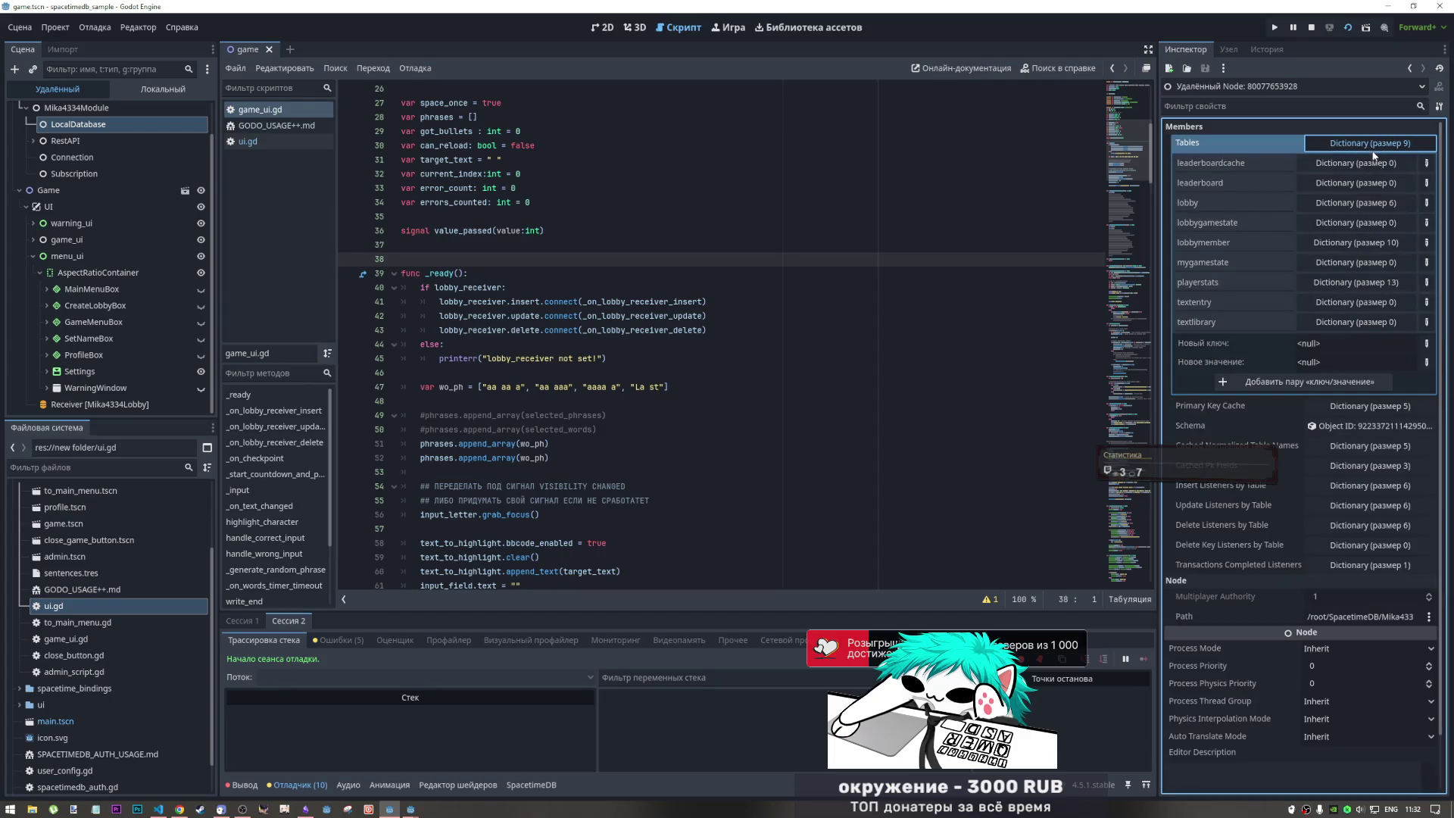
{"action": "left_click", "coordinate": [1355, 203]}
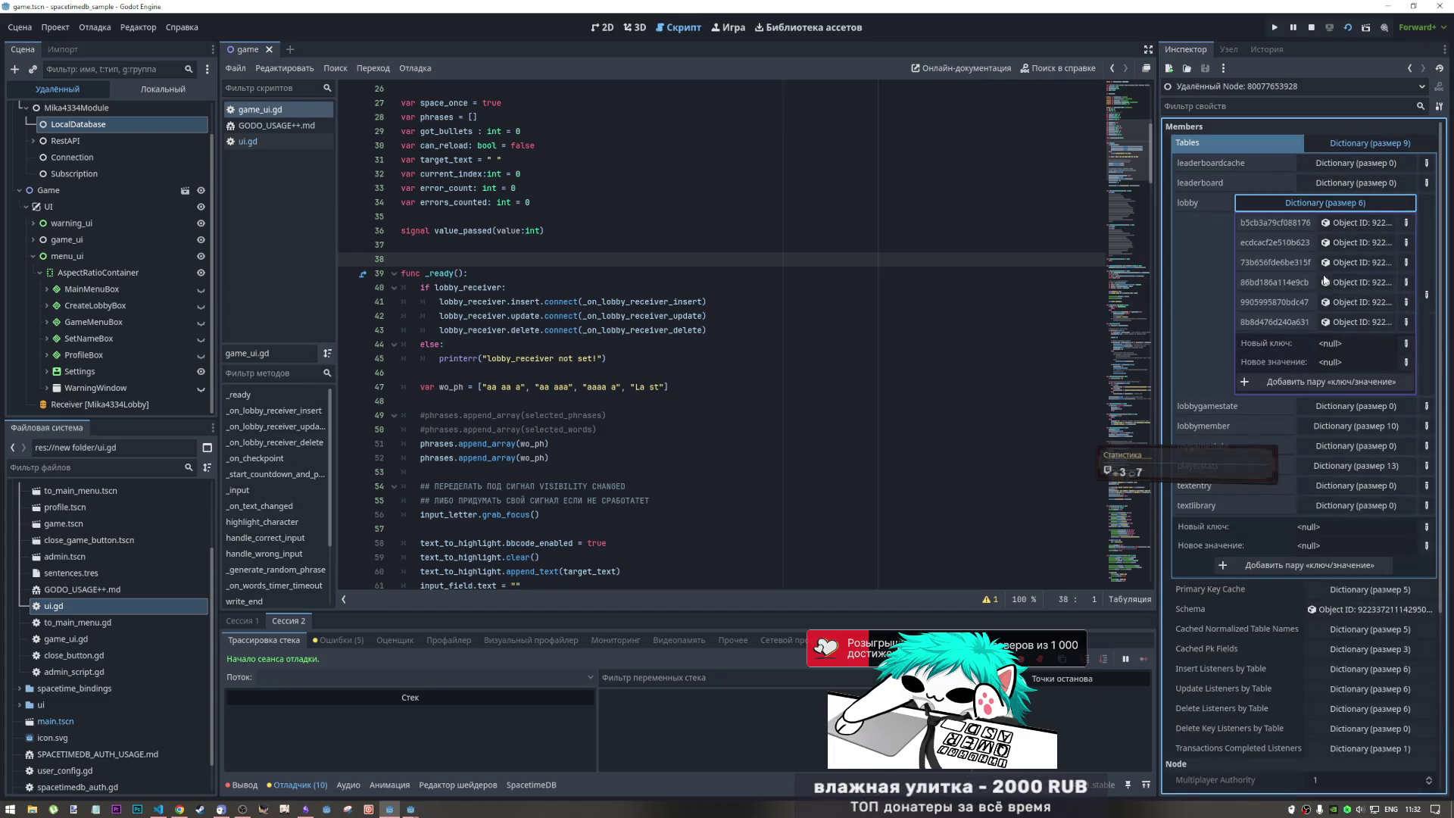
{"action": "left_click", "coordinate": [1337, 322]}
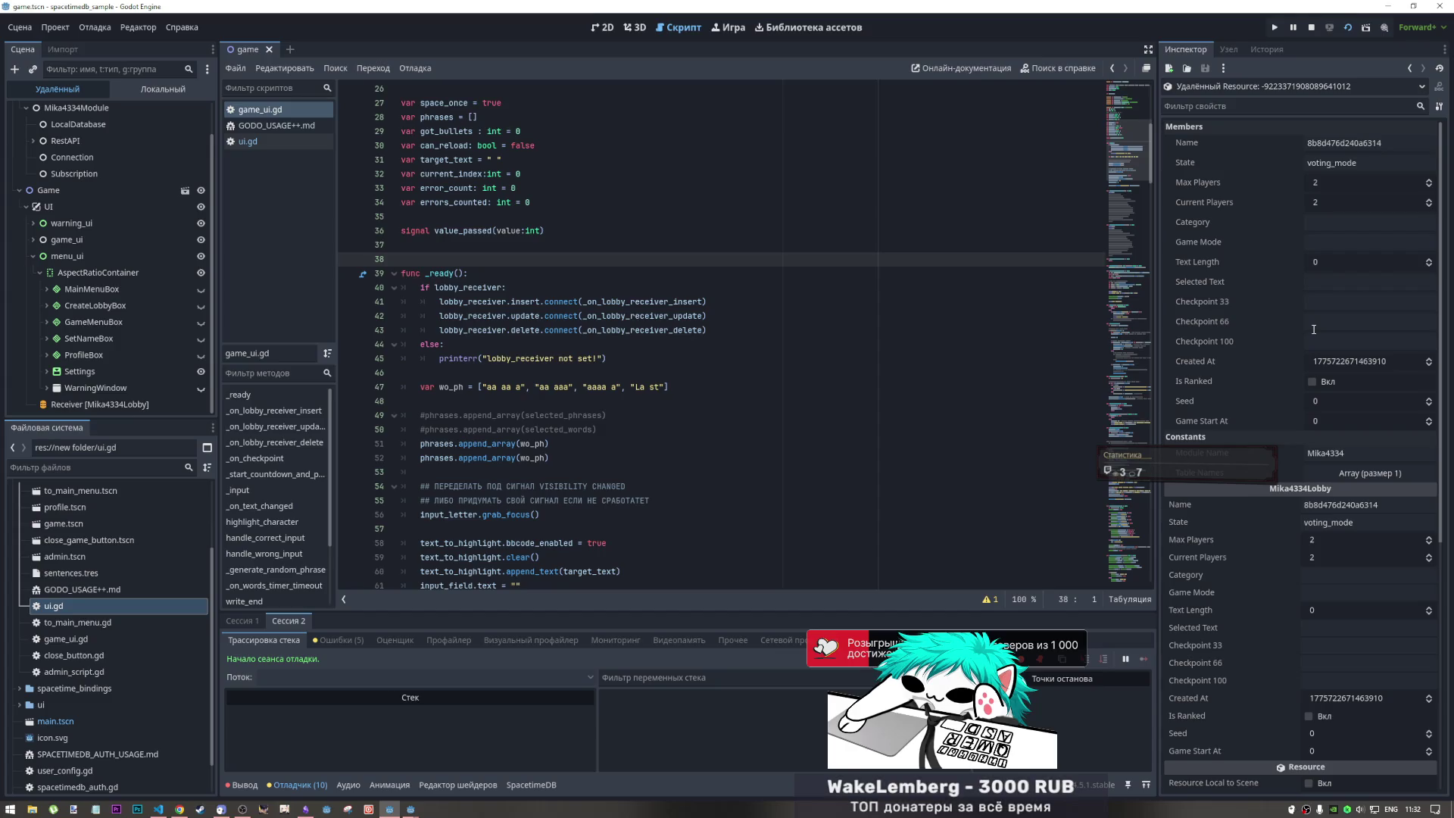
{"action": "left_click", "coordinate": [1408, 69]}
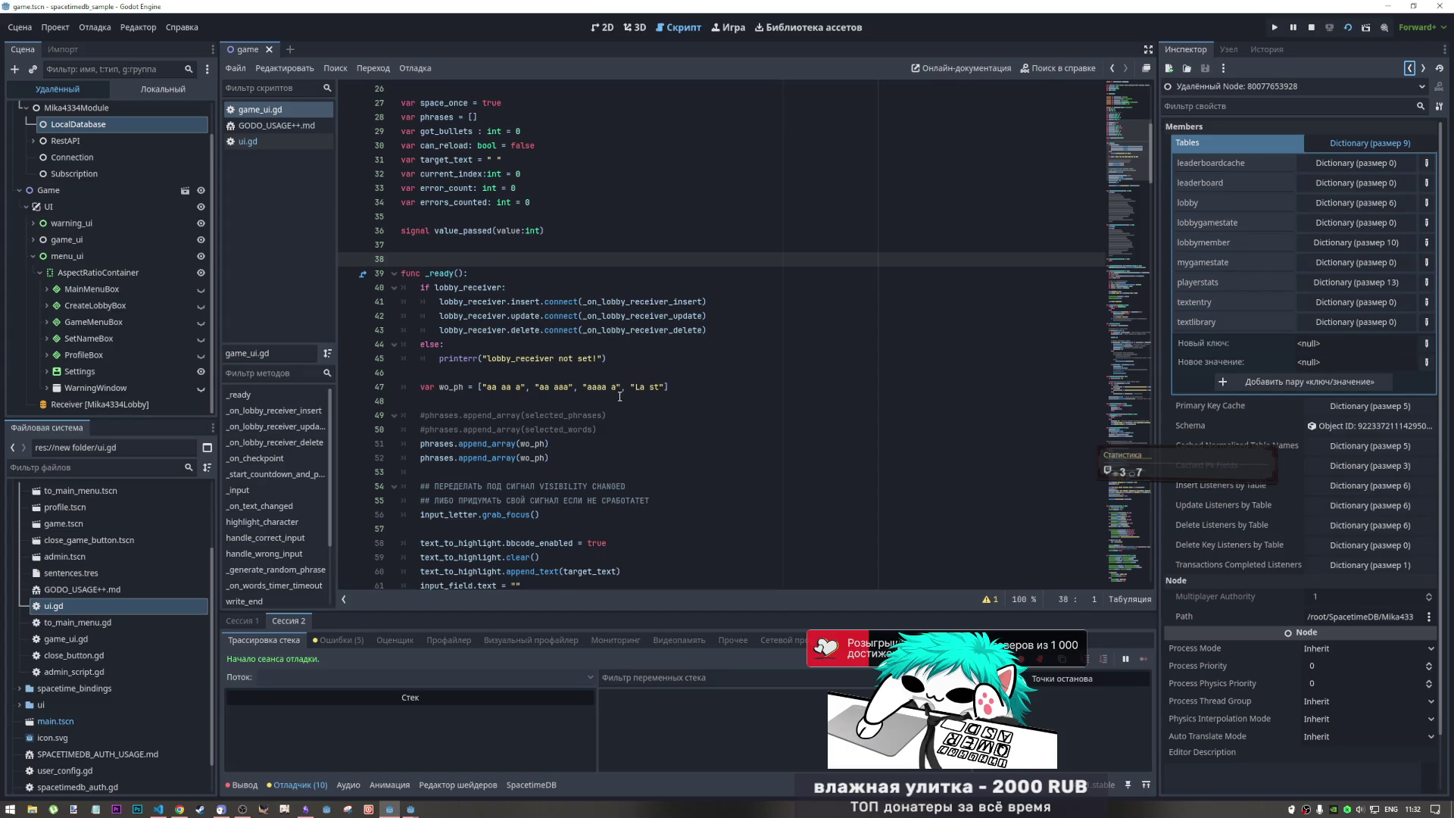
- In the first client's debug session, open its Receiver's local database and a cached lobby row
{"action": "left_click", "coordinate": [130, 404]}
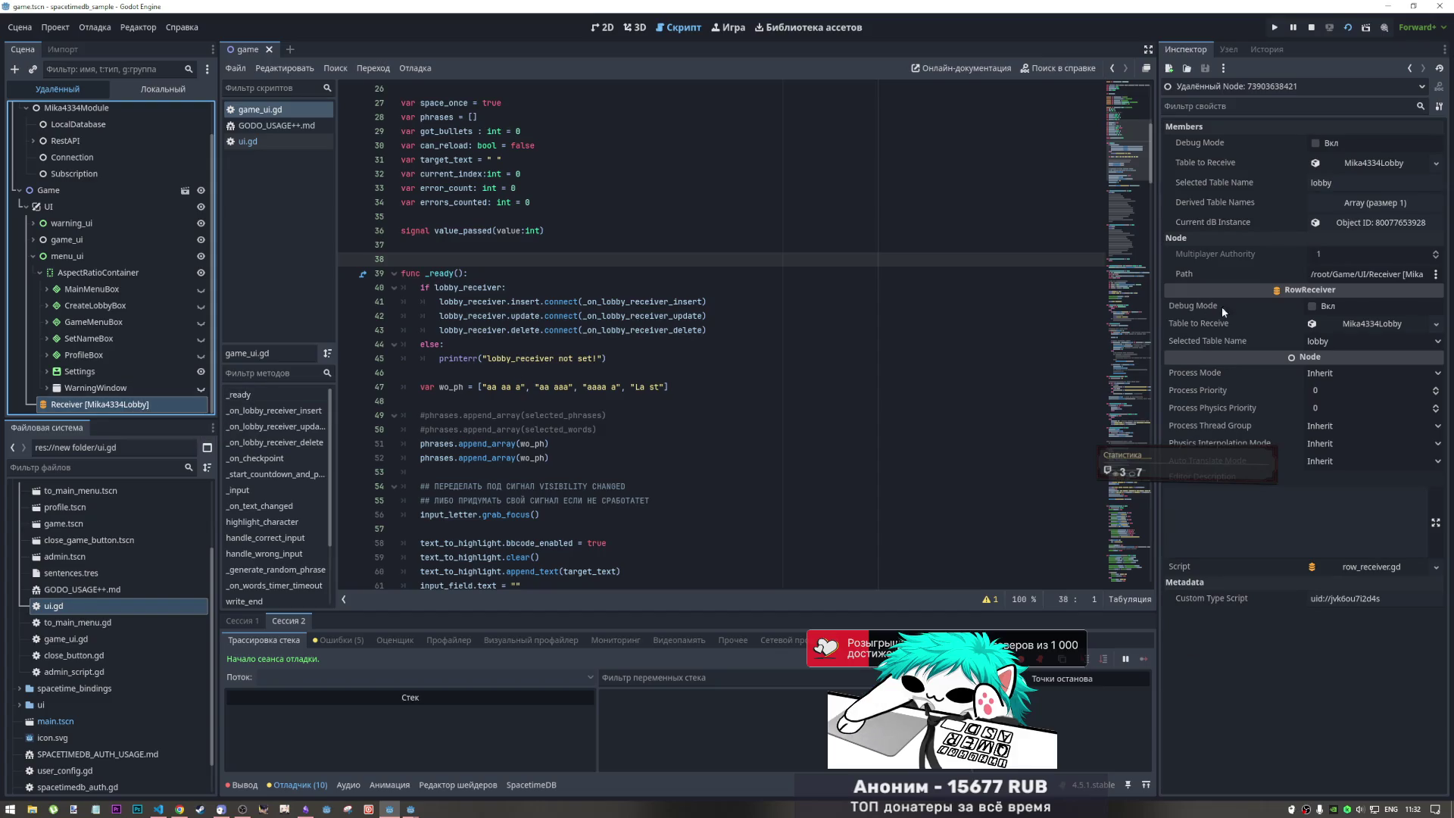
{"action": "left_click", "coordinate": [243, 620]}
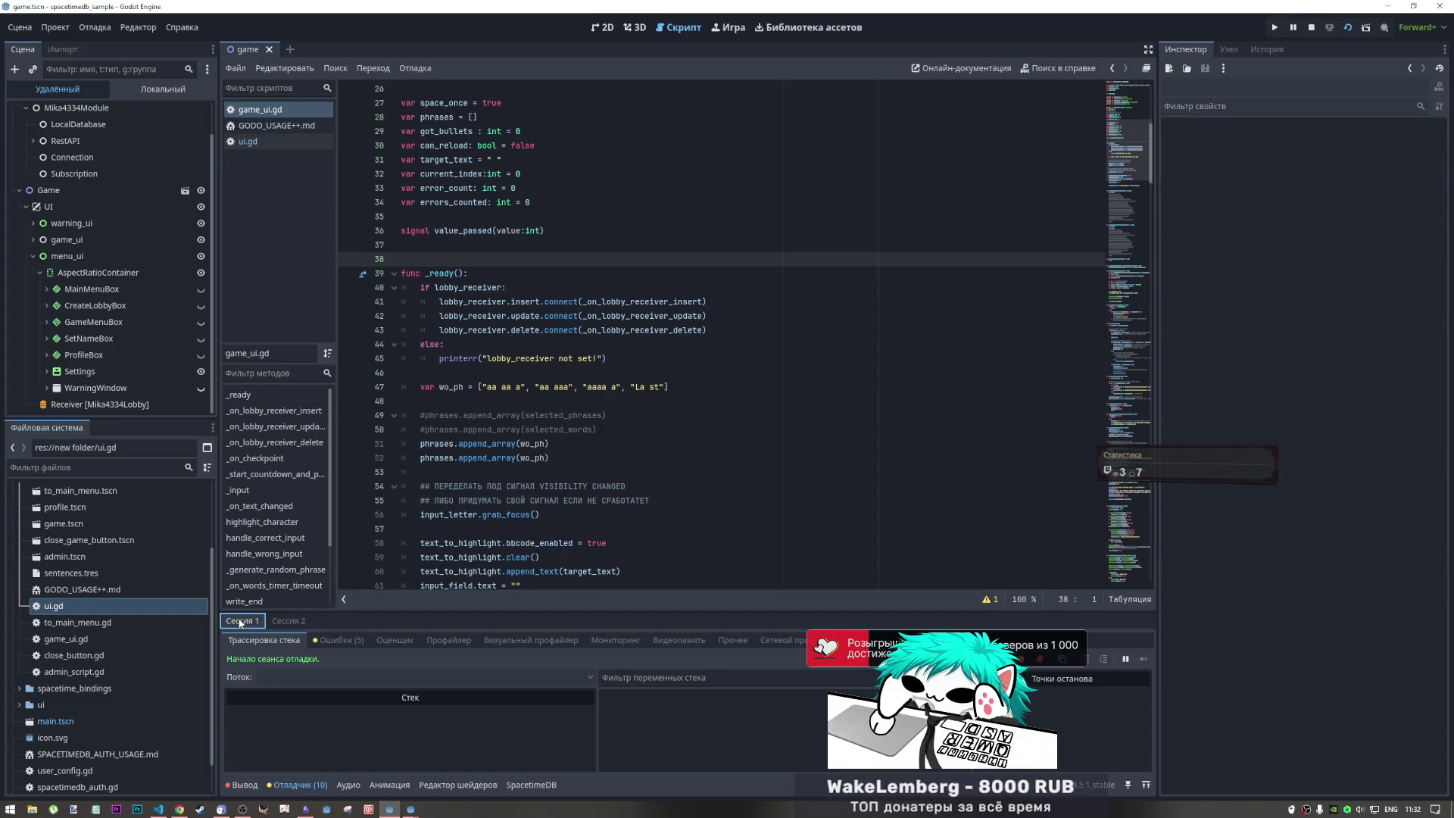
{"action": "left_click", "coordinate": [155, 403]}
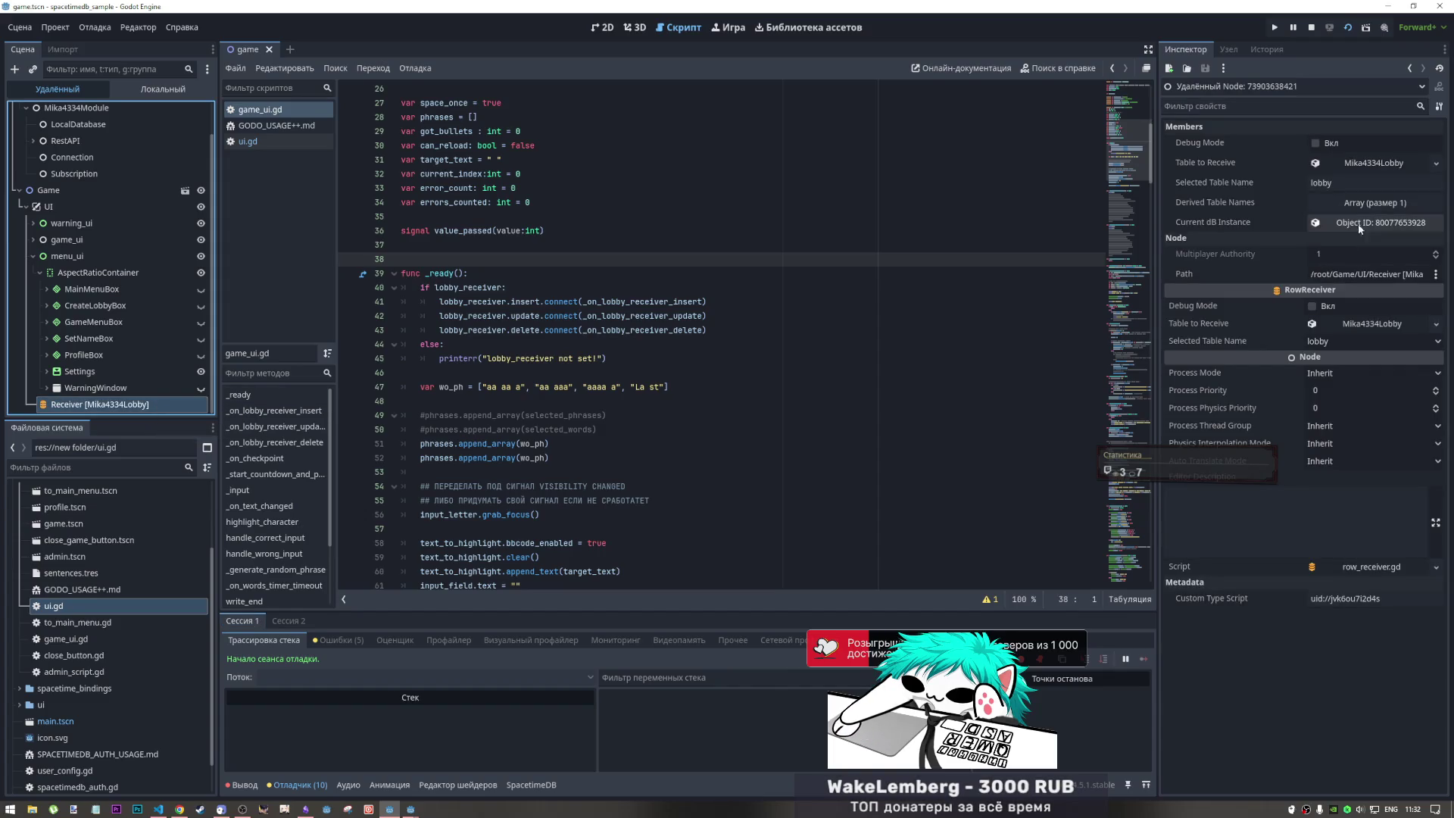
{"action": "left_click", "coordinate": [1367, 203]}
{"action": "left_click", "coordinate": [1363, 203]}
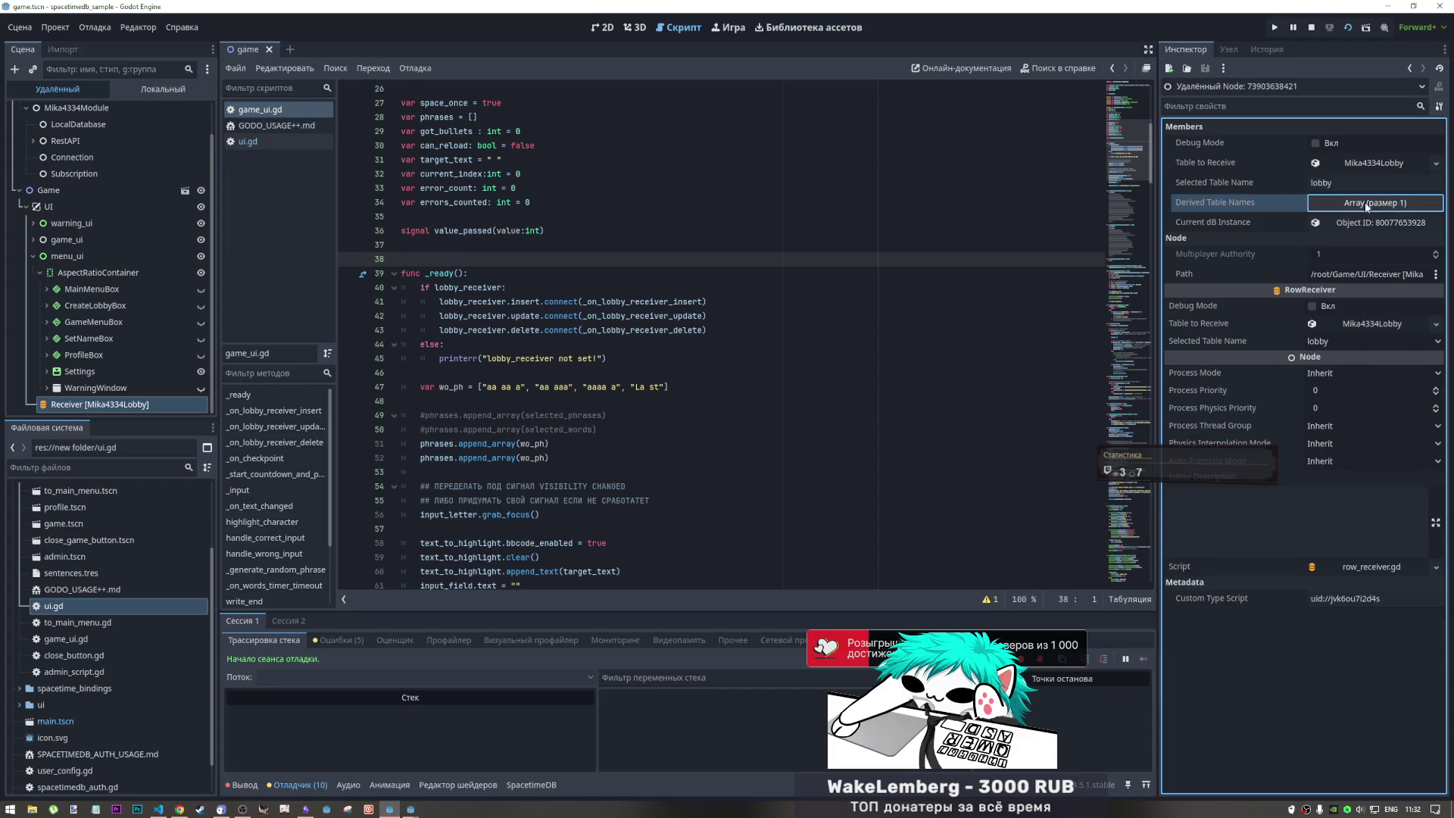
{"action": "left_click", "coordinate": [1349, 220]}
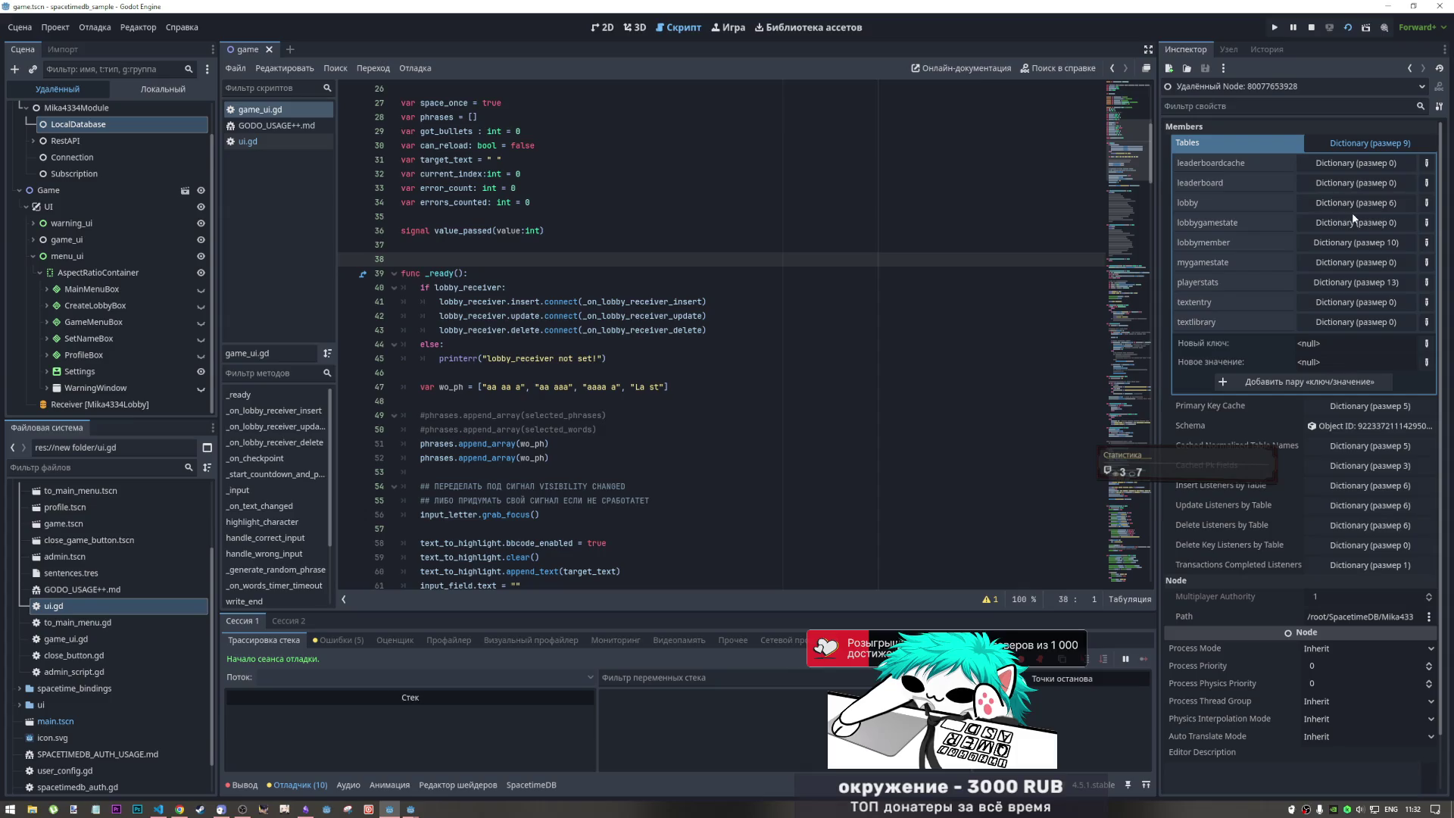
{"action": "left_click", "coordinate": [1352, 203]}
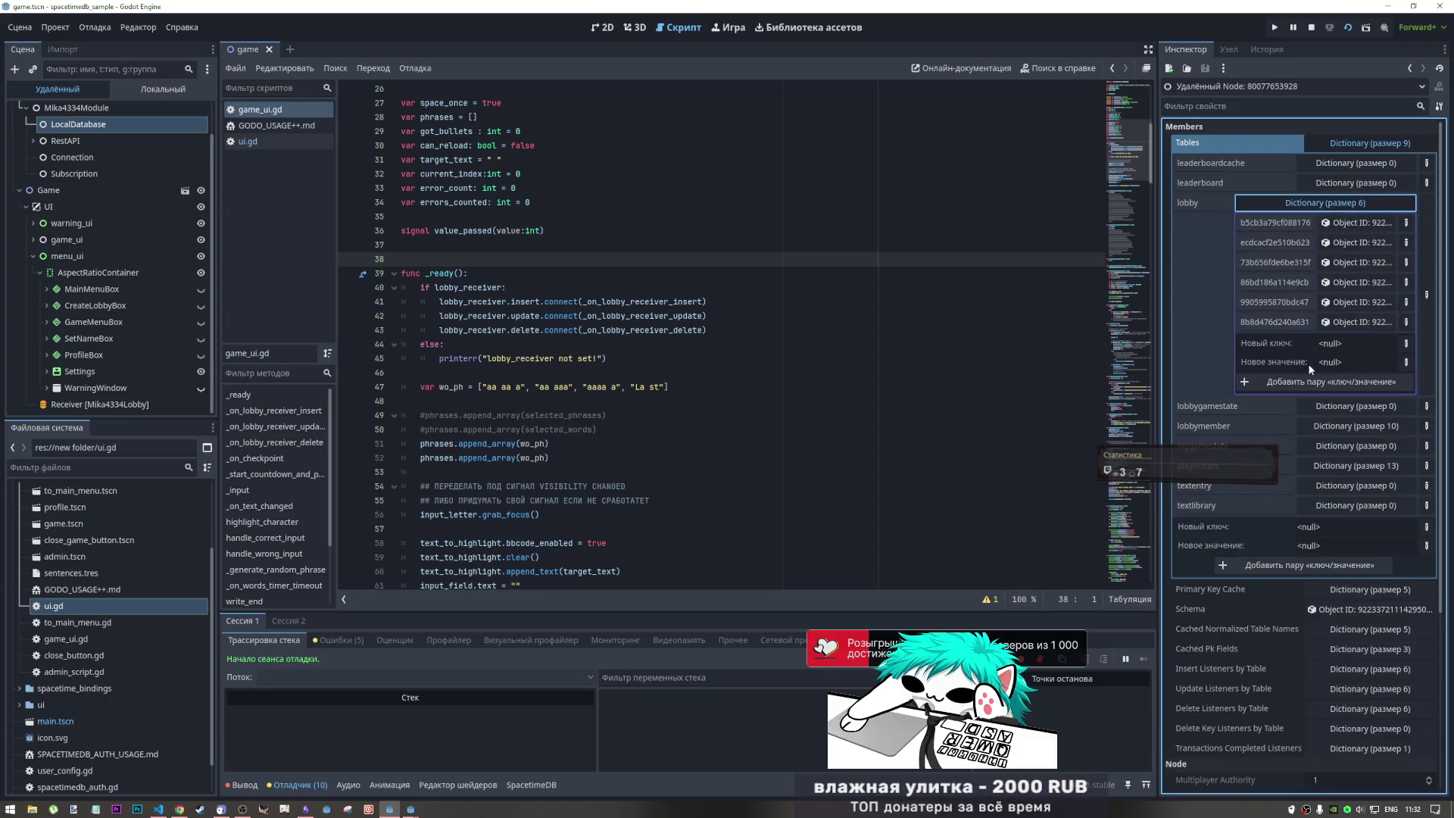
{"action": "left_click", "coordinate": [1344, 321]}
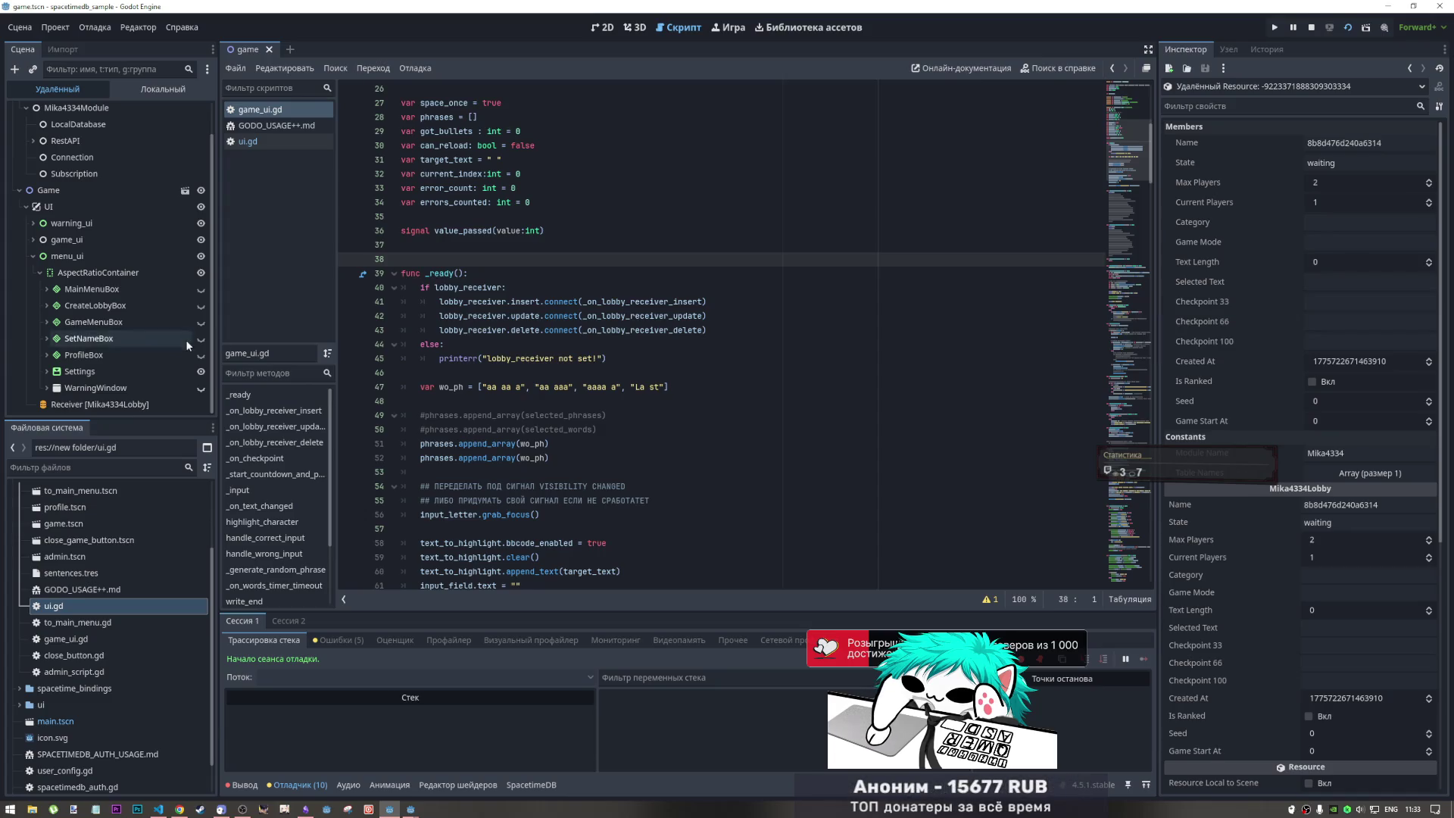
- Reselect the Receiver Mika4334Lobby node, then bring up the server's lobby table in Chrome
{"action": "left_click", "coordinate": [106, 405]}
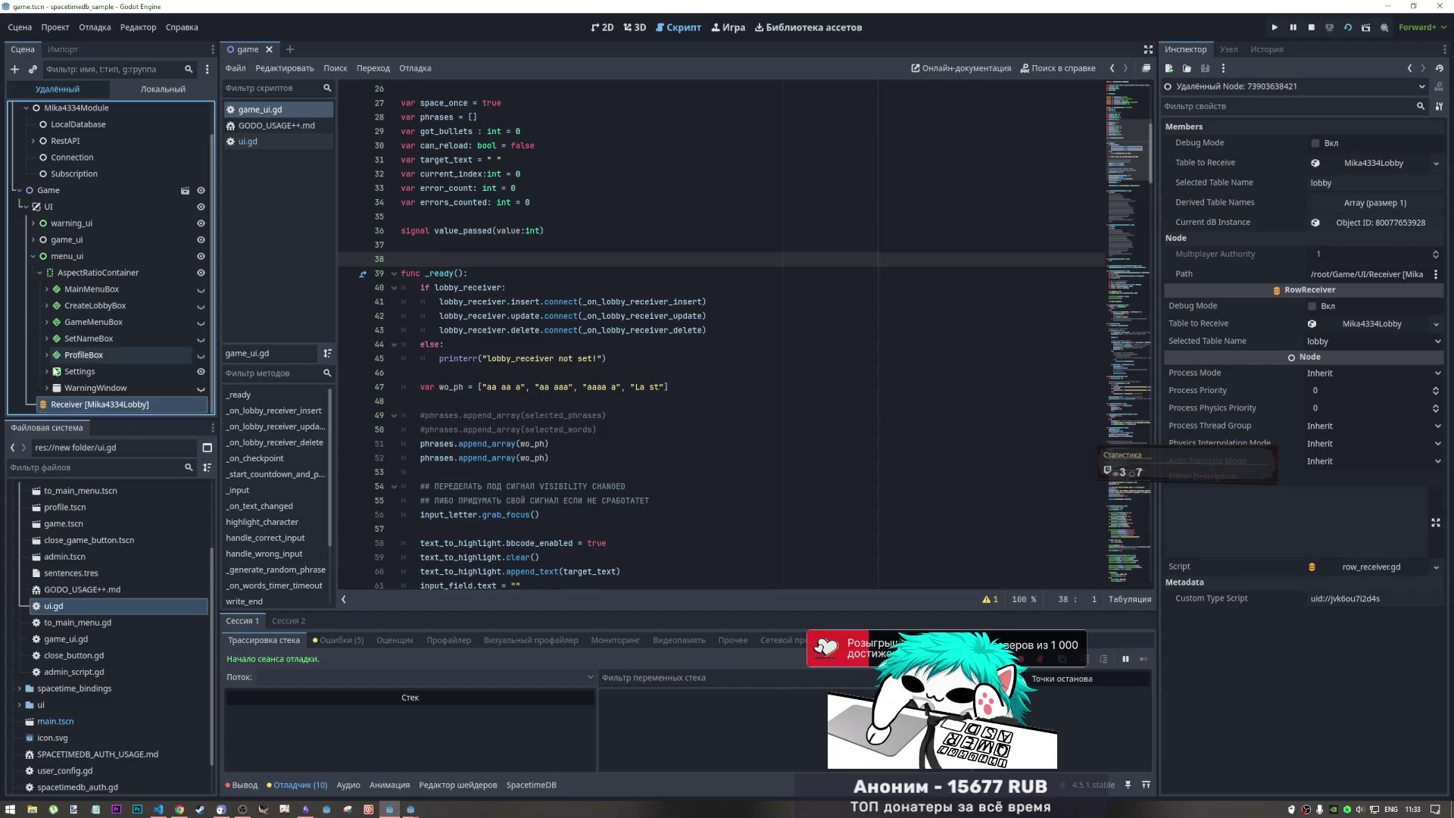
{"action": "left_click", "coordinate": [179, 809]}
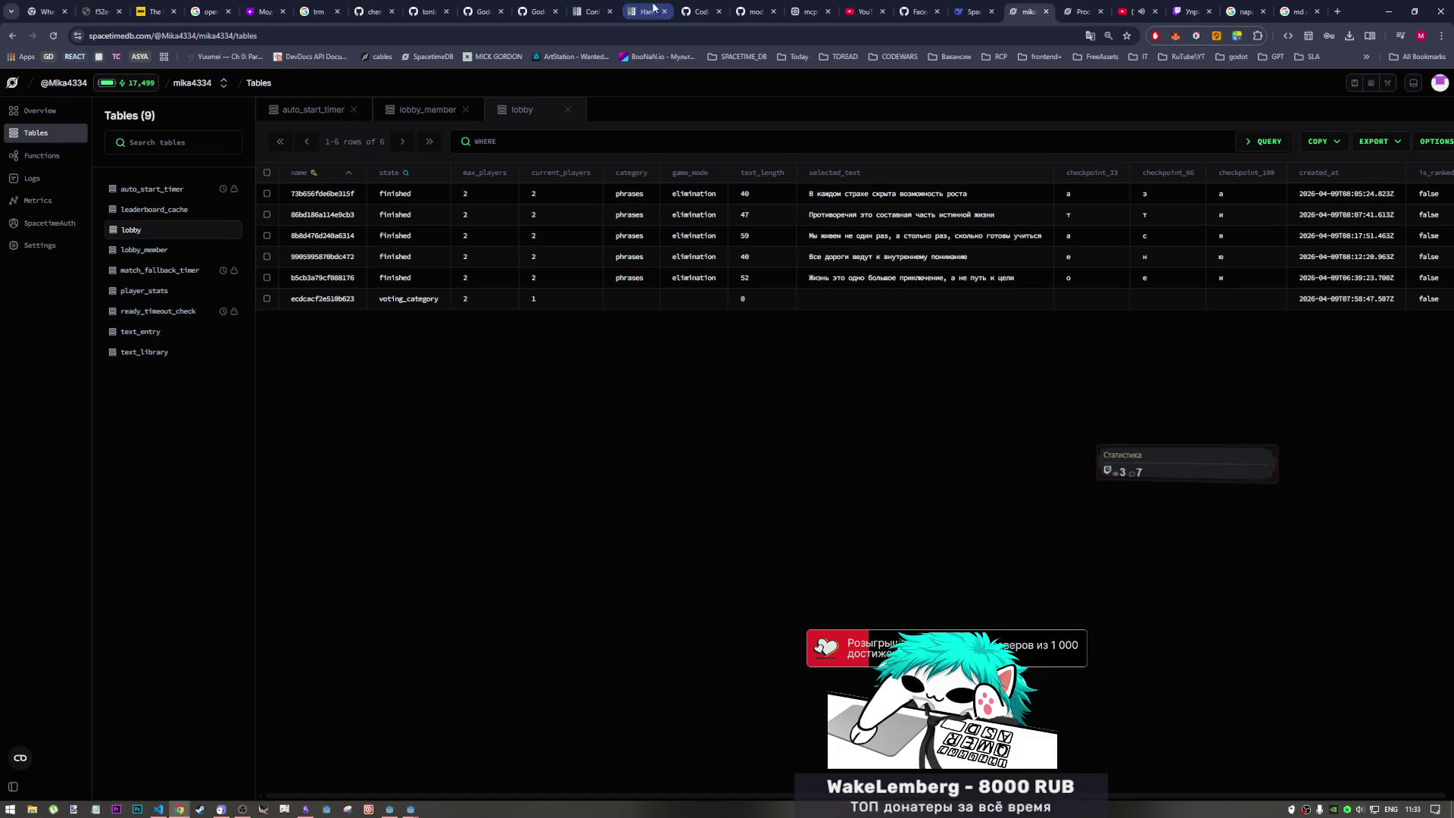
- Open the SDK quickstart and highlight the RowReceiver, Table To Receive and PlayerData steps
{"action": "left_click", "coordinate": [541, 12]}
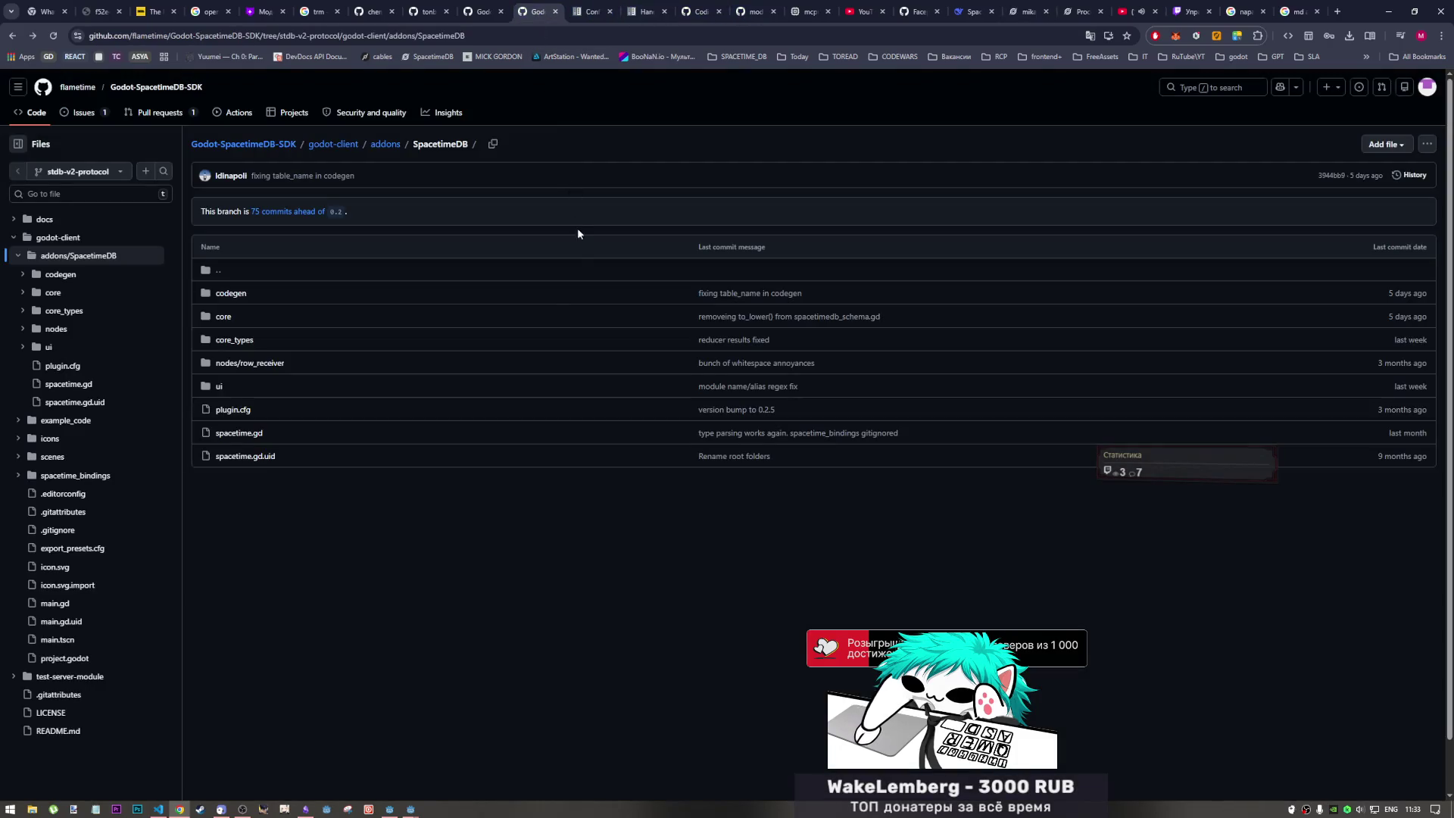
{"action": "left_click", "coordinate": [498, 7]}
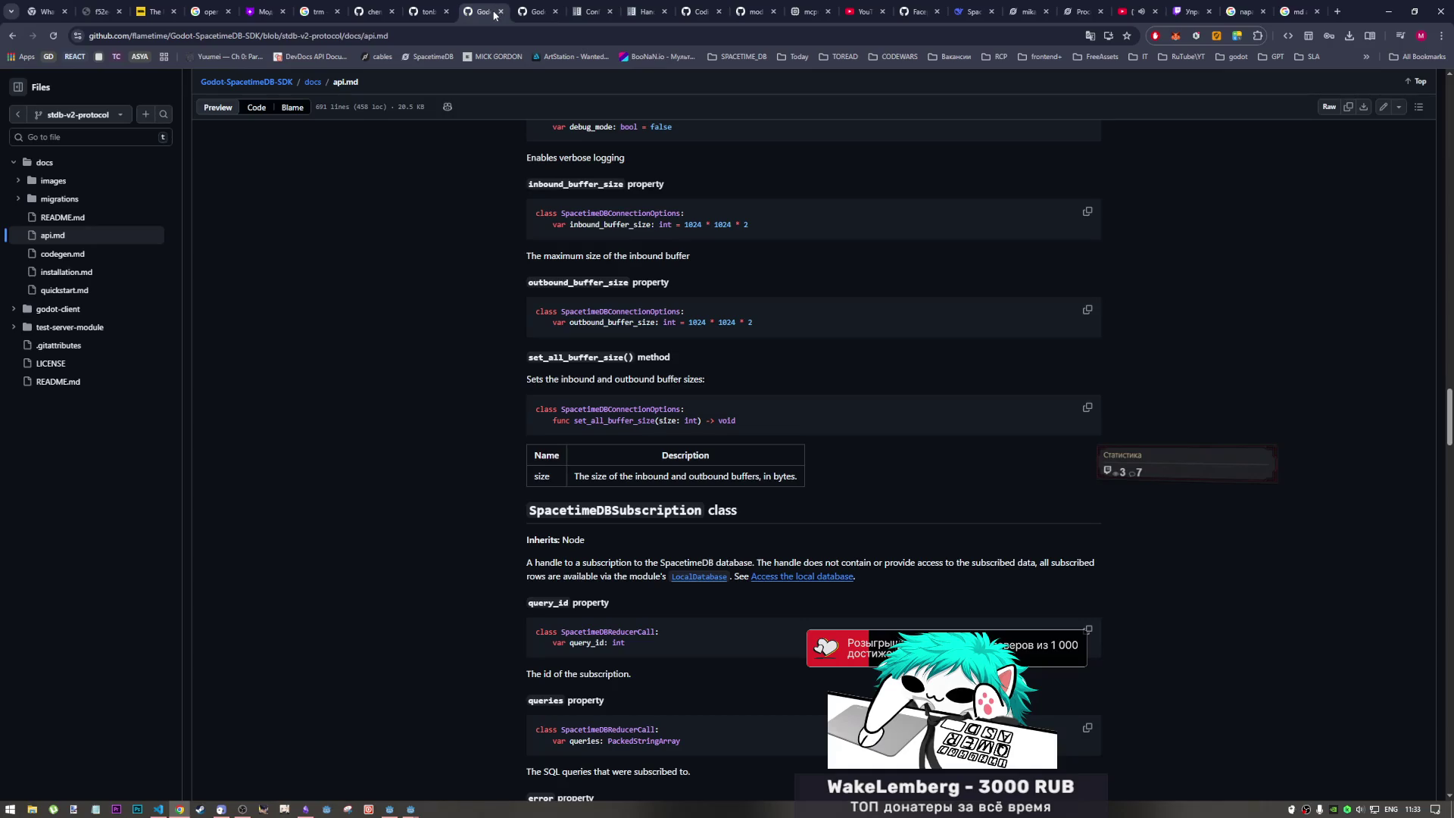
{"action": "left_click", "coordinate": [61, 291]}
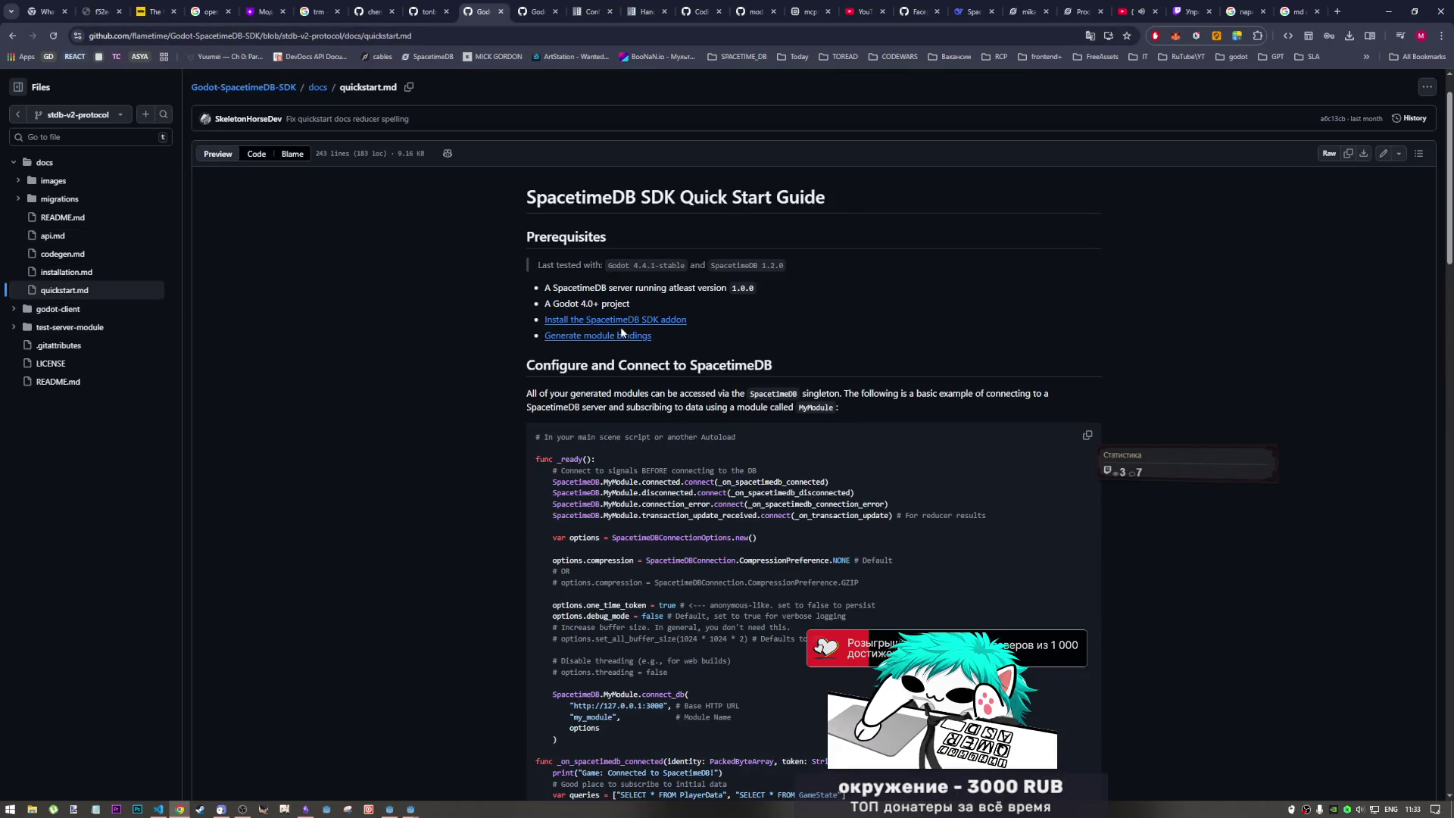
{"action": "scroll", "coordinate": [678, 490], "scroll_direction": "down", "scroll_amount": 15}
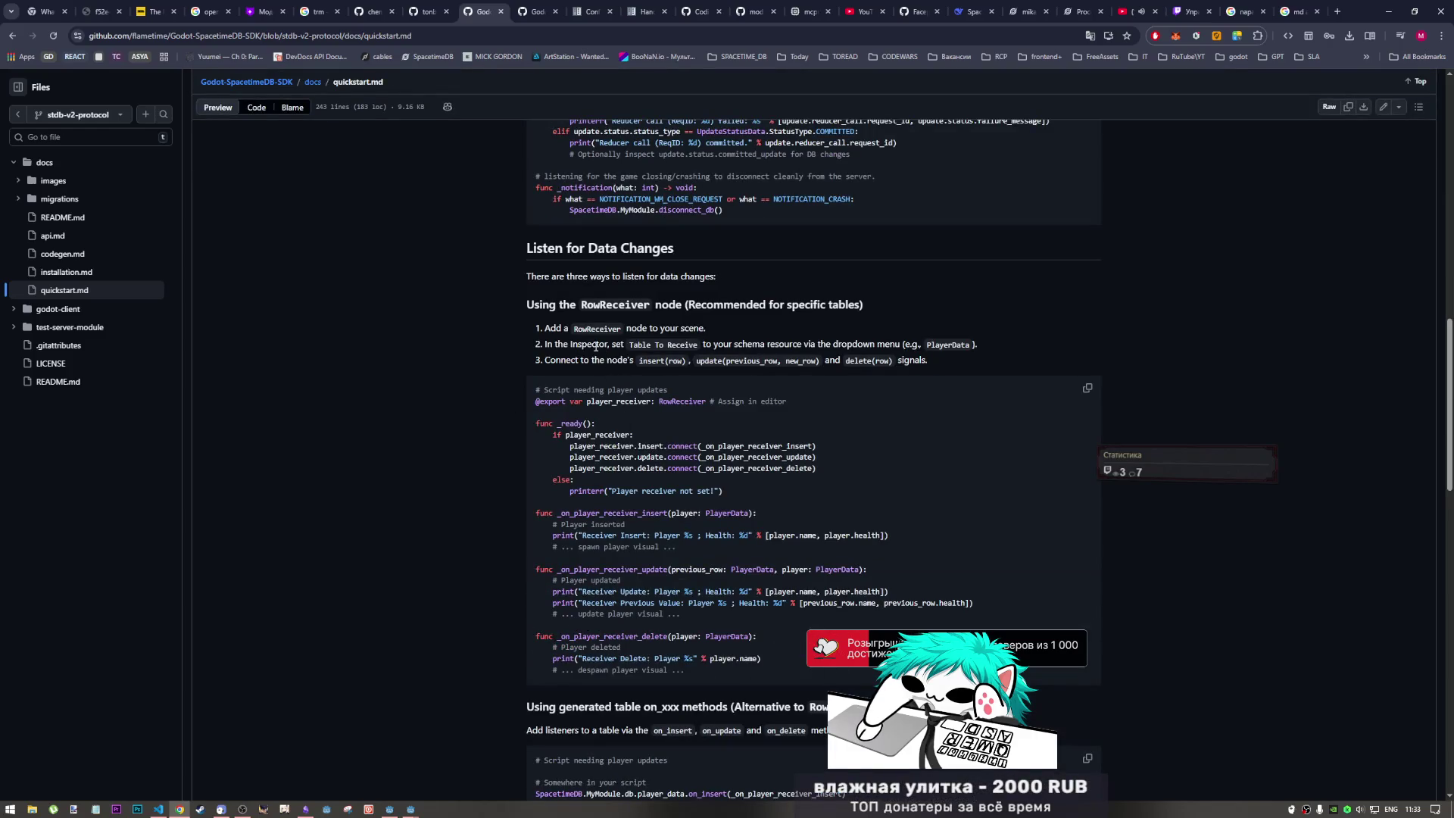
{"action": "left_click_drag", "start_coordinate": [544, 328], "coordinate": [710, 333]}
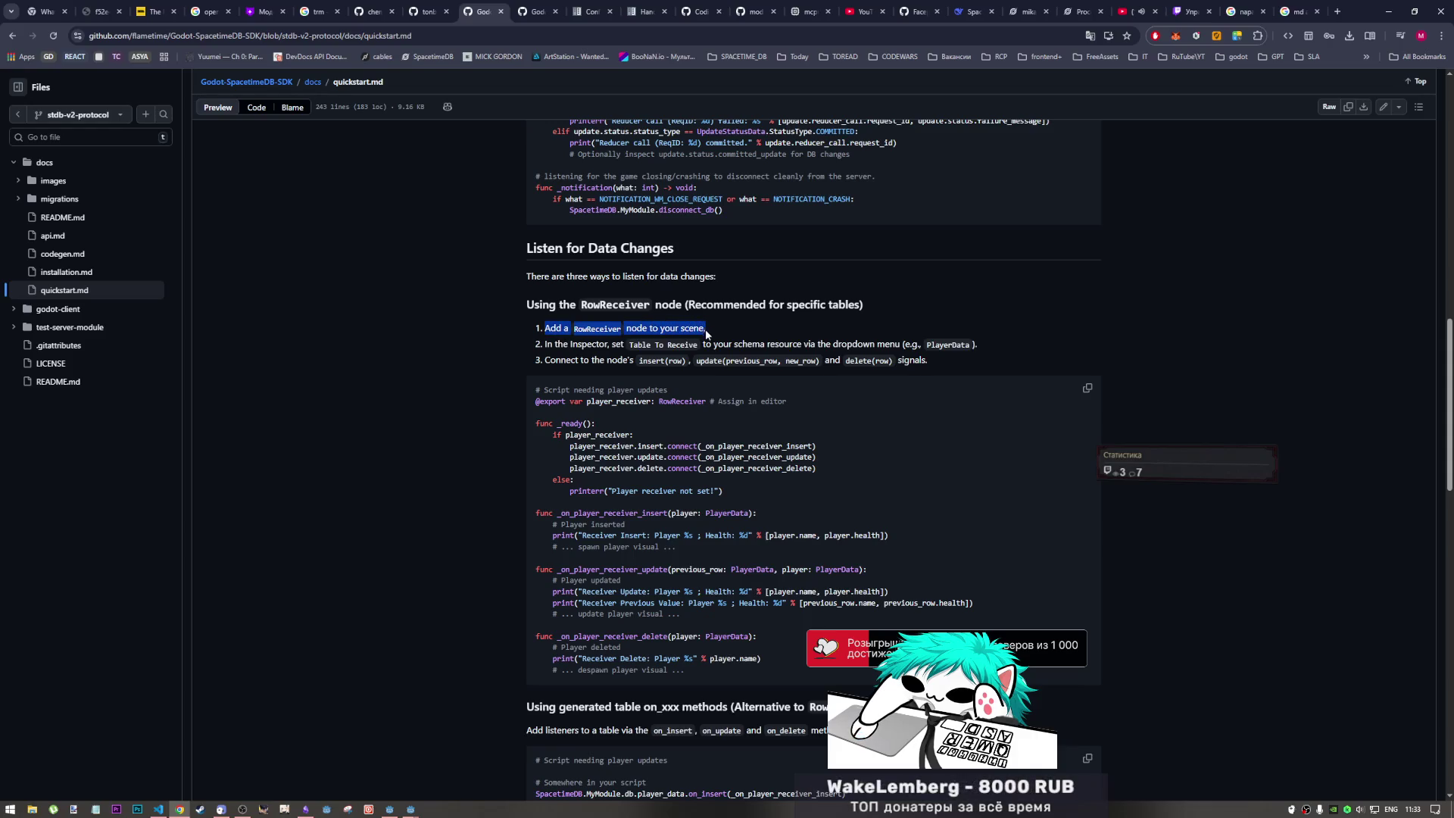
{"action": "mouse_move", "coordinate": [592, 344]}
{"action": "left_mouse_down"}
{"action": "mouse_move", "coordinate": [920, 361]}
{"action": "mouse_move", "coordinate": [818, 345]}
{"action": "mouse_move", "coordinate": [920, 360]}
{"action": "mouse_move", "coordinate": [968, 346]}
{"action": "mouse_move", "coordinate": [903, 345]}
{"action": "left_mouse_up"}
{"action": "left_click", "coordinate": [704, 345]}
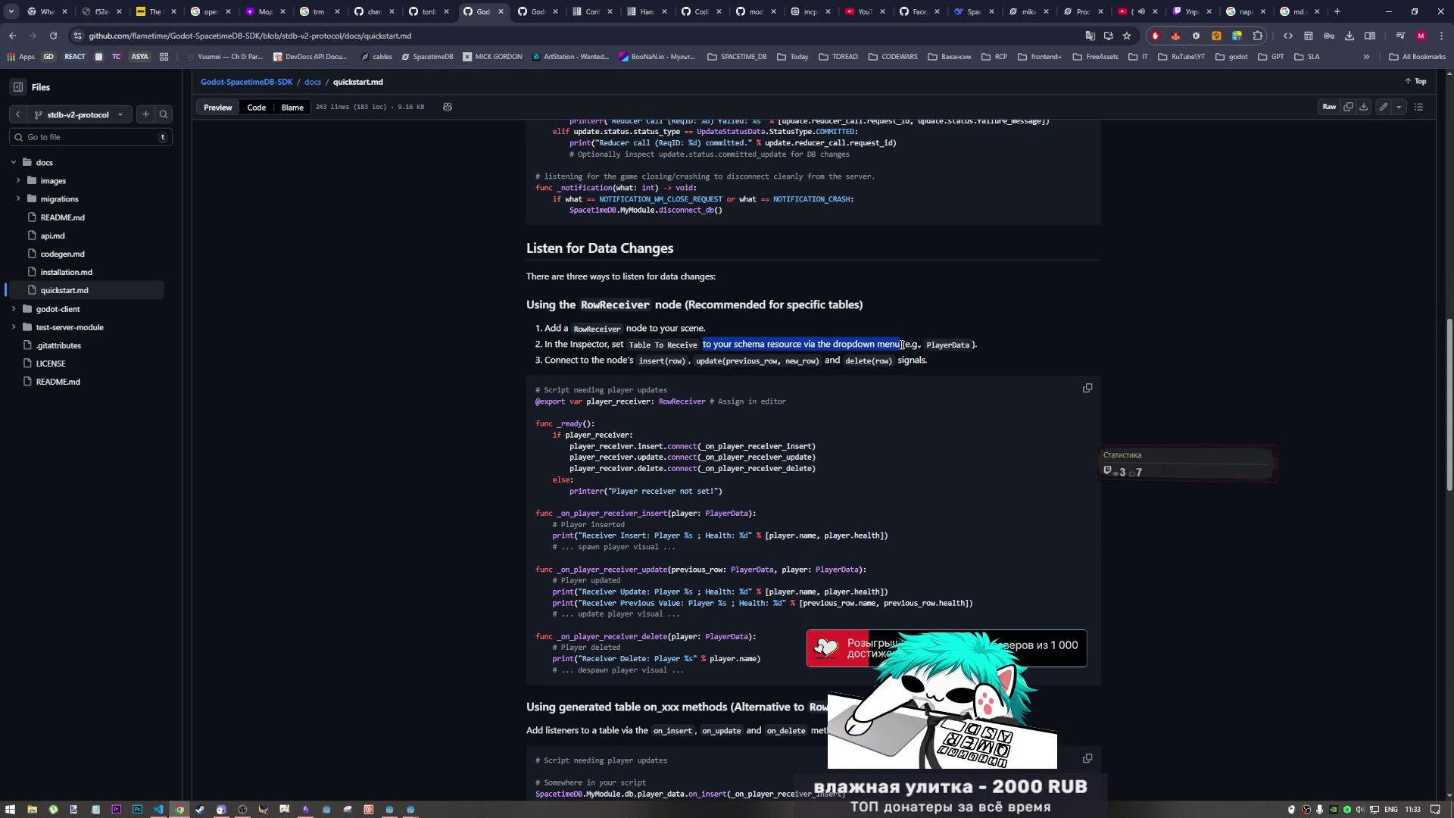
{"action": "left_click", "coordinate": [971, 345]}
{"action": "left_click_drag", "start_coordinate": [971, 346], "coordinate": [911, 343]}
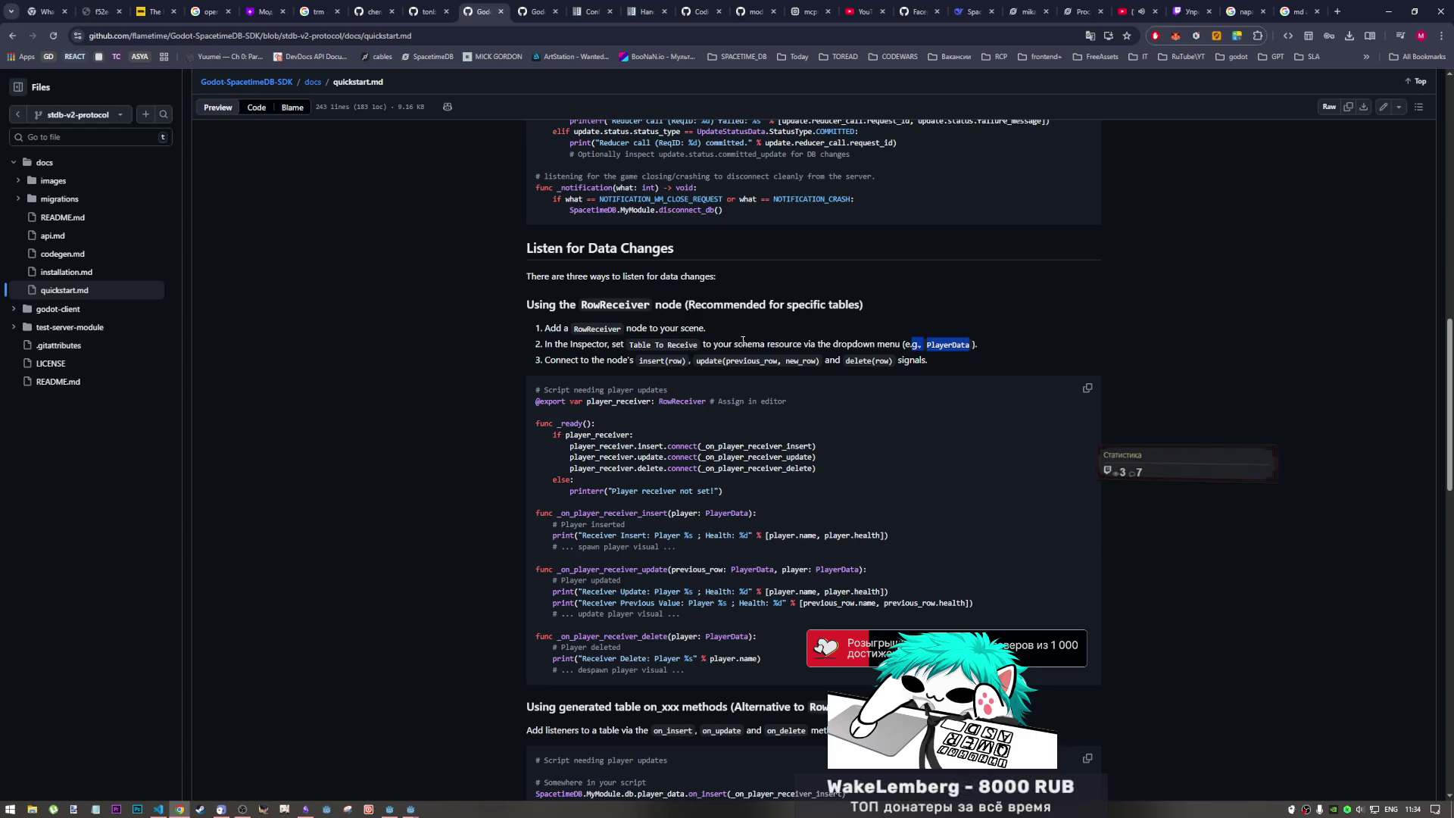
{"action": "left_click", "coordinate": [410, 808]}
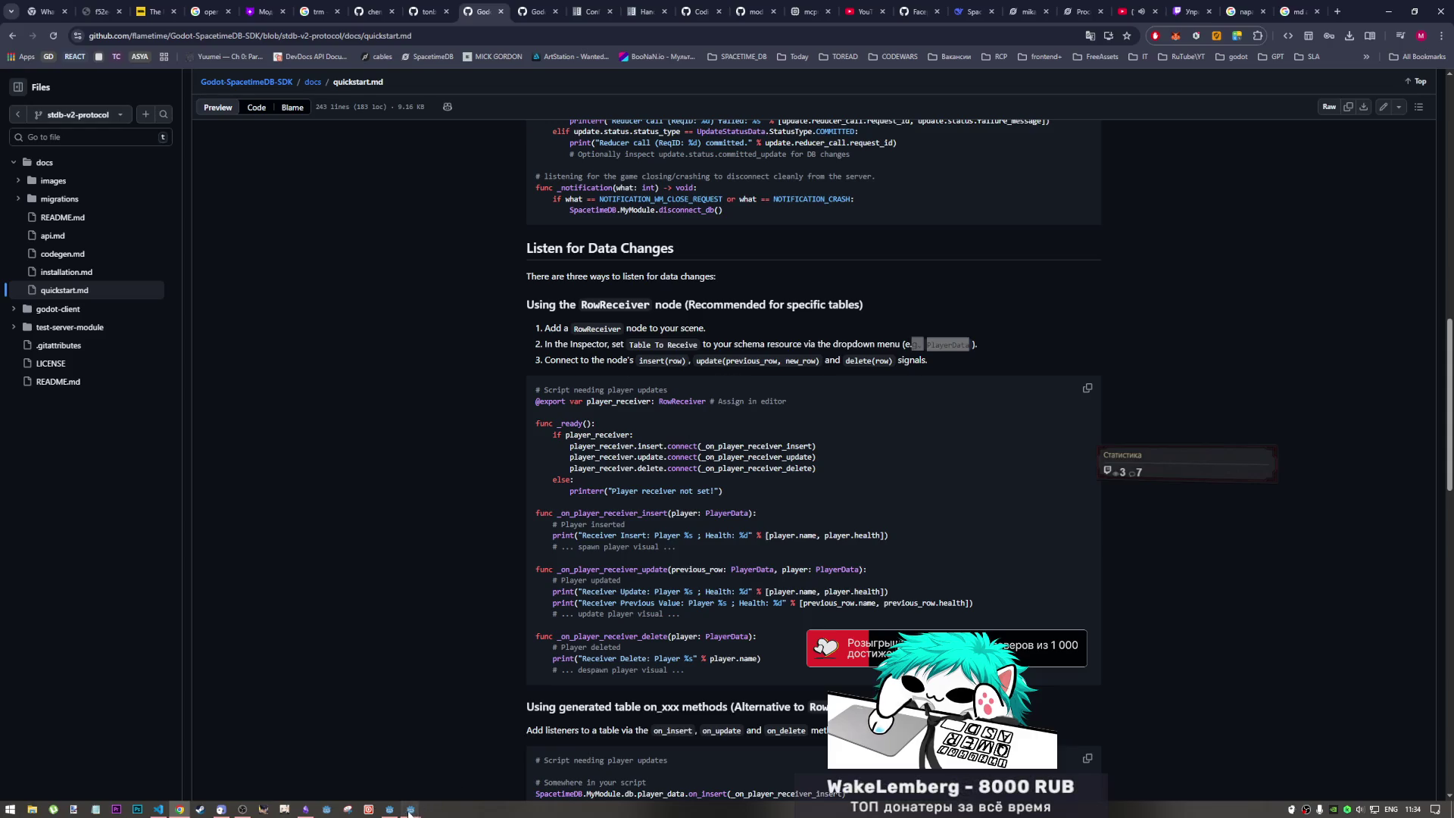
- Return to the project editor, glance at Table to Receive, and stop the debug session
{"action": "left_click", "coordinate": [401, 789]}
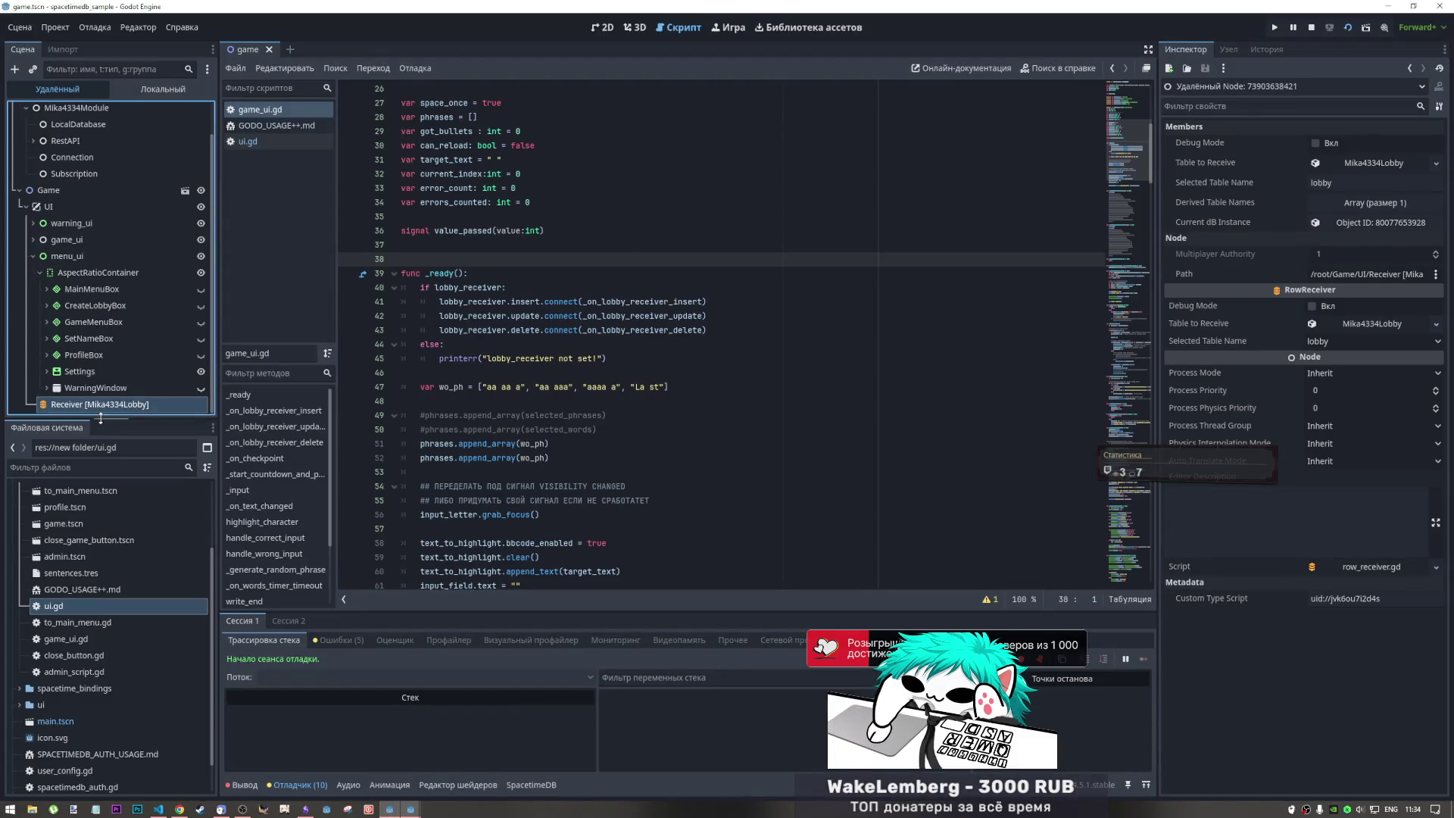
{"action": "left_click", "coordinate": [1374, 164]}
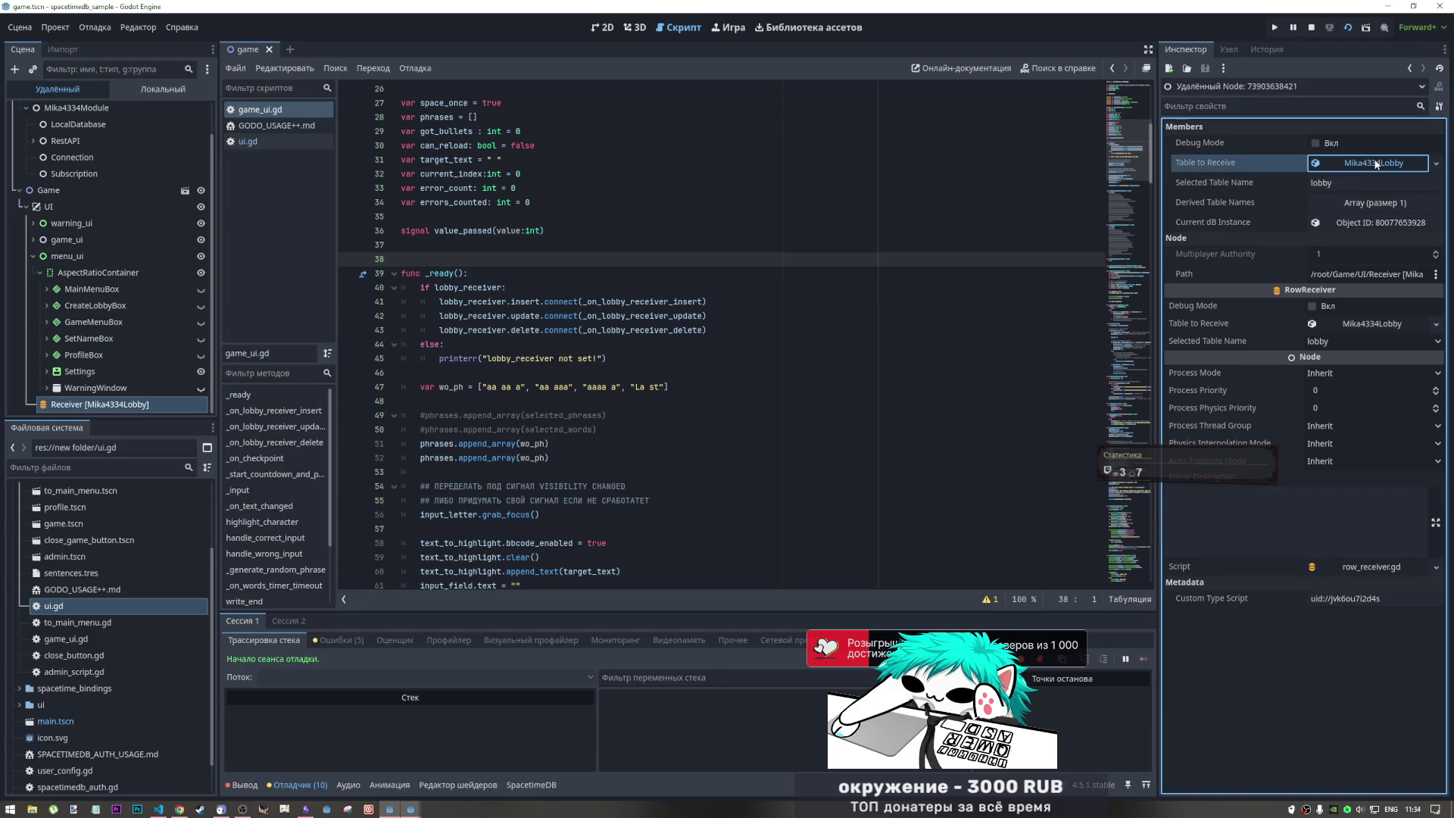
{"action": "left_click", "coordinate": [1374, 164]}
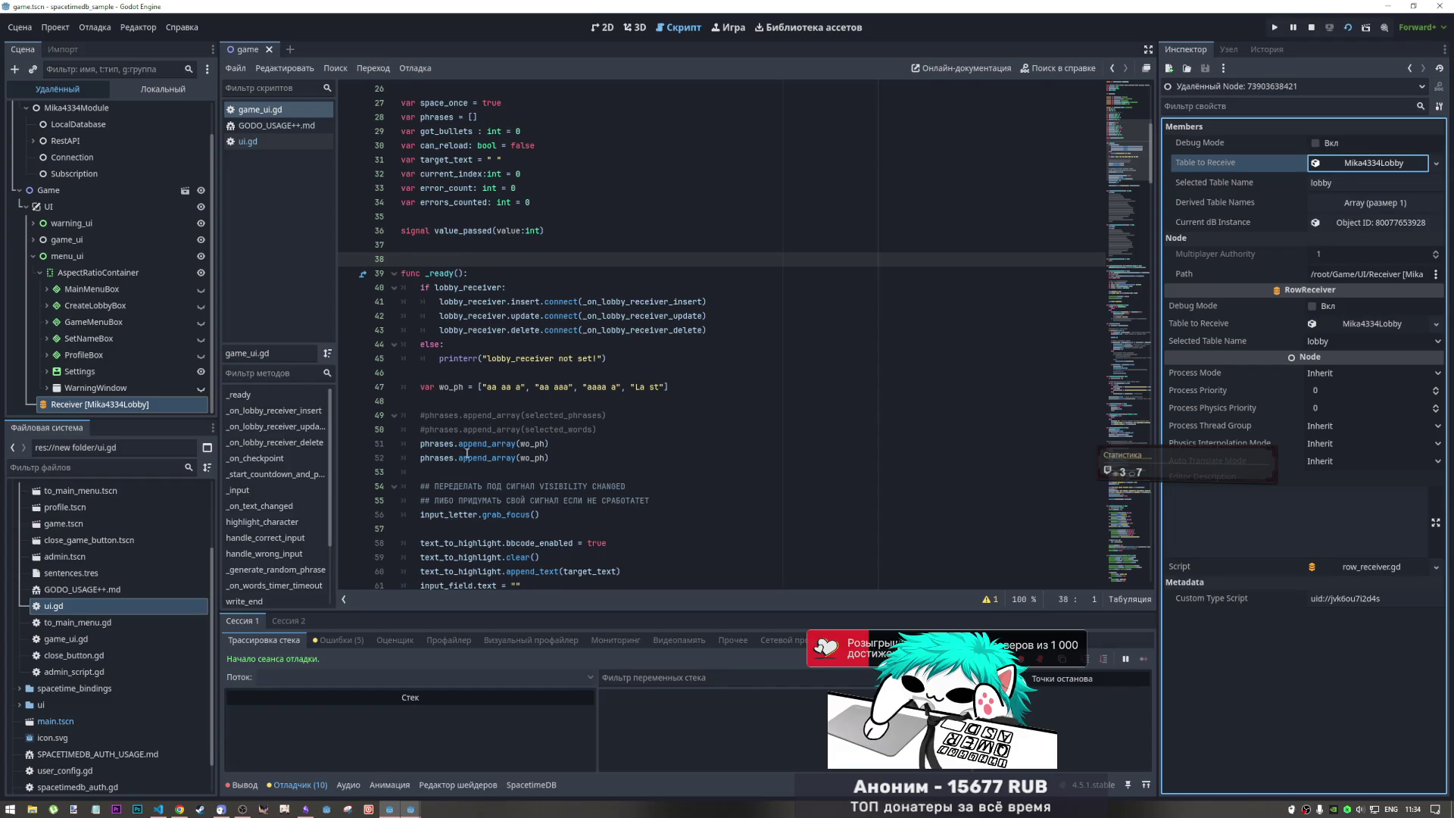
{"action": "left_click", "coordinate": [1311, 27]}
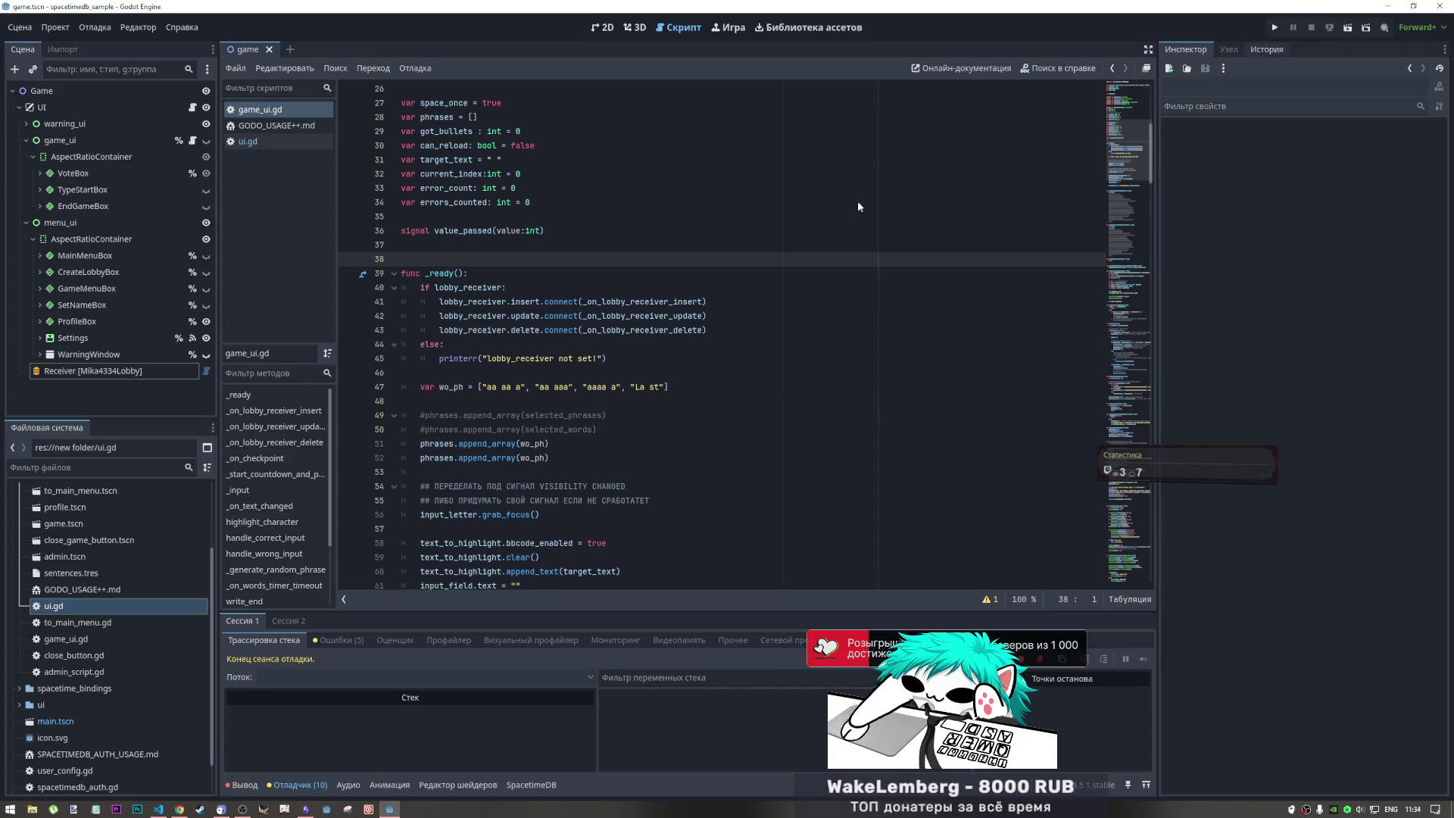
- Type the lobby insert handler's parameter as row:Mika4334Lobby on line 67
{"action": "scroll", "coordinate": [490, 405], "scroll_direction": "down", "scroll_amount": 8}
{"action": "left_click", "coordinate": [563, 331]}
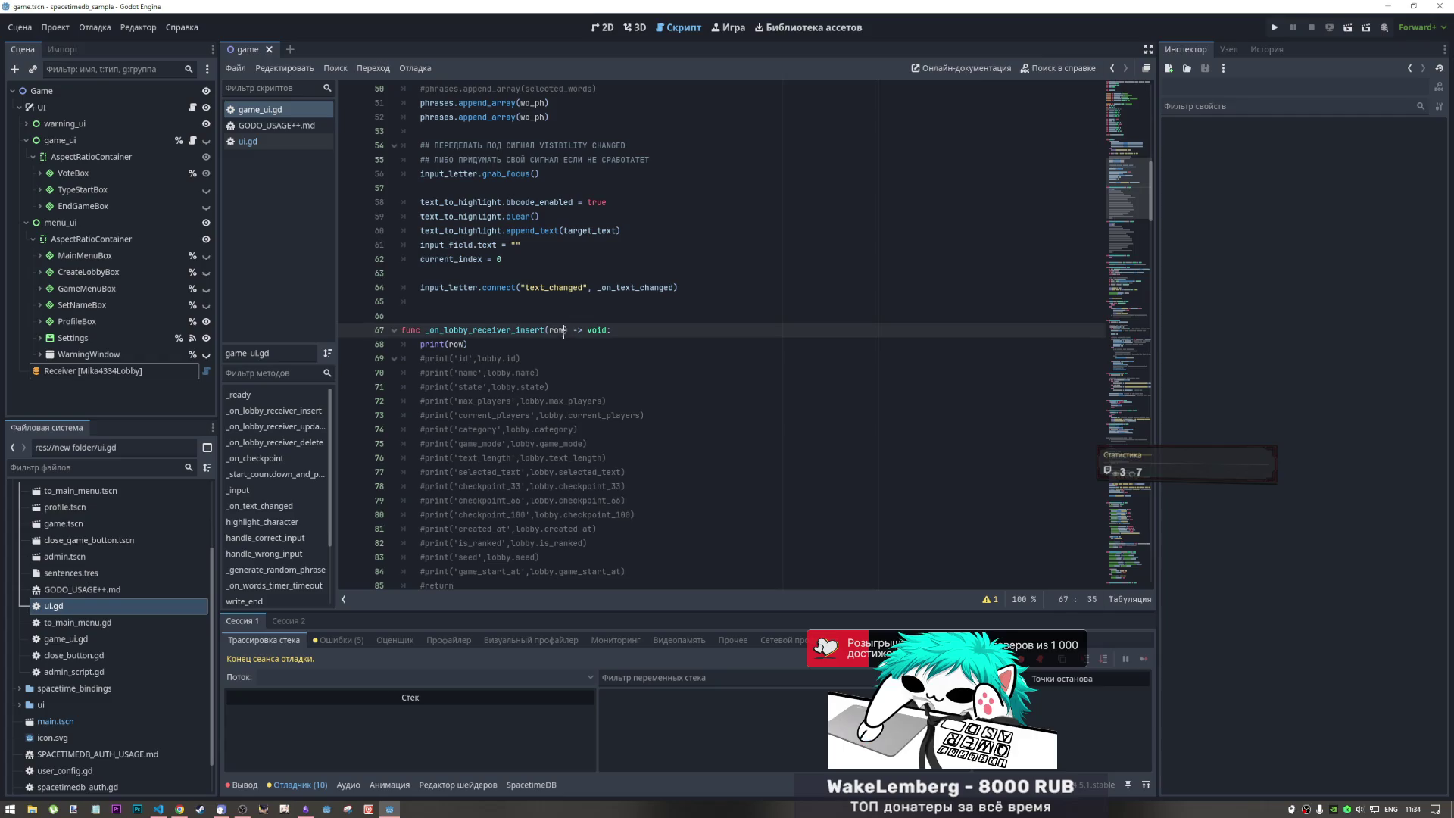
{"action": "type", "text": ":M"}
{"action": "type", "text": "ika4334"}
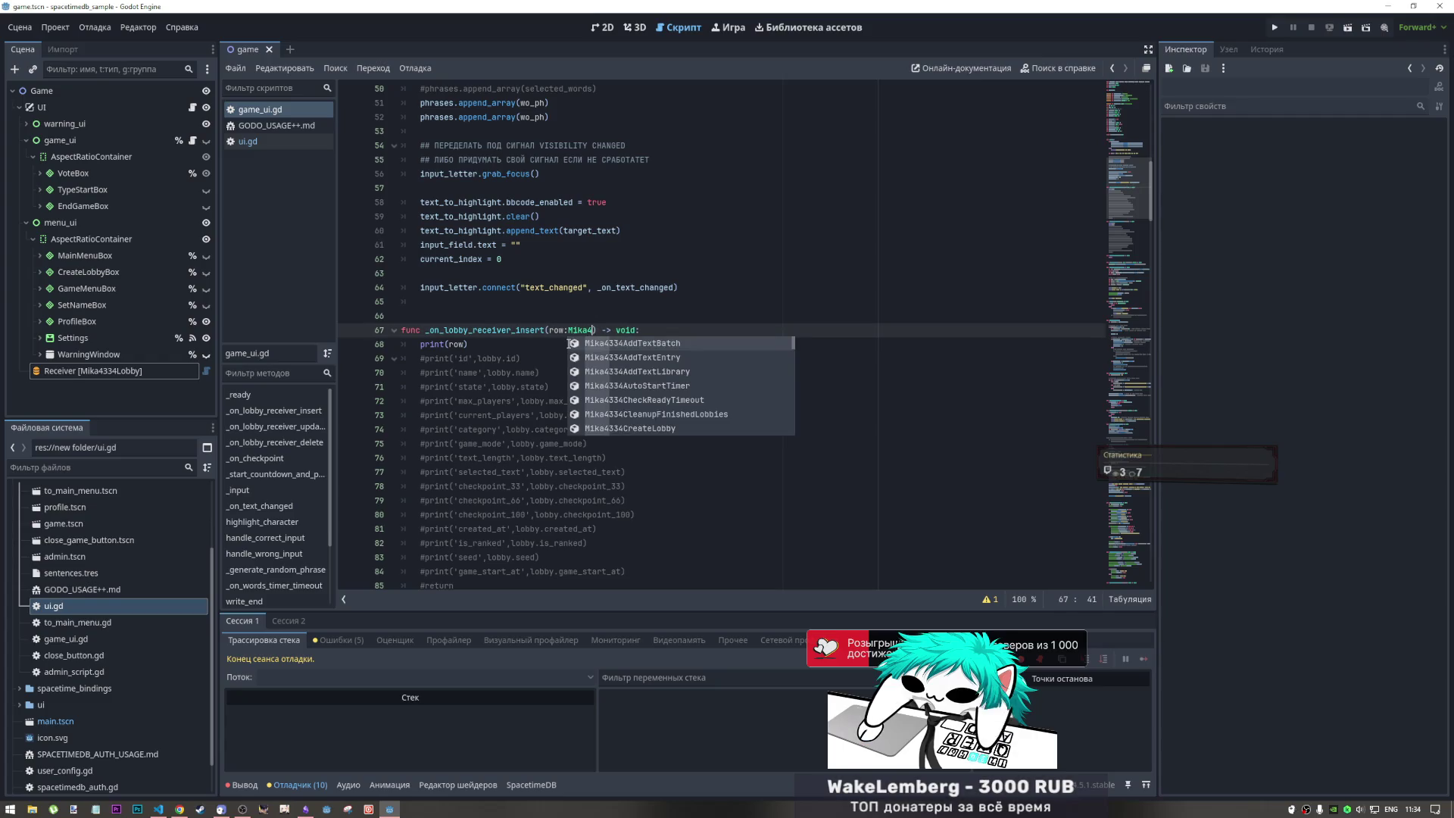
{"action": "type", "text": "L"}
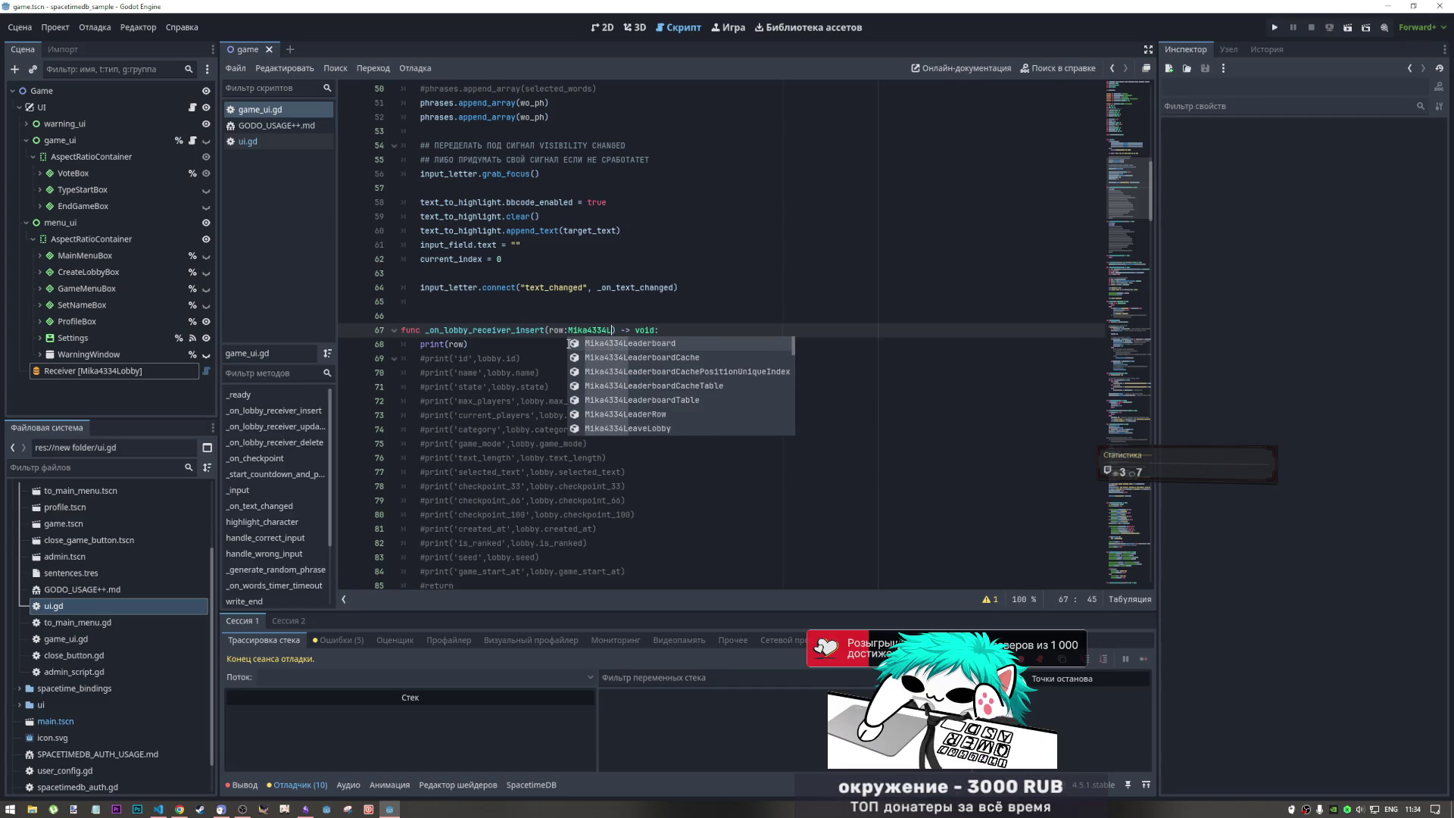
{"action": "type", "text": "obby"}
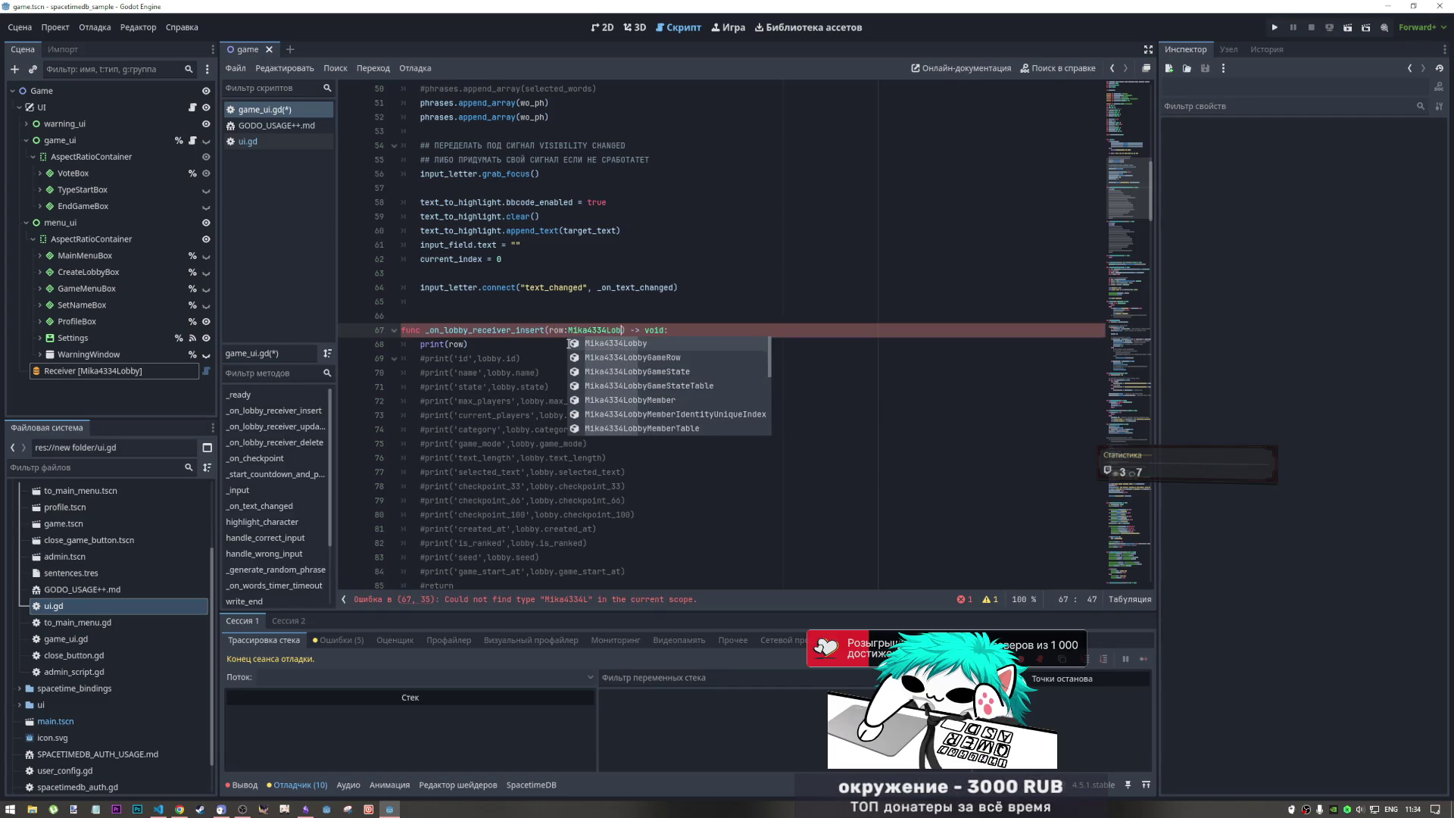
{"action": "mouse_move", "coordinate": [631, 331]}
{"action": "left_mouse_down"}
{"action": "mouse_move", "coordinate": [550, 331]}
{"action": "mouse_move", "coordinate": [628, 330]}
{"action": "mouse_move", "coordinate": [567, 331]}
{"action": "left_mouse_up"}
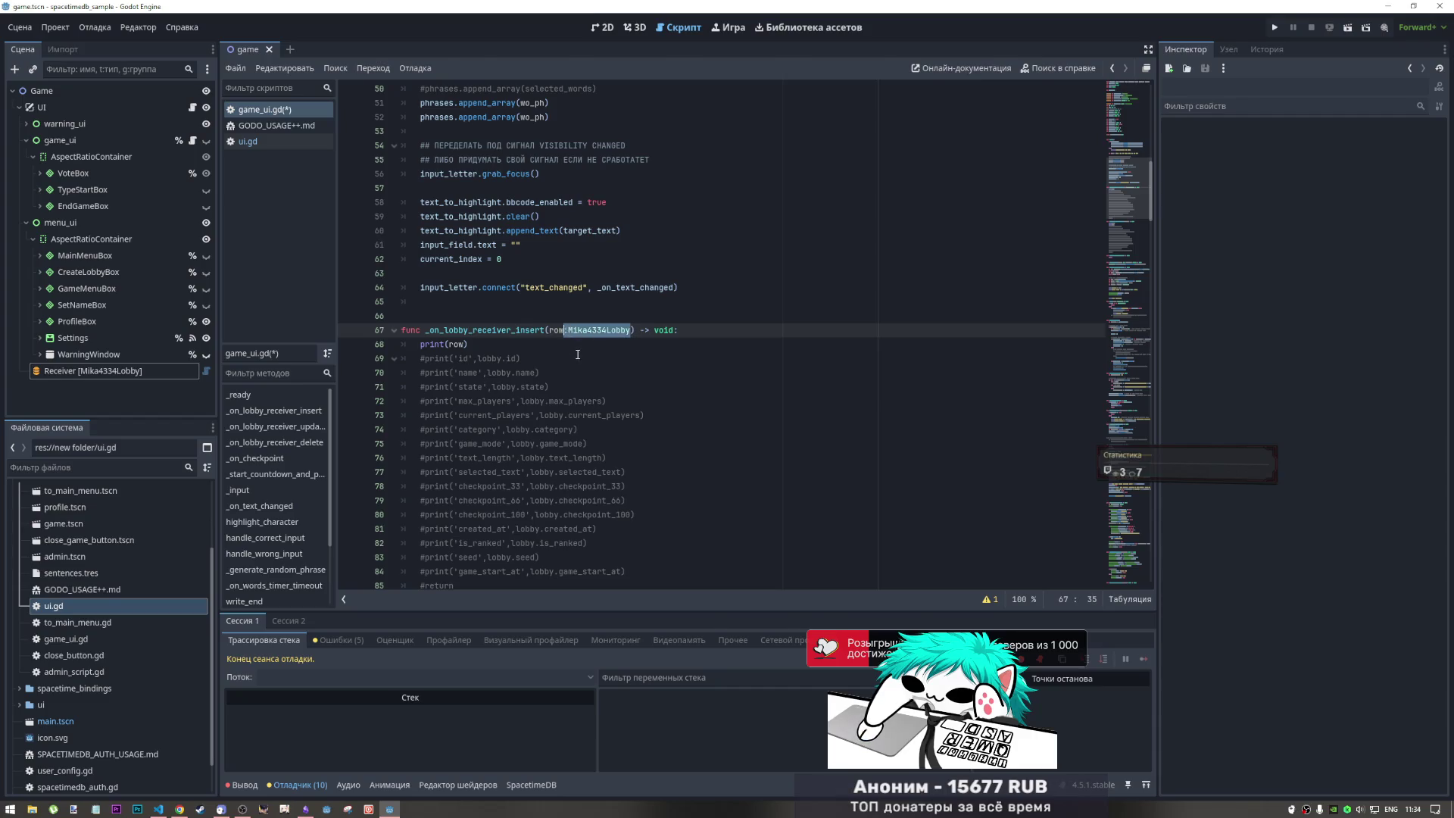
{"action": "key", "text": "alt+Tab"}
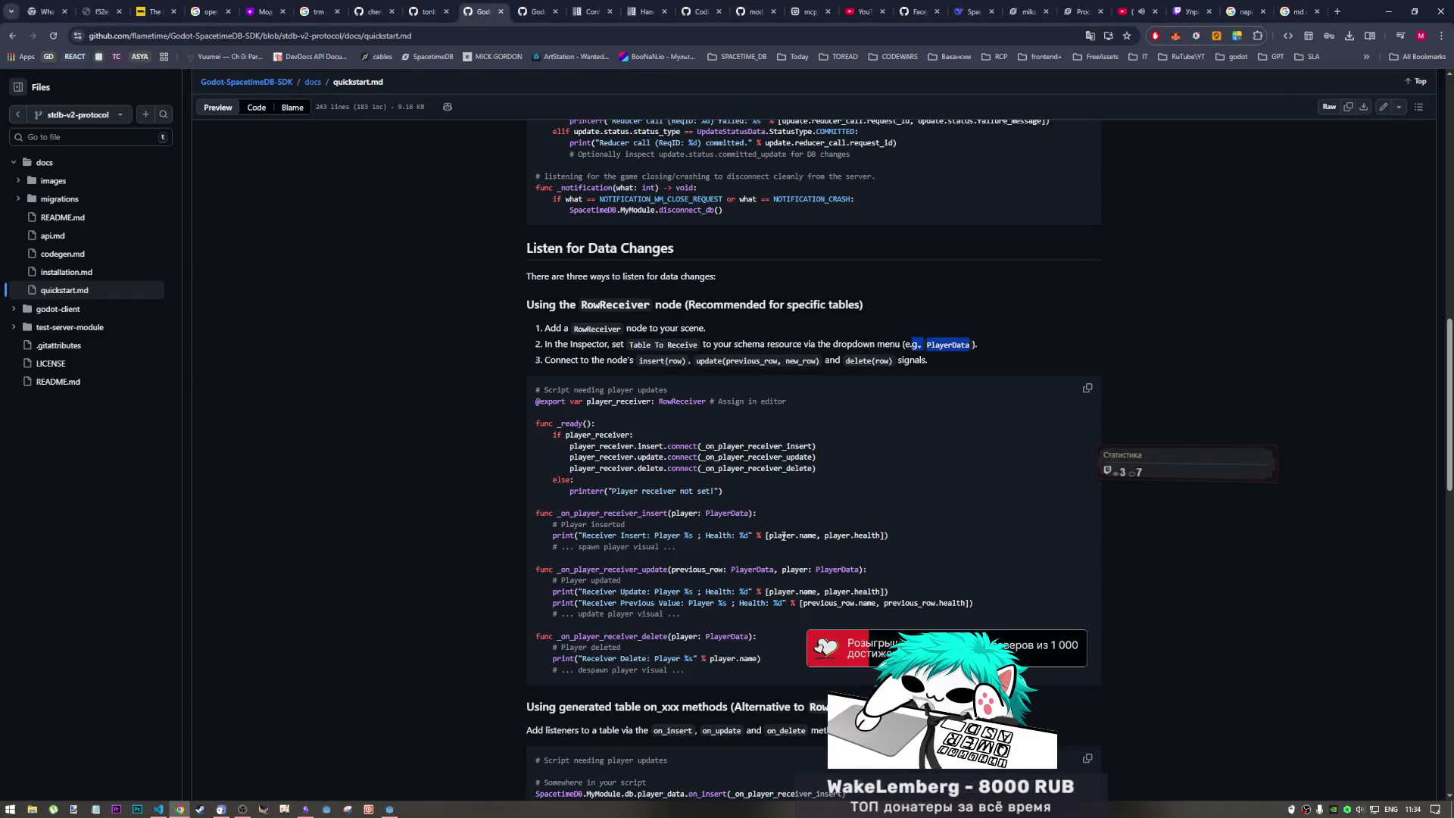
{"action": "key", "text": "alt+Tab"}
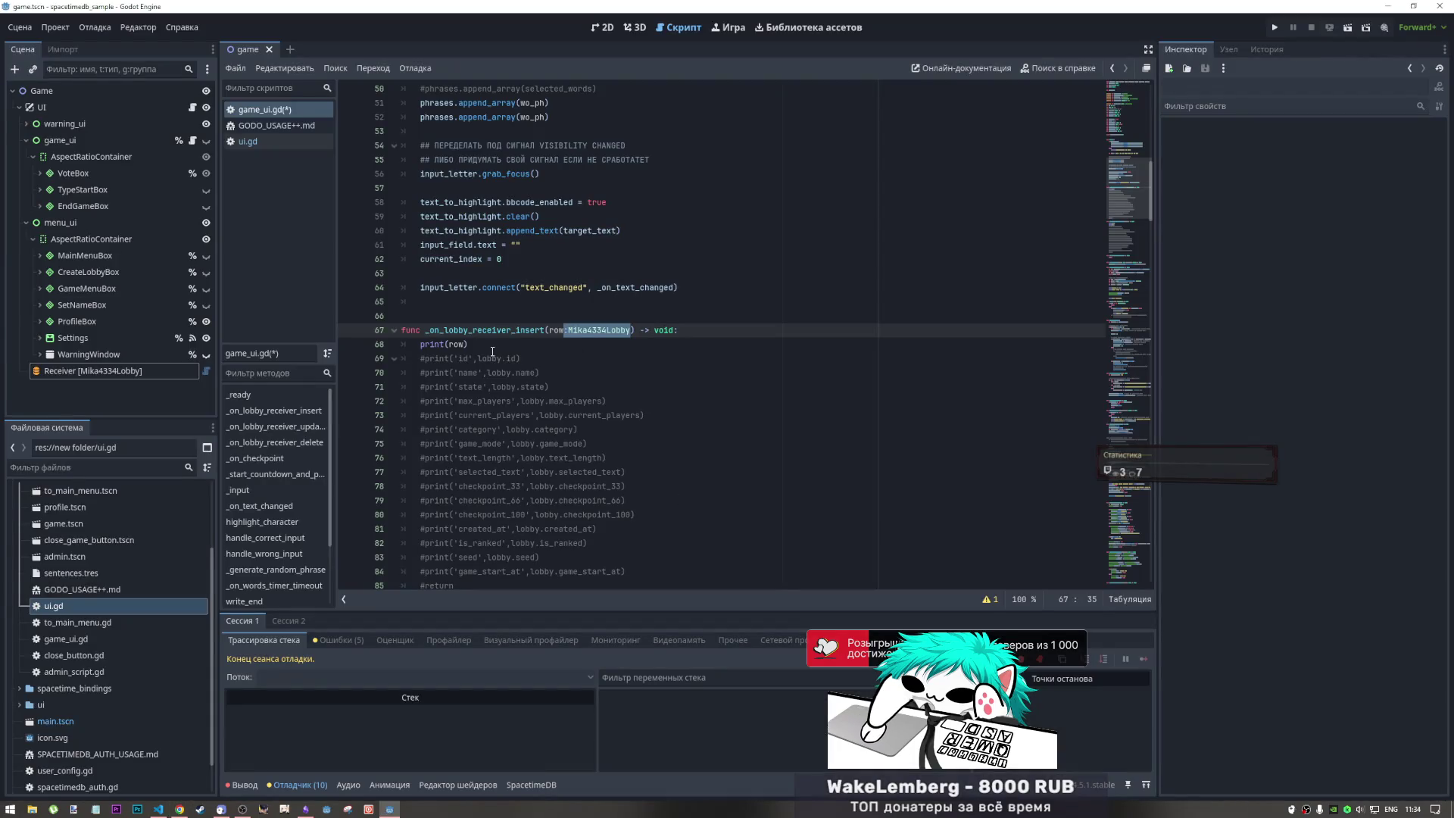
- Duplicate the print(row) line and place the caret inside the copy's parentheses
{"action": "scroll", "coordinate": [525, 345], "scroll_direction": "down", "scroll_amount": 2}
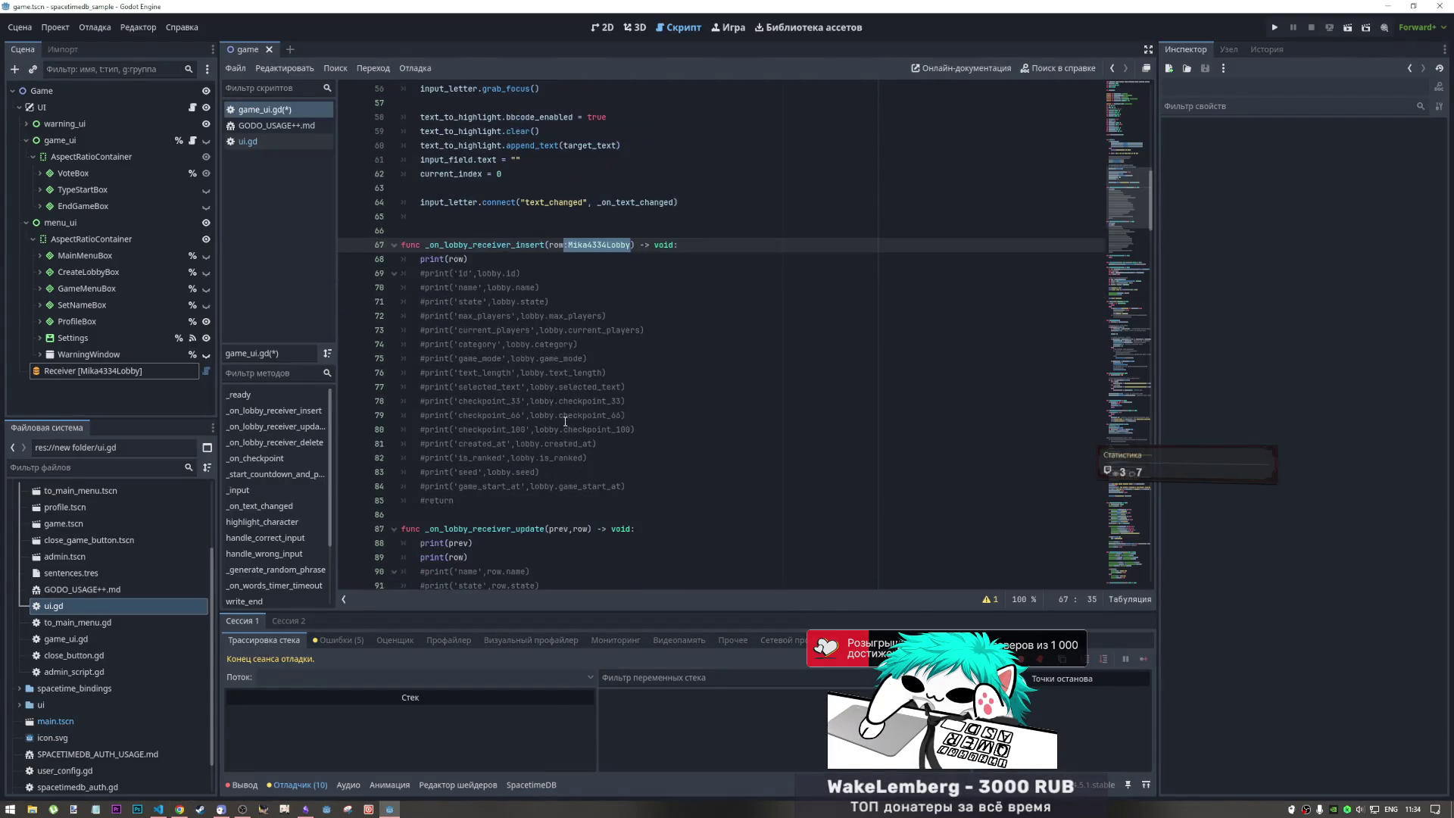
{"action": "key", "text": "alt+Tab"}
{"action": "key", "text": "alt+Tab"}
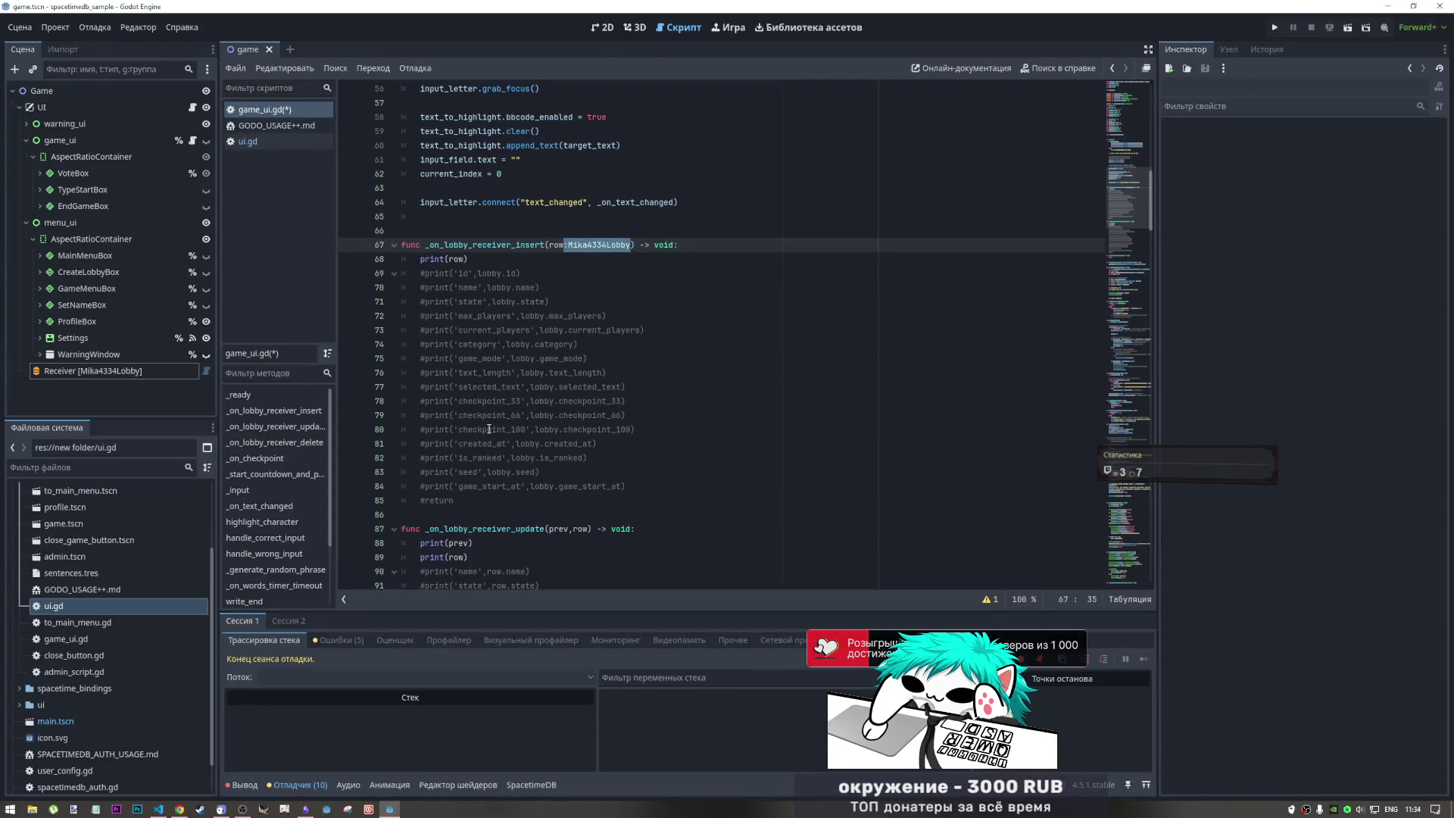
{"action": "key", "text": "Down"}
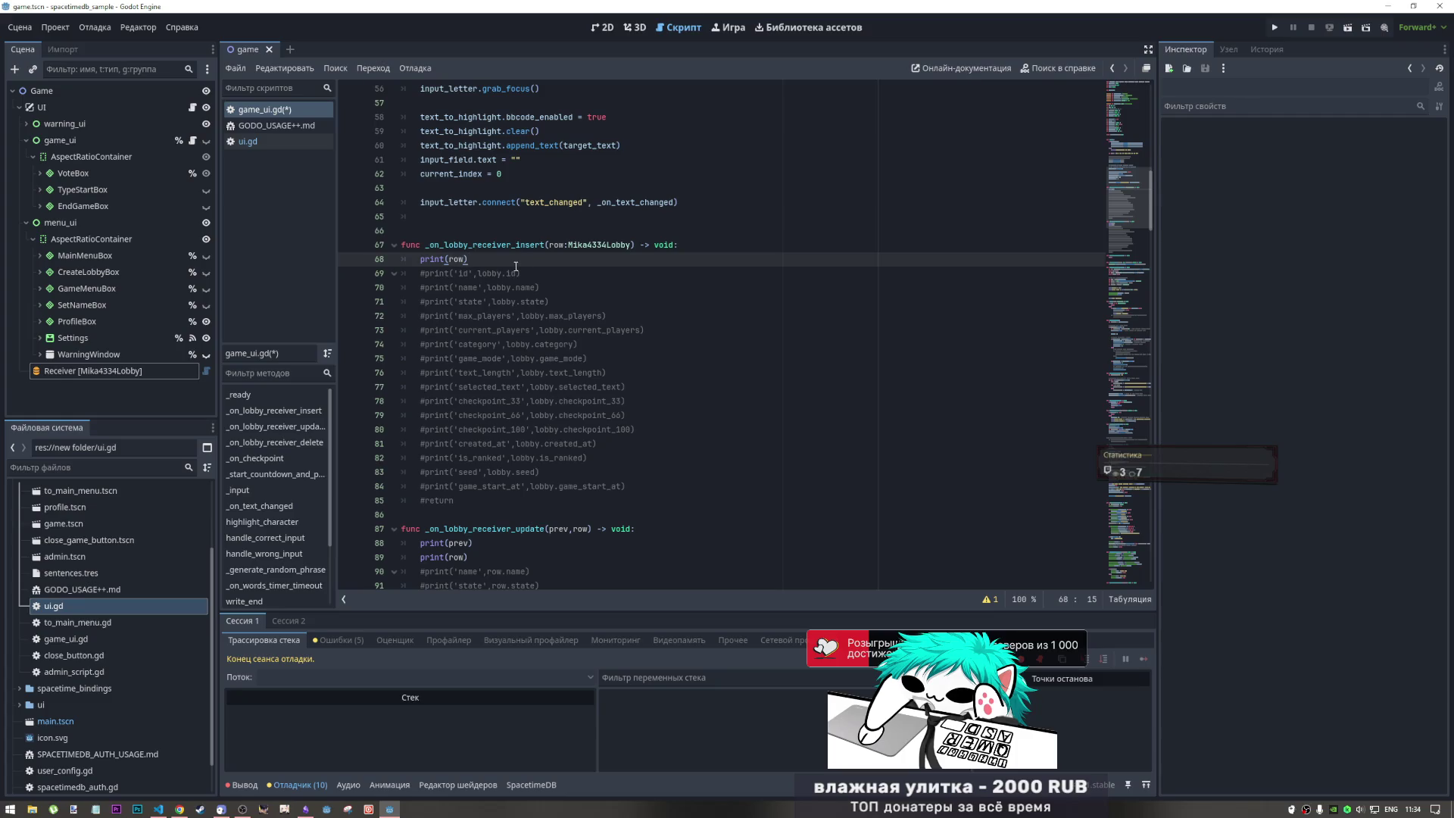
{"action": "key", "text": "shift+Home"}
{"action": "key", "text": "ctrl+c"}
{"action": "key", "text": "End"}
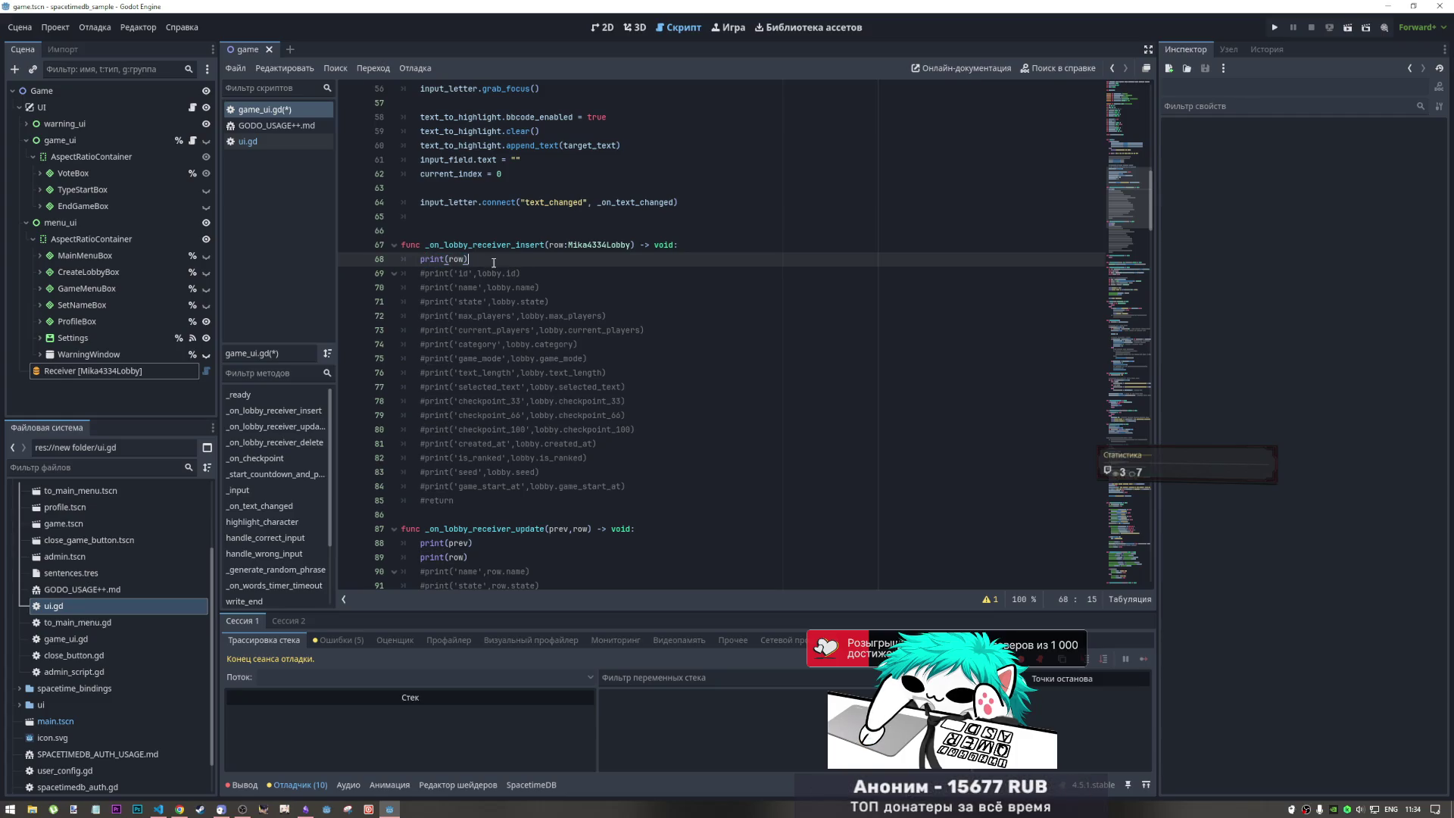
{"action": "key", "text": "Return"}
{"action": "key", "text": "ctrl+v"}
{"action": "key", "text": "Left"}
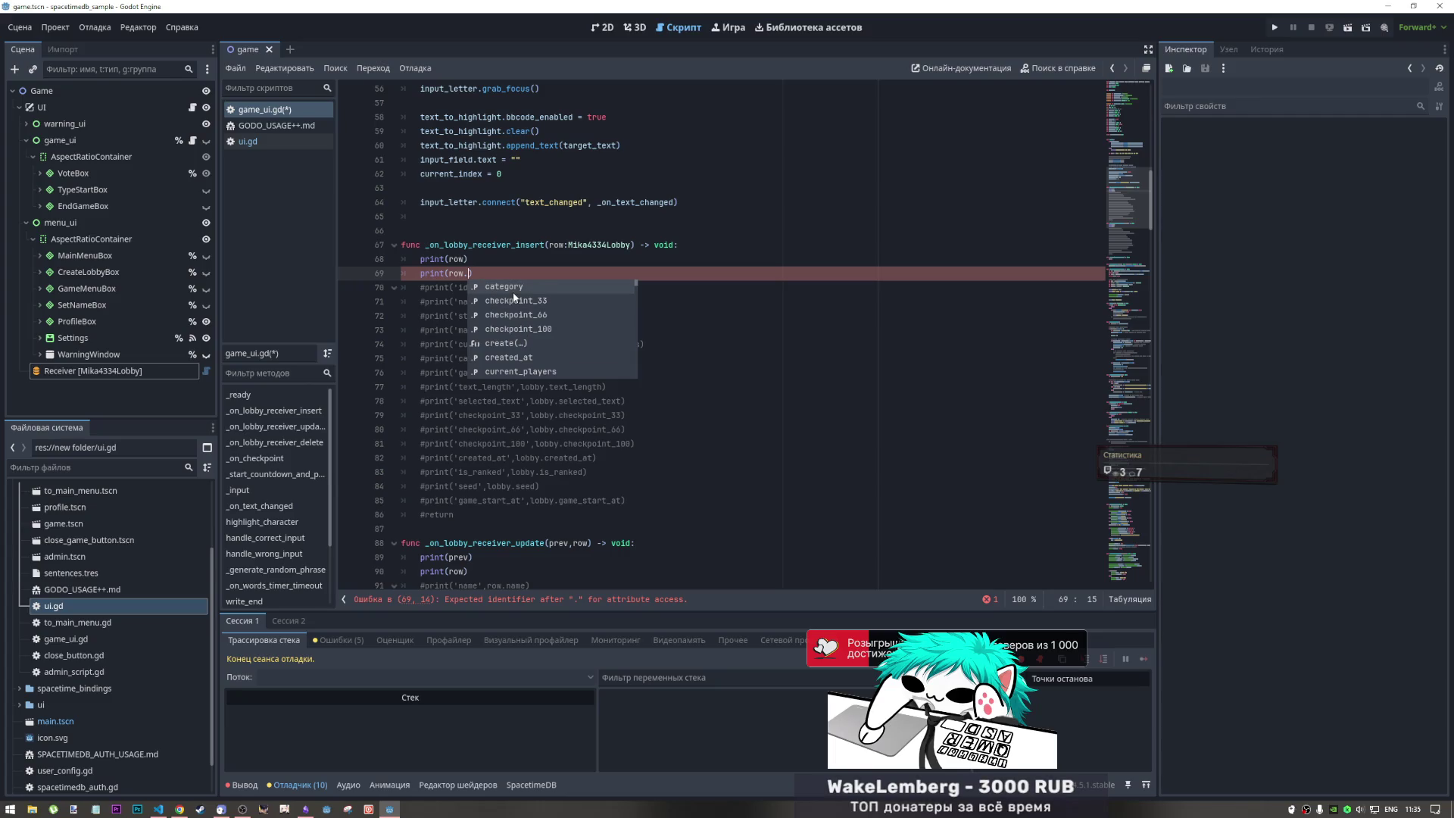
- Remove the stray dot after row and check the lobby table's columns in the browser
{"action": "scroll", "coordinate": [521, 320], "scroll_direction": "down", "scroll_amount": 3}
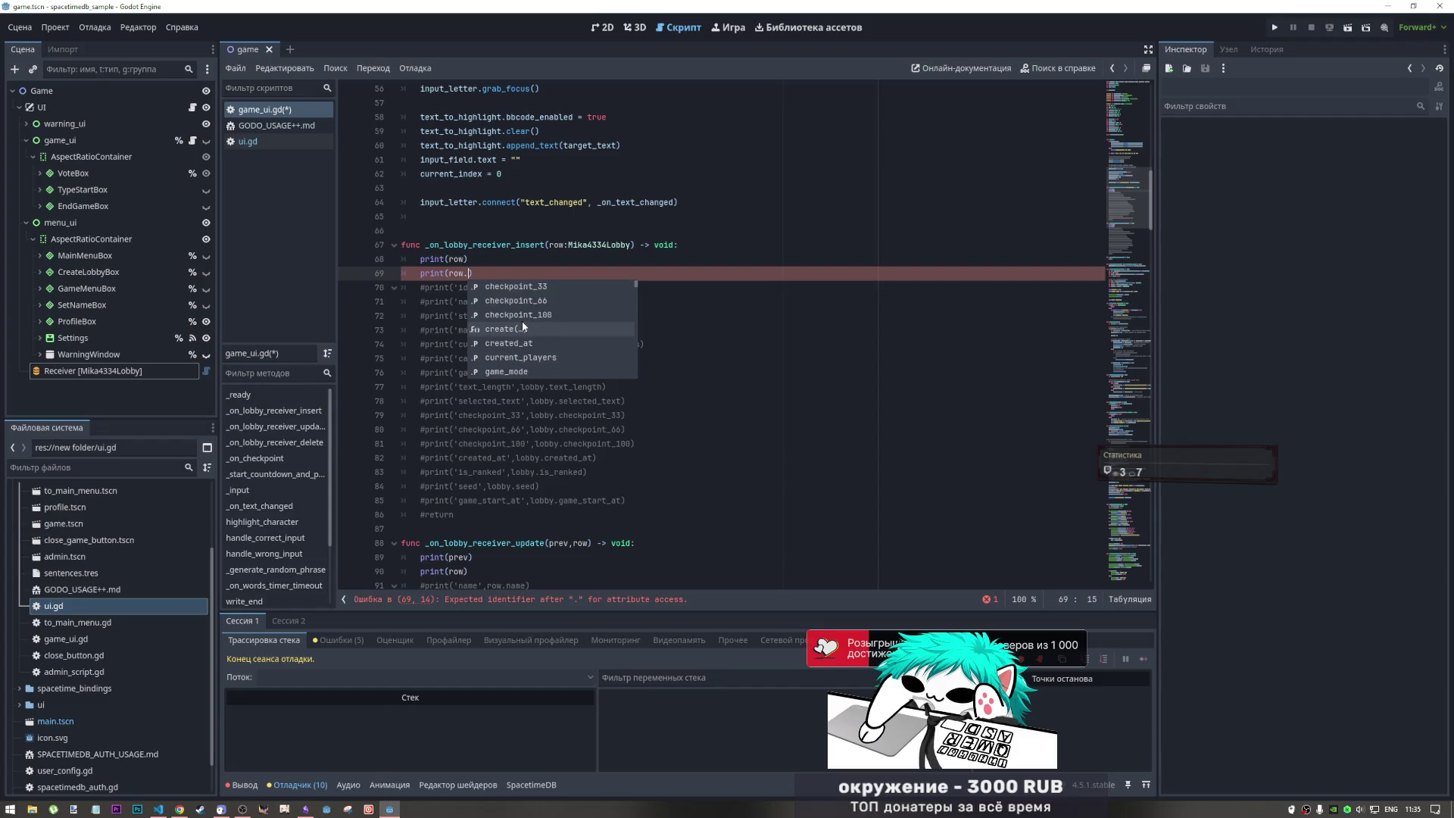
{"action": "scroll", "coordinate": [520, 323], "scroll_direction": "up", "scroll_amount": 3}
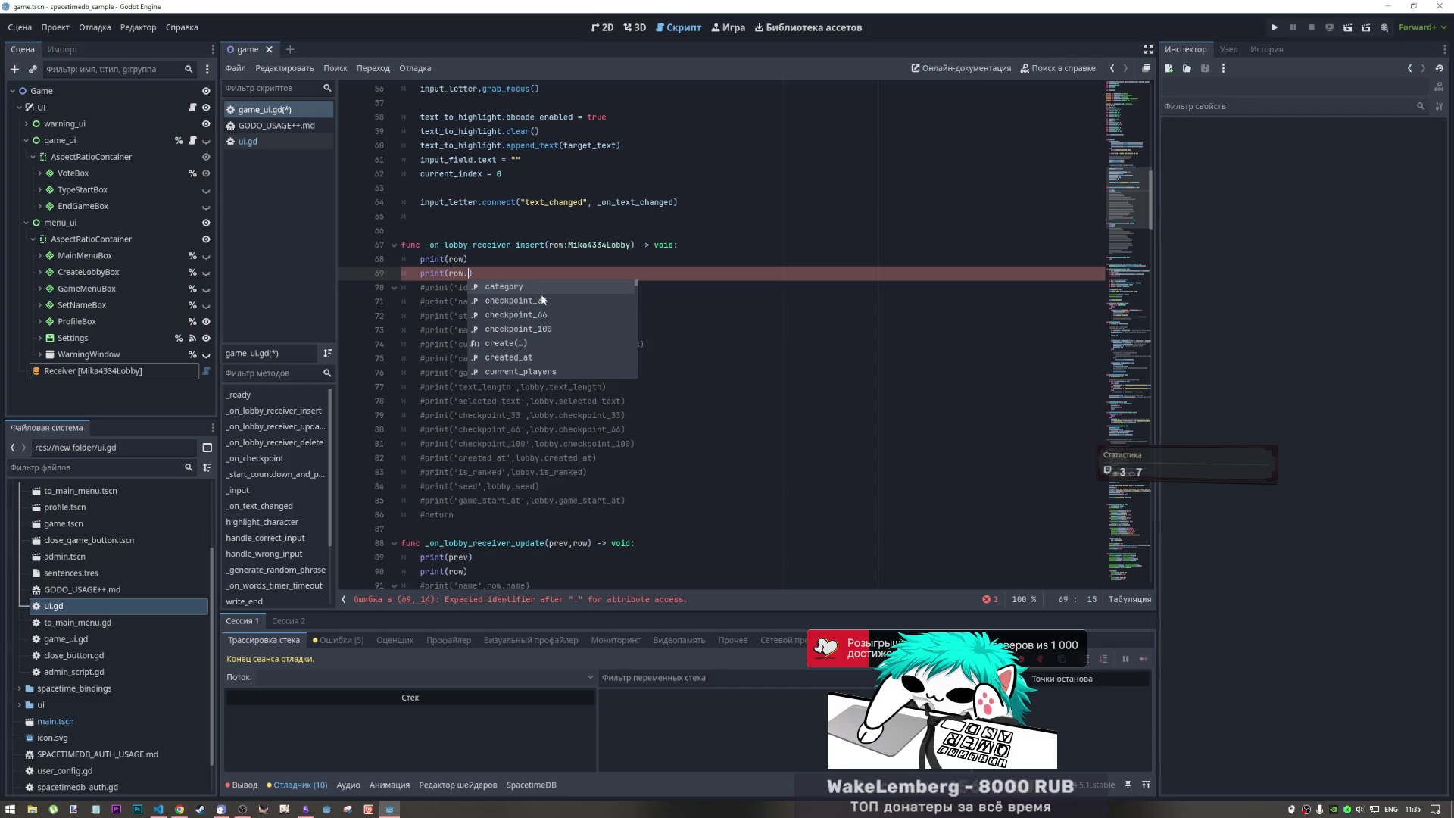
{"action": "key", "text": "Escape"}
{"action": "key", "text": "BackSpace"}
{"action": "key", "text": "alt+Tab"}
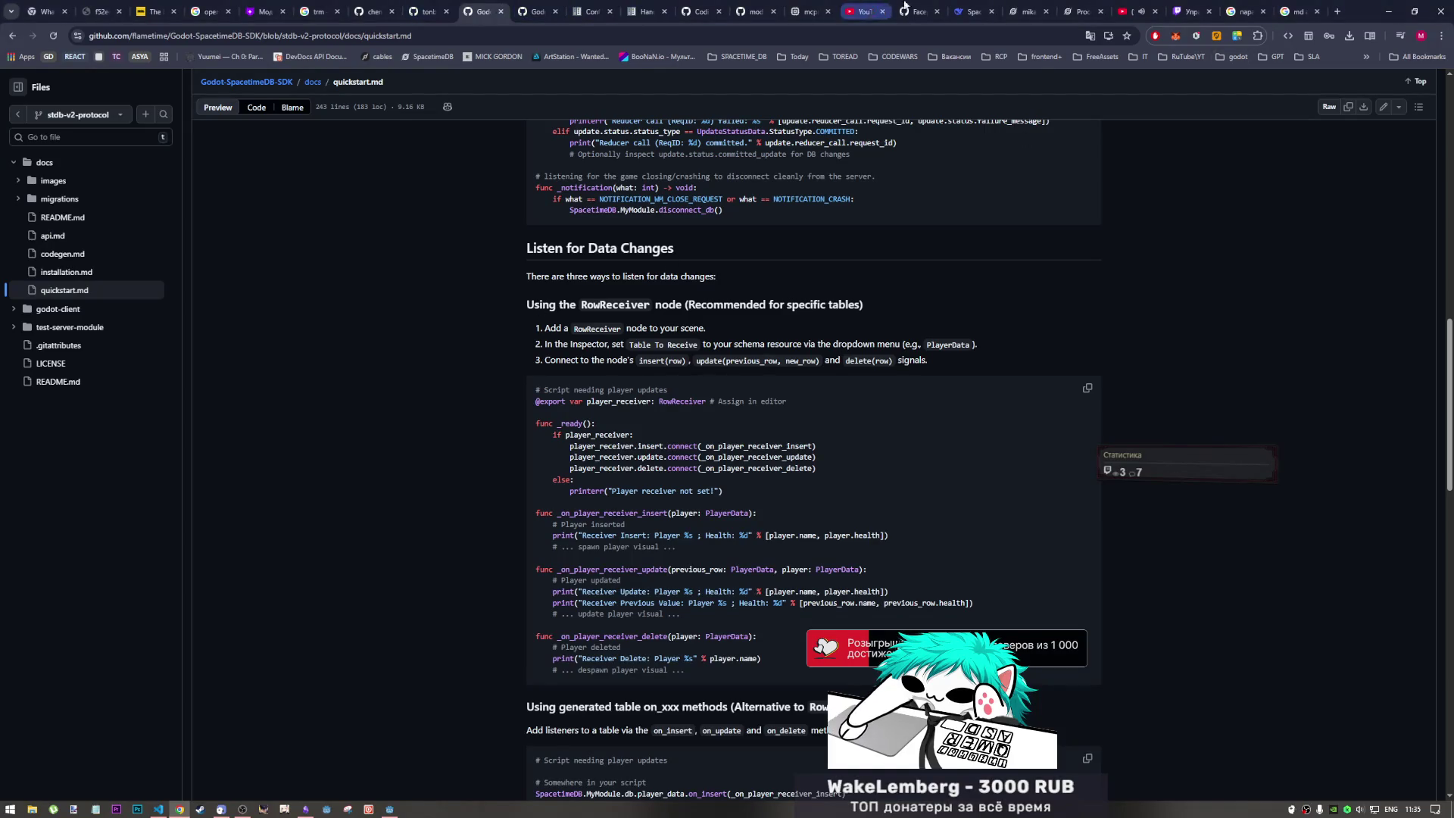
{"action": "left_click", "coordinate": [1027, 11]}
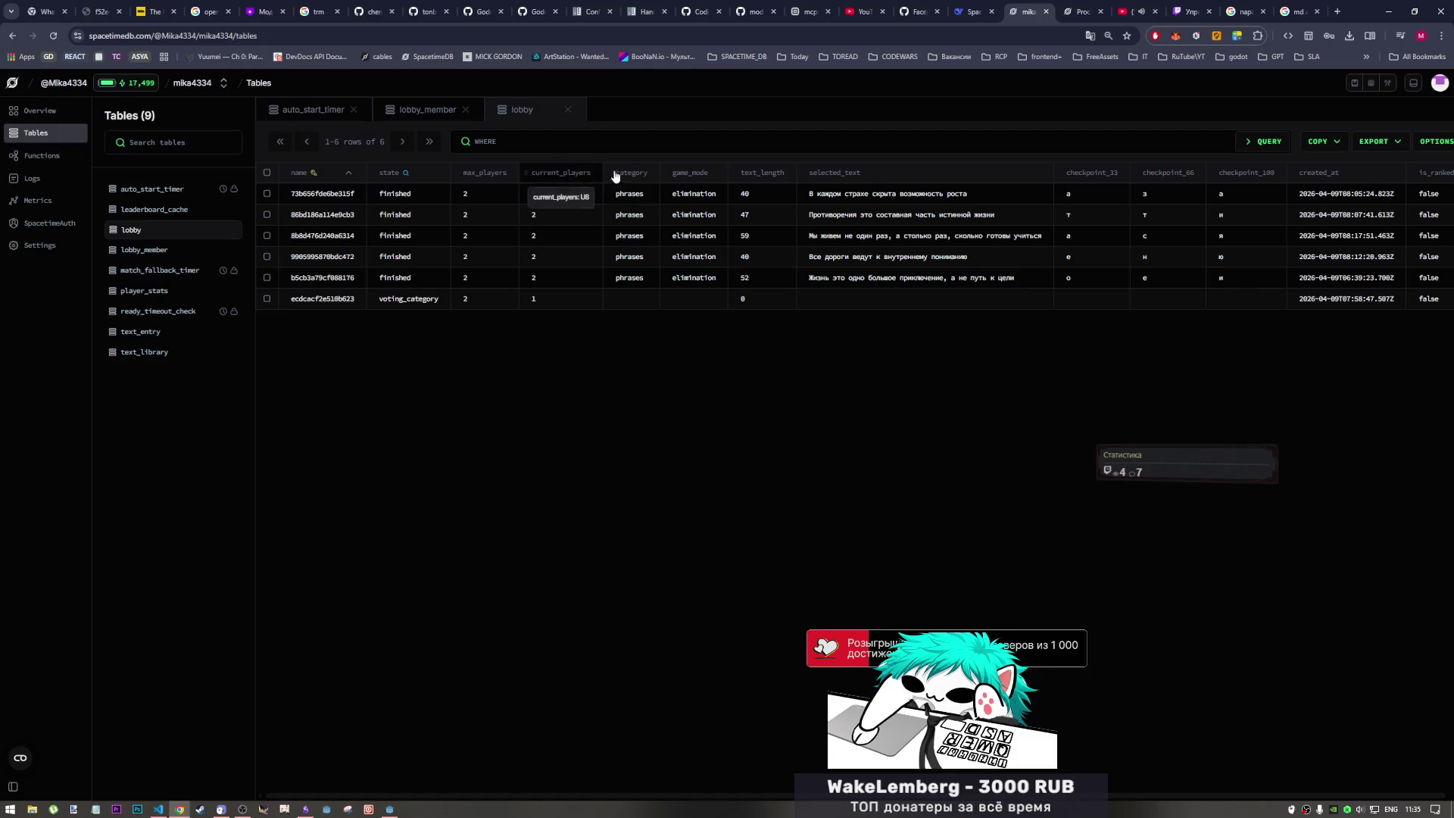
{"action": "key", "text": "alt+Tab"}
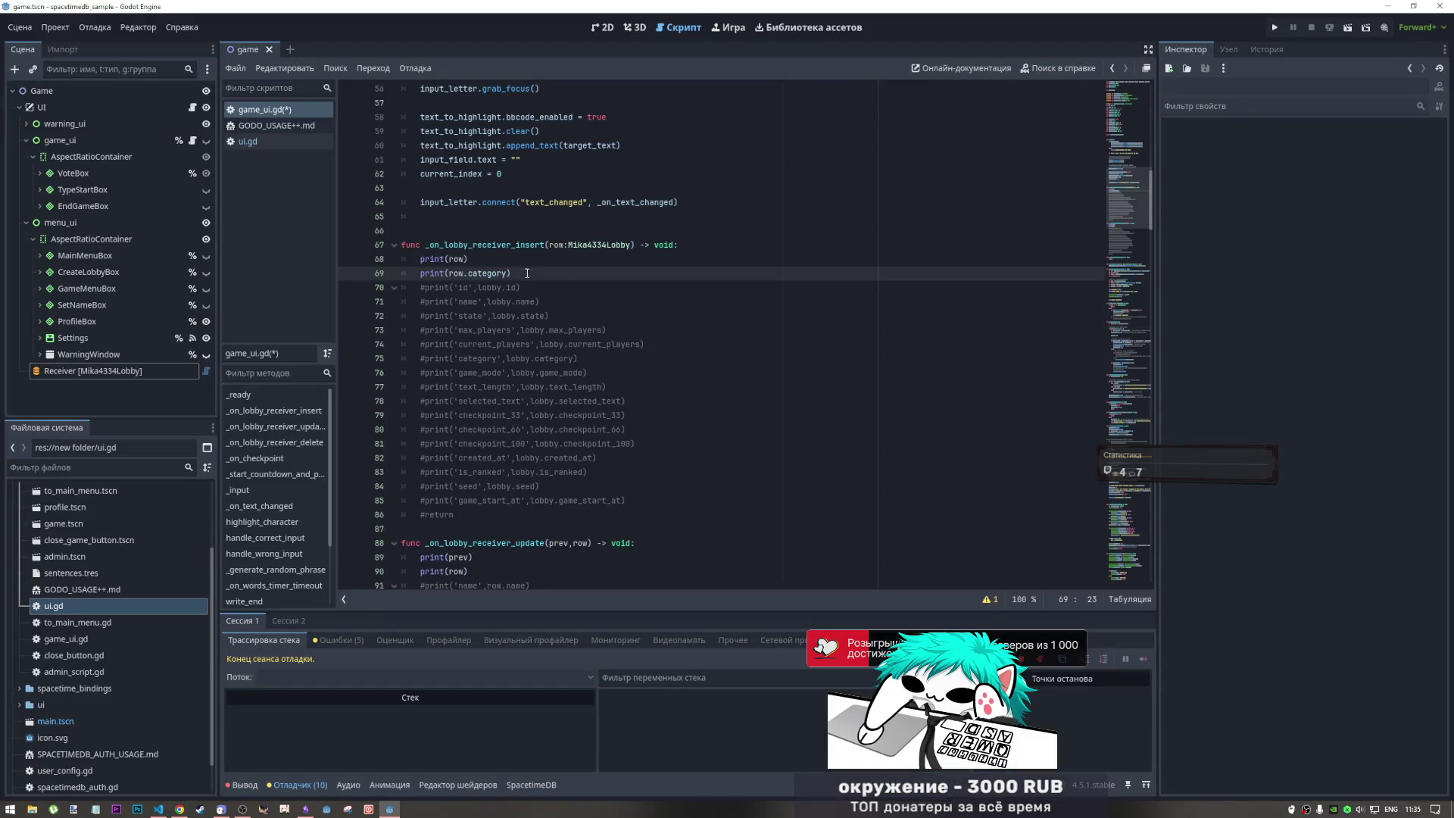
- Duplicate print(row.category) twice, changing the copies to game_mode and game_start_at
{"action": "left_click", "coordinate": [522, 273]}
{"action": "key", "text": "ctrl+shift+d"}
{"action": "key", "text": "ctrl+shift+d"}
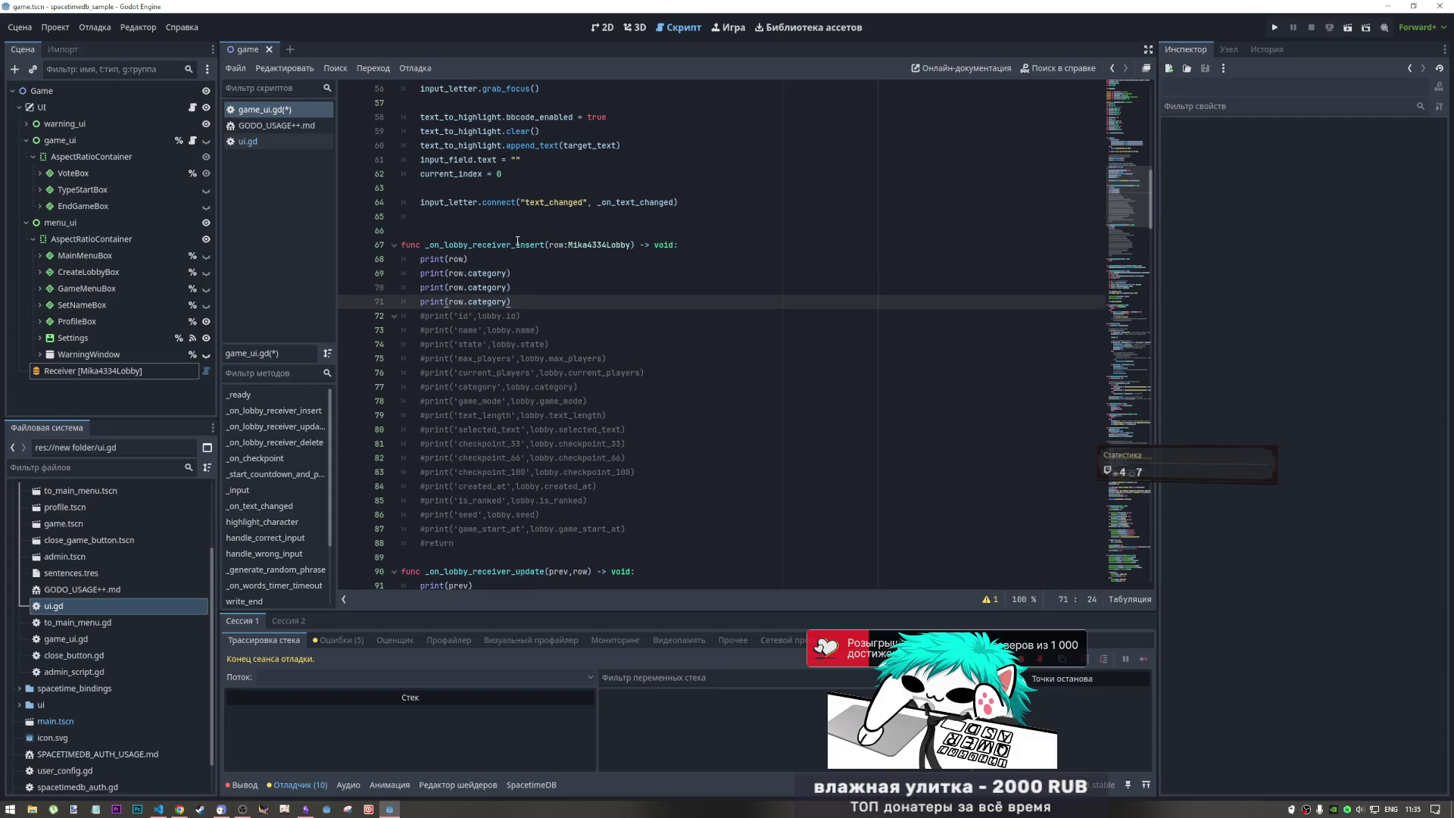
{"action": "left_click_drag", "start_coordinate": [467, 287], "coordinate": [506, 292]}
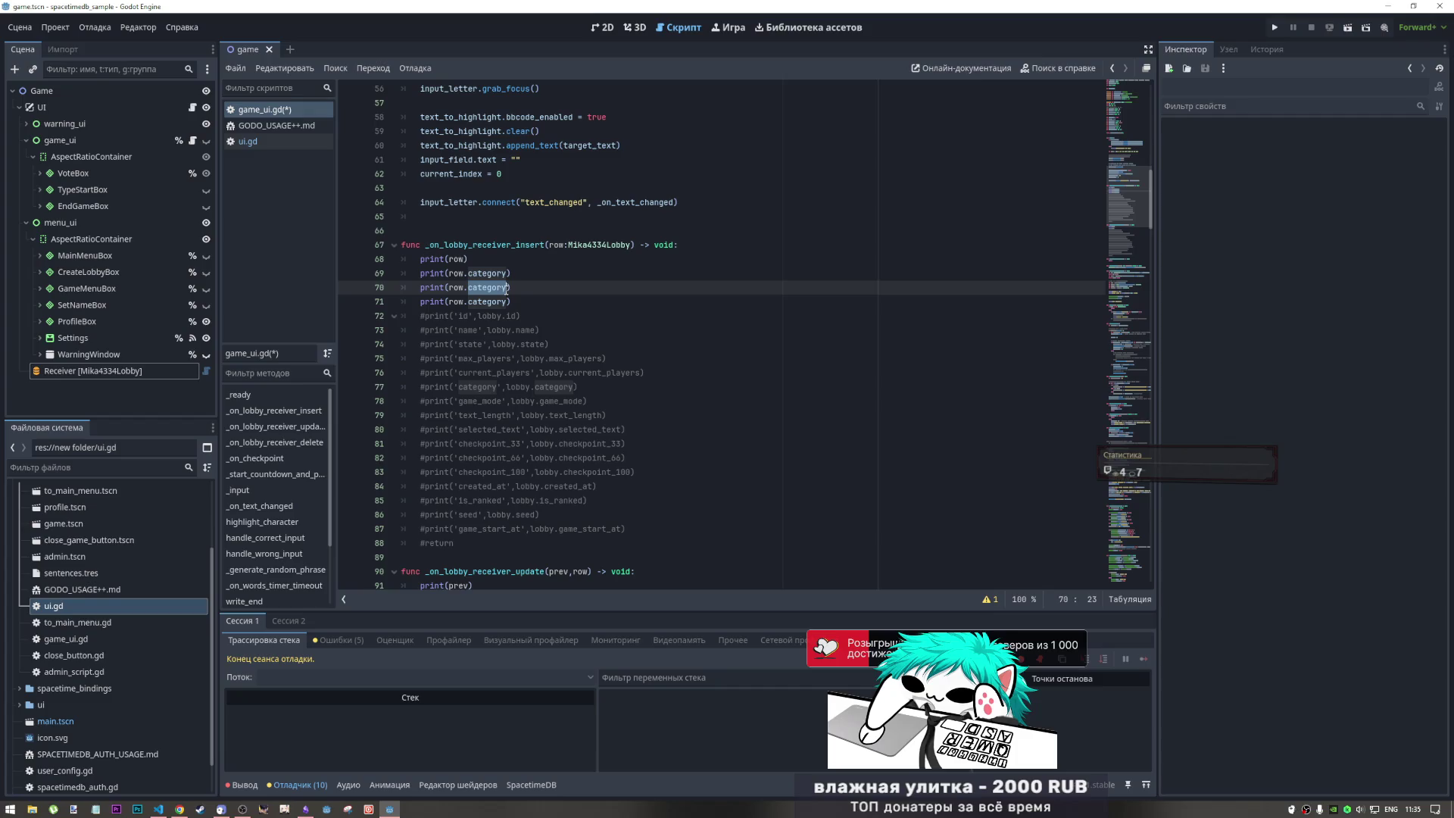
{"action": "type", "text": "game_mode"}
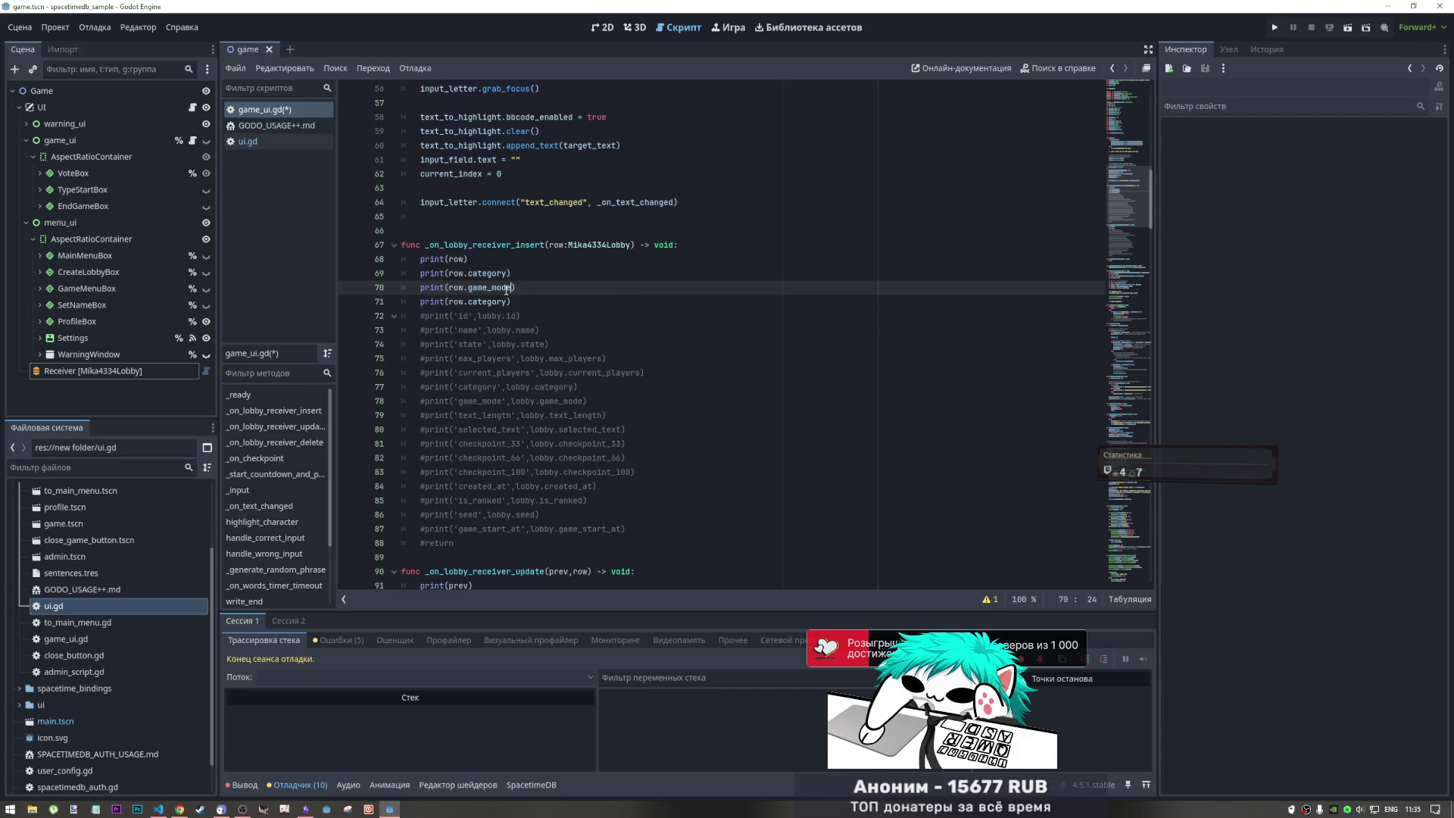
{"action": "double_click", "coordinate": [483, 303]}
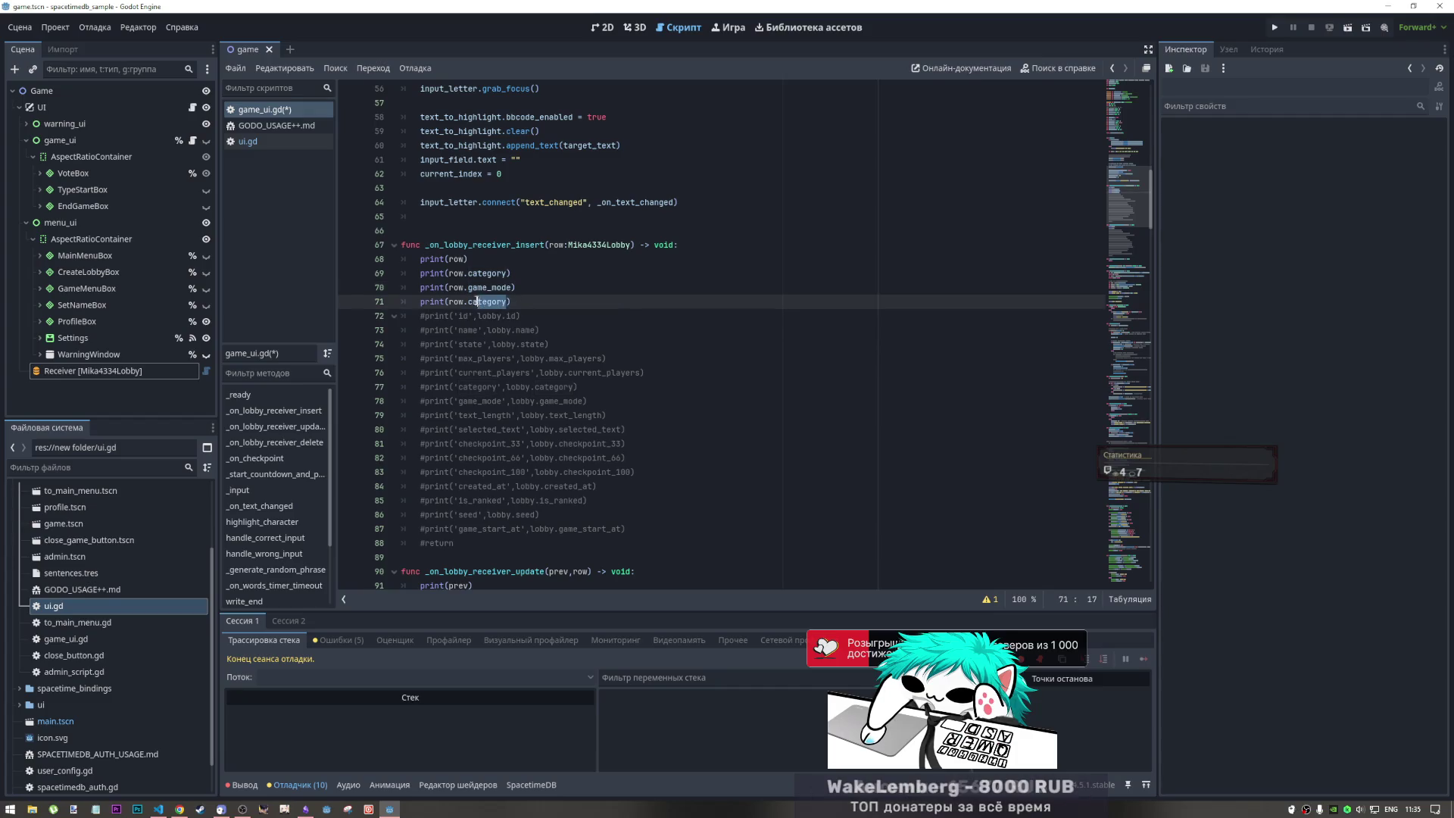
{"action": "type", "text": "game"}
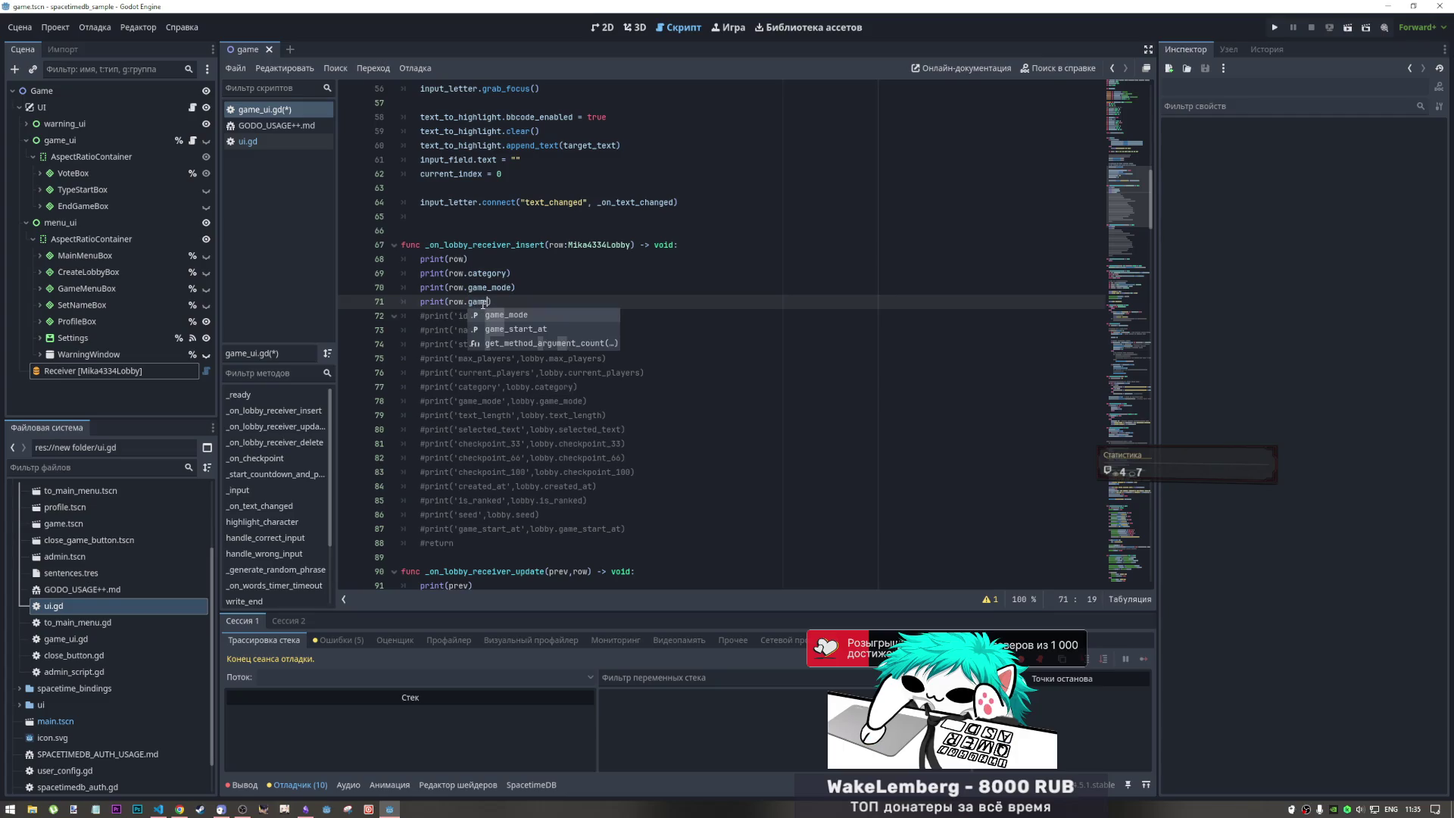
{"action": "key", "text": "Down"}
{"action": "key", "text": "Return"}
- Add another print line for row.selected_text via autocomplete and run the game
{"action": "left_click", "coordinate": [490, 272]}
{"action": "key", "text": "Up"}
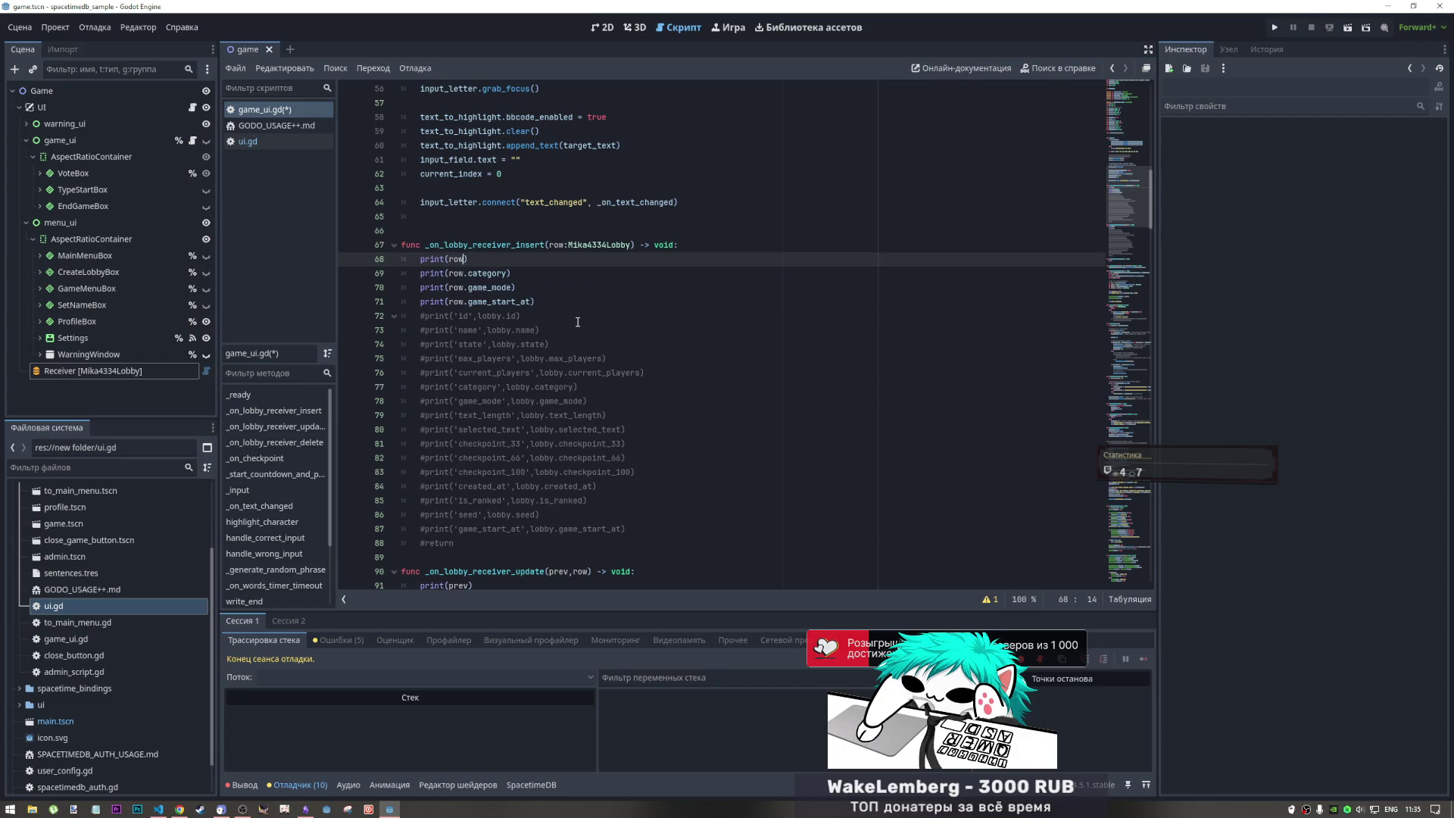
{"action": "key", "text": "Return"}
{"action": "key", "text": "Down"}
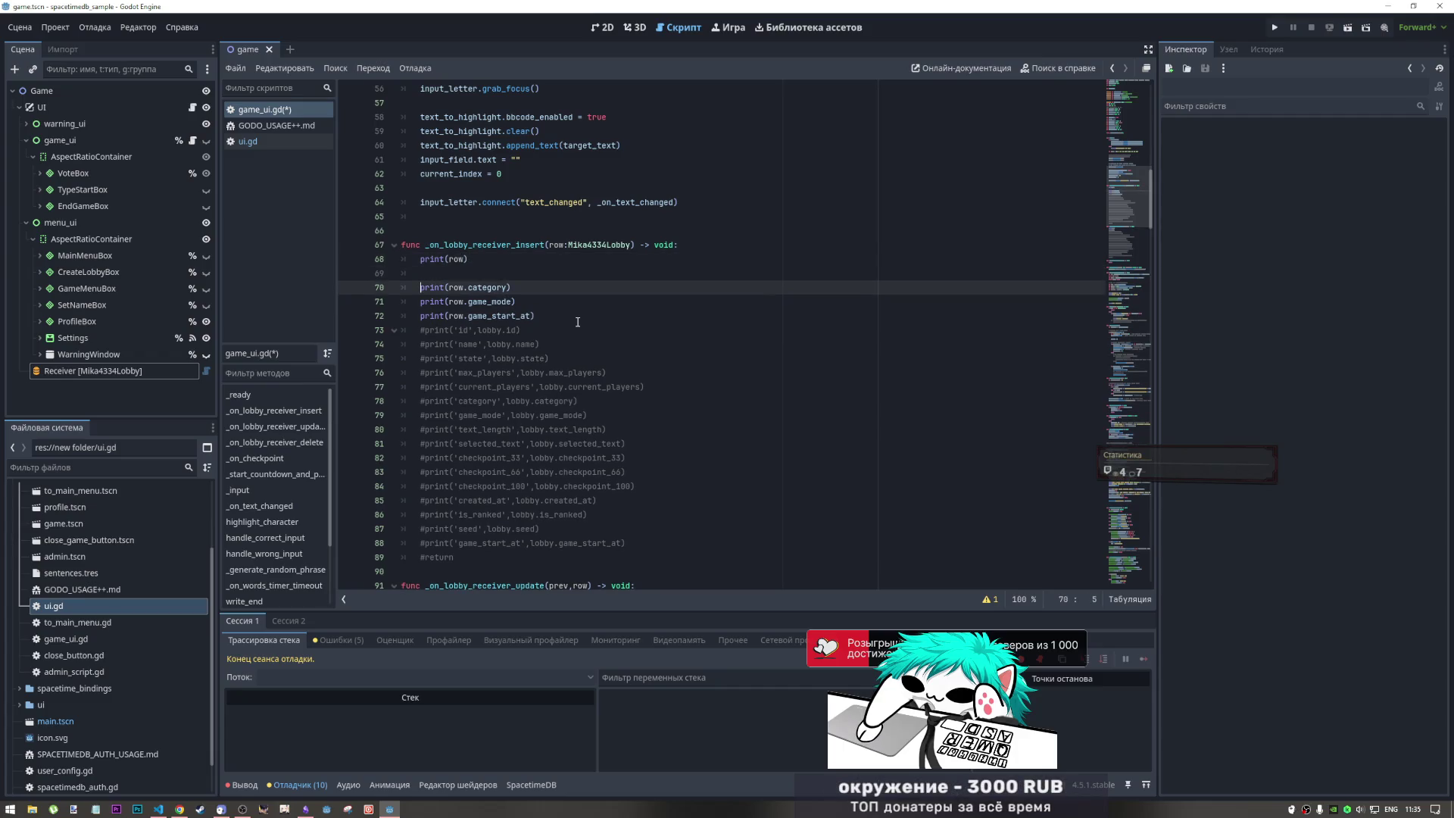
{"action": "key", "text": "ctrl+shift+d"}
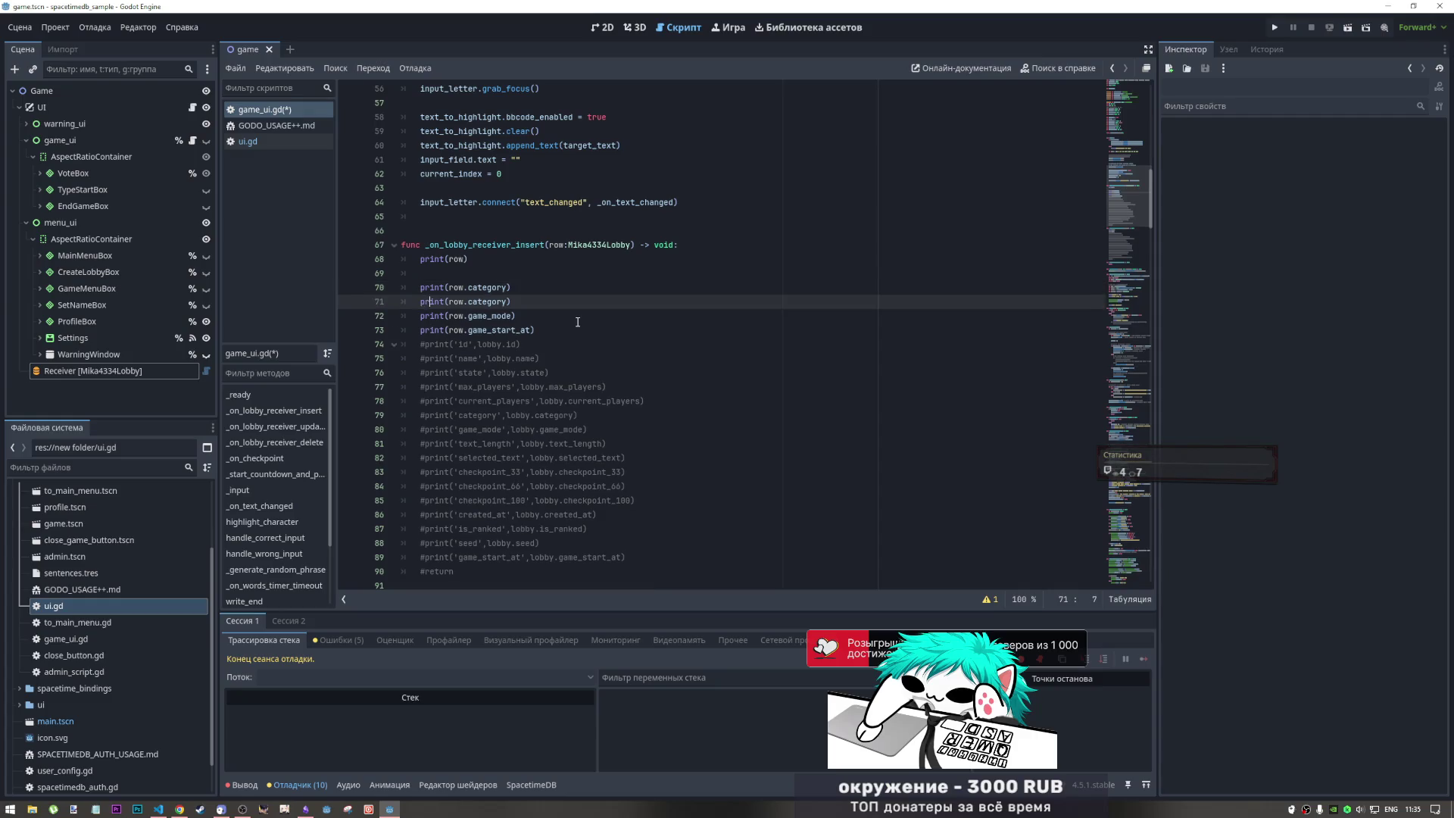
{"action": "left_click_drag", "start_coordinate": [507, 302], "coordinate": [476, 302]}
{"action": "key", "text": "BackSpace"}
{"action": "key", "text": "BackSpace"}
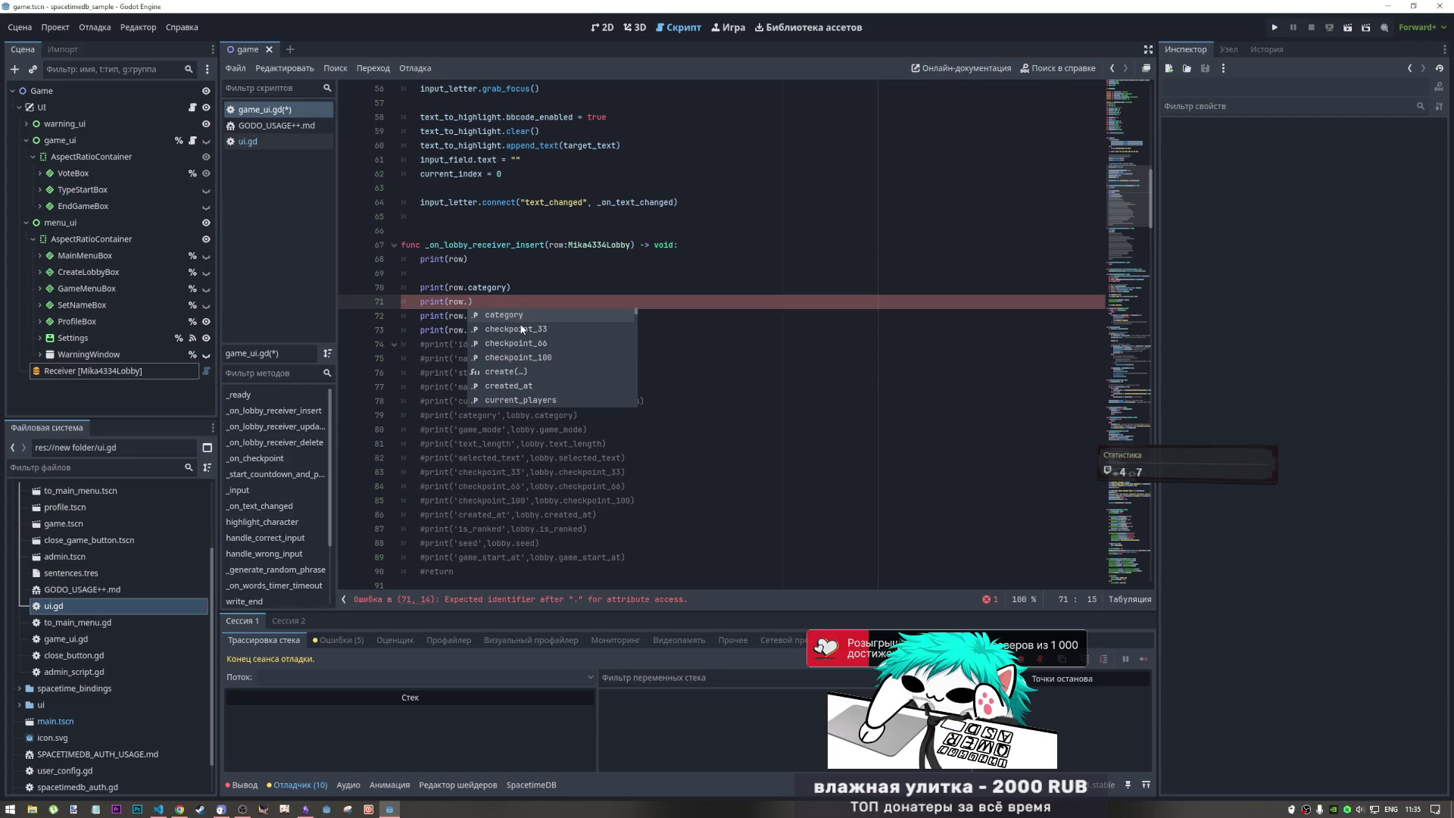
{"action": "type", "text": "te"}
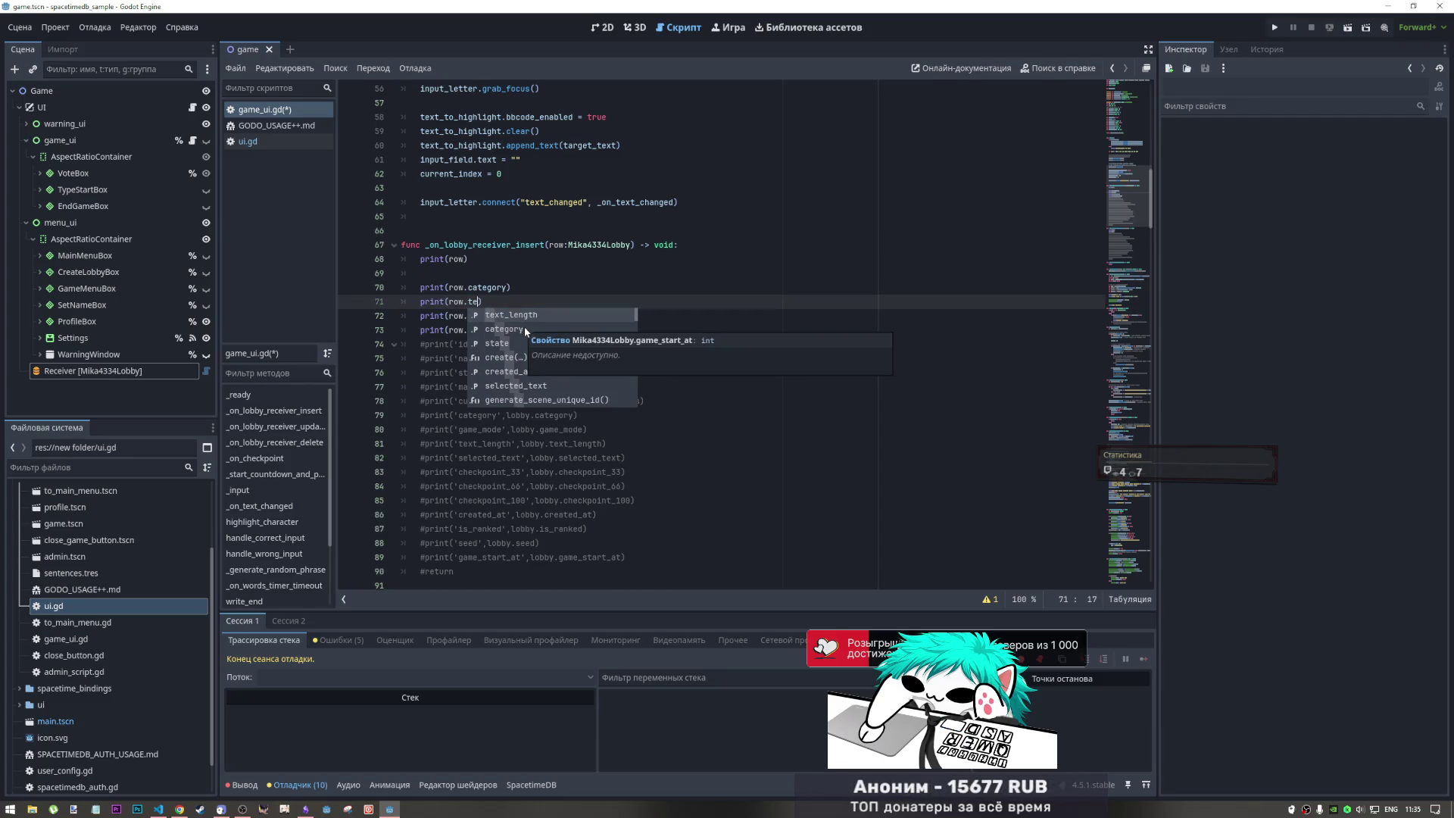
{"action": "key", "text": "alt+Tab"}
{"action": "key", "text": "alt+Tab"}
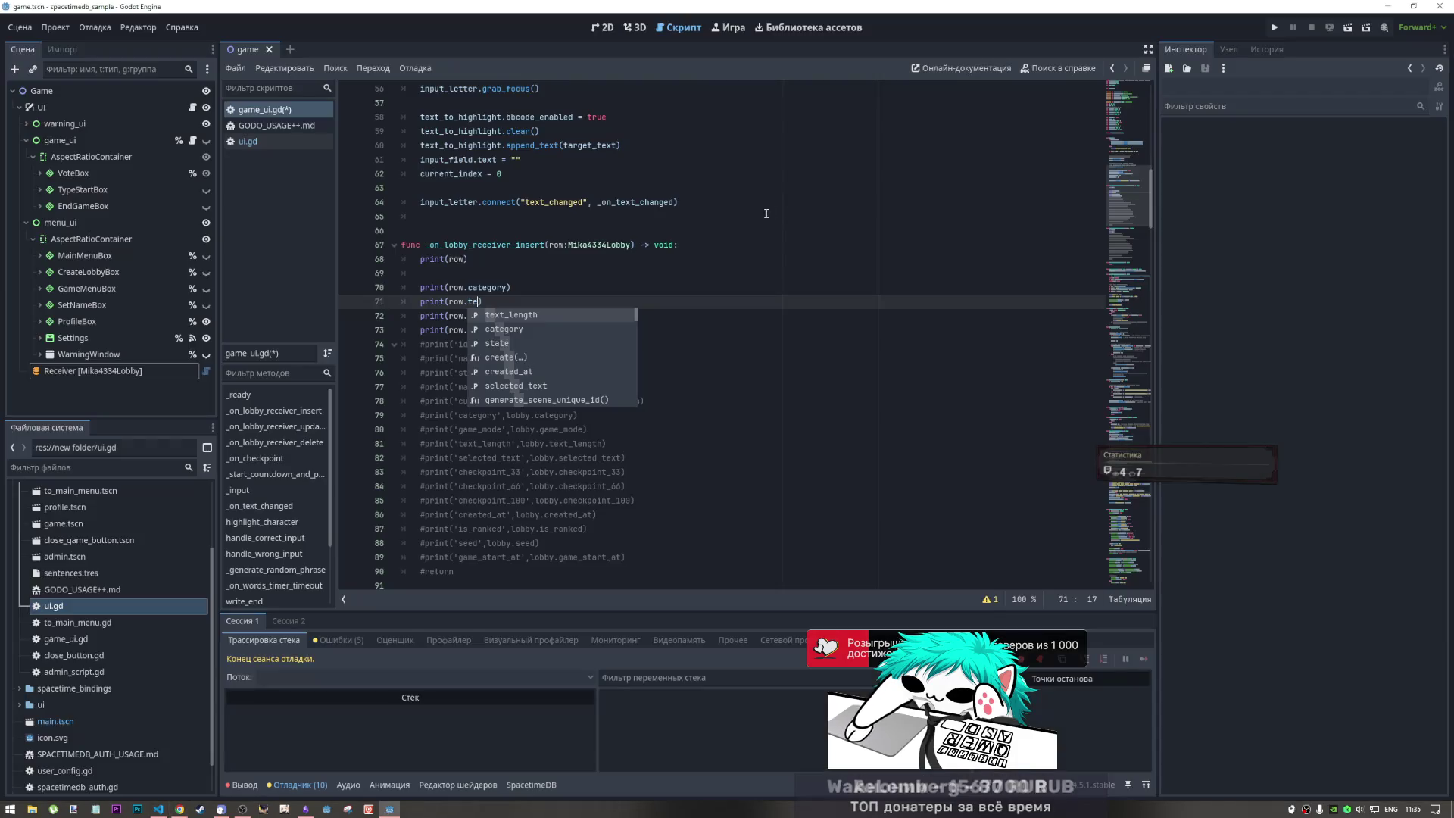
{"action": "key", "text": "BackSpace"}
{"action": "key", "text": "BackSpace"}
{"action": "type", "text": "se"}
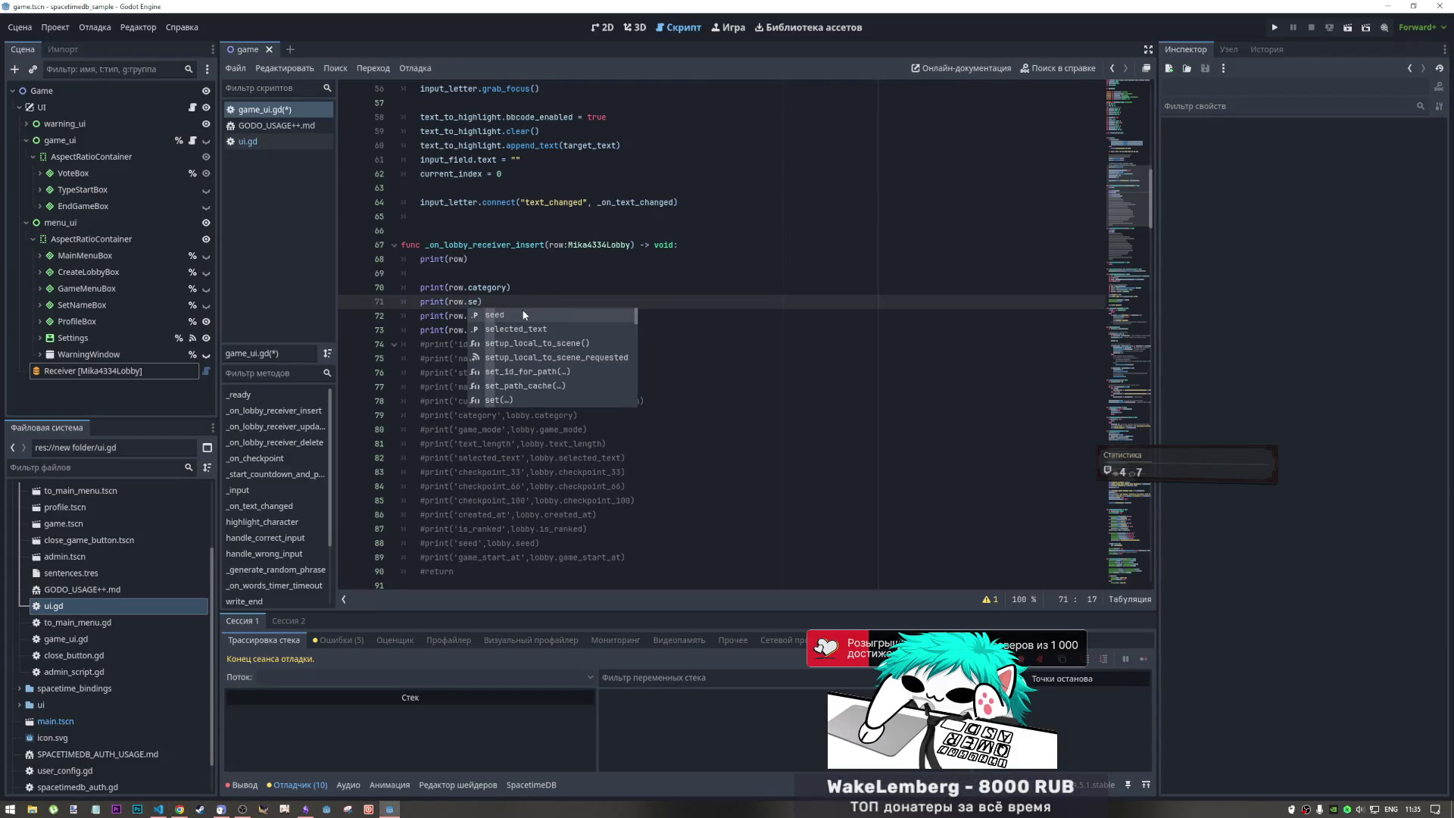
{"action": "left_click", "coordinate": [523, 329]}
{"action": "left_click", "coordinate": [526, 358]}
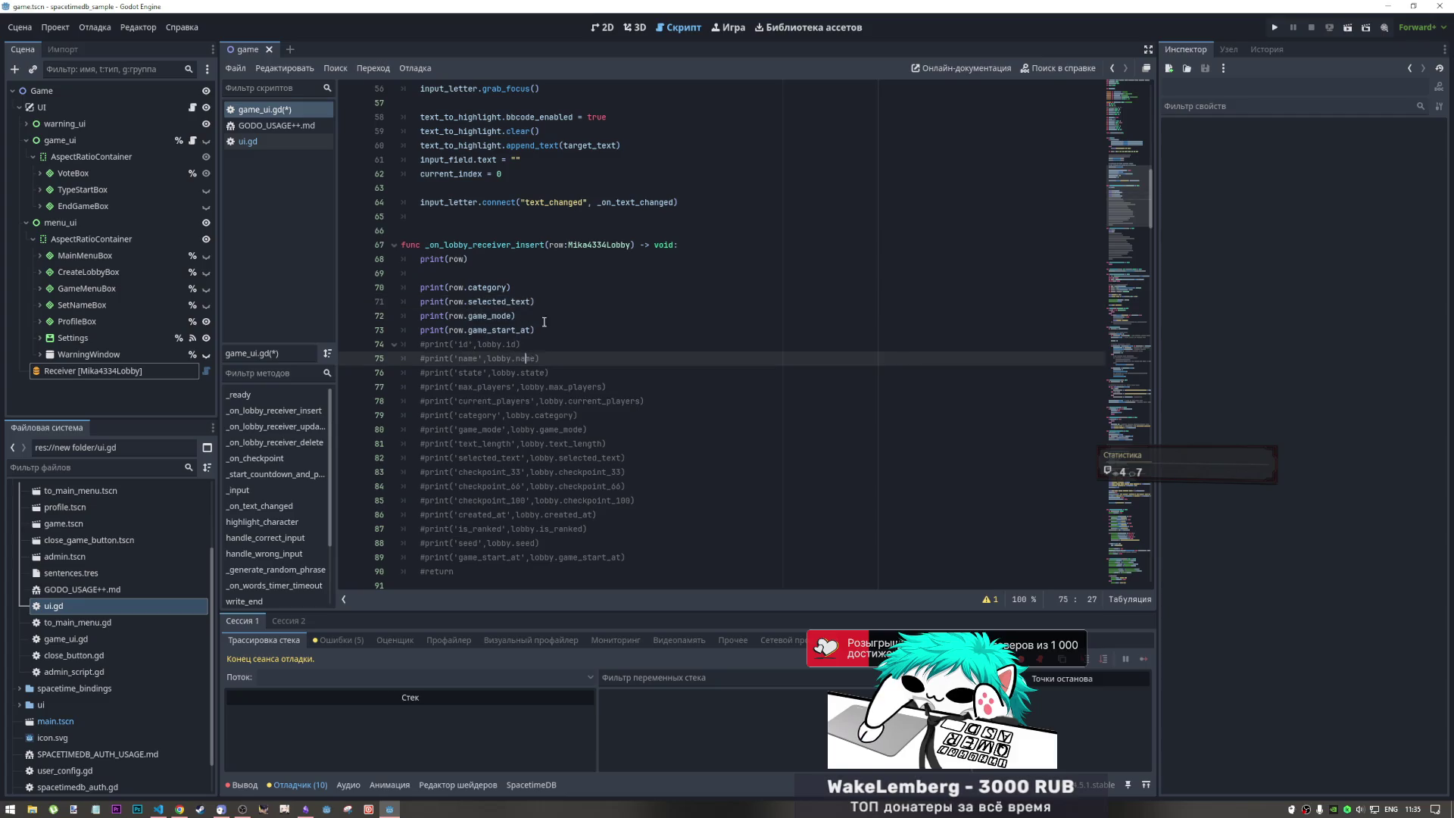
{"action": "key", "text": "Up"}
{"action": "key", "text": "Up"}
{"action": "key", "text": "Up"}
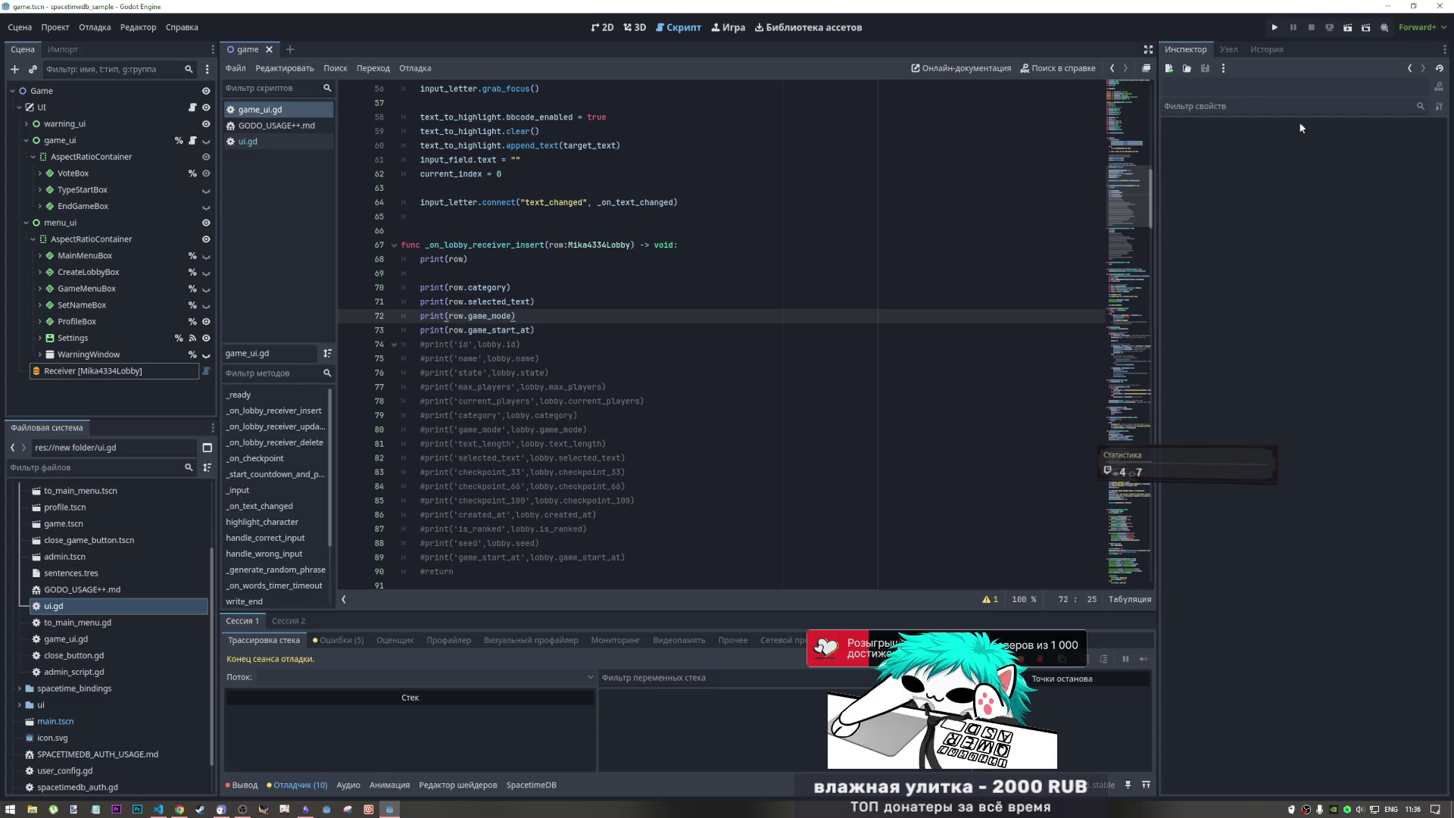
{"action": "left_click", "coordinate": [1350, 29]}
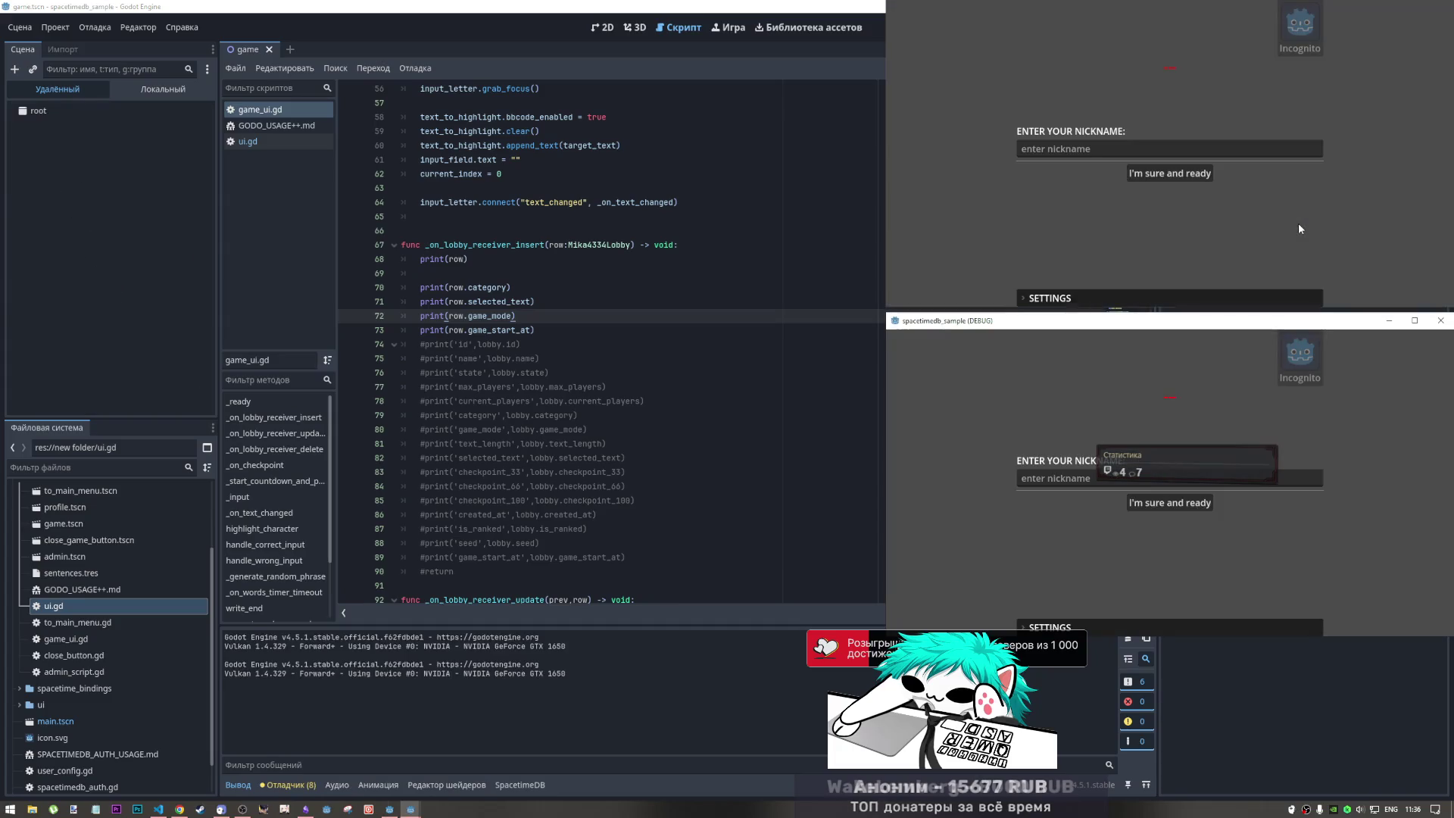
- Log in the two clients with nicknames ccc and vvv
{"action": "left_click", "coordinate": [1110, 147]}
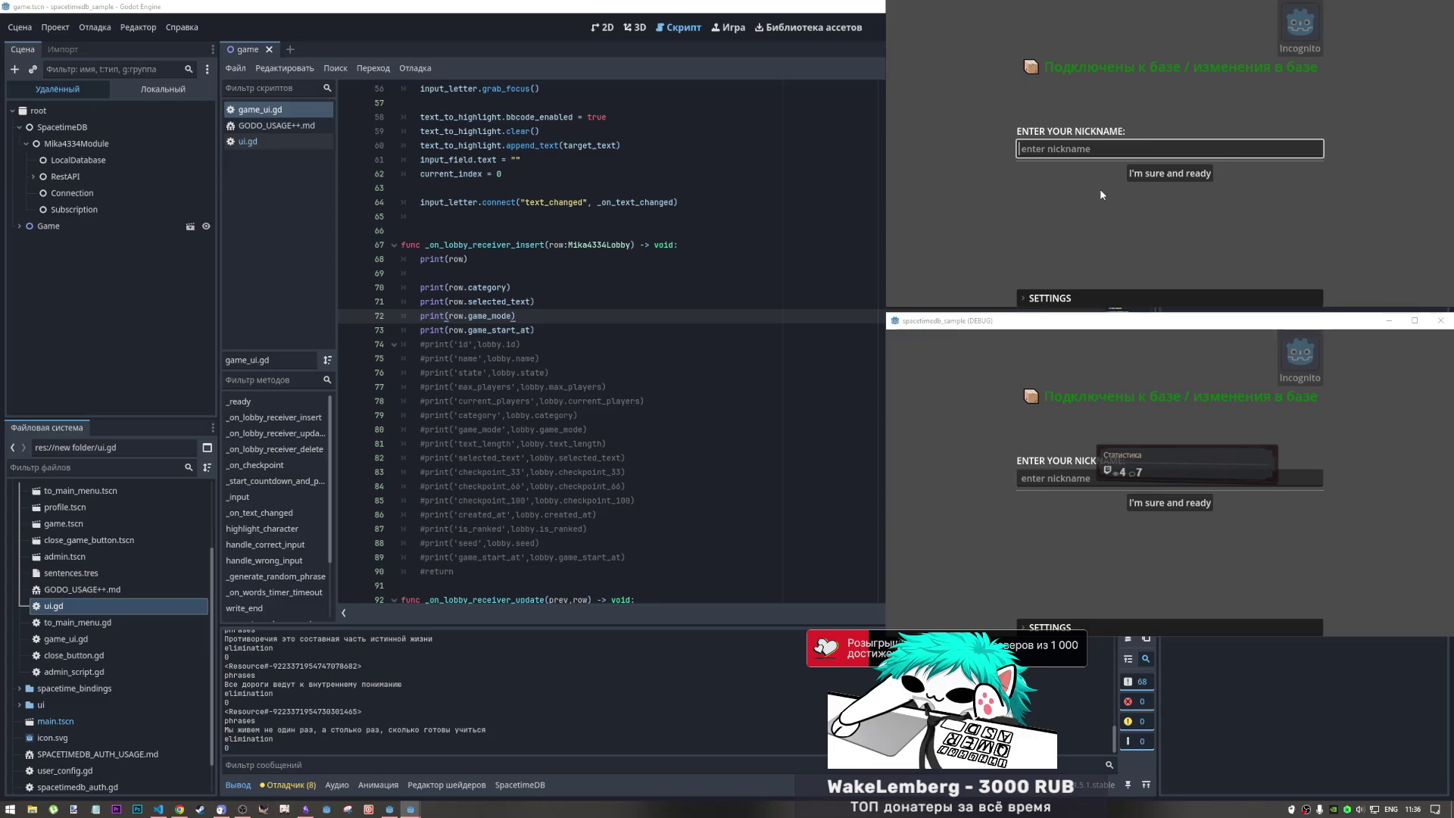
{"action": "type", "text": "ccc"}
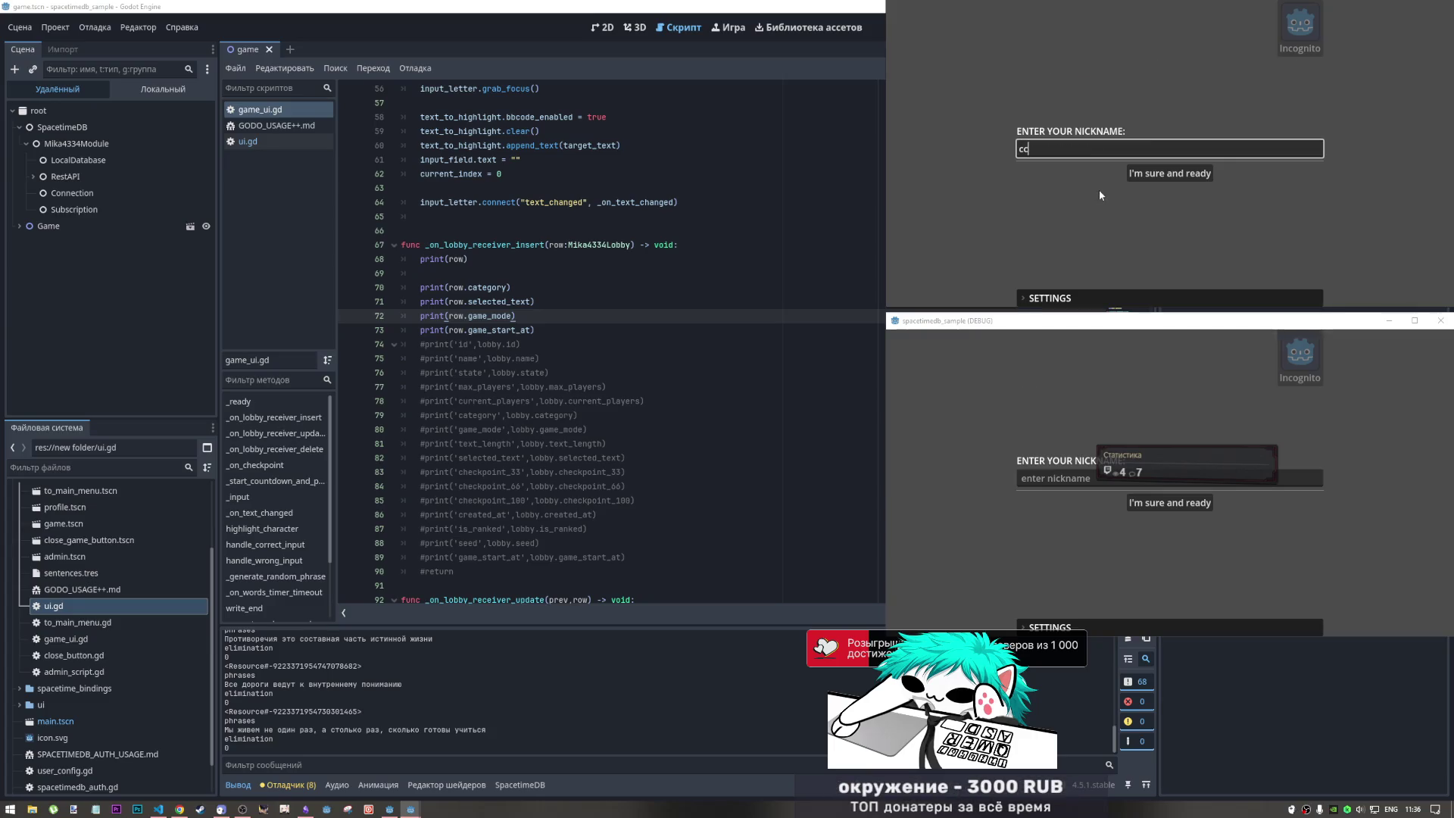
{"action": "left_click", "coordinate": [1158, 174]}
{"action": "left_click", "coordinate": [1086, 479]}
{"action": "type", "text": "vvv"}
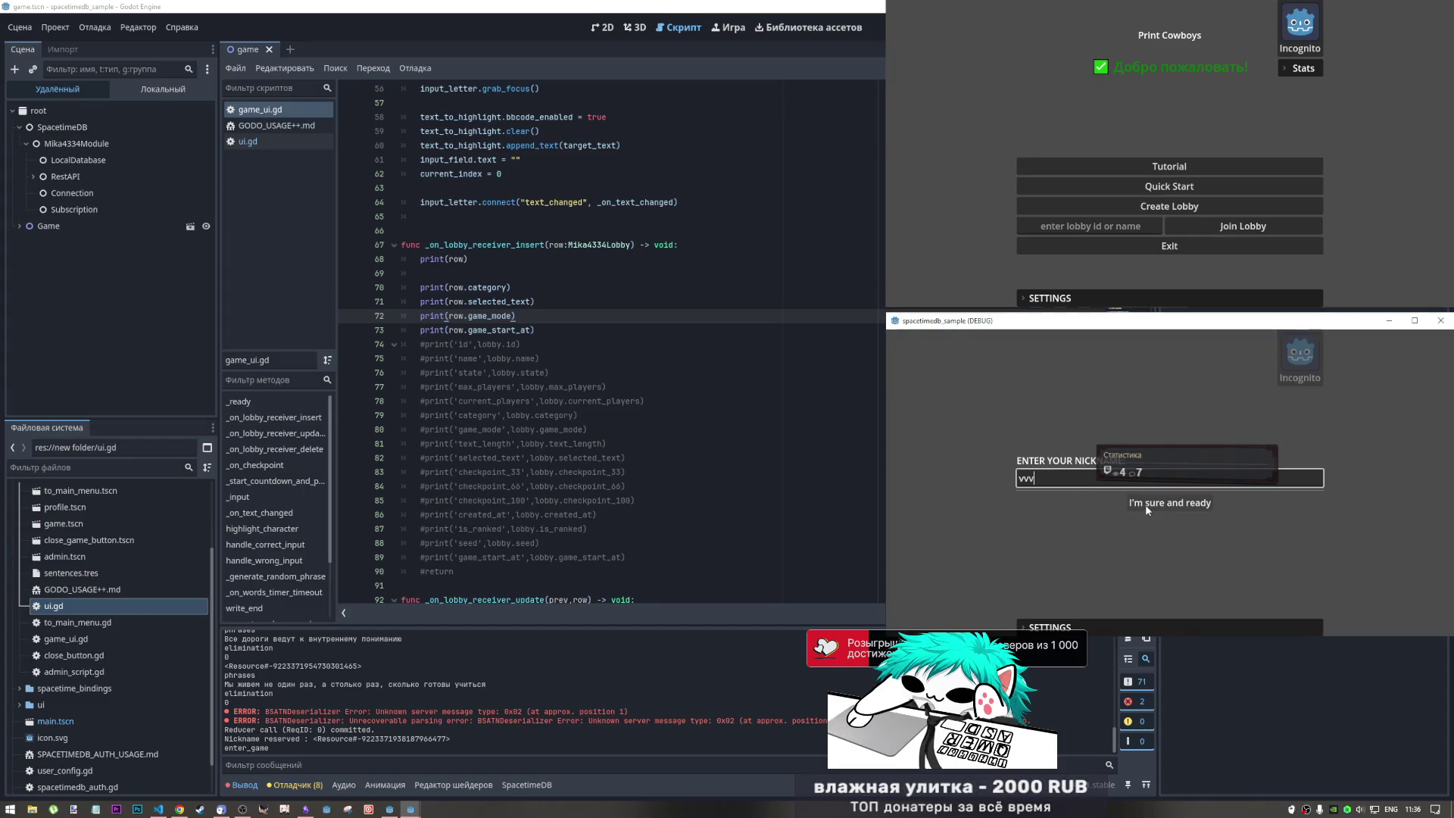
{"action": "left_click", "coordinate": [1142, 502]}
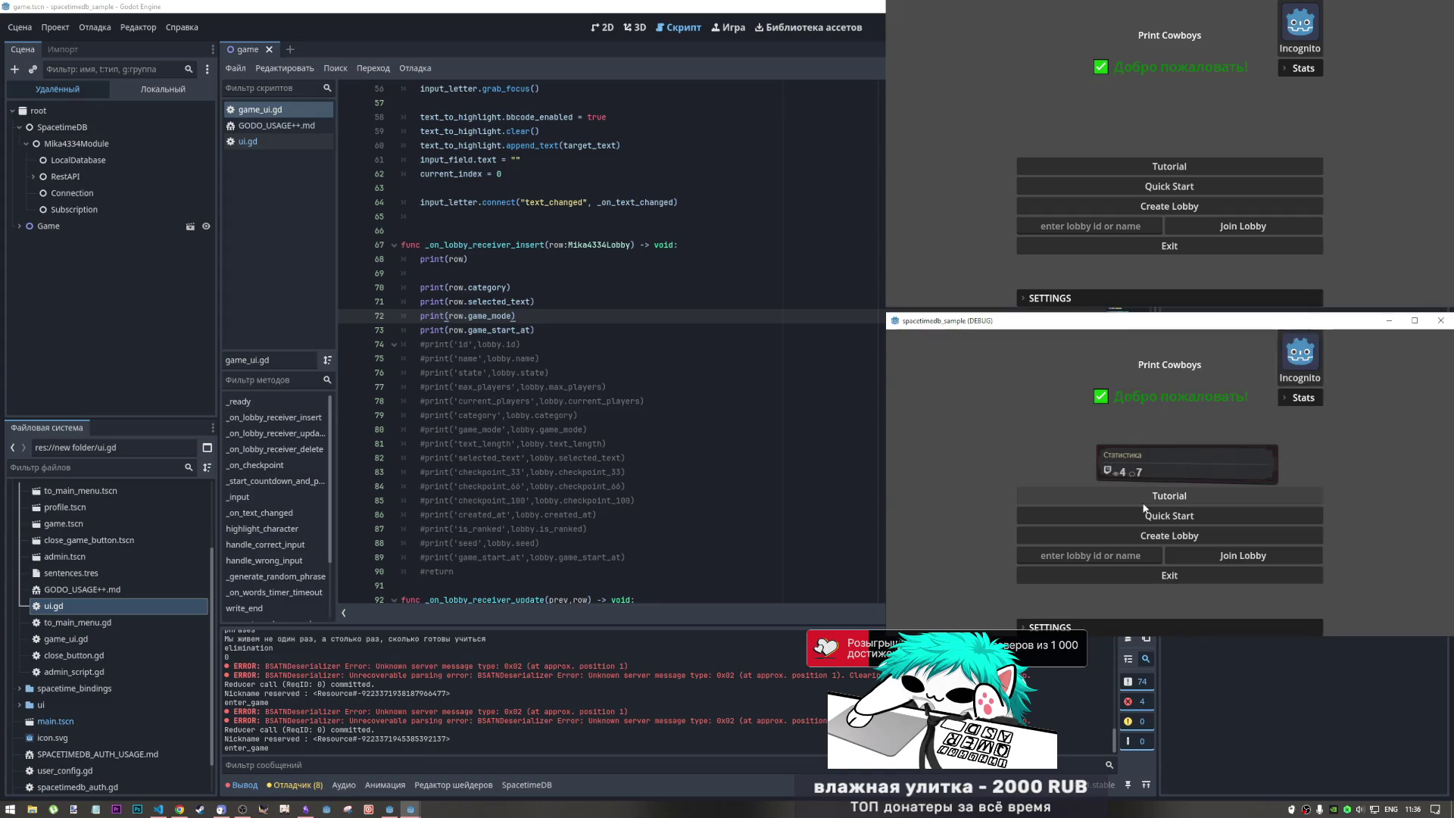
- Create a two-player lobby in the first window and join it from the second using its copied ID
{"action": "left_click", "coordinate": [1149, 206]}
{"action": "double_click", "coordinate": [1131, 165]}
{"action": "key", "text": "ctrl+c"}
{"action": "left_click", "coordinate": [1090, 555]}
{"action": "key", "text": "ctrl+v"}
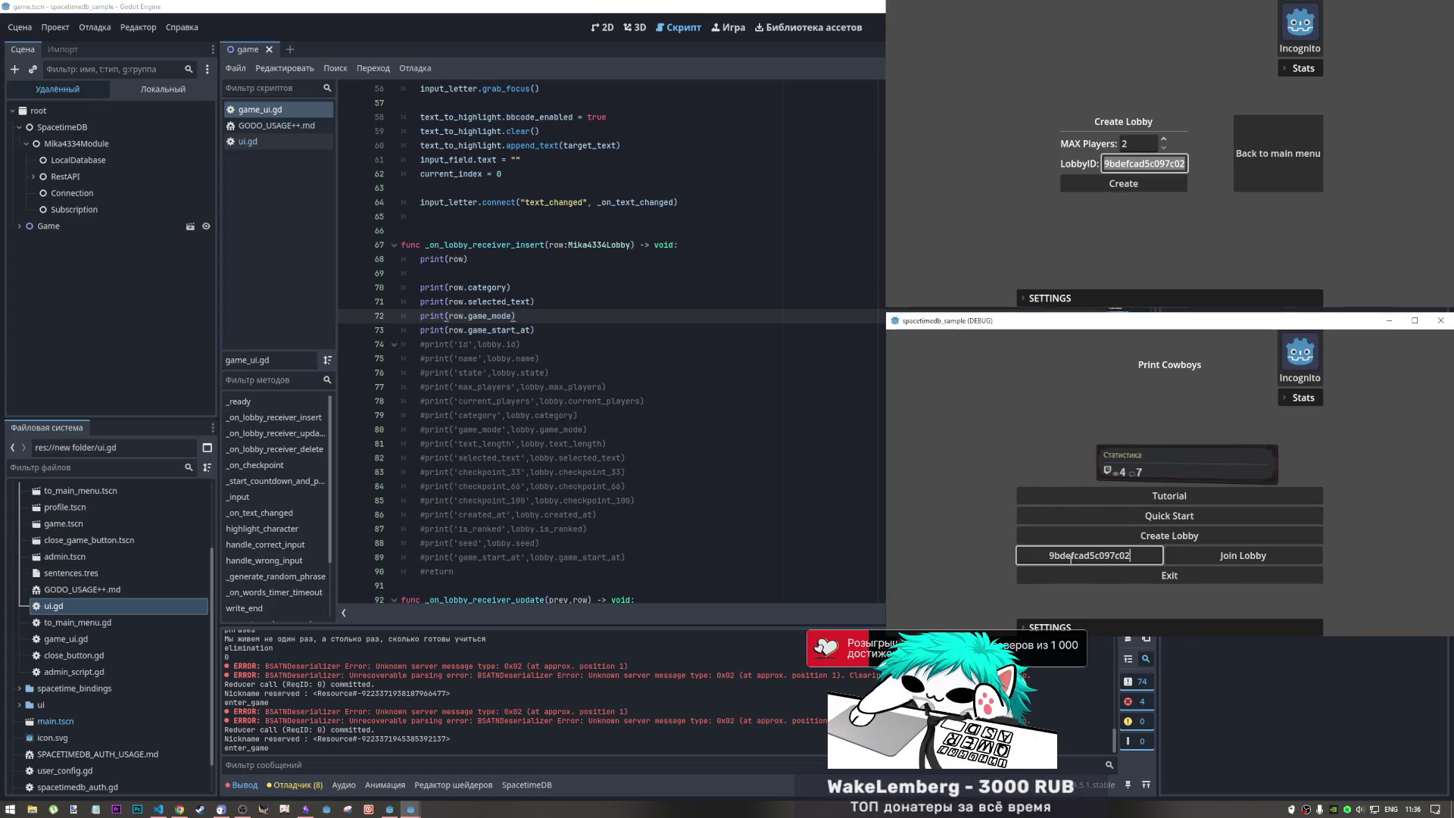
{"action": "left_click", "coordinate": [1121, 186]}
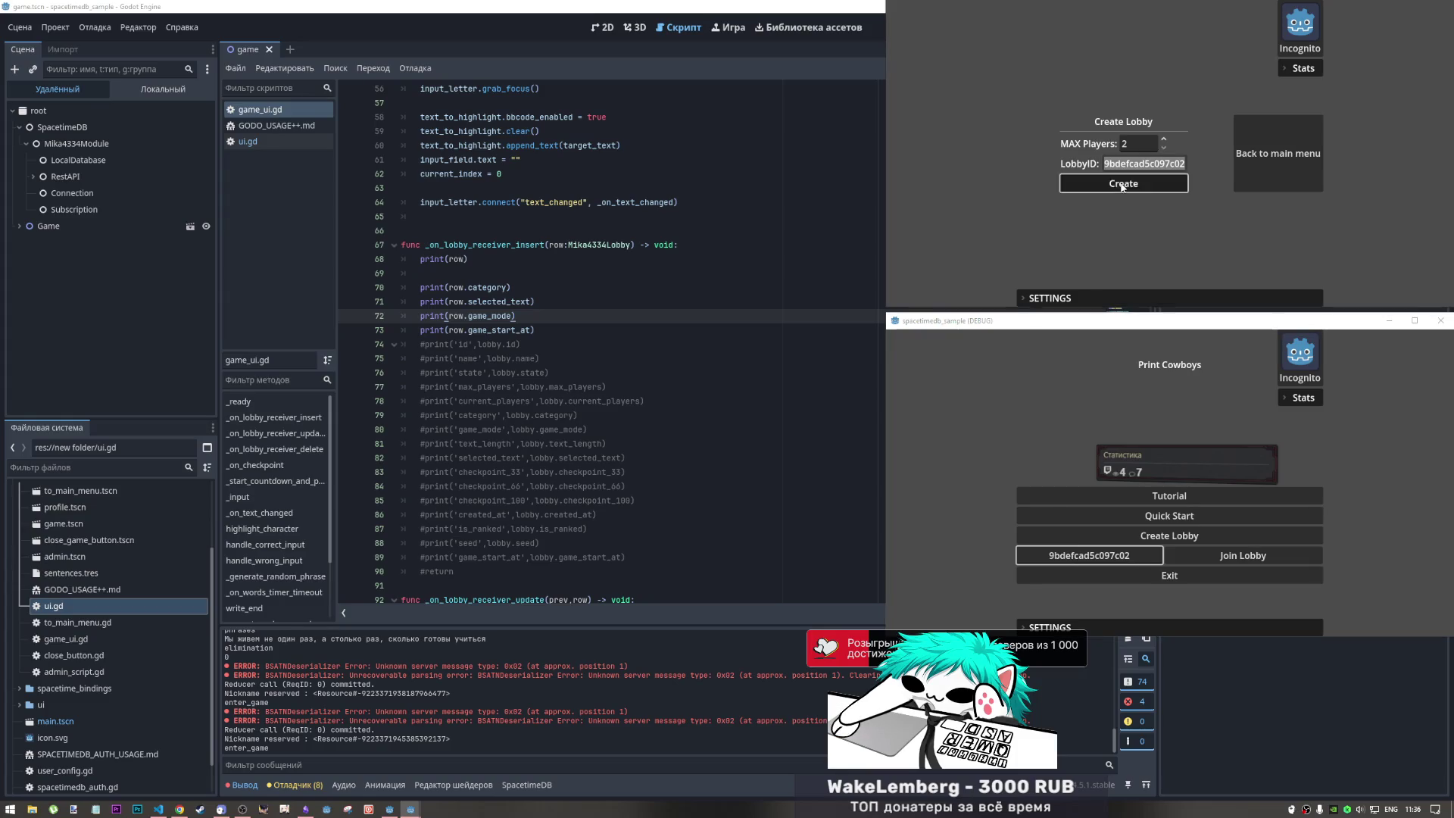
{"action": "left_click", "coordinate": [1205, 560]}
- In both windows vote Phrases, lock all choices and set ready
{"action": "left_click", "coordinate": [1075, 151]}
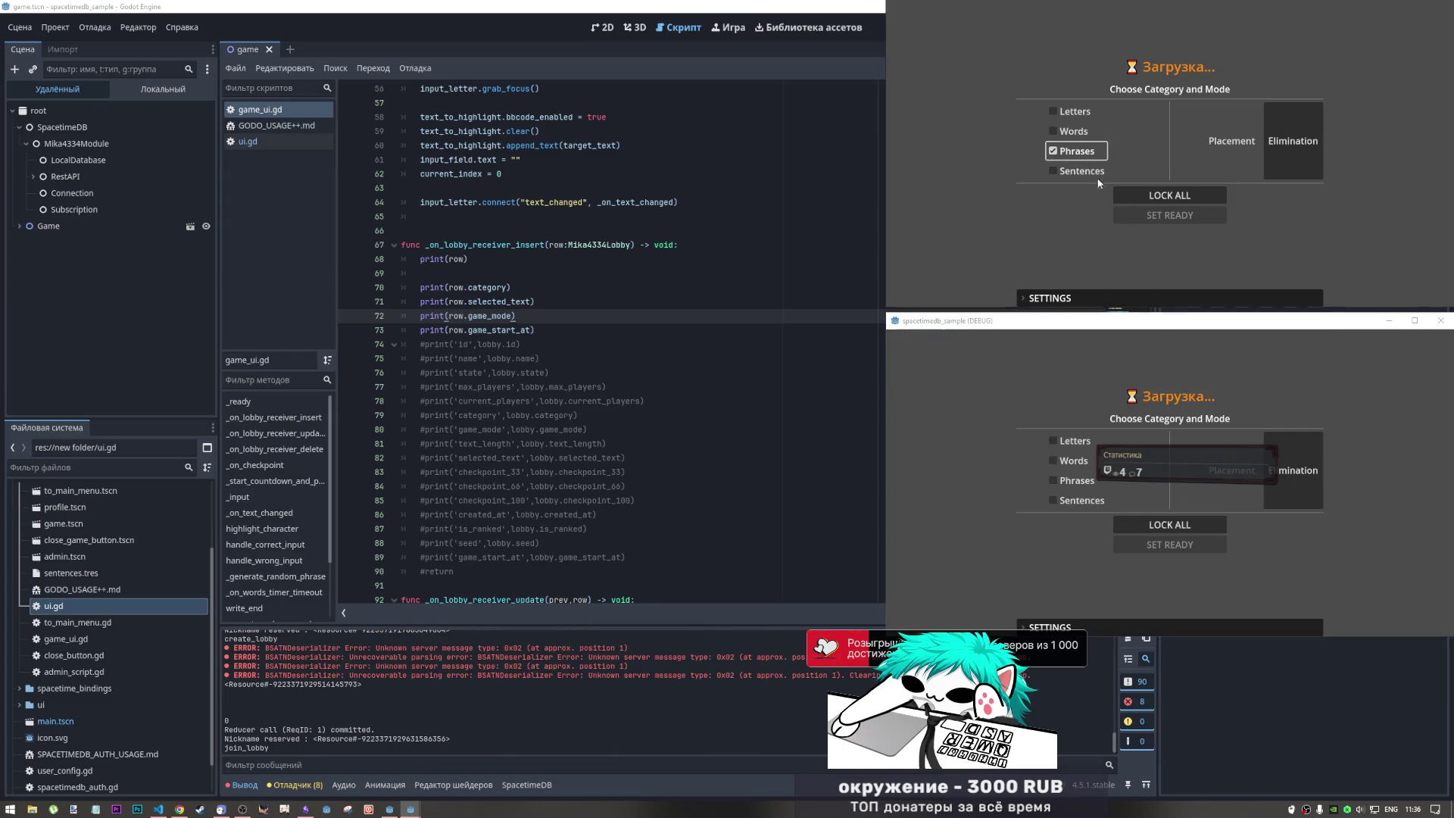
{"action": "left_click", "coordinate": [1154, 195]}
{"action": "left_click", "coordinate": [1166, 215]}
{"action": "left_click", "coordinate": [1076, 483]}
{"action": "left_click", "coordinate": [1170, 525]}
{"action": "left_click", "coordinate": [1170, 545]}
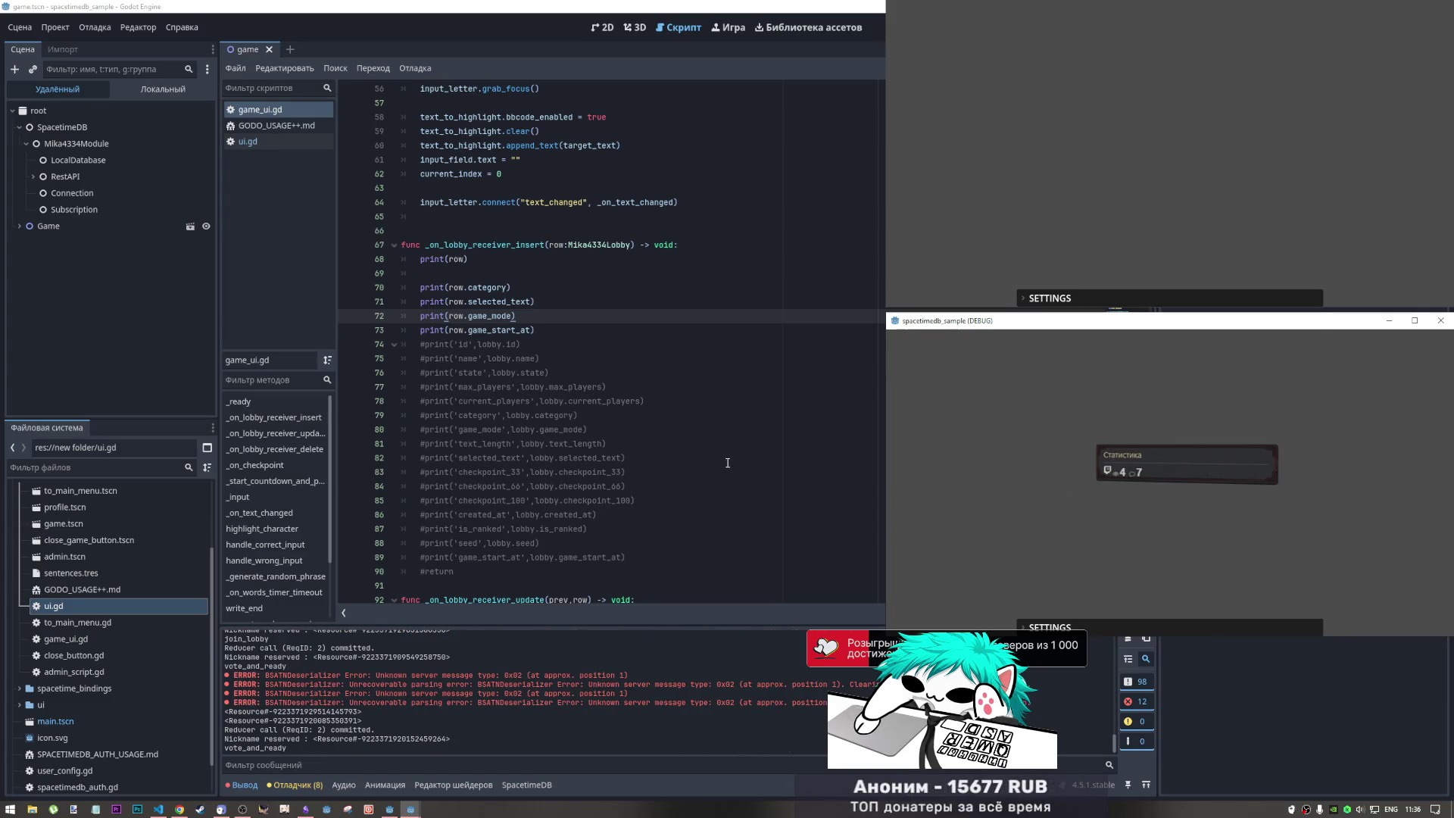
{"action": "key", "text": "alt+Tab"}
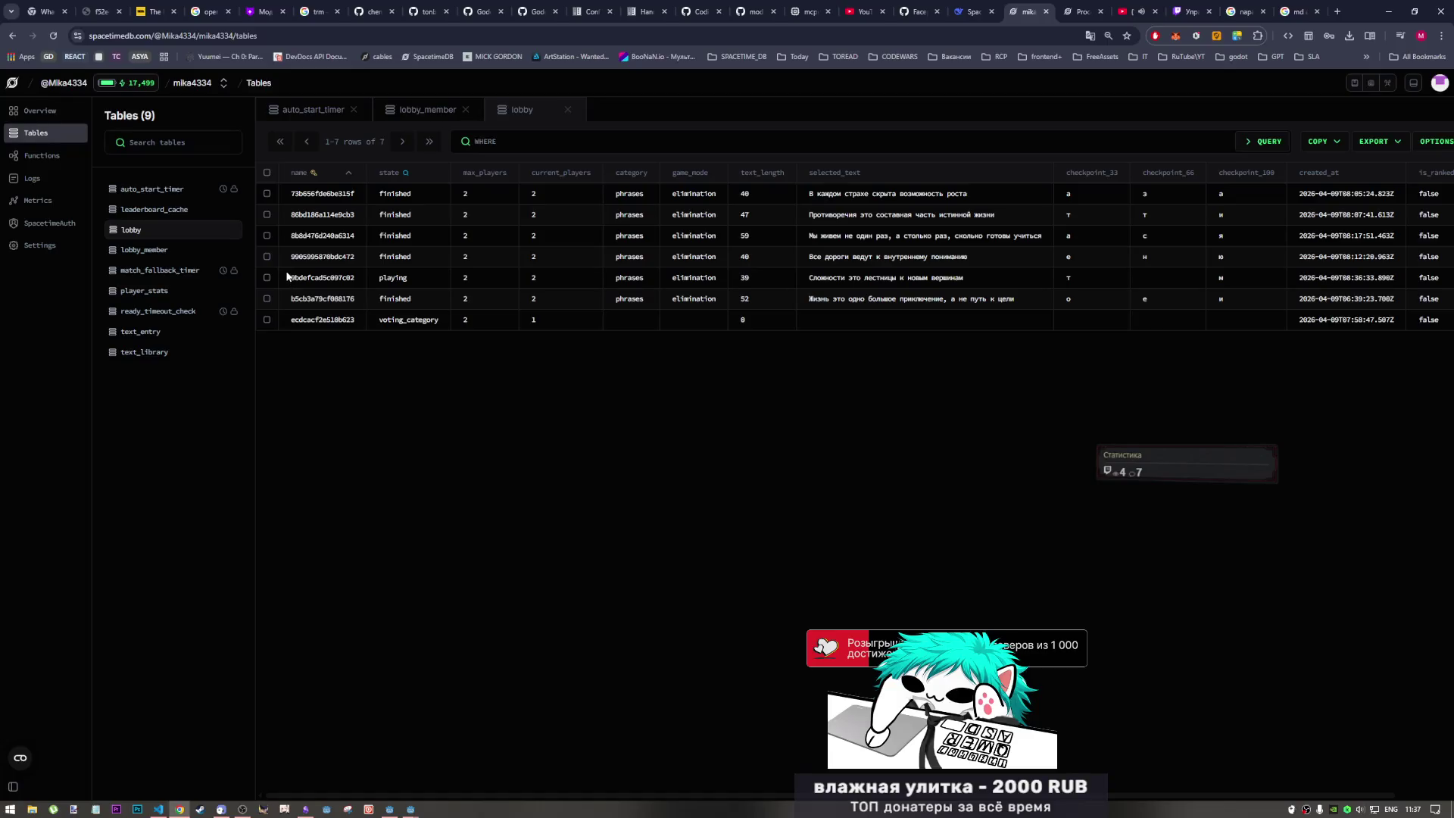
{"action": "left_click_drag", "start_coordinate": [288, 277], "coordinate": [1044, 285]}
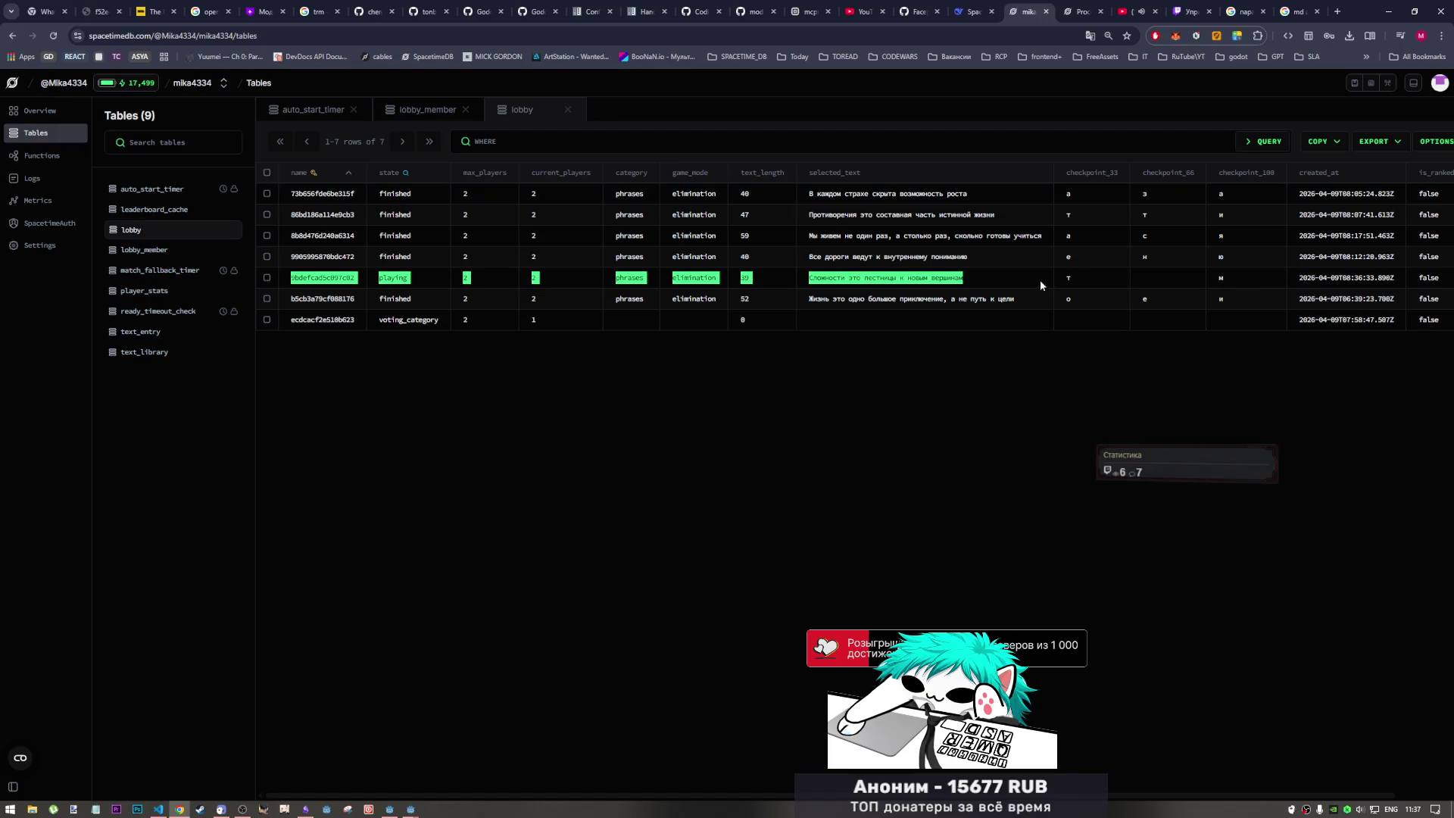
{"action": "left_click", "coordinate": [409, 809]}
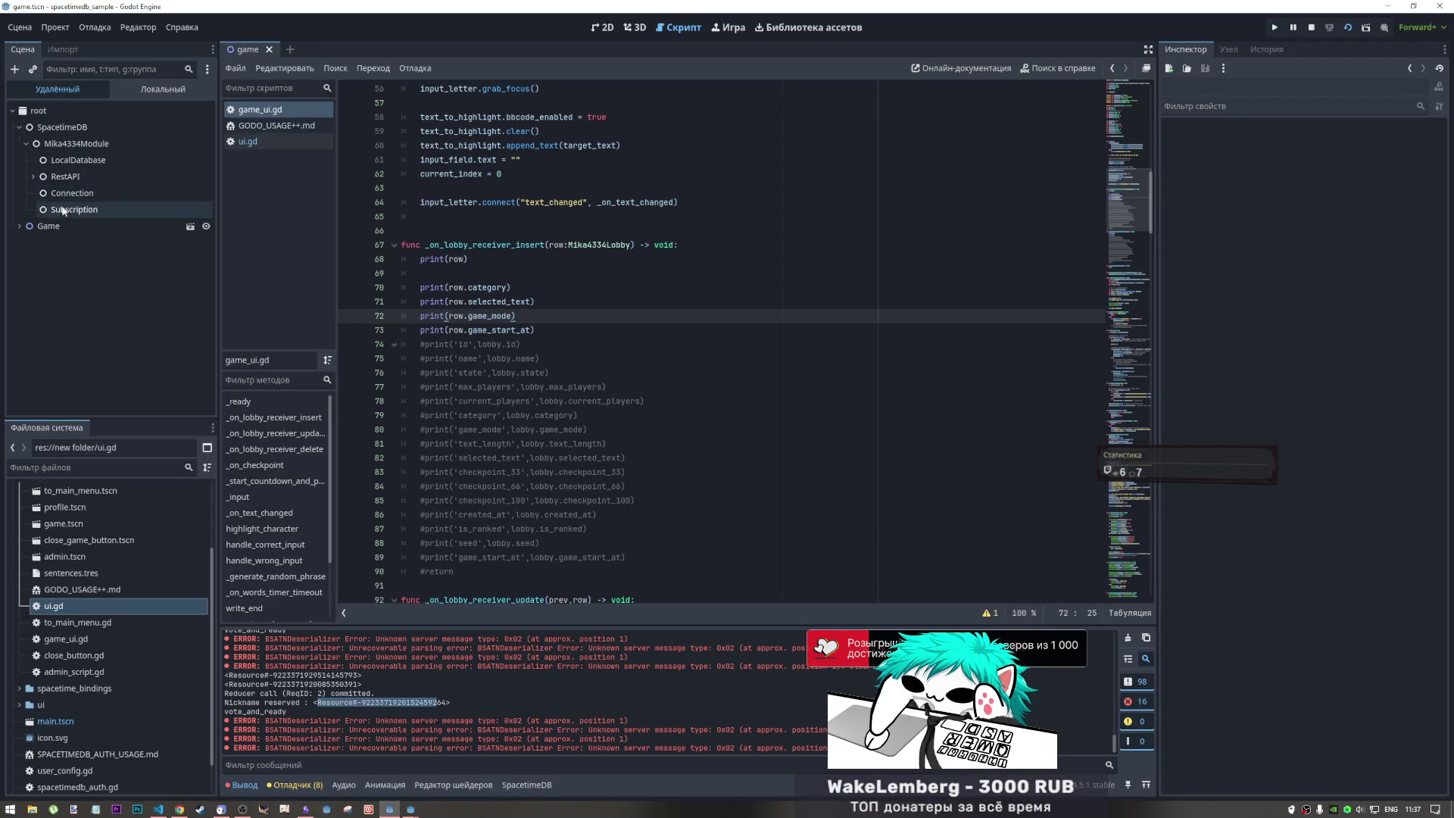
- Select the lobby Receiver under Game > UI, review its Mika4334Lobby resource, then select LocalDatabase
{"action": "left_click", "coordinate": [19, 226]}
{"action": "left_click", "coordinate": [27, 242]}
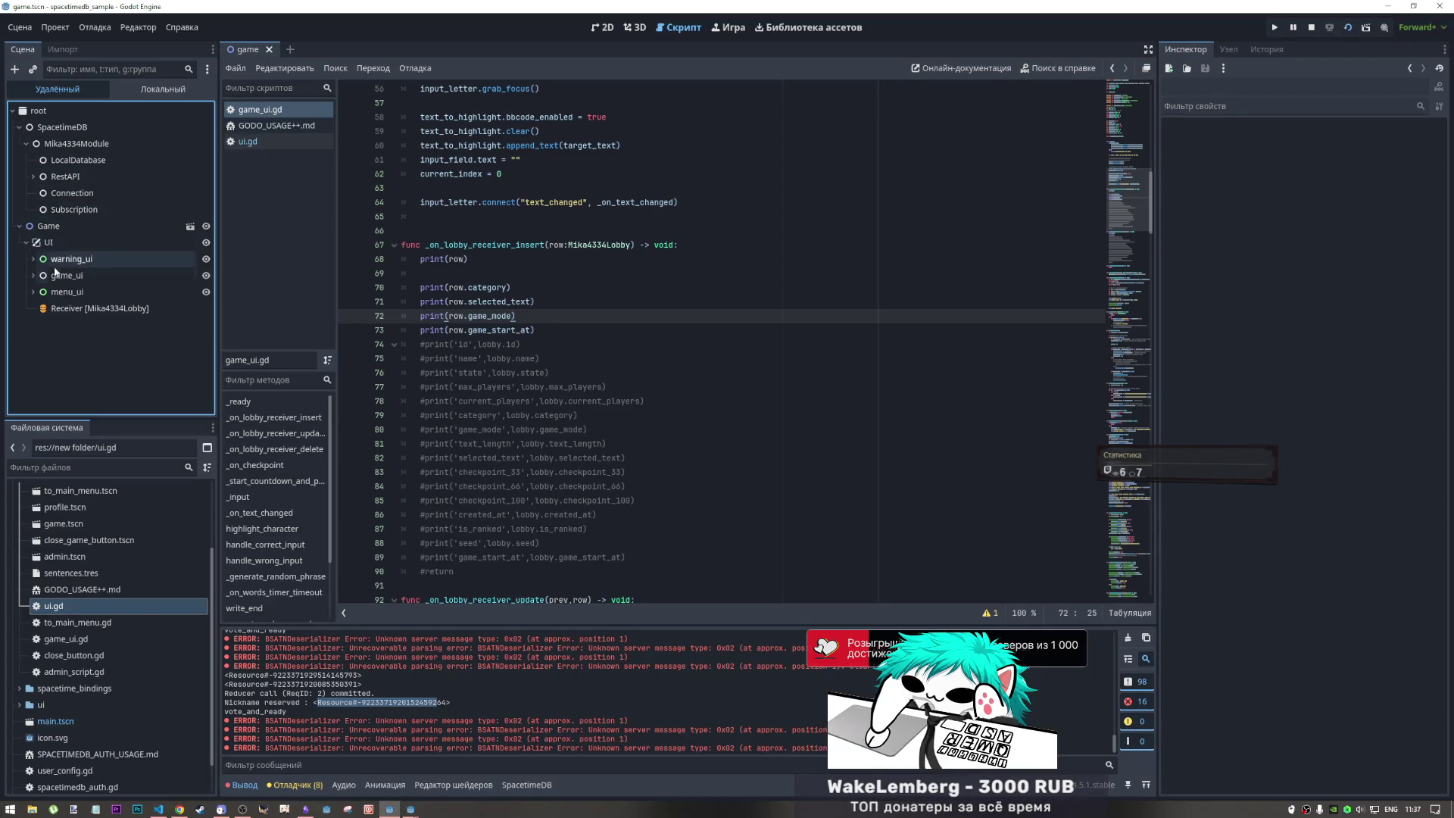
{"action": "left_click", "coordinate": [95, 308]}
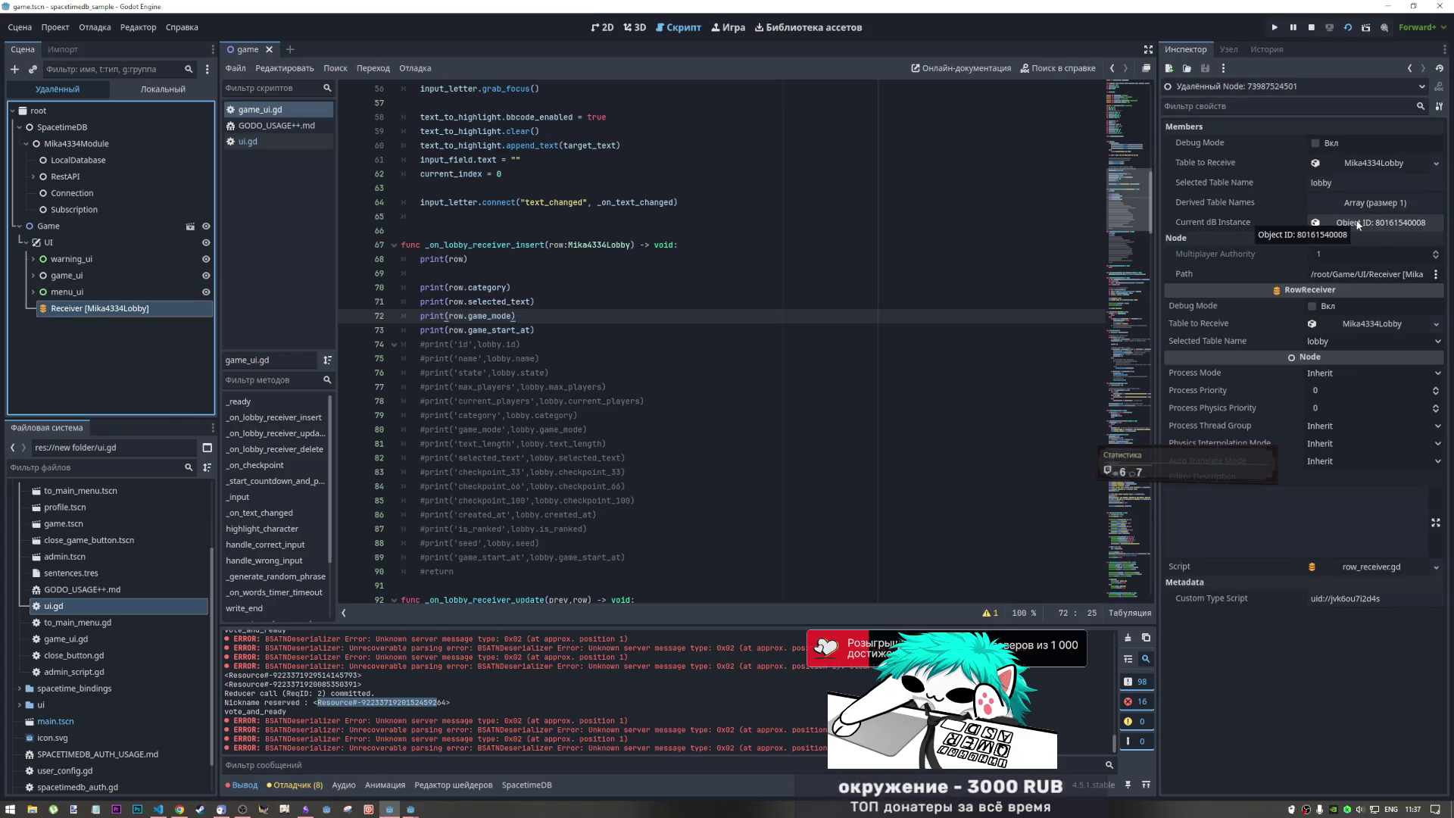
{"action": "left_click", "coordinate": [1359, 325]}
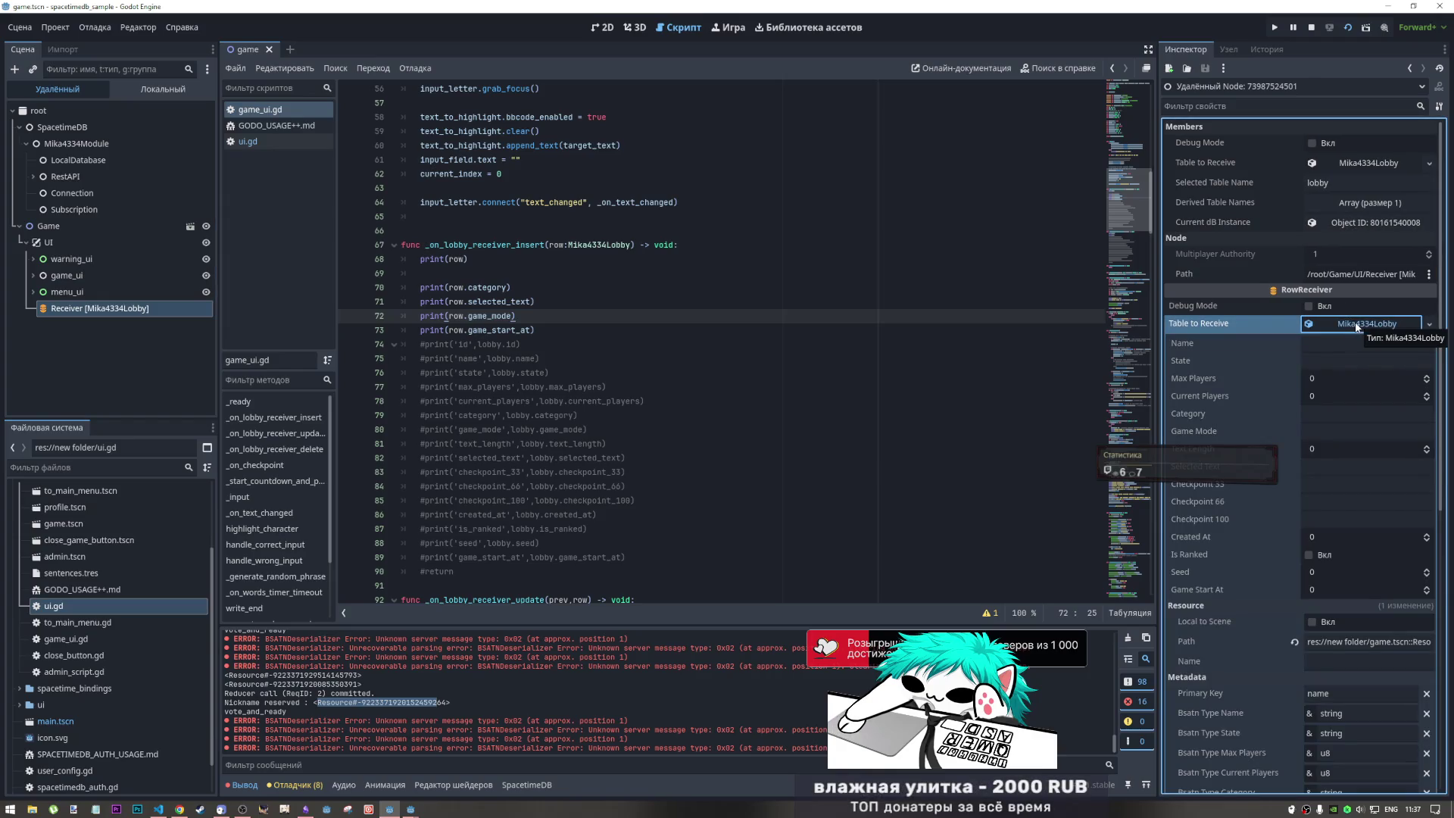
{"action": "left_click", "coordinate": [1356, 327]}
{"action": "left_click", "coordinate": [1346, 222]}
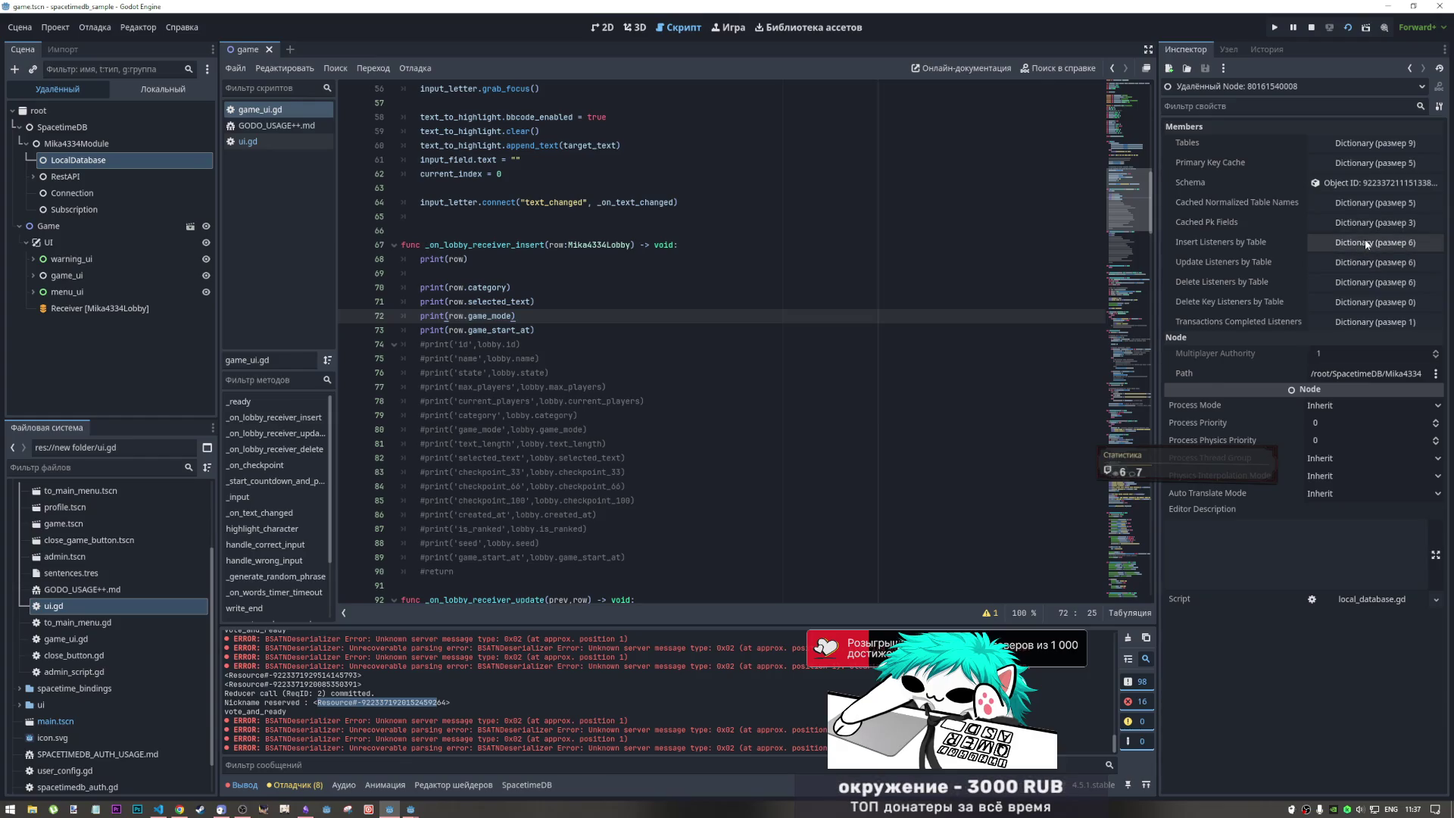
- Inspect the LocalDatabase's lobby and player_stats insert listener lists
{"action": "left_click", "coordinate": [1361, 242]}
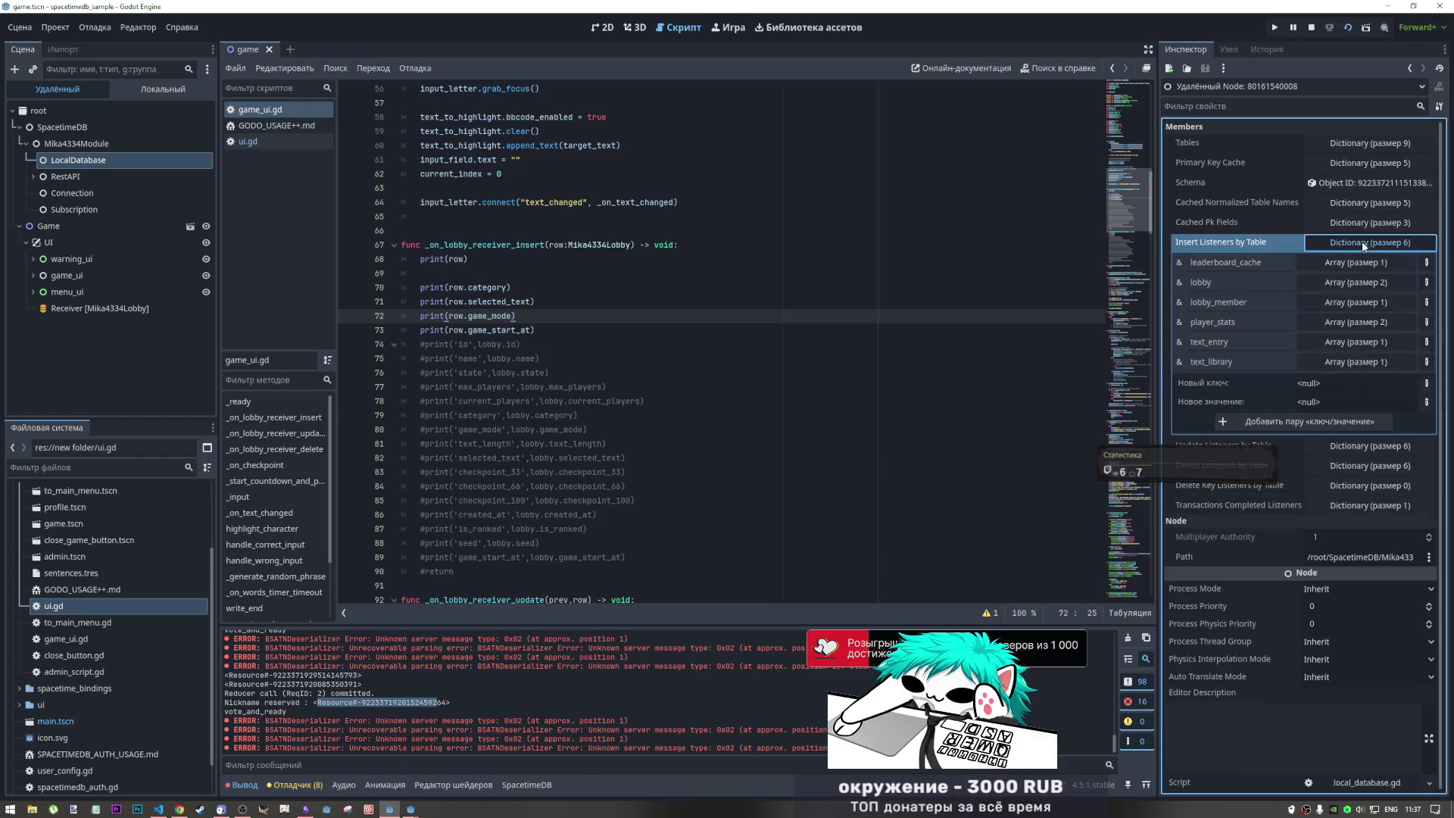
{"action": "left_click", "coordinate": [1355, 282]}
{"action": "left_click", "coordinate": [1370, 318]}
{"action": "left_click", "coordinate": [1360, 283]}
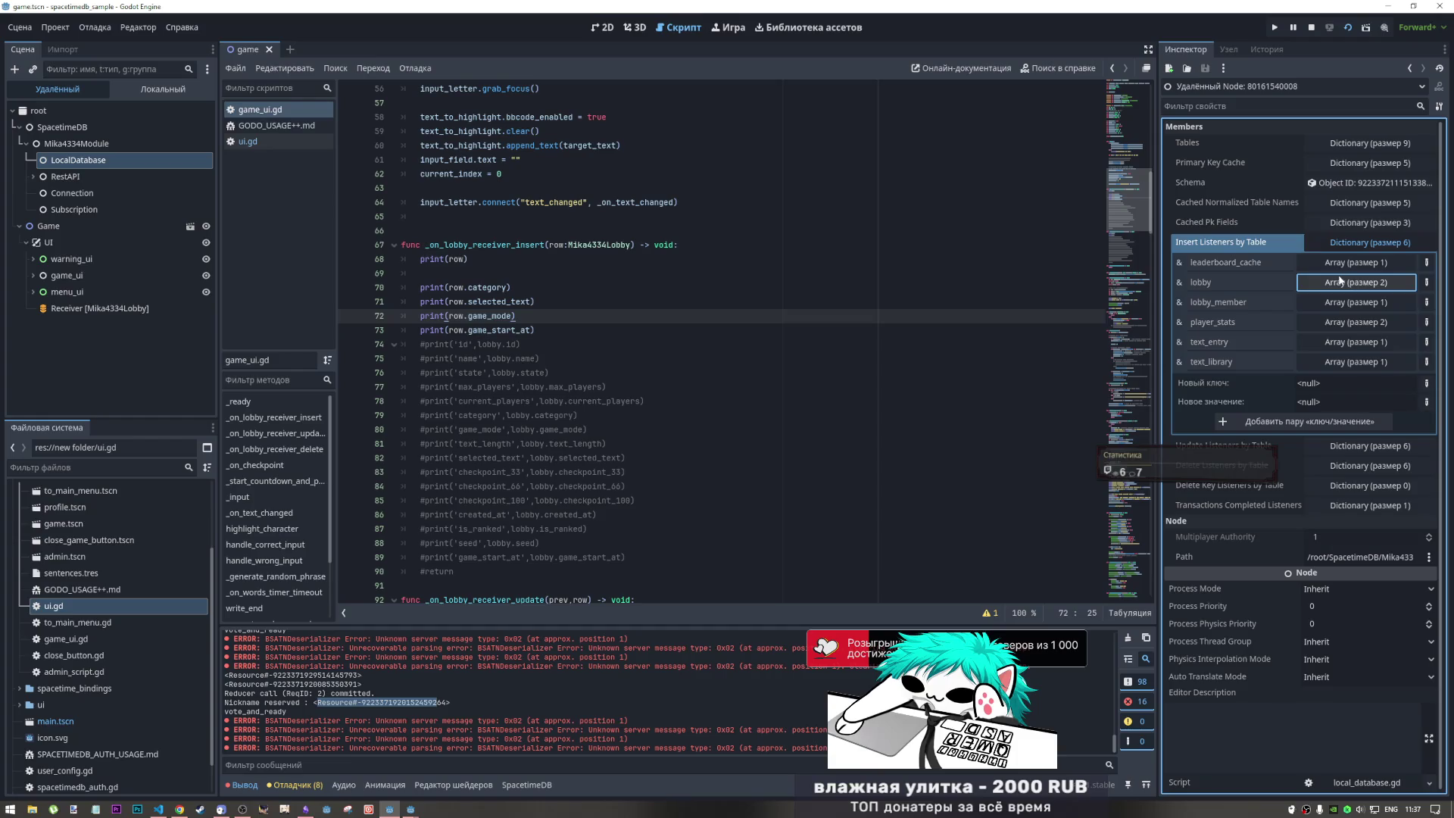
{"action": "left_click", "coordinate": [1359, 324]}
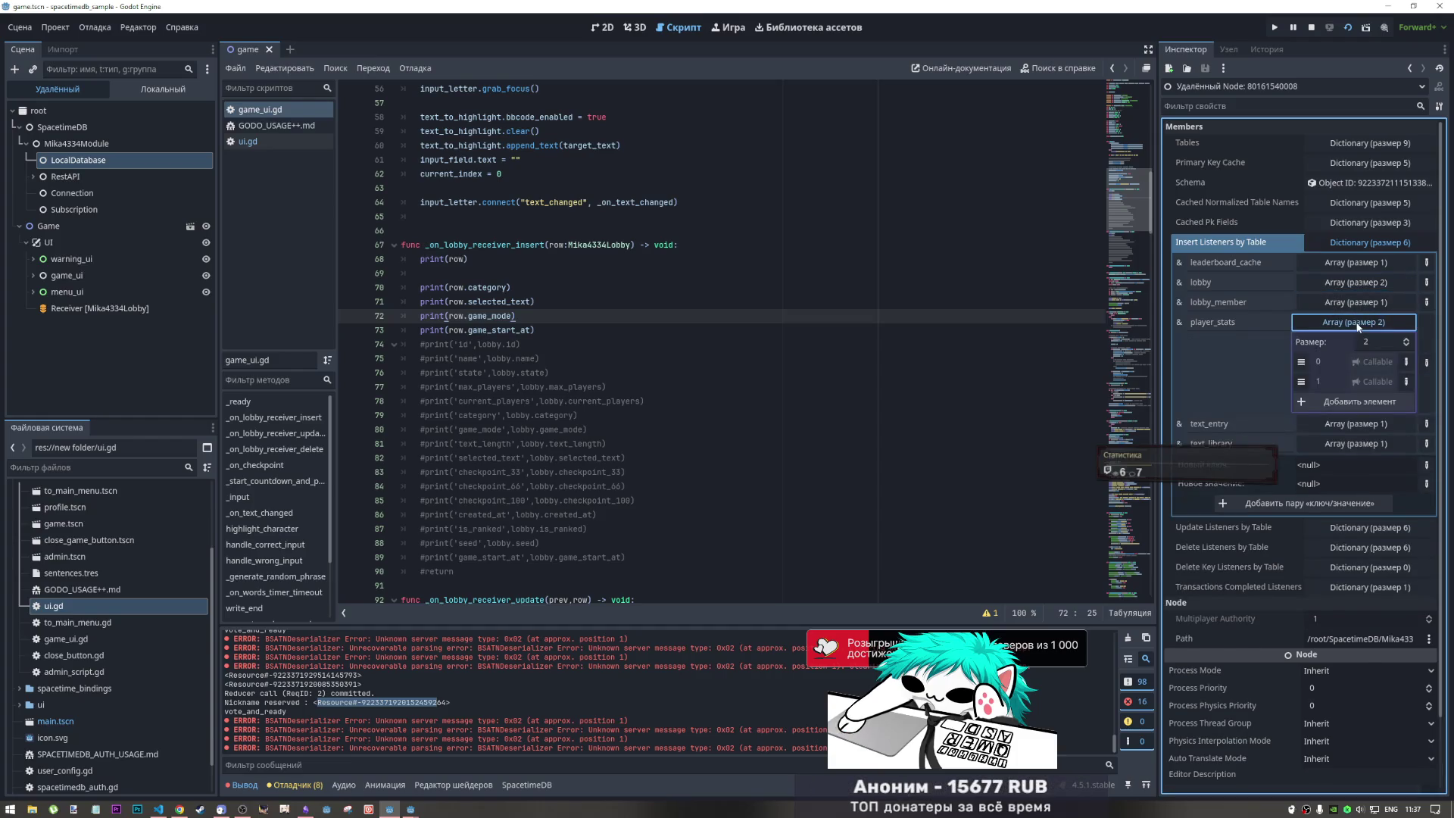
{"action": "left_click", "coordinate": [1359, 323]}
{"action": "left_click", "coordinate": [1357, 243]}
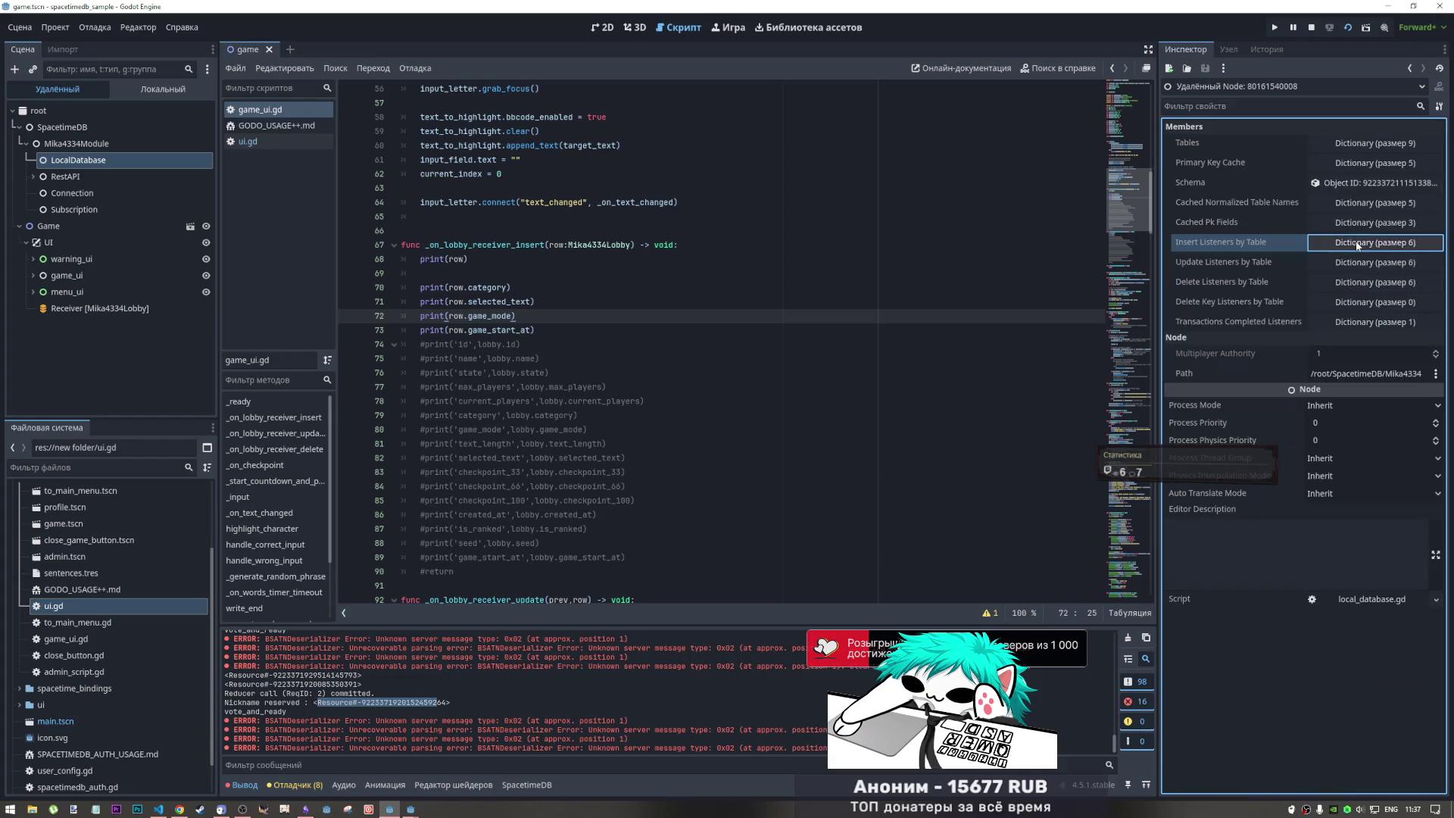
- Inspect the Update, Transactions Completed and Delete Key listener dictionaries
{"action": "left_click", "coordinate": [1347, 264]}
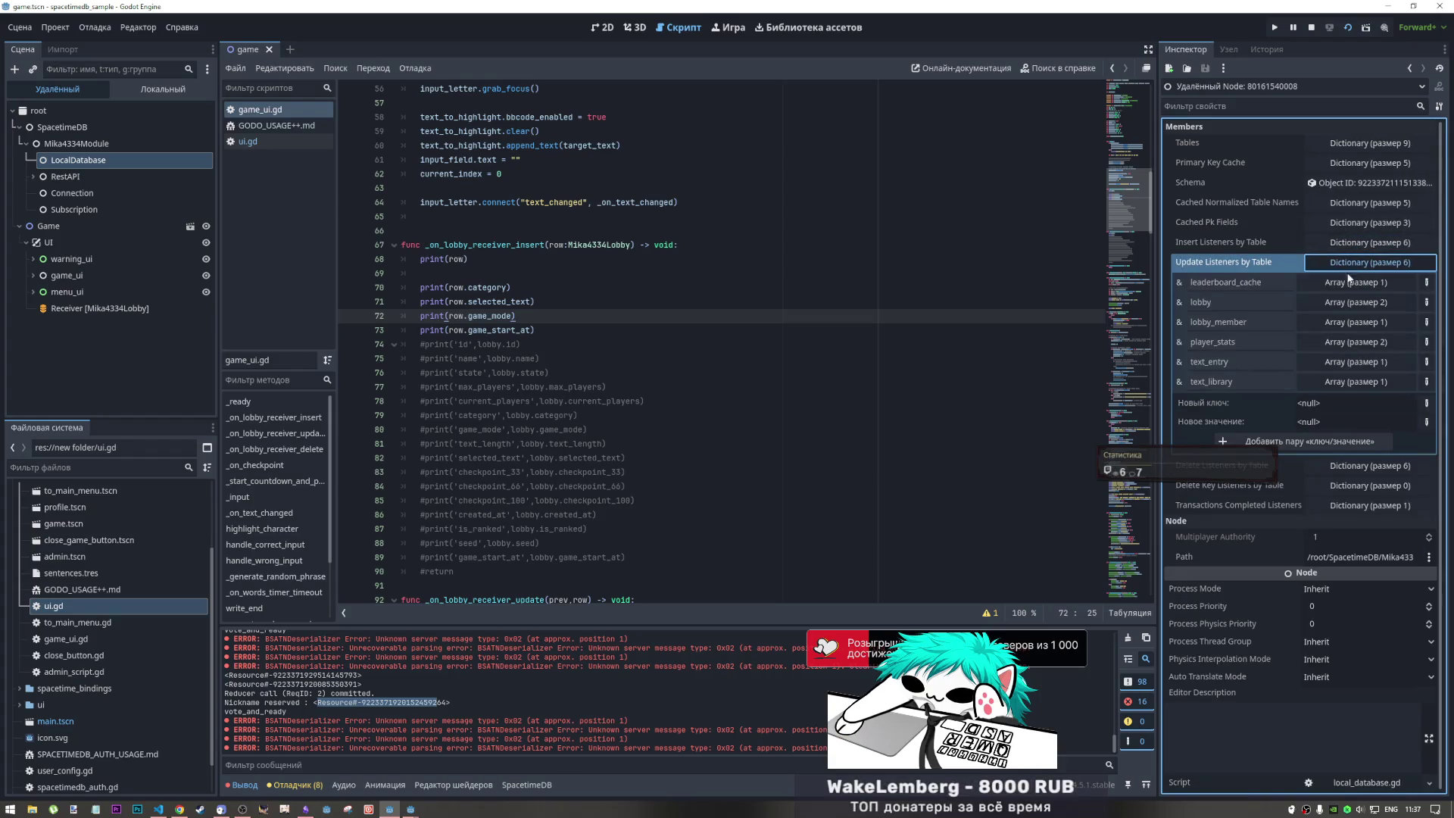
{"action": "left_click", "coordinate": [1348, 265]}
{"action": "left_click", "coordinate": [1349, 265]}
{"action": "left_click", "coordinate": [1348, 304]}
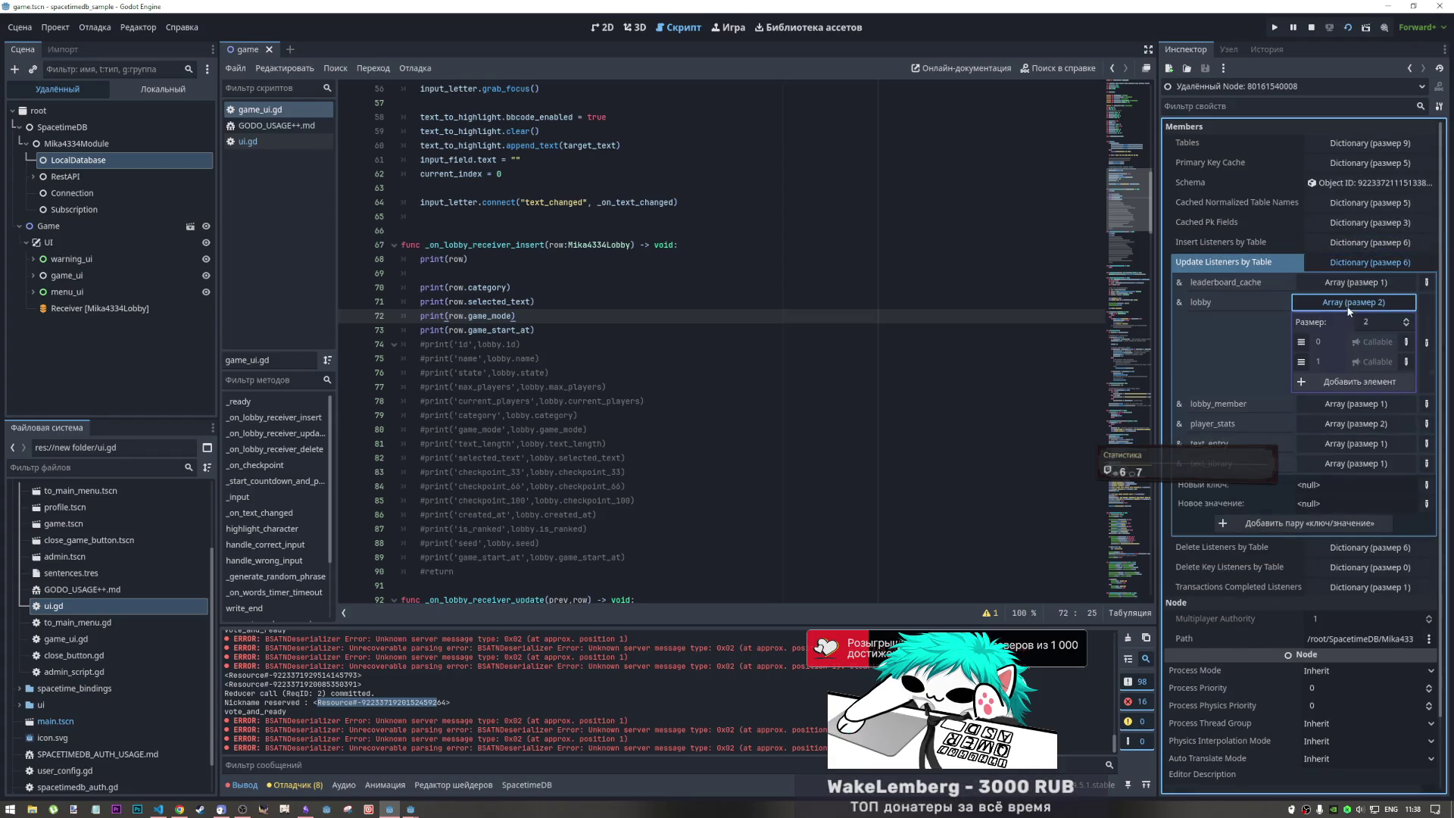
{"action": "left_click", "coordinate": [1352, 302]}
{"action": "left_click", "coordinate": [1353, 263]}
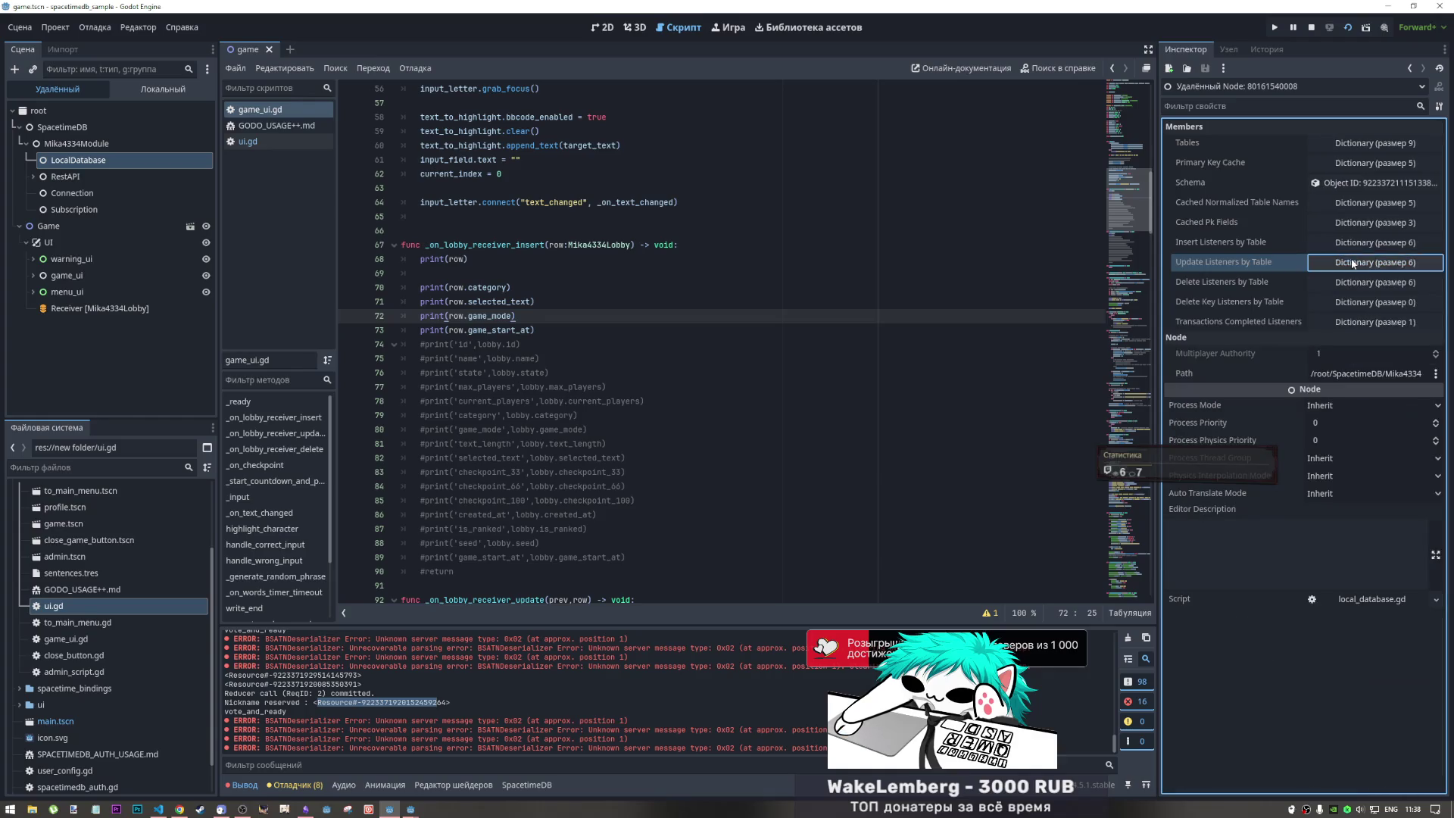
{"action": "left_click", "coordinate": [1330, 324]}
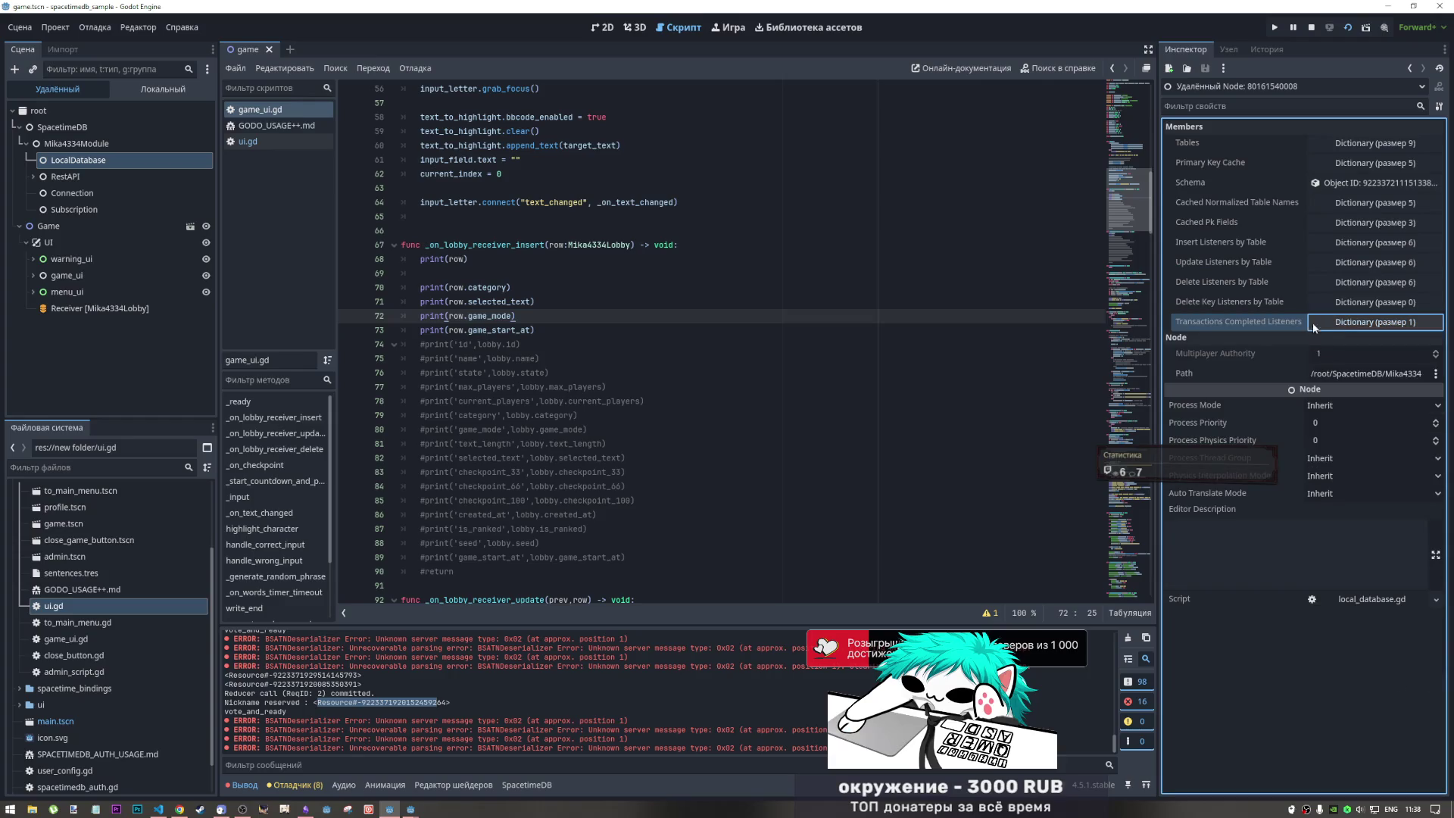
{"action": "left_click", "coordinate": [1331, 323]}
{"action": "left_click", "coordinate": [1332, 323]}
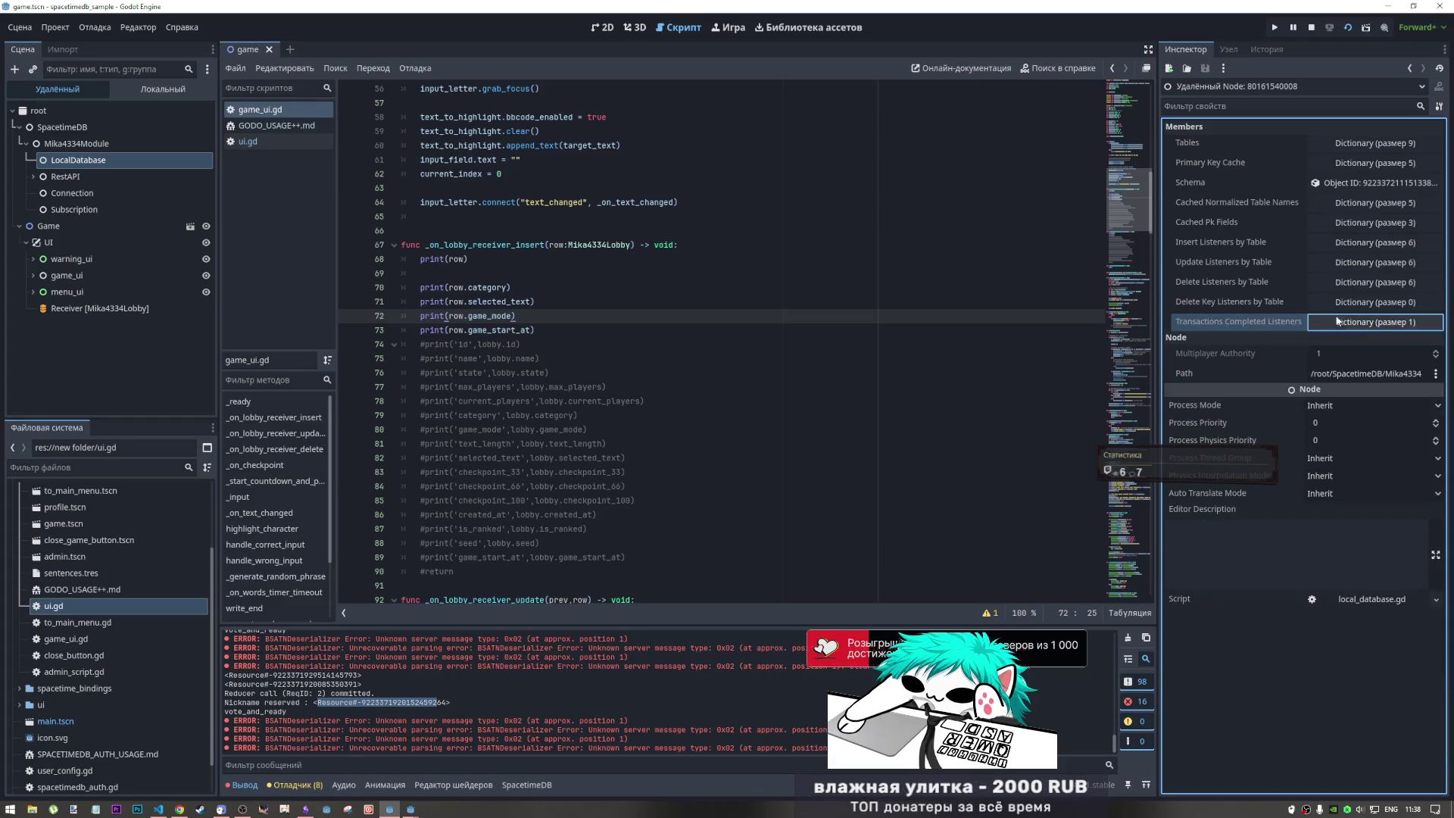
{"action": "left_click", "coordinate": [1353, 303]}
{"action": "left_click", "coordinate": [1353, 303]}
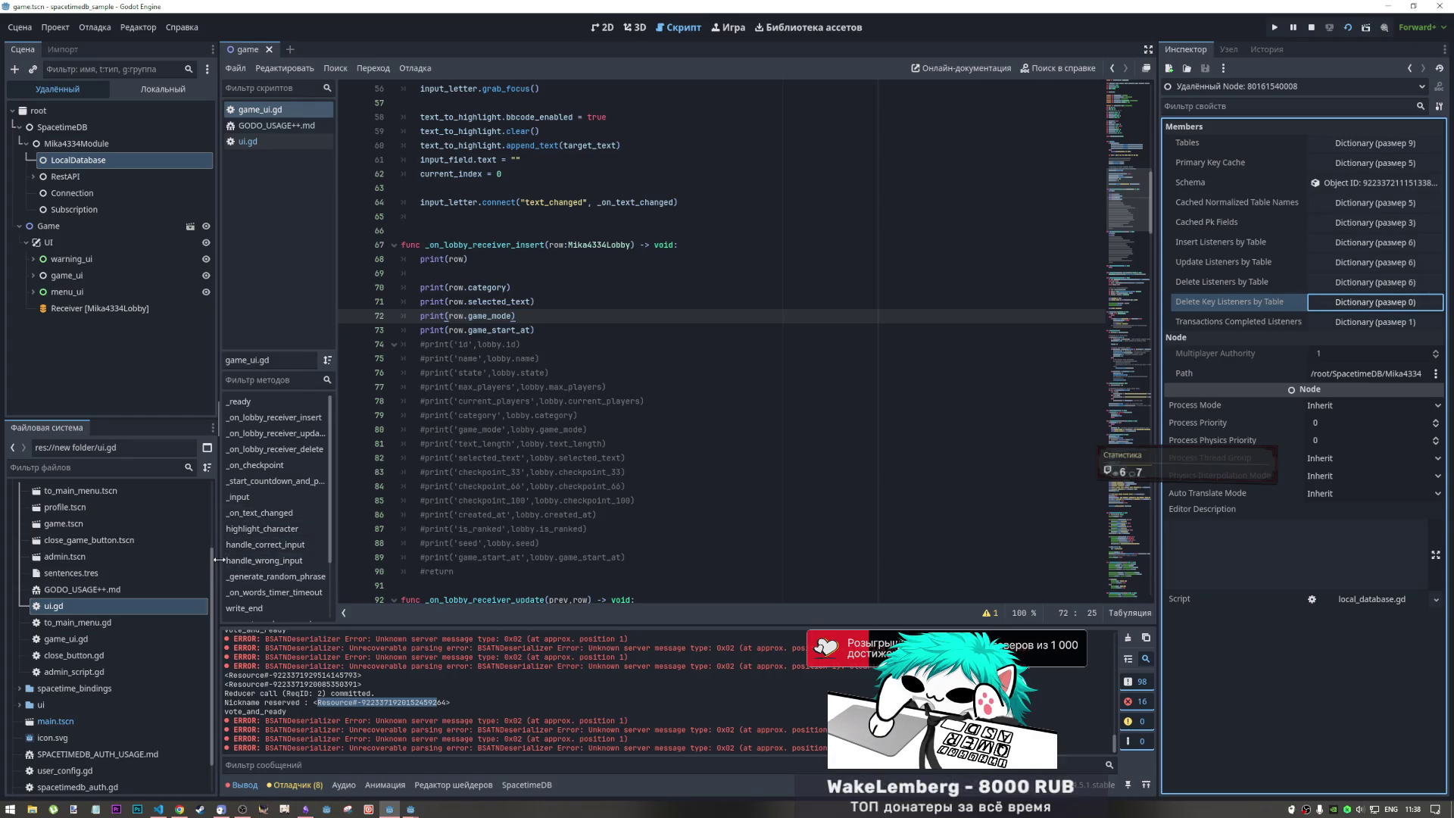
{"action": "scroll", "coordinate": [561, 428], "scroll_direction": "up", "scroll_amount": 6}
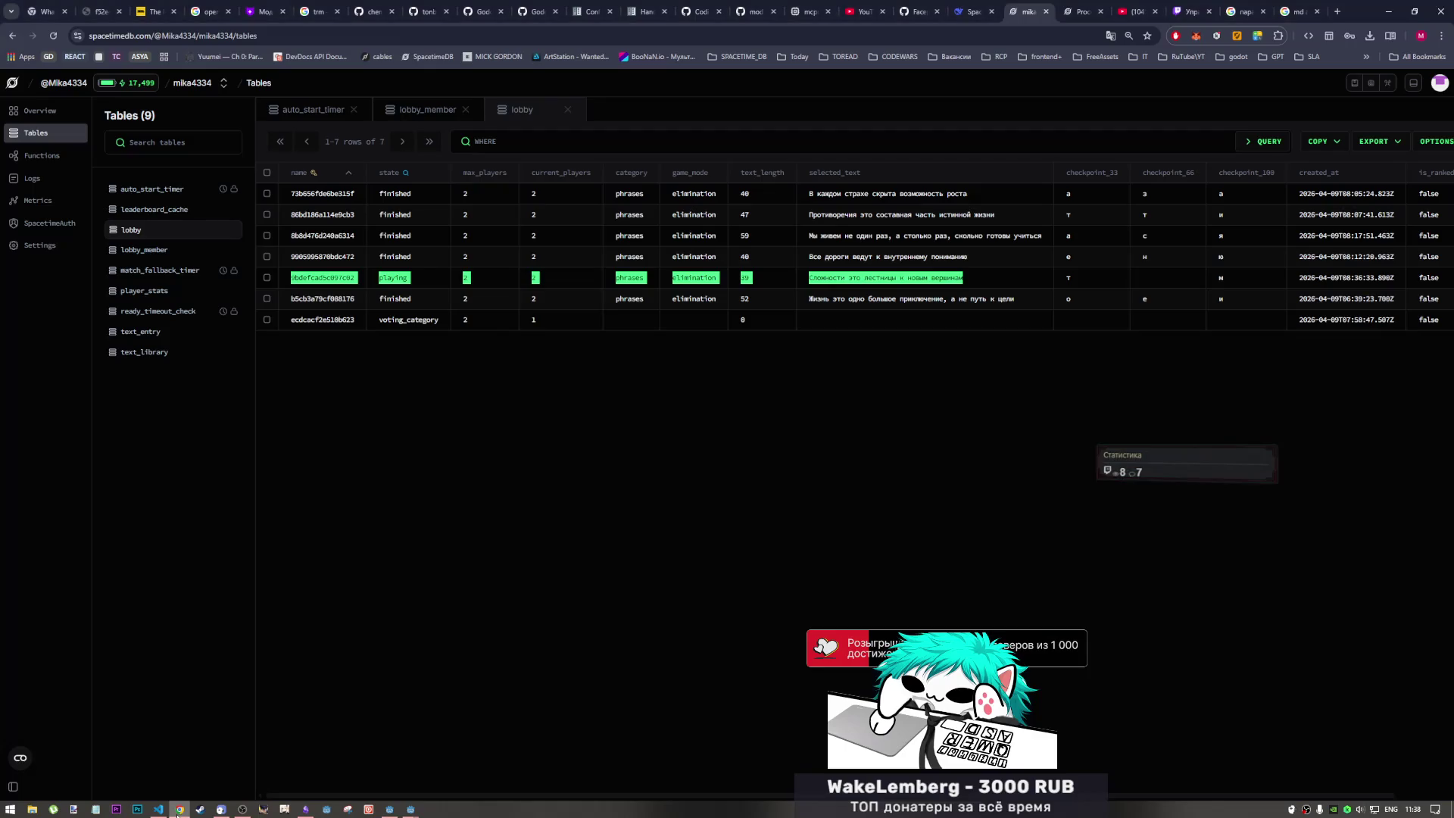
- Check the playing lobby's selected_text on the SpacetimeDB lobby table, then move to YouTube
{"action": "left_click", "coordinate": [179, 809]}
{"action": "left_click_drag", "start_coordinate": [864, 278], "coordinate": [956, 281]}
{"action": "left_click", "coordinate": [969, 279]}
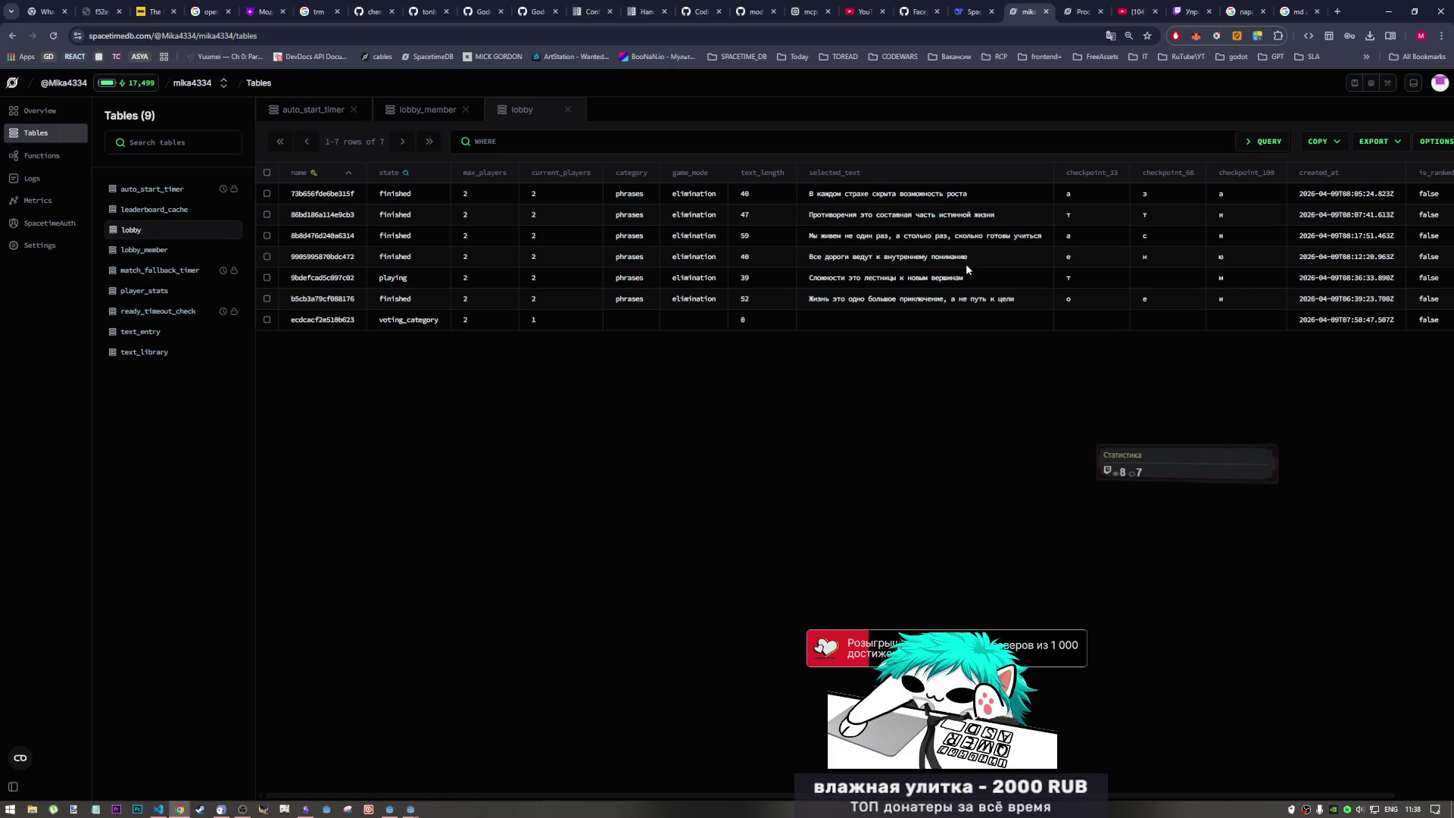
{"action": "key", "text": "ctrl+Tab"}
{"action": "key", "text": "ctrl+Tab"}
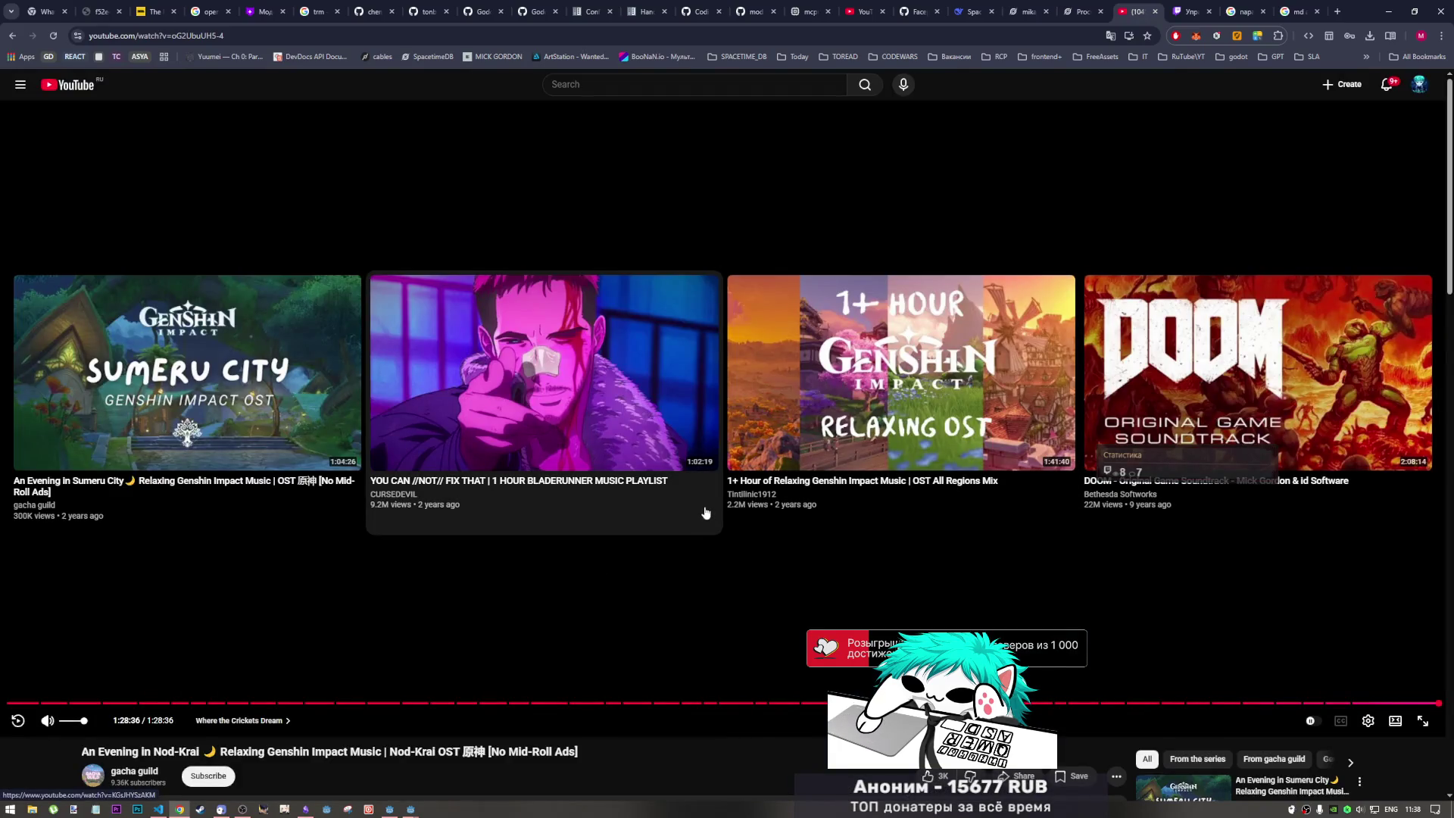
- Play OK Go's End Love video from the YouTube home feed, then bring up the spacetimedb_sample (DEBUG) window
{"action": "scroll", "coordinate": [624, 583], "scroll_direction": "down", "scroll_amount": 3}
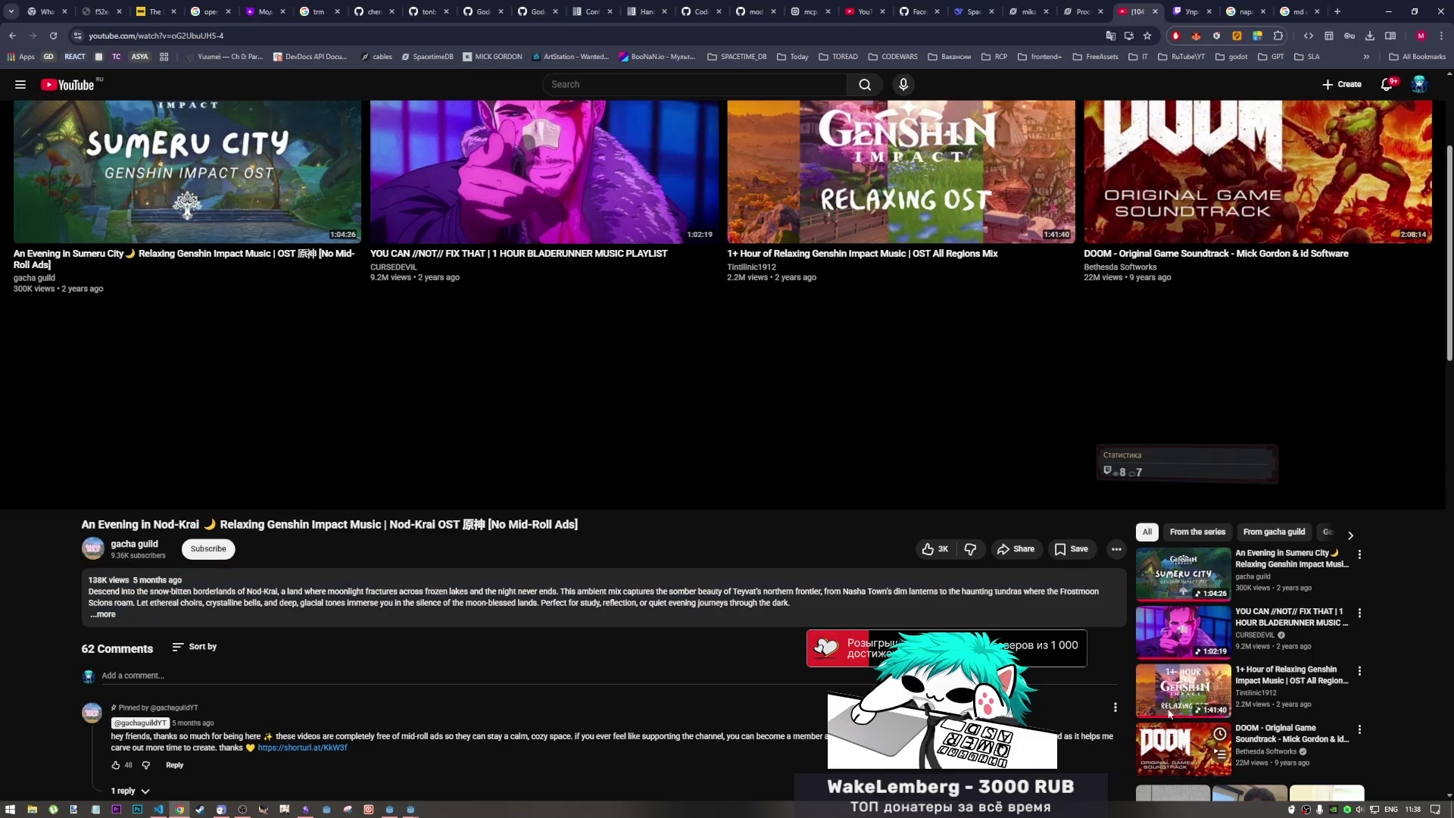
{"action": "scroll", "coordinate": [125, 188], "scroll_direction": "up", "scroll_amount": 3}
{"action": "left_click", "coordinate": [63, 88]}
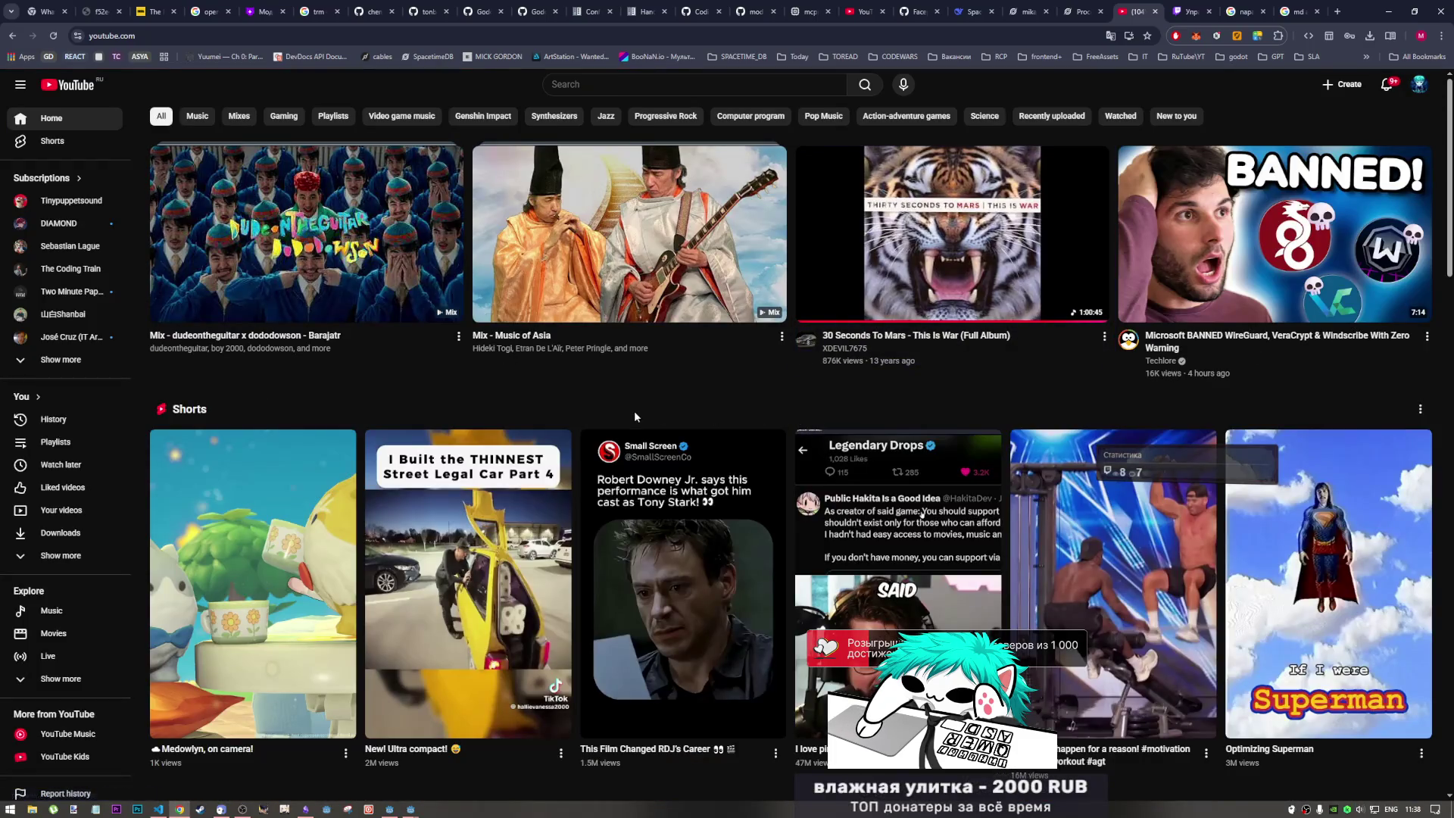
{"action": "scroll", "coordinate": [628, 405], "scroll_direction": "down", "scroll_amount": 3}
{"action": "scroll", "coordinate": [617, 423], "scroll_direction": "down", "scroll_amount": 3}
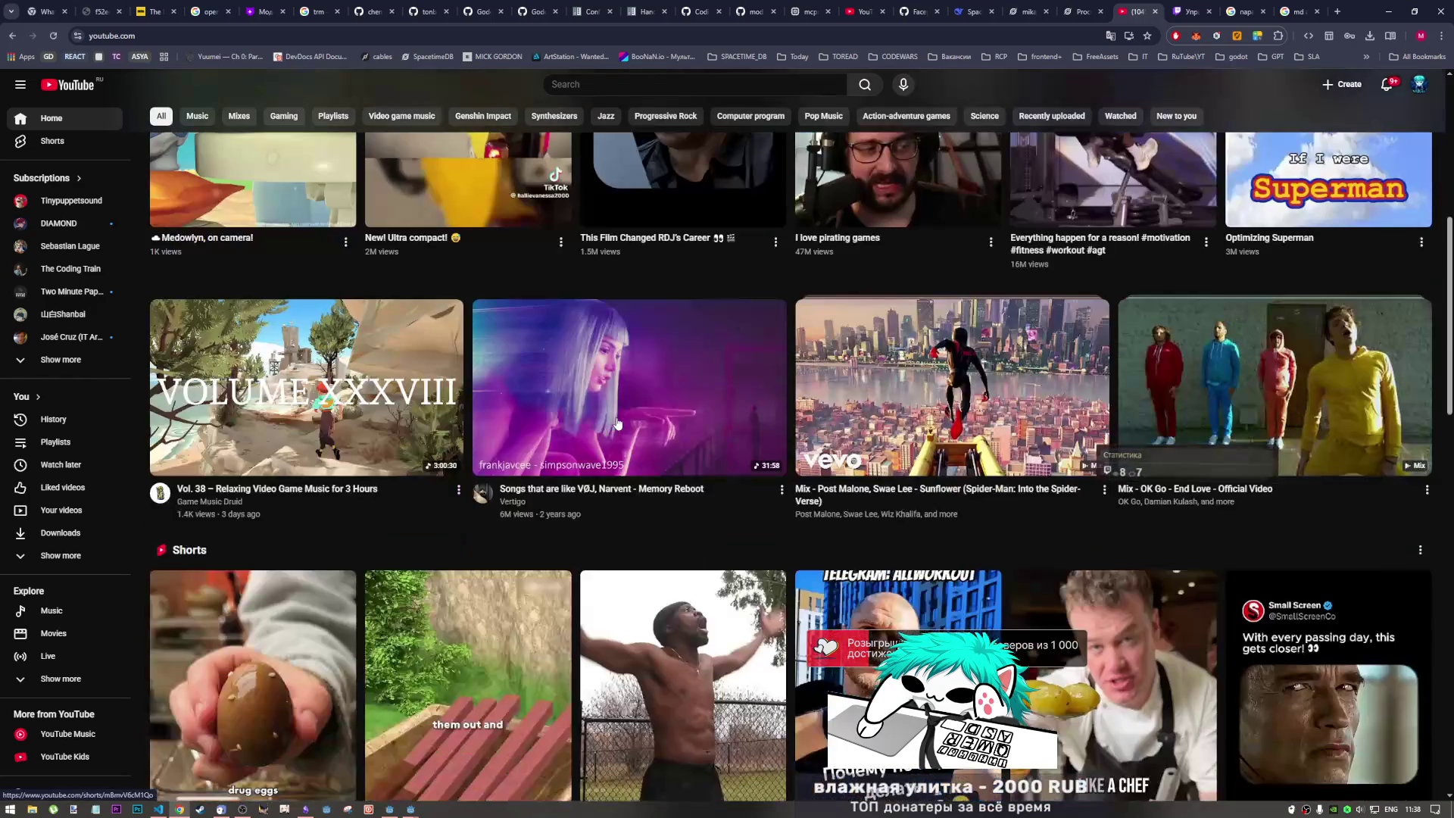
{"action": "scroll", "coordinate": [621, 422], "scroll_direction": "up", "scroll_amount": 6}
{"action": "scroll", "coordinate": [623, 421], "scroll_direction": "down", "scroll_amount": 5}
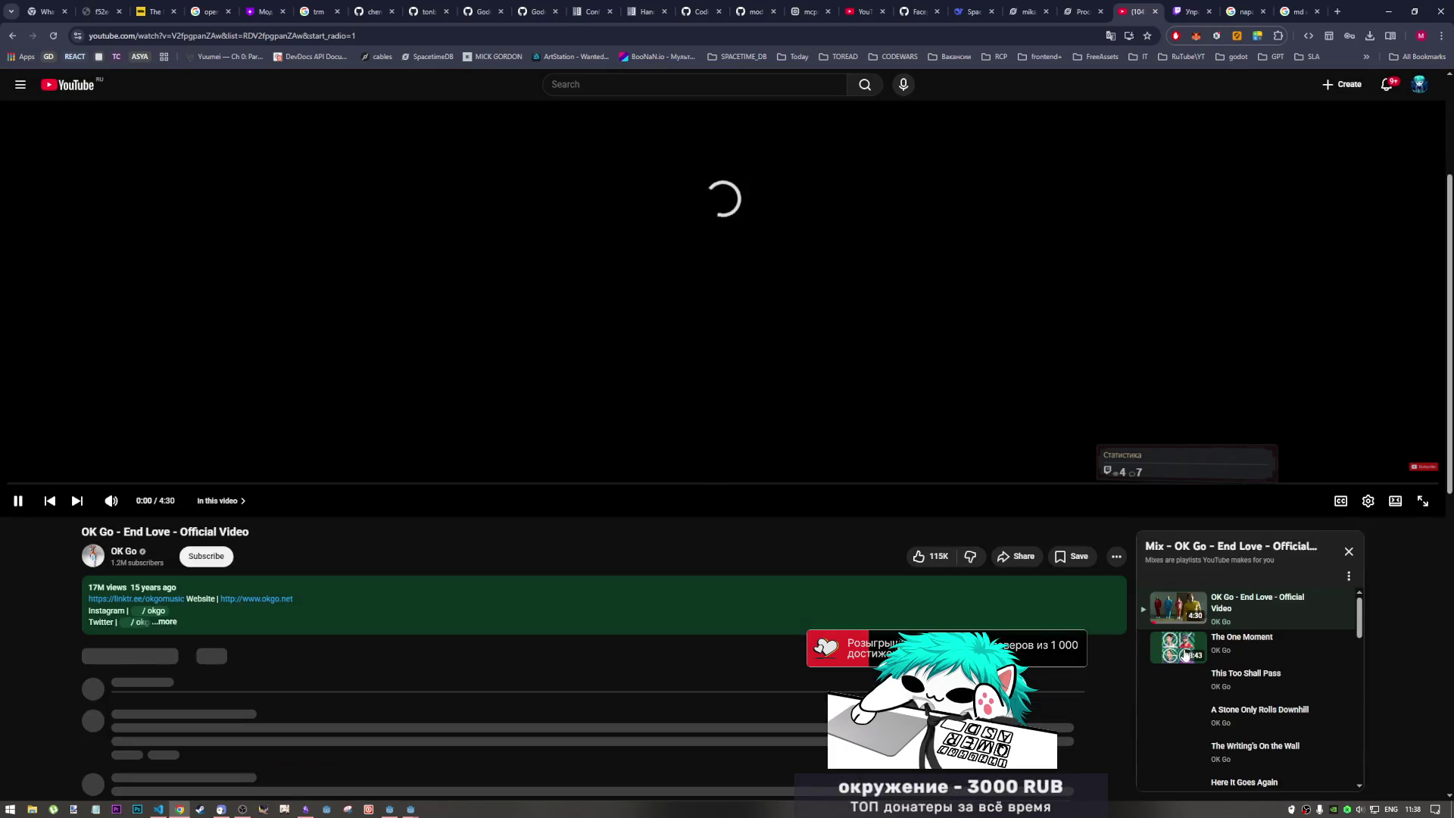
{"action": "scroll", "coordinate": [1139, 663], "scroll_direction": "down", "scroll_amount": 1}
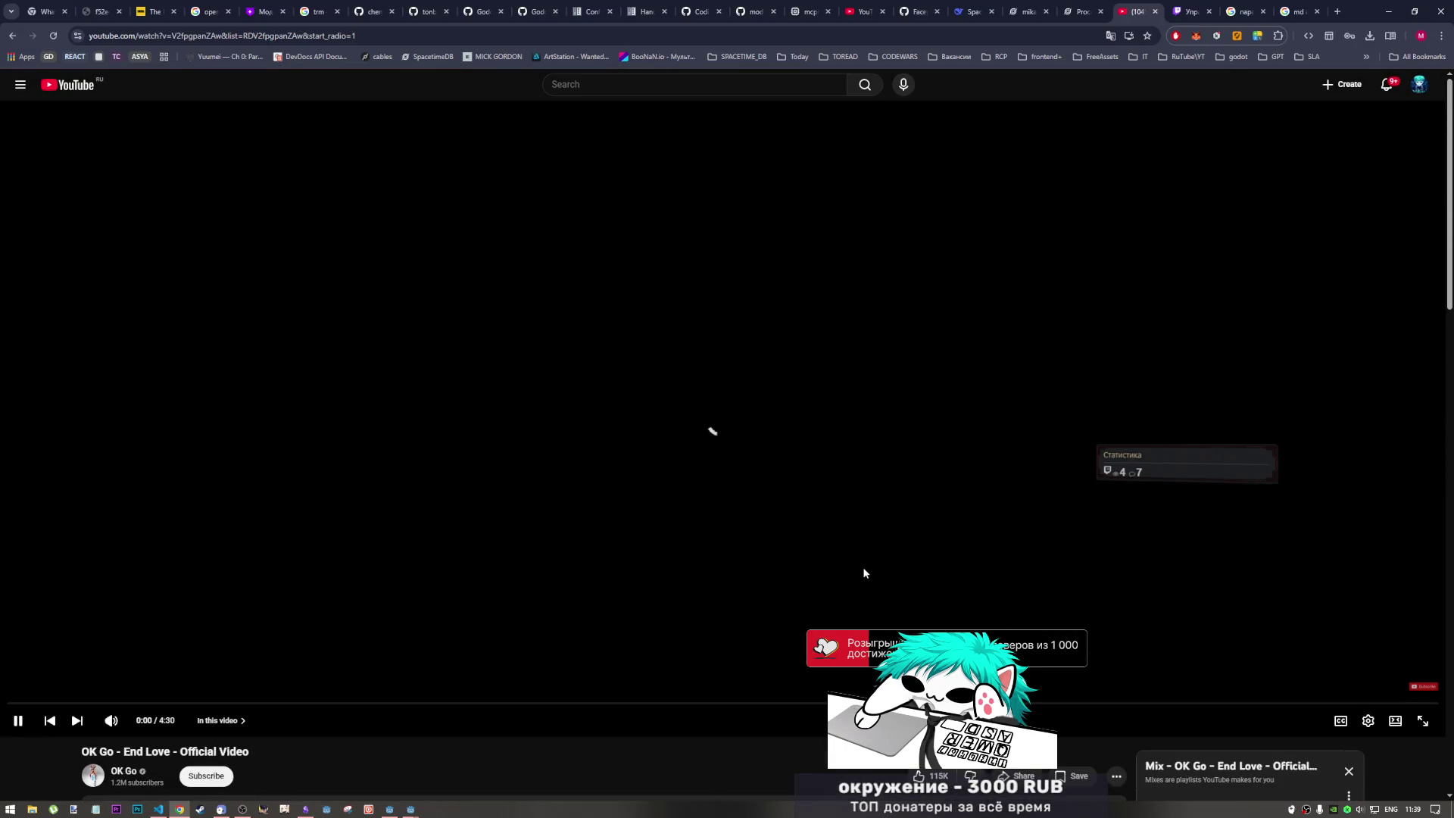
{"action": "left_click", "coordinate": [416, 809]}
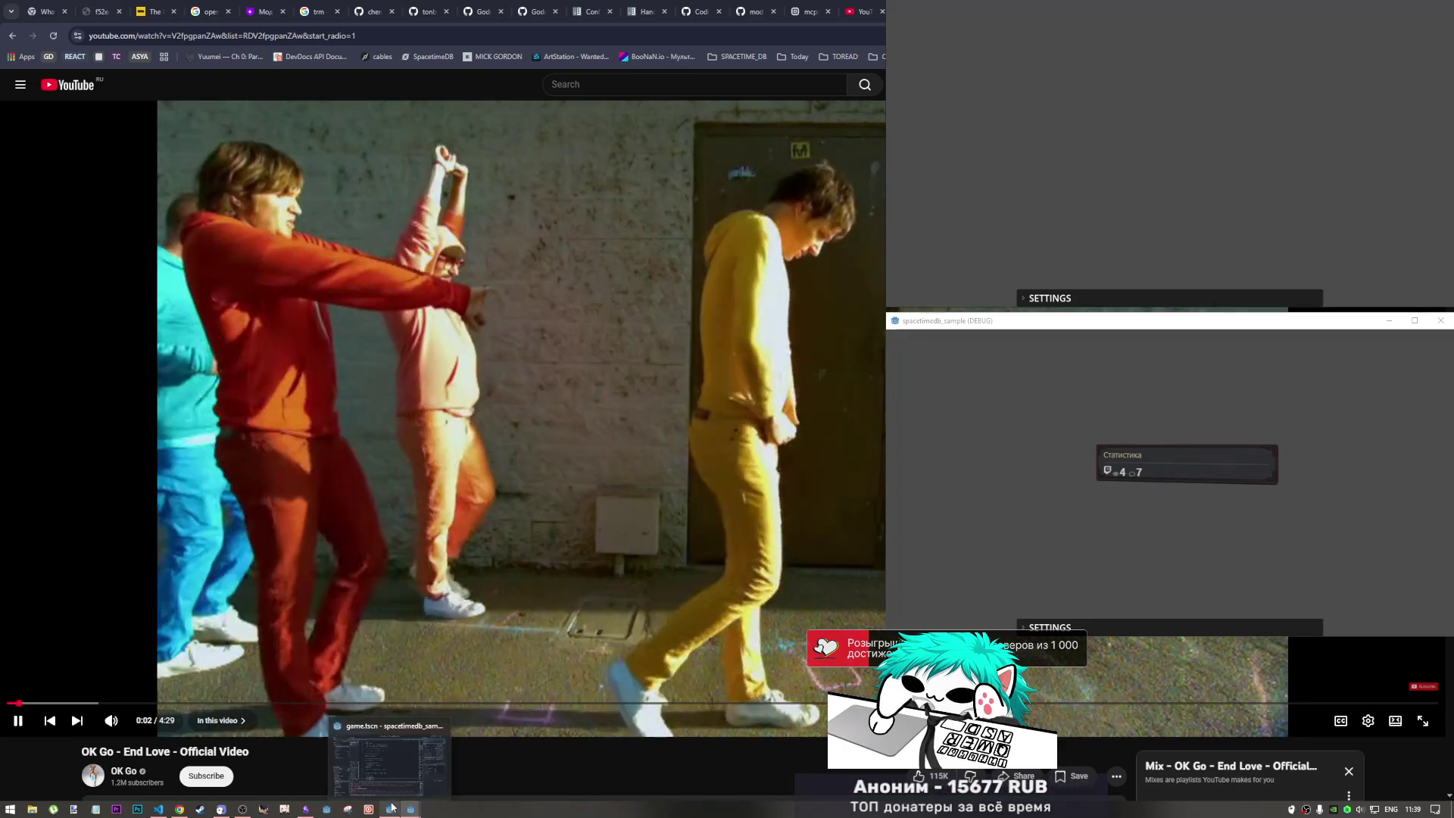
- Back in Godot, review the committed reducer call line and errors in the Output log, then stop the game
{"action": "mouse_move", "coordinate": [389, 809]}
{"action": "left_click", "coordinate": [389, 763]}
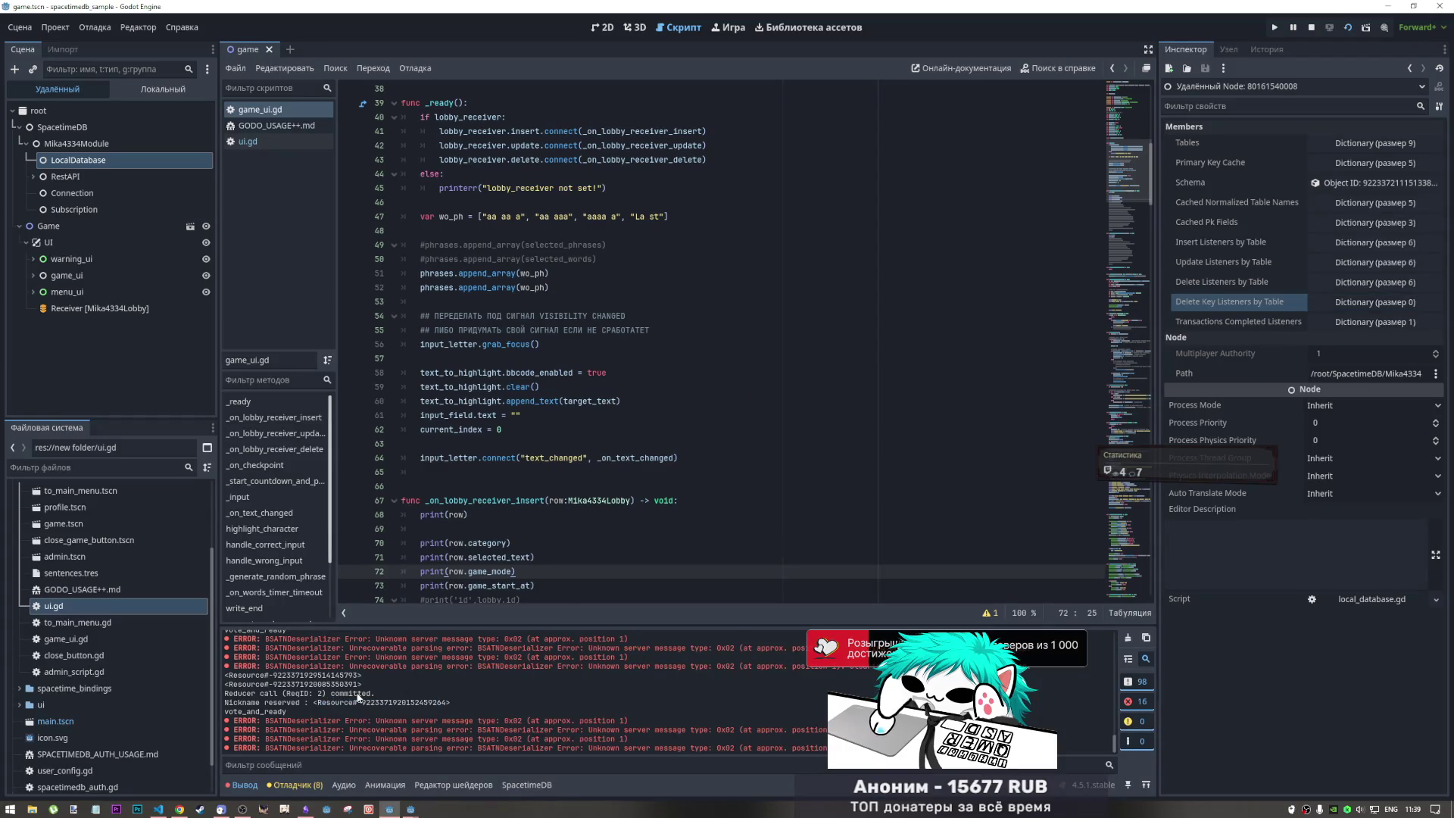
{"action": "left_click_drag", "start_coordinate": [299, 693], "coordinate": [424, 696]}
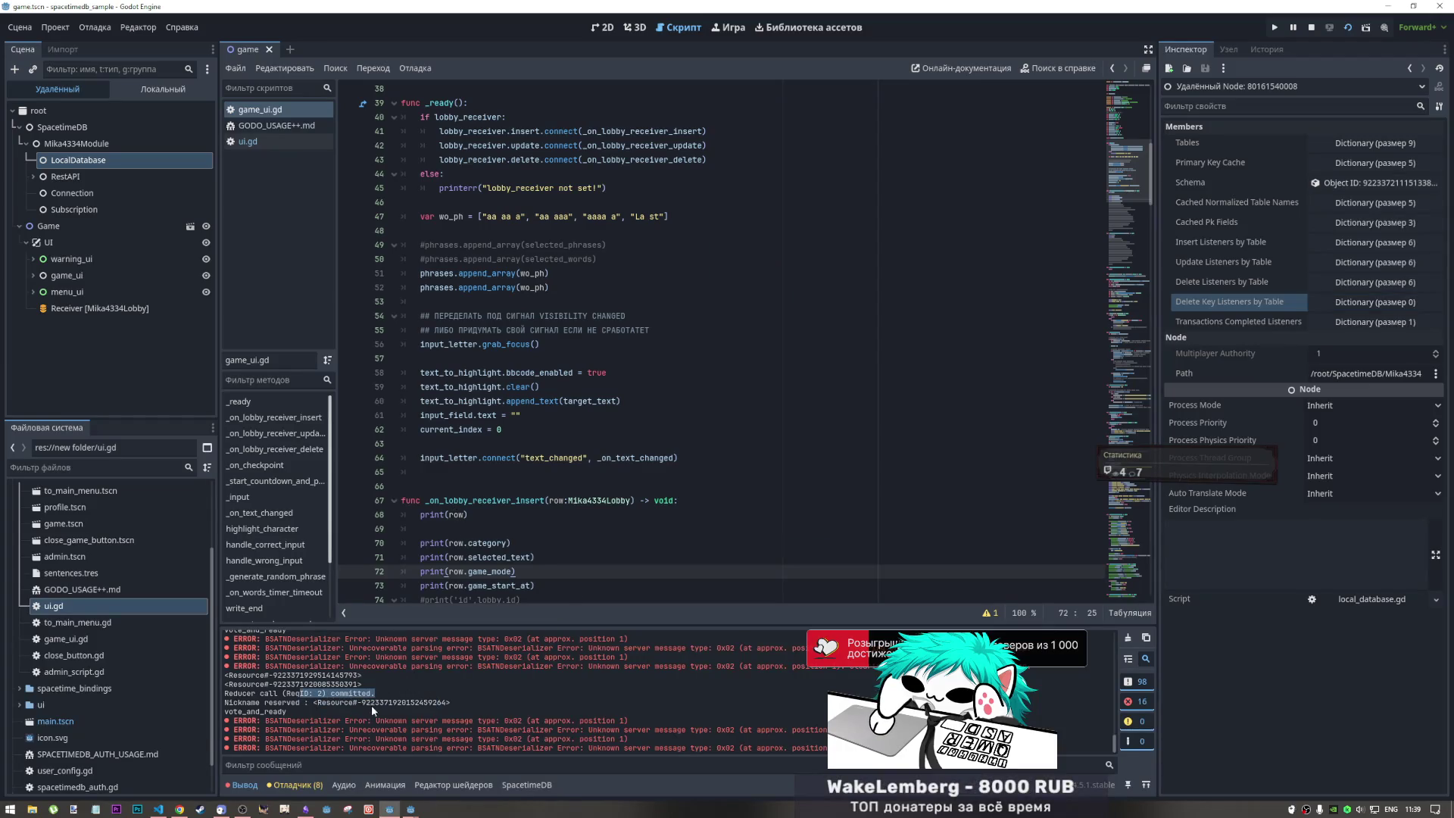
{"action": "scroll", "coordinate": [372, 706], "scroll_direction": "up", "scroll_amount": 2}
{"action": "scroll", "coordinate": [373, 706], "scroll_direction": "up", "scroll_amount": 2}
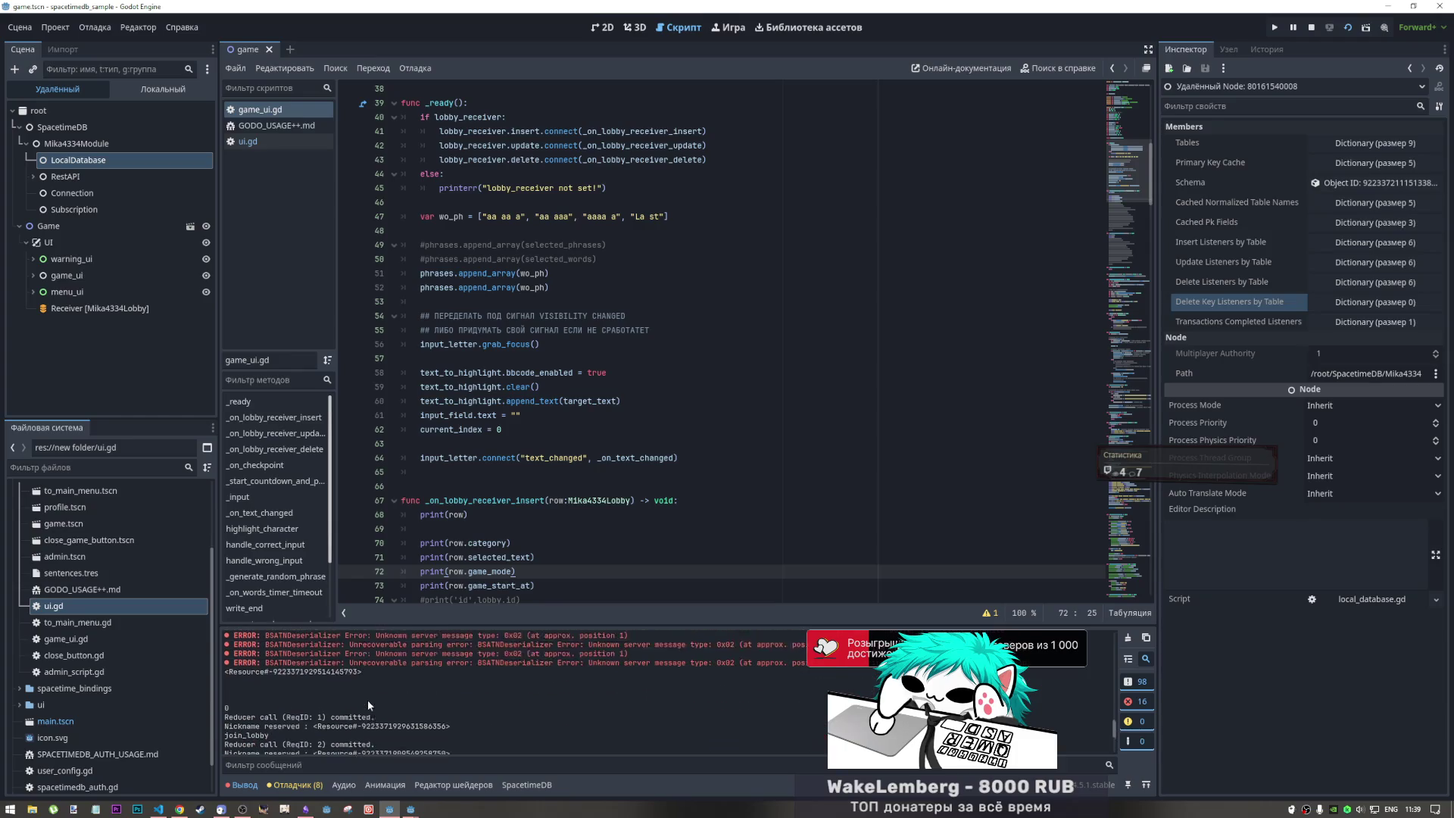
{"action": "scroll", "coordinate": [252, 709], "scroll_direction": "up", "scroll_amount": 3}
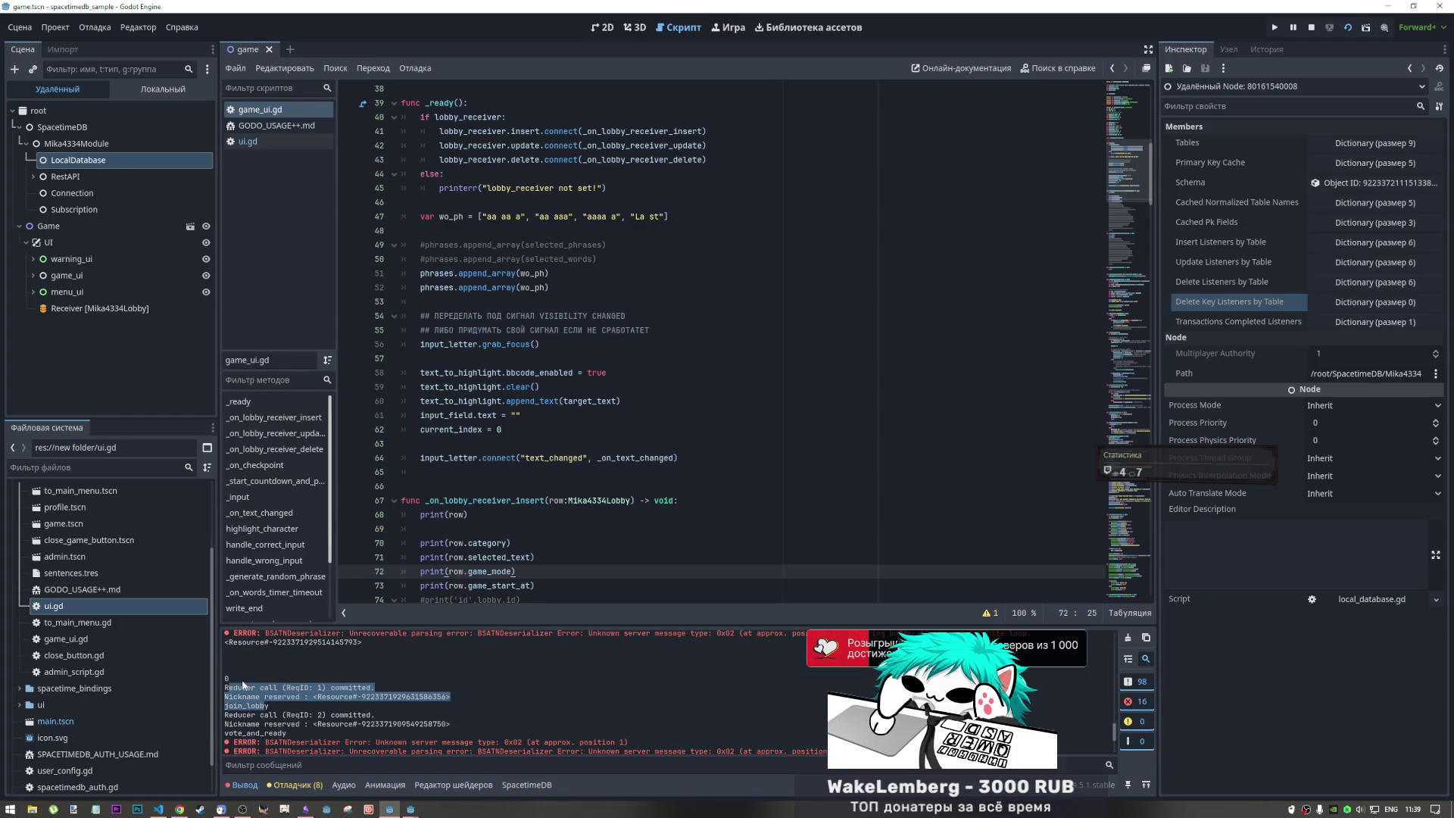
{"action": "scroll", "coordinate": [250, 687], "scroll_direction": "down", "scroll_amount": 2}
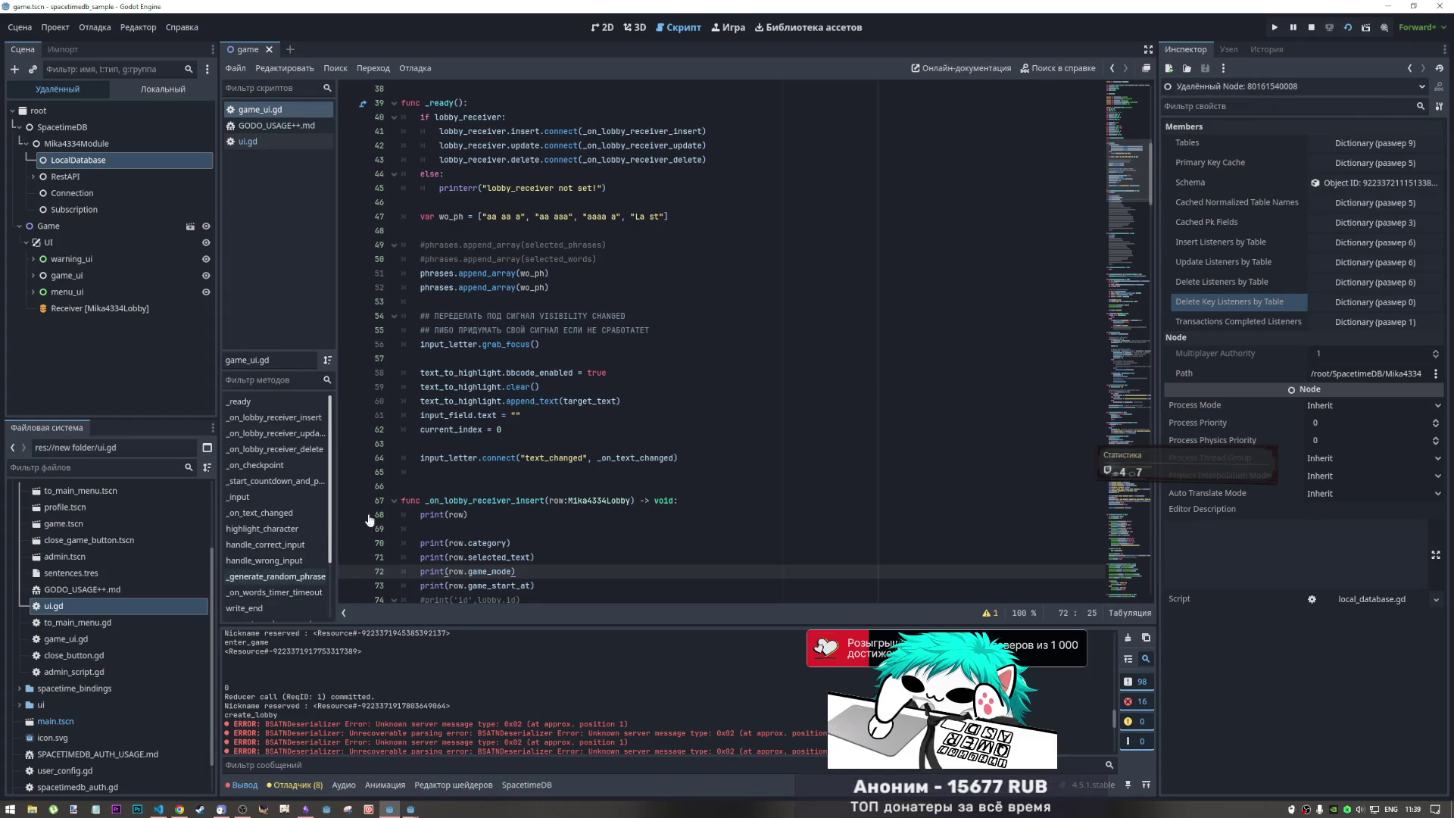
{"action": "left_click", "coordinate": [1311, 28]}
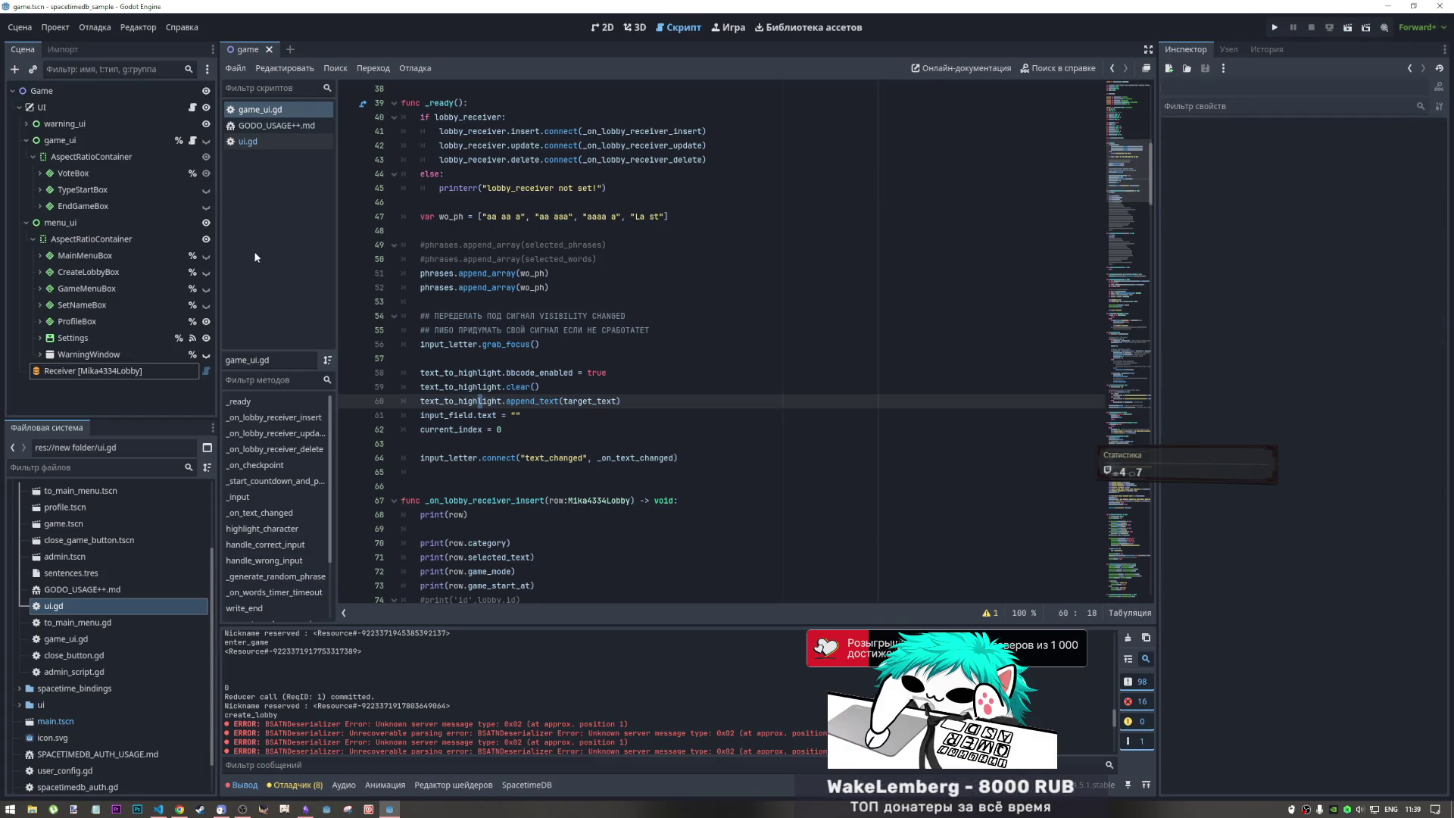
- Open ui.gd and browse its code, placing the caret on line 163
{"action": "left_click", "coordinate": [248, 141]}
{"action": "left_click", "coordinate": [1119, 283]}
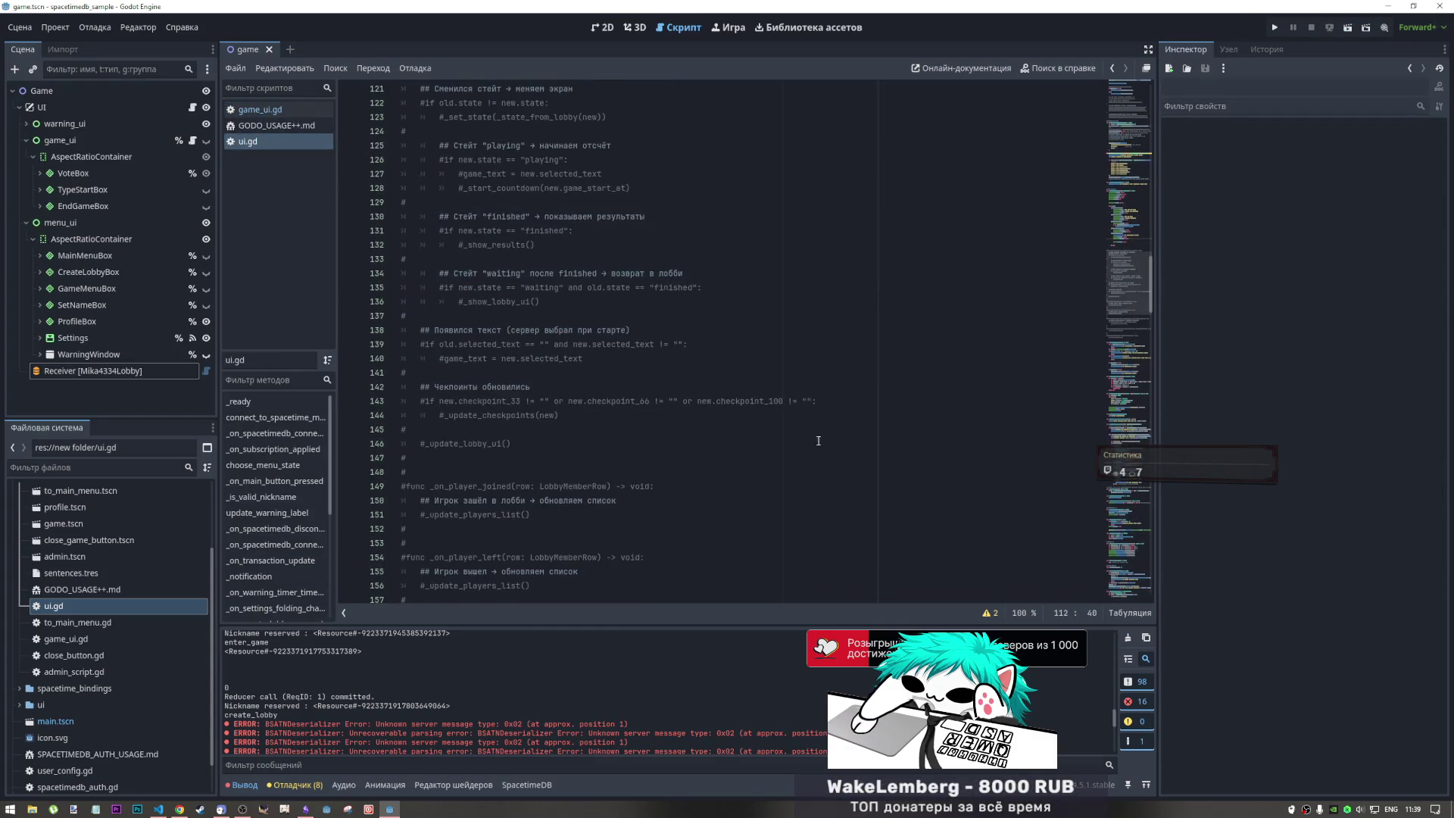
{"action": "left_click_drag", "start_coordinate": [1119, 283], "coordinate": [1107, 537]}
{"action": "scroll", "coordinate": [955, 136], "scroll_direction": "up", "scroll_amount": 20}
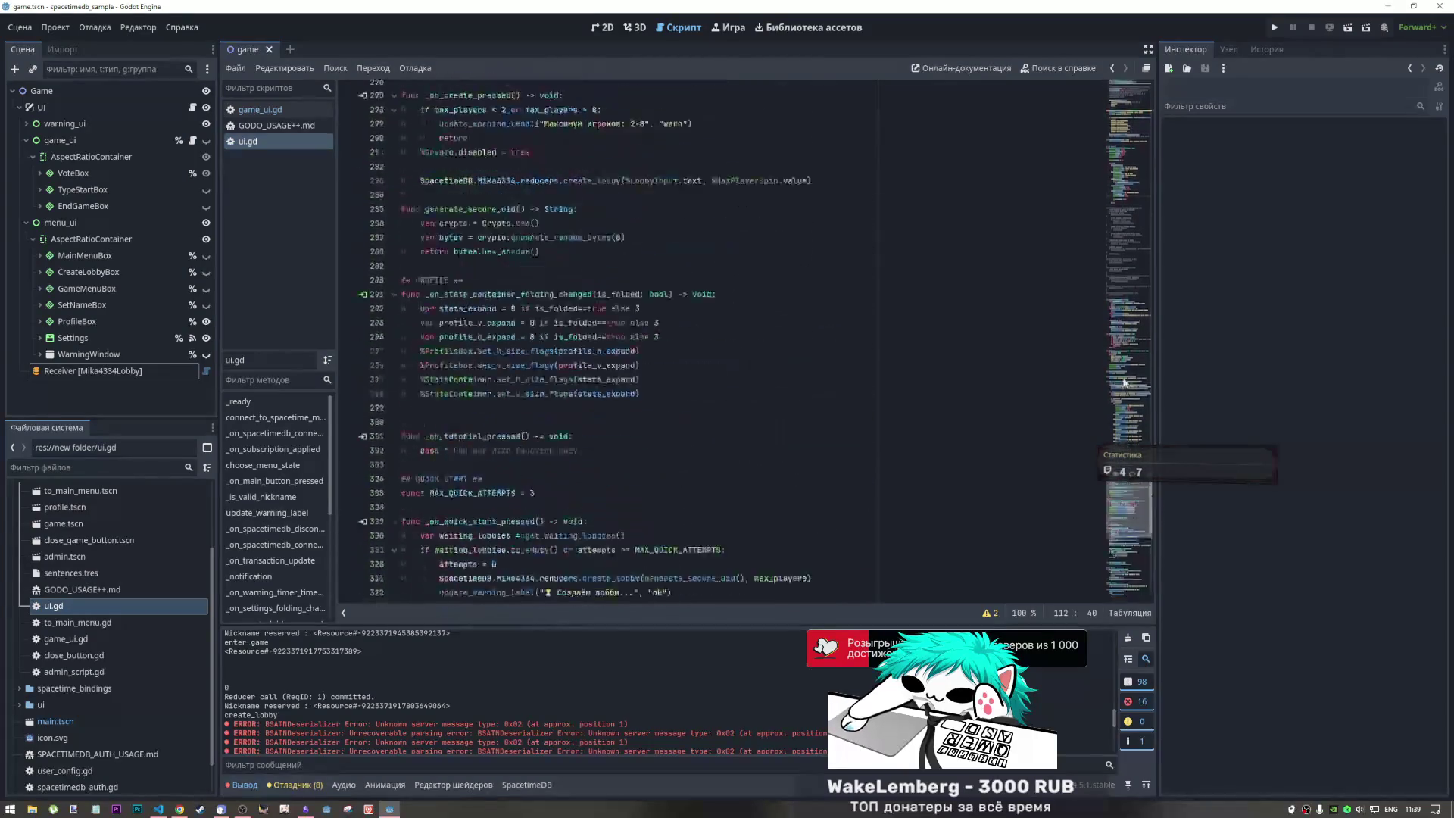
{"action": "left_click", "coordinate": [955, 138]}
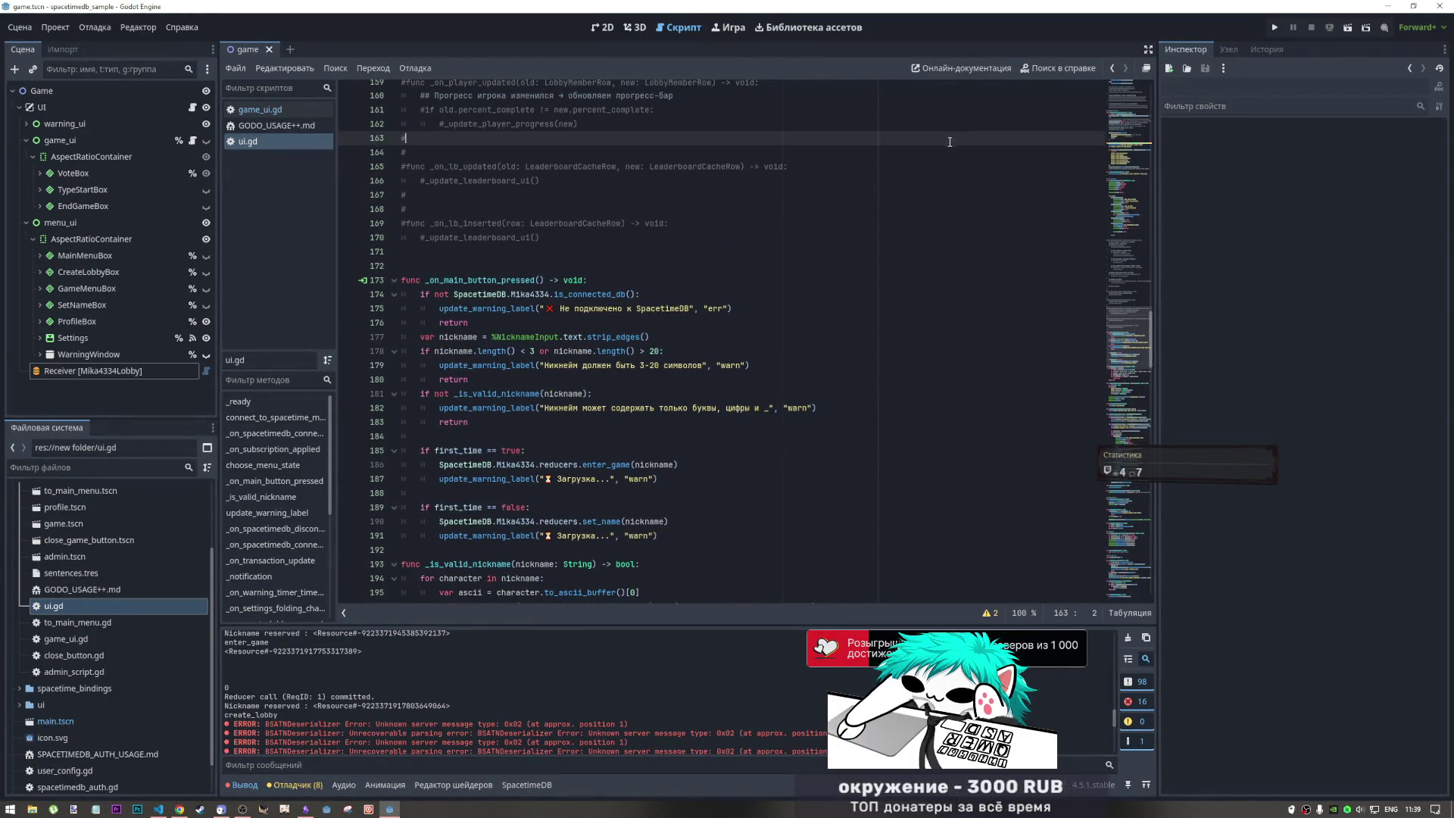
- Search ui.gd for on_trans and jump to _on_transaction_update's FAILED status check on lines 223–224
{"action": "key", "text": "ctrl+f"}
{"action": "key", "text": "Return"}
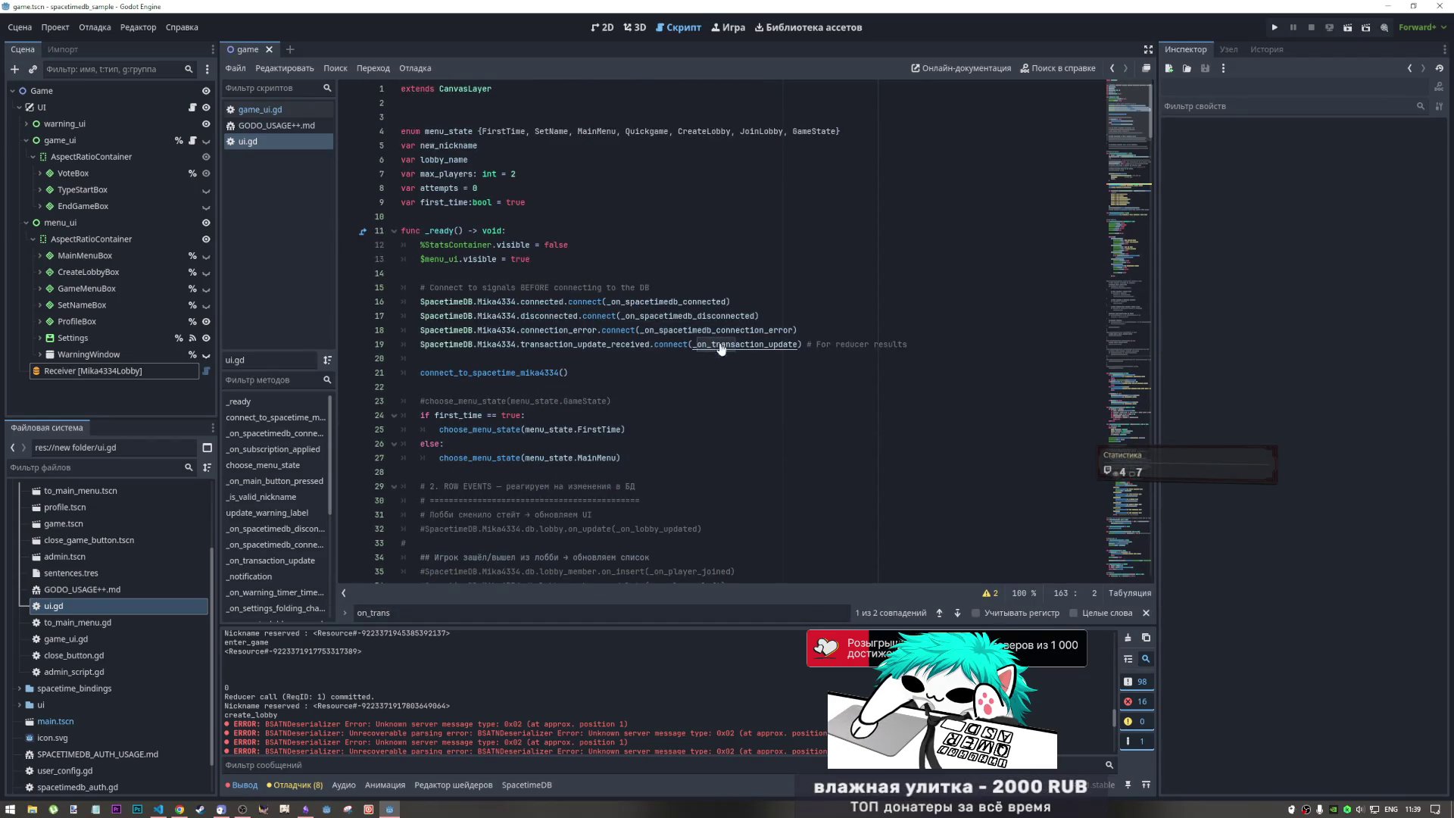
{"action": "left_click", "coordinate": [730, 345], "text": "ctrl"}
{"action": "left_click_drag", "start_coordinate": [564, 372], "coordinate": [565, 365]}
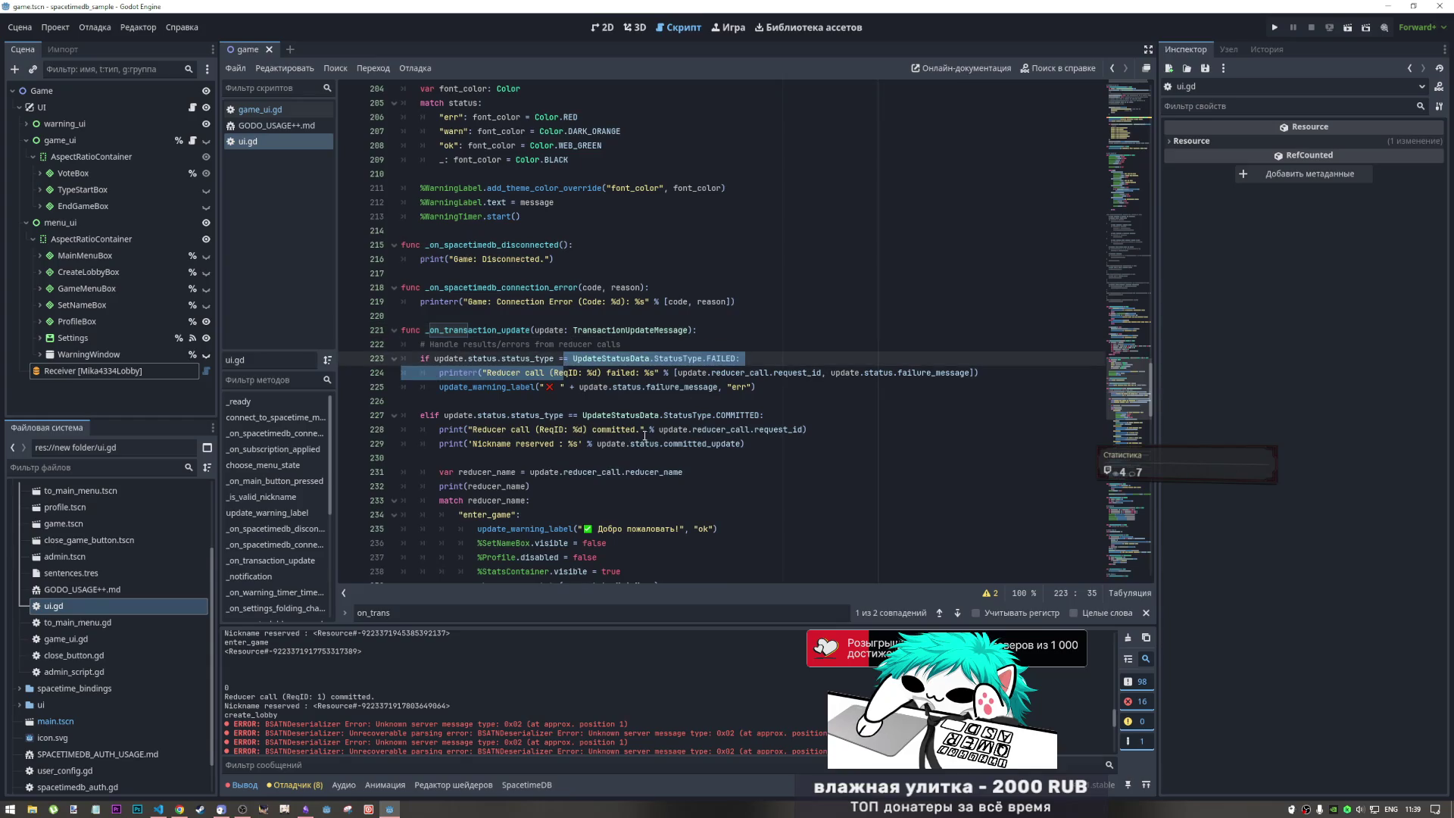
{"action": "left_click", "coordinate": [669, 374]}
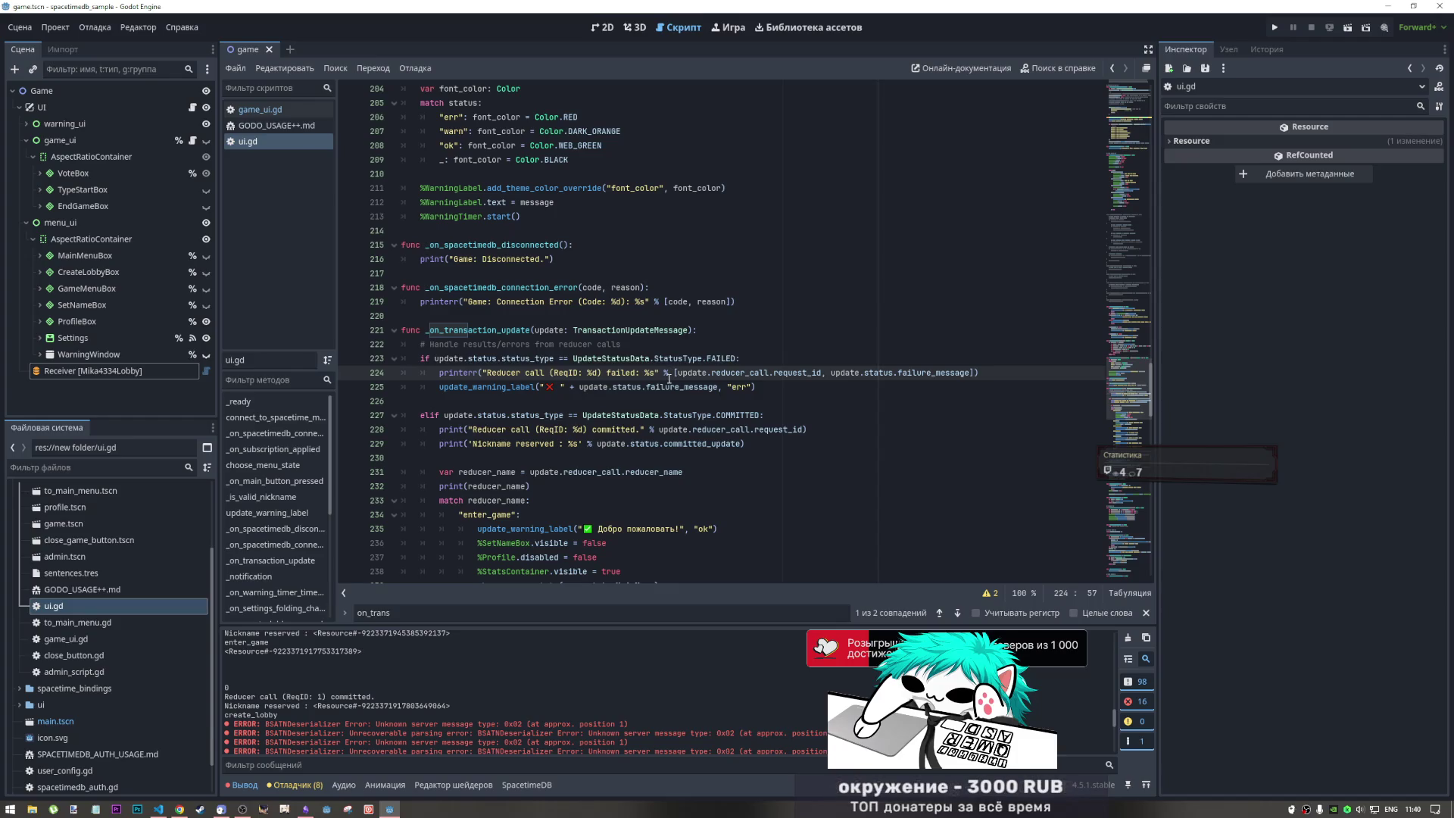
- Review the COMMITTED branch on lines 227–229, then open the TransactionUpdateMessage class script
{"action": "scroll", "coordinate": [644, 409], "scroll_direction": "down", "scroll_amount": 1}
{"action": "scroll", "coordinate": [614, 438], "scroll_direction": "up", "scroll_amount": 1}
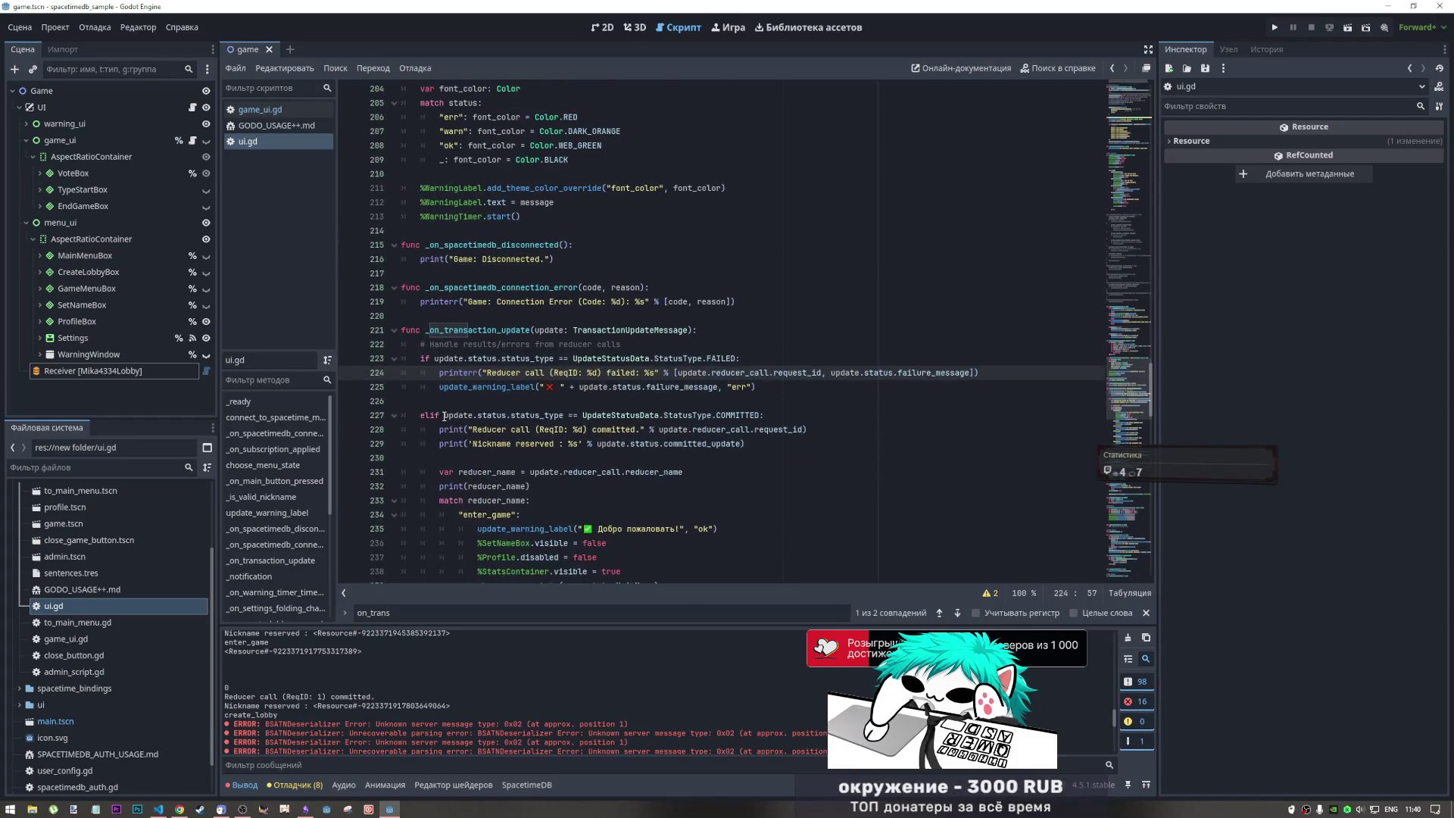
{"action": "left_click", "coordinate": [564, 415]}
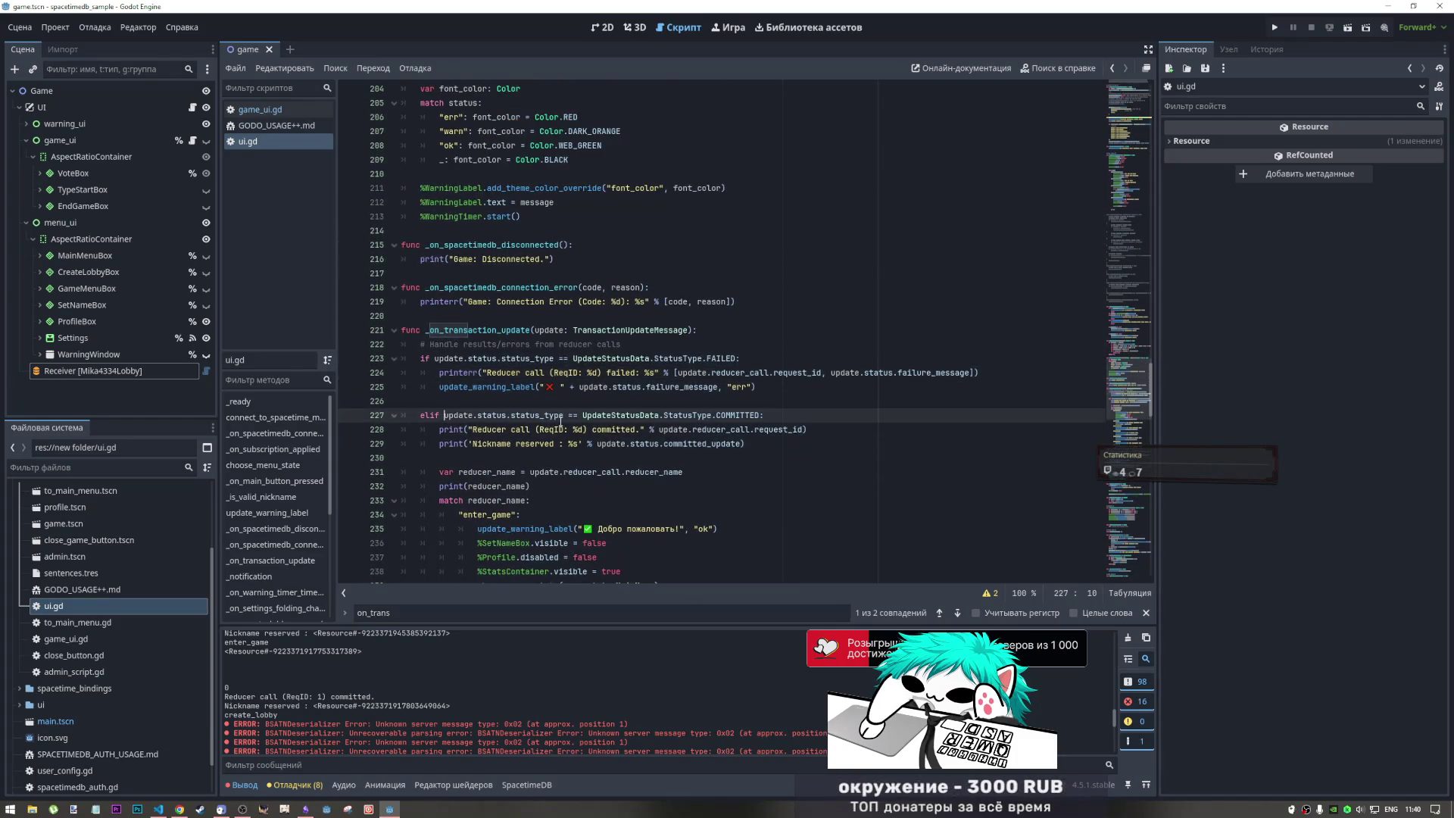
{"action": "key", "text": "End"}
{"action": "key", "text": "ctrl+shift+Left"}
{"action": "key", "text": "ctrl+shift+Left"}
{"action": "key", "text": "ctrl+shift+Left"}
{"action": "left_click", "coordinate": [758, 429]}
{"action": "left_click_drag", "start_coordinate": [745, 444], "coordinate": [604, 444]}
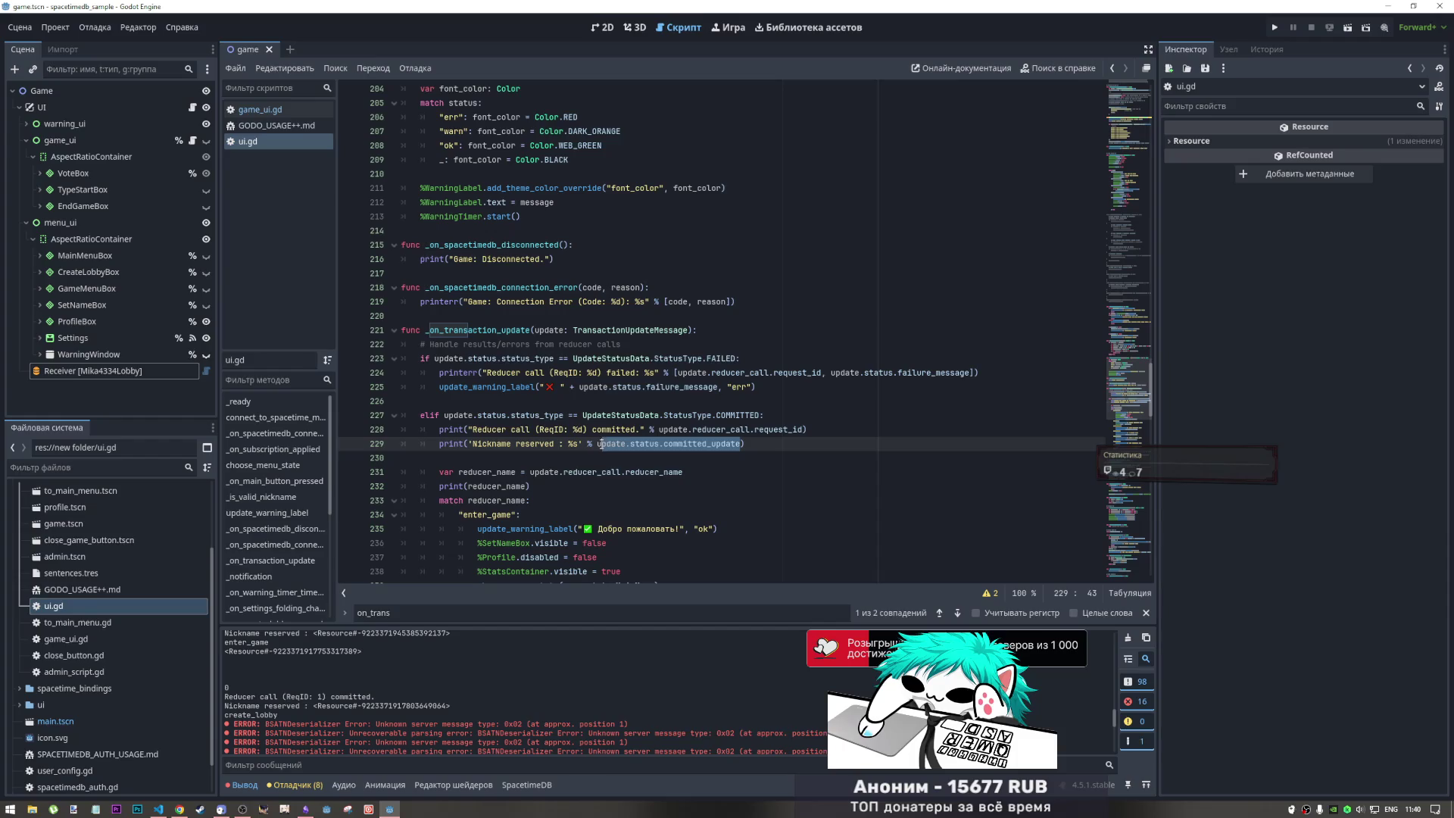
{"action": "left_click", "coordinate": [763, 444]}
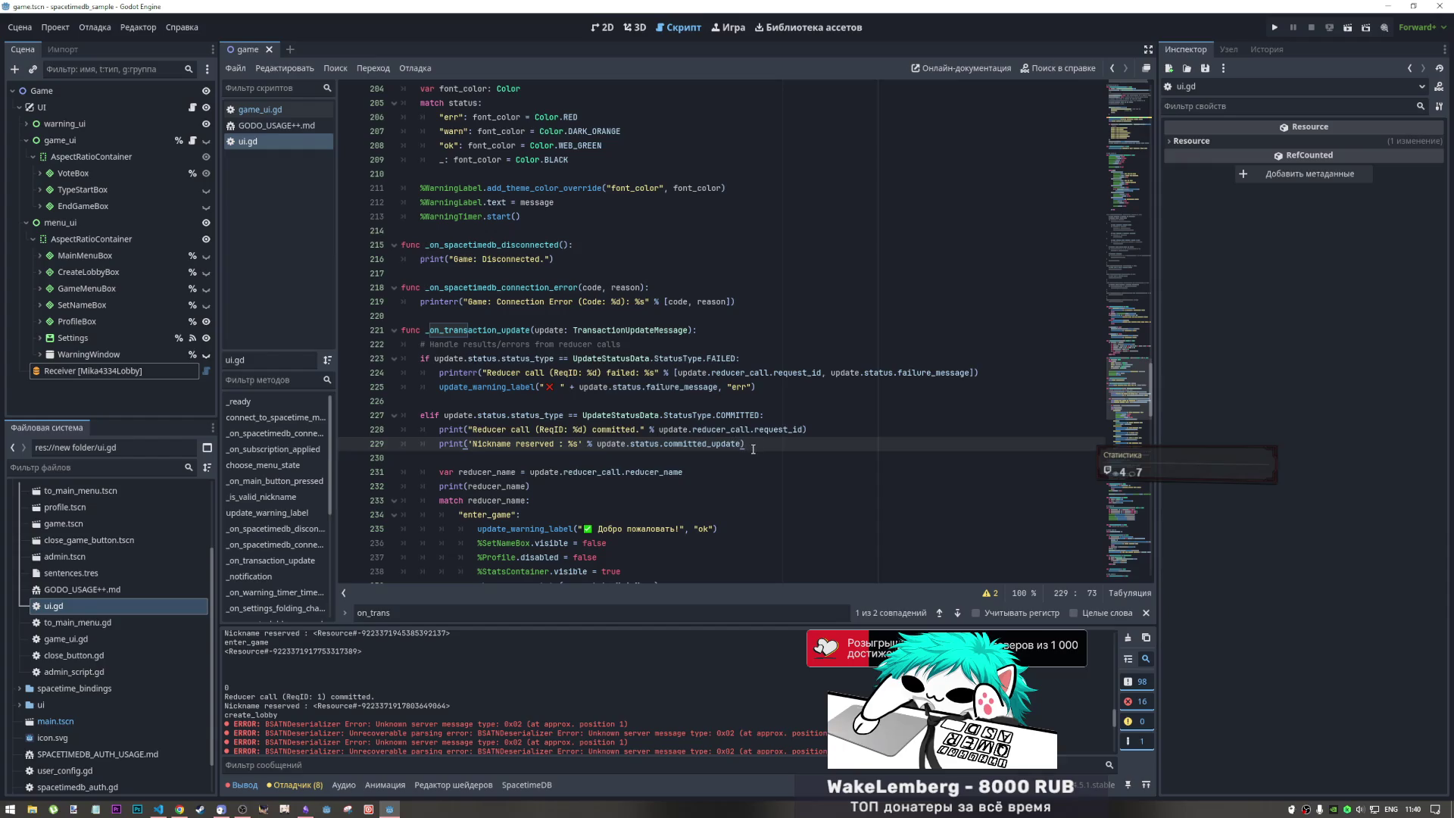
{"action": "left_click", "coordinate": [633, 330]}
{"action": "left_click", "coordinate": [633, 330], "text": "ctrl"}
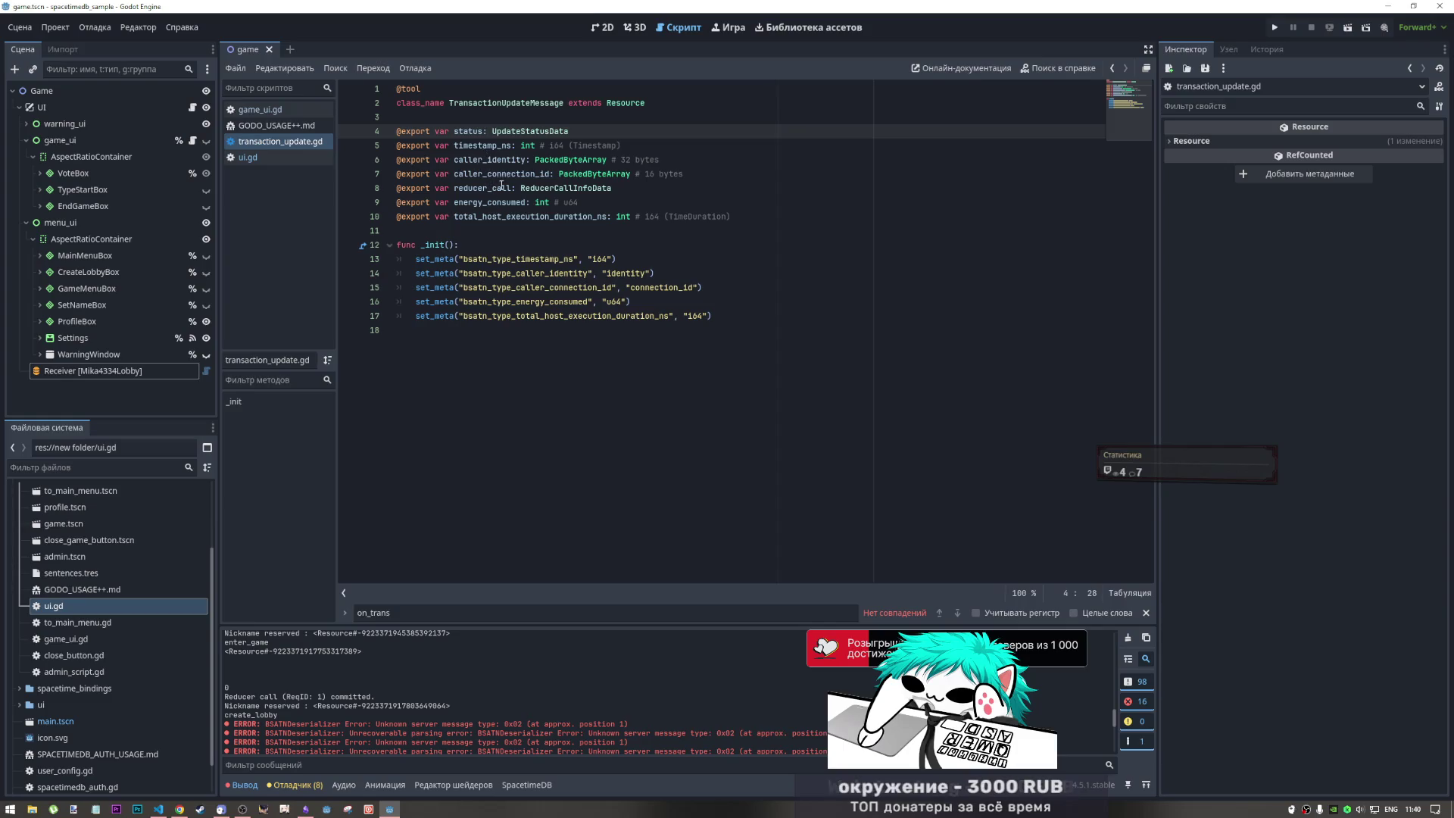
- Inspect the reducer_call and energy_consumed fields, then open the UpdateStatusData script
{"action": "double_click", "coordinate": [499, 188]}
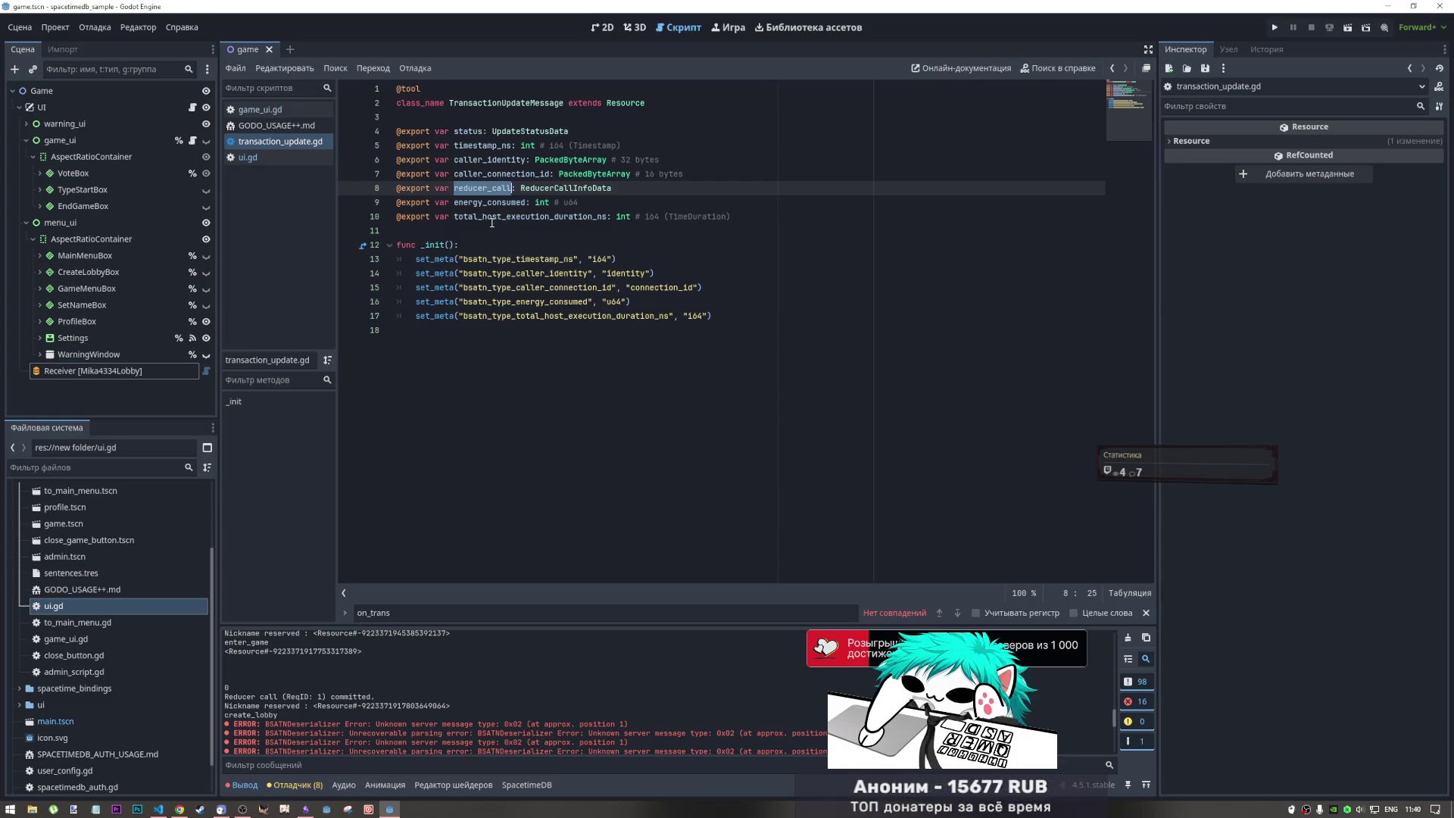
{"action": "double_click", "coordinate": [500, 202]}
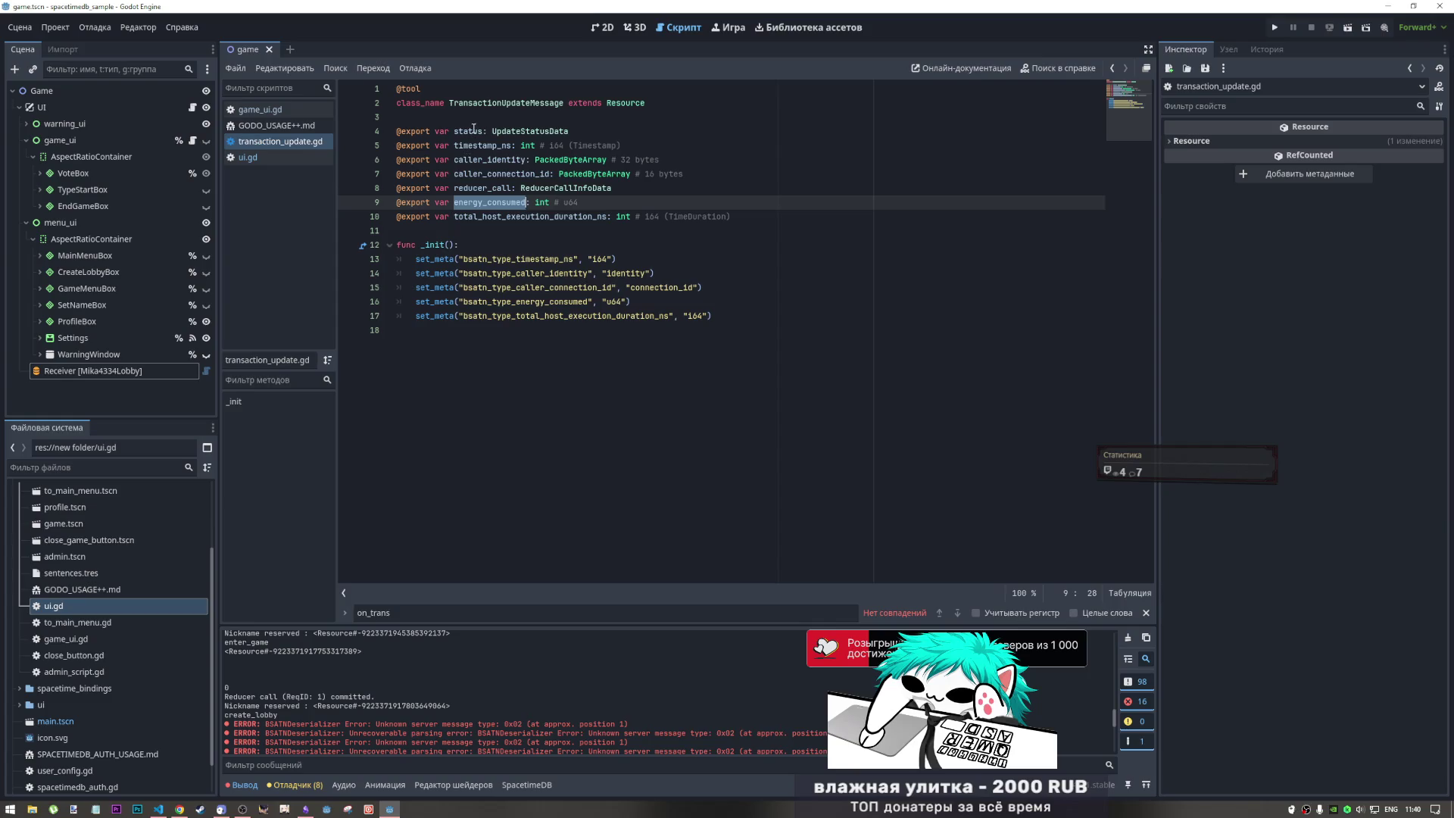
{"action": "left_click", "coordinate": [512, 133], "text": "ctrl"}
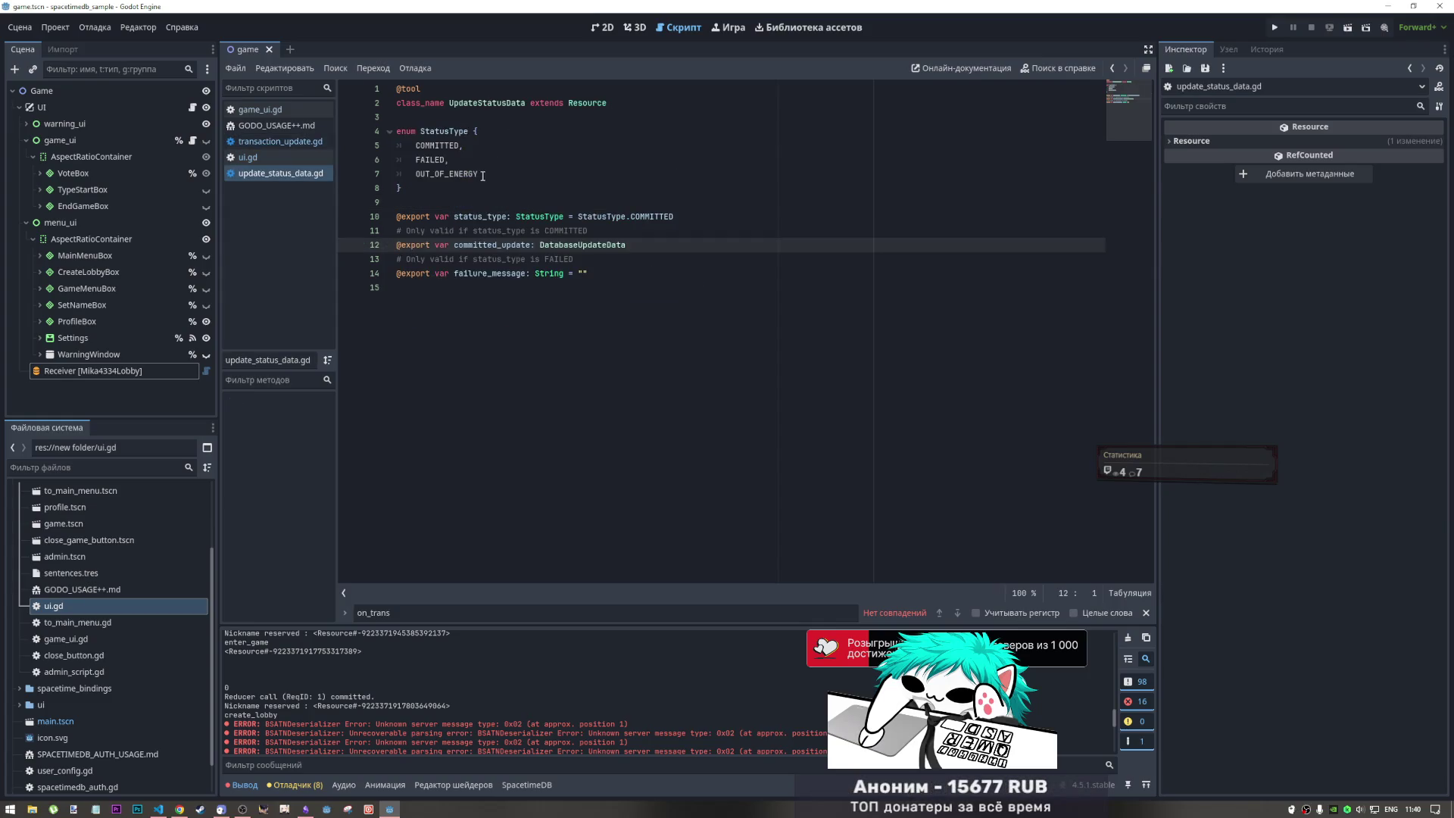
{"action": "left_click", "coordinate": [552, 248], "text": "ctrl"}
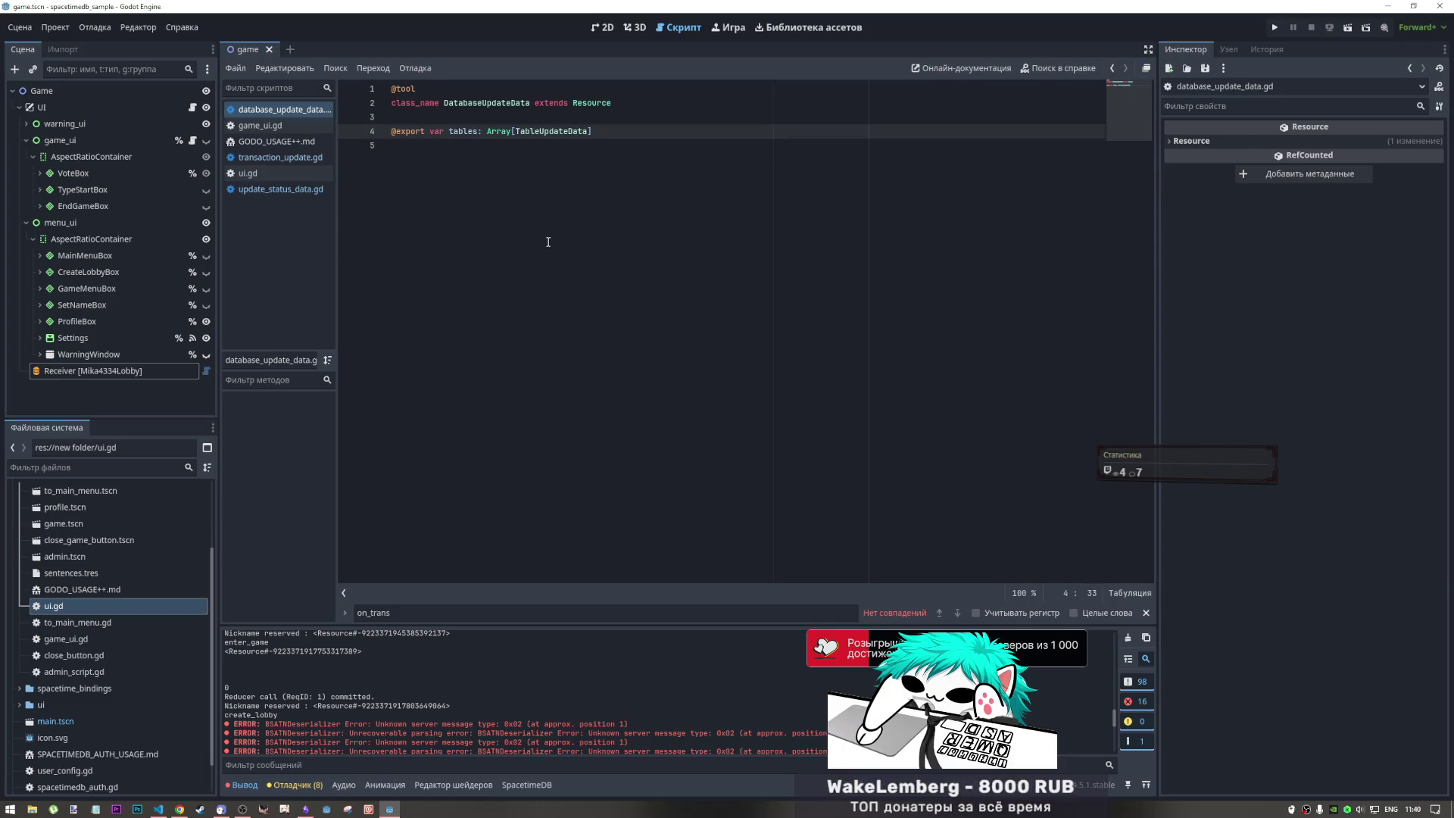
{"action": "left_click", "coordinate": [544, 133], "text": "ctrl"}
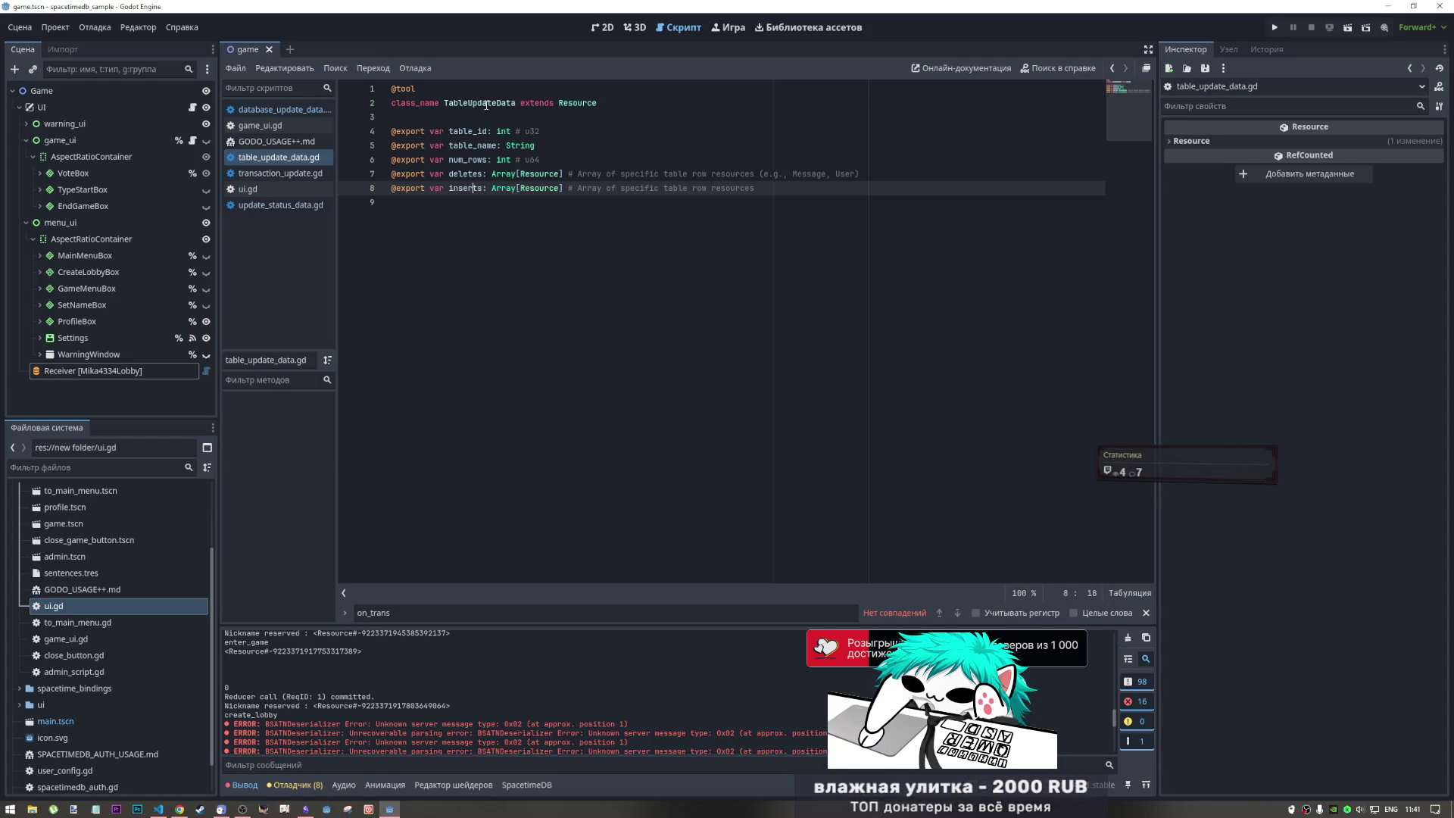
{"action": "left_click_drag", "start_coordinate": [517, 104], "coordinate": [449, 105]}
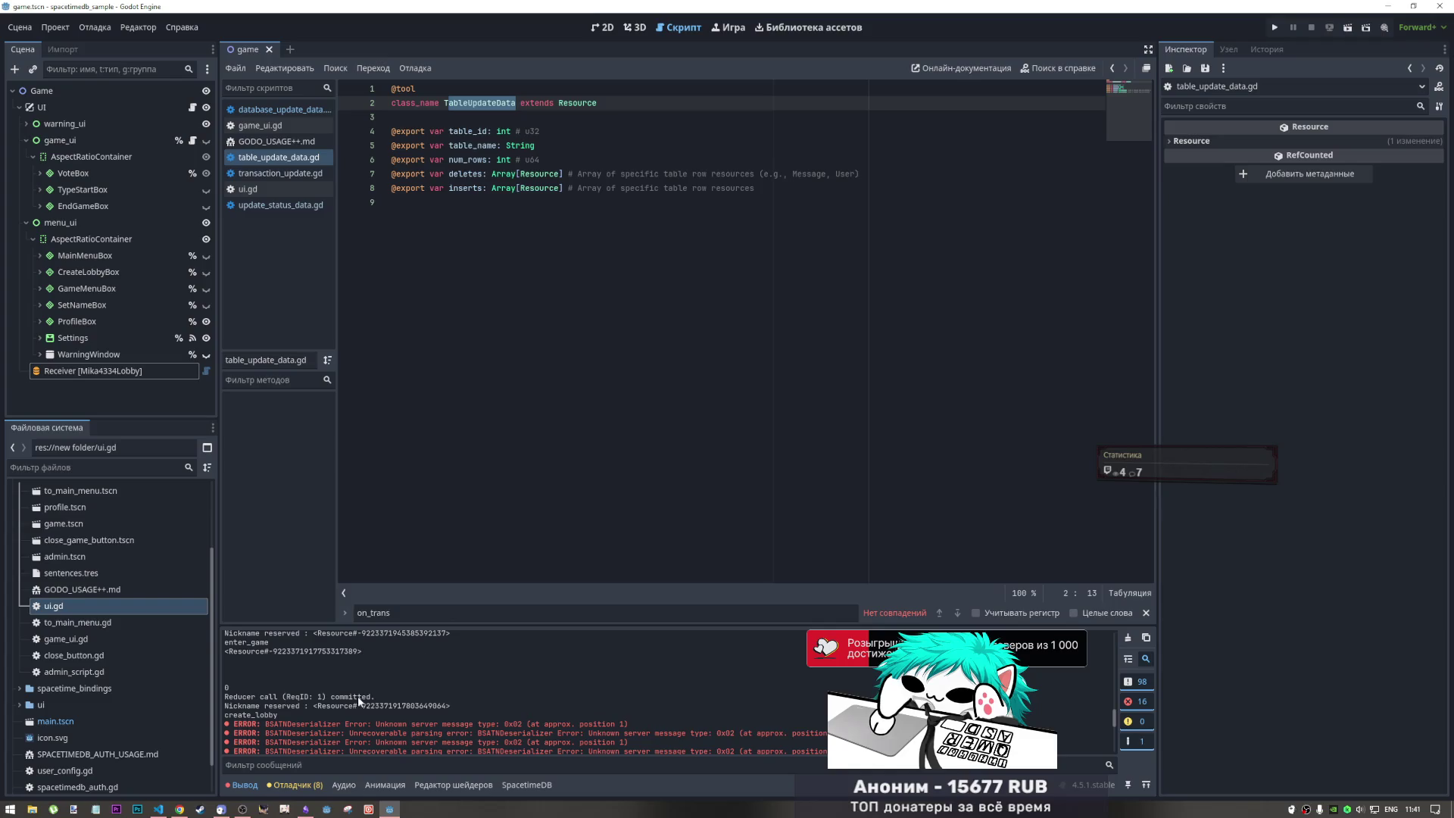
{"action": "scroll", "coordinate": [357, 674], "scroll_direction": "up", "scroll_amount": 3}
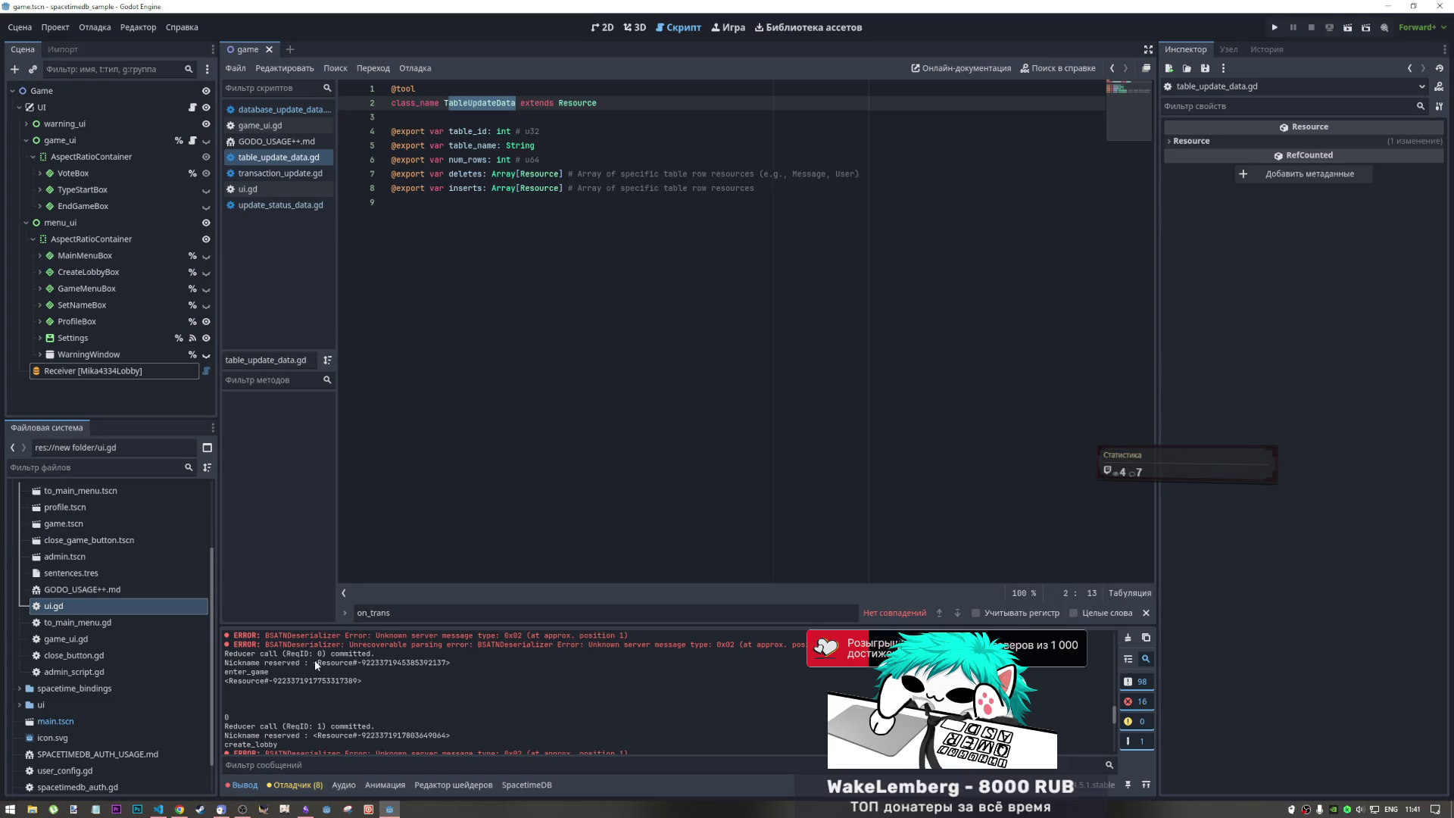
{"action": "left_click_drag", "start_coordinate": [313, 662], "coordinate": [470, 662]}
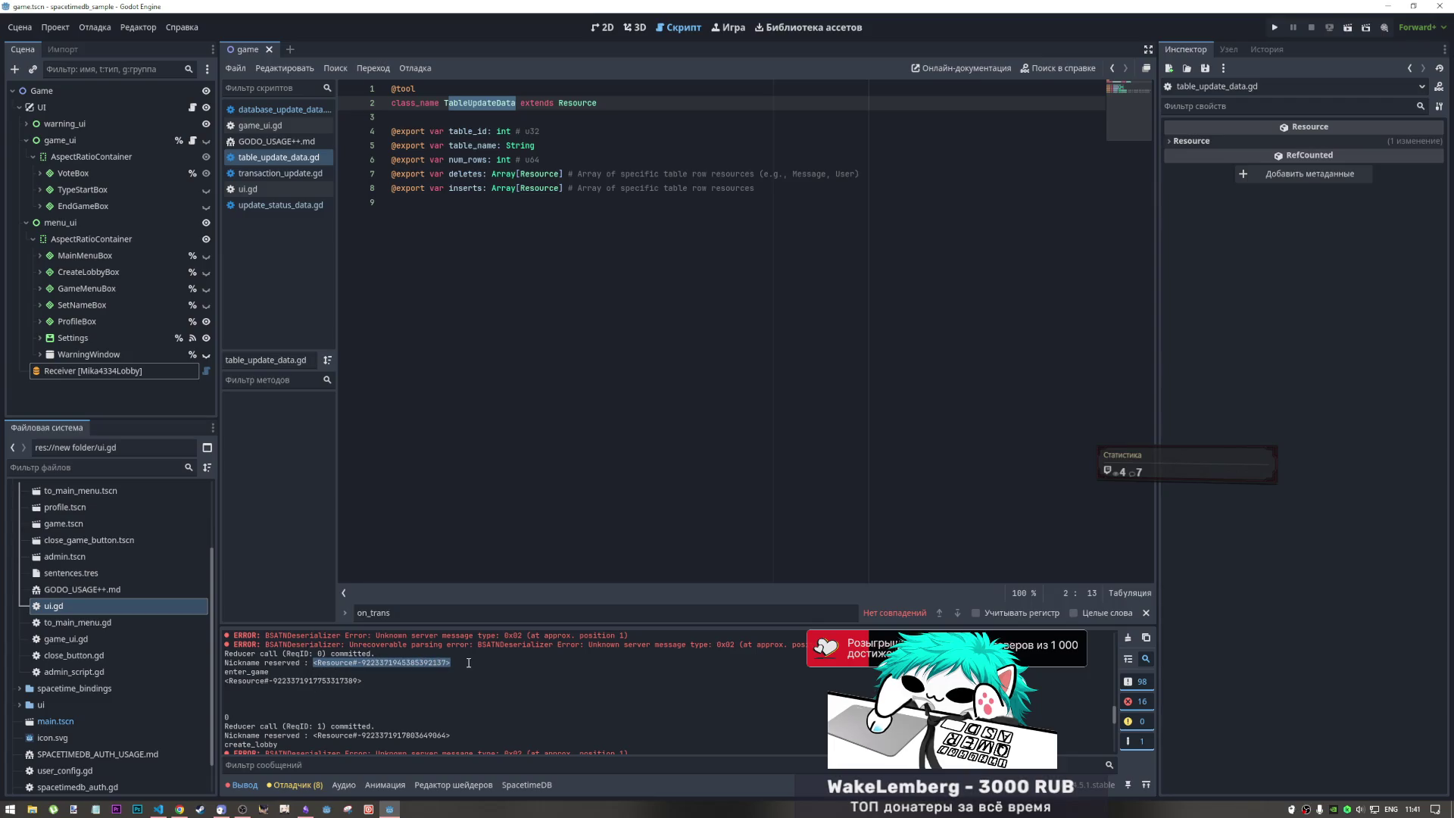
{"action": "left_click", "coordinate": [361, 675]}
{"action": "left_click_drag", "start_coordinate": [356, 680], "coordinate": [224, 680]}
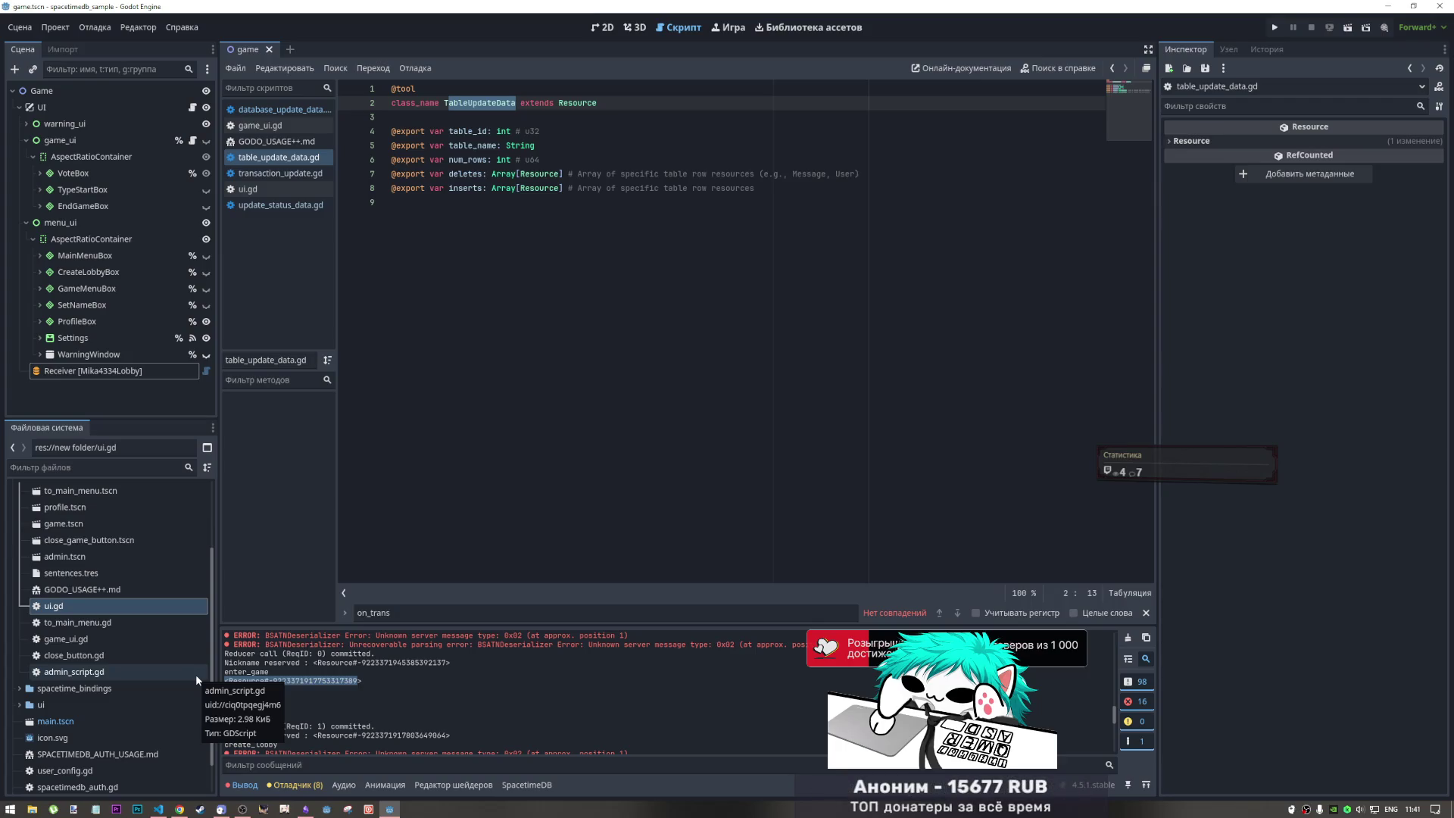
- Open the SpacetimeDB lobby table and highlight the 9bdefcad5c097c02 row's phrase Сложности это лестницы к новым вершинам
{"action": "left_click", "coordinate": [176, 811]}
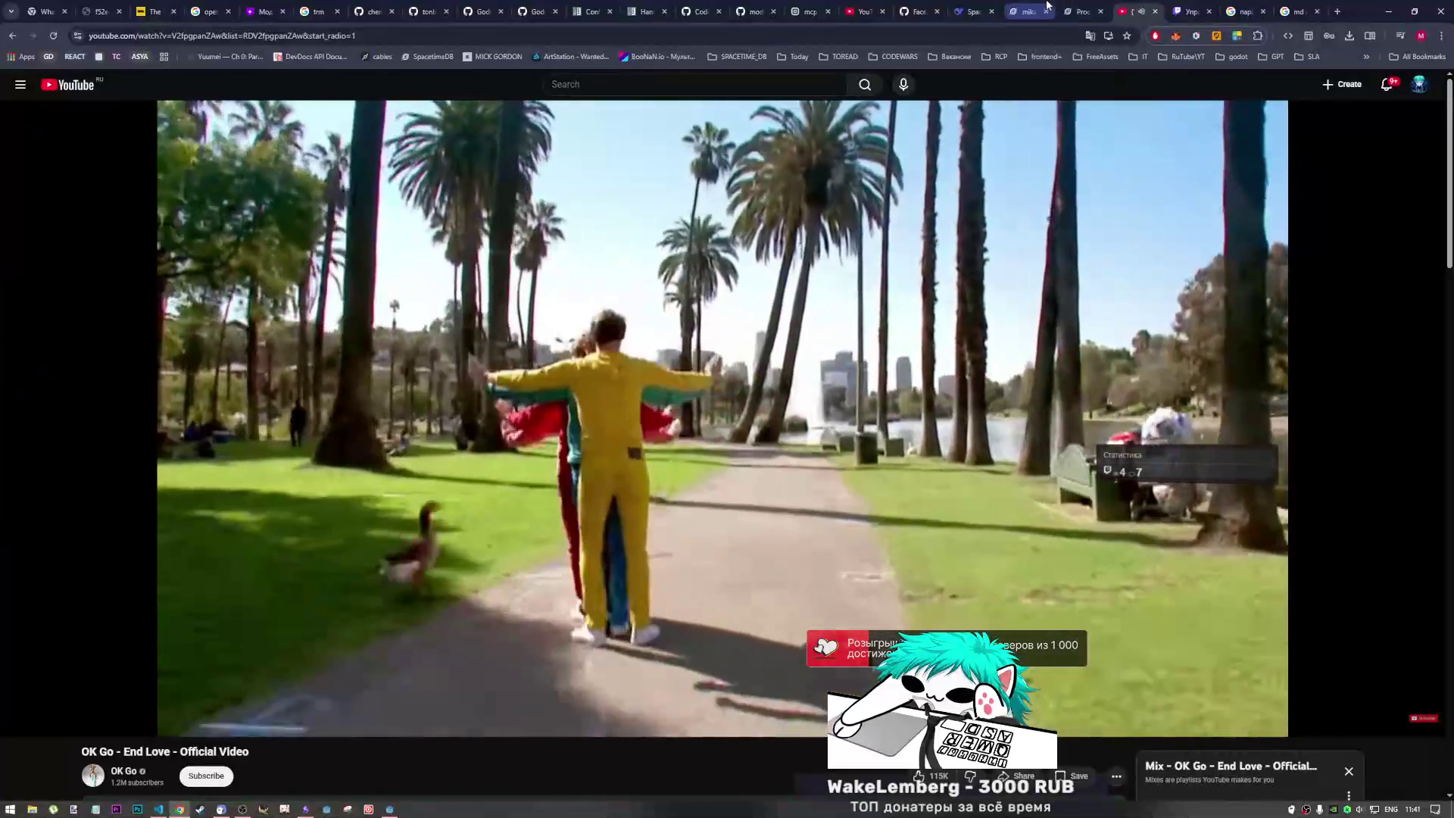
{"action": "left_click", "coordinate": [1023, 12]}
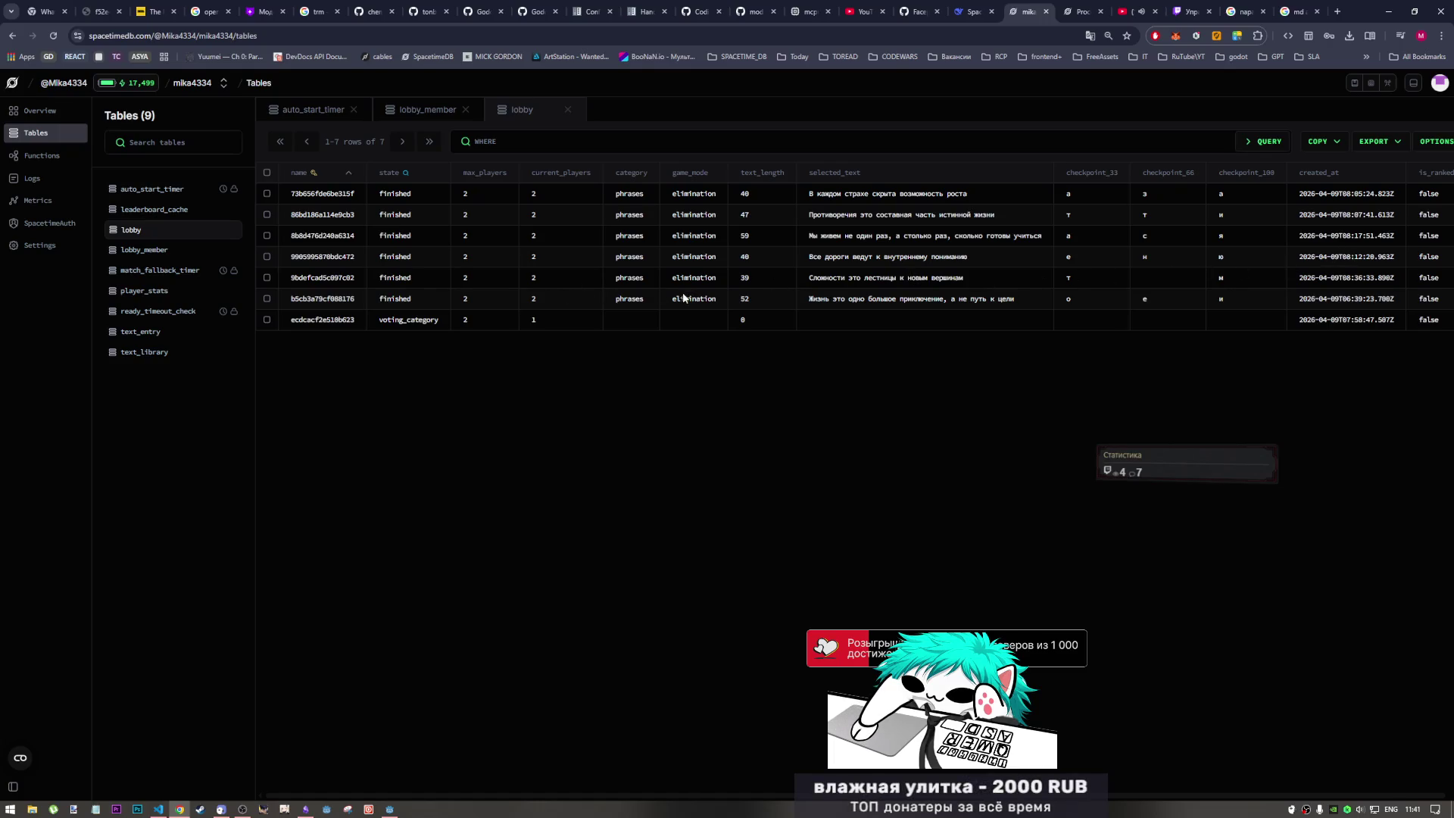
{"action": "left_click_drag", "start_coordinate": [378, 277], "coordinate": [937, 283]}
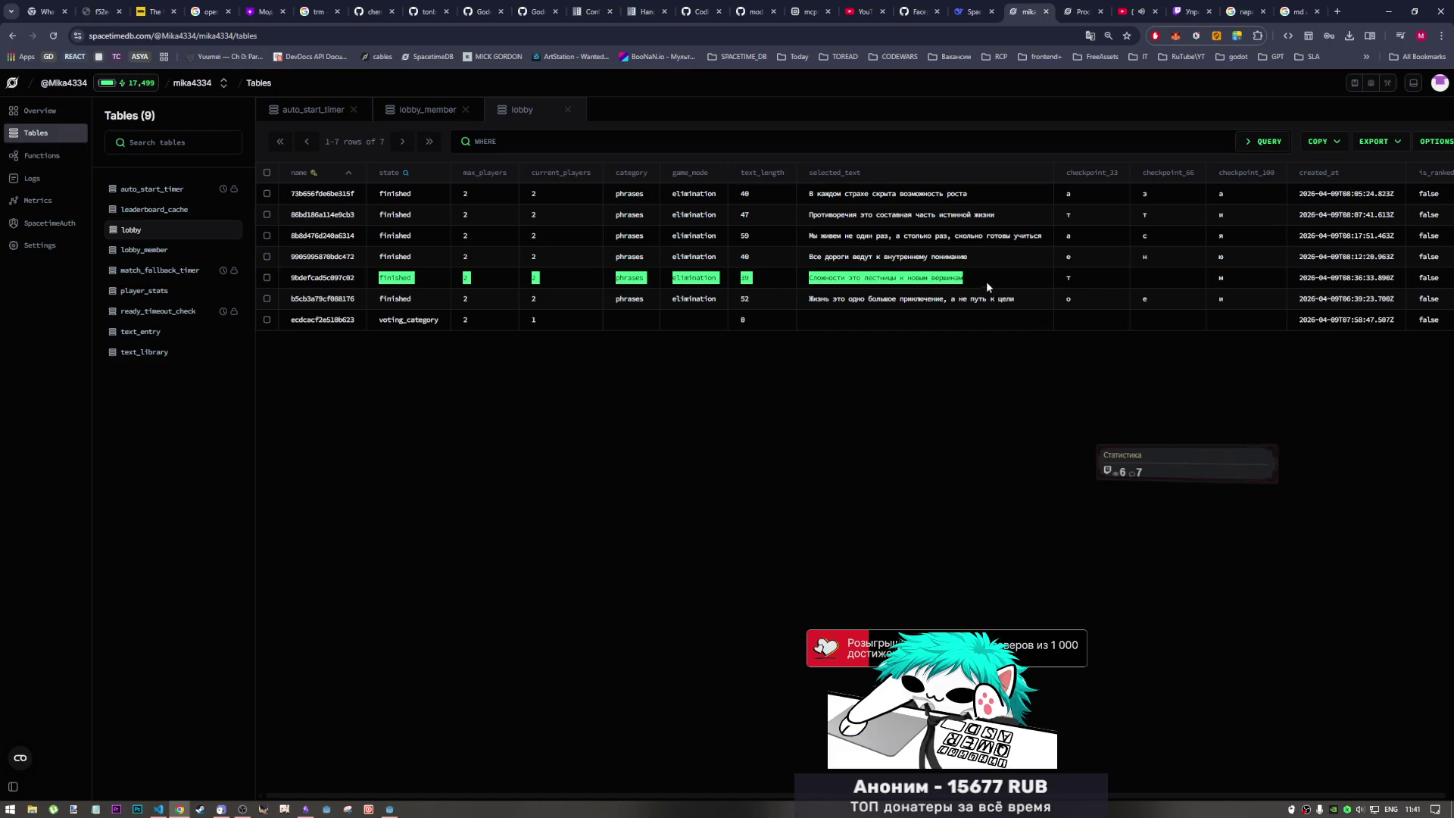
{"action": "left_click", "coordinate": [976, 280]}
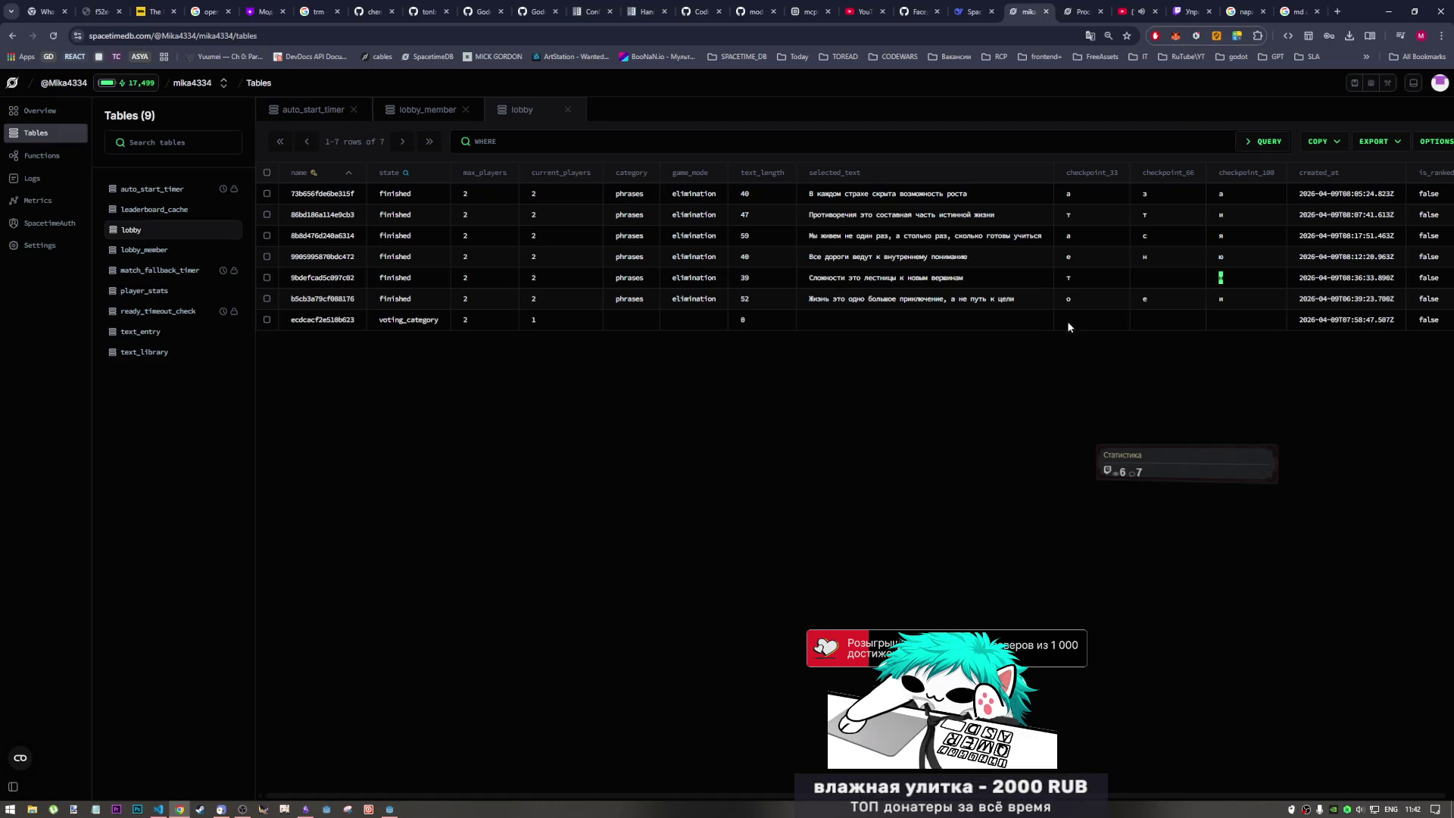
{"action": "left_click_drag", "start_coordinate": [965, 278], "coordinate": [762, 277]}
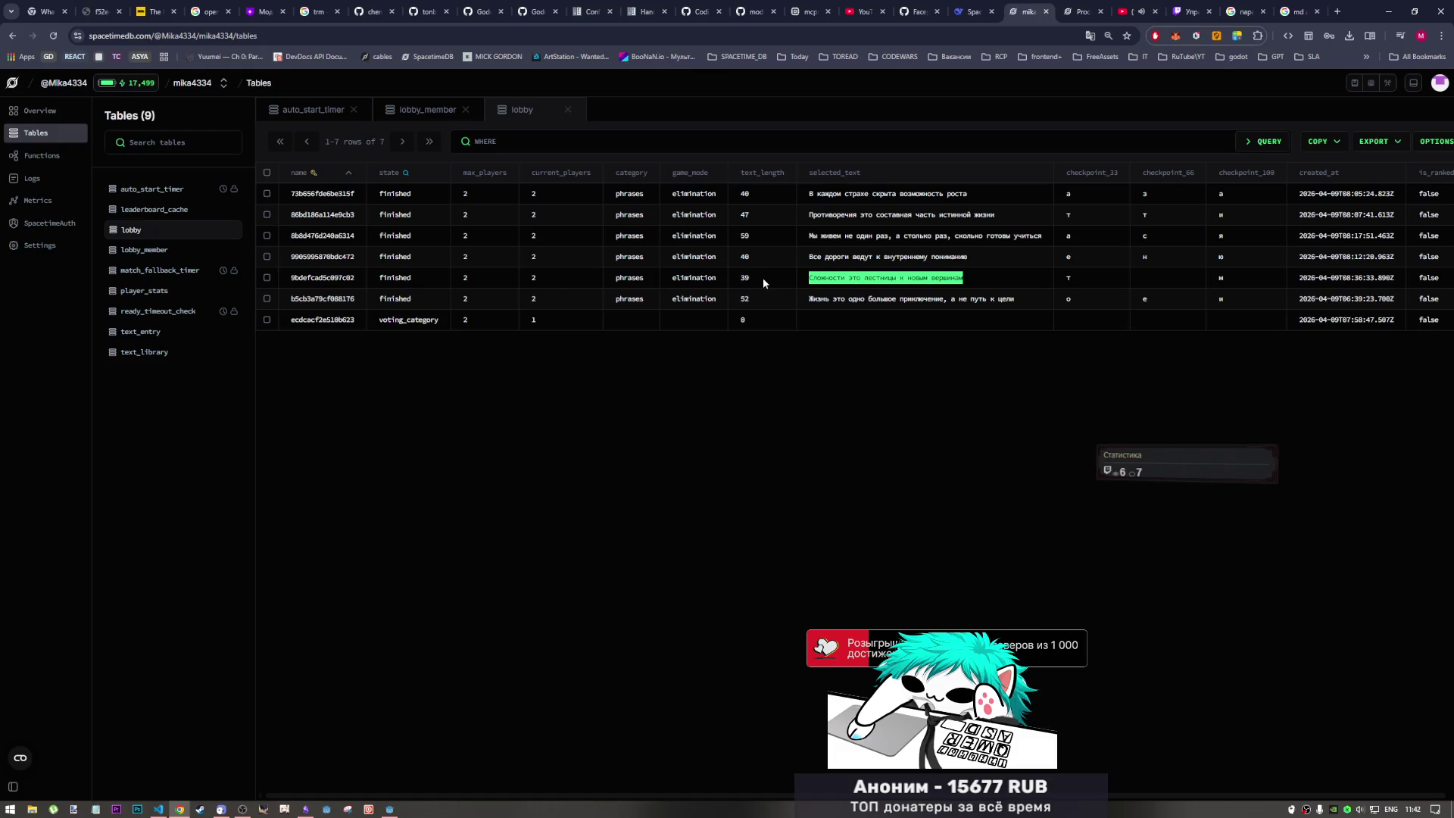
- Cross-check Godot and Obsidian, then select the row's phrase and checkpoint letters in the table
{"action": "key", "text": "alt+Tab"}
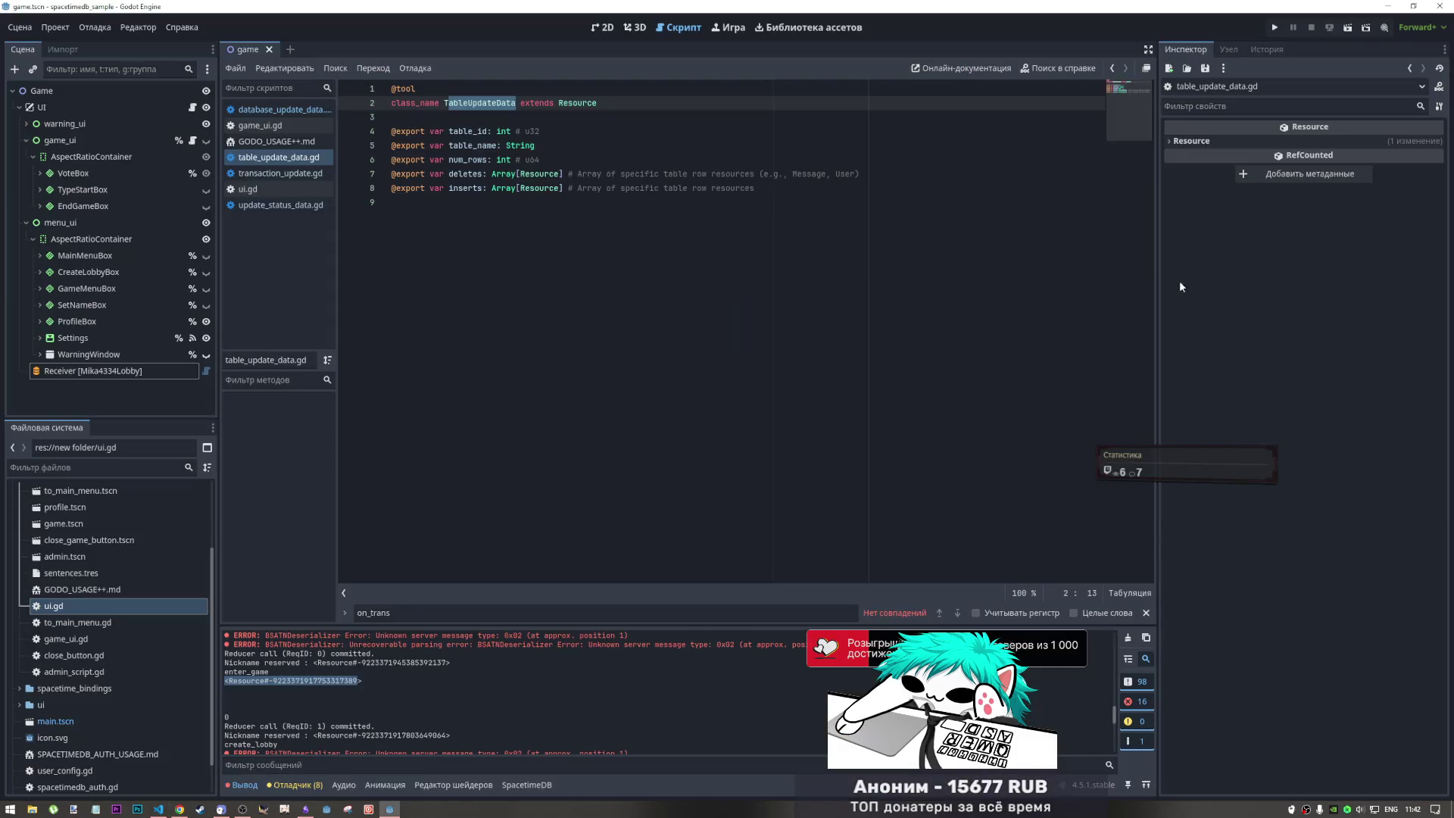
{"action": "key", "text": "alt+Tab"}
{"action": "key", "text": "alt+Tab"}
{"action": "key", "text": "alt+Tab"}
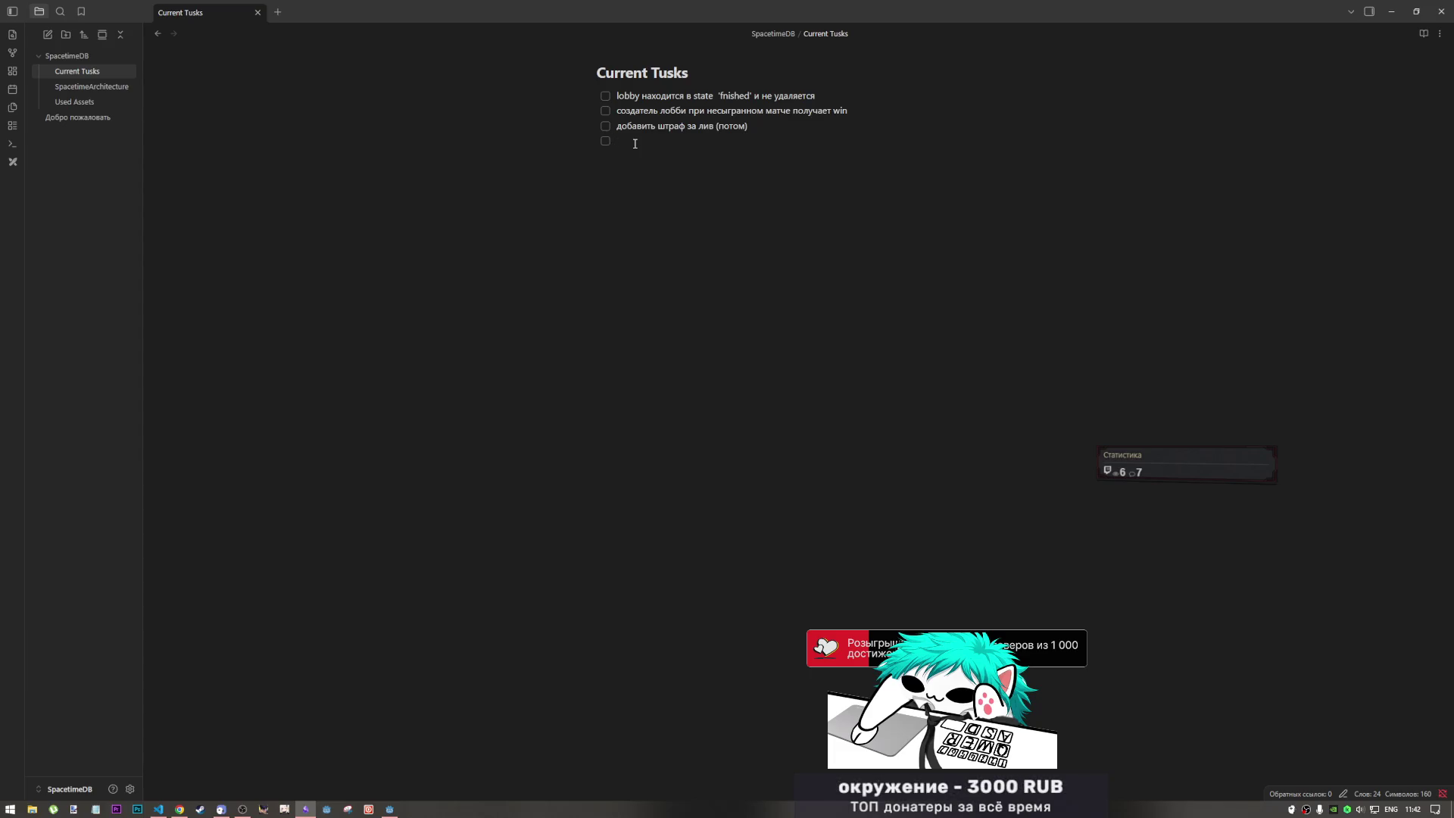
{"action": "key", "text": "alt+Tab"}
{"action": "key", "text": "alt+Tab"}
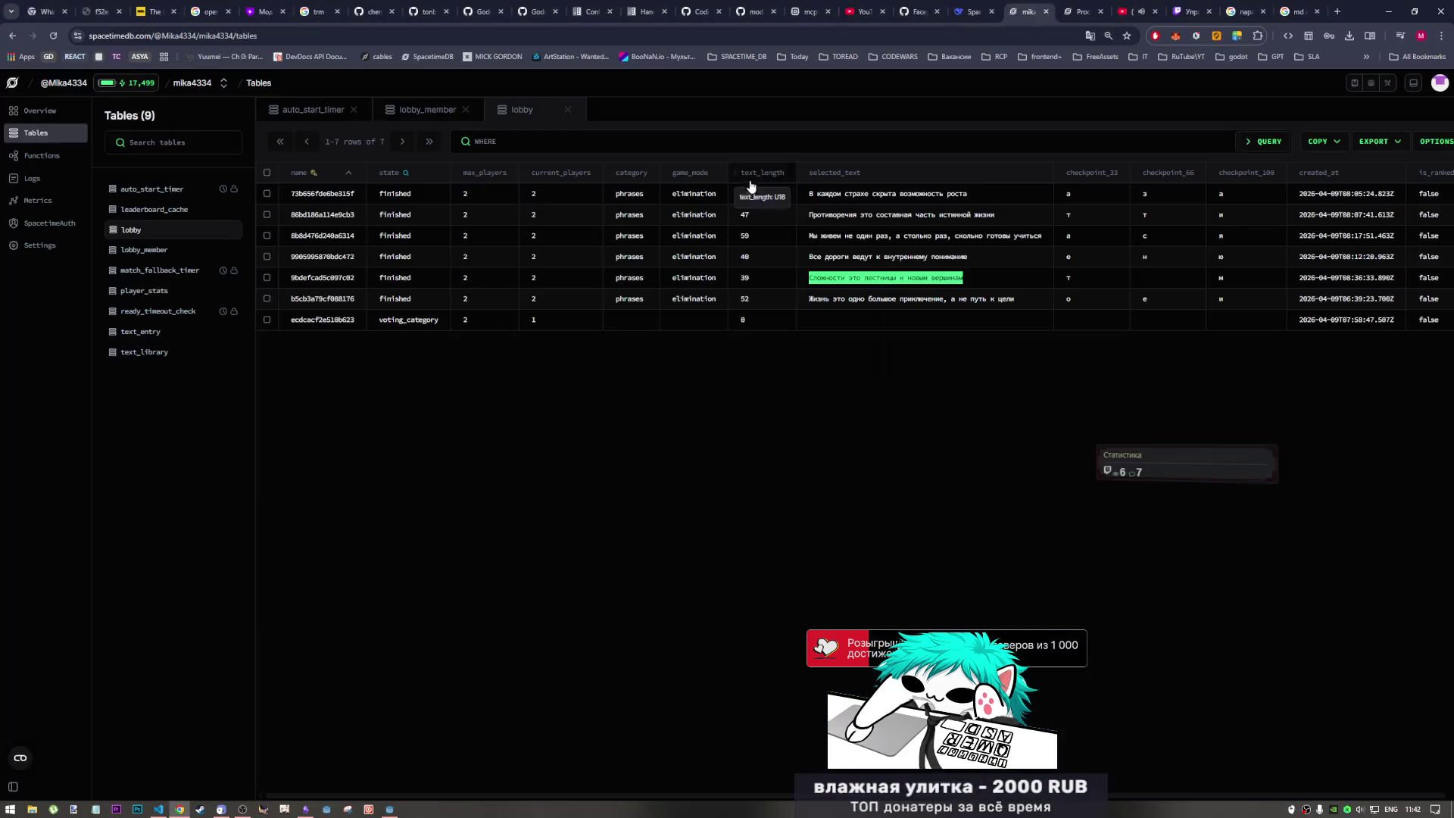
{"action": "key", "text": "alt+Tab"}
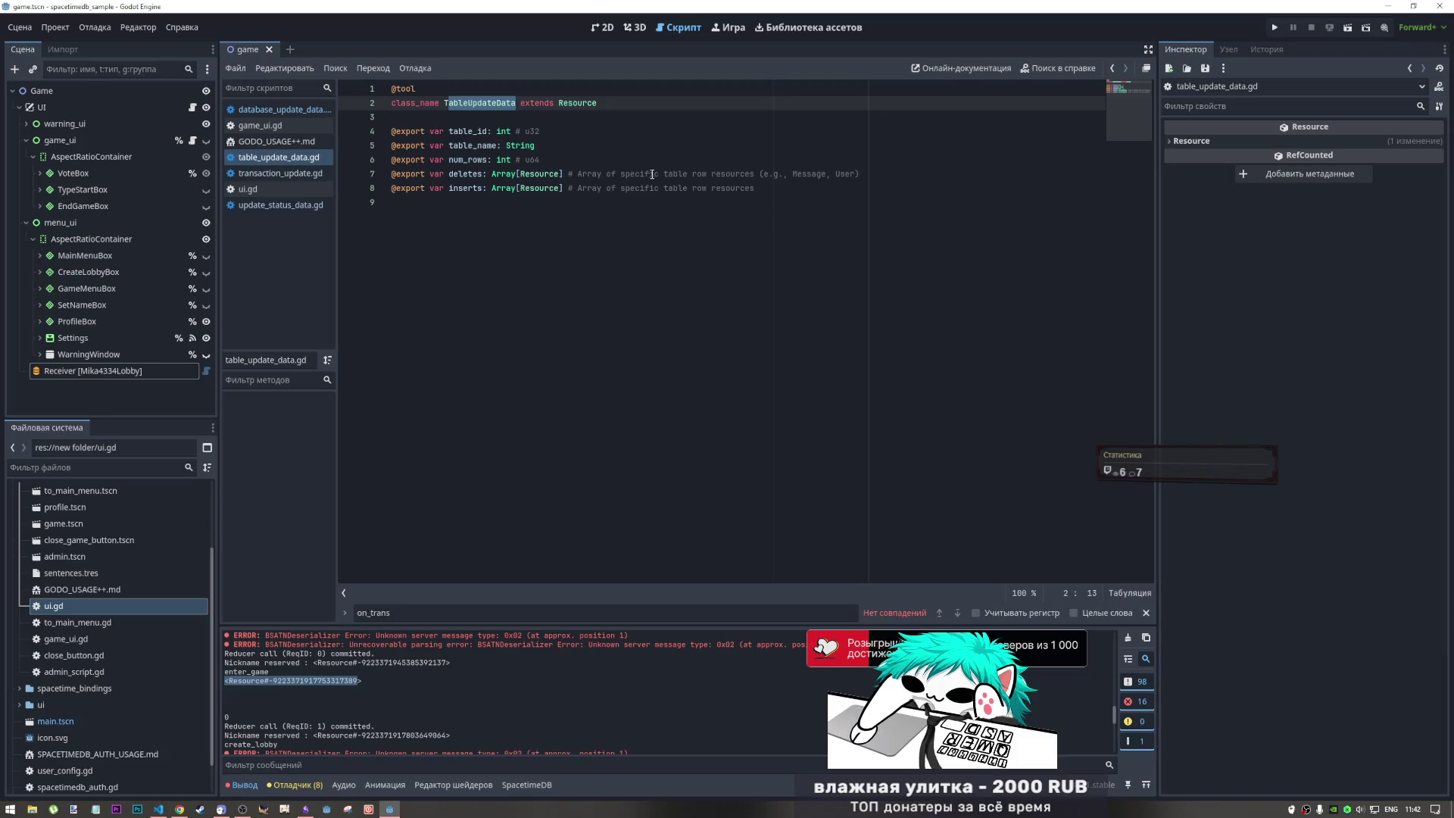
{"action": "key", "text": "alt+Tab"}
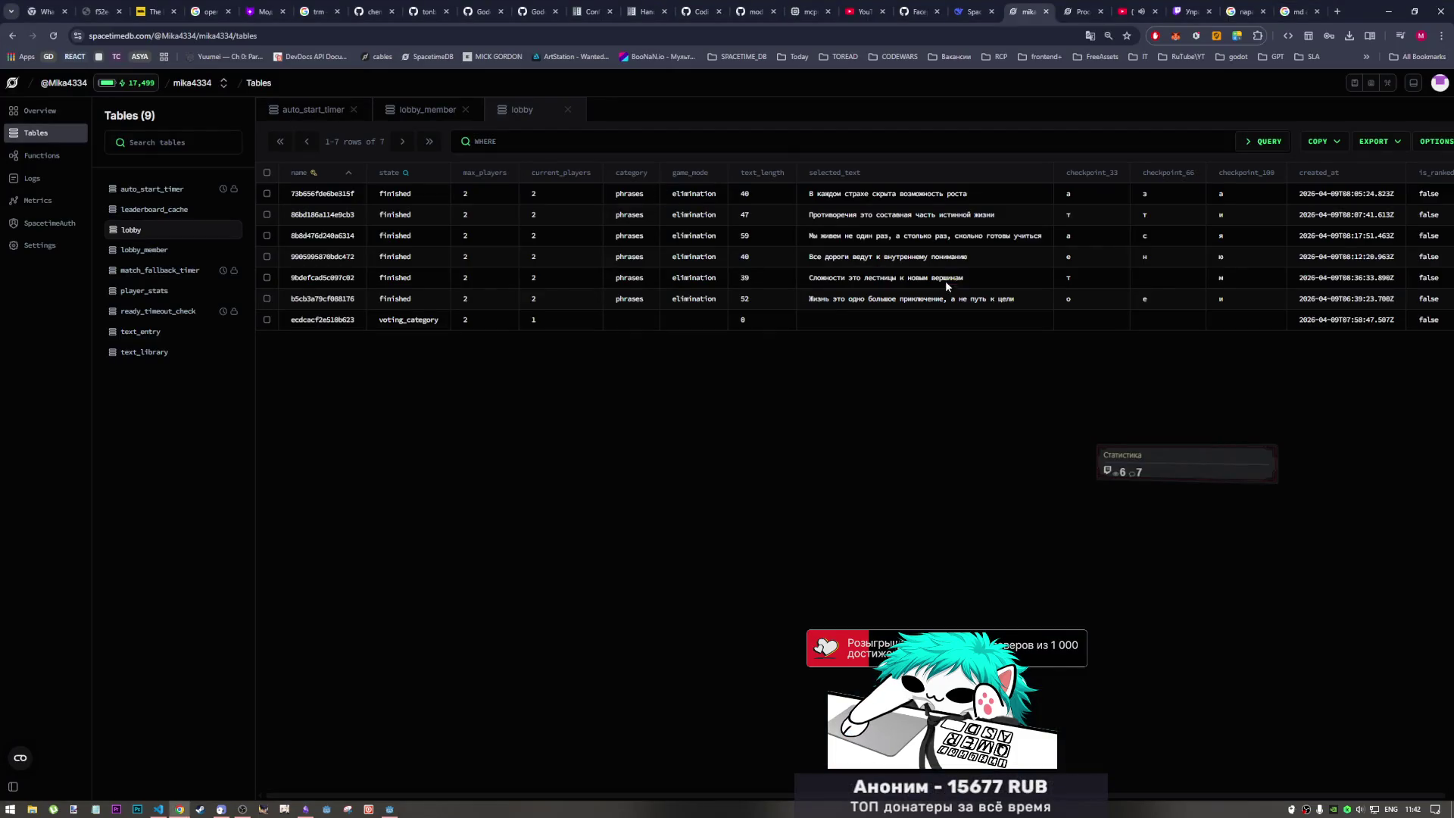
{"action": "left_click_drag", "start_coordinate": [1223, 279], "coordinate": [813, 281]}
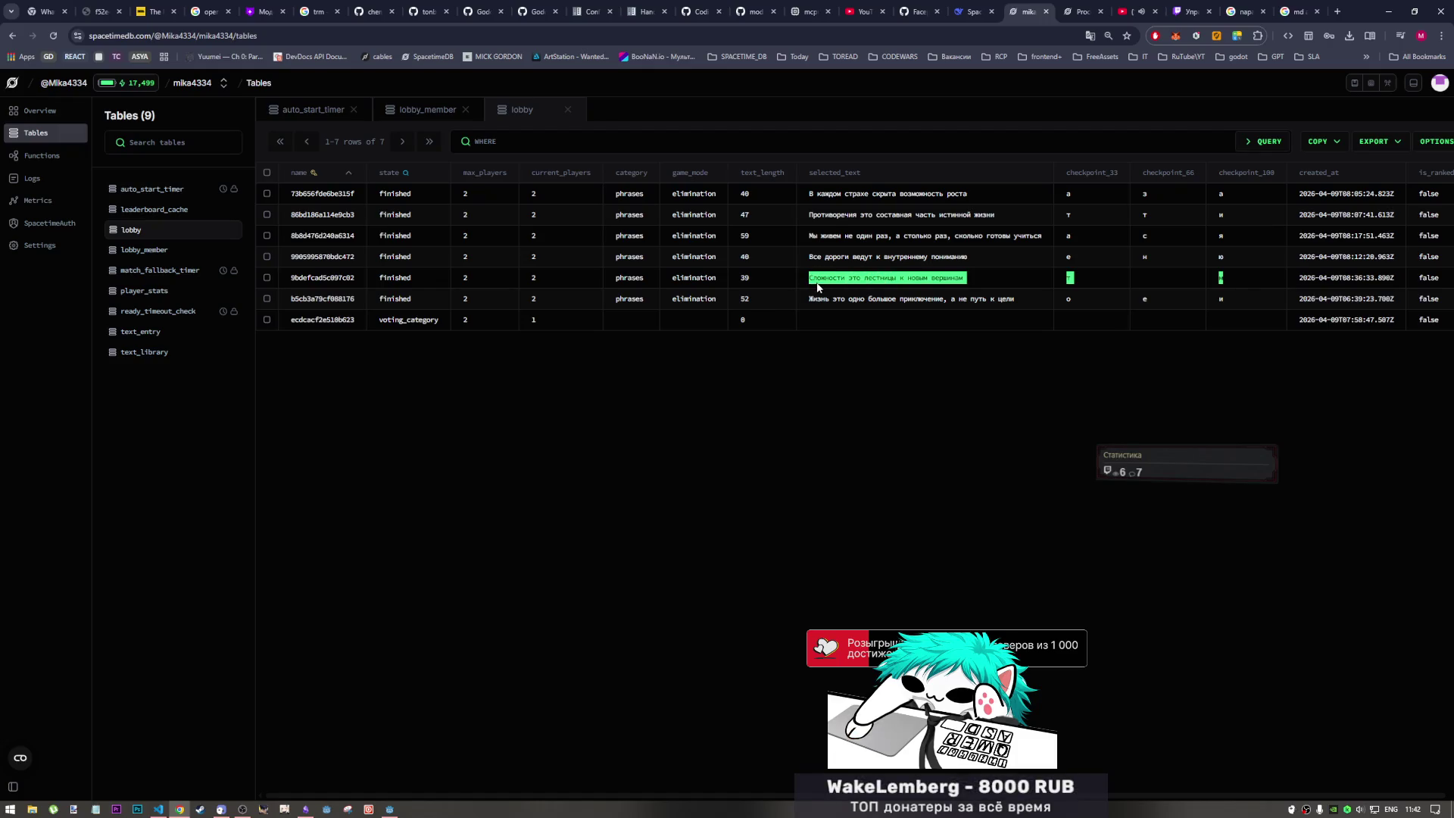
{"action": "left_click", "coordinate": [857, 348]}
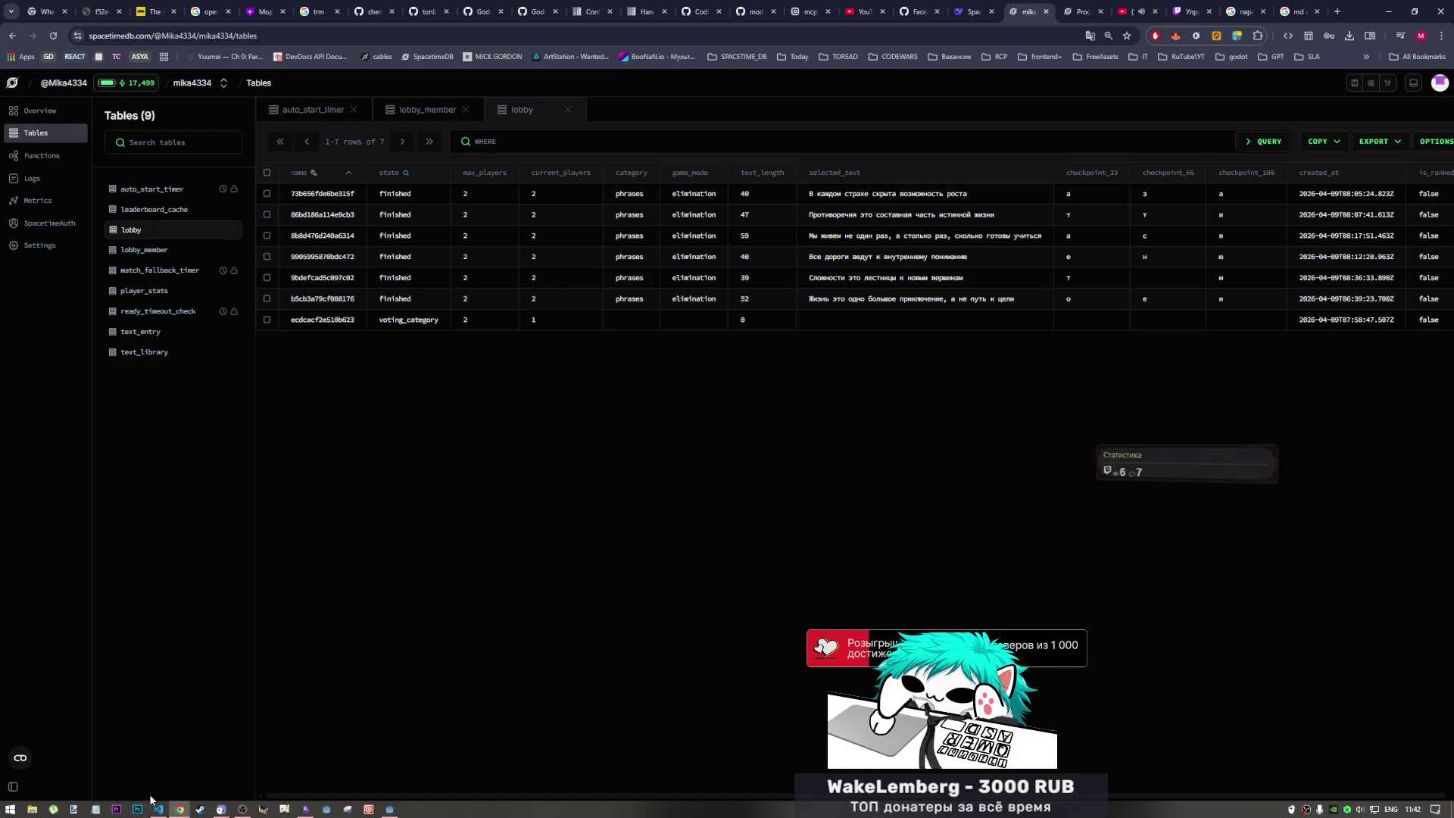
- Glance at Godot and the Current Tusks note before returning to the SpacetimeDB tables
{"action": "left_click", "coordinate": [389, 808]}
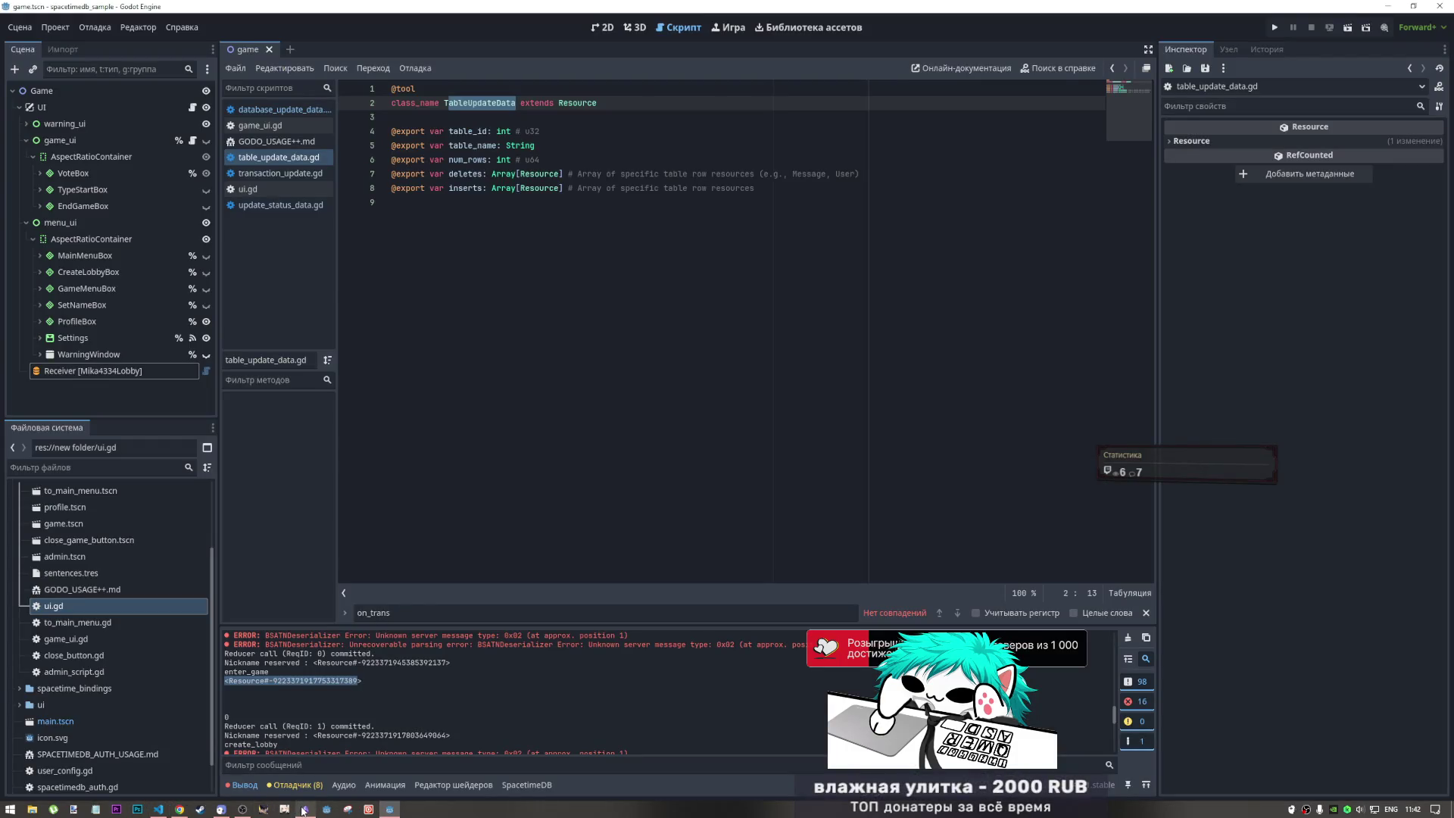
{"action": "left_click", "coordinate": [305, 809]}
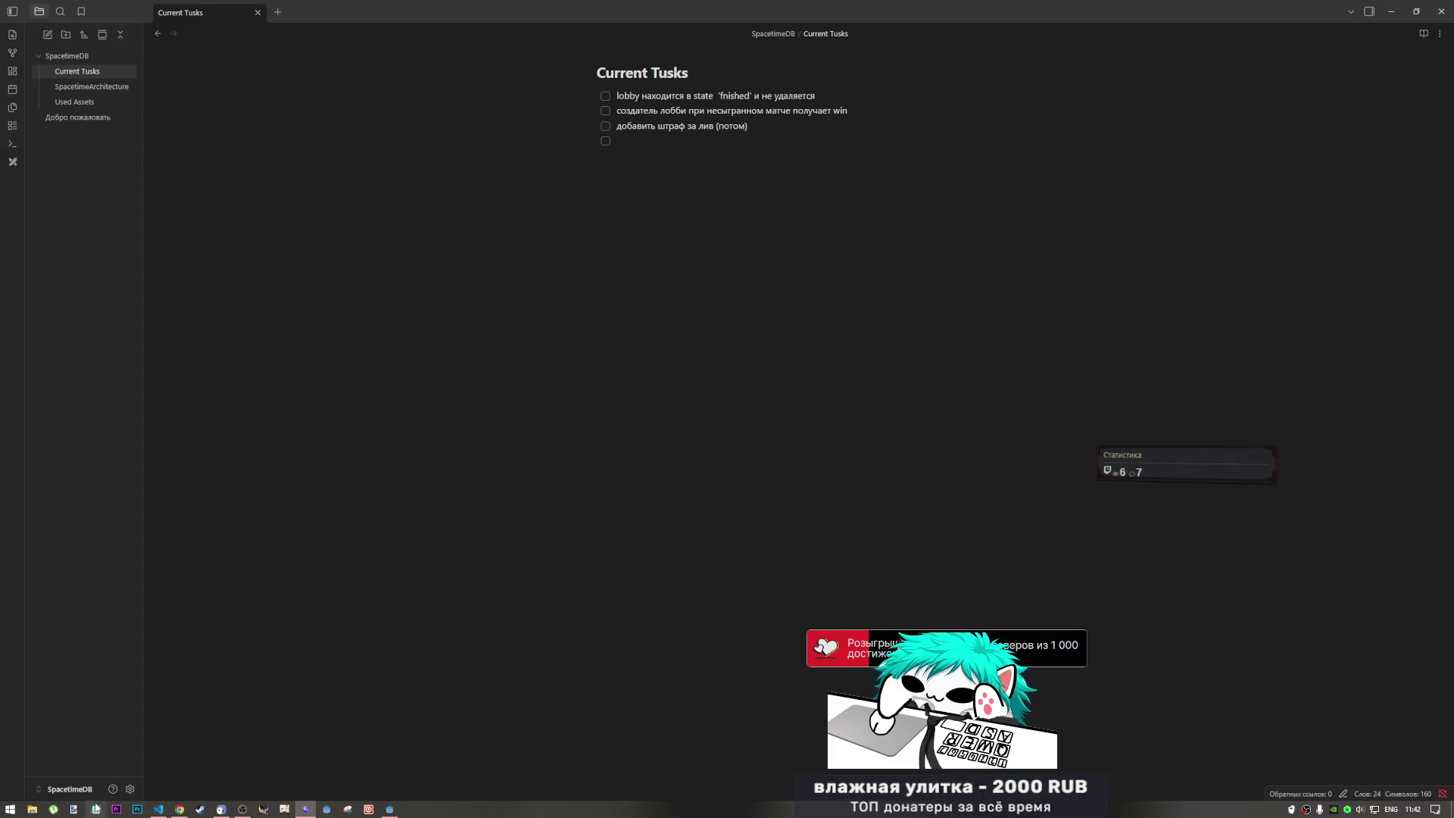
{"action": "left_click", "coordinate": [178, 809]}
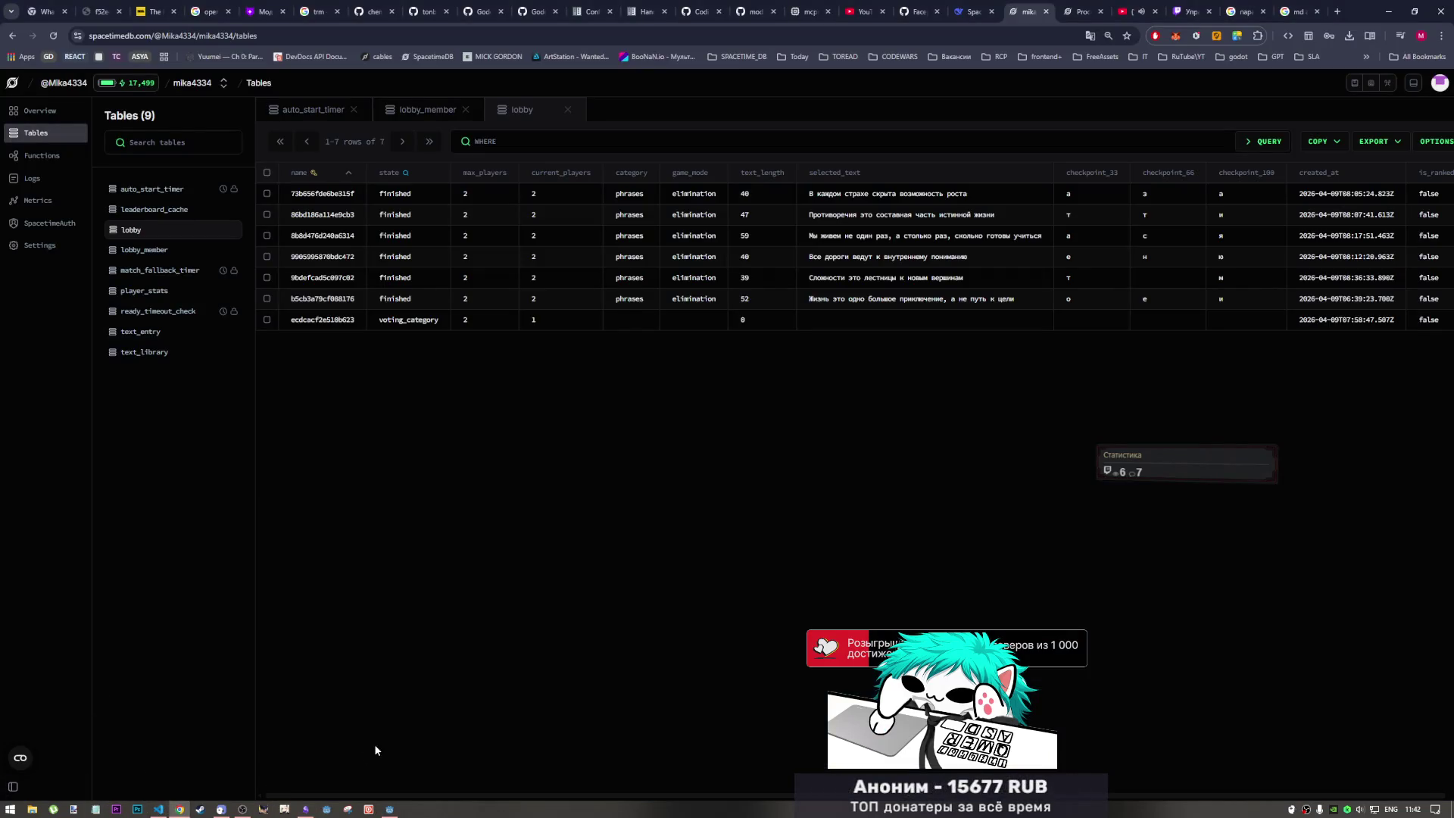
{"action": "left_click", "coordinate": [9, 810]}
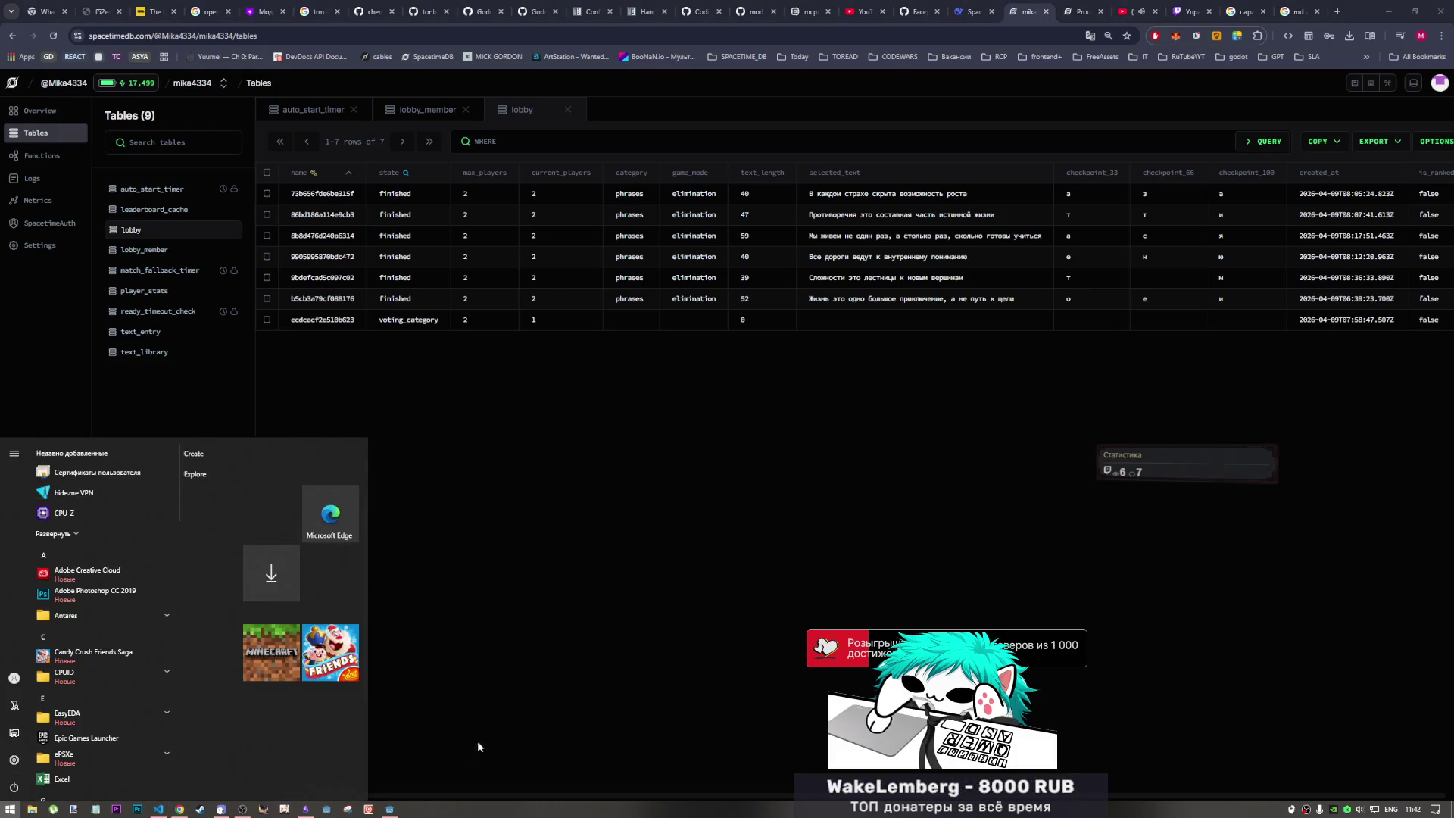
- Snip the lobby row with phrase Сложности это лестницы к новым вершинам and its checkpoint letters
{"action": "left_click", "coordinate": [348, 808]}
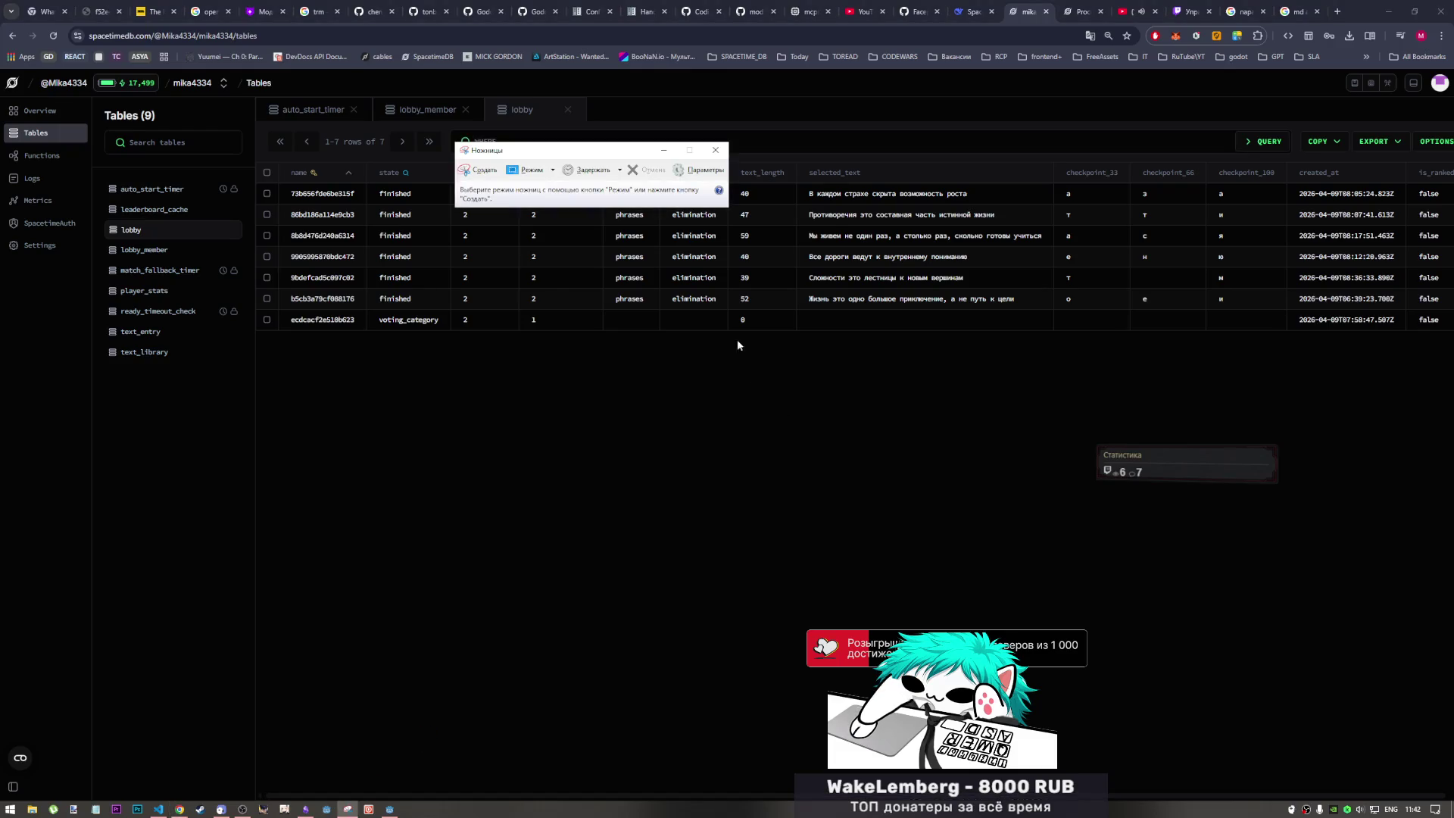
{"action": "left_click", "coordinate": [477, 169]}
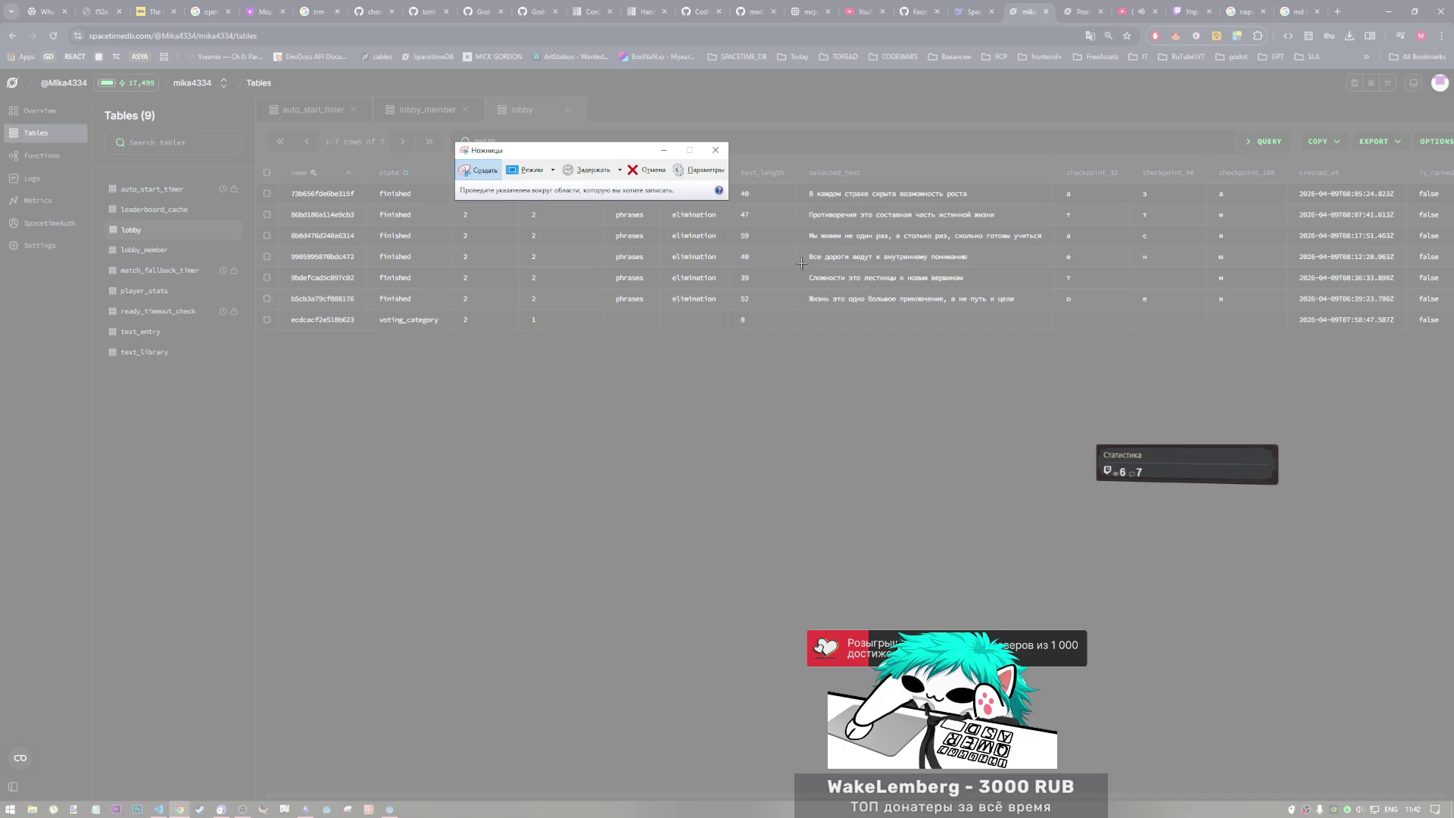
{"action": "mouse_move", "coordinate": [728, 264]}
{"action": "left_mouse_down"}
{"action": "mouse_move", "coordinate": [854, 287]}
{"action": "mouse_move", "coordinate": [1316, 287]}
{"action": "mouse_move", "coordinate": [1293, 290]}
{"action": "left_mouse_up"}
{"action": "left_click", "coordinate": [875, 202]}
{"action": "left_click", "coordinate": [309, 811]}
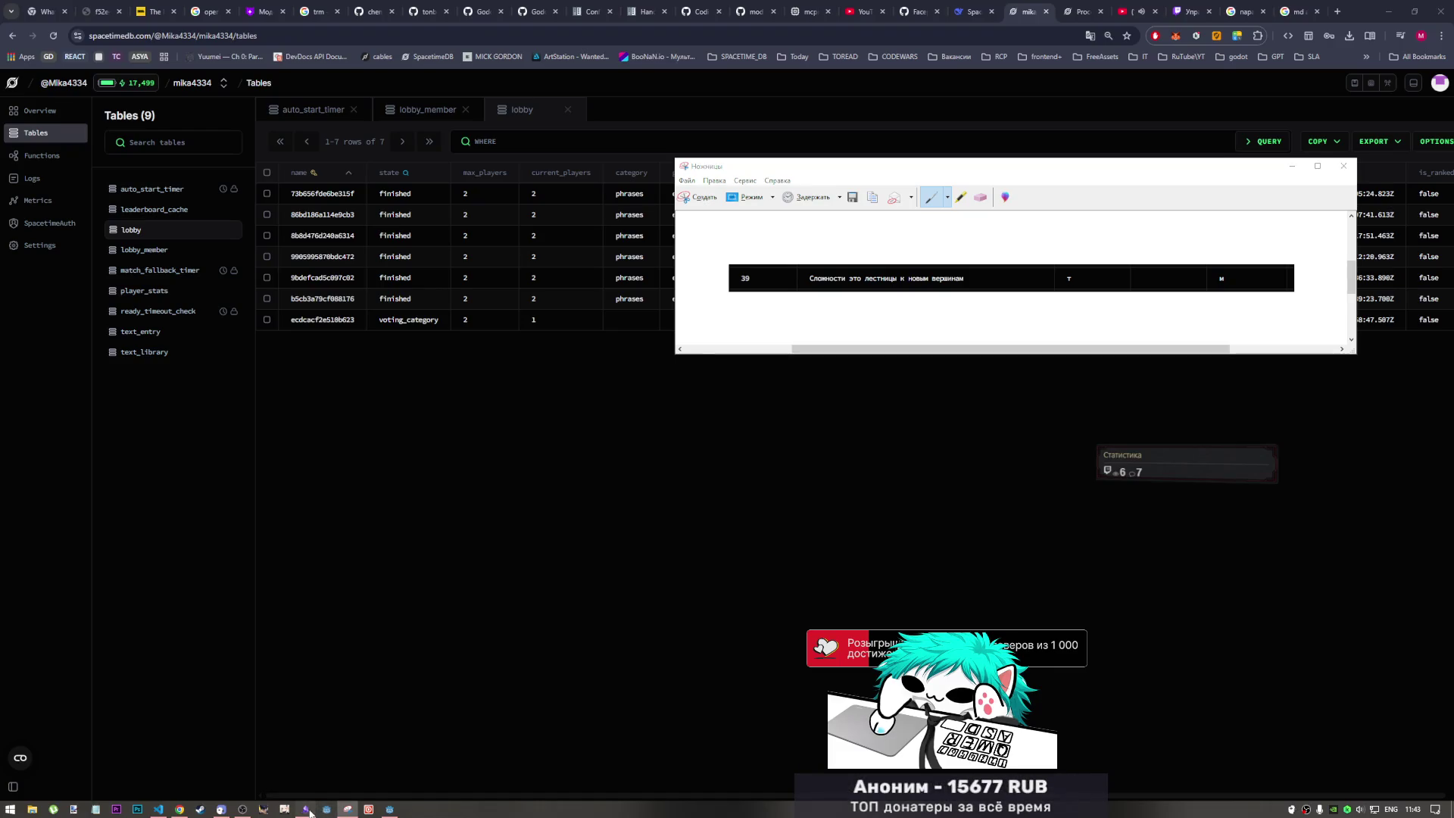
- Paste the lobby-row snip into a Current Tusks task labelled 'пропуск чекпоинта (баг)'
{"action": "key", "text": "ctrl+v"}
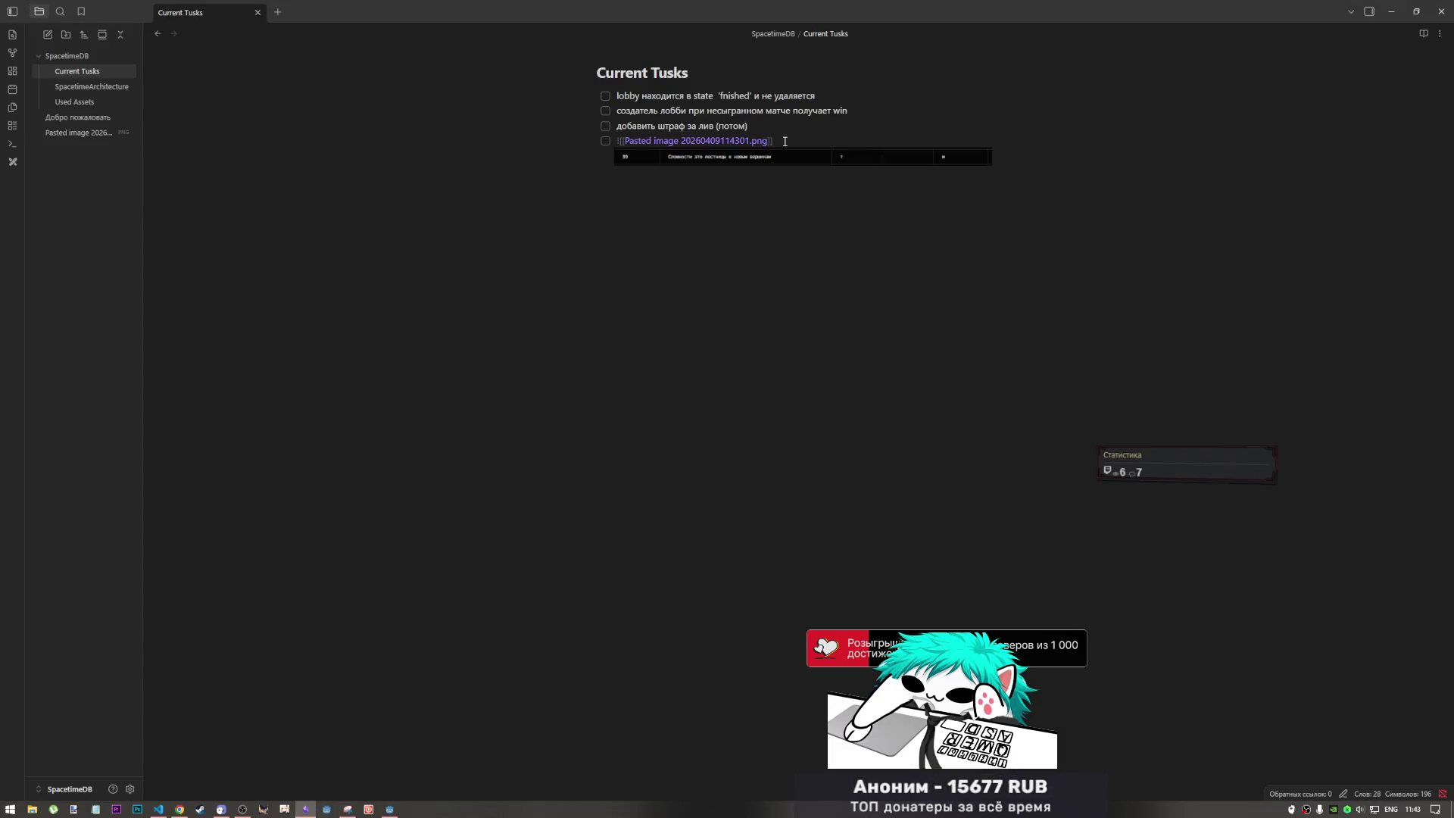
{"action": "key", "text": "Return"}
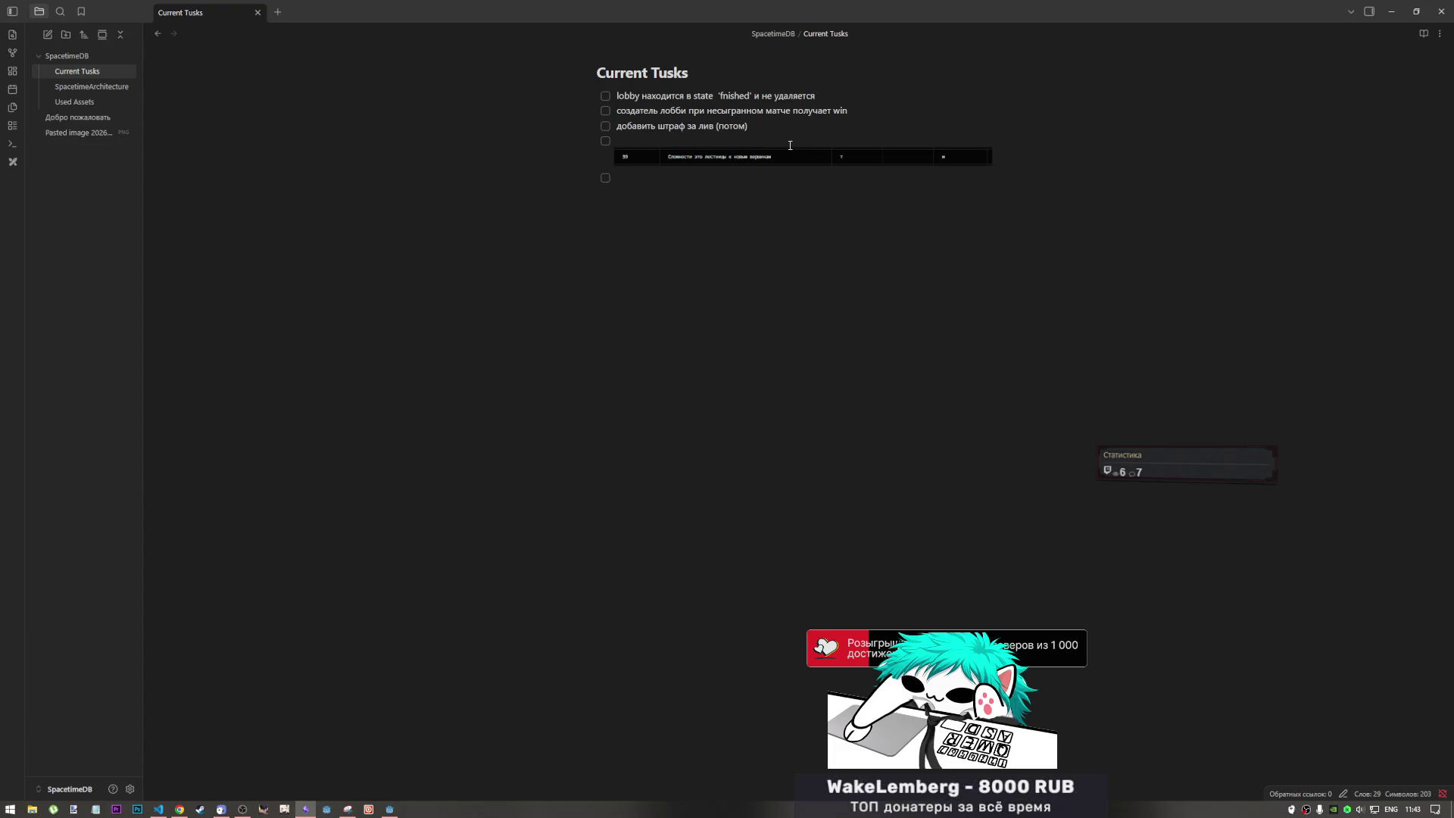
{"action": "left_click", "coordinate": [706, 141]}
{"action": "left_click", "coordinate": [714, 147]}
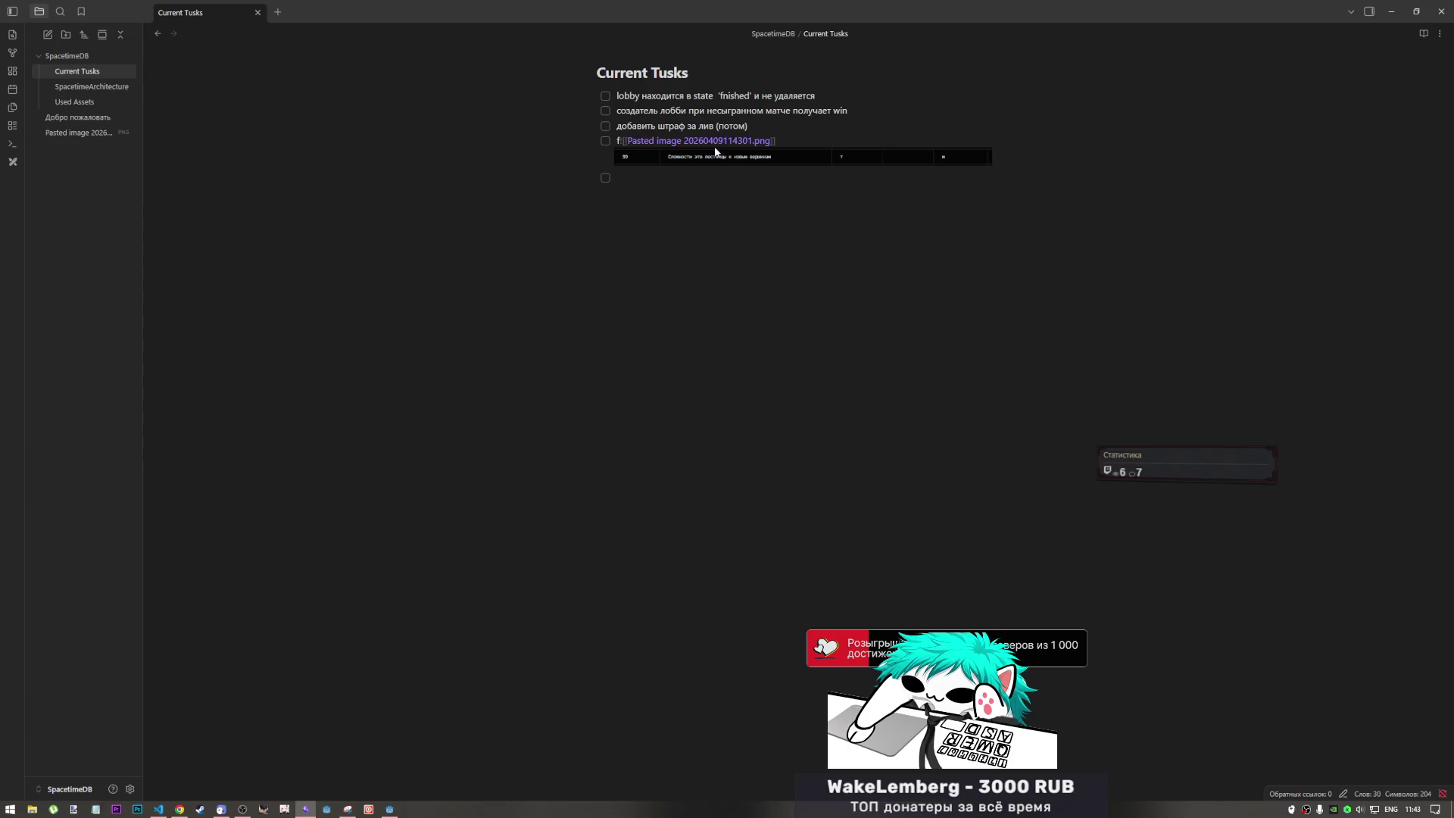
{"action": "key", "text": "alt+shift"}
{"action": "type", "text": "пропуск ч"}
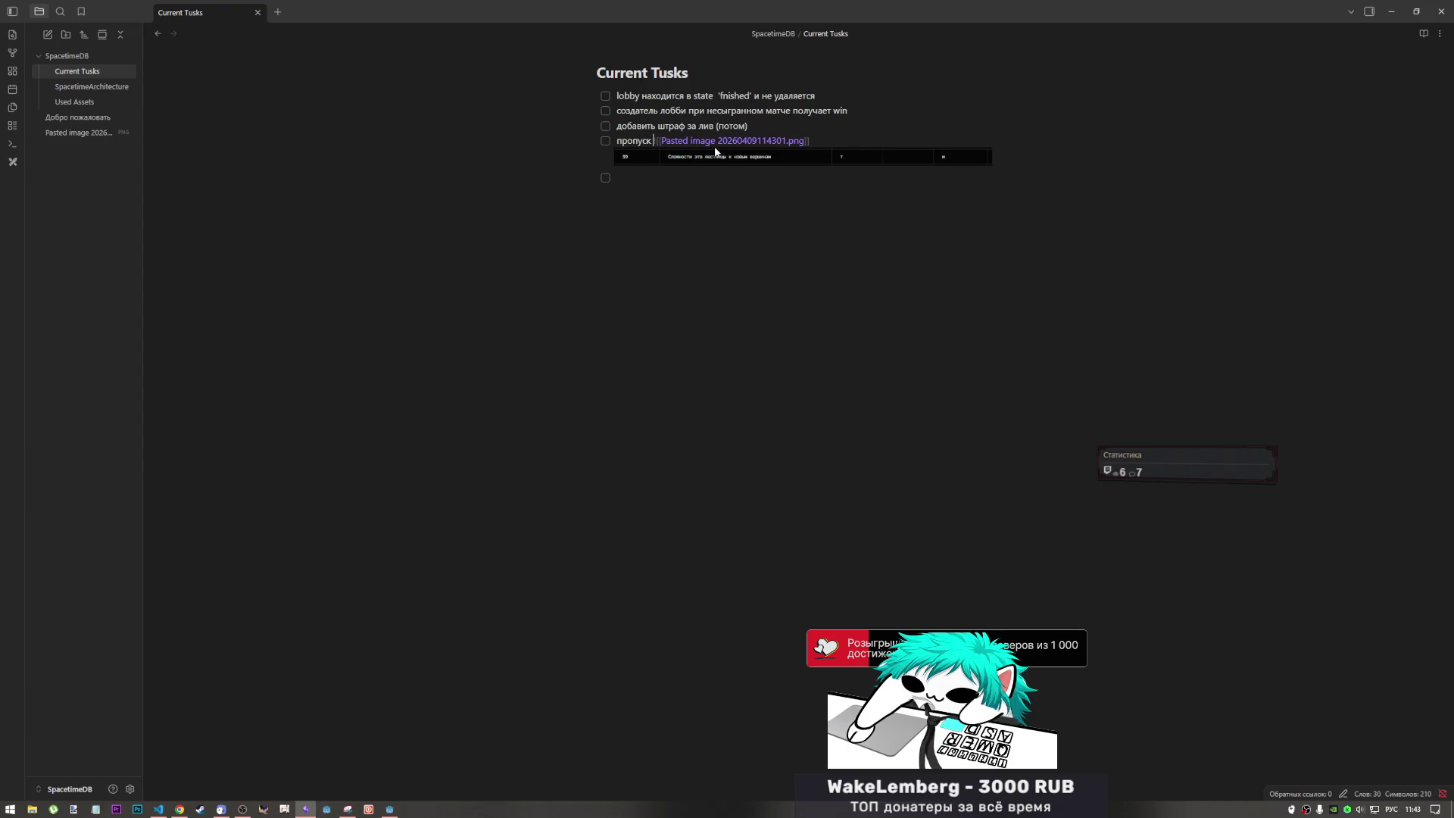
{"action": "type", "text": "екпоинта"}
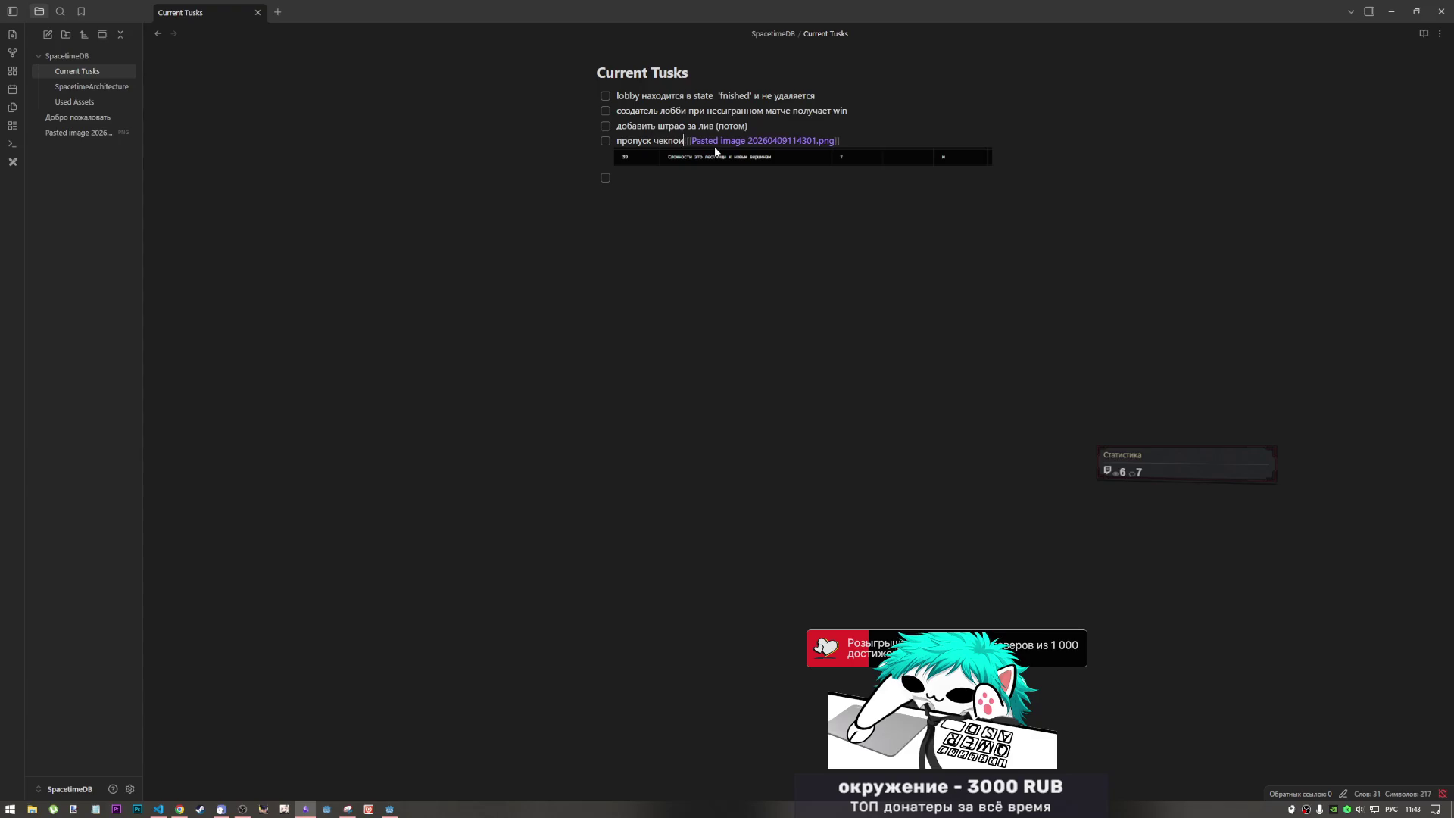
{"action": "type", "text": " (ба"}
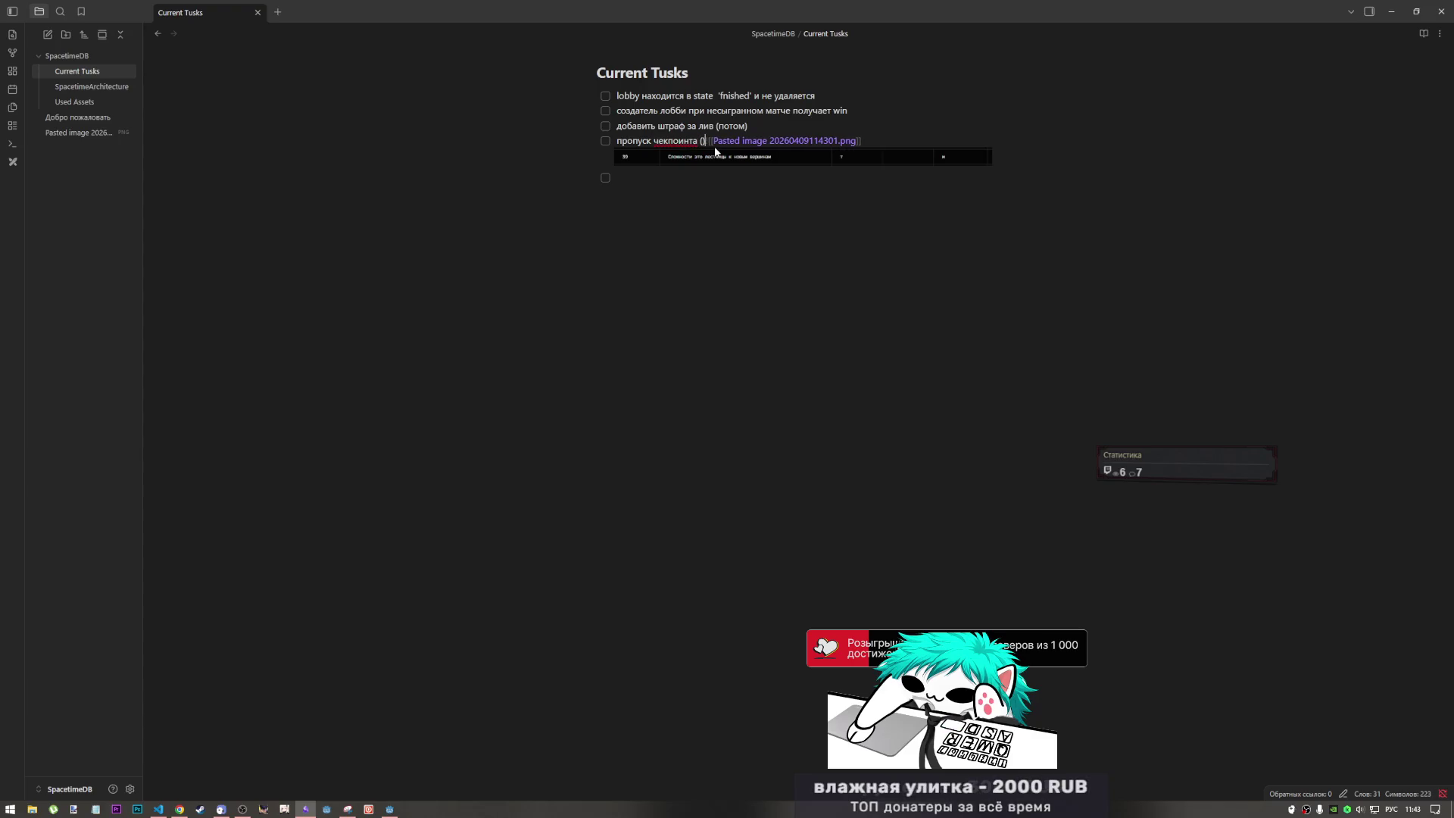
{"action": "type", "text": "г"}
{"action": "right_click", "coordinate": [715, 147]}
{"action": "key", "text": "Escape"}
{"action": "double_click", "coordinate": [669, 141]}
{"action": "left_click", "coordinate": [672, 178]}
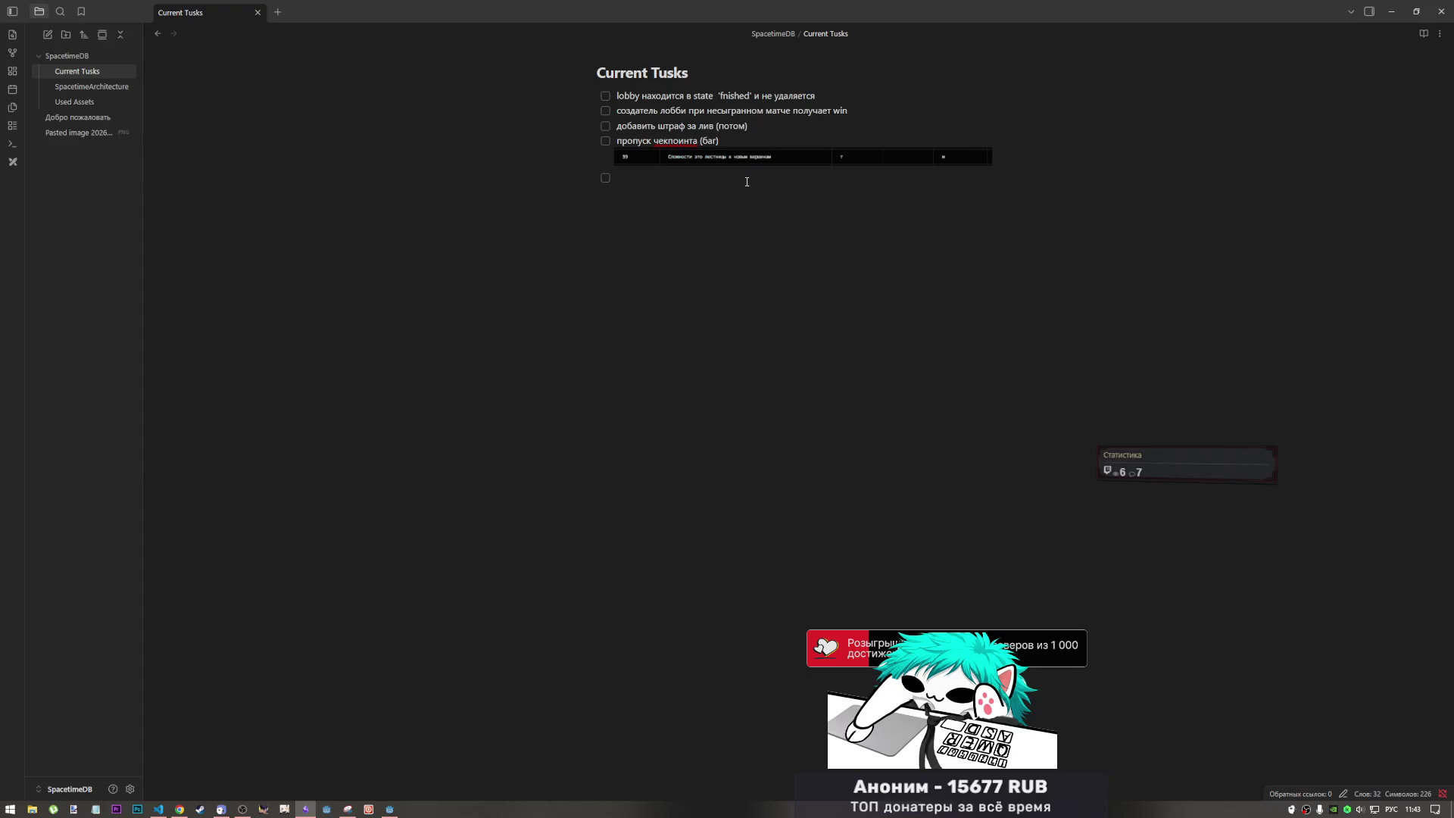
- Close the Snipping Tool window without saving, then return to the Godot editor
{"action": "key", "text": "alt+Tab"}
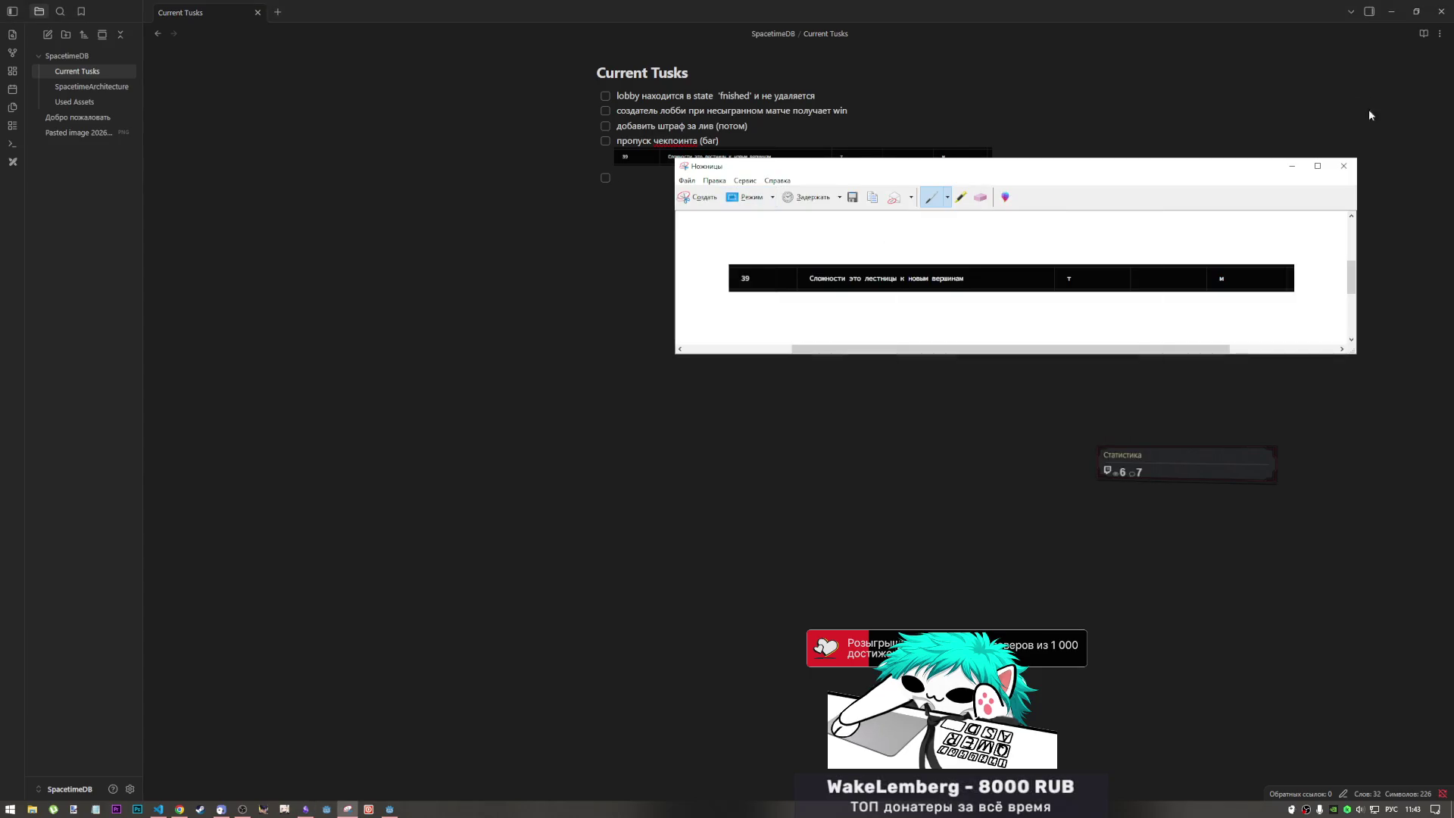
{"action": "left_click", "coordinate": [1343, 165]}
{"action": "key", "text": "alt+Tab"}
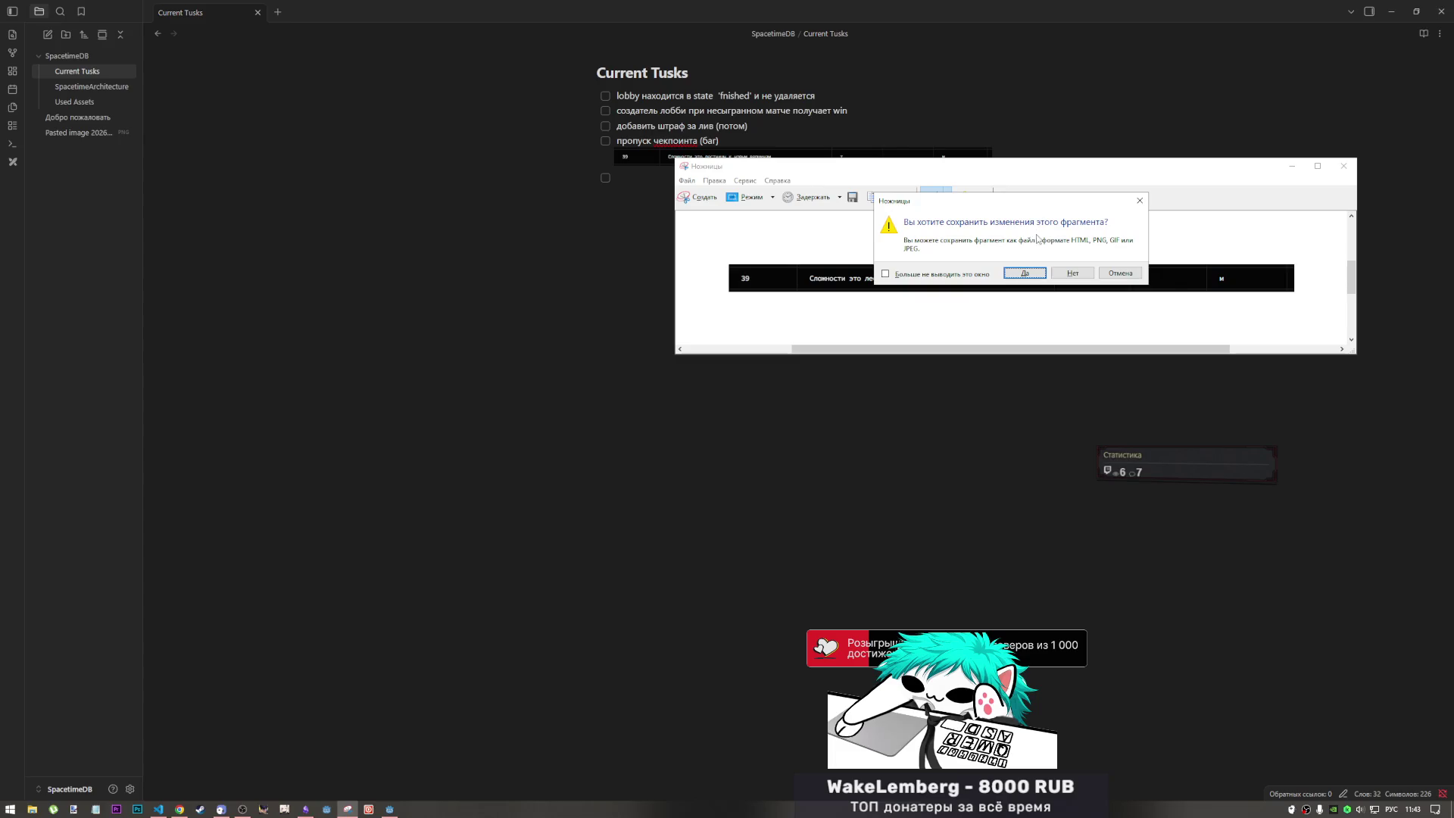
{"action": "left_click", "coordinate": [1044, 280]}
{"action": "key", "text": "alt+Tab"}
{"action": "key", "text": "Tab"}
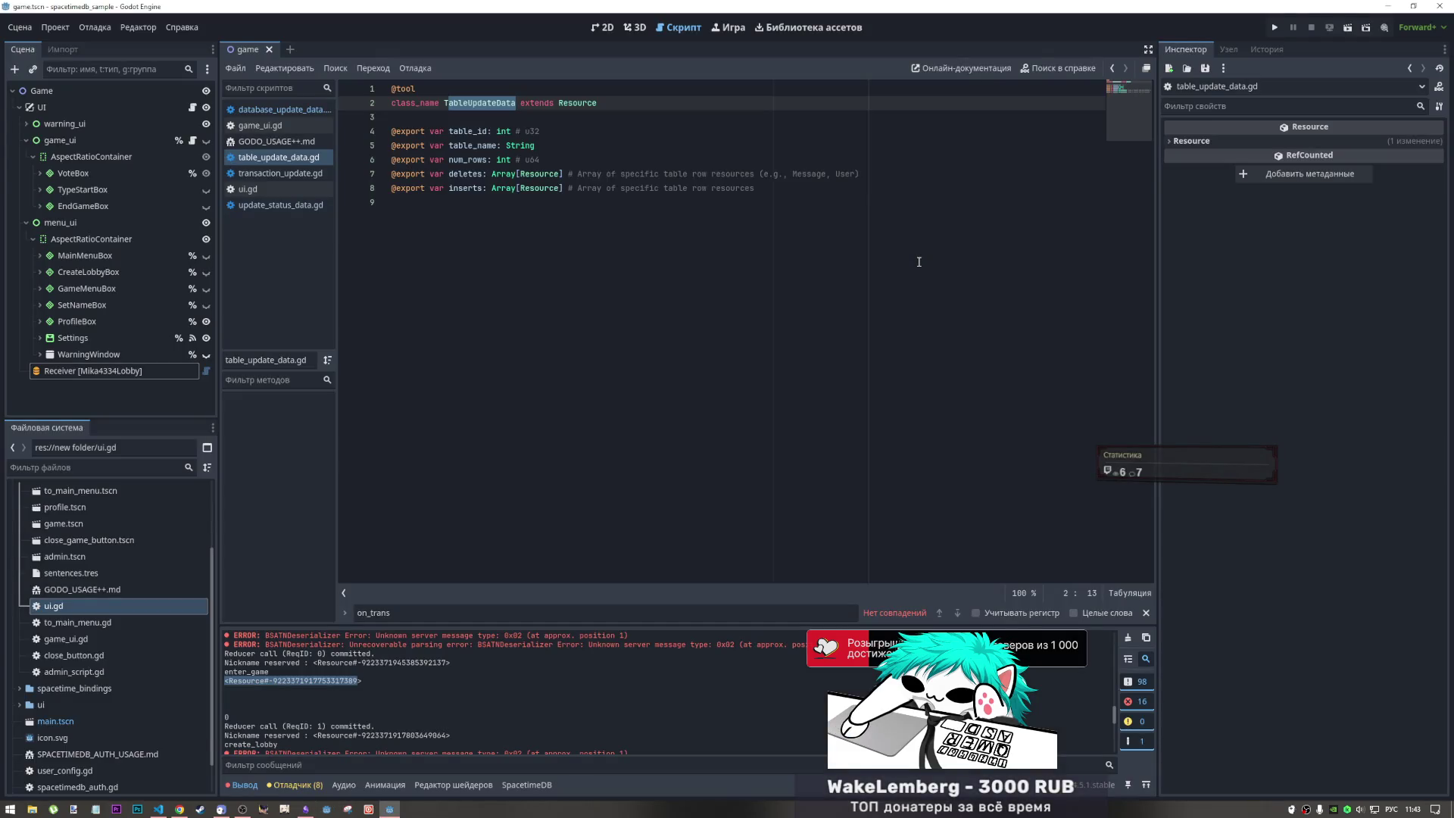
- Check part of the sixth lobby row's phrase in the browser, then return to Godot
{"action": "left_click", "coordinate": [564, 160]}
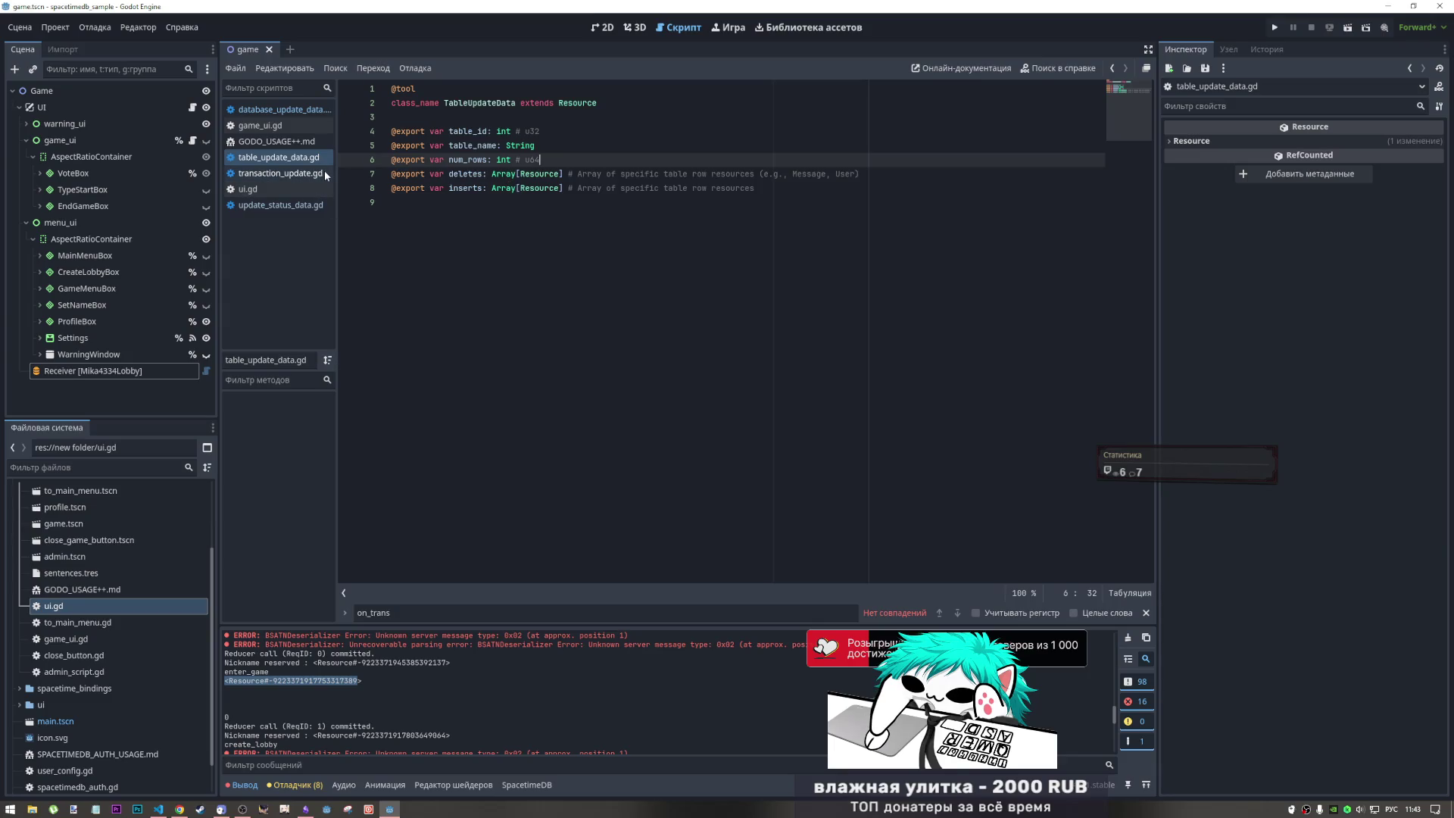
{"action": "left_click", "coordinate": [181, 804]}
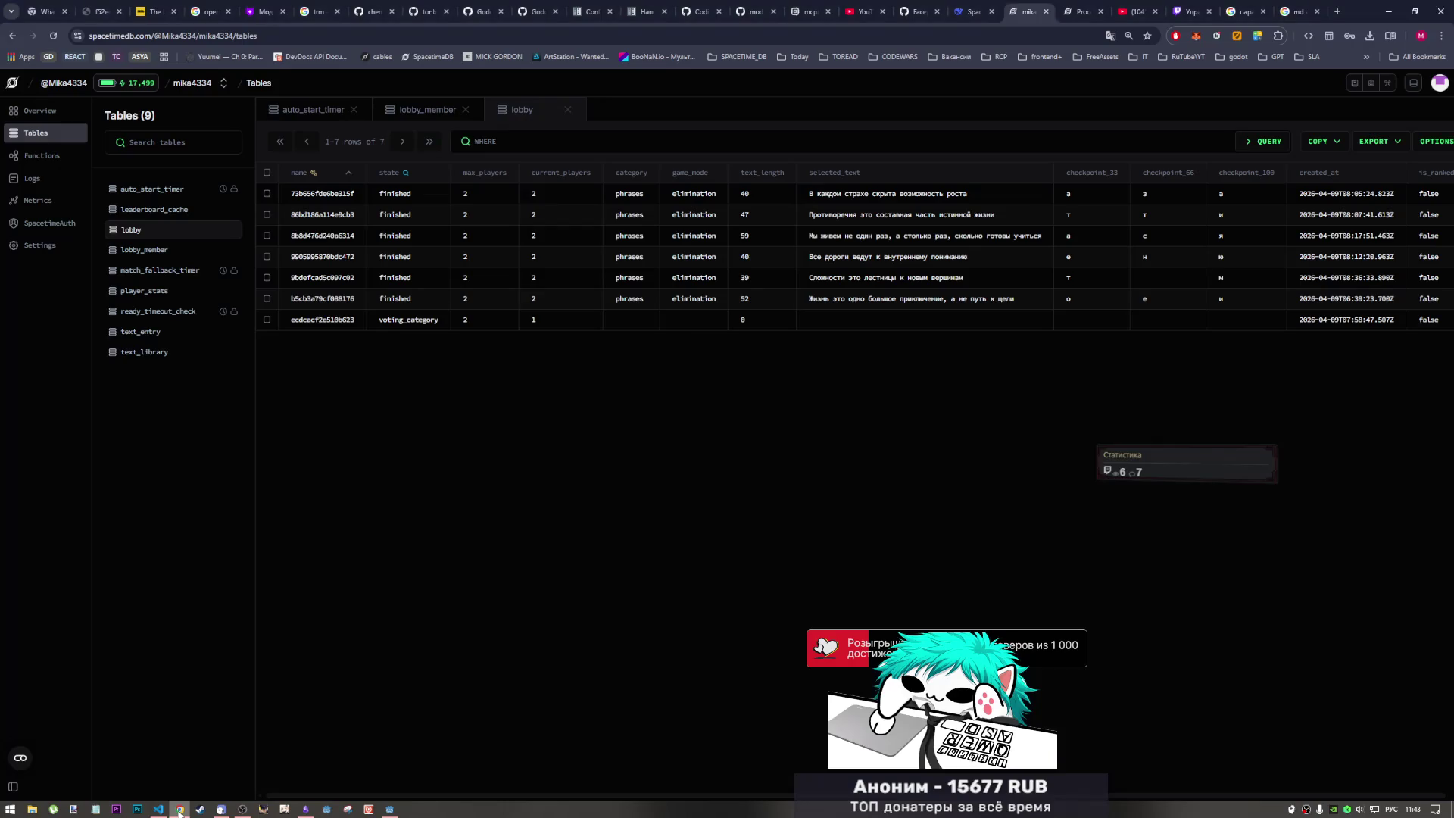
{"action": "left_click_drag", "start_coordinate": [945, 299], "coordinate": [868, 296]}
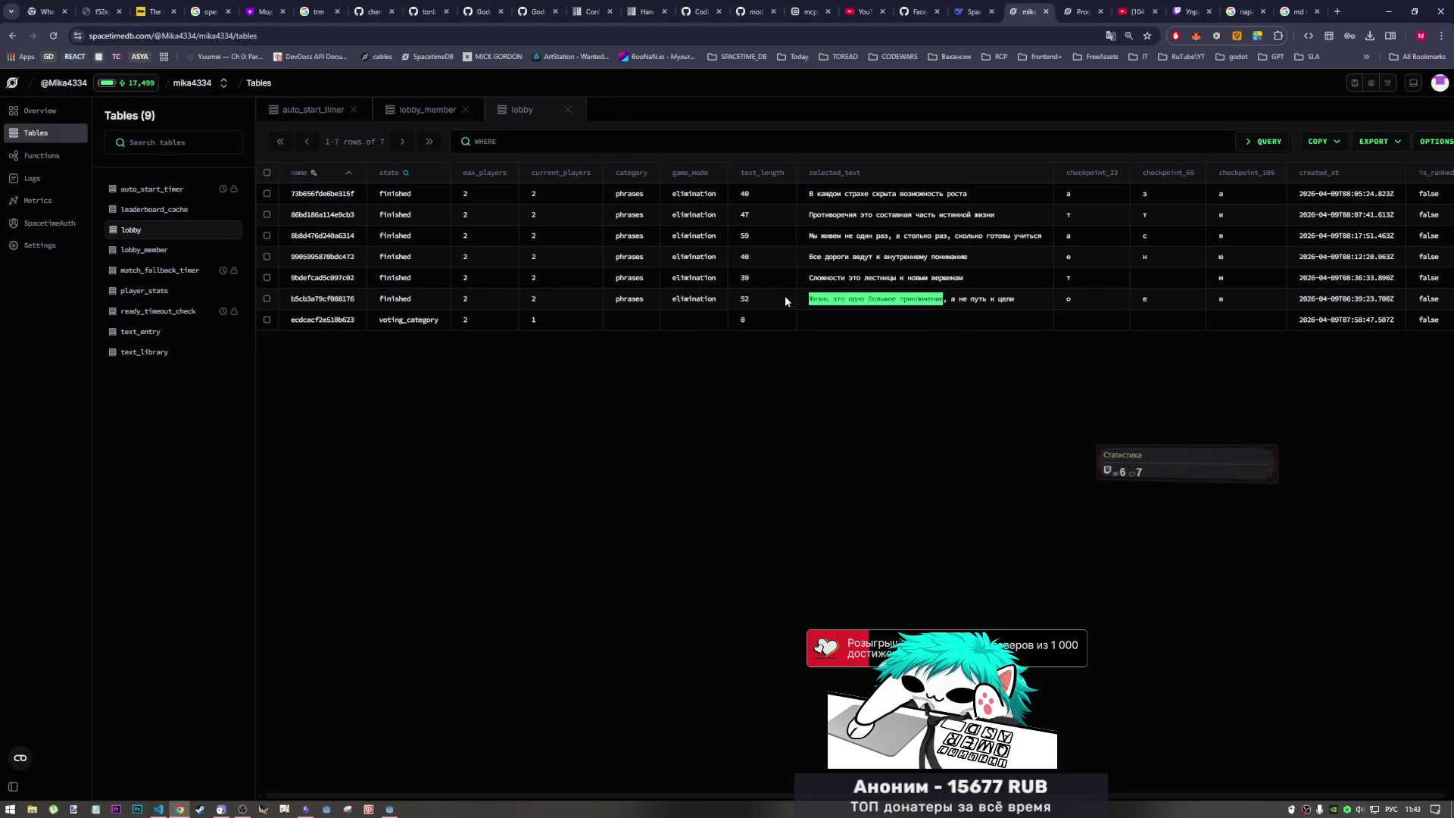
{"action": "key", "text": "alt+Tab"}
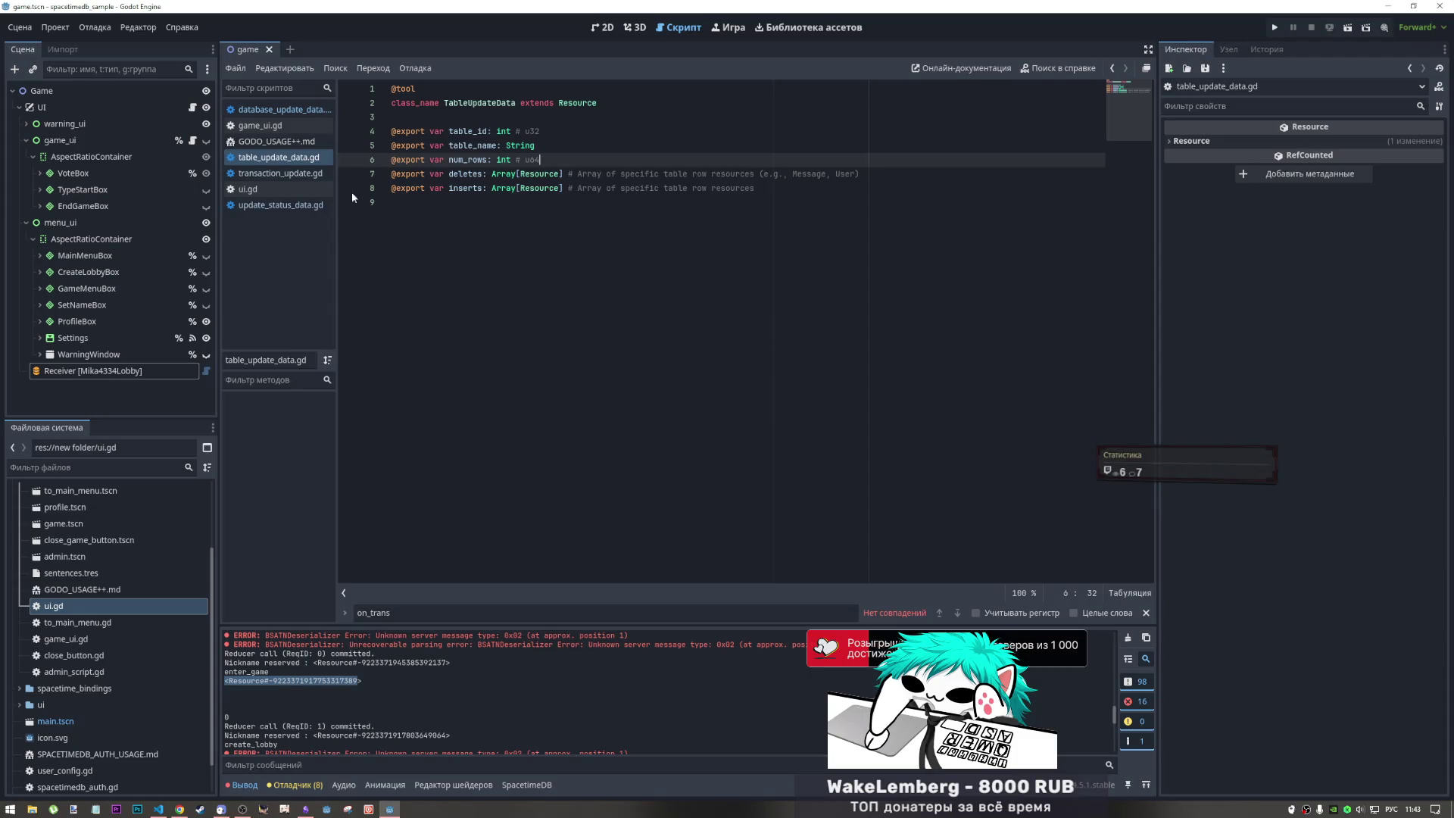
- Close table_update_data.gd, transaction_update.gd, update_status_data.gd and database_update_data.gd, leaving ui.gd at line 230
{"action": "middle_click", "coordinate": [286, 159]}
{"action": "middle_click", "coordinate": [287, 157]}
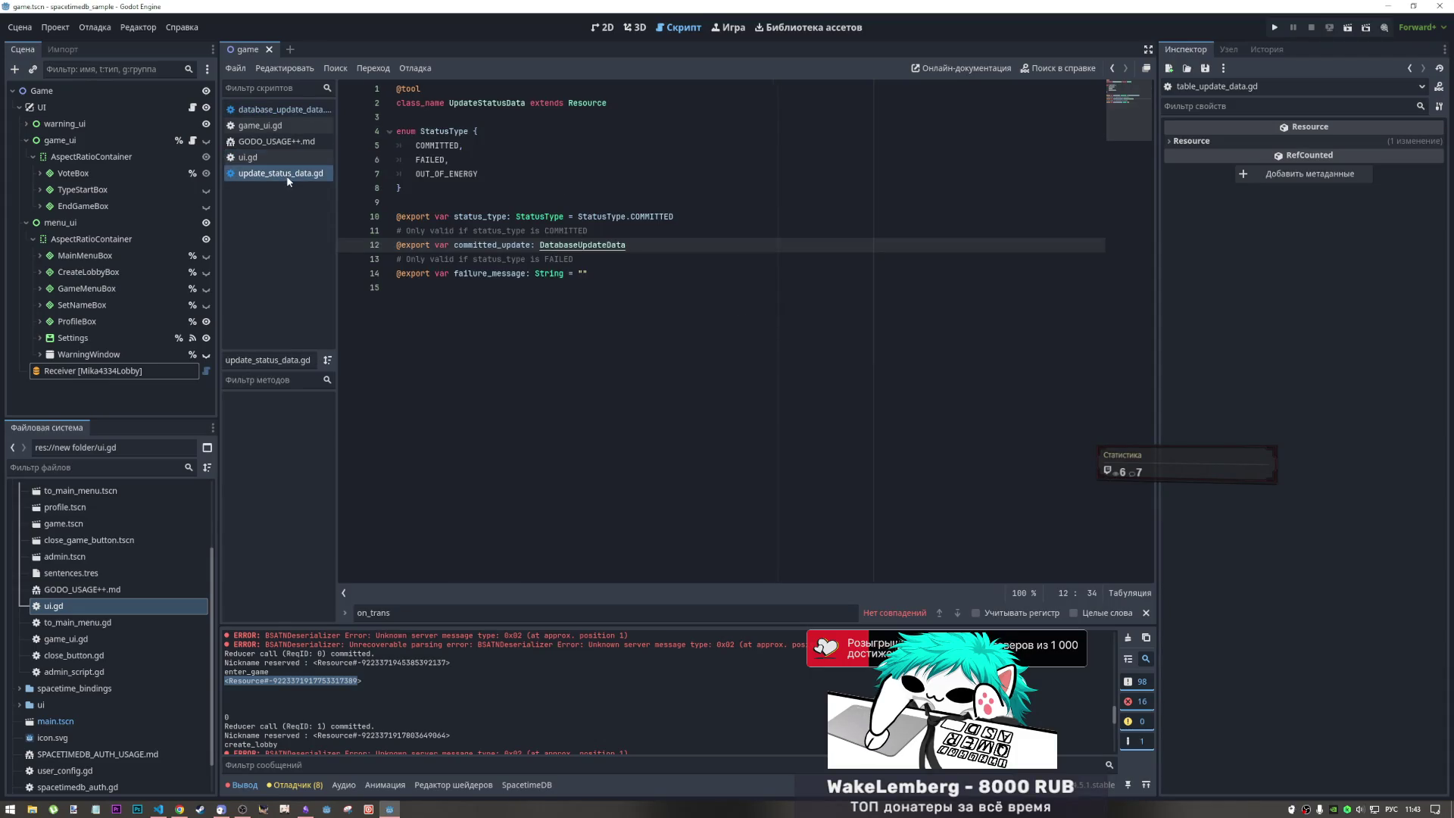
{"action": "middle_click", "coordinate": [288, 179]}
{"action": "left_click", "coordinate": [289, 112]}
{"action": "middle_click", "coordinate": [289, 112]}
{"action": "scroll", "coordinate": [564, 335], "scroll_direction": "down", "scroll_amount": 3}
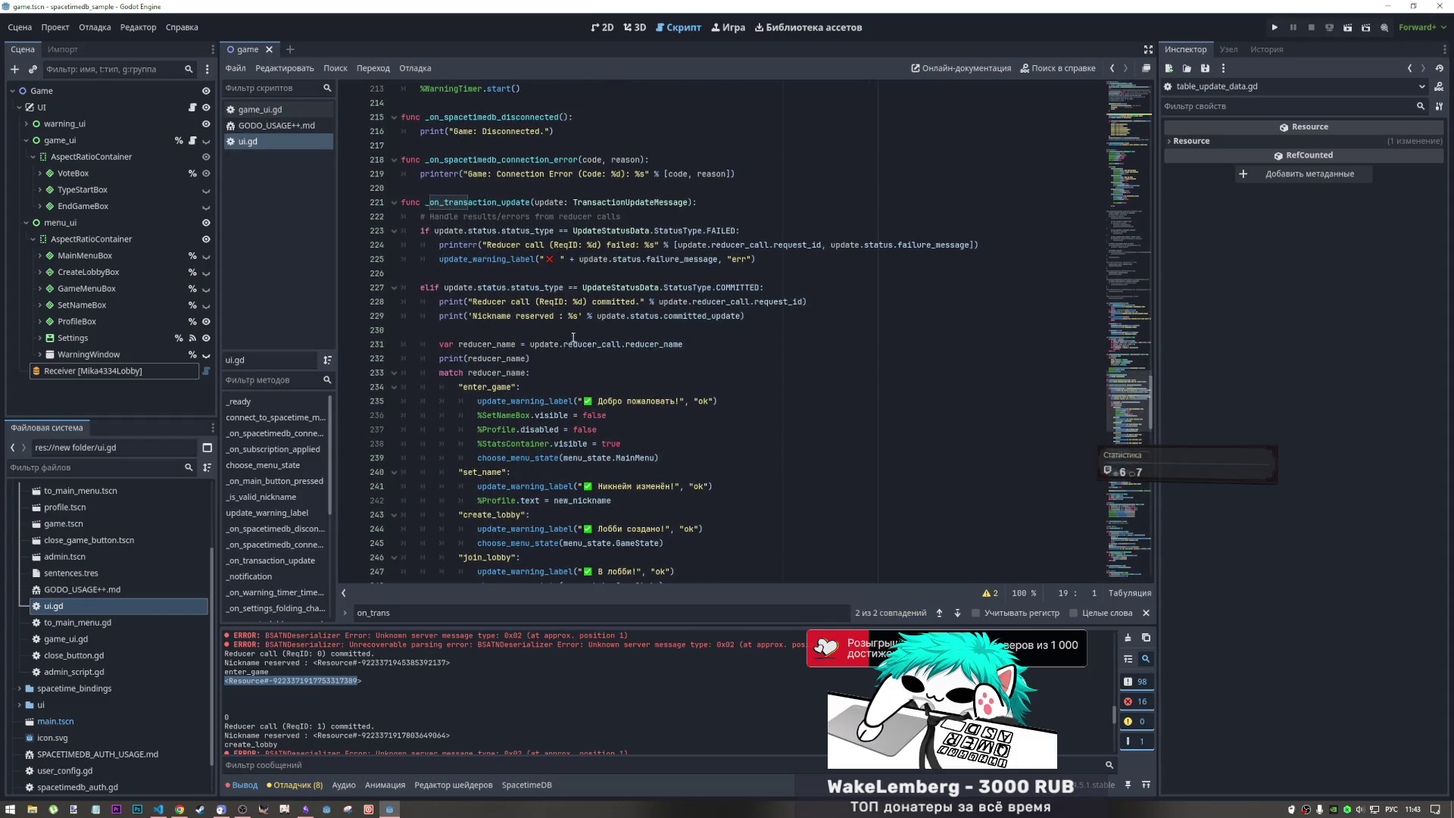
{"action": "left_click", "coordinate": [560, 344]}
{"action": "left_click", "coordinate": [499, 331]}
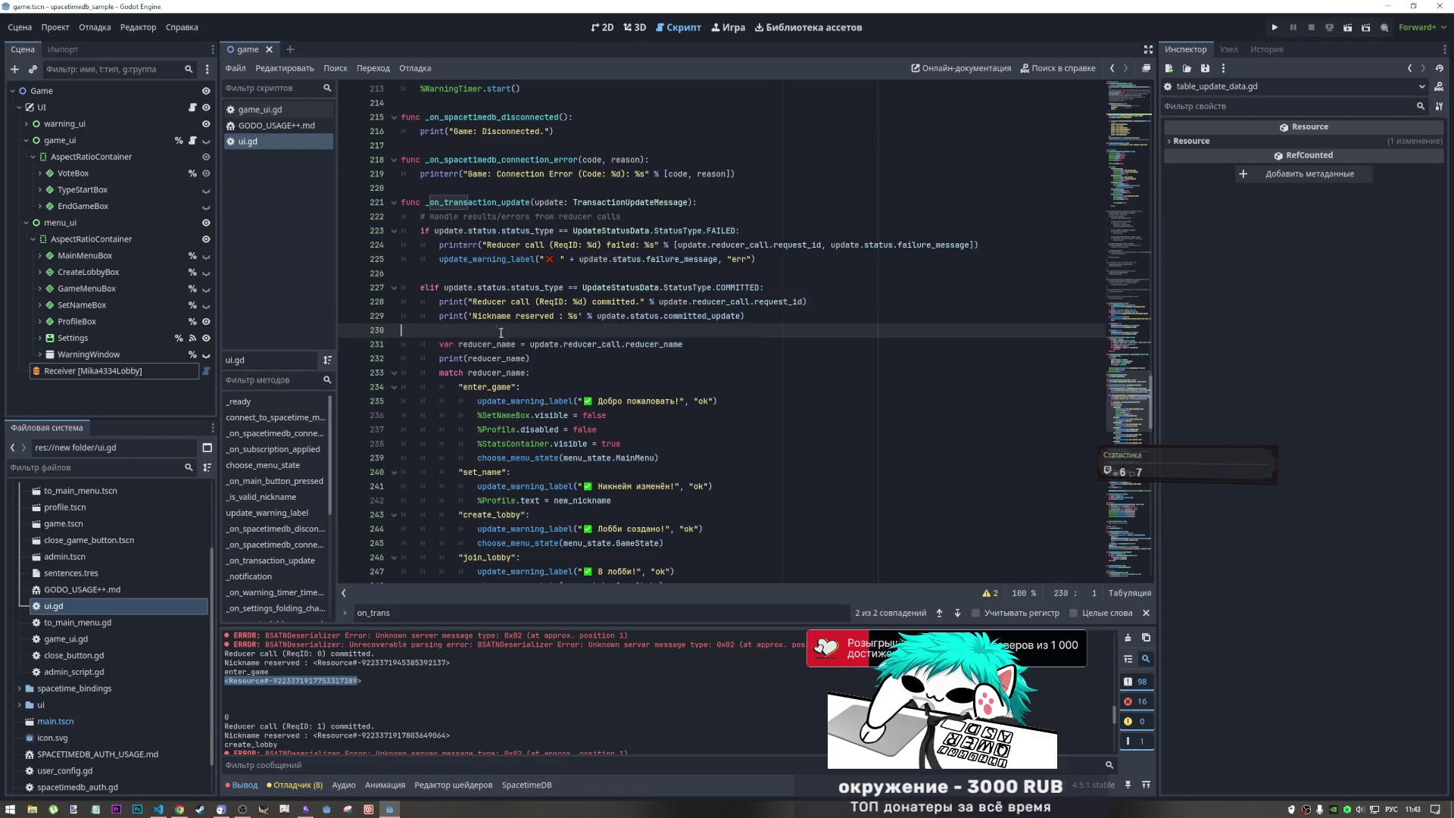
- Indent line 230 and type a print(update.…) call, correcting the wrong keyboard layout
{"action": "key", "text": "Tab"}
{"action": "key", "text": "Tab"}
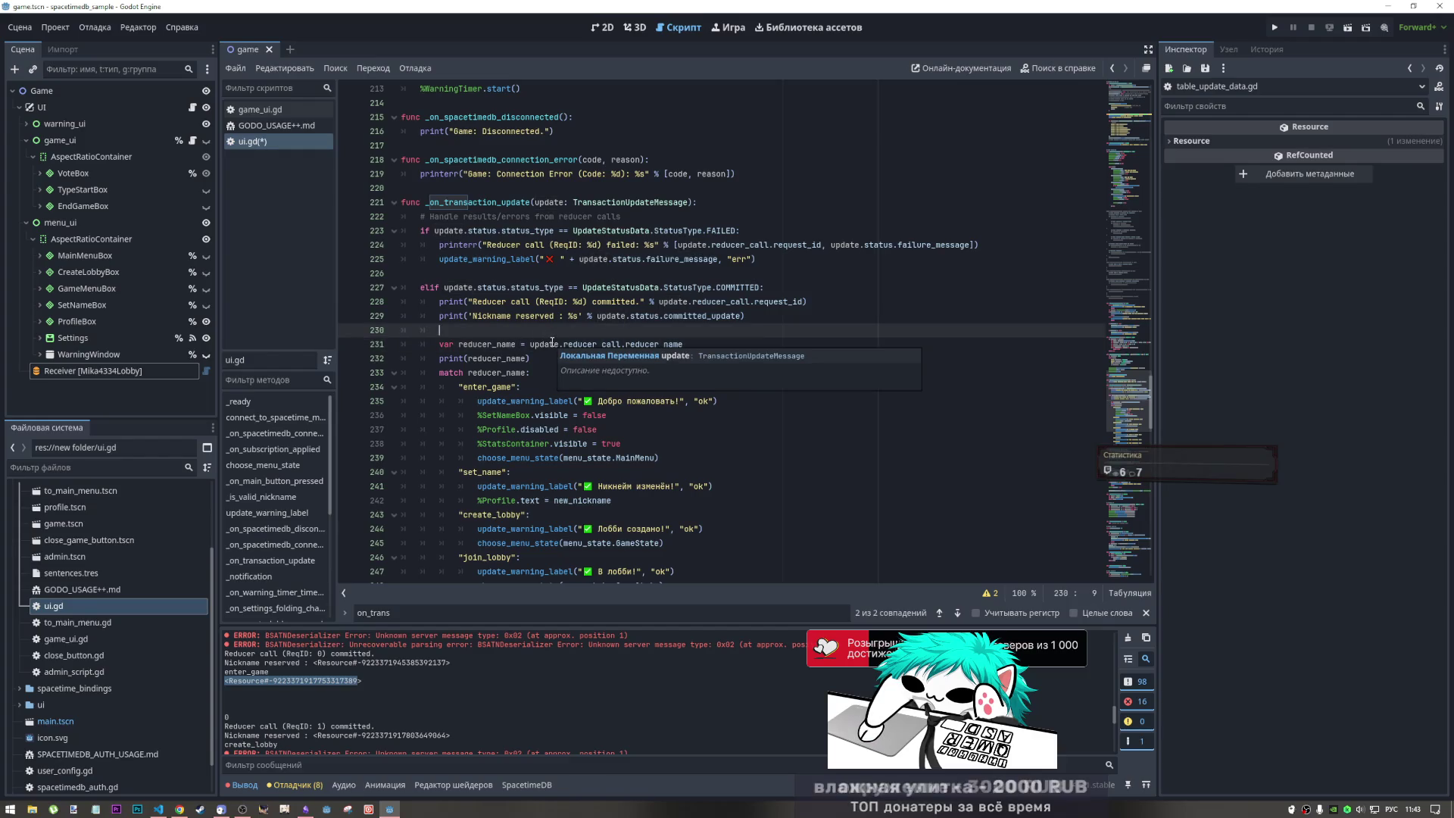
{"action": "type", "text": "зкште("}
{"action": "key", "text": "BackSpace"}
{"action": "key", "text": "alt+shift"}
{"action": "type", "text": "print(..."}
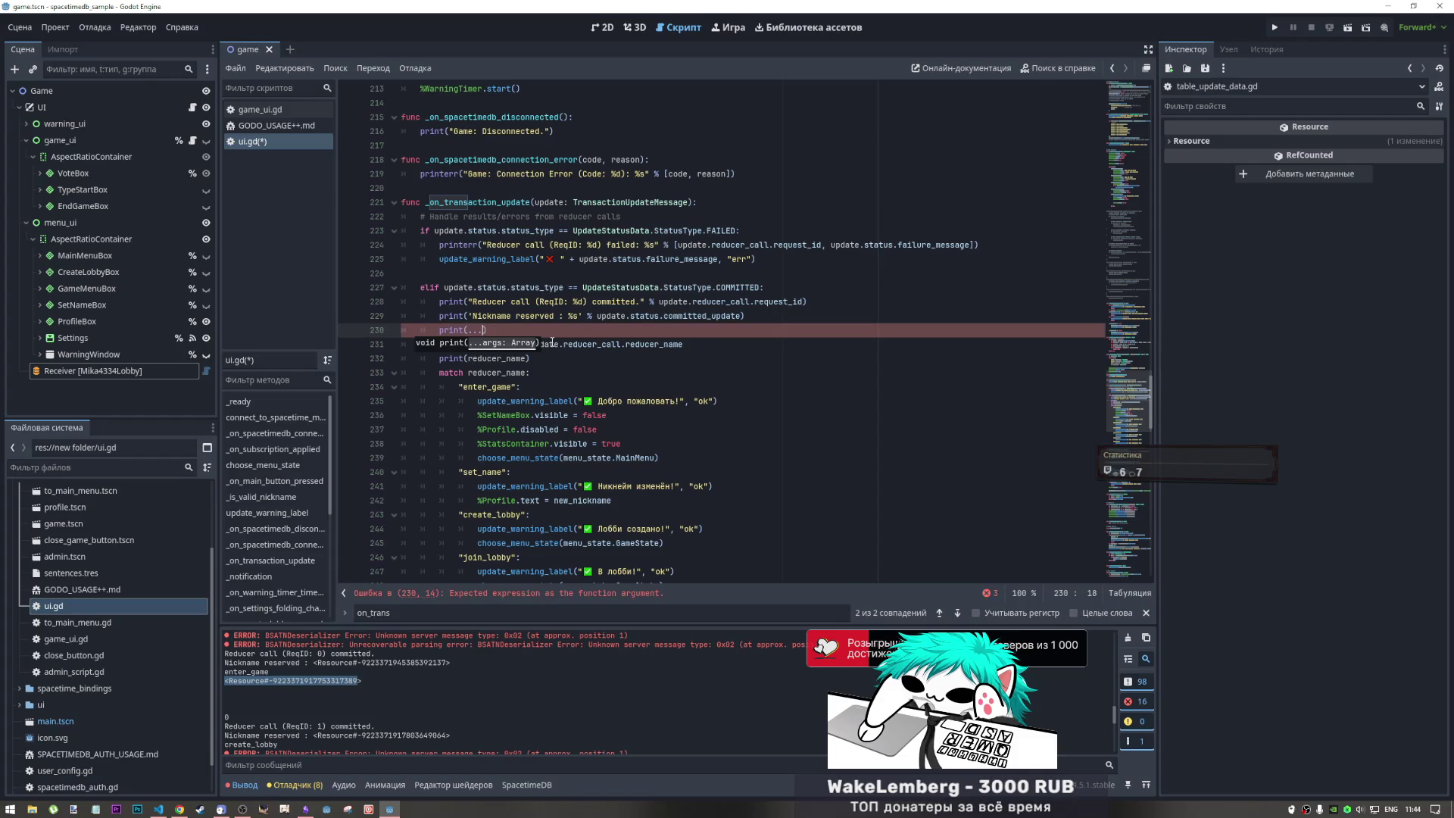
{"action": "type", "text": "update"}
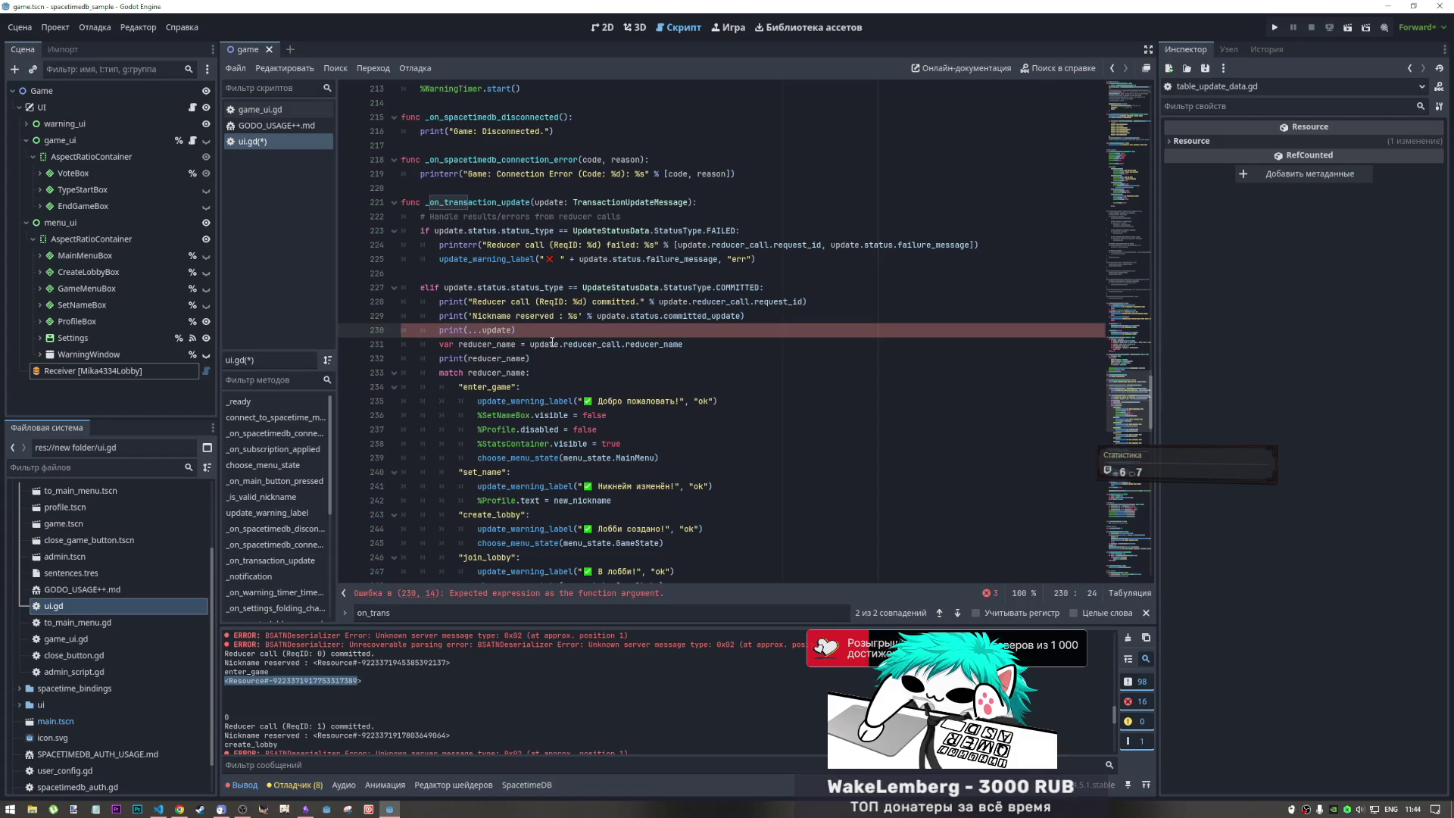
{"action": "left_click_drag", "start_coordinate": [514, 330], "coordinate": [476, 330]}
{"action": "type", "text": "["}
{"action": "key", "text": "ctrl+z"}
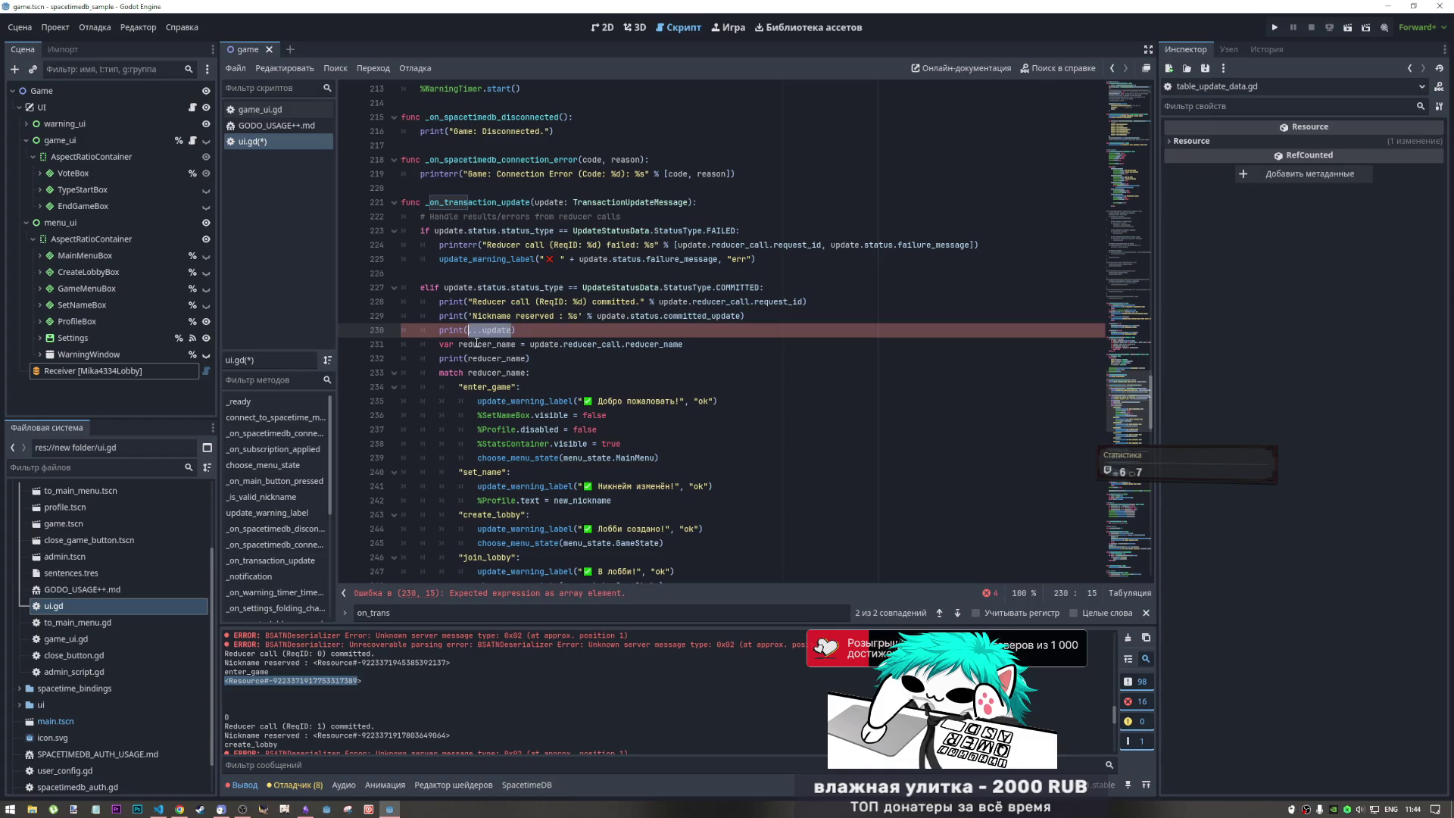
{"action": "key", "text": "BackSpace"}
{"action": "type", "text": "date"}
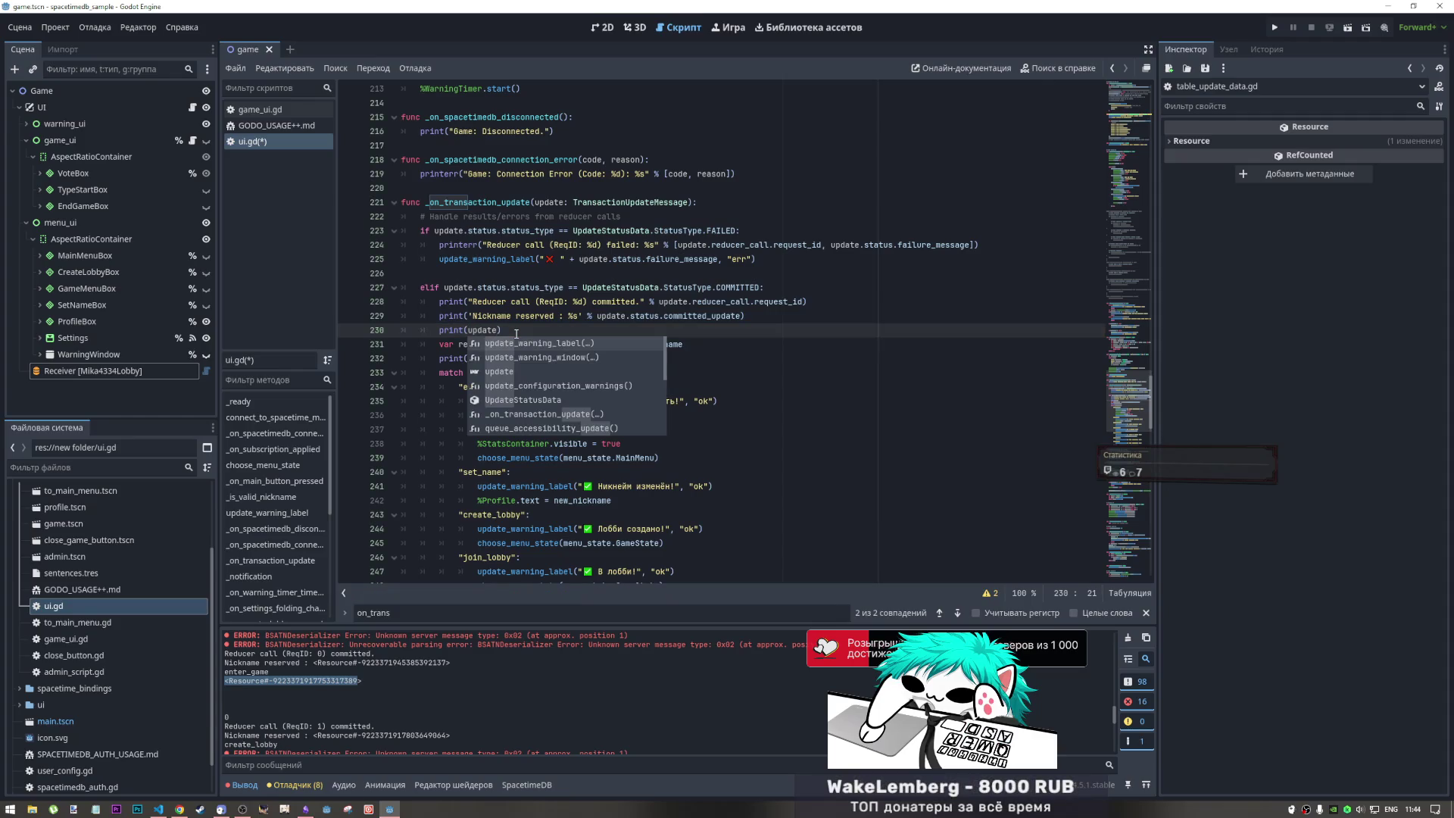
{"action": "type", "text": "."}
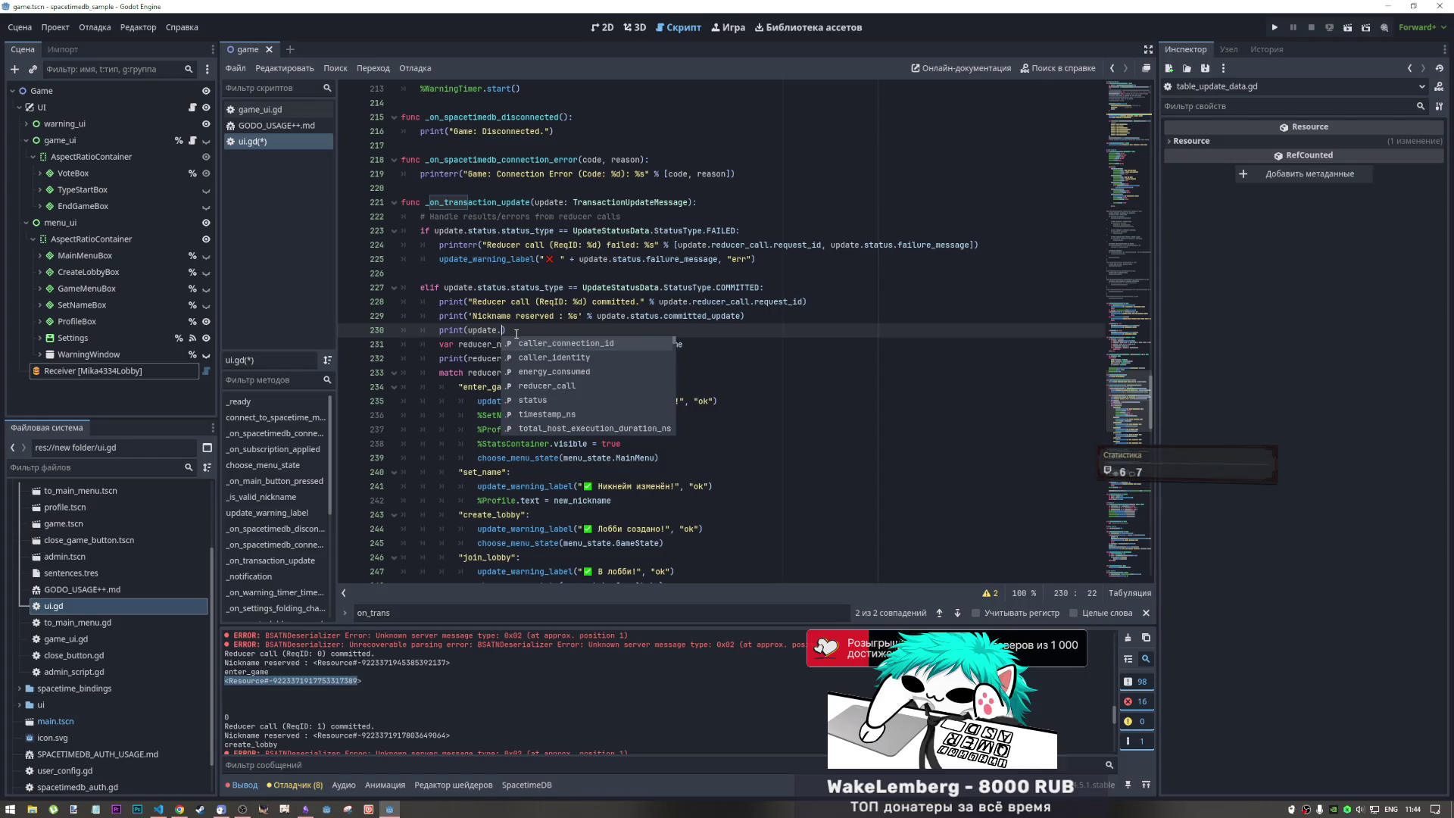
{"action": "type", "text": "db"}
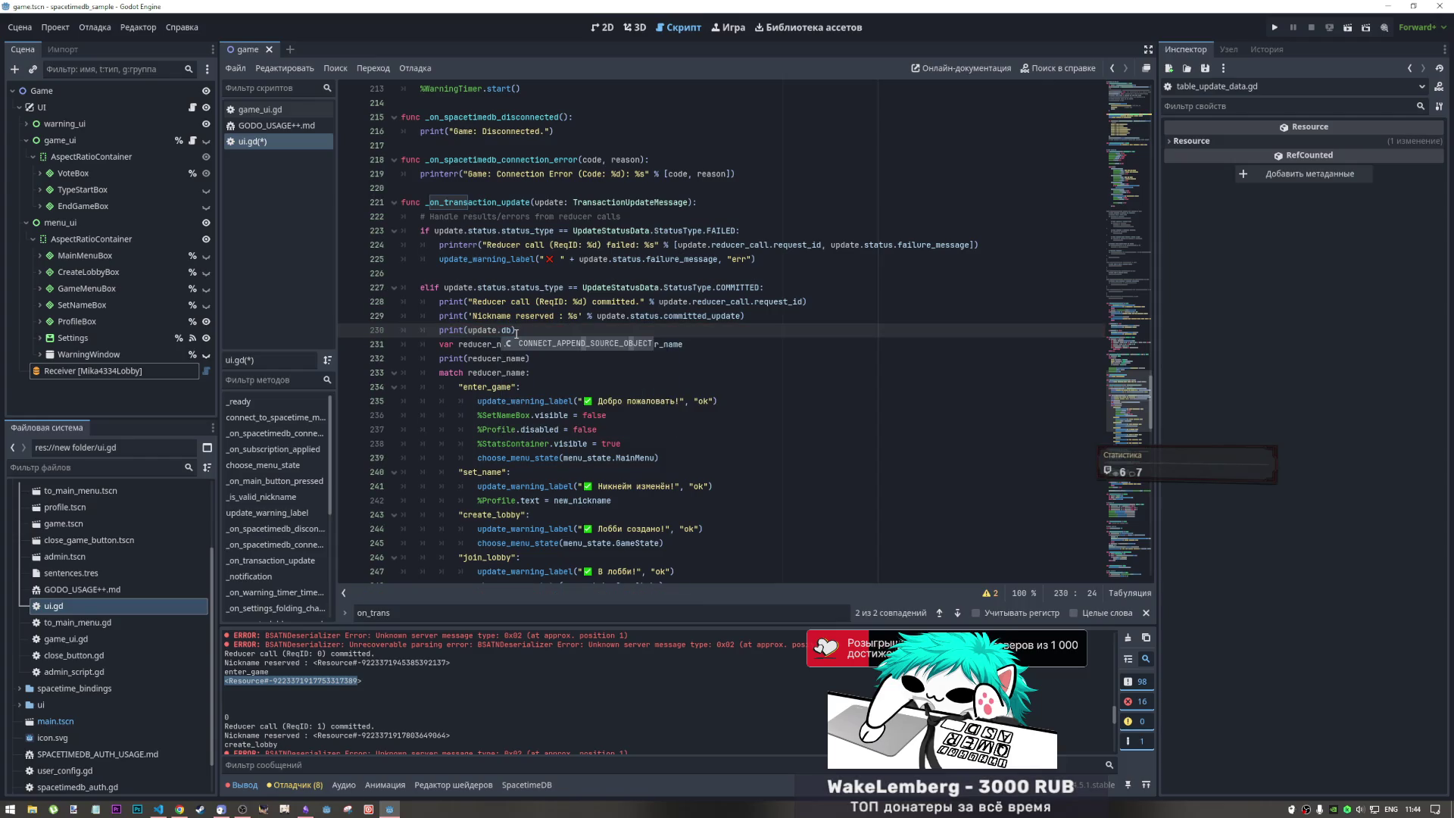
{"action": "type", "text": "."}
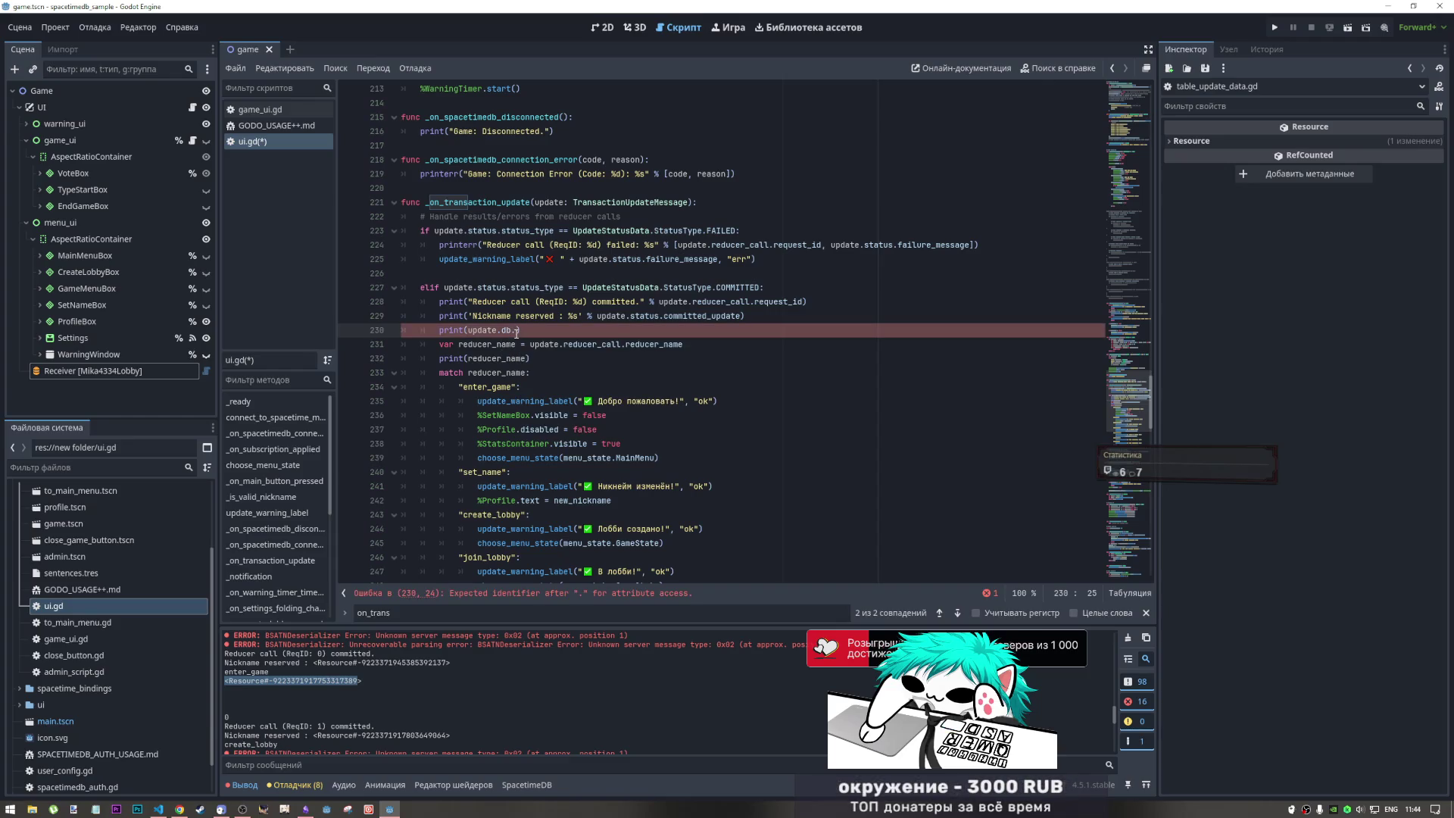
- Choose status from update's autocomplete member list inside the print call
{"action": "key", "text": "Left"}
{"action": "key", "text": "ctrl+space"}
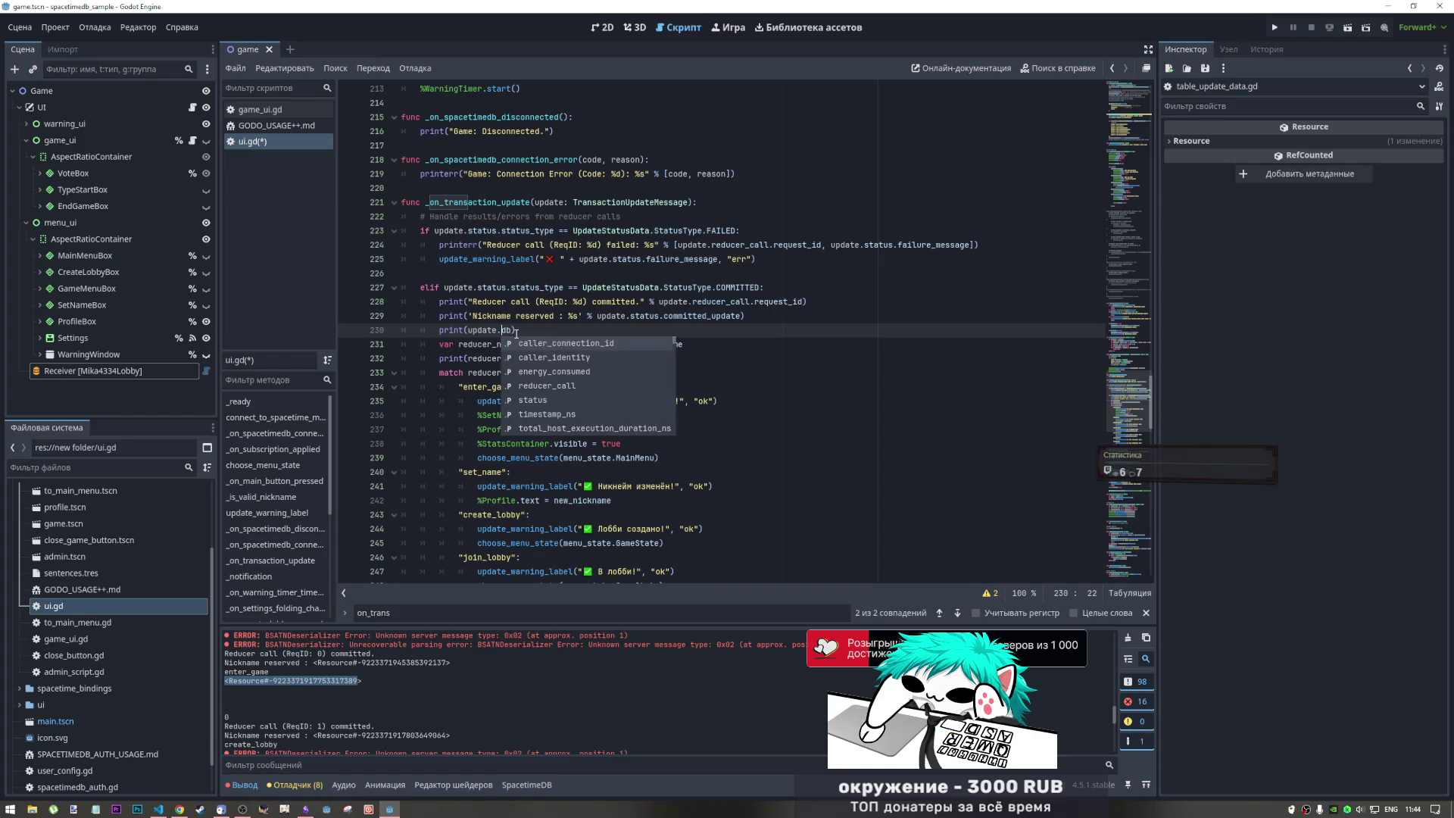
{"action": "key", "text": "Down"}
{"action": "key", "text": "Down"}
{"action": "key", "text": "Down"}
{"action": "key", "text": "Up"}
{"action": "key", "text": "Up"}
{"action": "key", "text": "Up"}
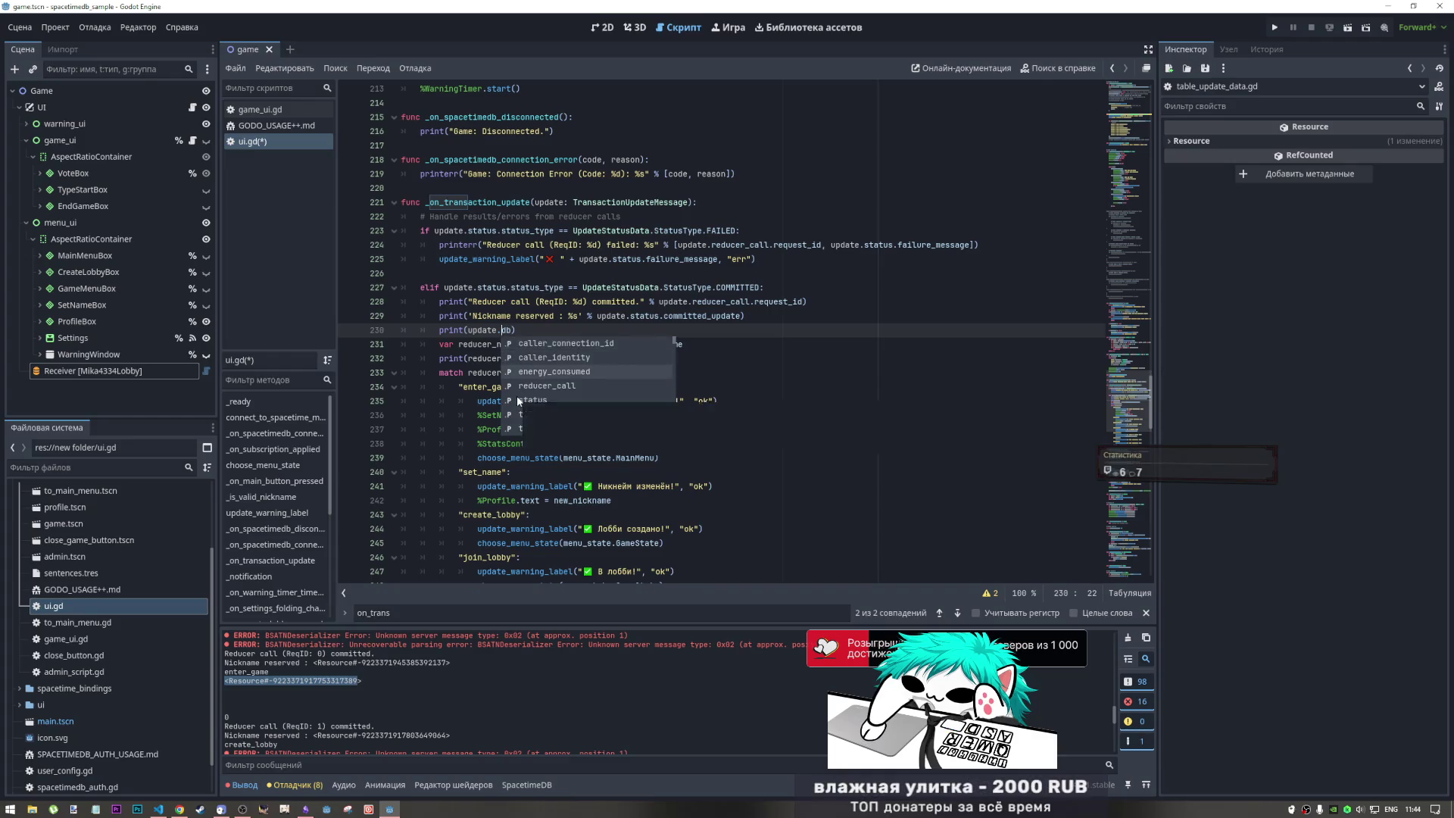
{"action": "key", "text": "Up"}
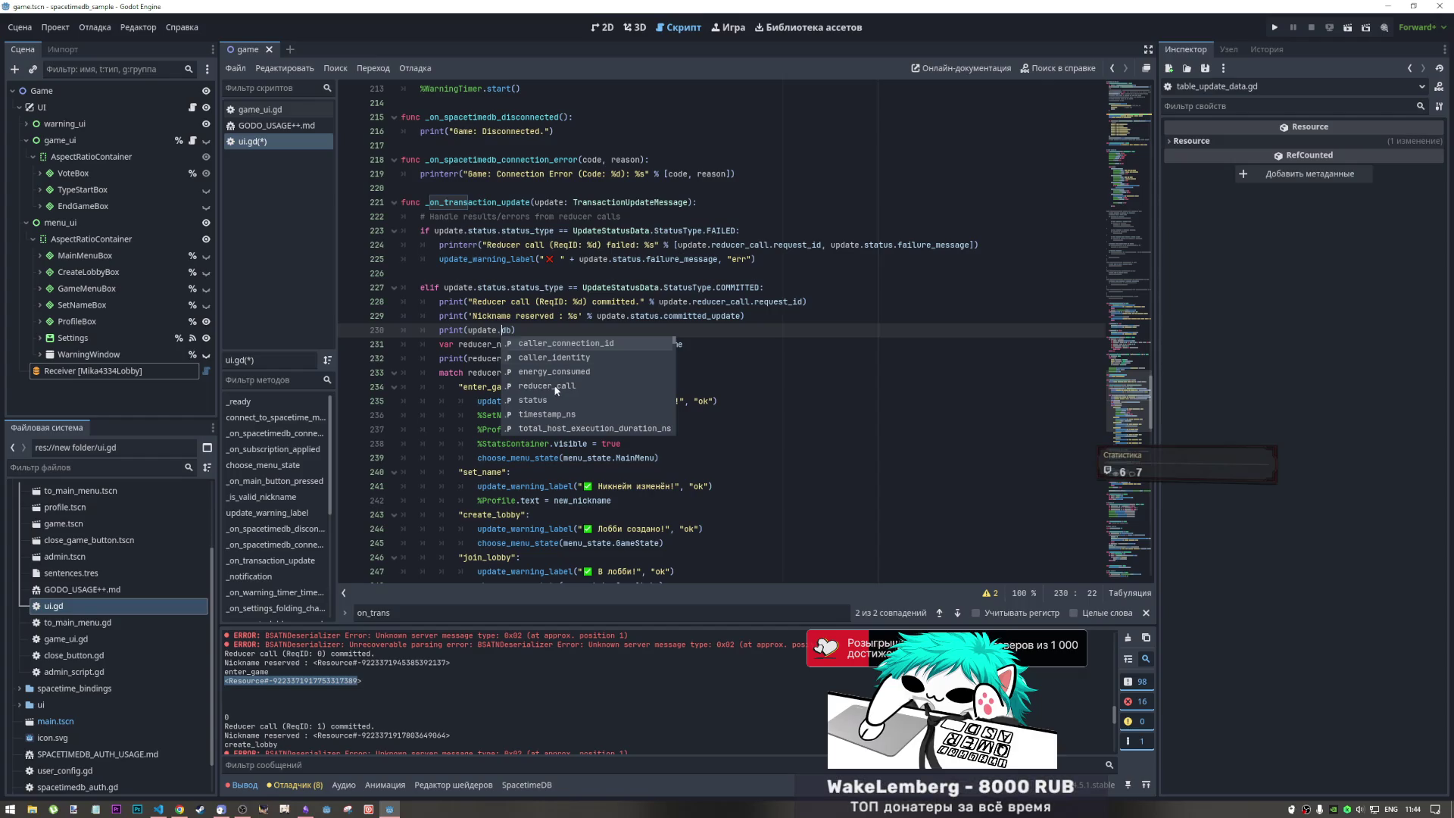
{"action": "scroll", "coordinate": [556, 386], "scroll_direction": "down", "scroll_amount": 3}
{"action": "scroll", "coordinate": [562, 371], "scroll_direction": "up", "scroll_amount": 3}
{"action": "left_click", "coordinate": [553, 400]}
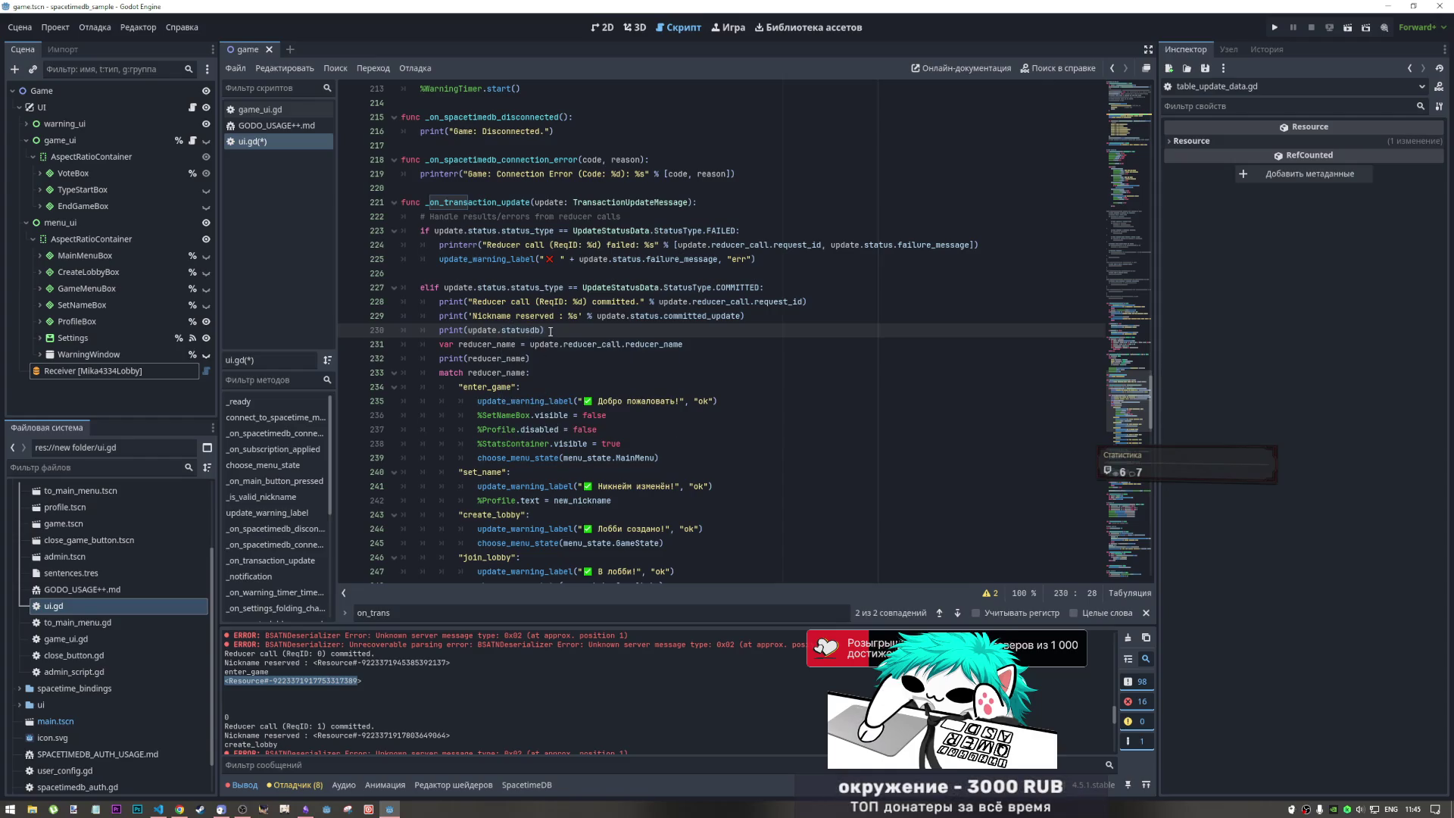
- Drop the leftover db and autocomplete committed_update and tables into print(update.status.committed_update.tables)
{"action": "type", "text": ","}
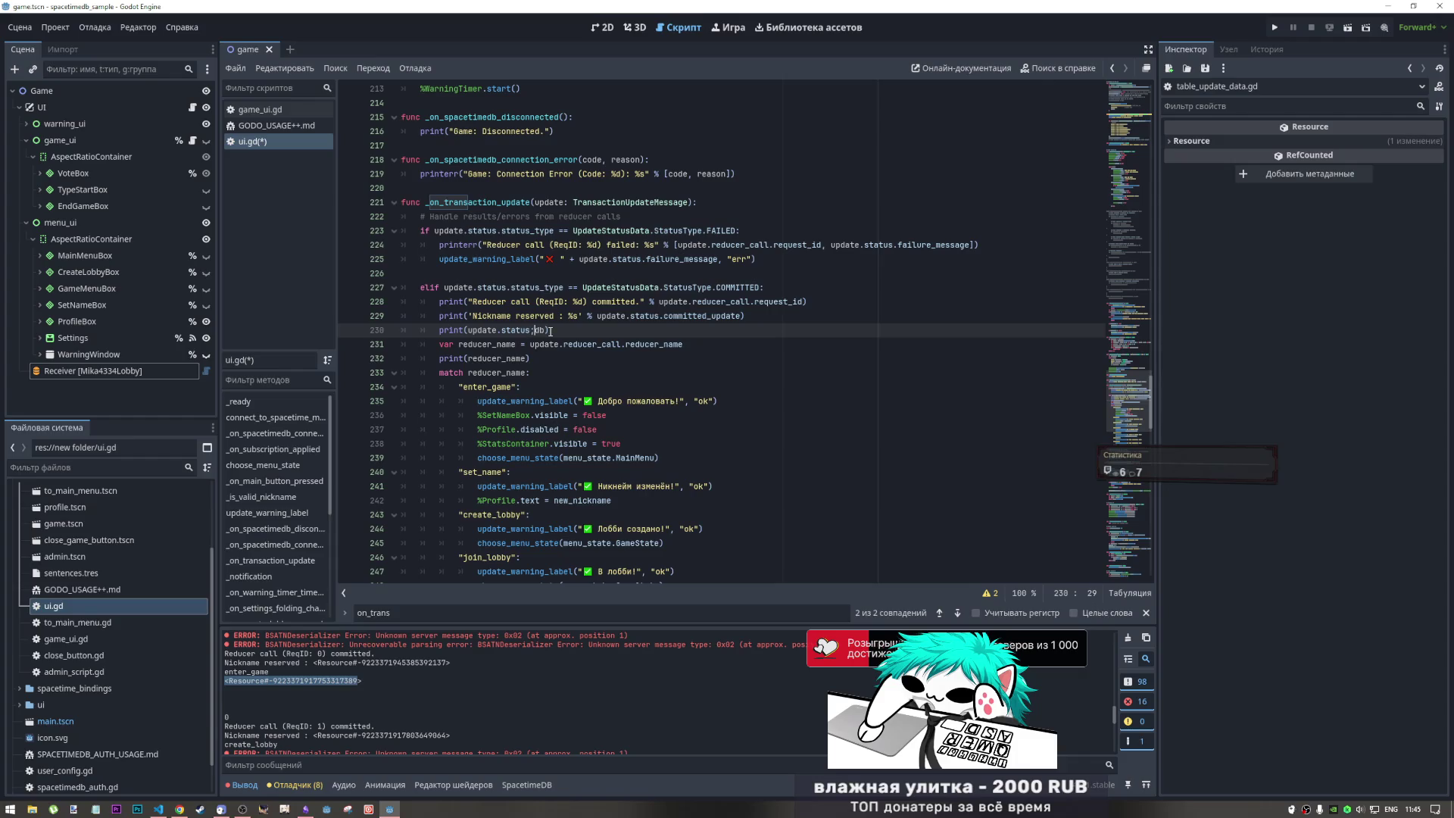
{"action": "key", "text": "Delete"}
{"action": "key", "text": "Delete"}
{"action": "type", "text": "."}
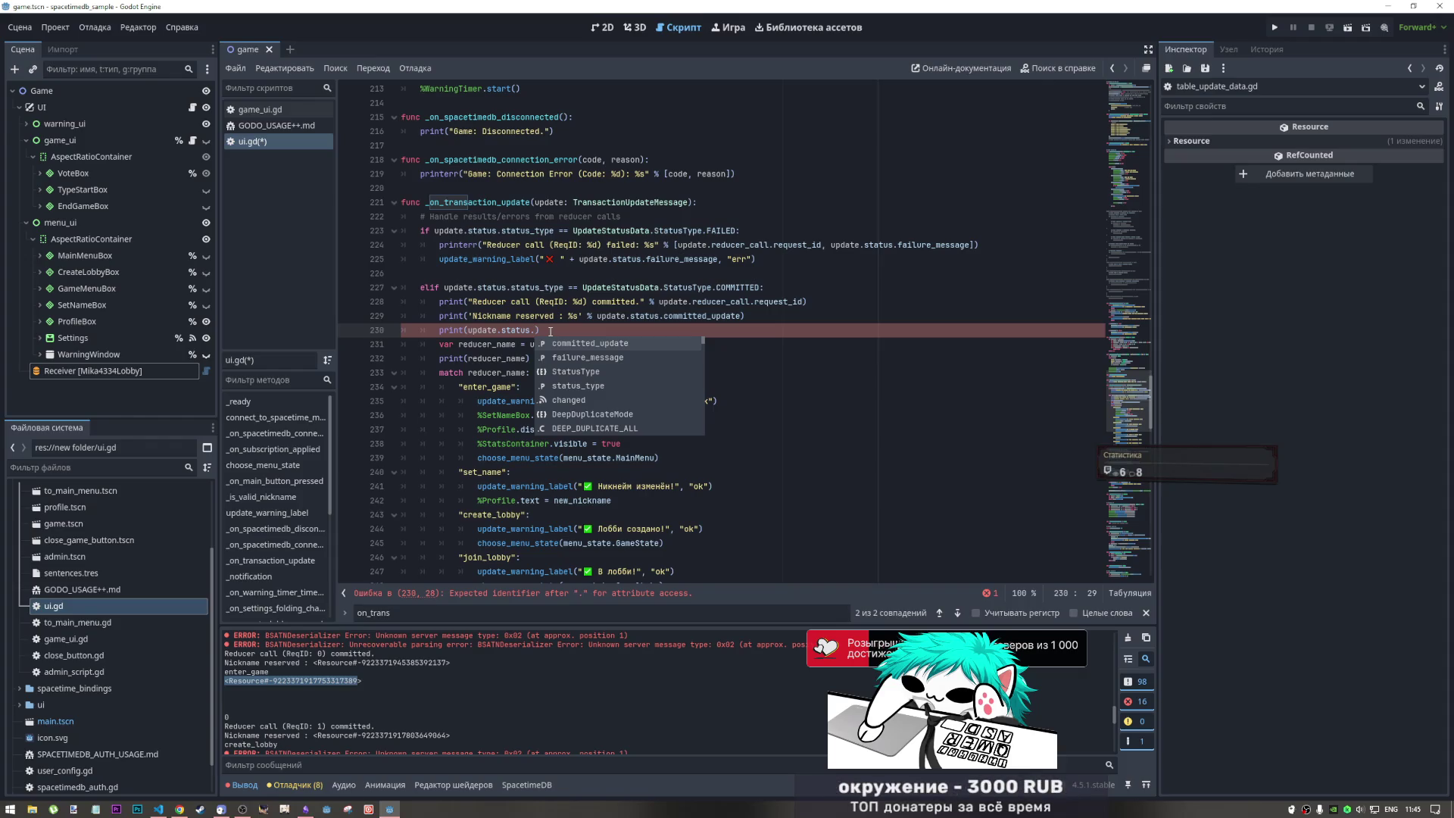
{"action": "key", "text": "Return"}
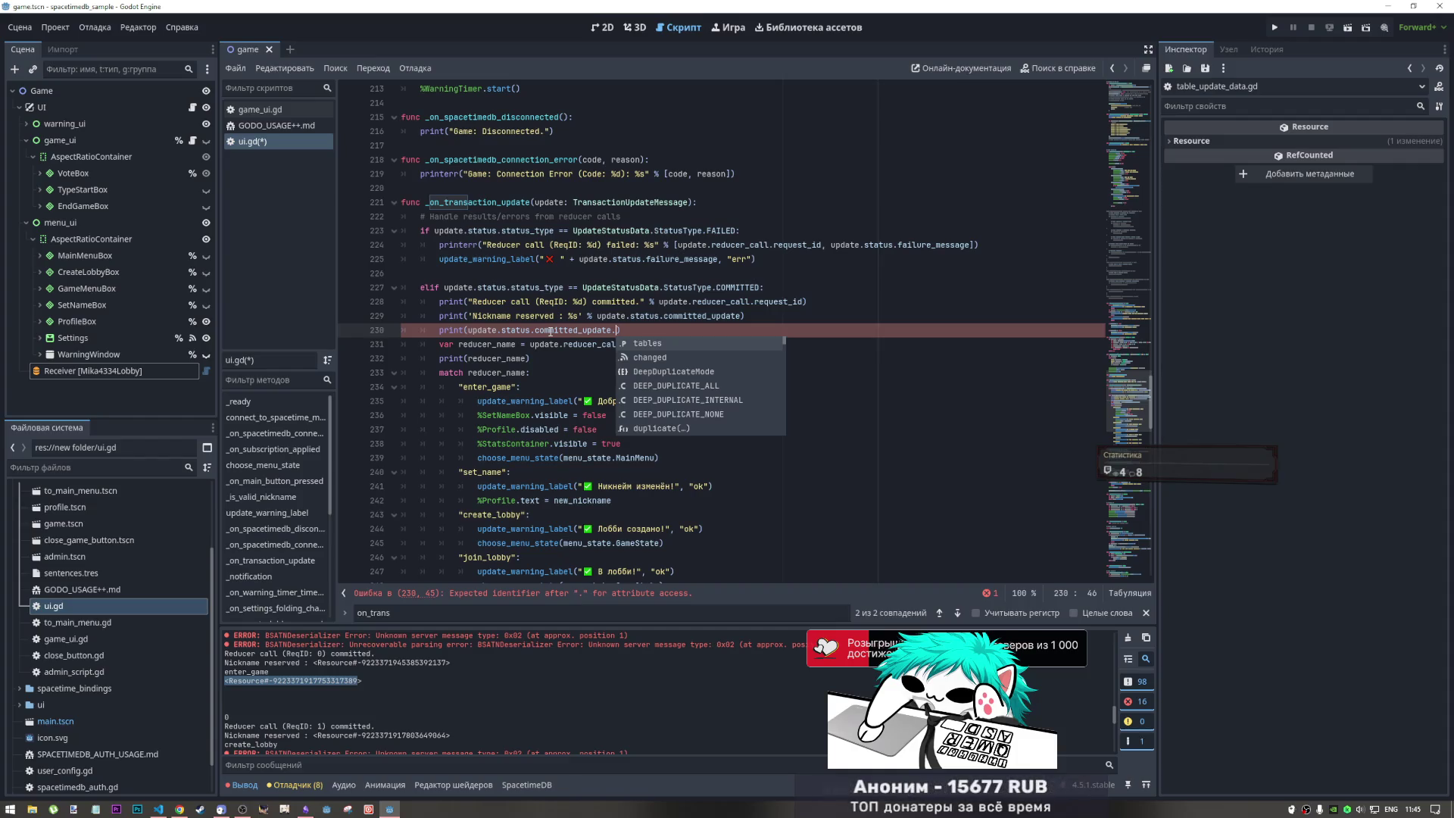
{"action": "type", "text": "lobby"}
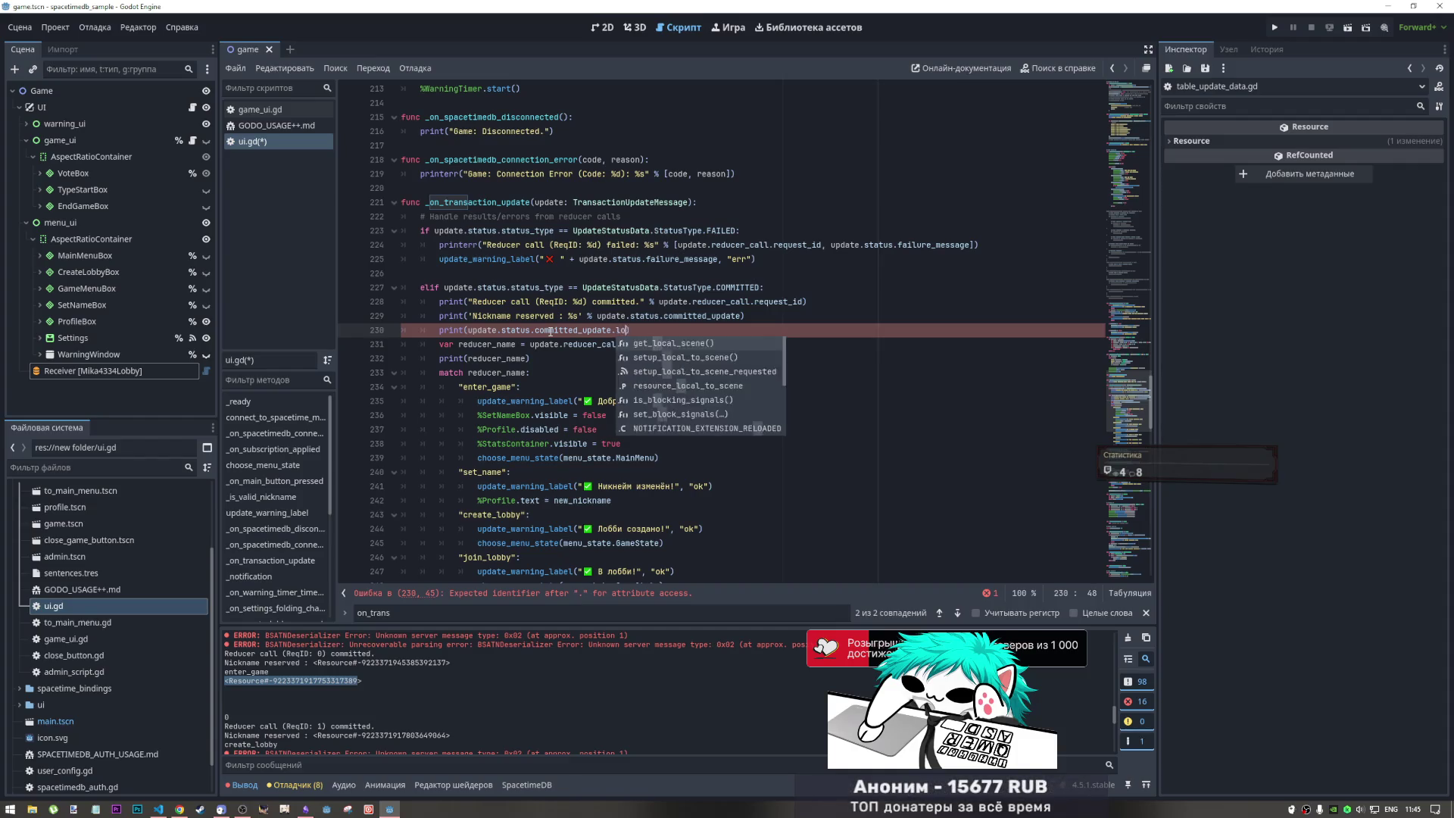
{"action": "key", "text": "BackSpace"}
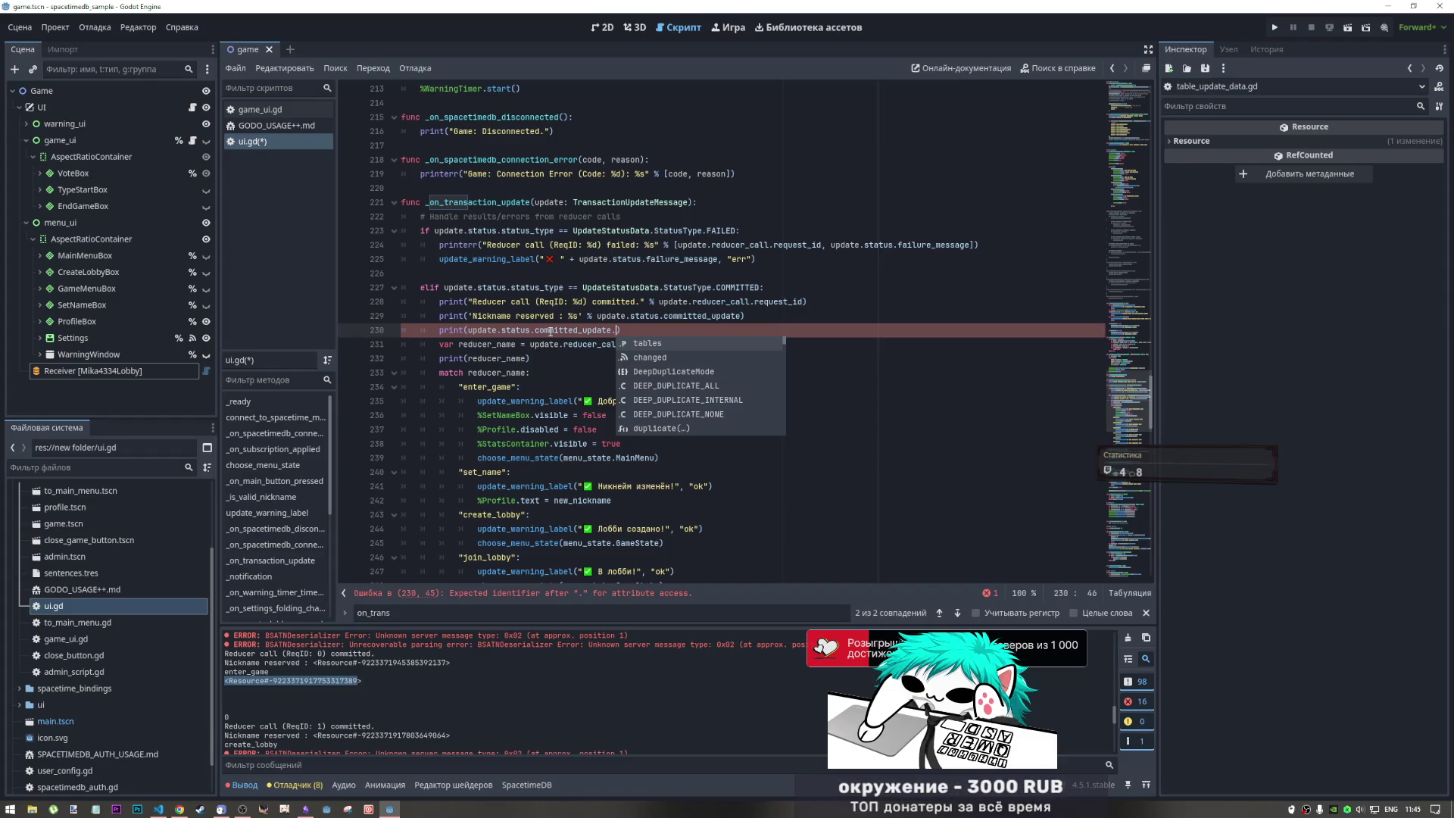
{"action": "key", "text": "Return"}
{"action": "type", "text": "."}
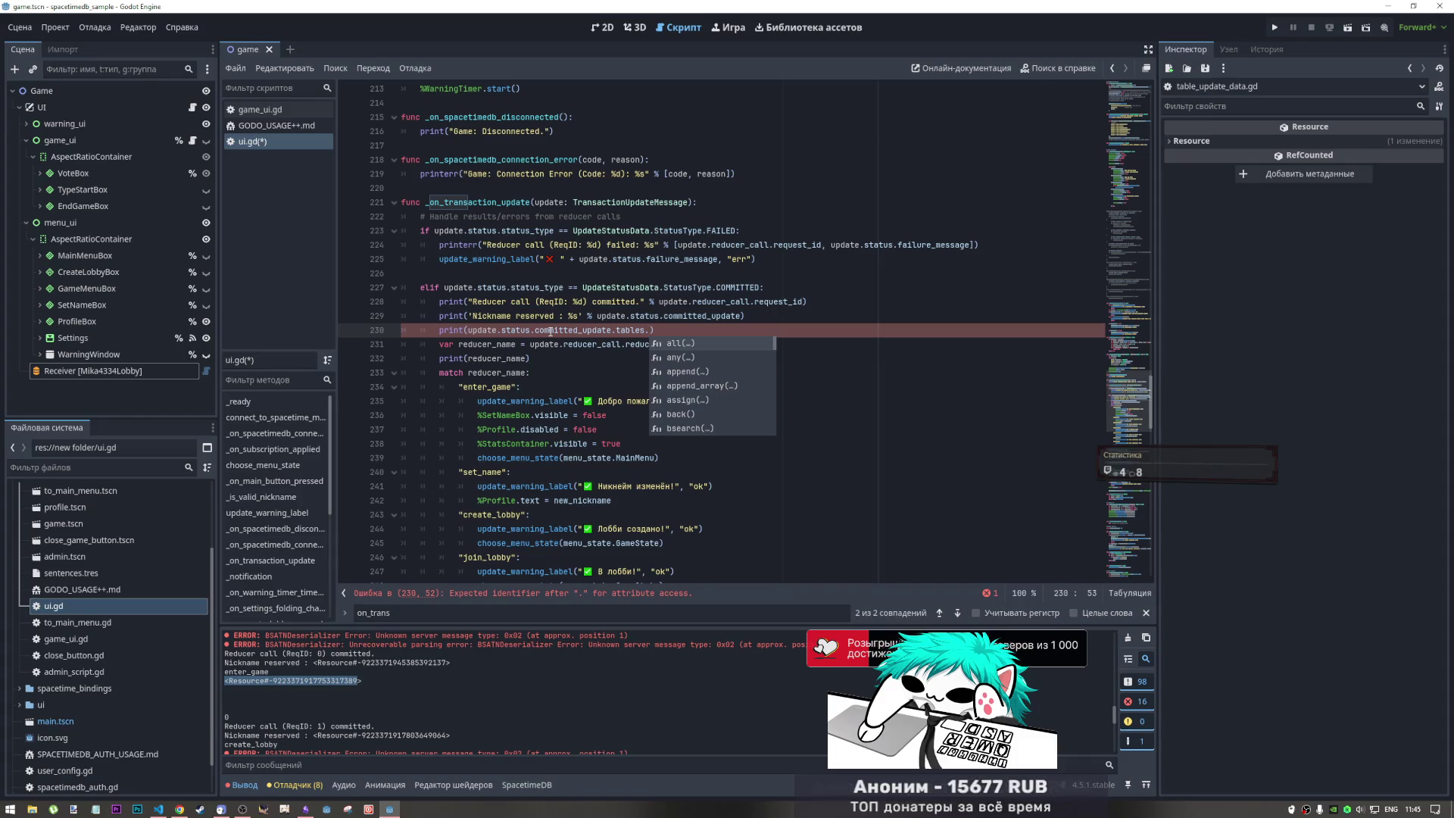
{"action": "key", "text": "BackSpace"}
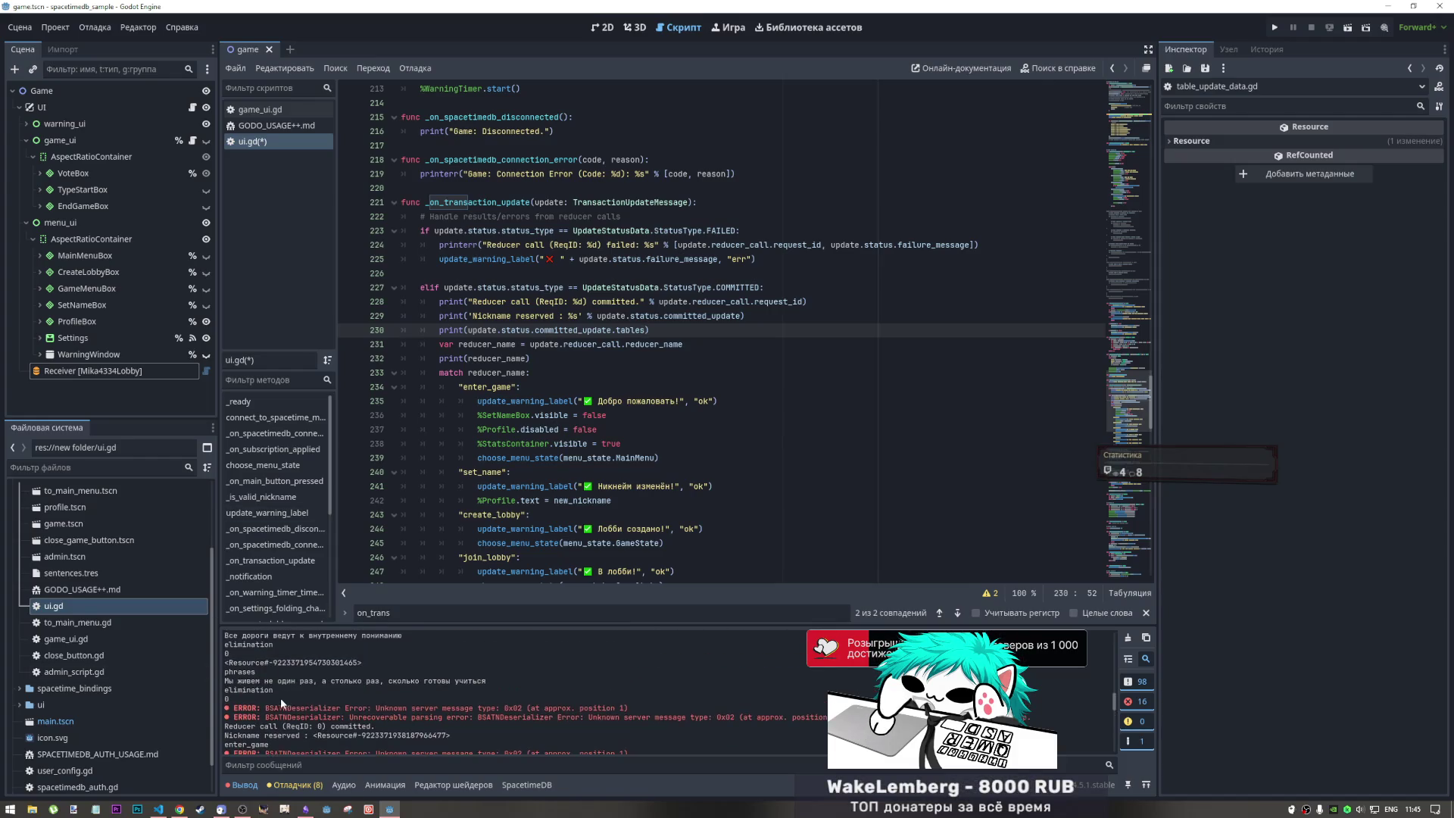
{"action": "scroll", "coordinate": [301, 697], "scroll_direction": "up", "scroll_amount": 5}
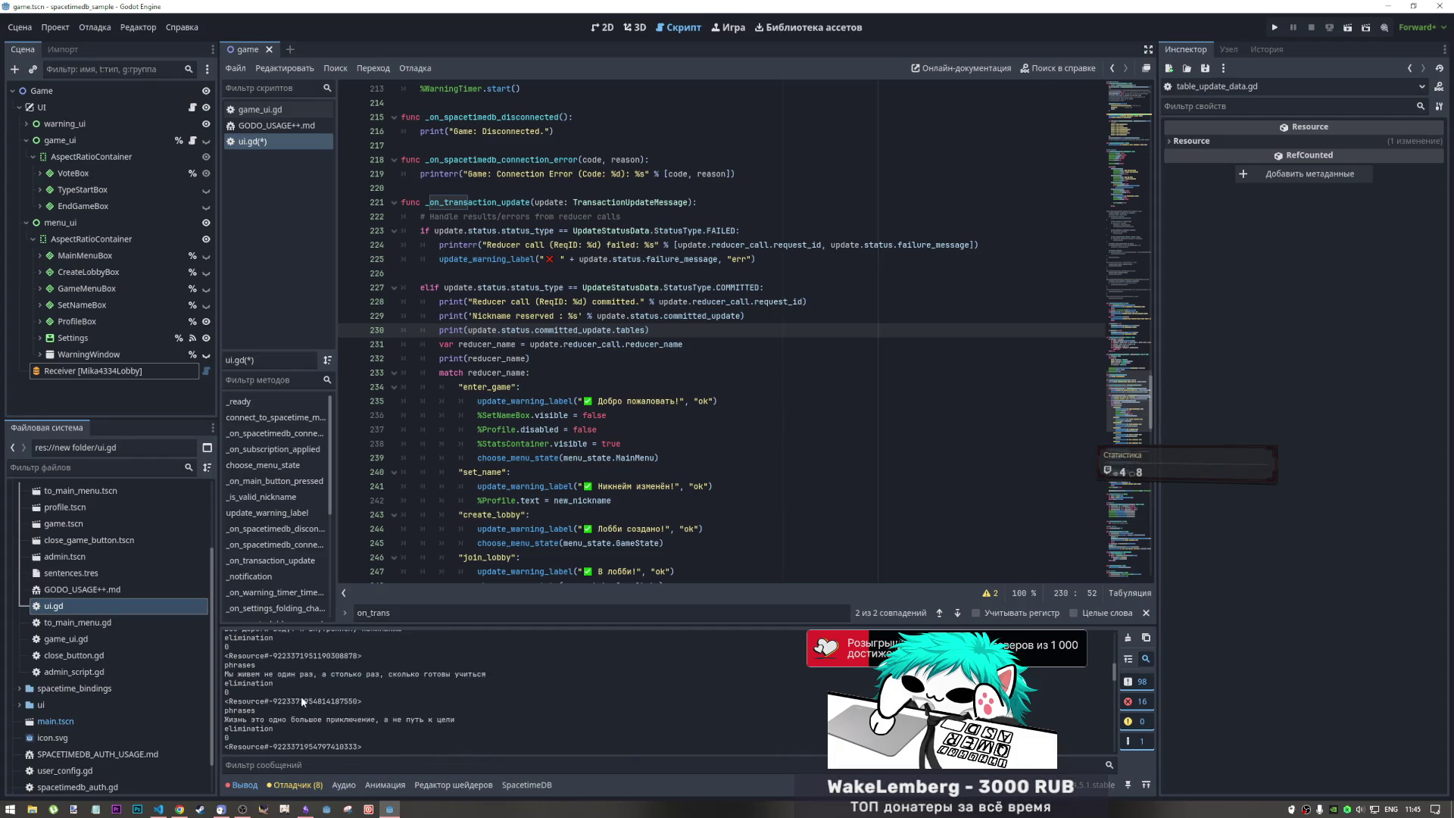
{"action": "scroll", "coordinate": [303, 695], "scroll_direction": "up", "scroll_amount": 10}
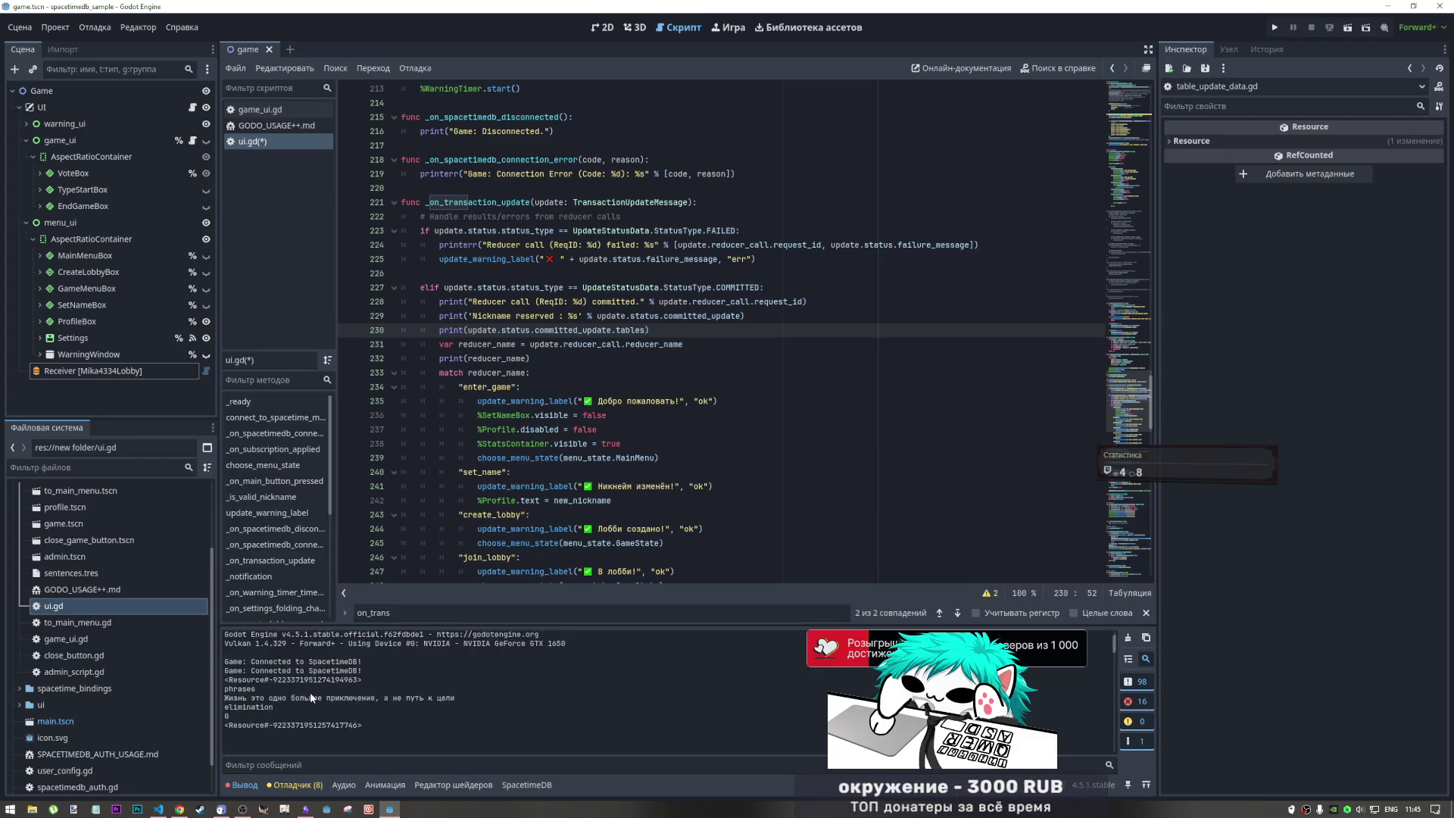
{"action": "scroll", "coordinate": [311, 693], "scroll_direction": "down", "scroll_amount": 5}
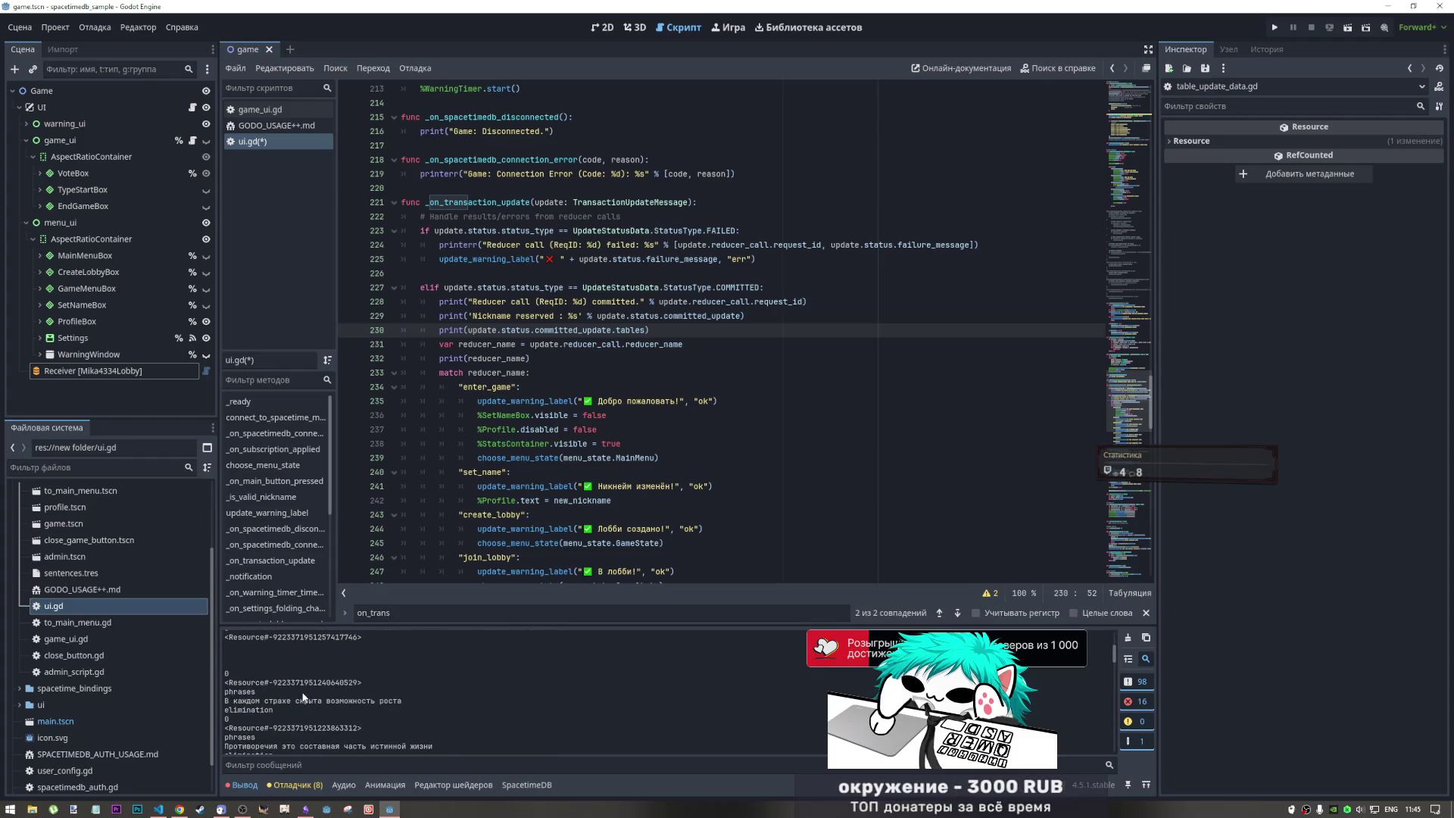
{"action": "scroll", "coordinate": [298, 681], "scroll_direction": "down", "scroll_amount": 3}
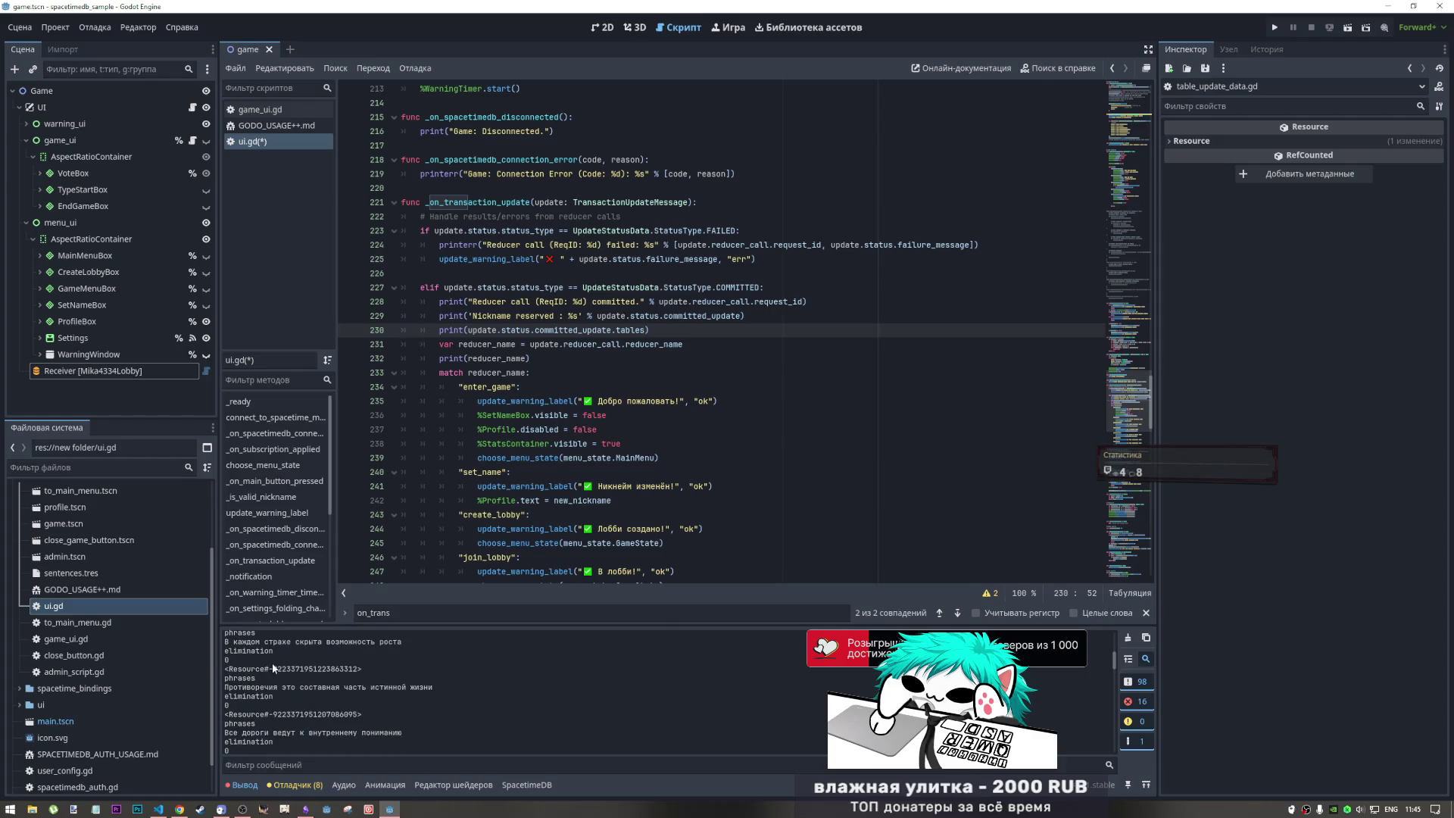
{"action": "double_click", "coordinate": [259, 675]}
{"action": "scroll", "coordinate": [340, 689], "scroll_direction": "down", "scroll_amount": 3}
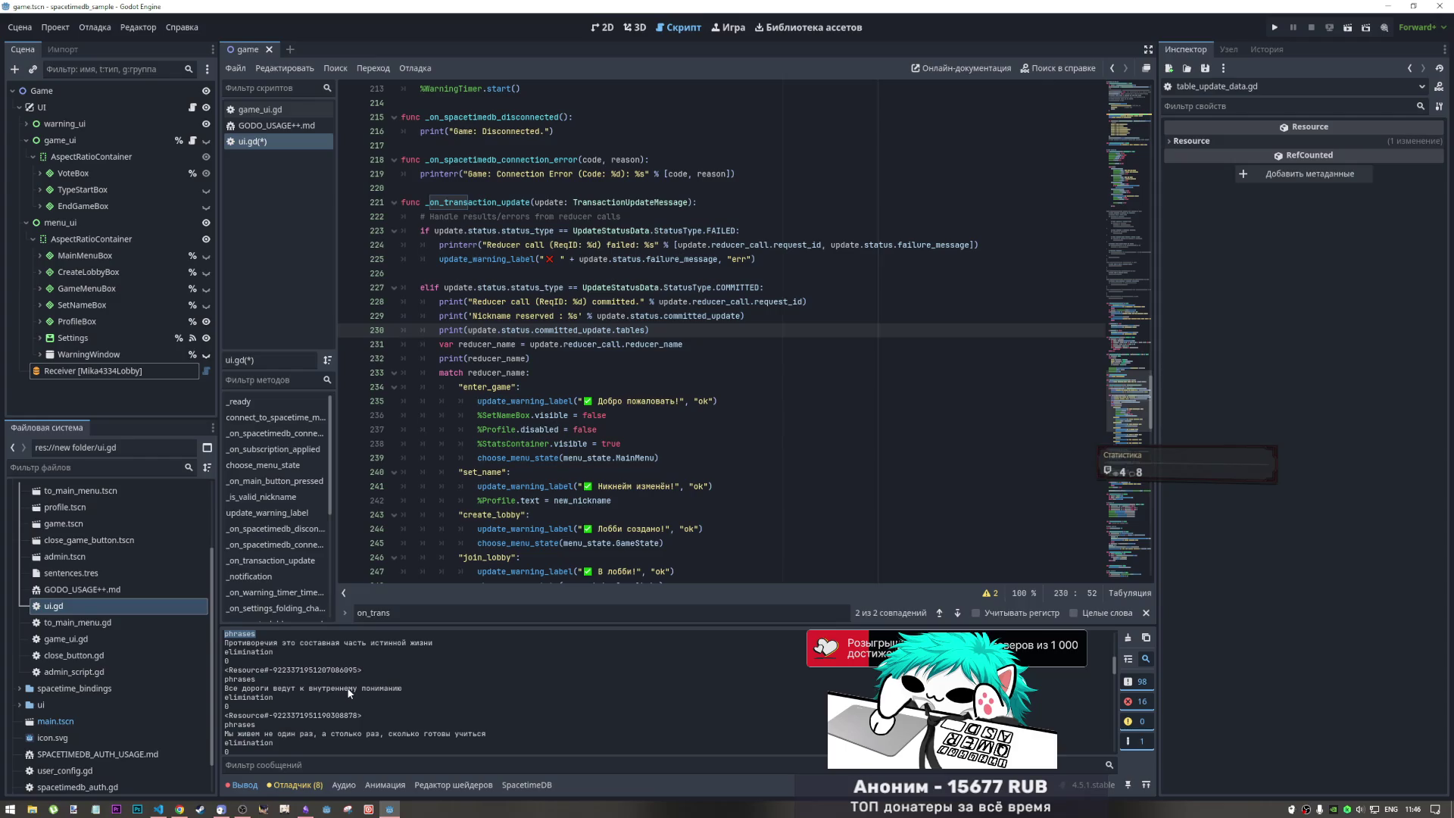
{"action": "scroll", "coordinate": [348, 692], "scroll_direction": "down", "scroll_amount": 4}
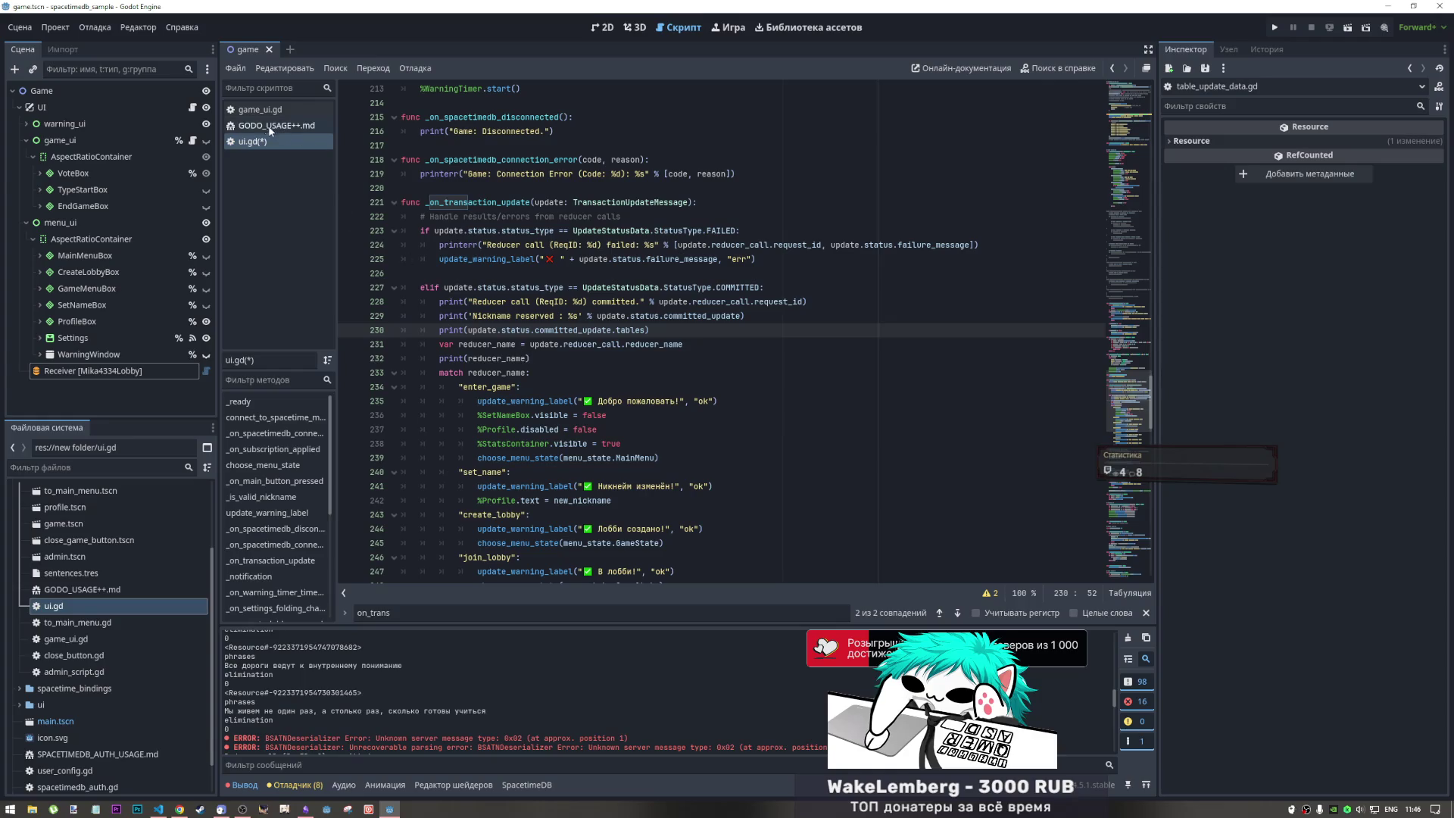
- Open game_ui.gd and scroll to its _on_lobby_receiver_insert handler
{"action": "left_click", "coordinate": [260, 109]}
{"action": "scroll", "coordinate": [597, 363], "scroll_direction": "down", "scroll_amount": 7}
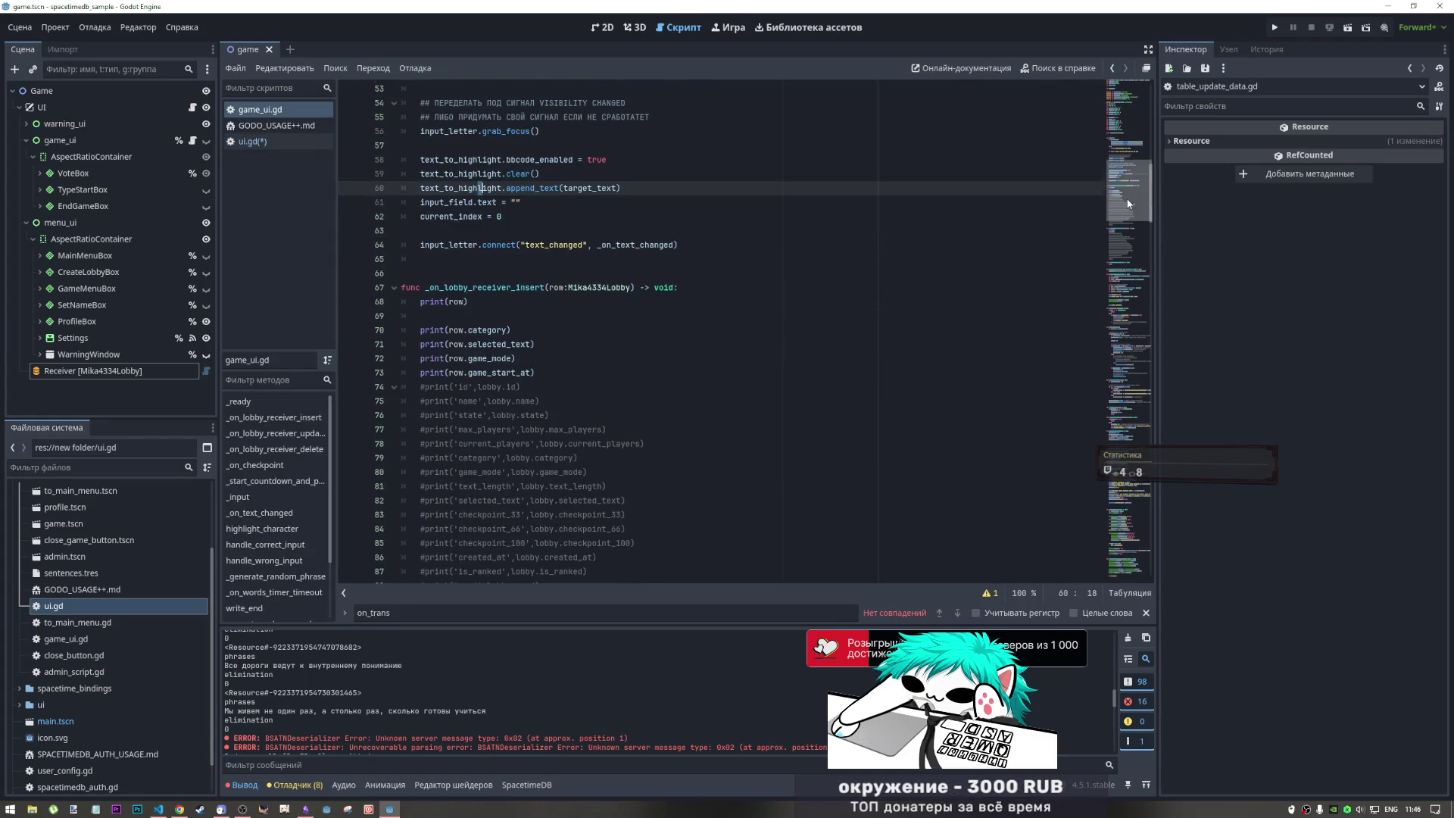
{"action": "left_click_drag", "start_coordinate": [1129, 210], "coordinate": [1133, 223]}
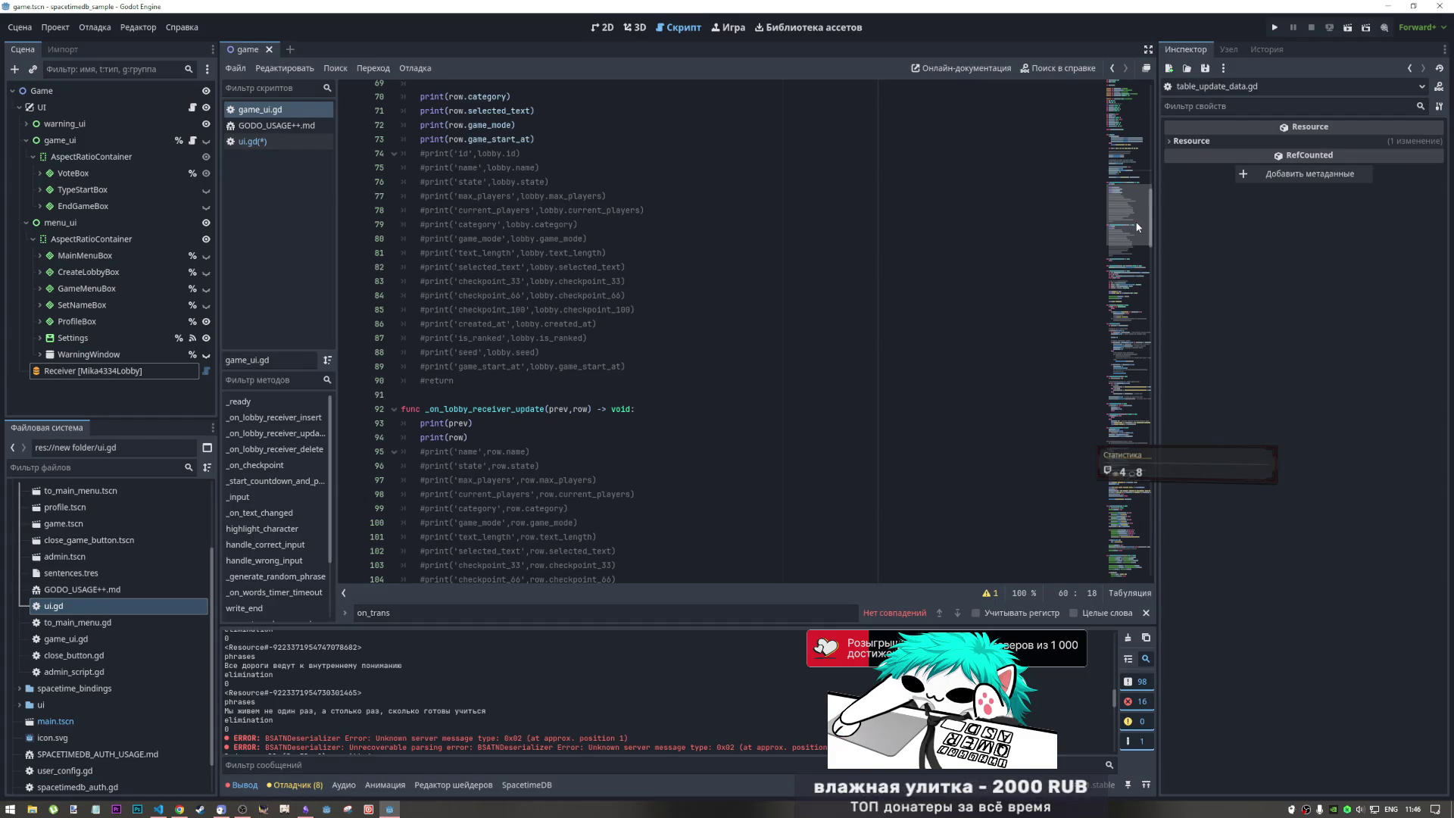
{"action": "scroll", "coordinate": [637, 460], "scroll_direction": "up", "scroll_amount": 10}
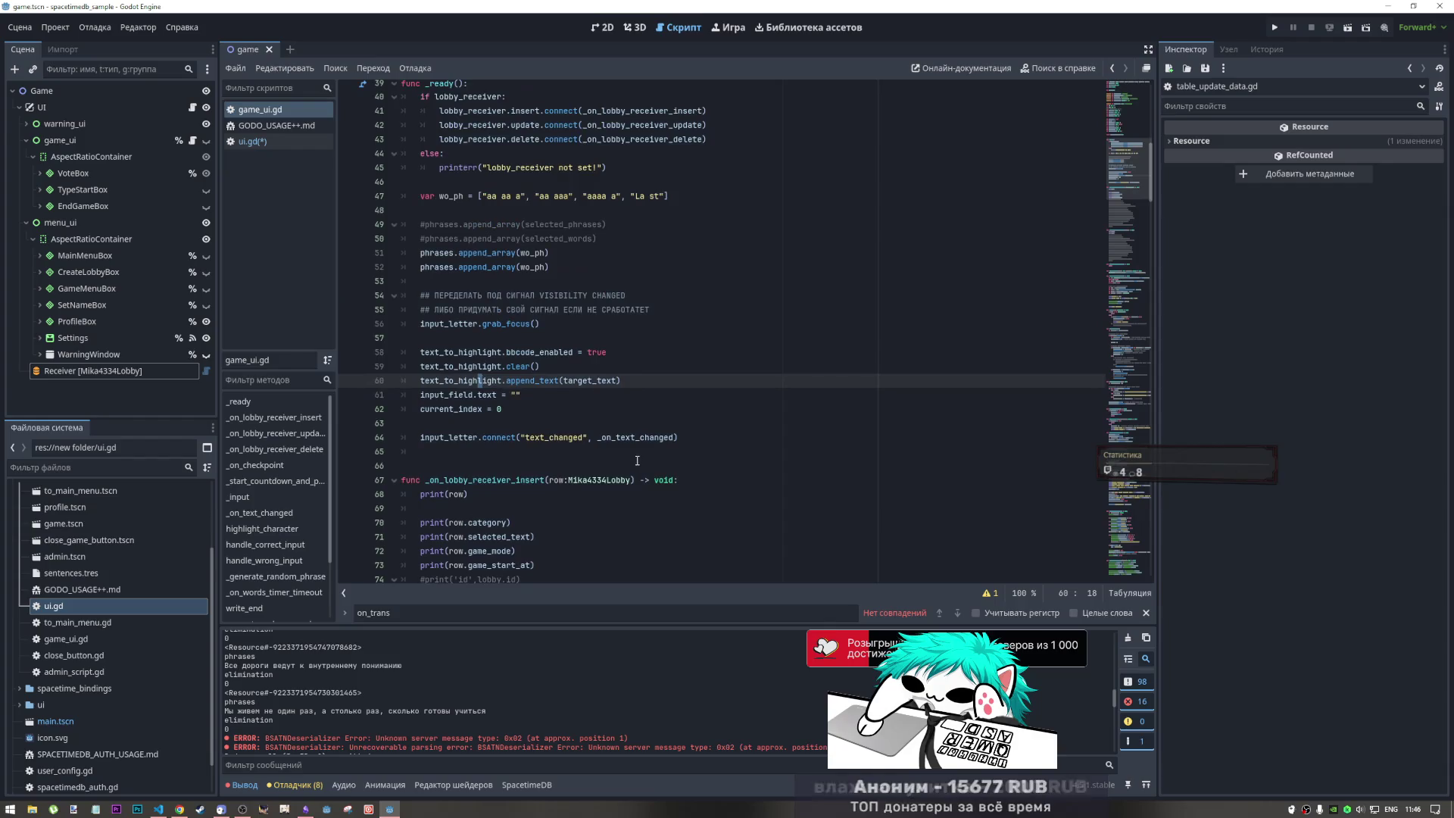
{"action": "scroll", "coordinate": [636, 461], "scroll_direction": "down", "scroll_amount": 3}
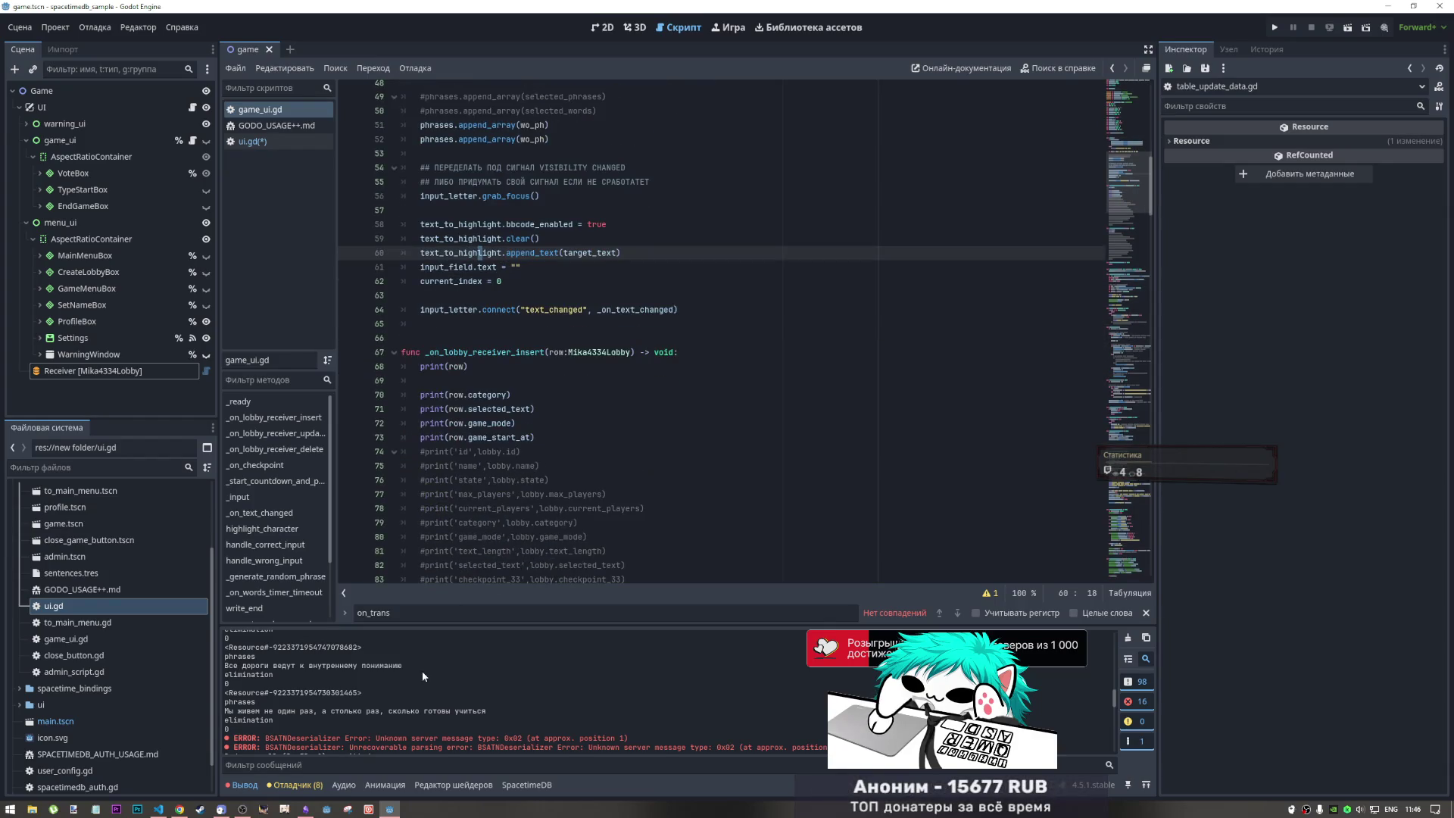
{"action": "scroll", "coordinate": [425, 688], "scroll_direction": "up", "scroll_amount": 5}
{"action": "scroll", "coordinate": [429, 688], "scroll_direction": "up", "scroll_amount": 8}
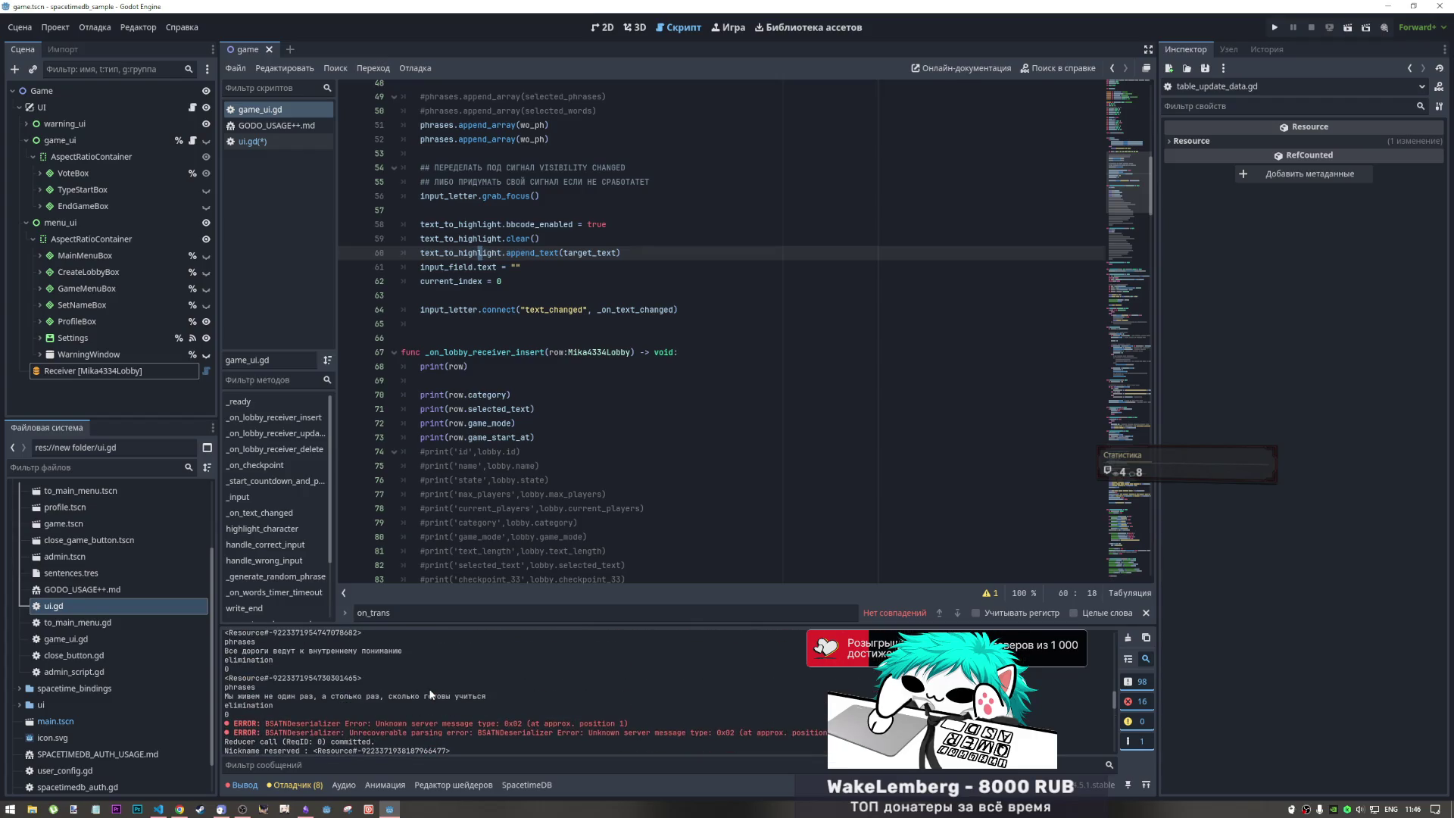
{"action": "scroll", "coordinate": [429, 690], "scroll_direction": "up", "scroll_amount": 2}
- Select a whole phrase line in the Output log to compare it with the handler
{"action": "scroll", "coordinate": [287, 701], "scroll_direction": "down", "scroll_amount": 2}
{"action": "scroll", "coordinate": [289, 701], "scroll_direction": "up", "scroll_amount": 2}
{"action": "scroll", "coordinate": [291, 700], "scroll_direction": "down", "scroll_amount": 1}
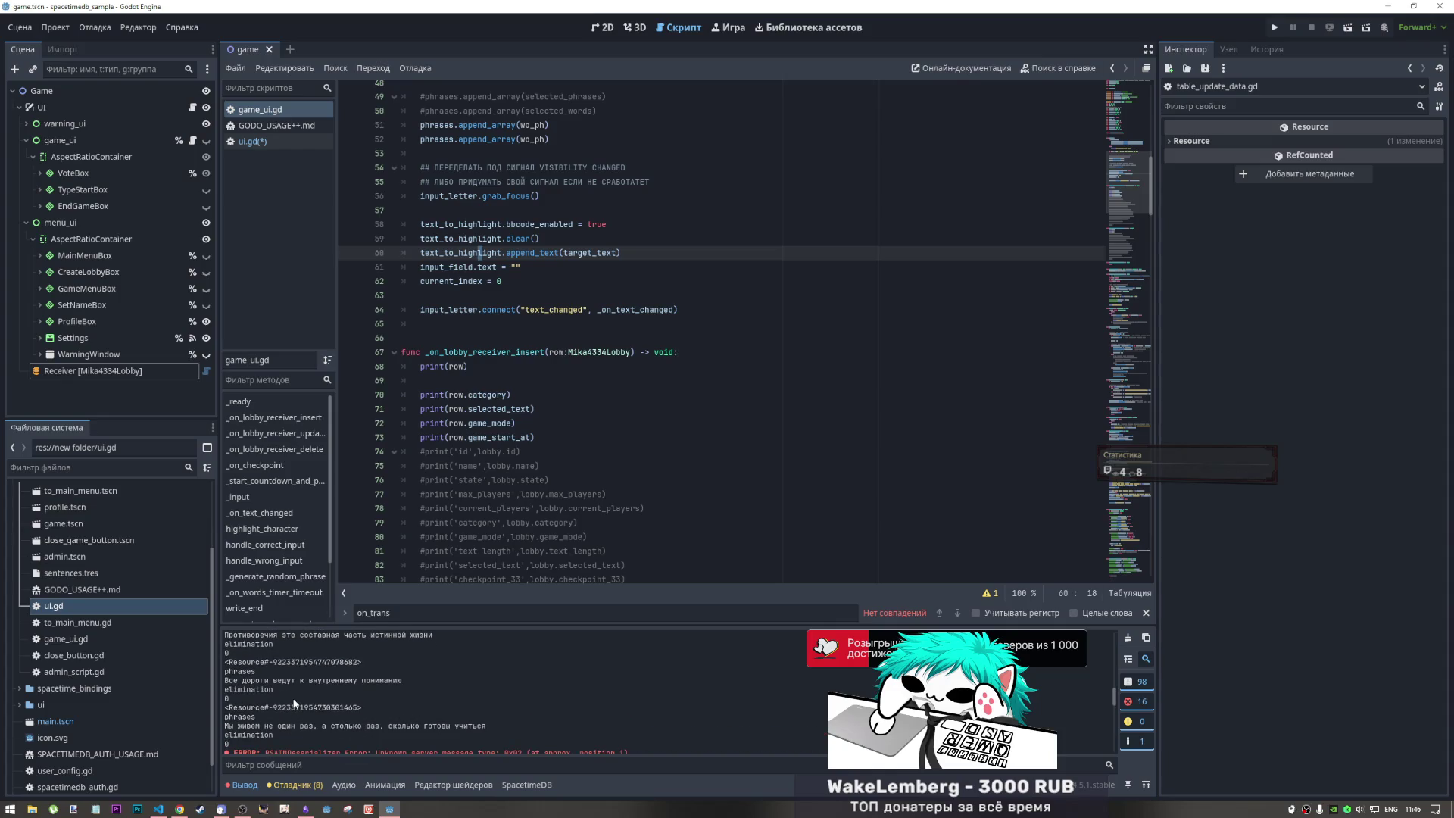
{"action": "scroll", "coordinate": [295, 700], "scroll_direction": "up", "scroll_amount": 1}
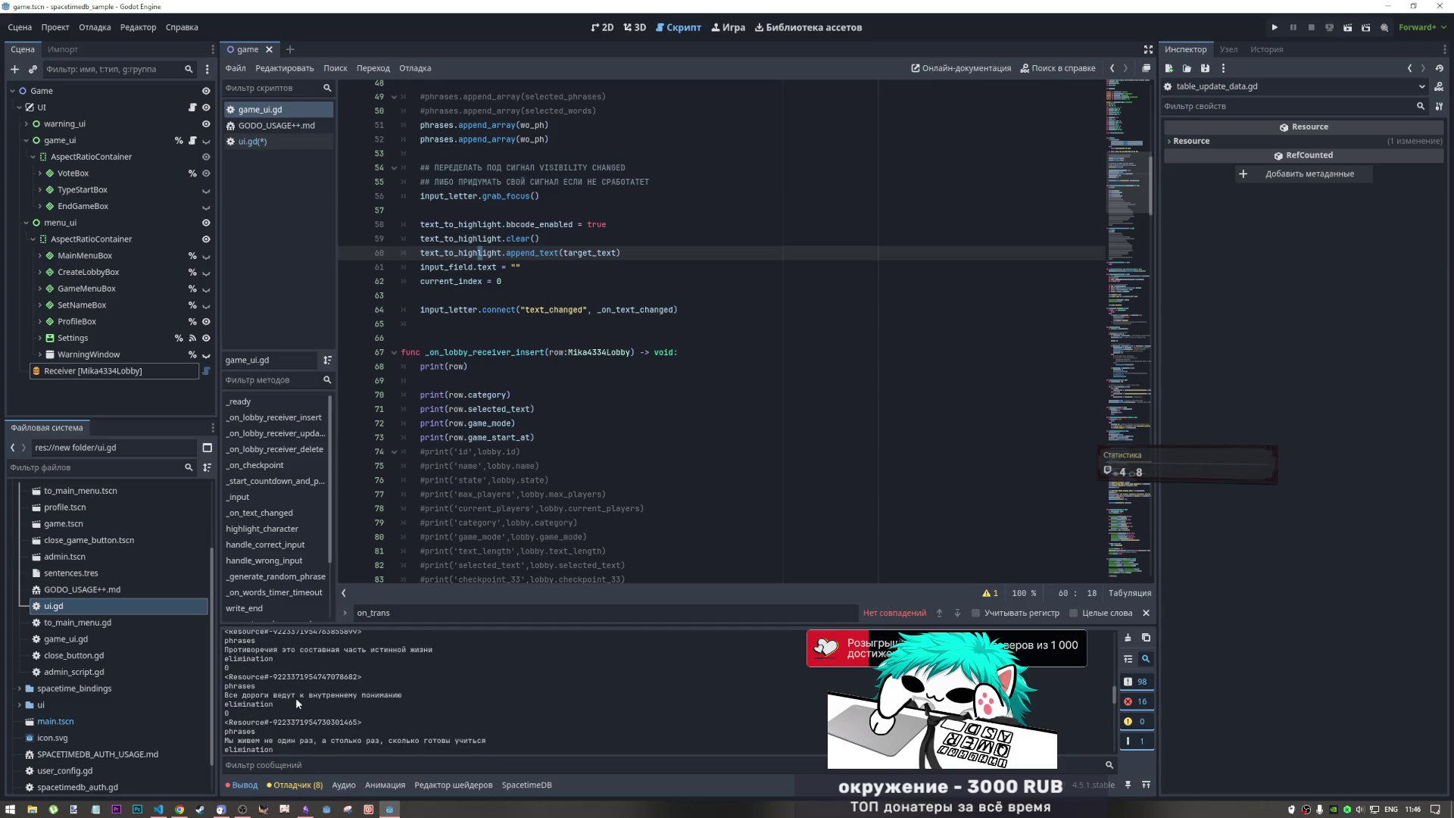
{"action": "left_click_drag", "start_coordinate": [274, 687], "coordinate": [219, 683]}
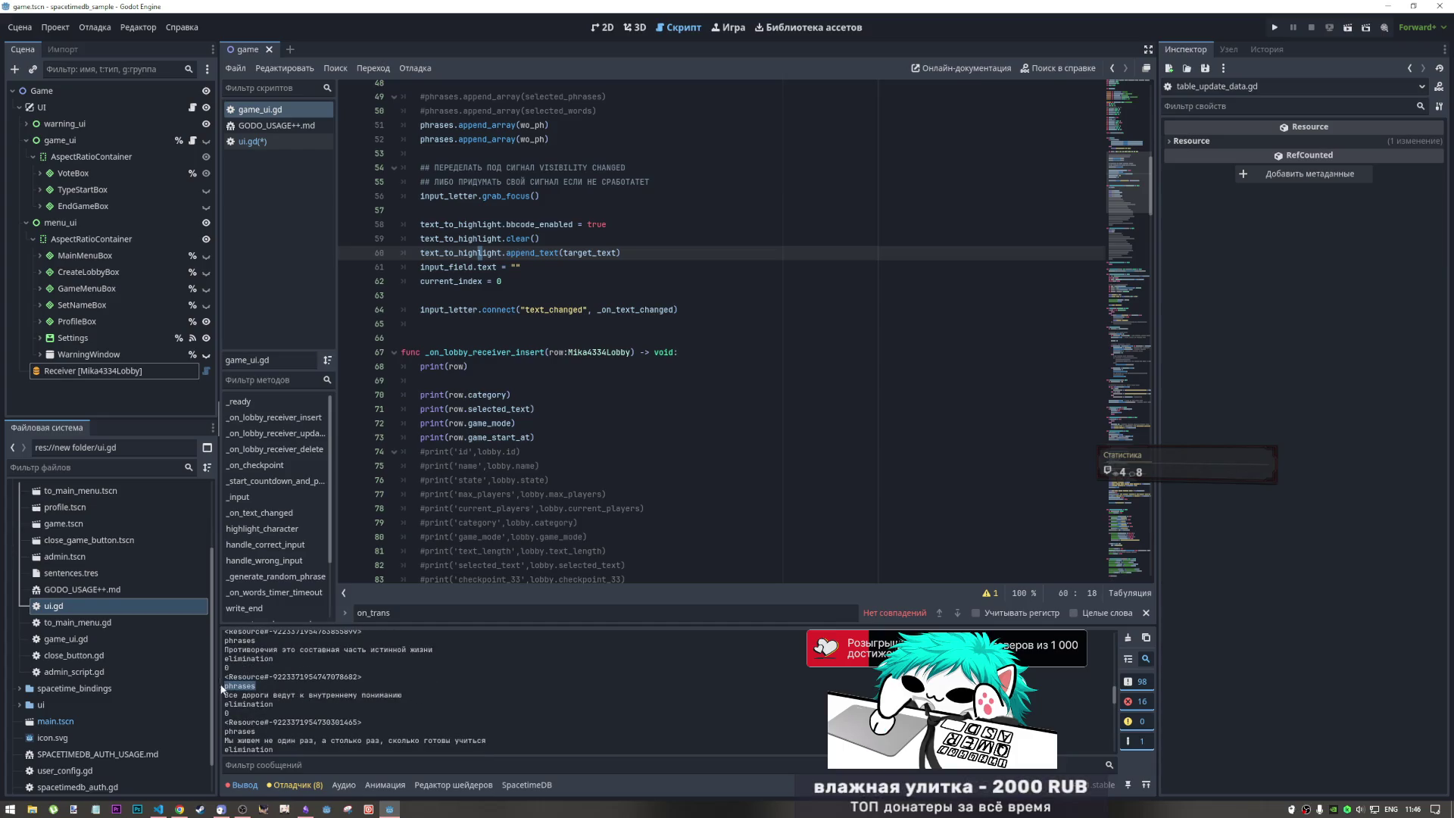
{"action": "left_click_drag", "start_coordinate": [404, 695], "coordinate": [224, 694]}
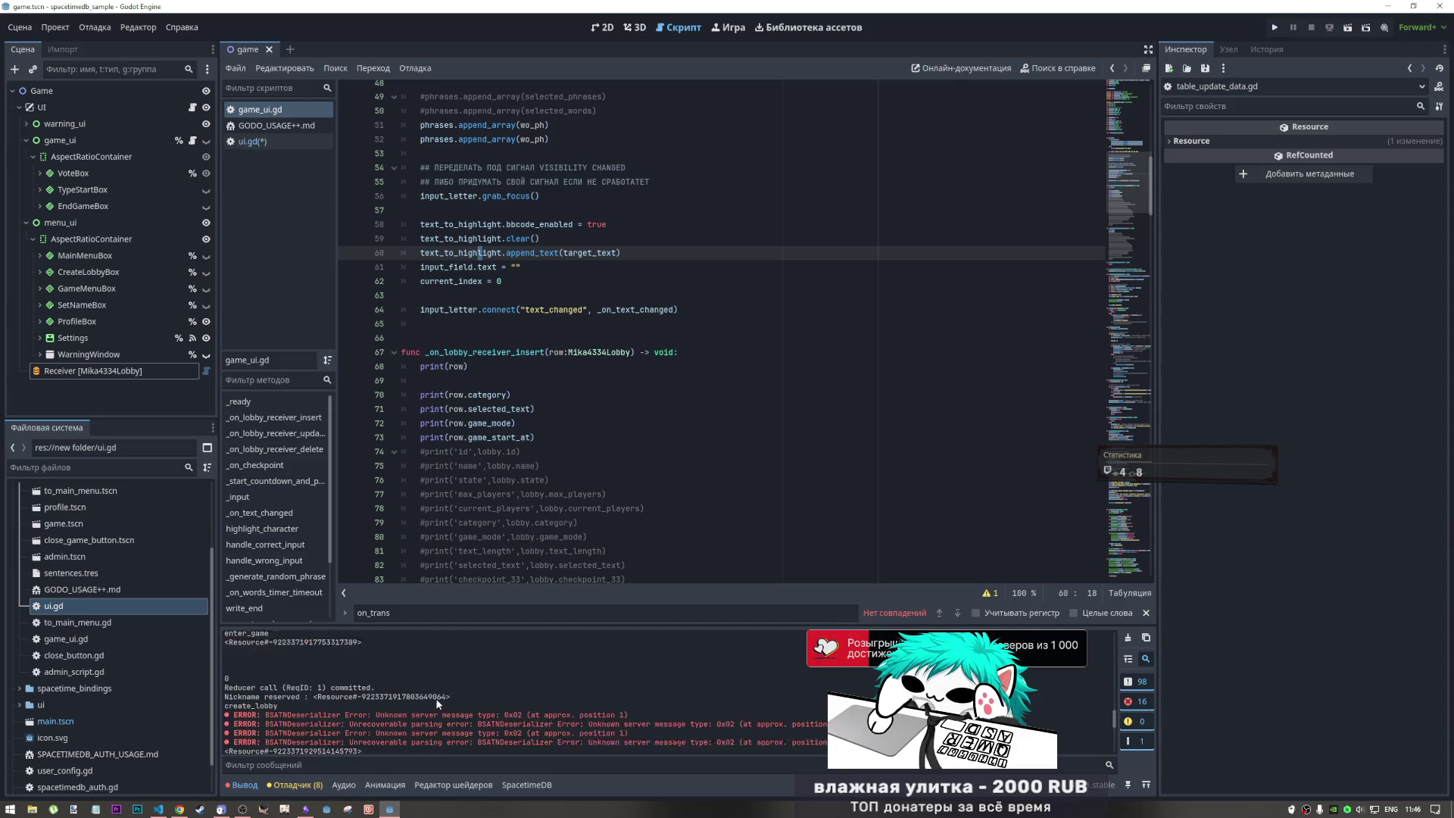
- Clear the Output log, comment out the tables print on line 230 of ui.gd, and save
{"action": "left_click", "coordinate": [1128, 639]}
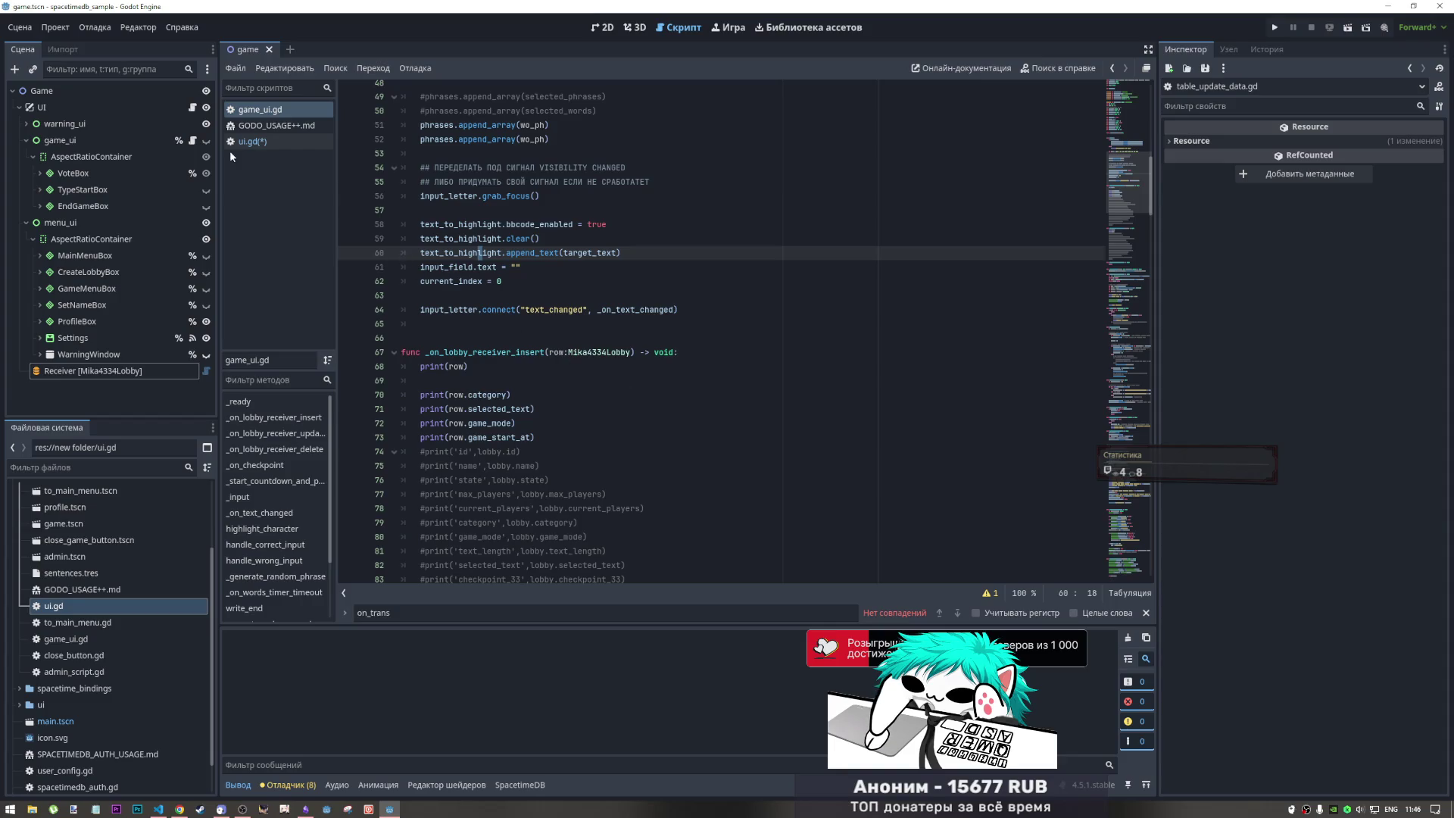
{"action": "left_click", "coordinate": [250, 141]}
{"action": "type", "text": ")"}
{"action": "key", "text": "ctrl+k"}
{"action": "key", "text": "ctrl+s"}
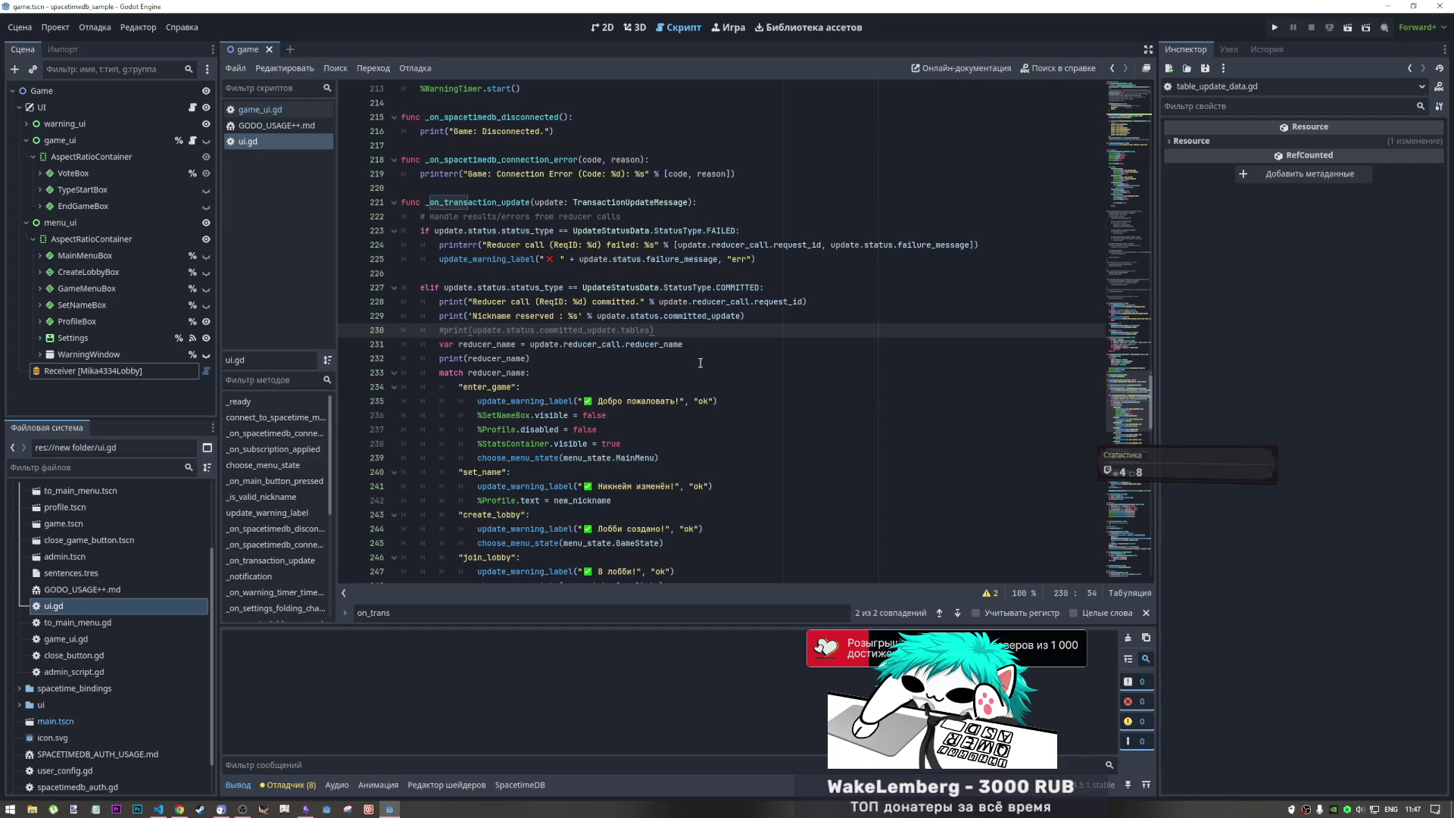
- Relaunch the game project with its two clients
{"action": "left_click", "coordinate": [1348, 28]}
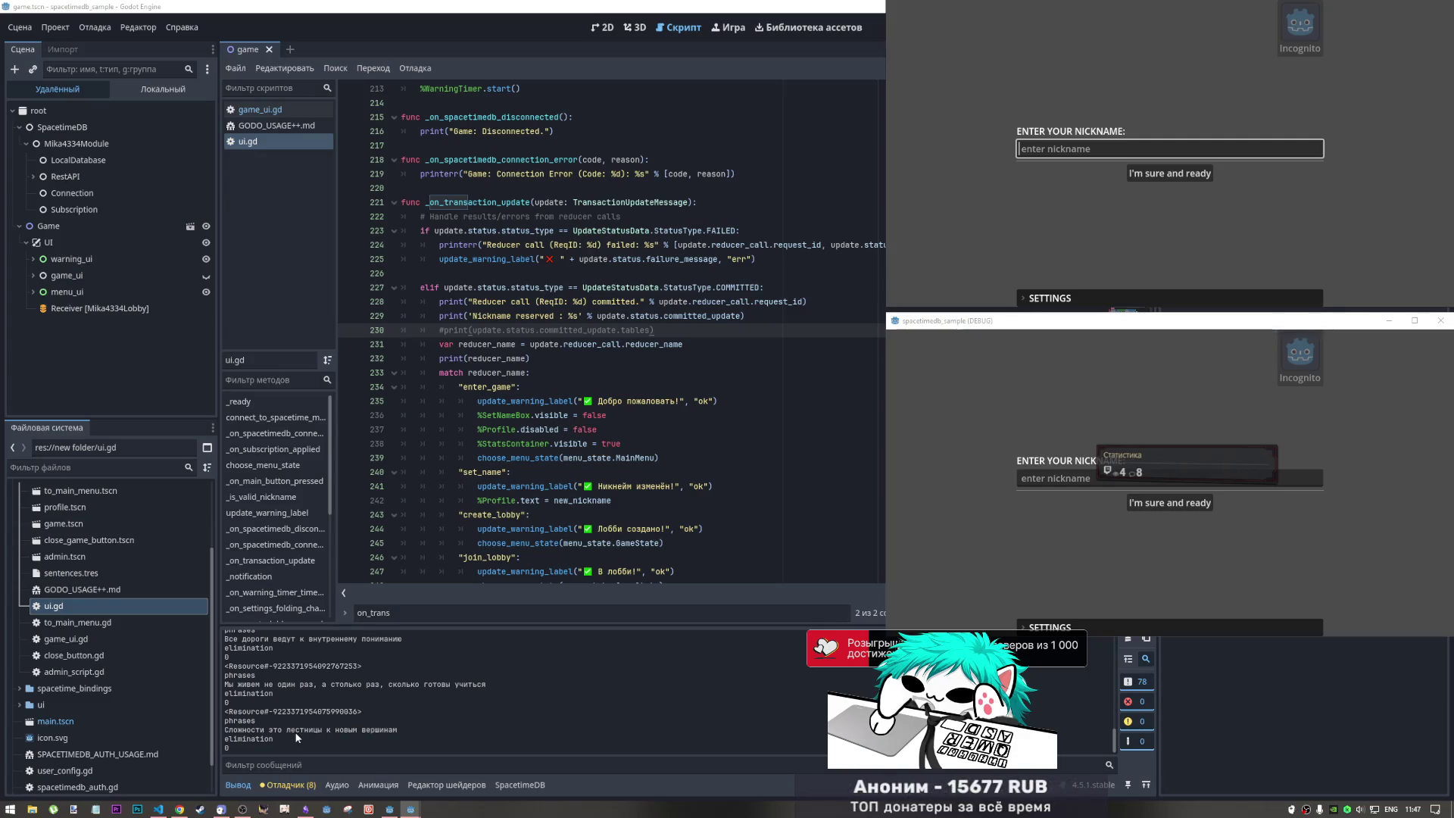
{"action": "scroll", "coordinate": [297, 732], "scroll_direction": "up", "scroll_amount": 2}
{"action": "scroll", "coordinate": [300, 737], "scroll_direction": "down", "scroll_amount": 5}
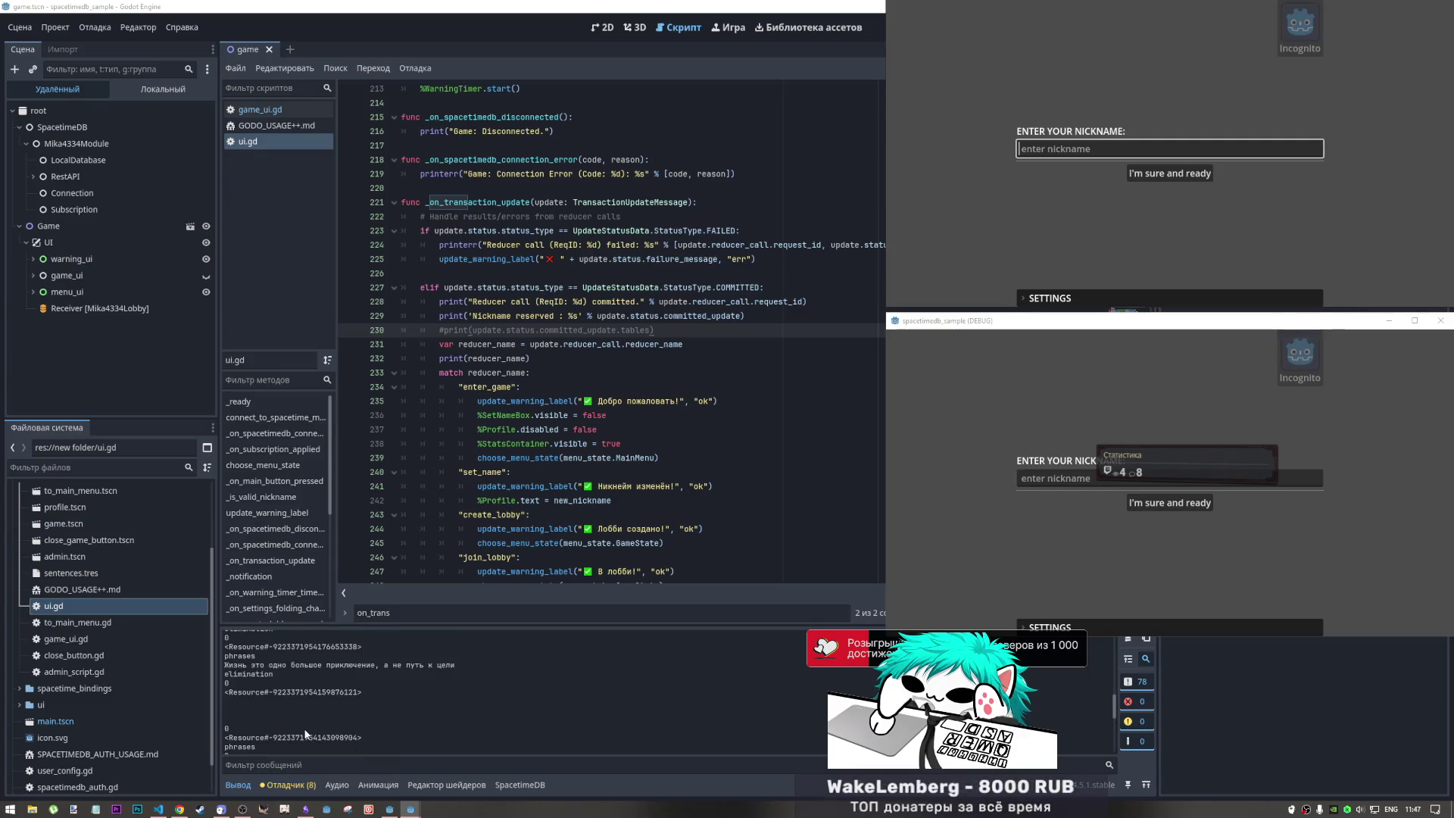
{"action": "scroll", "coordinate": [312, 725], "scroll_direction": "down", "scroll_amount": 5}
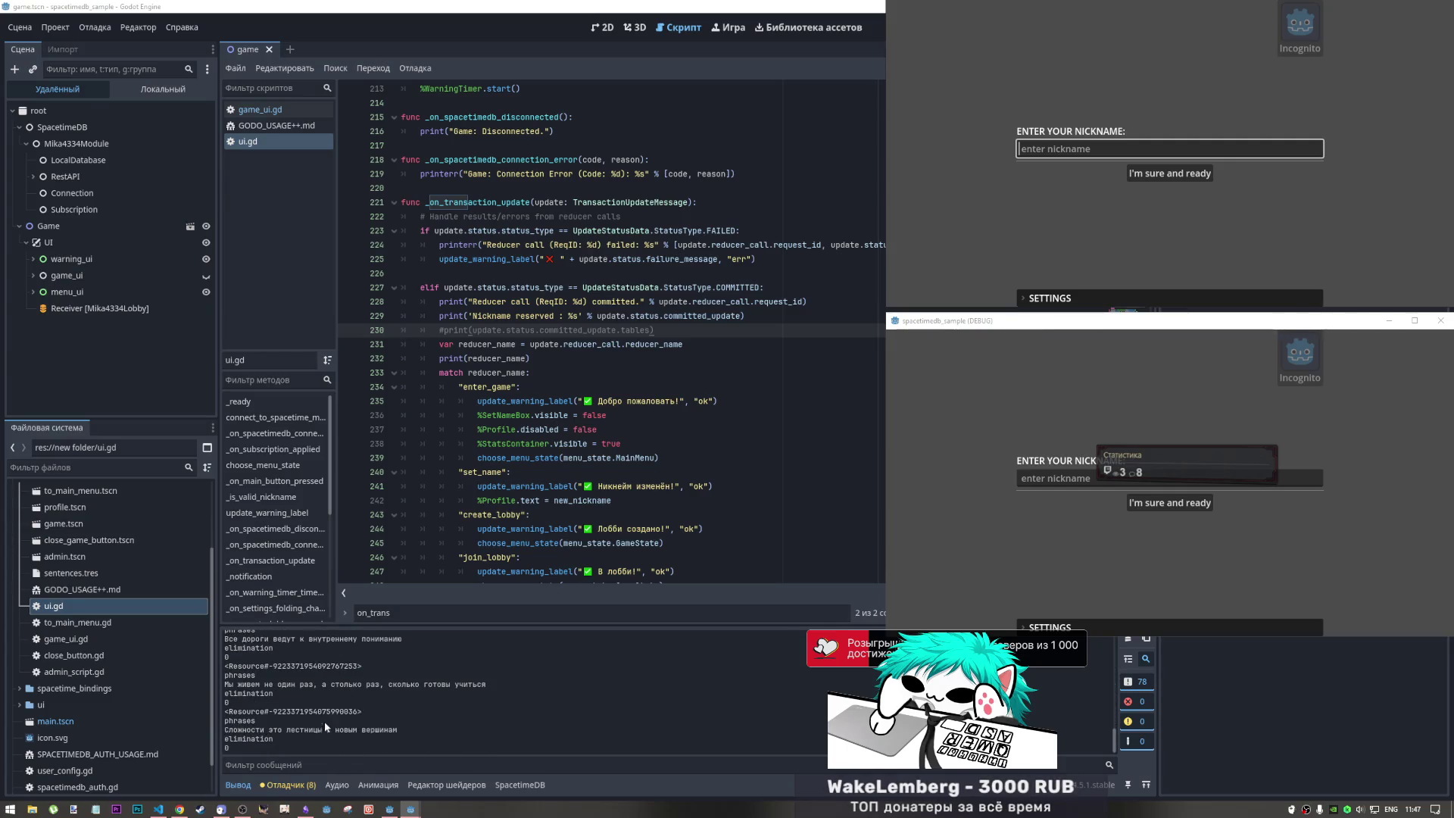
{"action": "scroll", "coordinate": [561, 529], "scroll_direction": "up", "scroll_amount": 3}
{"action": "scroll", "coordinate": [562, 528], "scroll_direction": "up", "scroll_amount": 3}
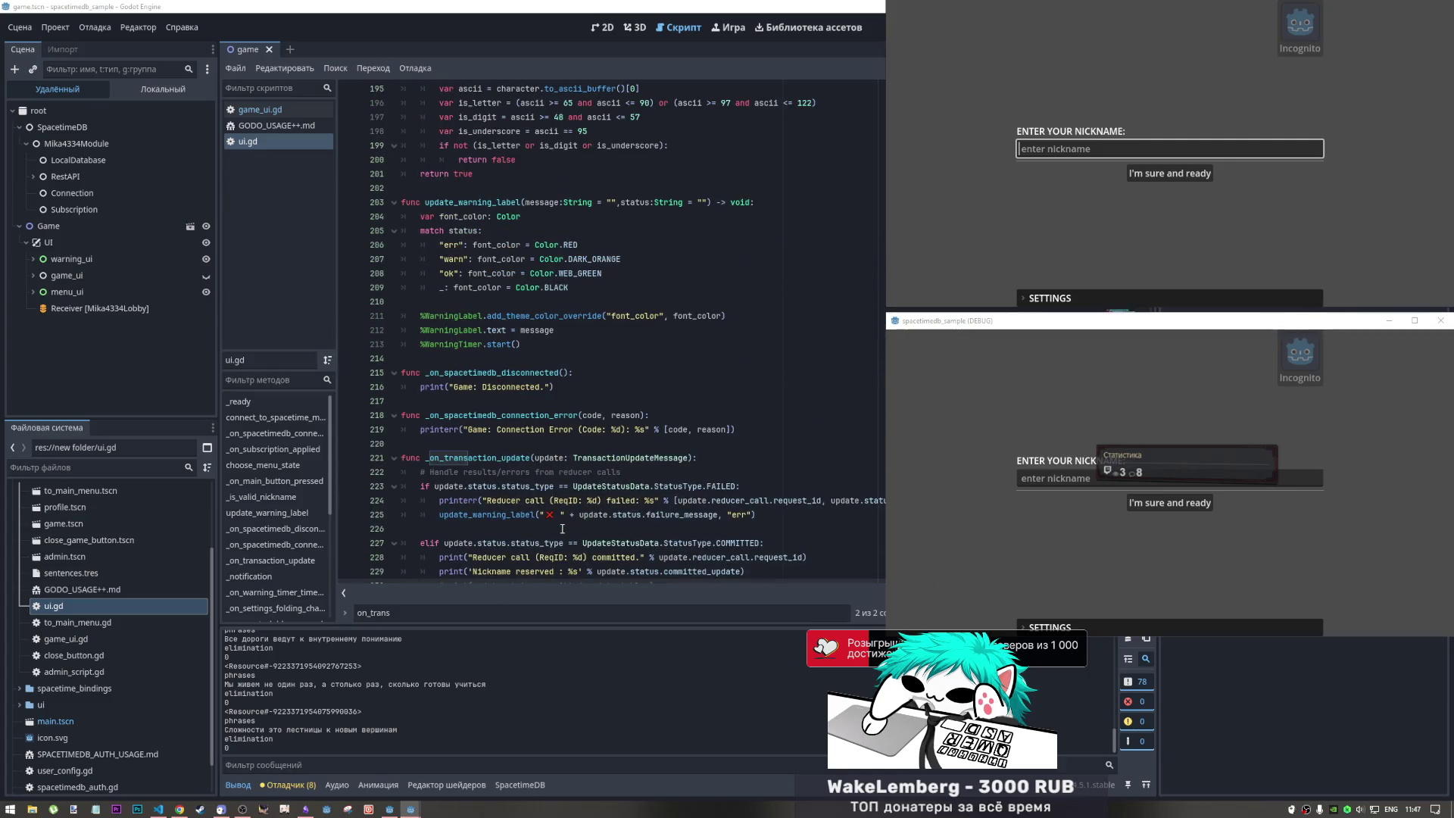
{"action": "scroll", "coordinate": [563, 528], "scroll_direction": "up", "scroll_amount": 19}
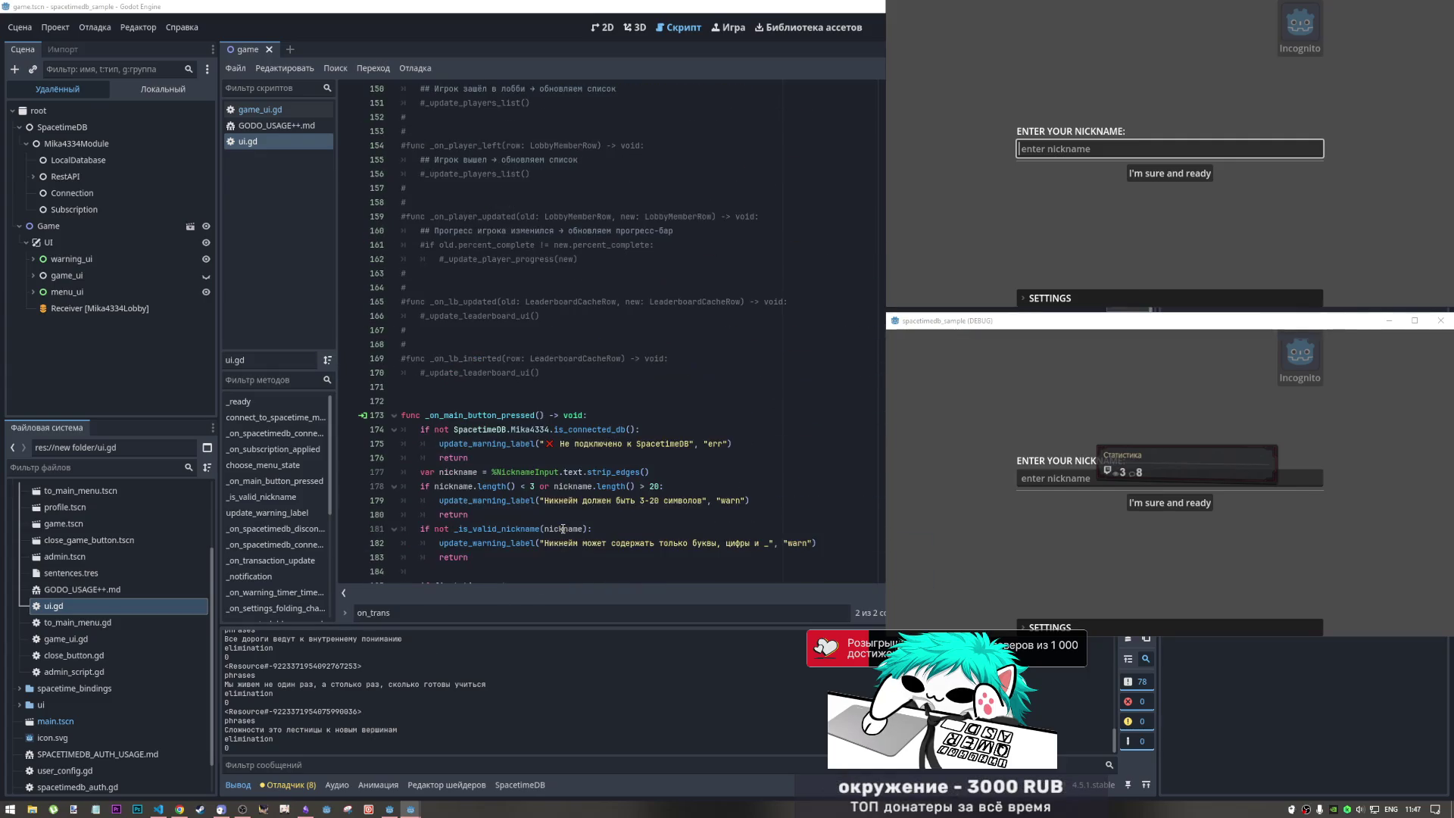
- Review the error and transaction signal connection lines in ui.gd
{"action": "scroll", "coordinate": [562, 528], "scroll_direction": "down", "scroll_amount": 7}
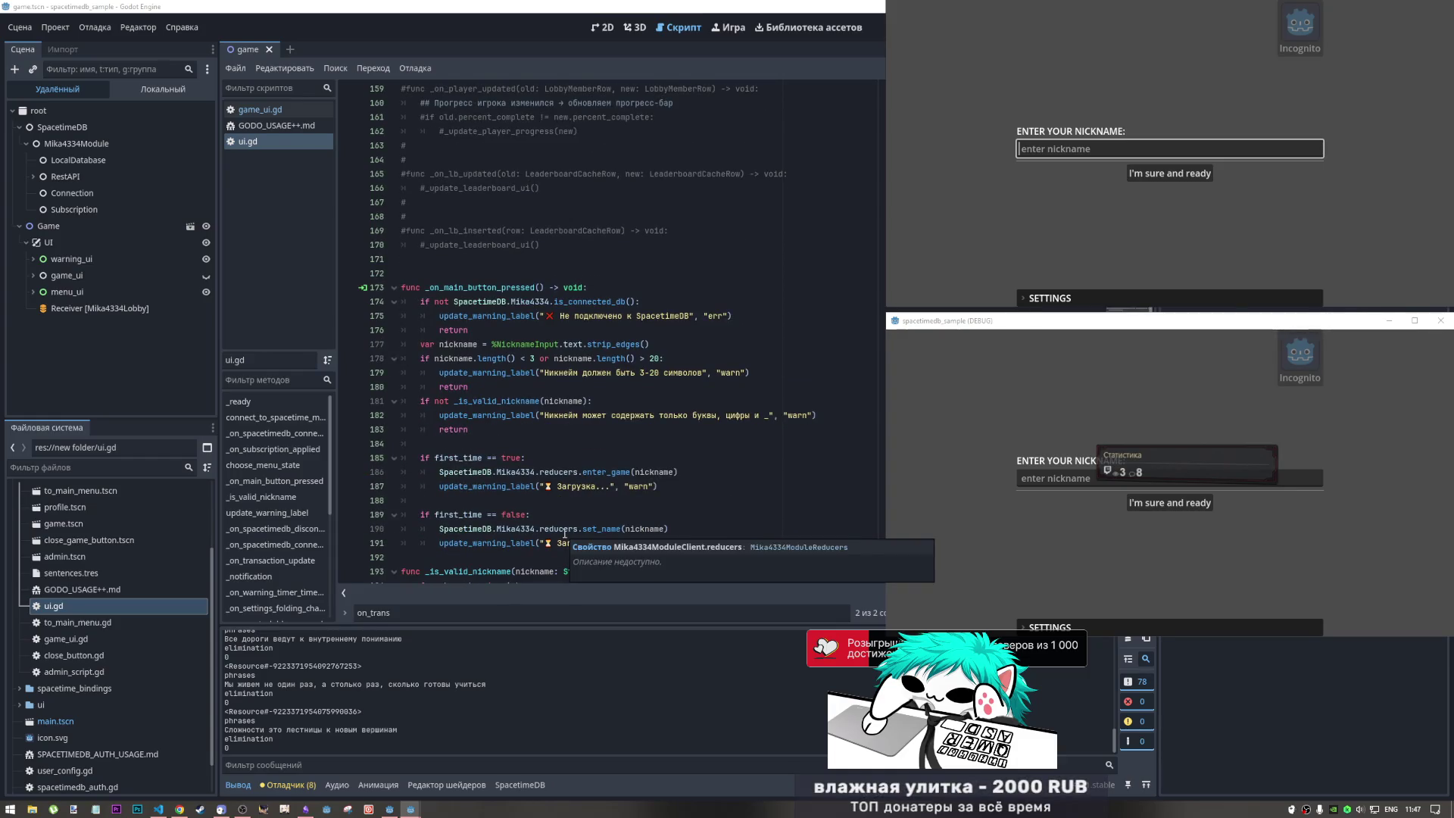
{"action": "scroll", "coordinate": [564, 533], "scroll_direction": "up", "scroll_amount": 20}
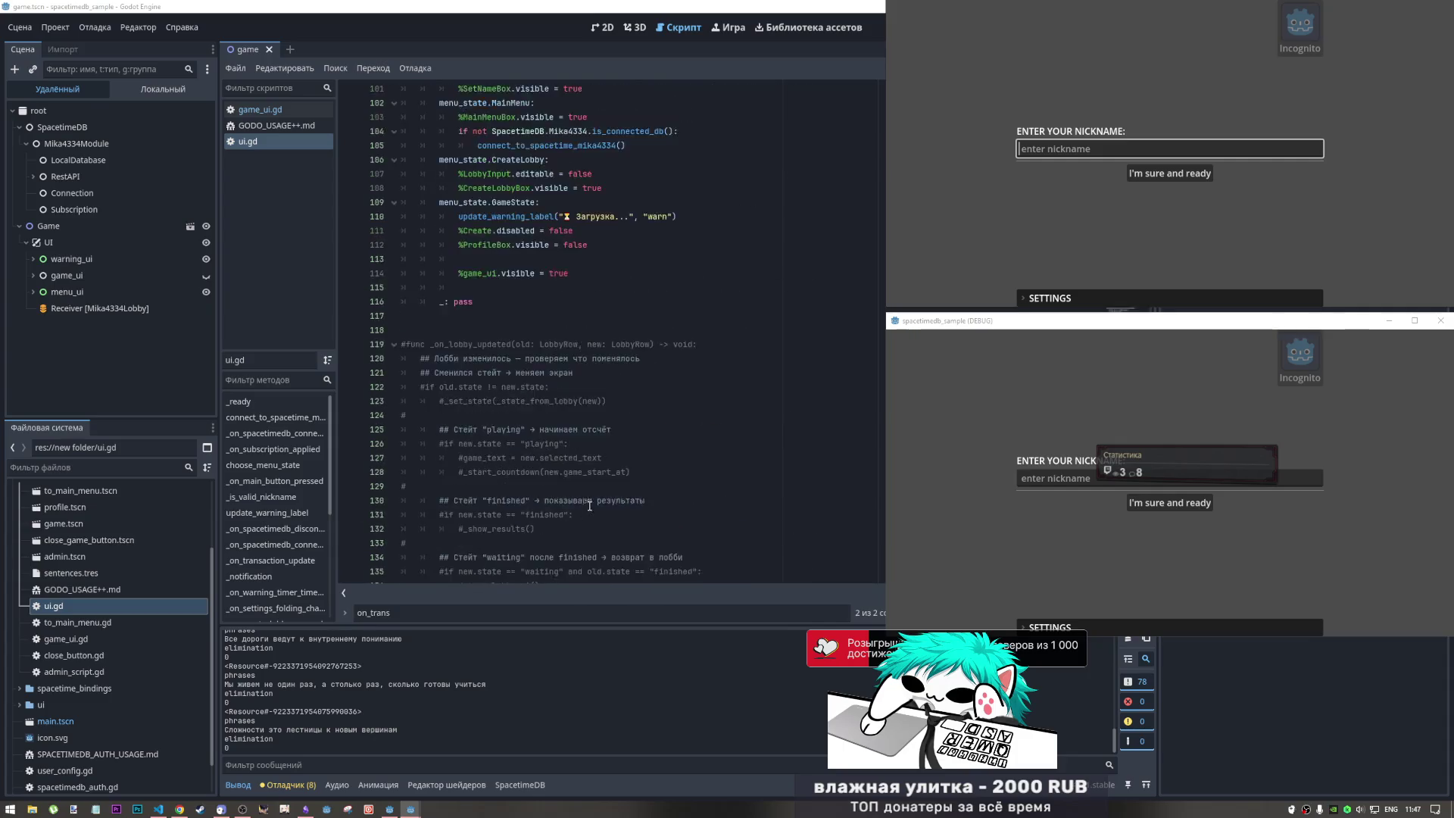
{"action": "scroll", "coordinate": [569, 516], "scroll_direction": "up", "scroll_amount": 8}
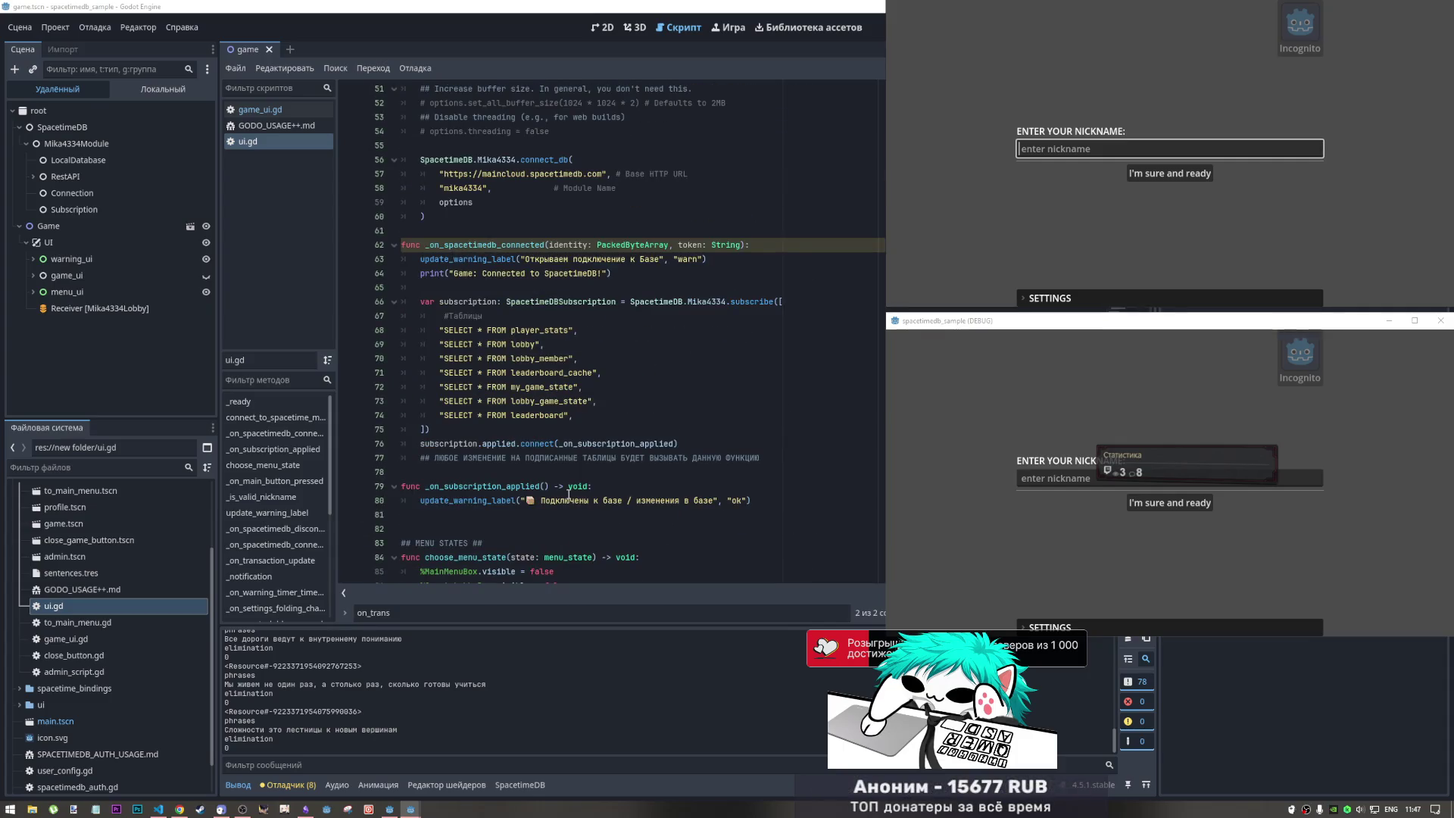
{"action": "scroll", "coordinate": [567, 490], "scroll_direction": "up", "scroll_amount": 9}
{"action": "scroll", "coordinate": [566, 491], "scroll_direction": "up", "scroll_amount": 8}
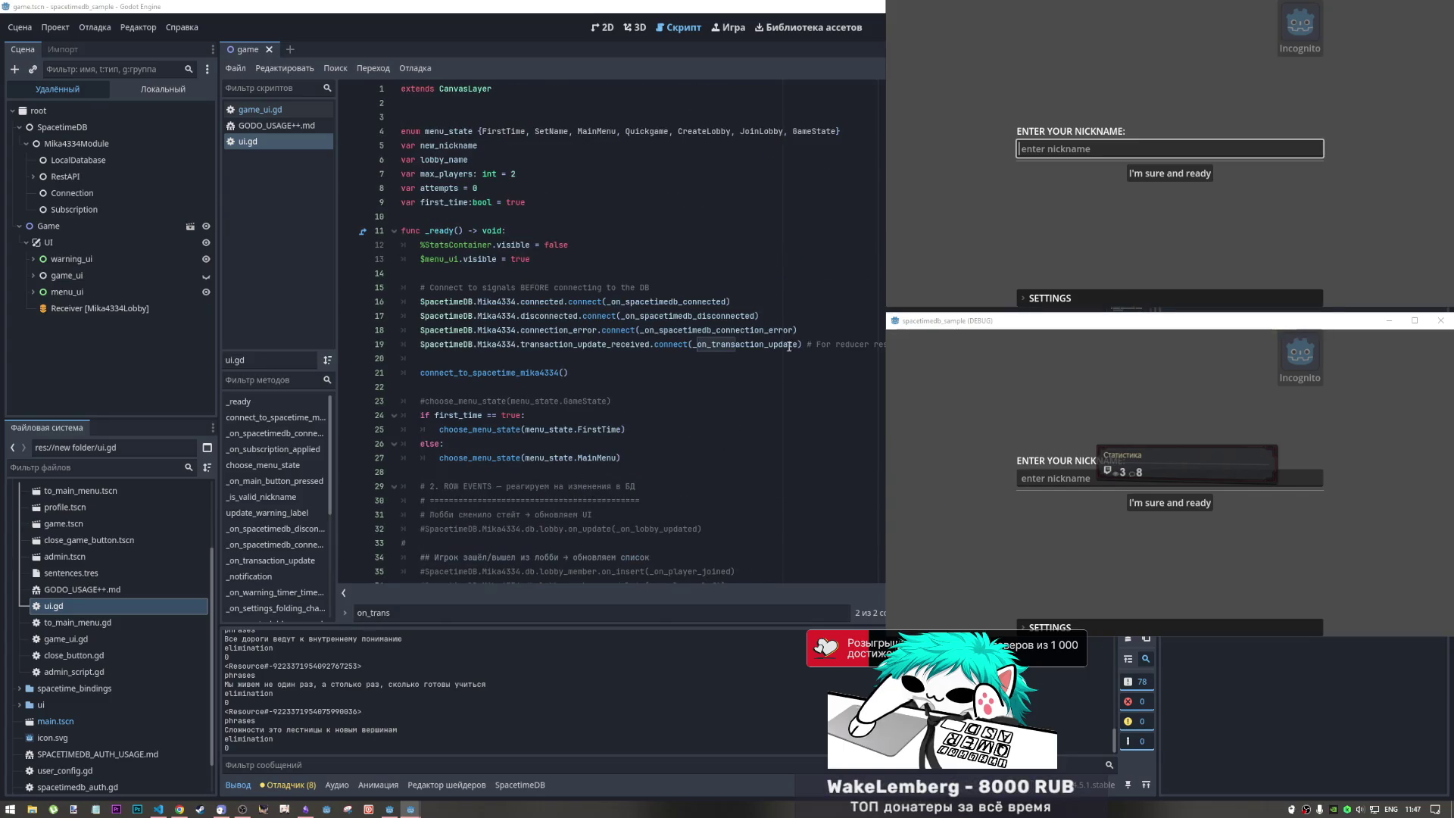
{"action": "mouse_move", "coordinate": [801, 344]}
{"action": "left_mouse_down"}
{"action": "mouse_move", "coordinate": [530, 330]}
{"action": "mouse_move", "coordinate": [418, 331]}
{"action": "mouse_move", "coordinate": [420, 344]}
{"action": "left_mouse_up"}
{"action": "left_click_drag", "start_coordinate": [1118, 148], "coordinate": [1104, 194]}
{"action": "scroll", "coordinate": [366, 734], "scroll_direction": "up", "scroll_amount": 1}
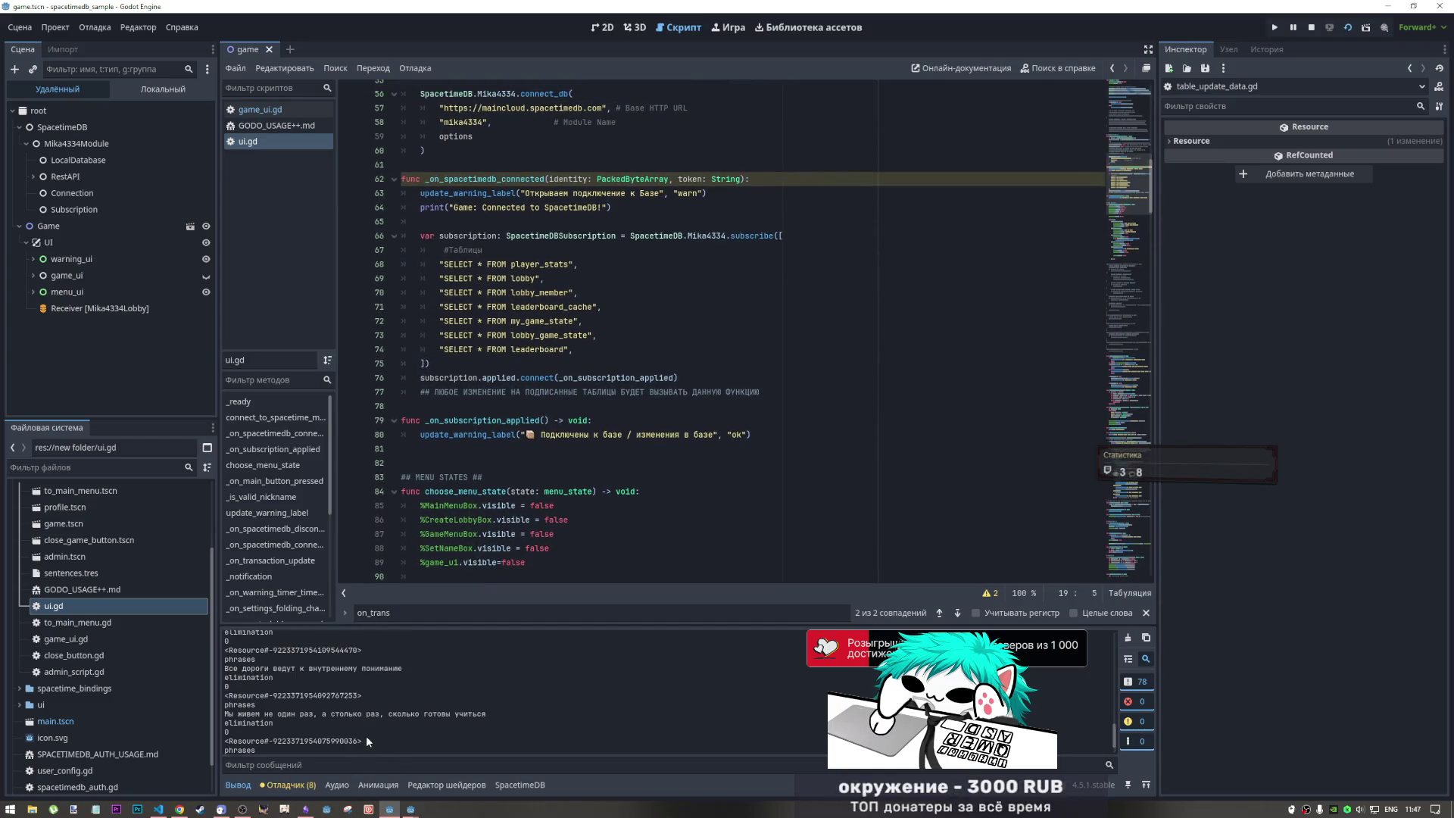
{"action": "left_click_drag", "start_coordinate": [1114, 219], "coordinate": [1107, 351]}
- Return to game_ui.gd and bring a running debug client window to the front
{"action": "left_click", "coordinate": [259, 109]}
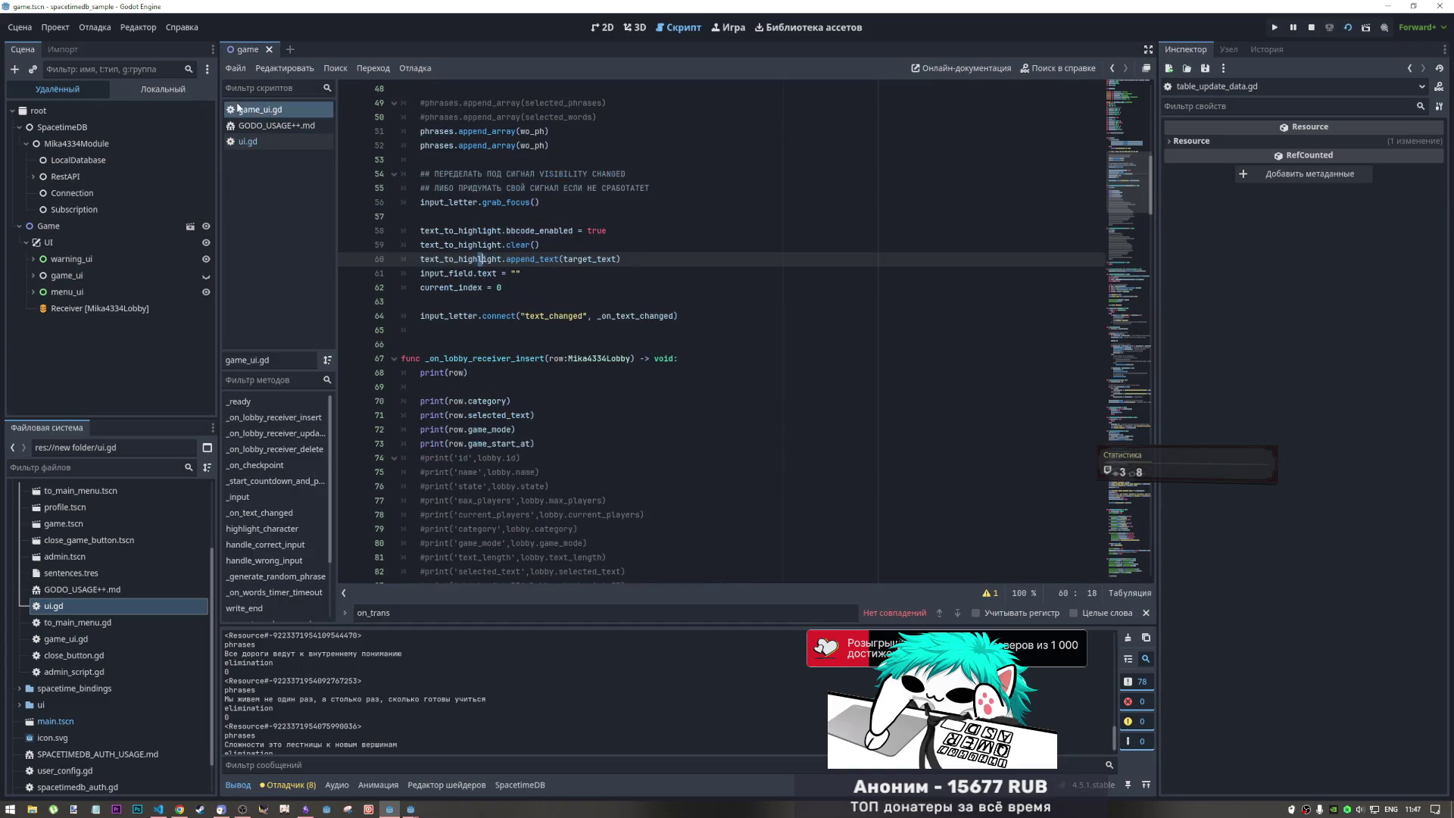
{"action": "scroll", "coordinate": [729, 304], "scroll_direction": "up", "scroll_amount": 3}
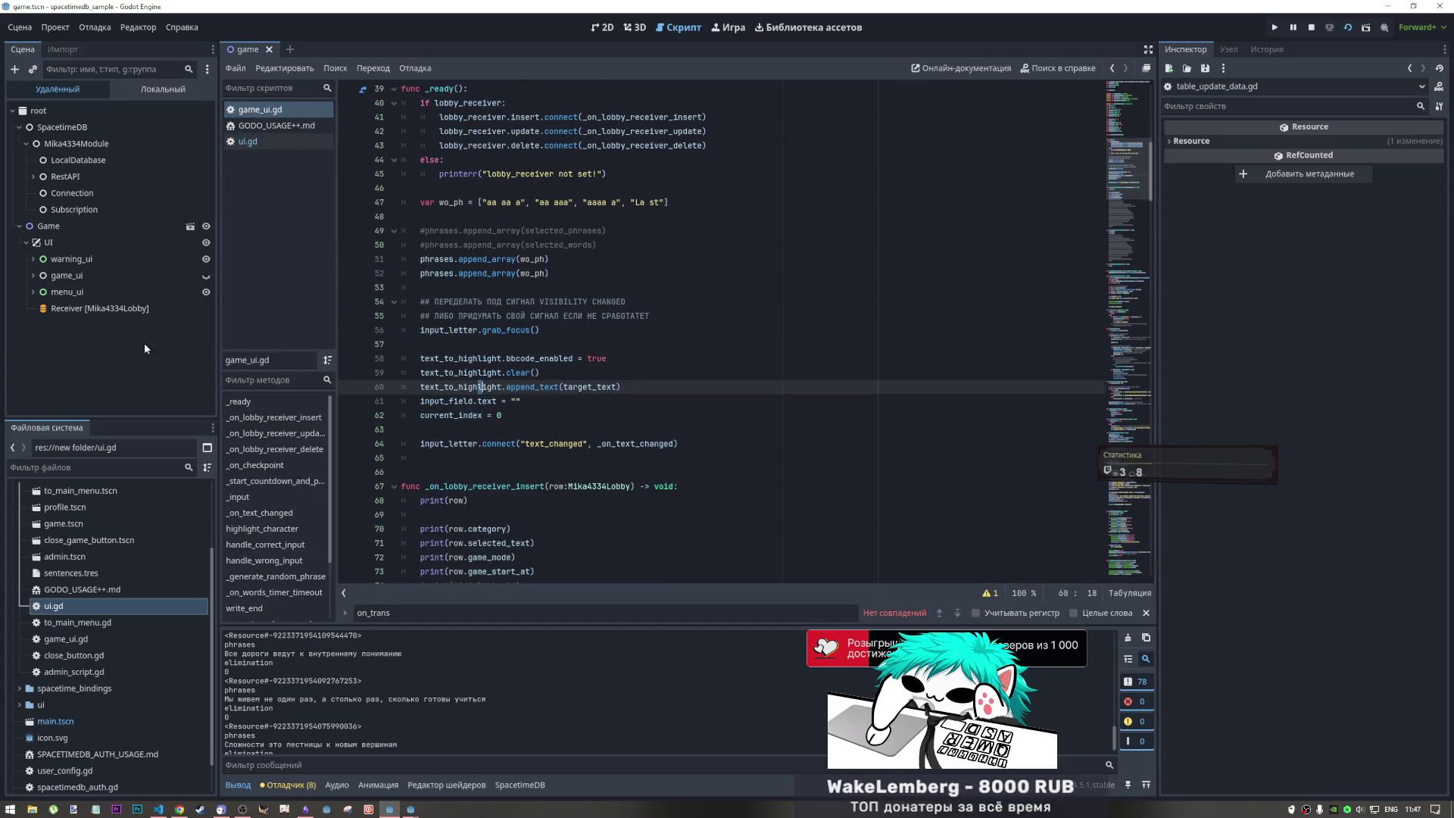
{"action": "scroll", "coordinate": [527, 686], "scroll_direction": "down", "scroll_amount": 1}
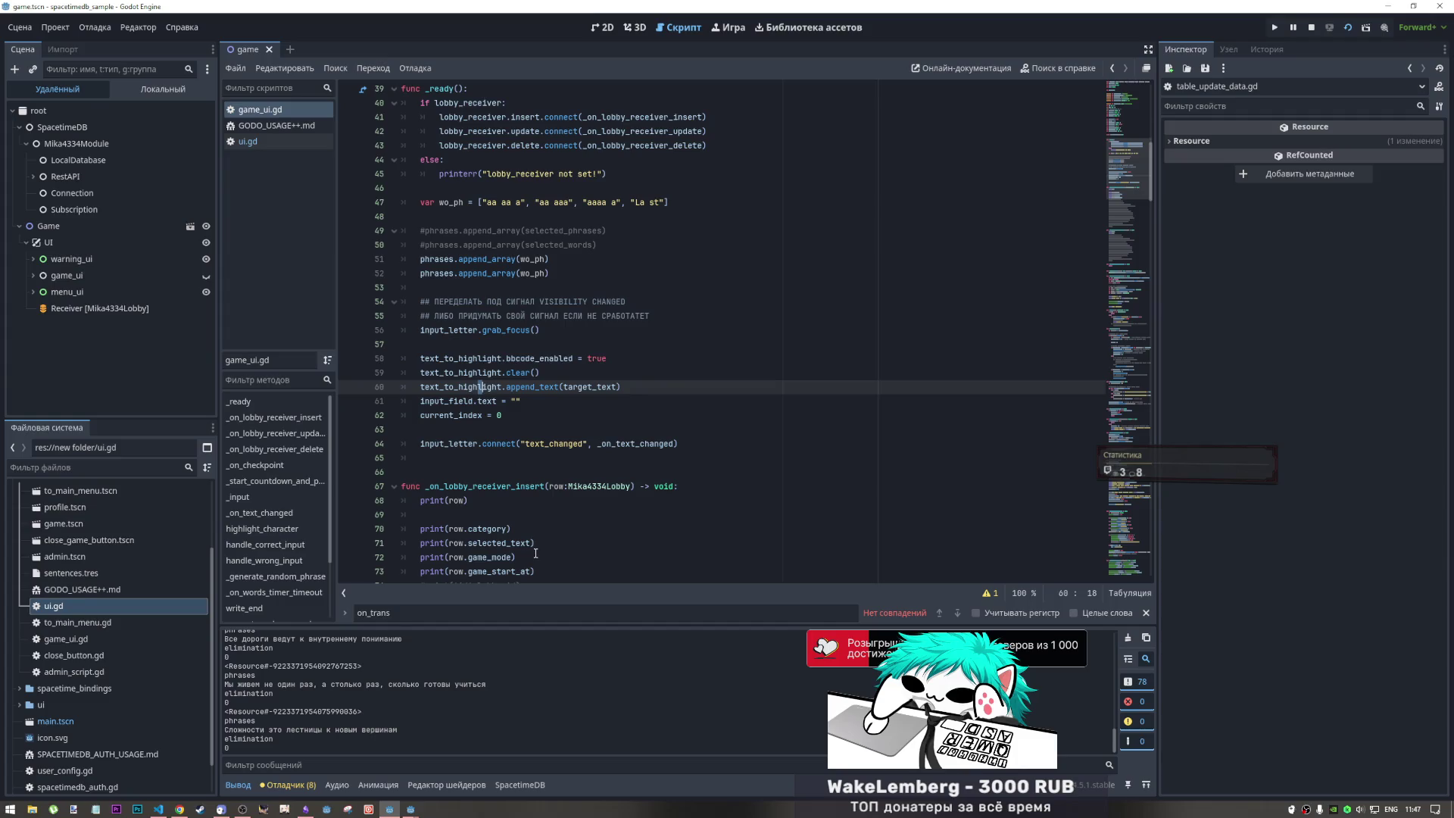
{"action": "mouse_move", "coordinate": [411, 807]}
{"action": "left_click", "coordinate": [429, 769]}
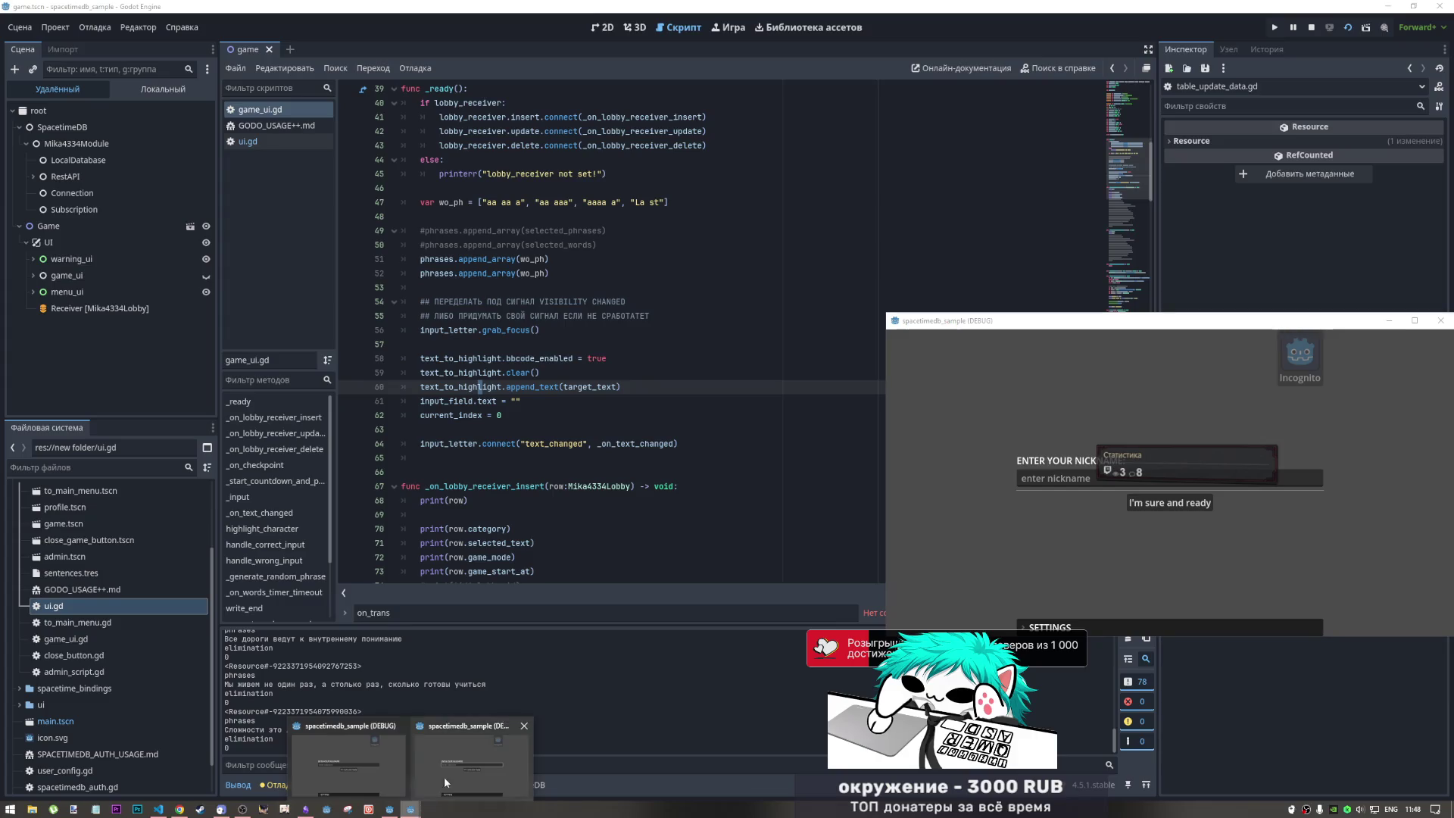
- Enter nicknames 3333 and 4444 in the two game clients to reach the menu
{"action": "left_click", "coordinate": [442, 780]}
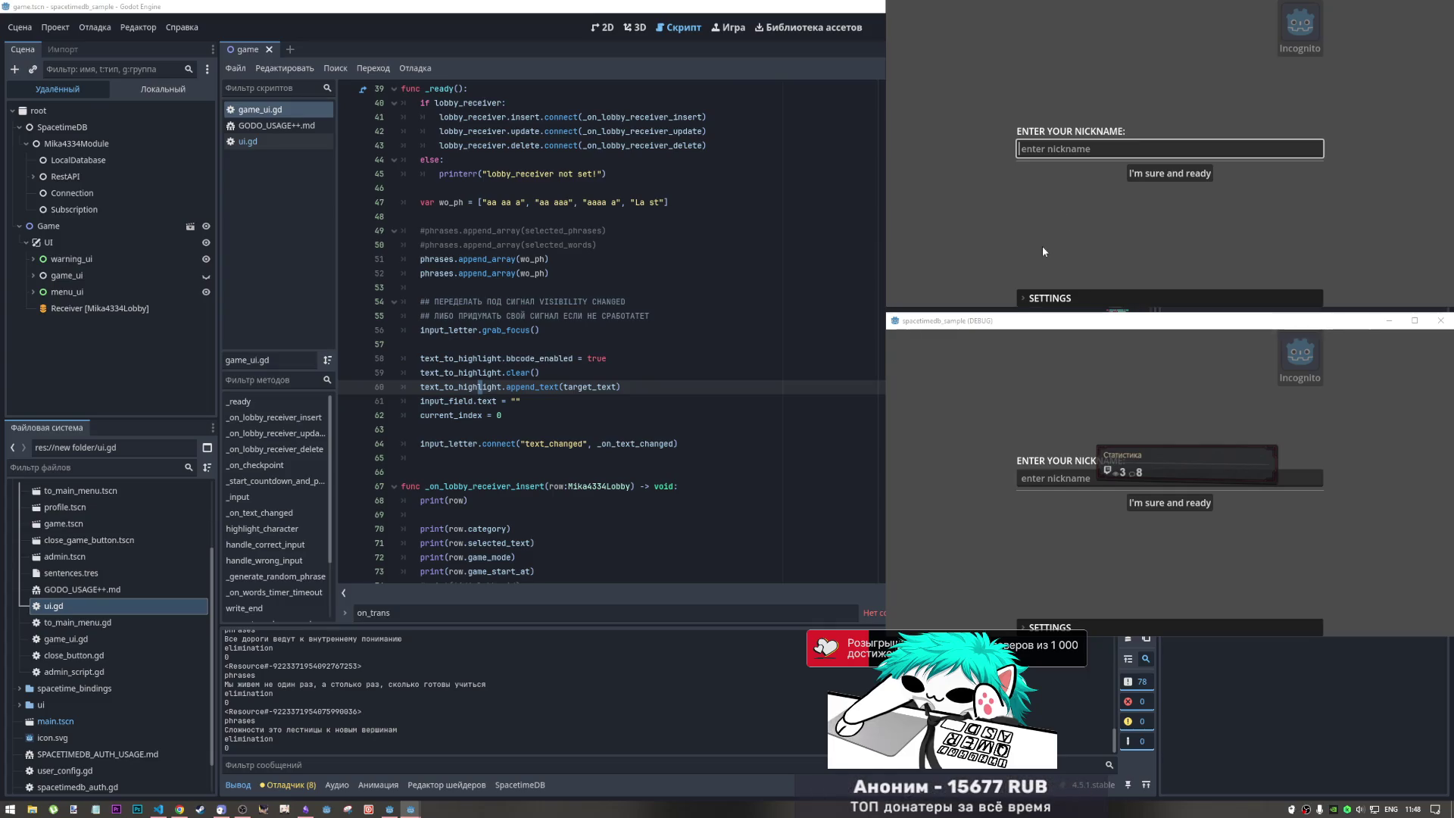
{"action": "type", "text": "3333"}
{"action": "left_click", "coordinate": [1147, 178]}
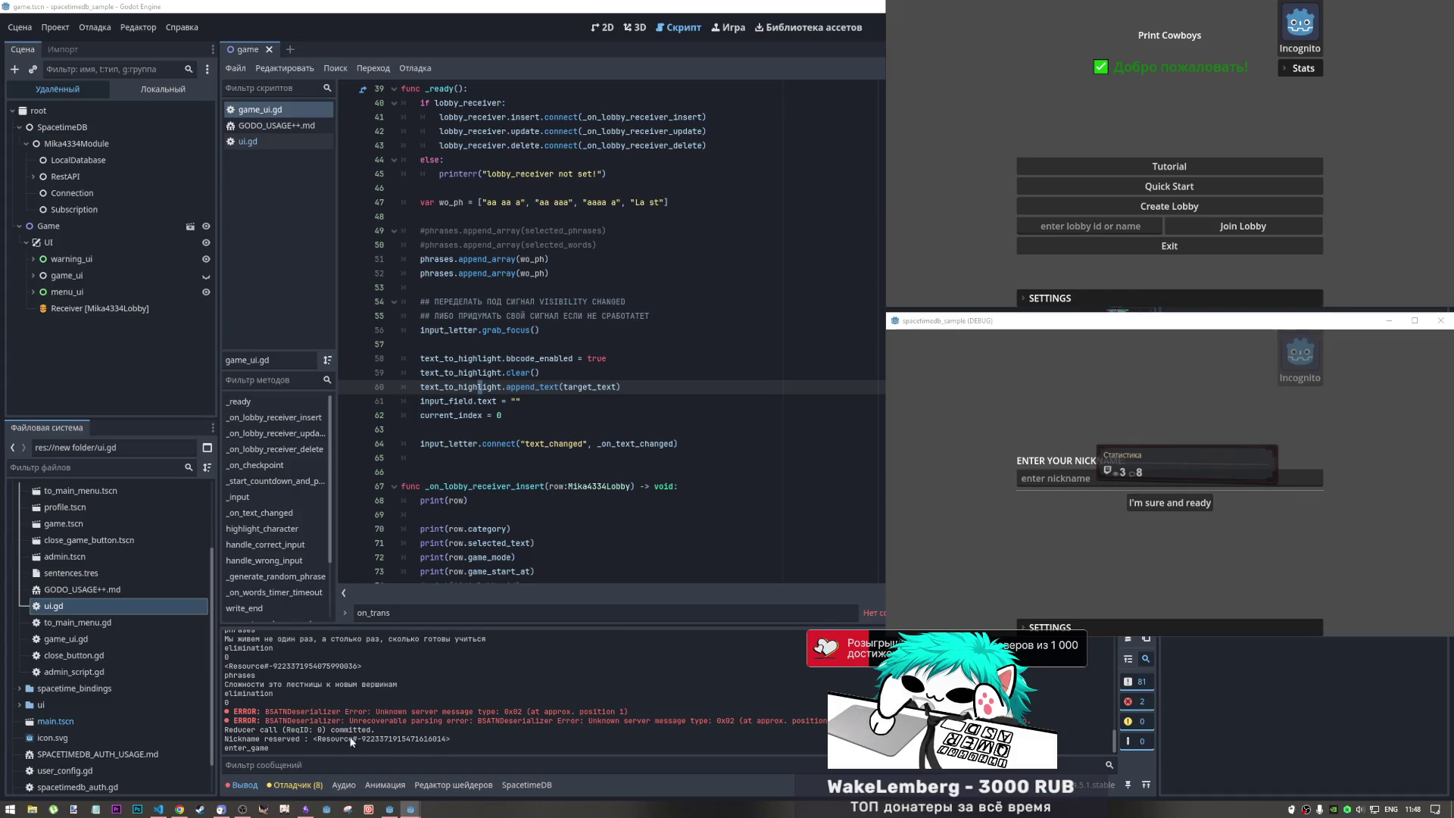
{"action": "left_click", "coordinate": [1040, 479]}
{"action": "type", "text": "4444"}
{"action": "left_click", "coordinate": [1155, 503]}
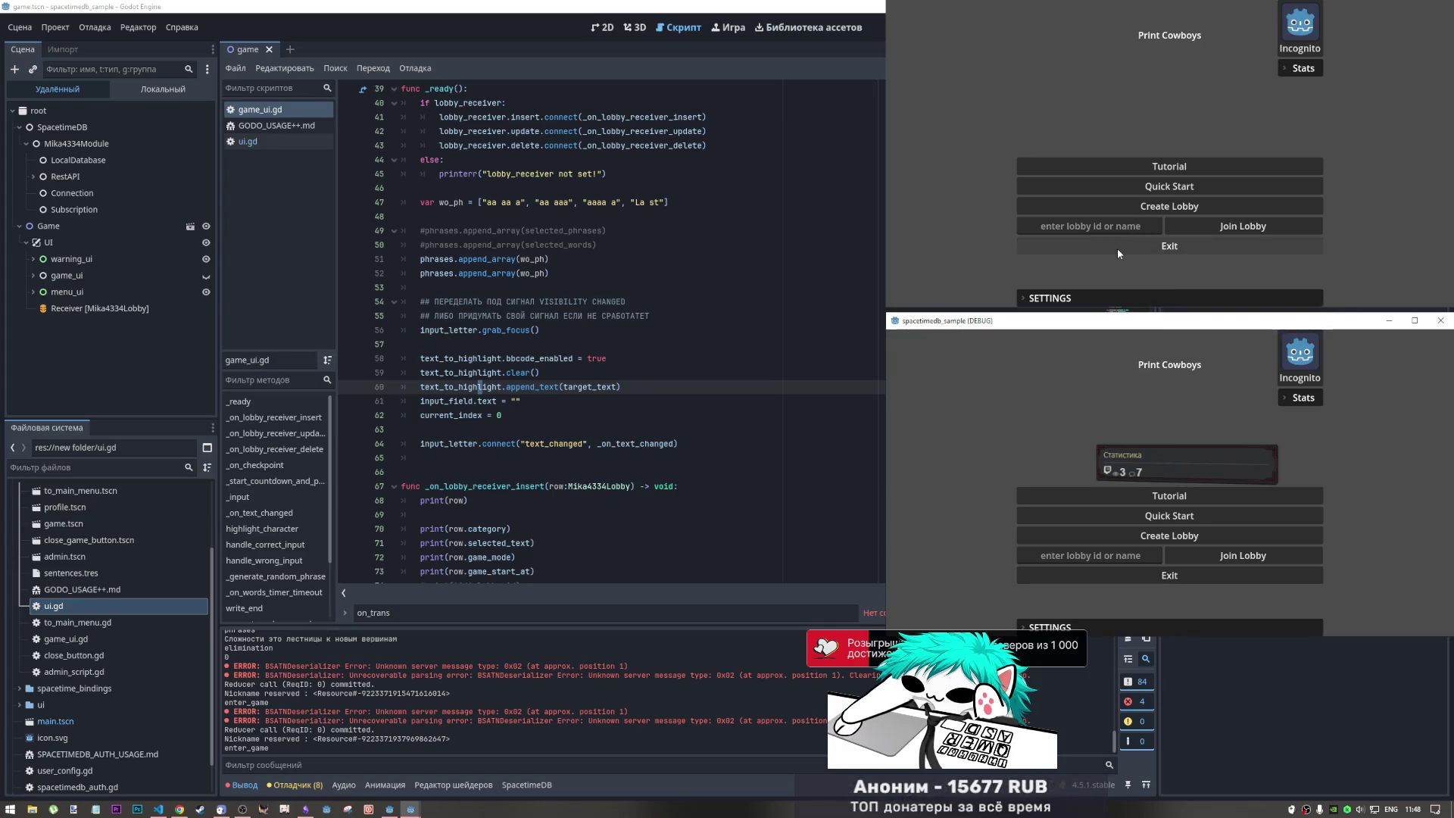
- Create a lobby in client 1 and join it from client 2 using its pasted LobbyID
{"action": "left_click", "coordinate": [1136, 214]}
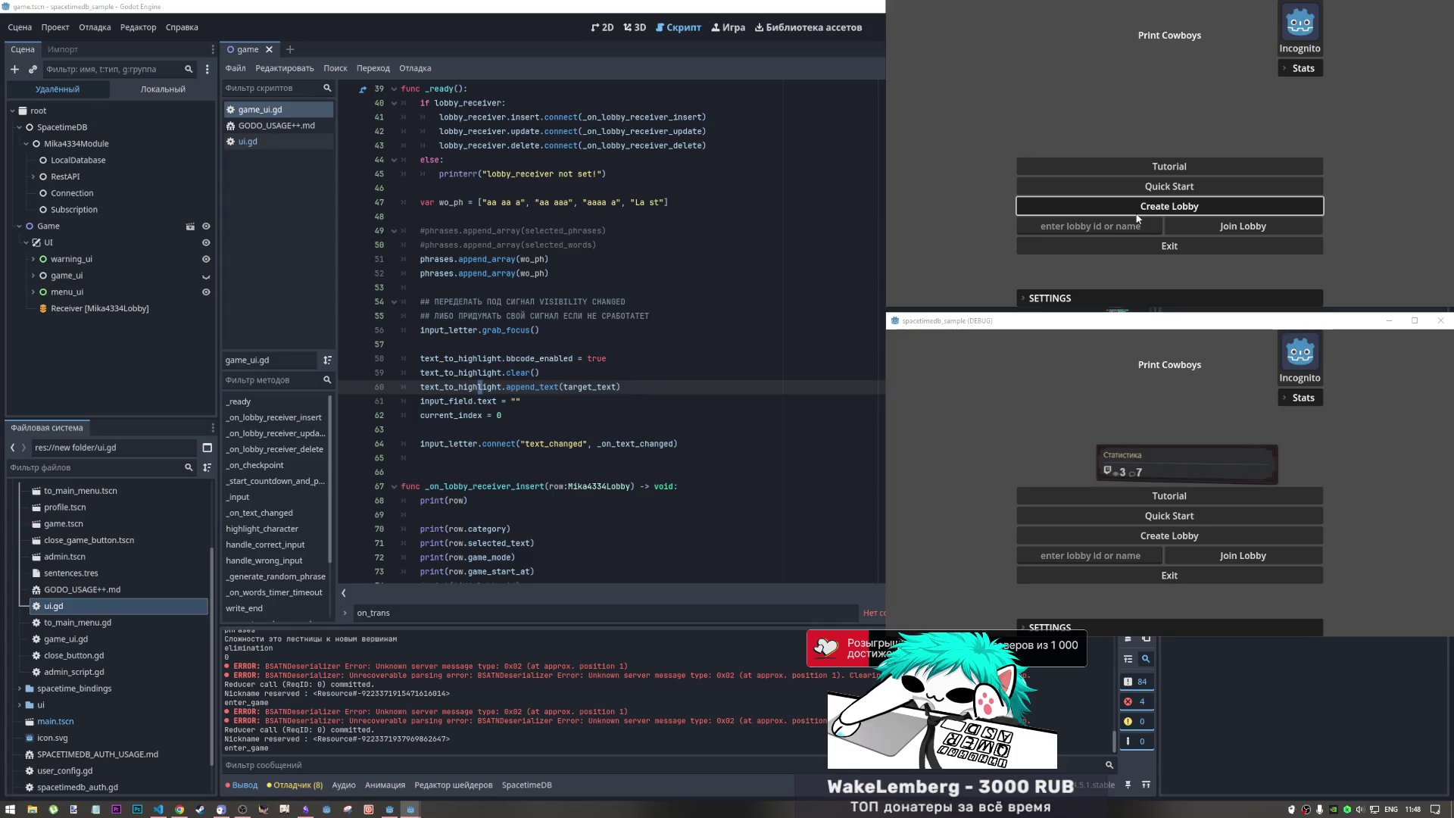
{"action": "left_click", "coordinate": [1136, 214]}
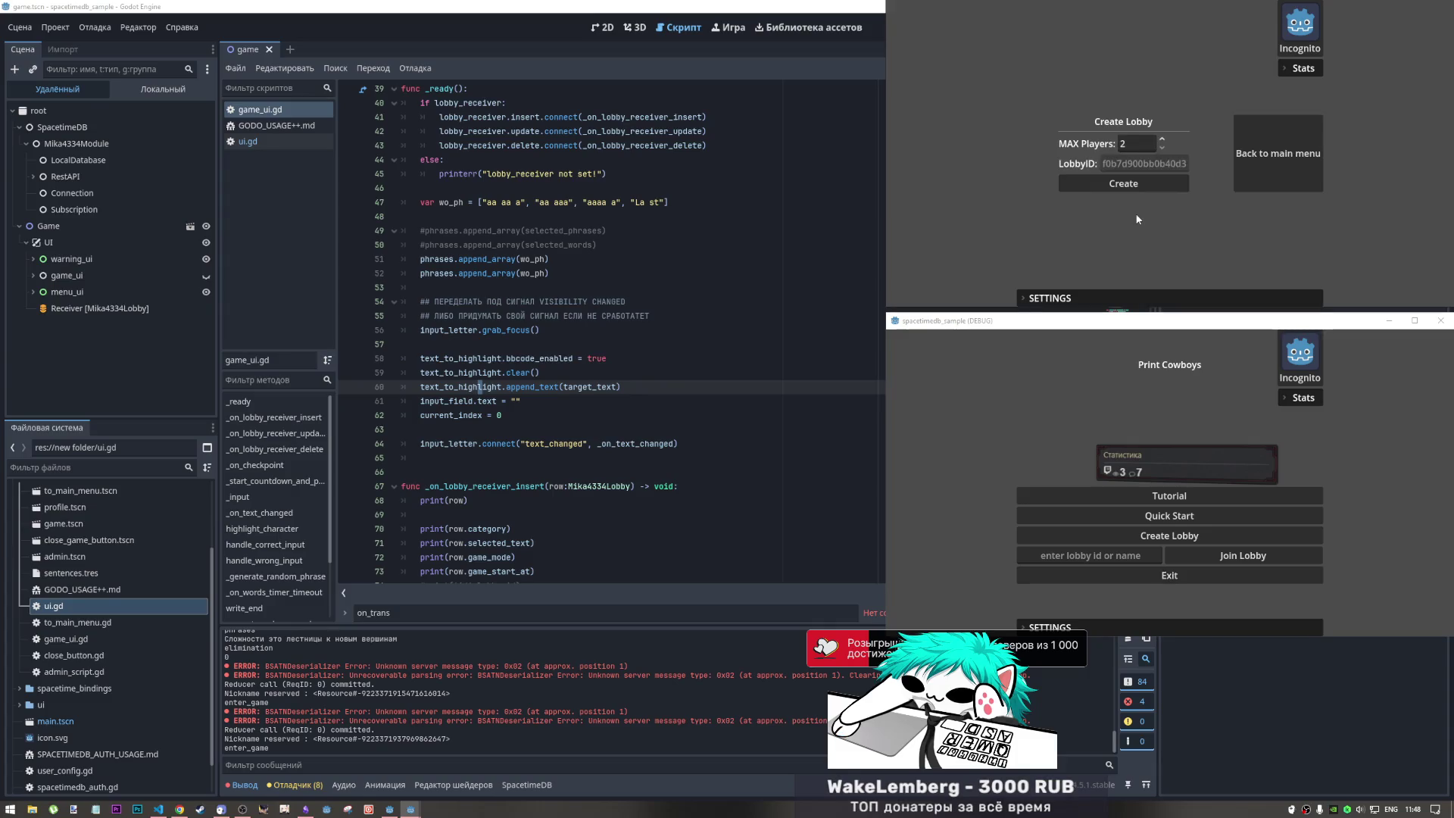
{"action": "left_click", "coordinate": [1147, 165]}
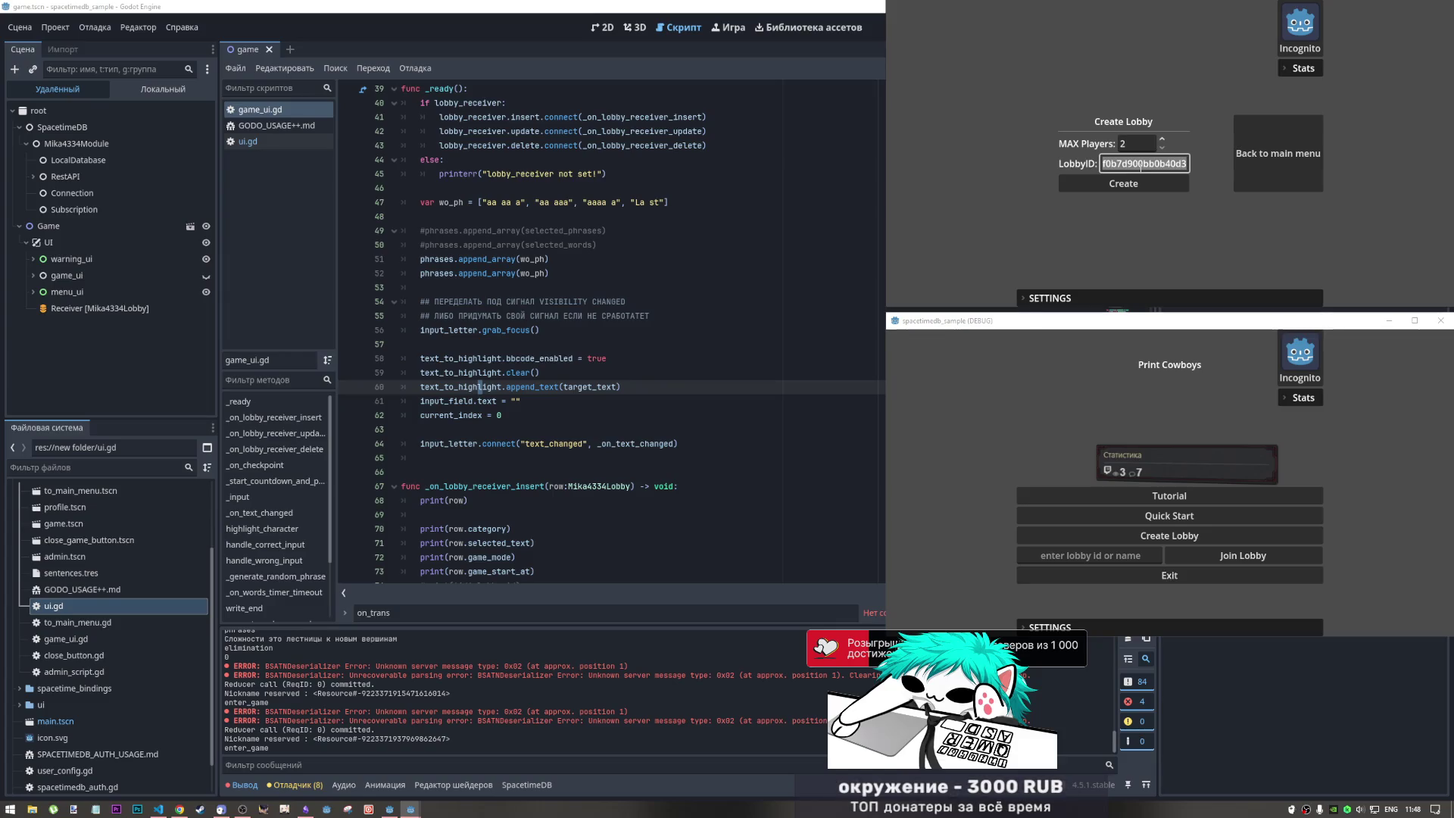
{"action": "left_click", "coordinate": [1091, 551]}
{"action": "type", "text": "f0b7d900bb0b40d3"}
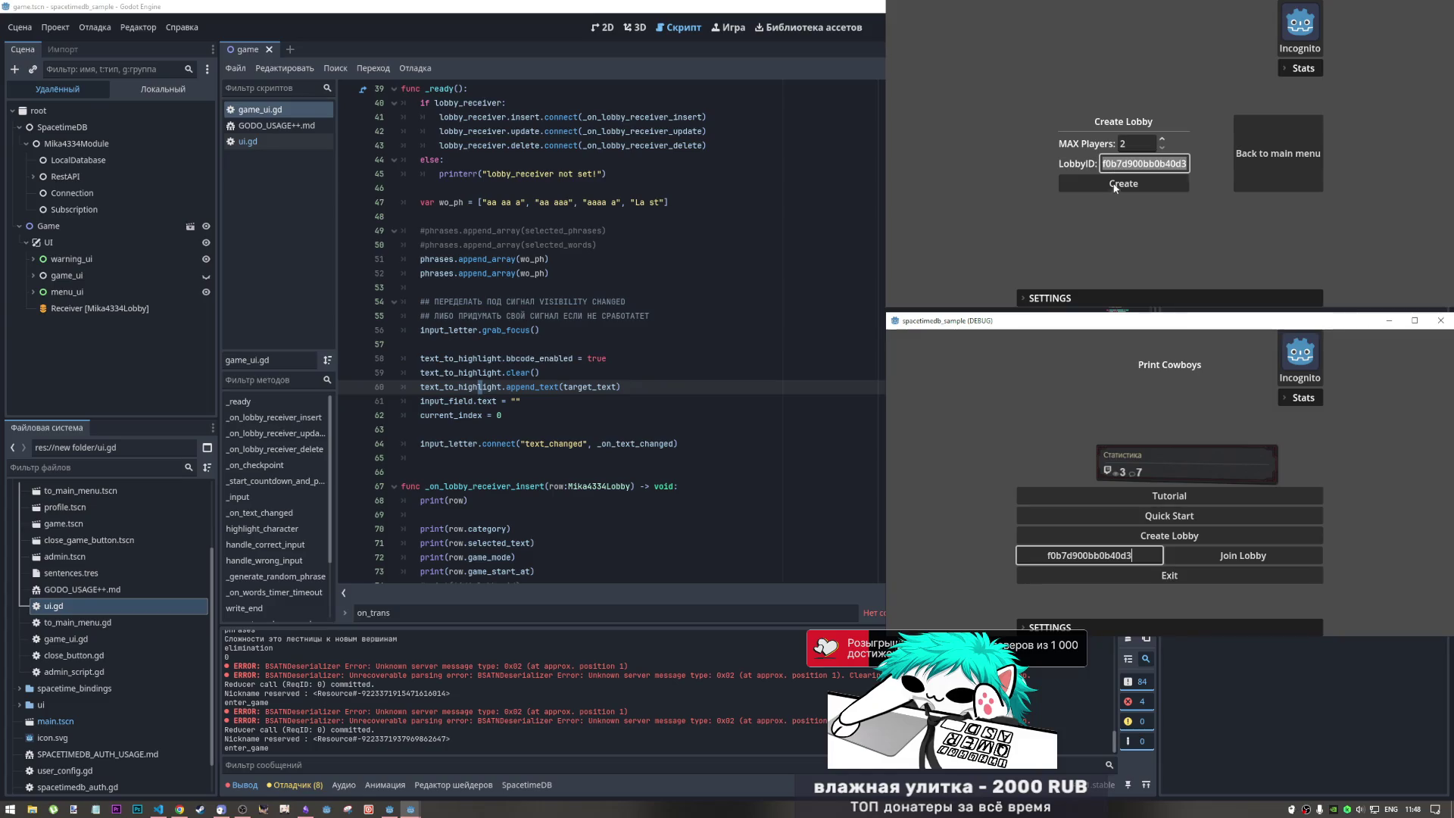
{"action": "left_click", "coordinate": [1092, 186]}
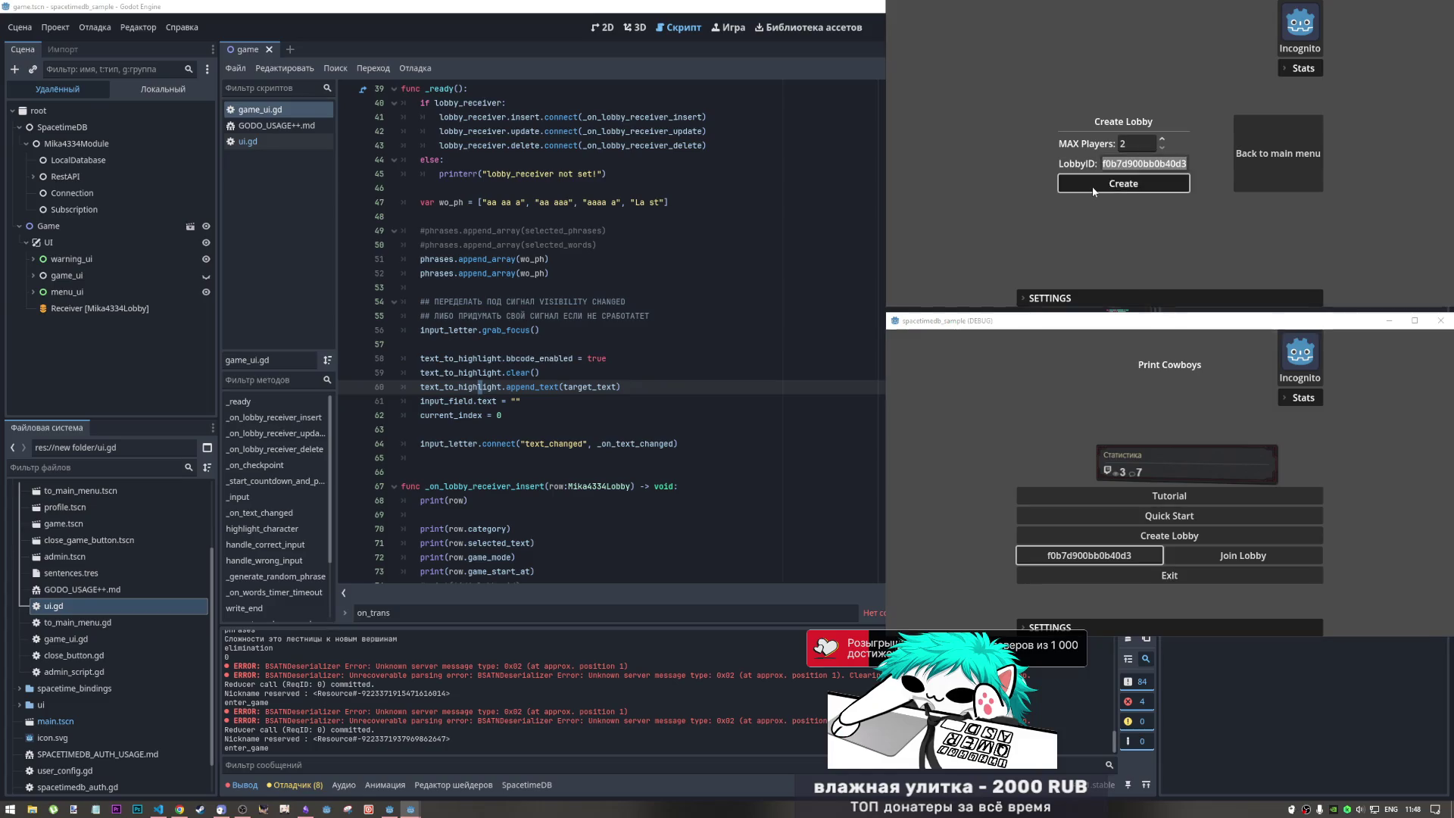
{"action": "left_click", "coordinate": [1197, 551]}
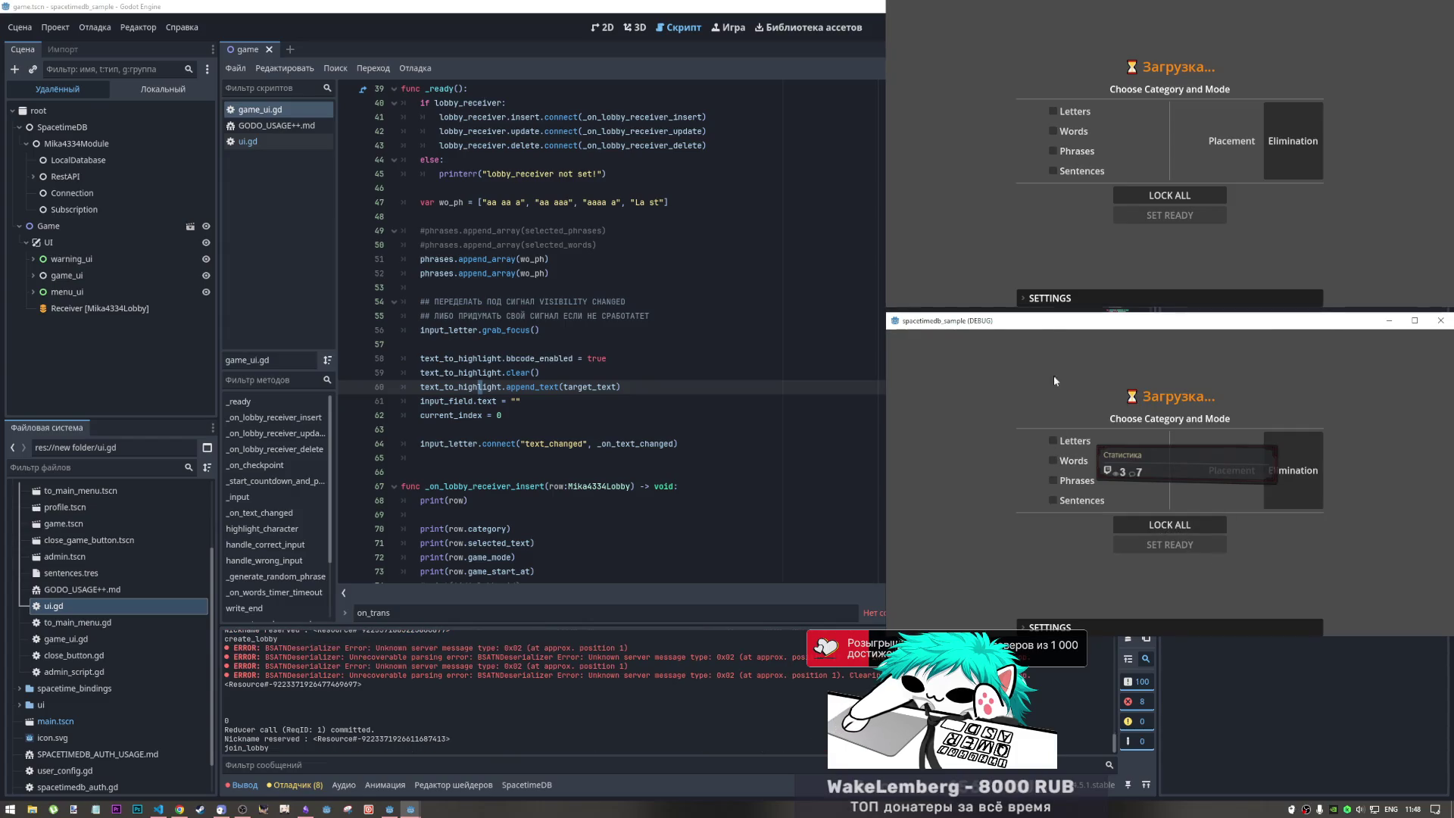
- Choose Phrases, lock all choices, and set both clients ready
{"action": "left_click", "coordinate": [1075, 150]}
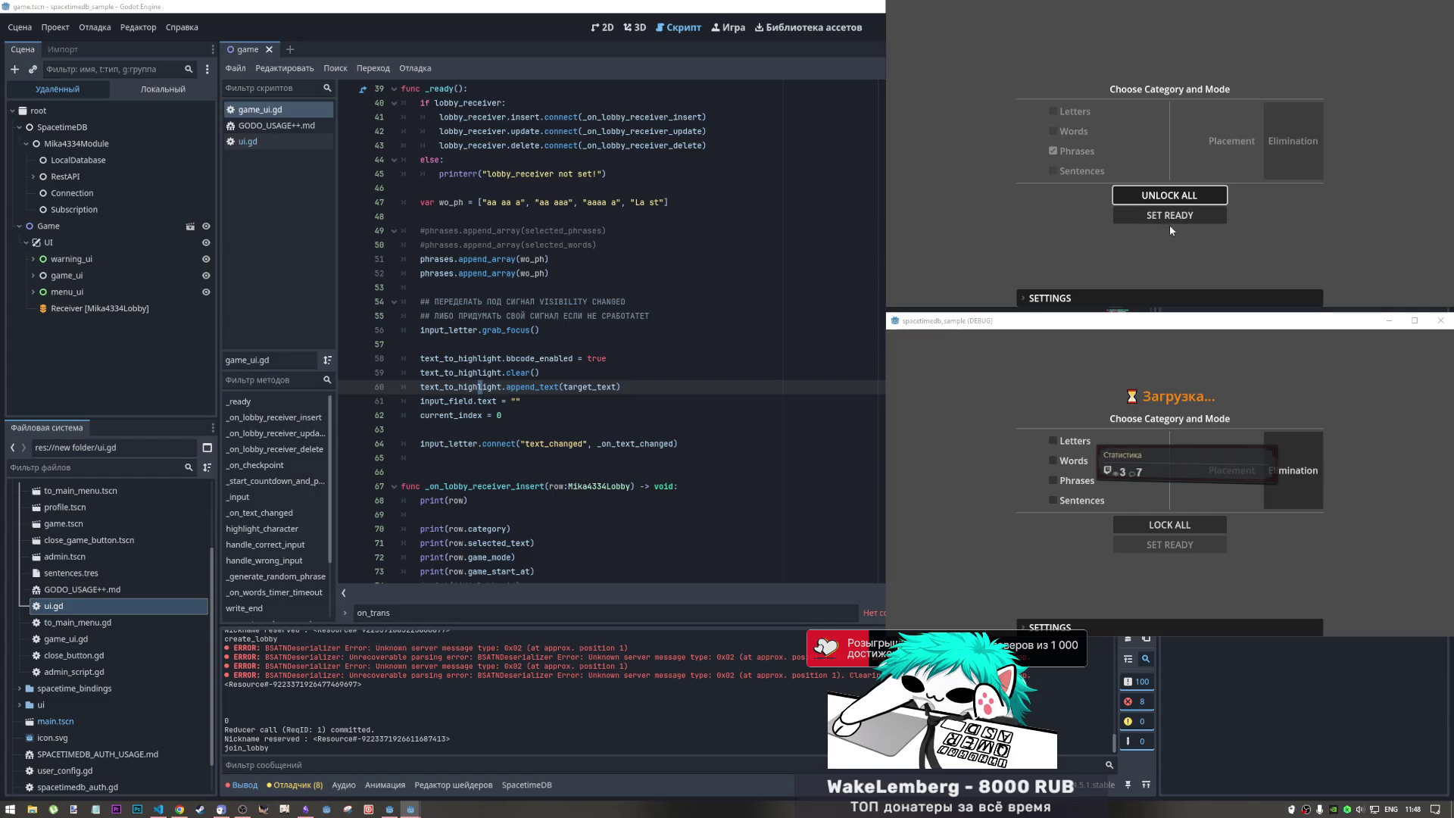
{"action": "left_click", "coordinate": [1169, 218]}
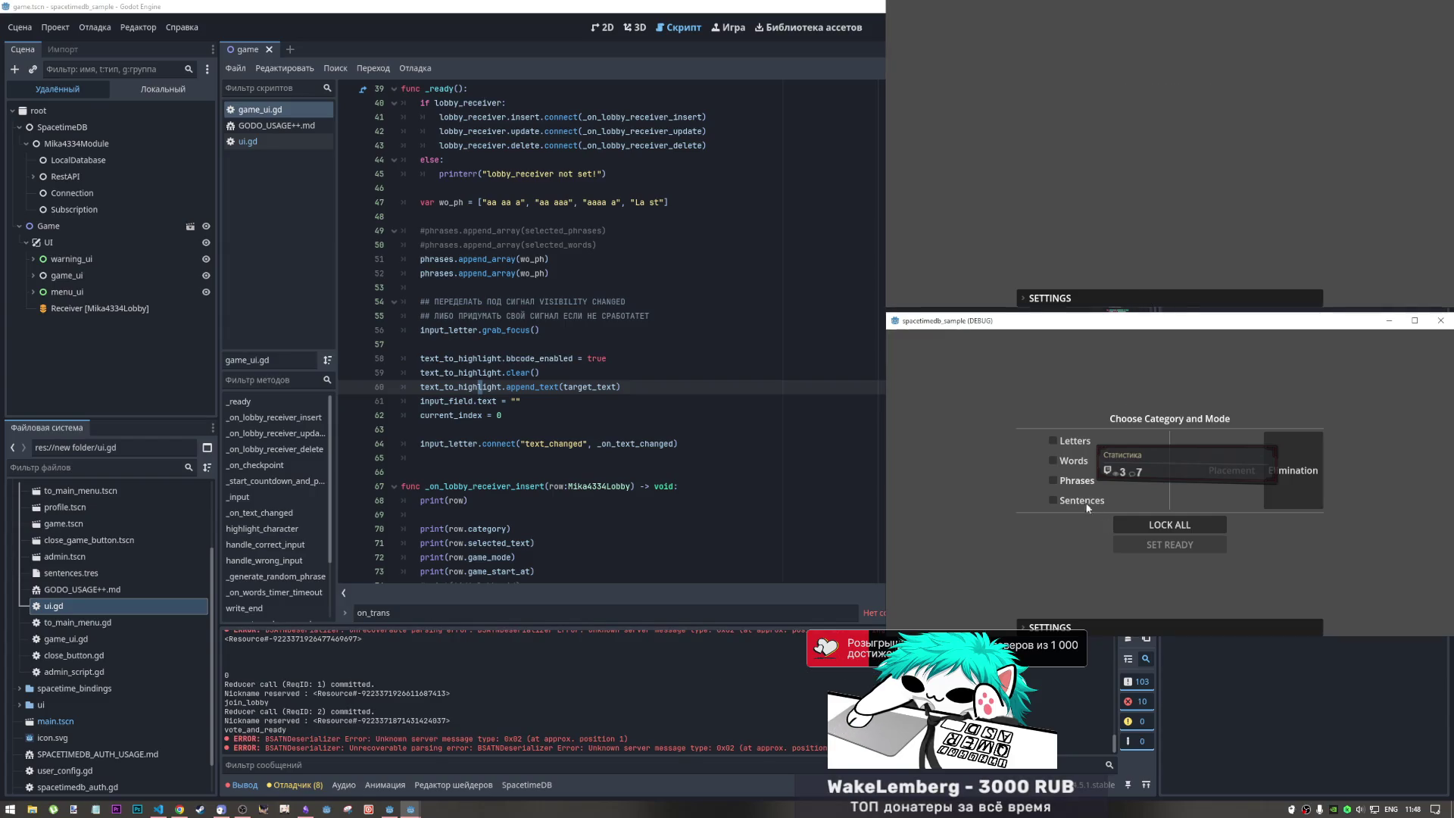
{"action": "left_click", "coordinate": [1169, 524]}
{"action": "left_click", "coordinate": [1167, 545]}
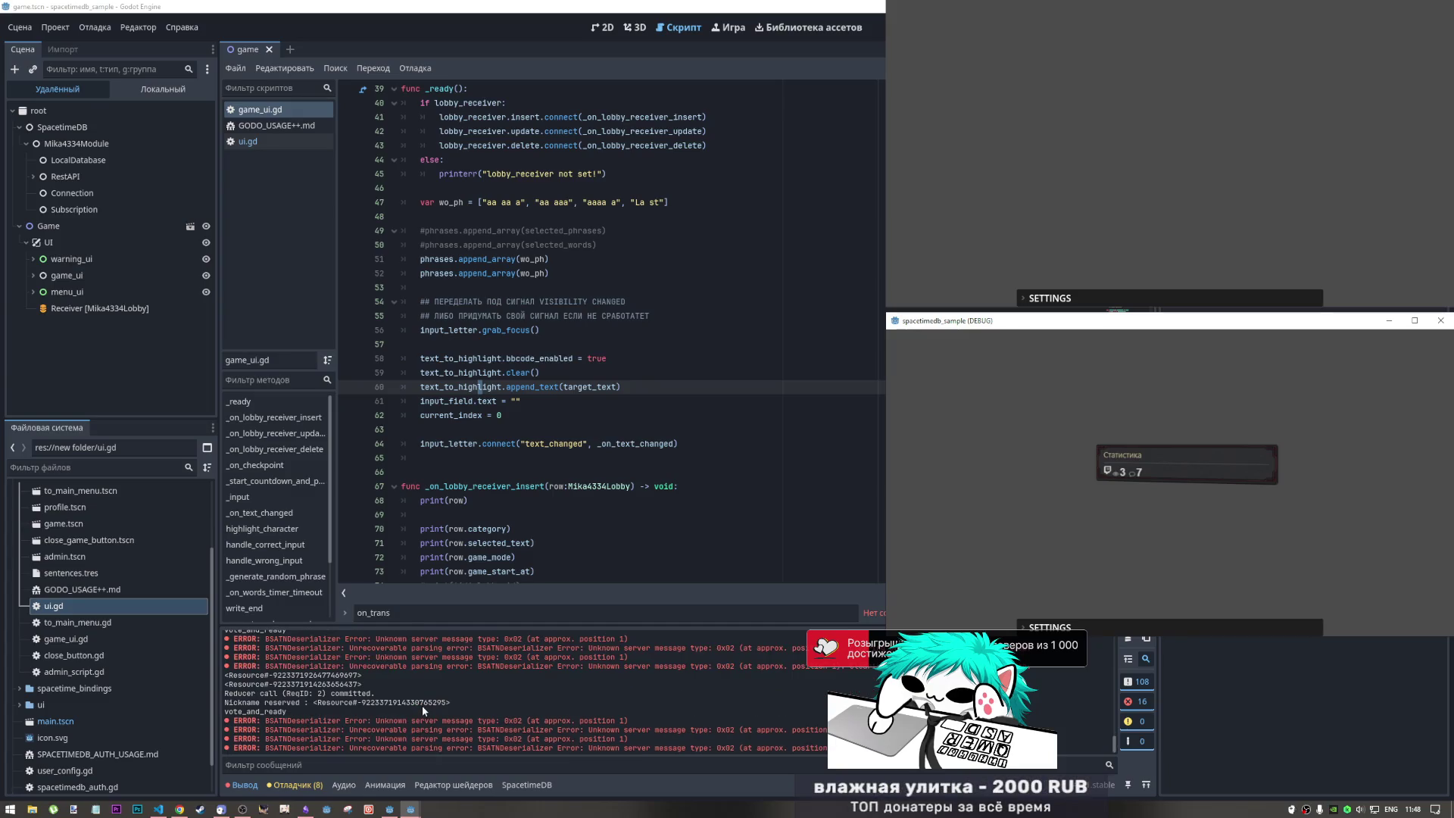
- Look back through the Output log and select one of the new lobby's logged phrase lines
{"action": "scroll", "coordinate": [421, 706], "scroll_direction": "up", "scroll_amount": 5}
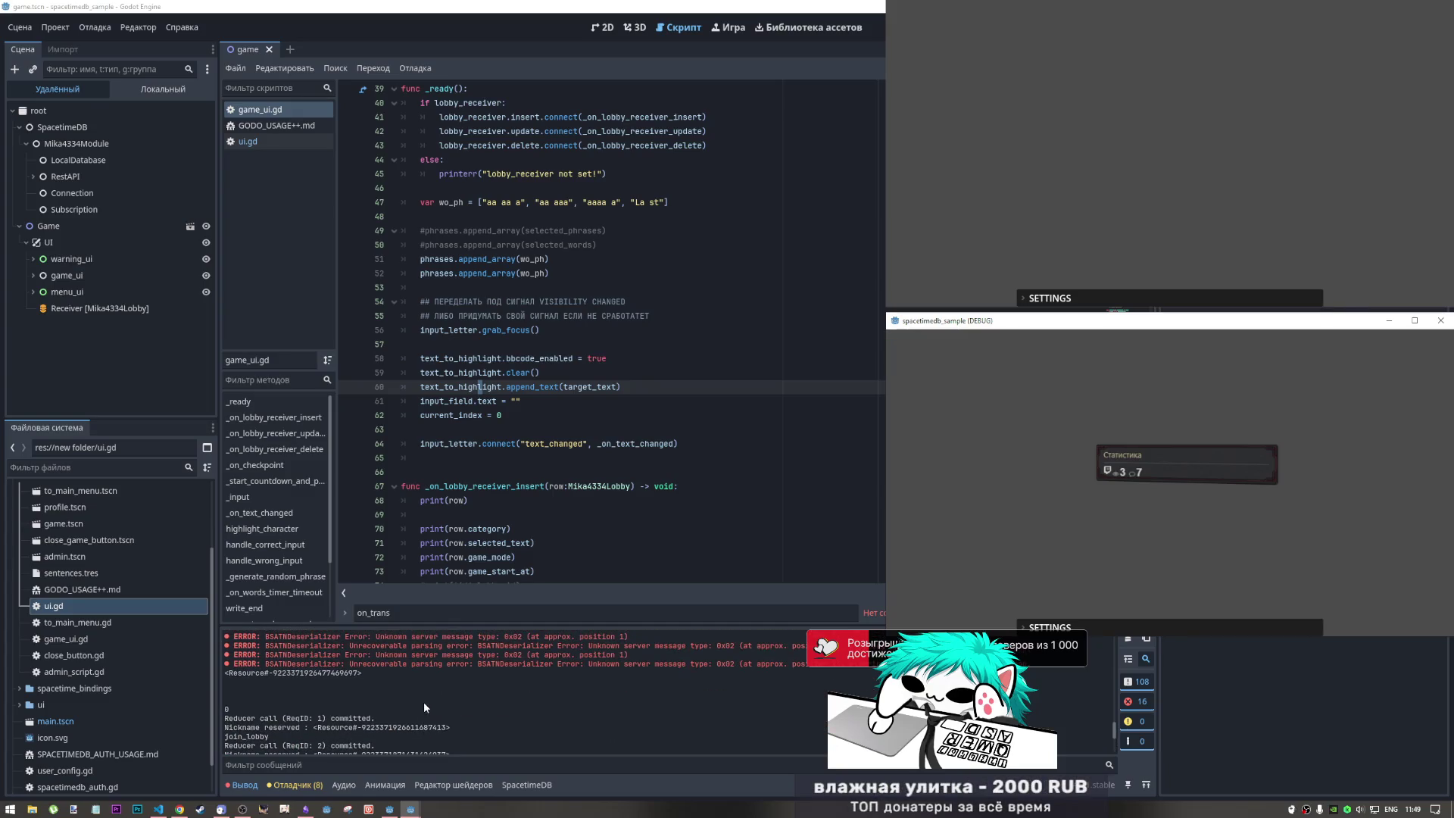
{"action": "scroll", "coordinate": [424, 704], "scroll_direction": "down", "scroll_amount": 2}
{"action": "scroll", "coordinate": [424, 704], "scroll_direction": "up", "scroll_amount": 5}
{"action": "scroll", "coordinate": [425, 712], "scroll_direction": "down", "scroll_amount": 5}
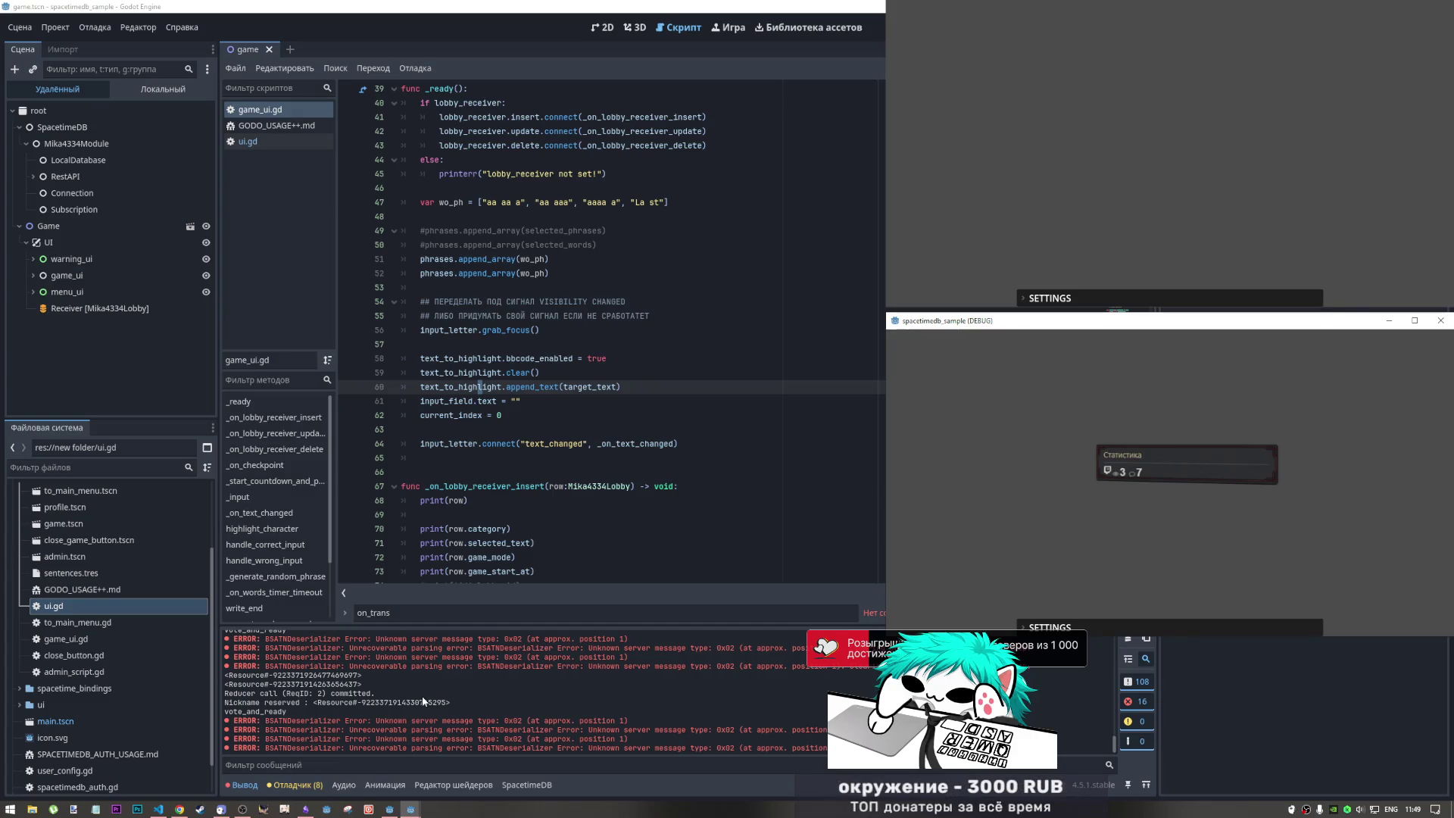
{"action": "scroll", "coordinate": [418, 690], "scroll_direction": "up", "scroll_amount": 5}
{"action": "scroll", "coordinate": [400, 704], "scroll_direction": "down", "scroll_amount": 3}
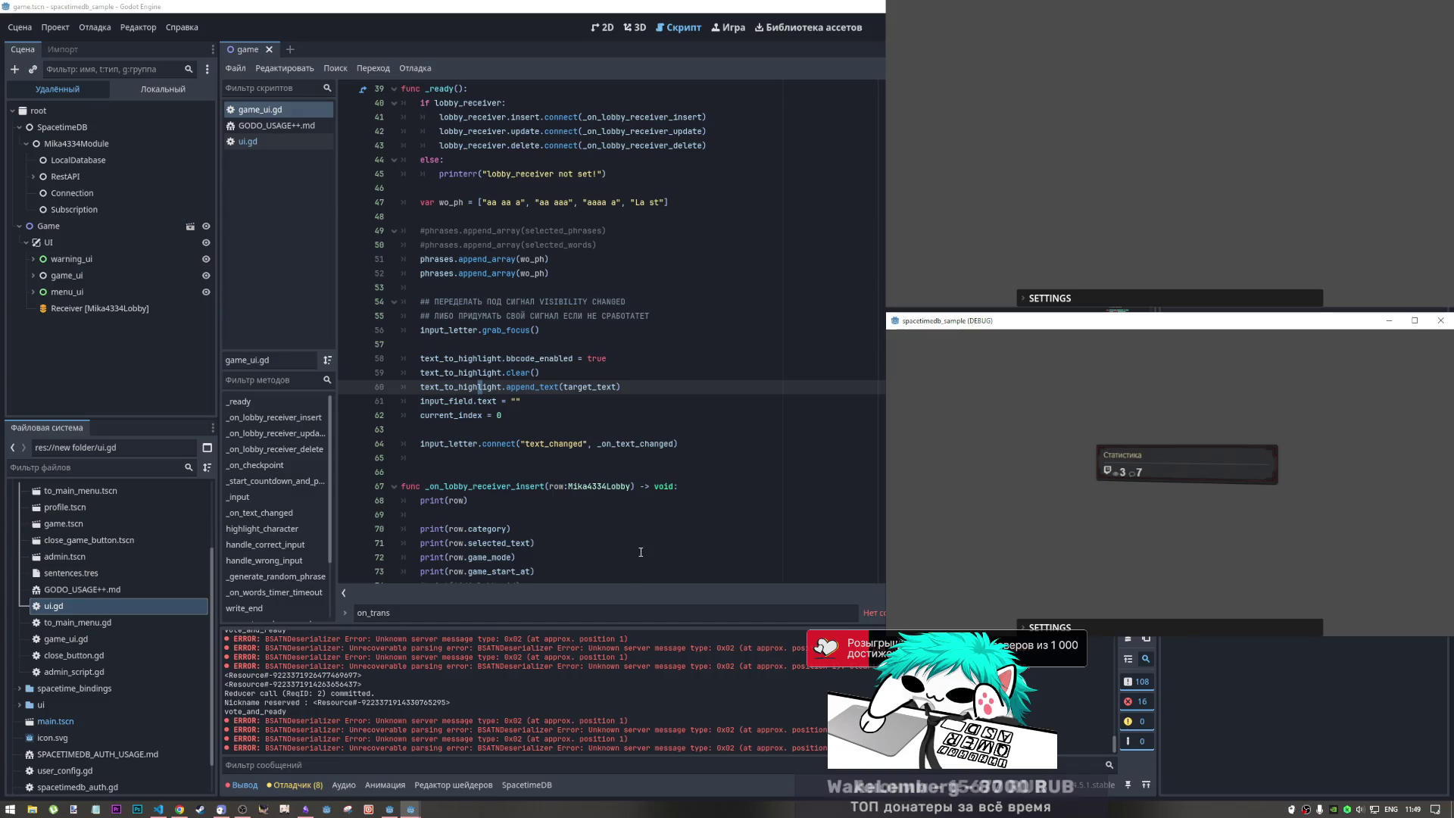
{"action": "scroll", "coordinate": [572, 710], "scroll_direction": "up", "scroll_amount": 5}
{"action": "scroll", "coordinate": [572, 704], "scroll_direction": "up", "scroll_amount": 10}
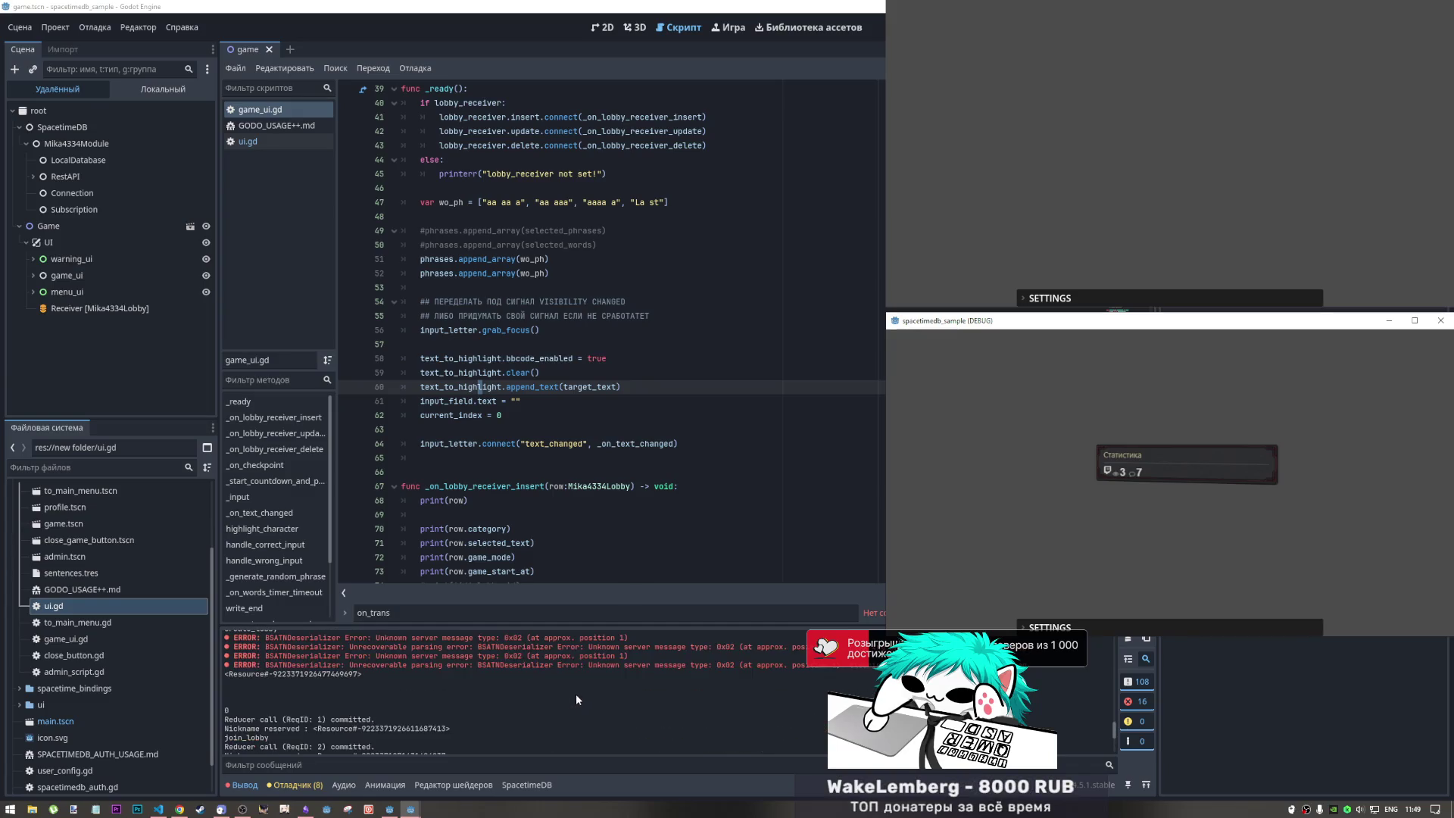
{"action": "scroll", "coordinate": [574, 684], "scroll_direction": "up", "scroll_amount": 4}
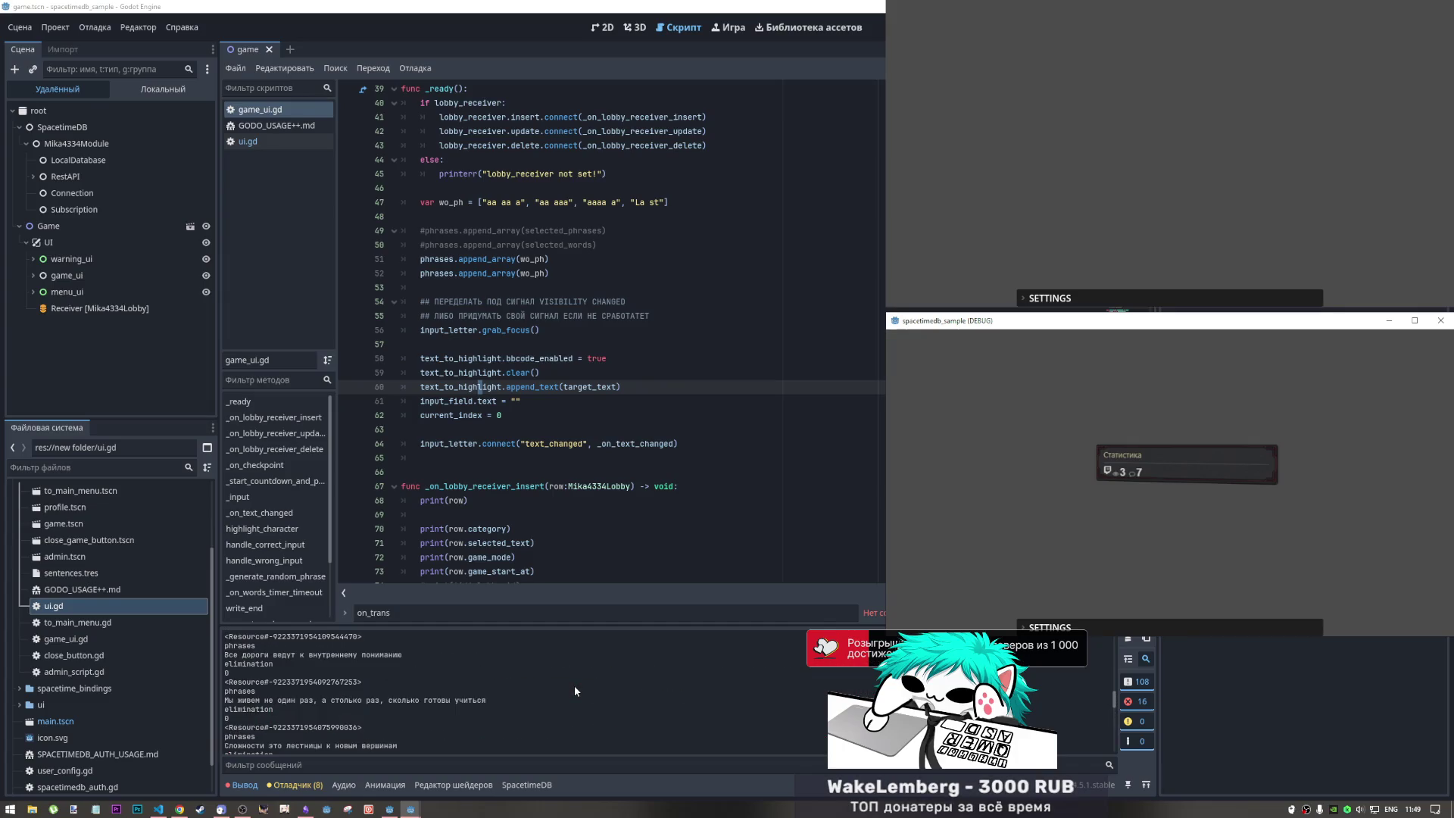
{"action": "left_click_drag", "start_coordinate": [391, 719], "coordinate": [267, 716]}
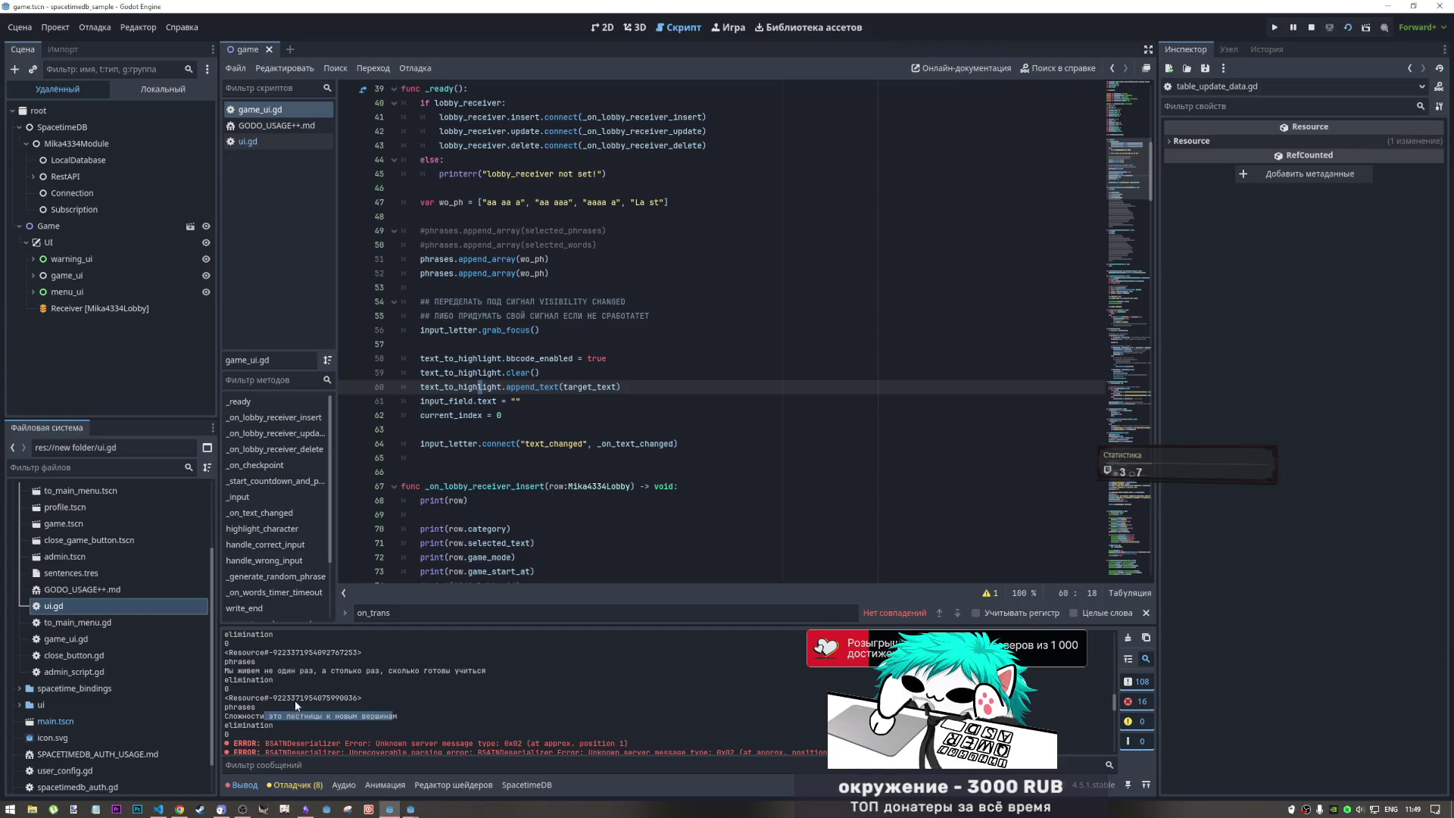
{"action": "left_click", "coordinate": [159, 807]}
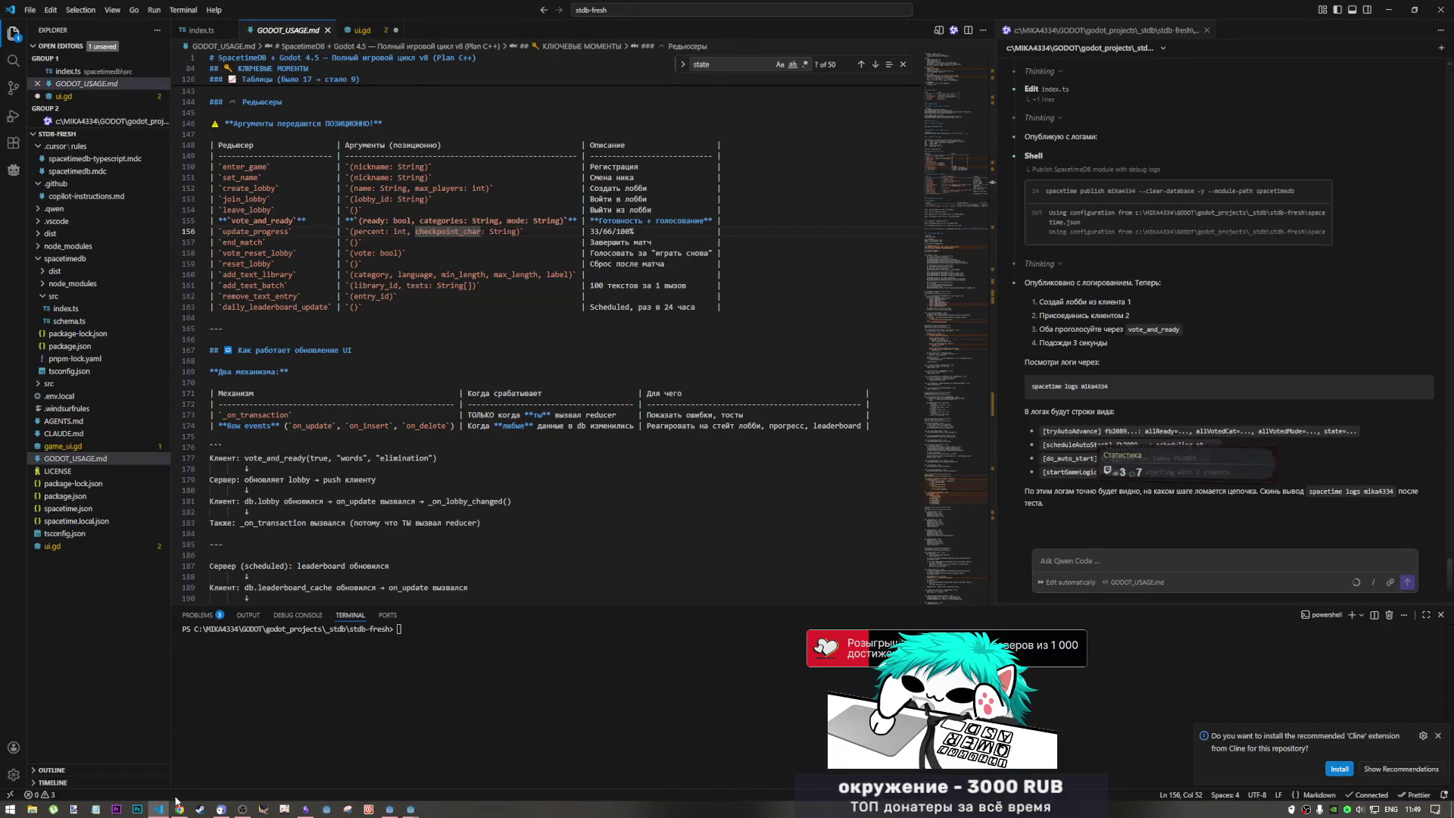
{"action": "left_click", "coordinate": [179, 807]}
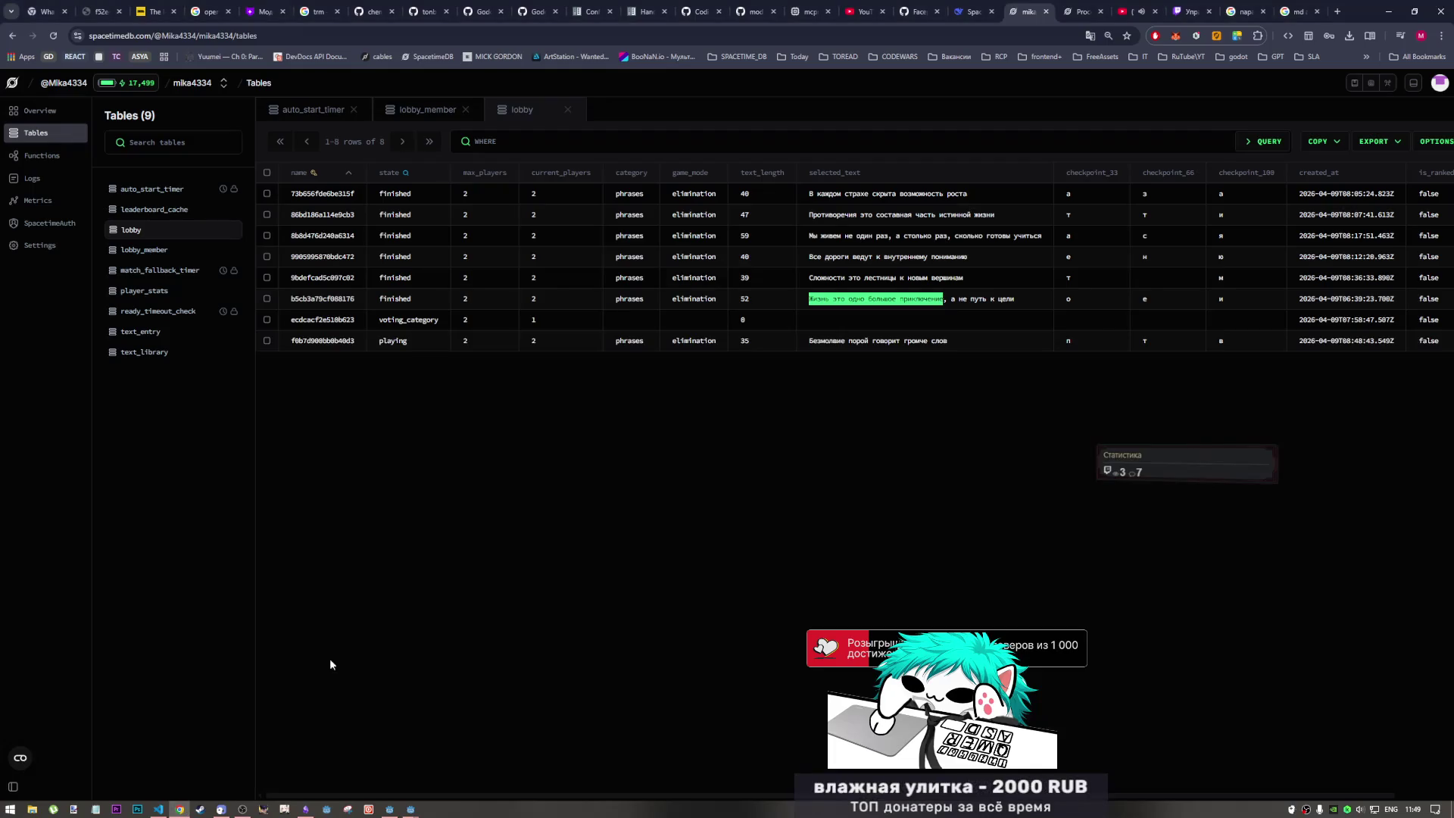
{"action": "left_click", "coordinate": [300, 230]}
{"action": "left_click_drag", "start_coordinate": [292, 340], "coordinate": [307, 343]}
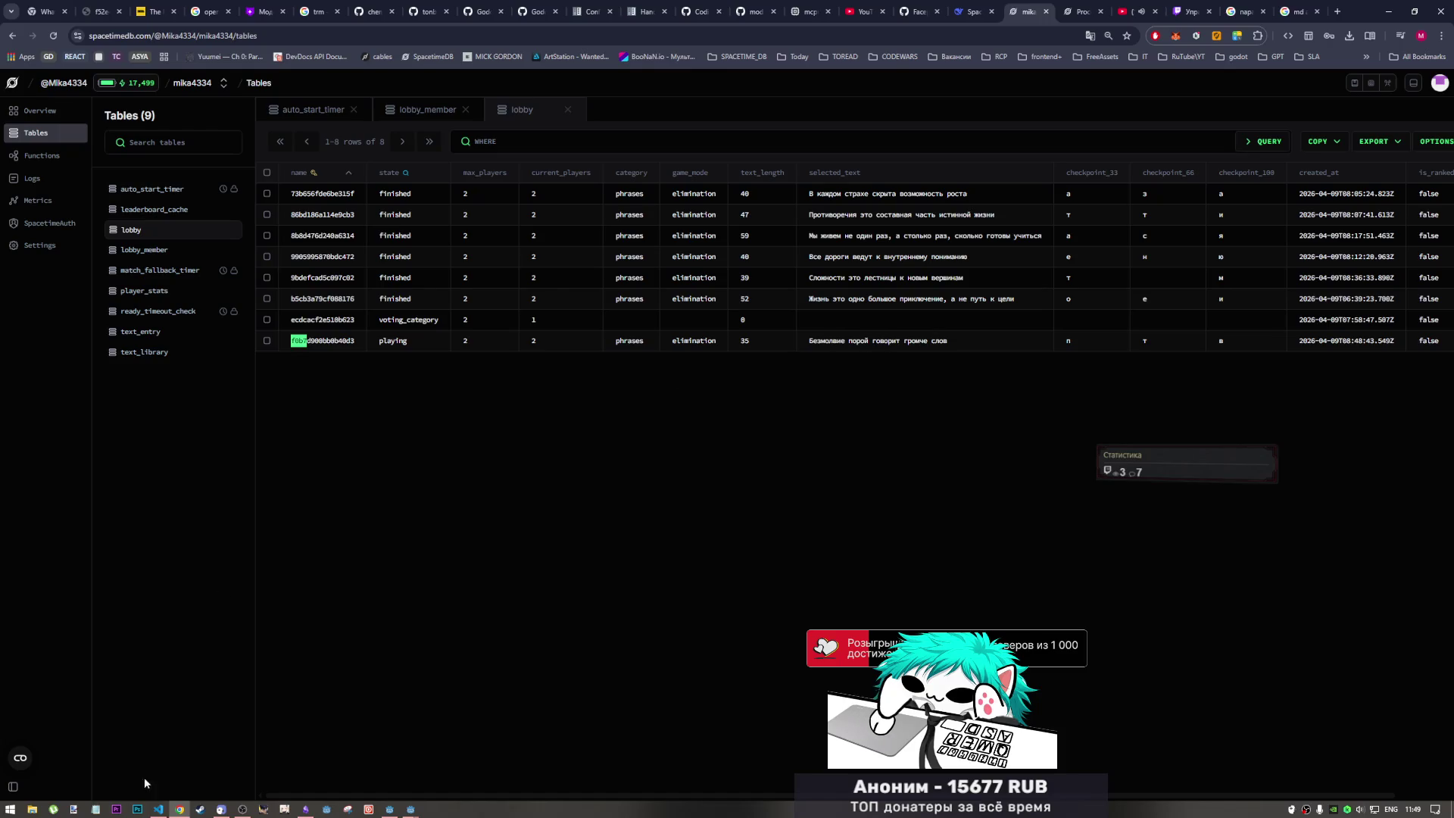
{"action": "left_click", "coordinate": [158, 808]}
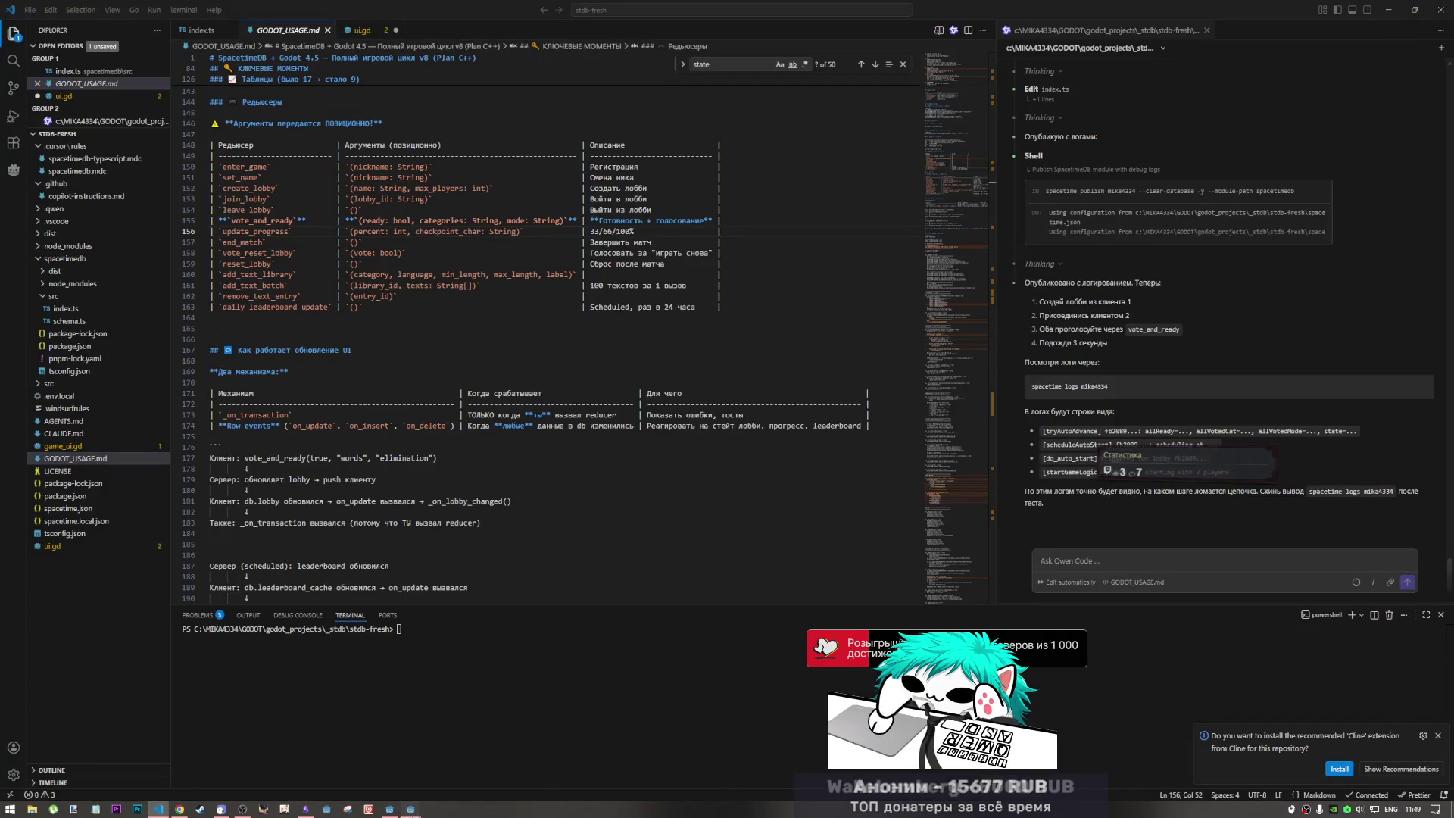
{"action": "mouse_move", "coordinate": [410, 808]}
{"action": "left_click", "coordinate": [295, 727]}
{"action": "left_click", "coordinate": [397, 708]}
{"action": "scroll", "coordinate": [393, 701], "scroll_direction": "up", "scroll_amount": 1}
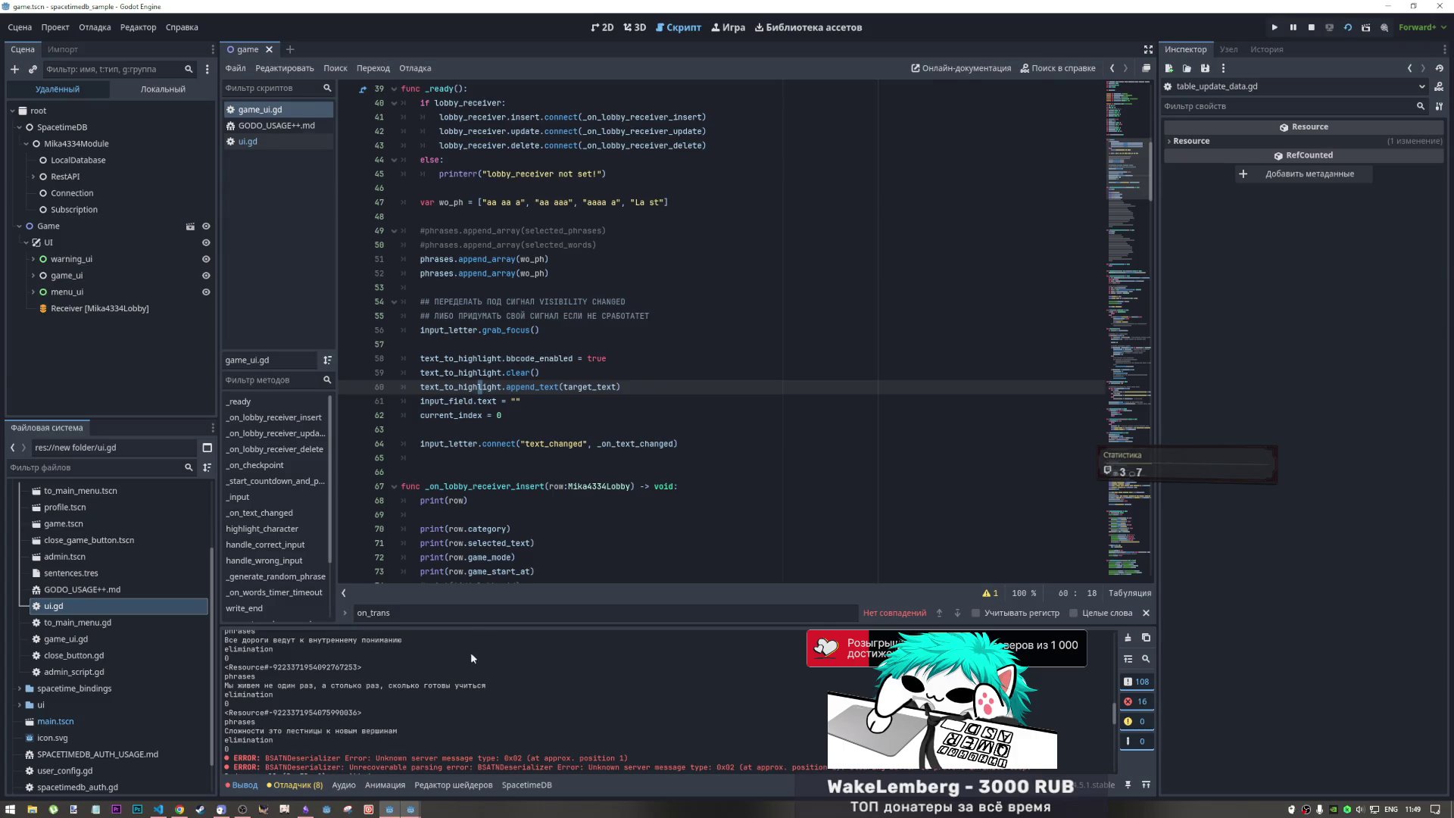
- Try filtering the Output log messages, then clear the filter to show everything
{"action": "key", "text": "ctrl+f"}
{"action": "key", "text": "alt+shift"}
{"action": "type", "text": "буз"}
{"action": "key", "text": "BackSpace"}
{"action": "key", "text": "BackSpace"}
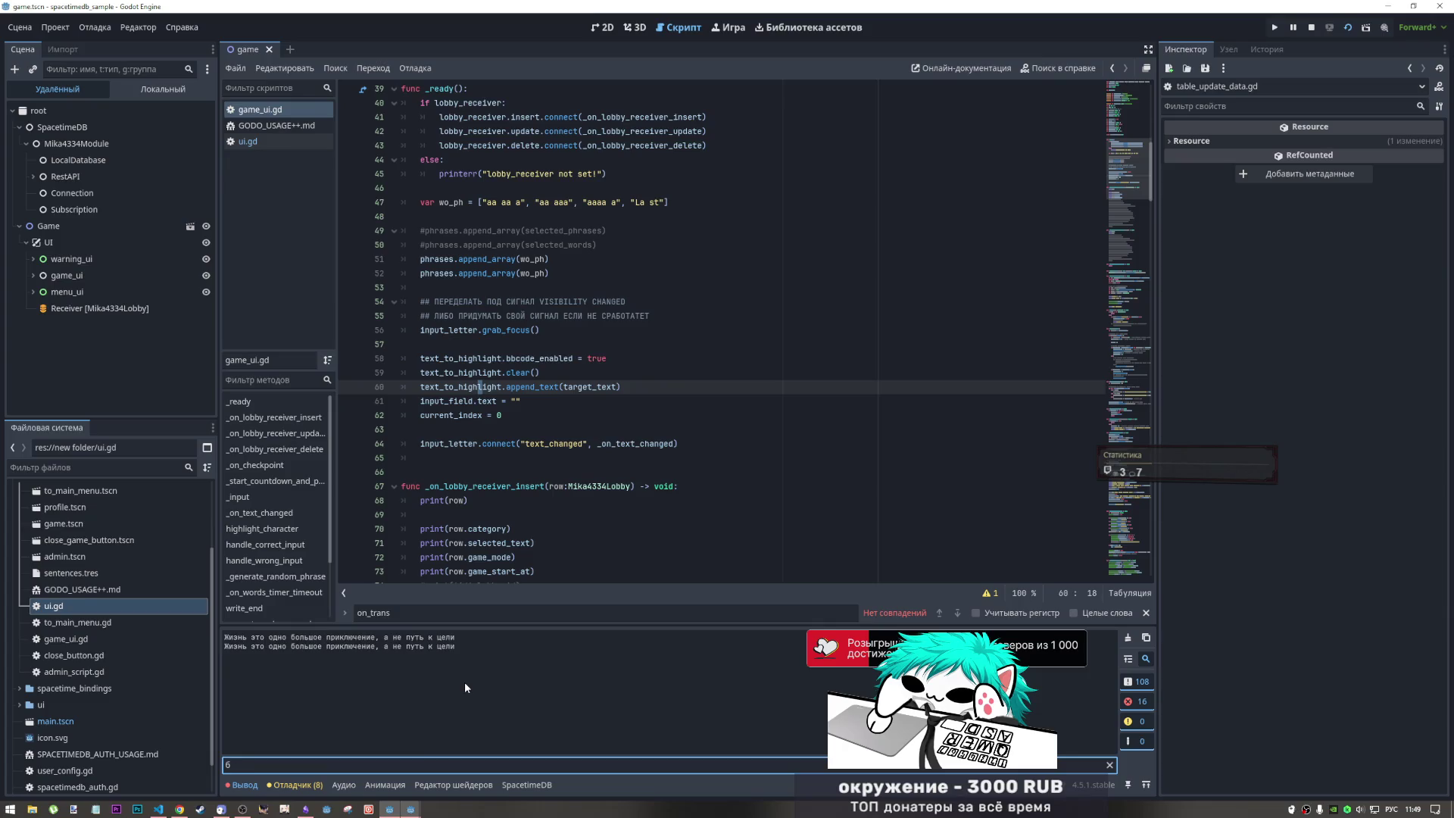
{"action": "type", "text": "ез"}
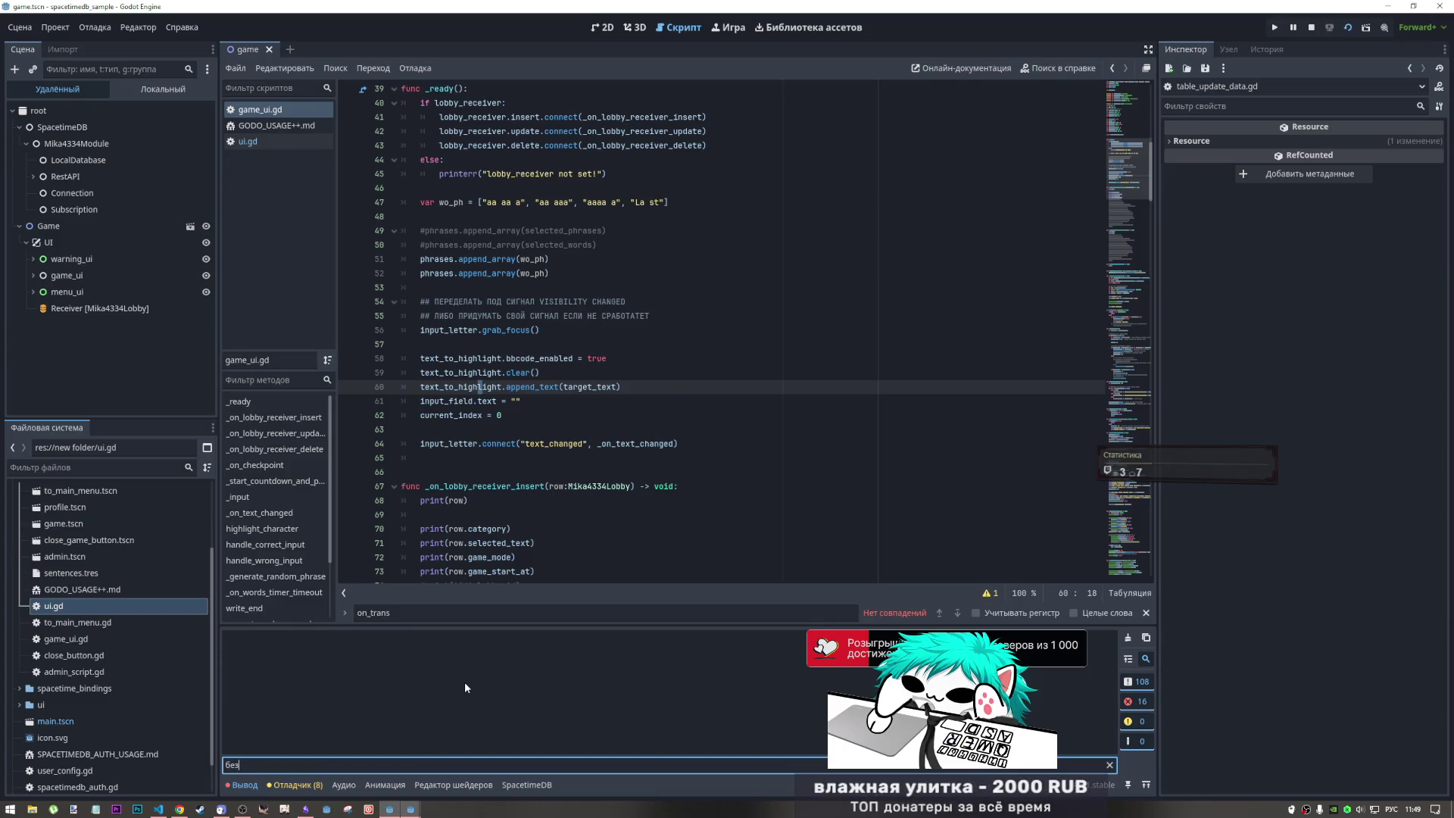
{"action": "key", "text": "BackSpace"}
{"action": "key", "text": "BackSpace"}
{"action": "key", "text": "BackSpace"}
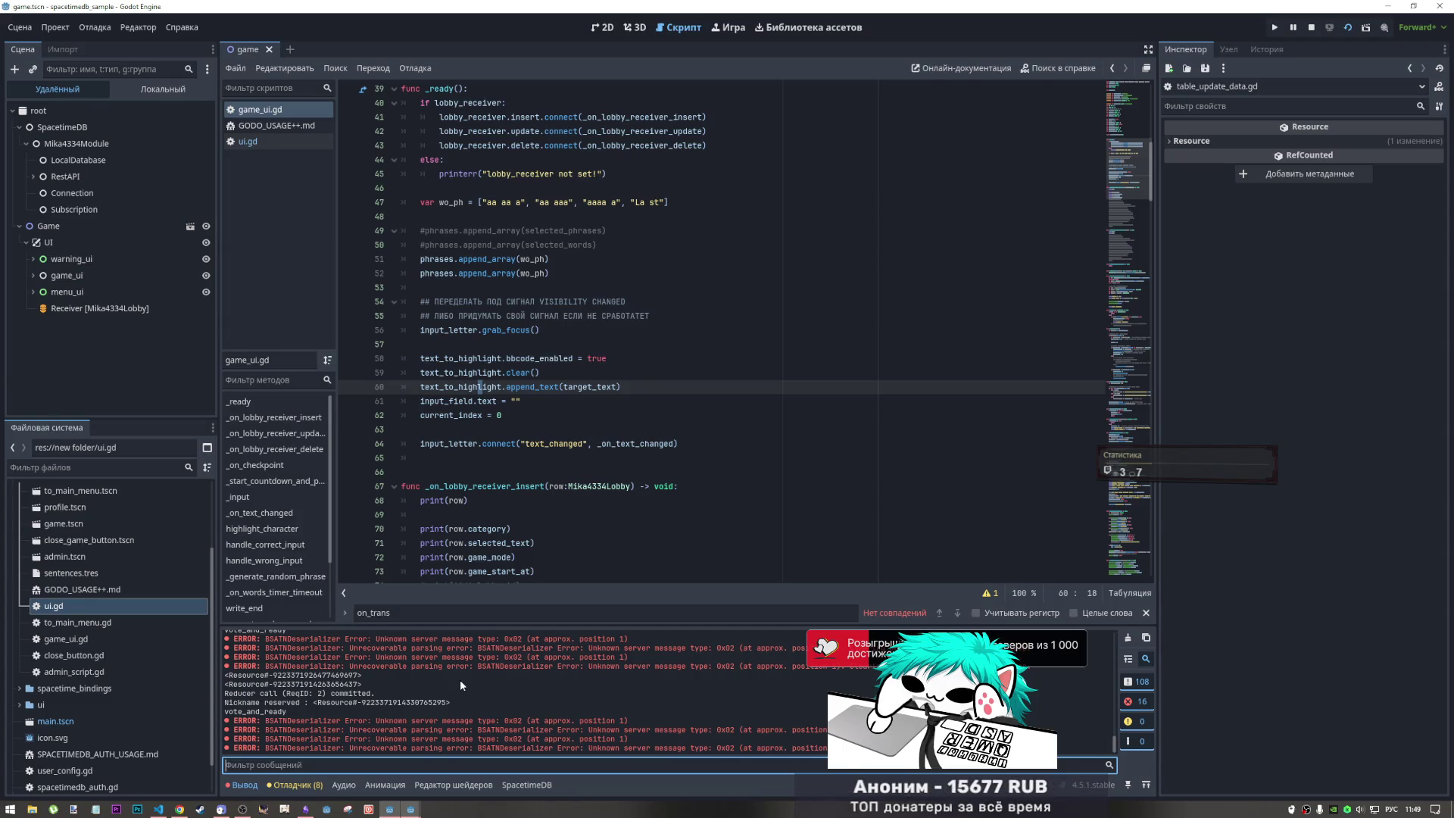
{"action": "scroll", "coordinate": [539, 294], "scroll_direction": "up", "scroll_amount": 5}
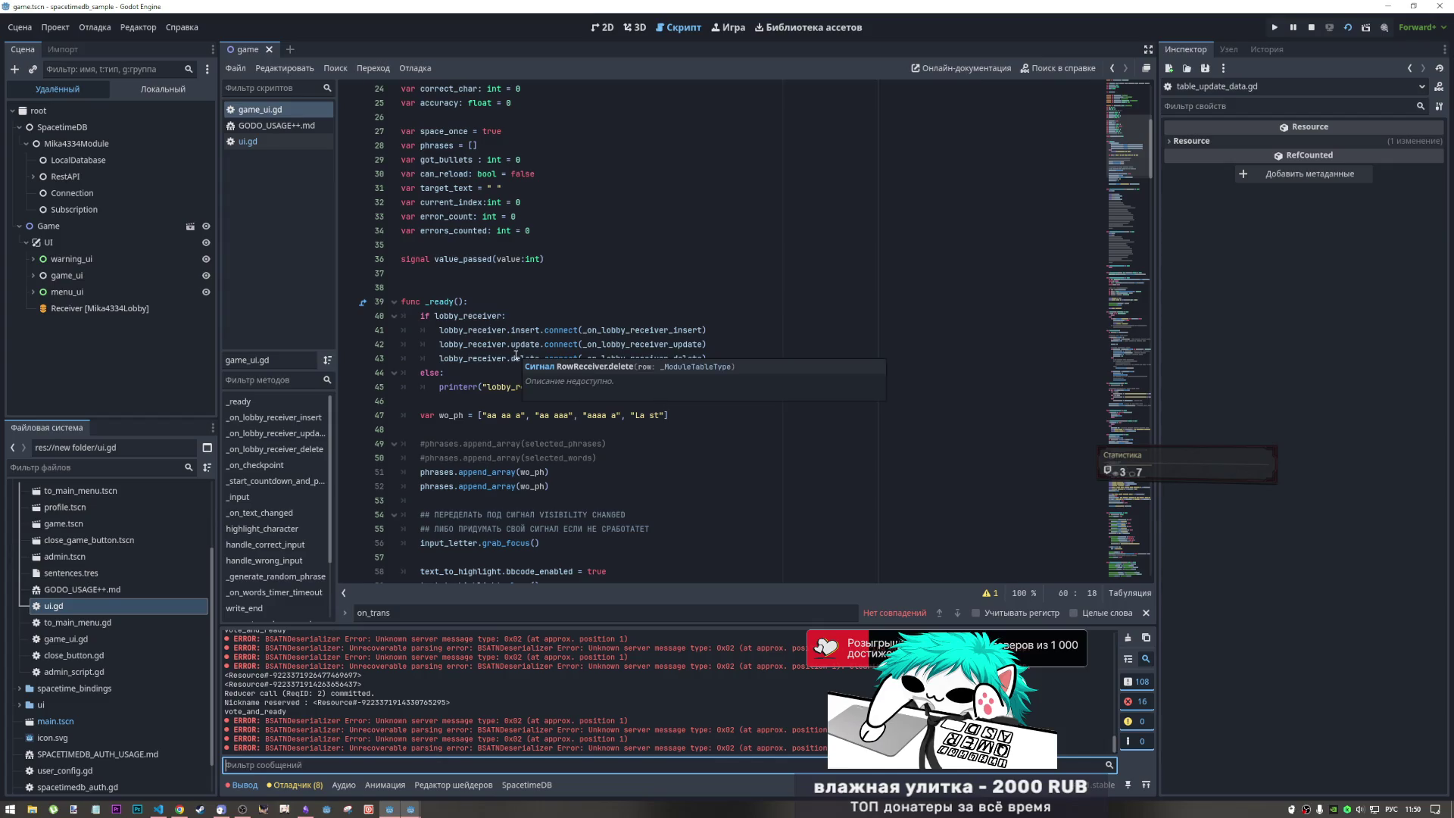
{"action": "scroll", "coordinate": [516, 354], "scroll_direction": "down", "scroll_amount": 4}
- Inspect the Receiver node's lobby table settings, then switch to the SpacetimeDB lobby table and usage notes
{"action": "left_click", "coordinate": [149, 310]}
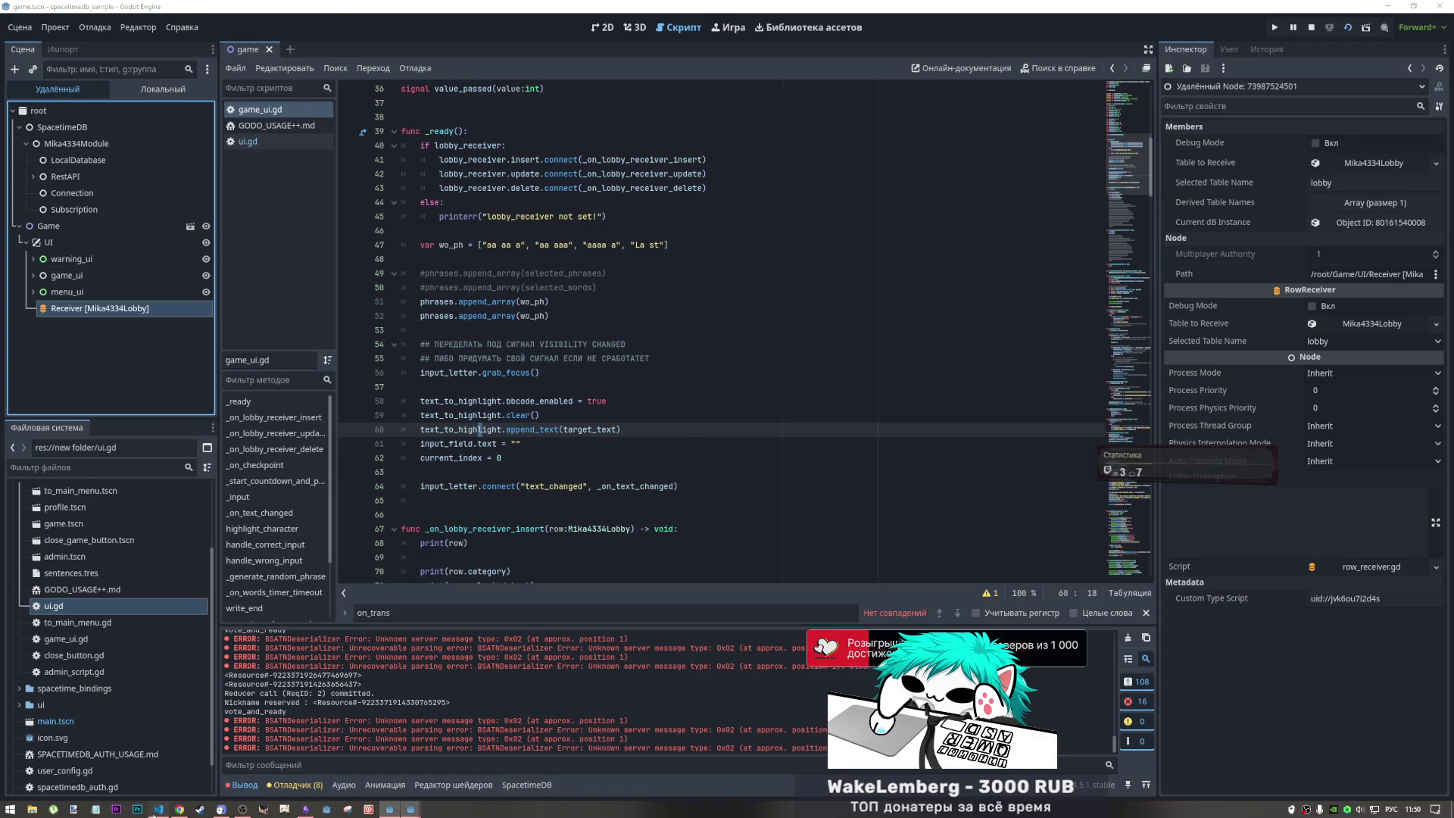
{"action": "left_click", "coordinate": [158, 809]}
{"action": "left_click", "coordinate": [167, 811]}
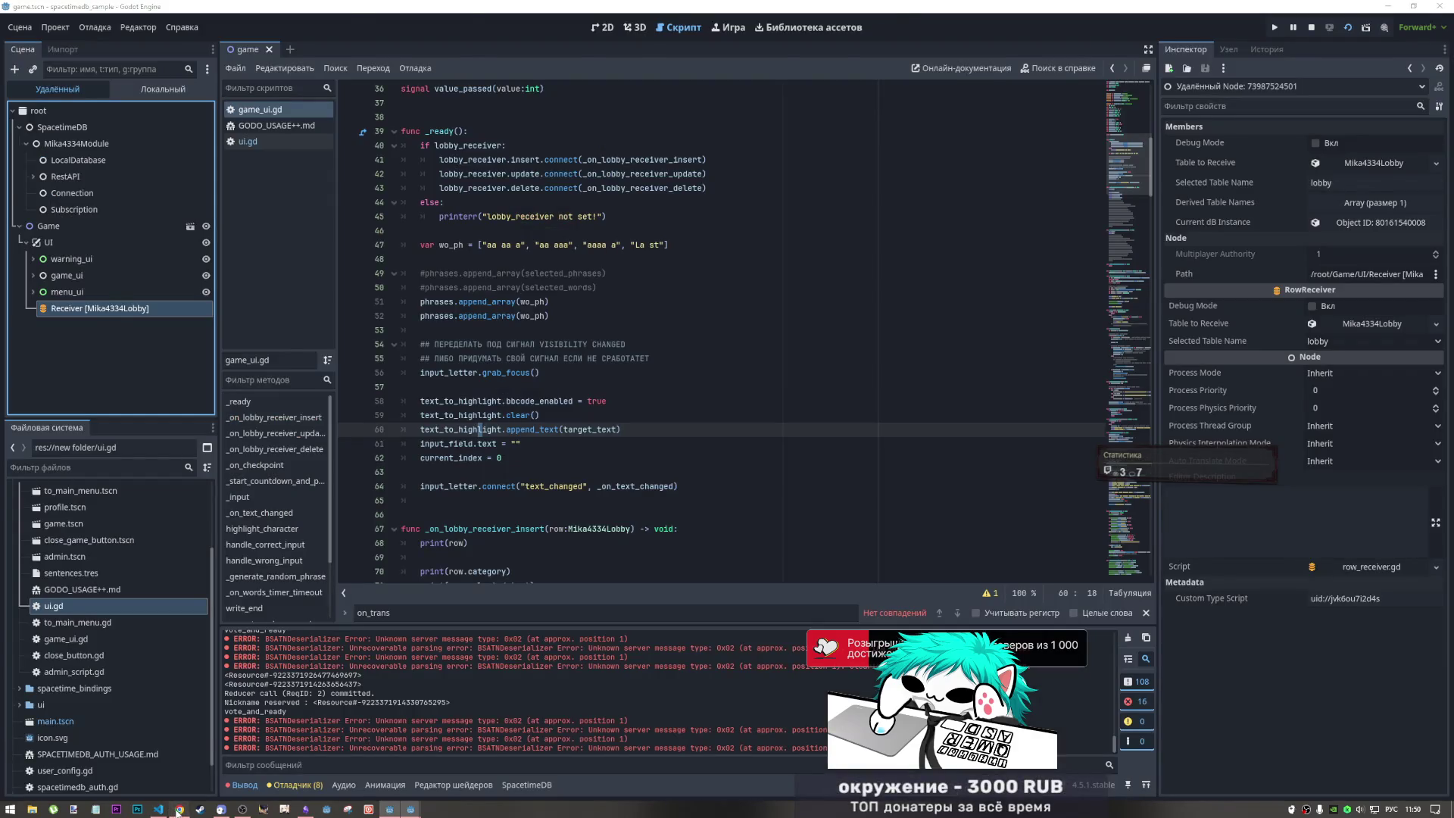
{"action": "left_click", "coordinate": [178, 810]}
{"action": "left_click", "coordinate": [178, 810]}
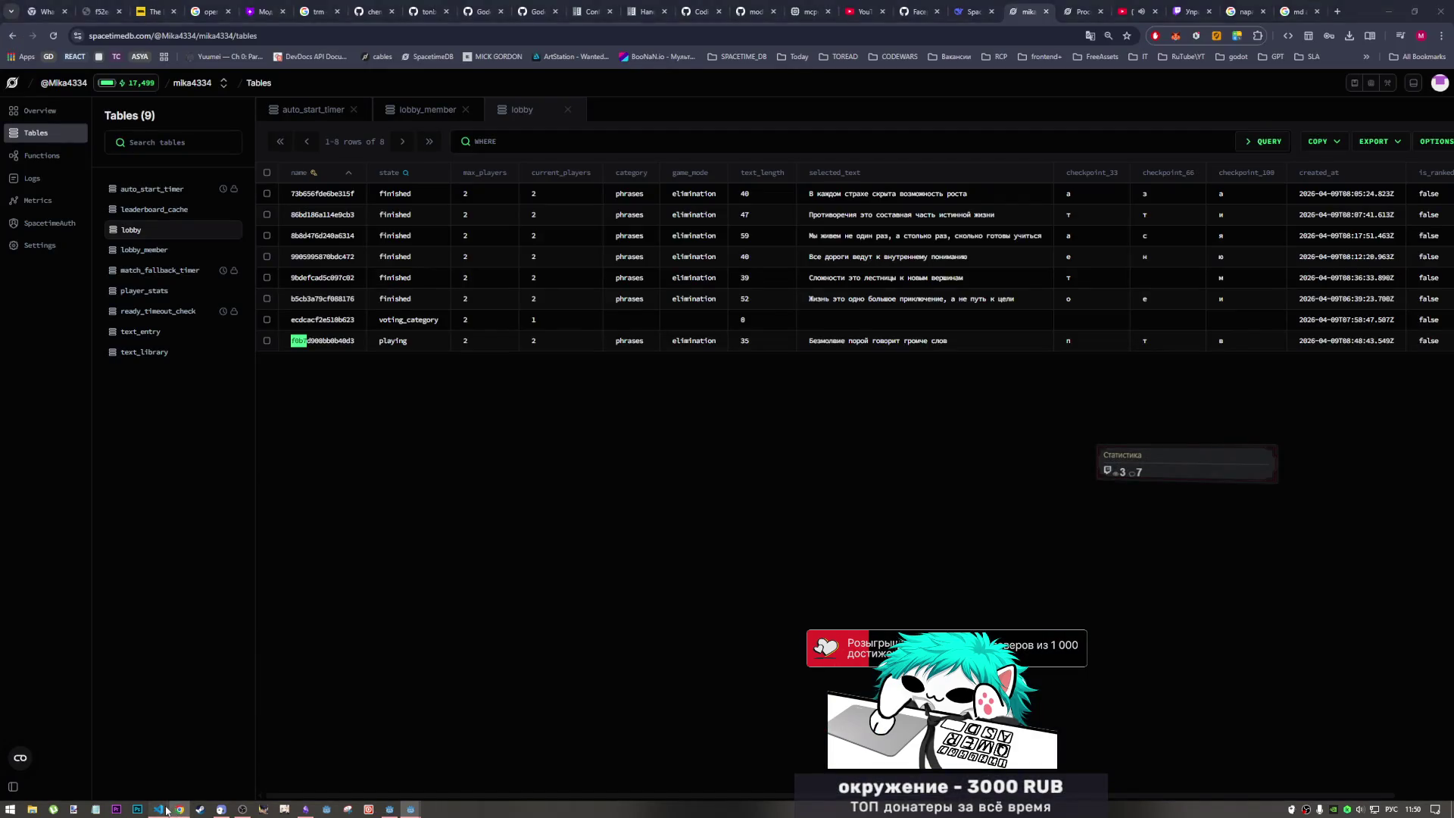
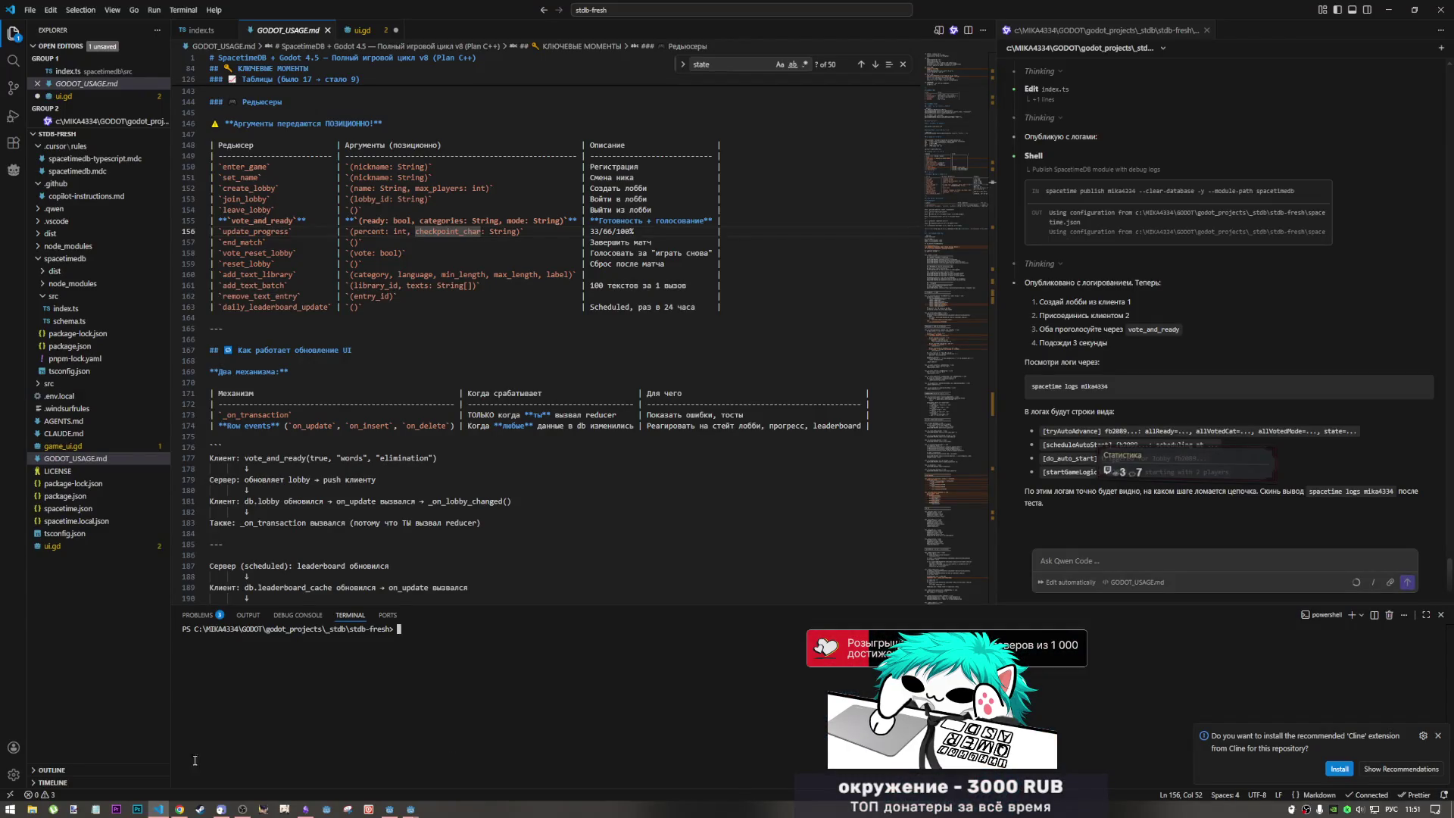
- Switch to the Godot editor window that has game.tscn open
{"action": "mouse_move", "coordinate": [391, 808]}
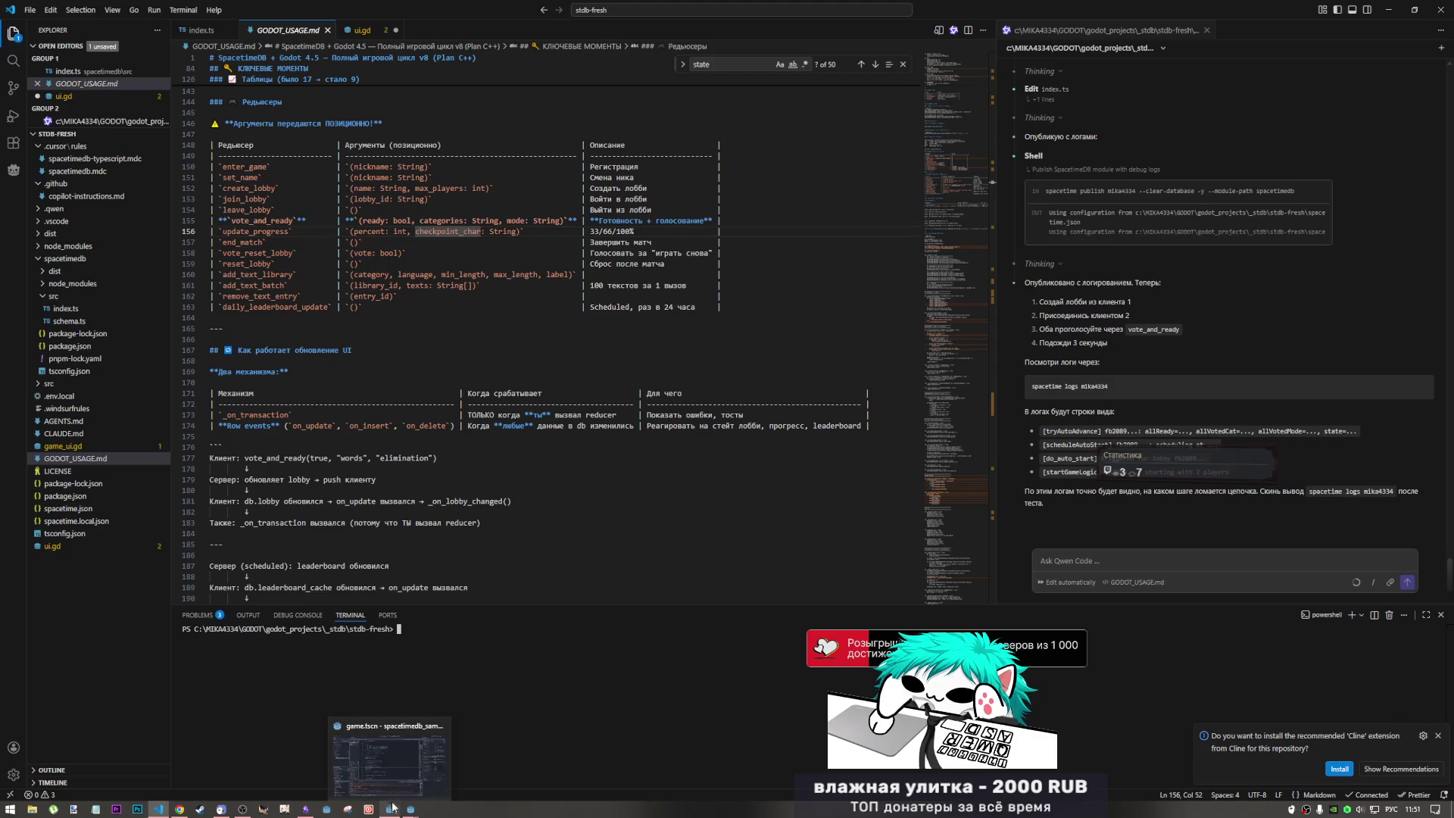
{"action": "left_click", "coordinate": [392, 749]}
- Scroll through the output log and game_ui.gd's lobby receiver code, then show SpacetimeDB's lobby table
{"action": "left_click", "coordinate": [579, 459]}
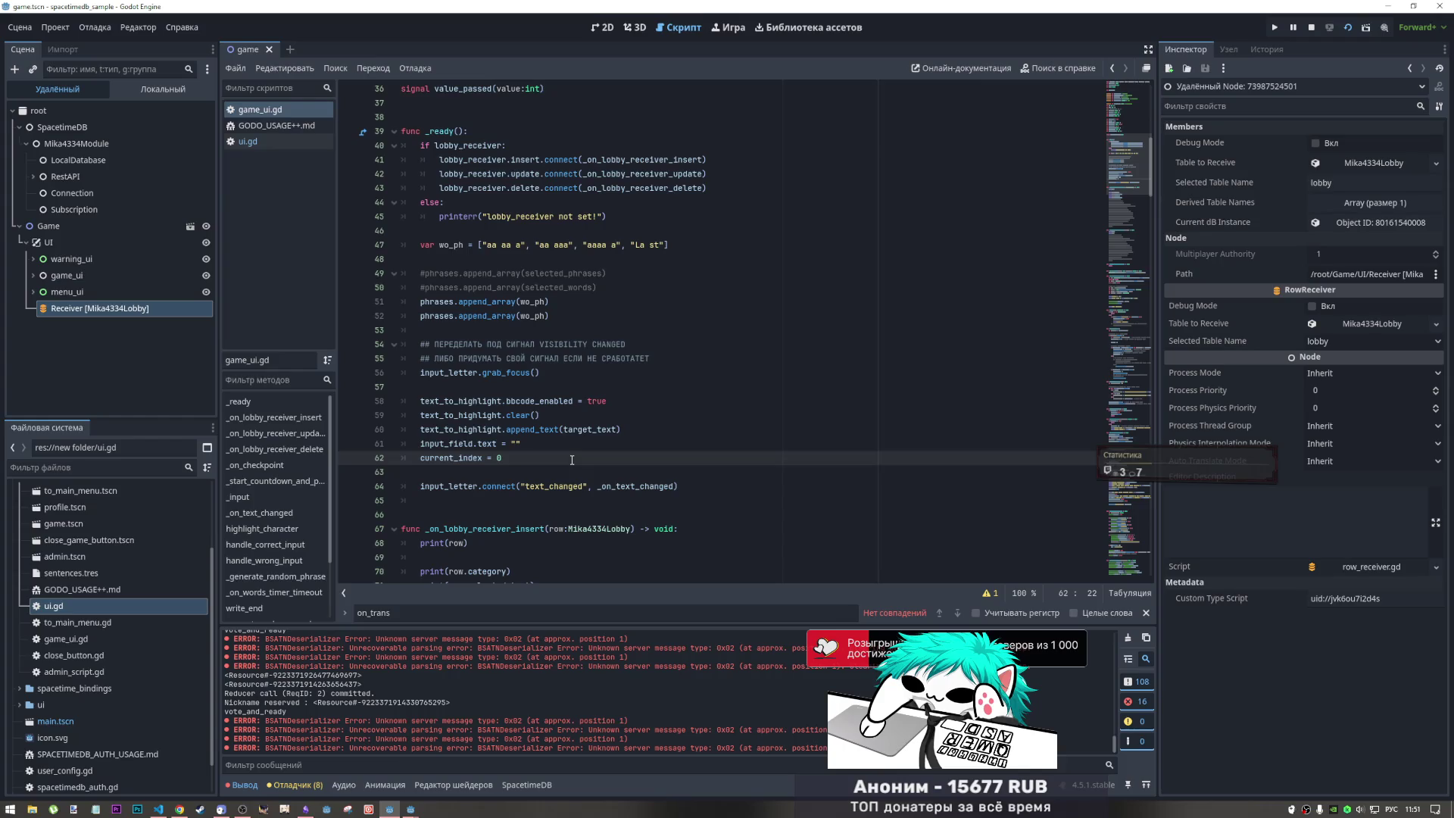
{"action": "scroll", "coordinate": [486, 716], "scroll_direction": "up", "scroll_amount": 5}
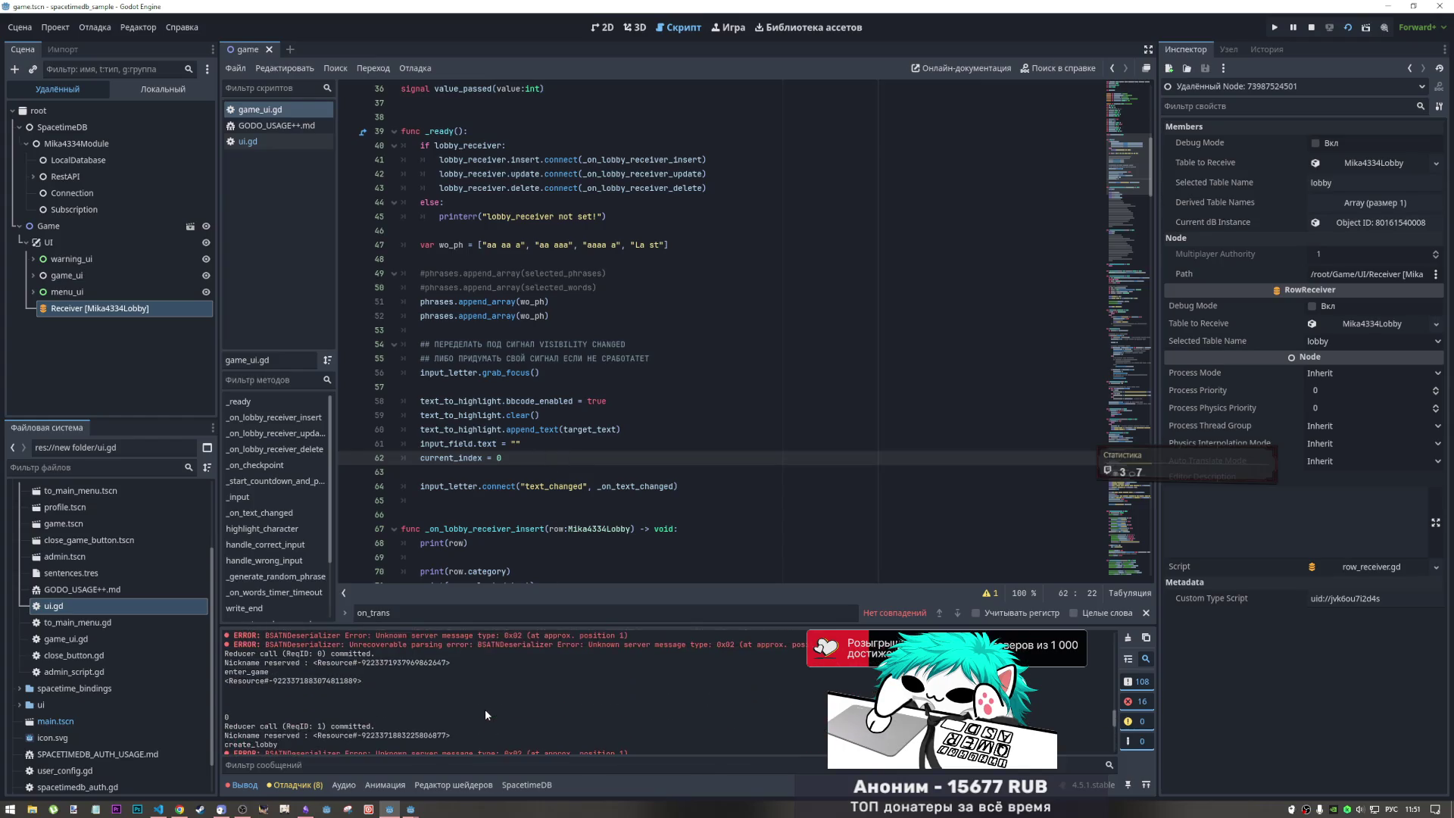
{"action": "scroll", "coordinate": [487, 715], "scroll_direction": "up", "scroll_amount": 3}
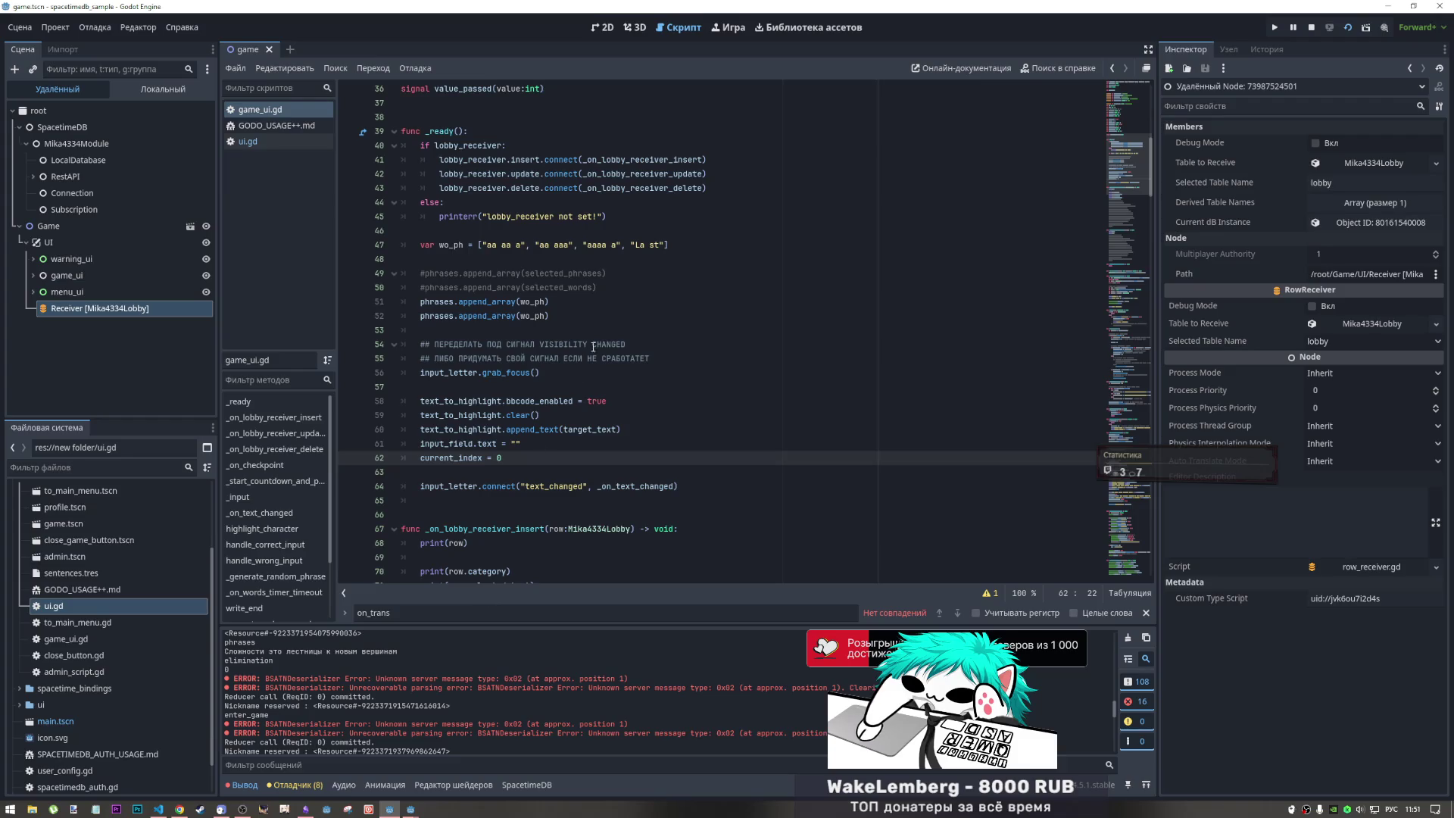
{"action": "scroll", "coordinate": [626, 272], "scroll_direction": "down", "scroll_amount": 7}
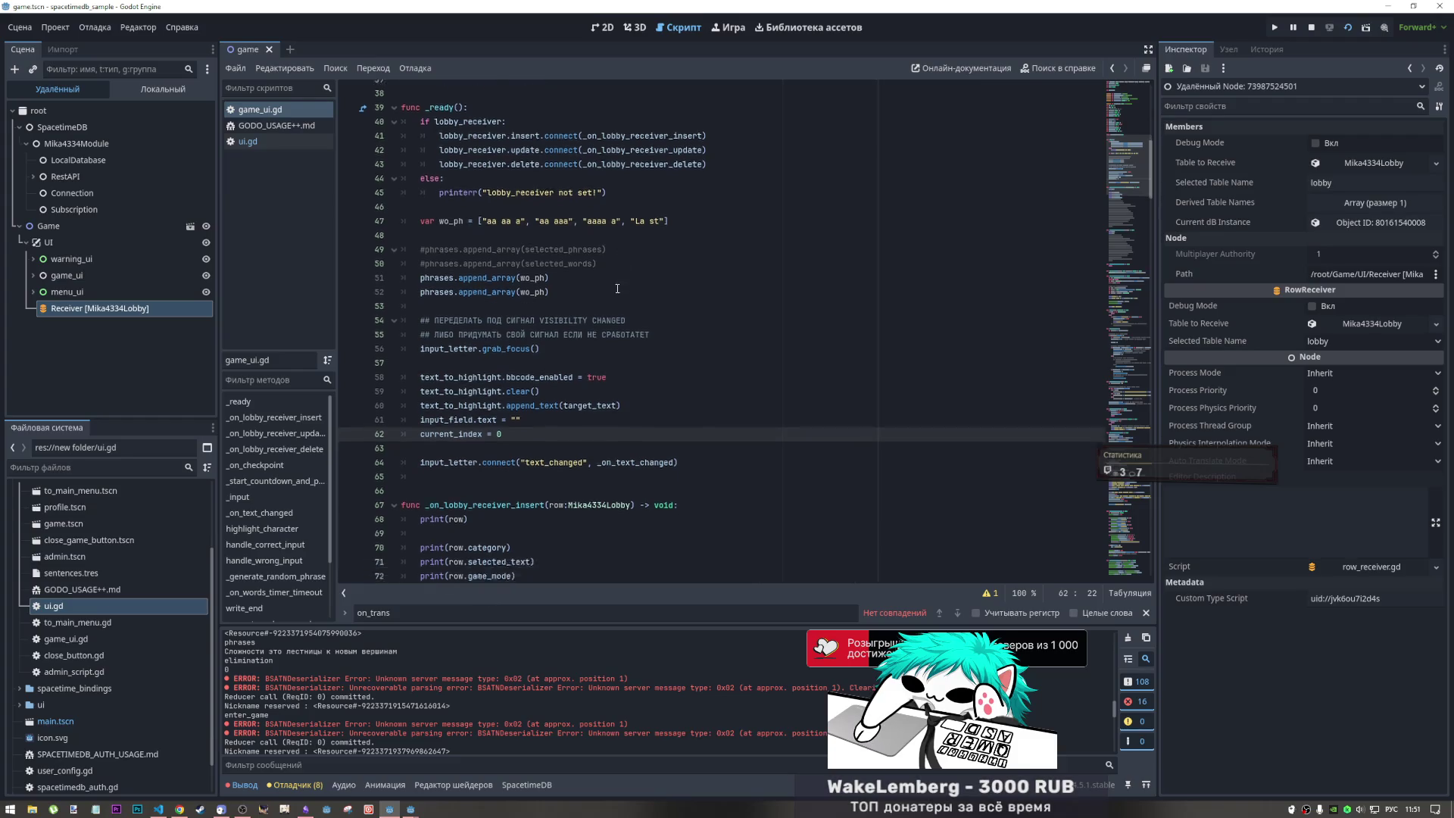
{"action": "scroll", "coordinate": [445, 662], "scroll_direction": "down", "scroll_amount": 3}
{"action": "scroll", "coordinate": [452, 661], "scroll_direction": "down", "scroll_amount": 3}
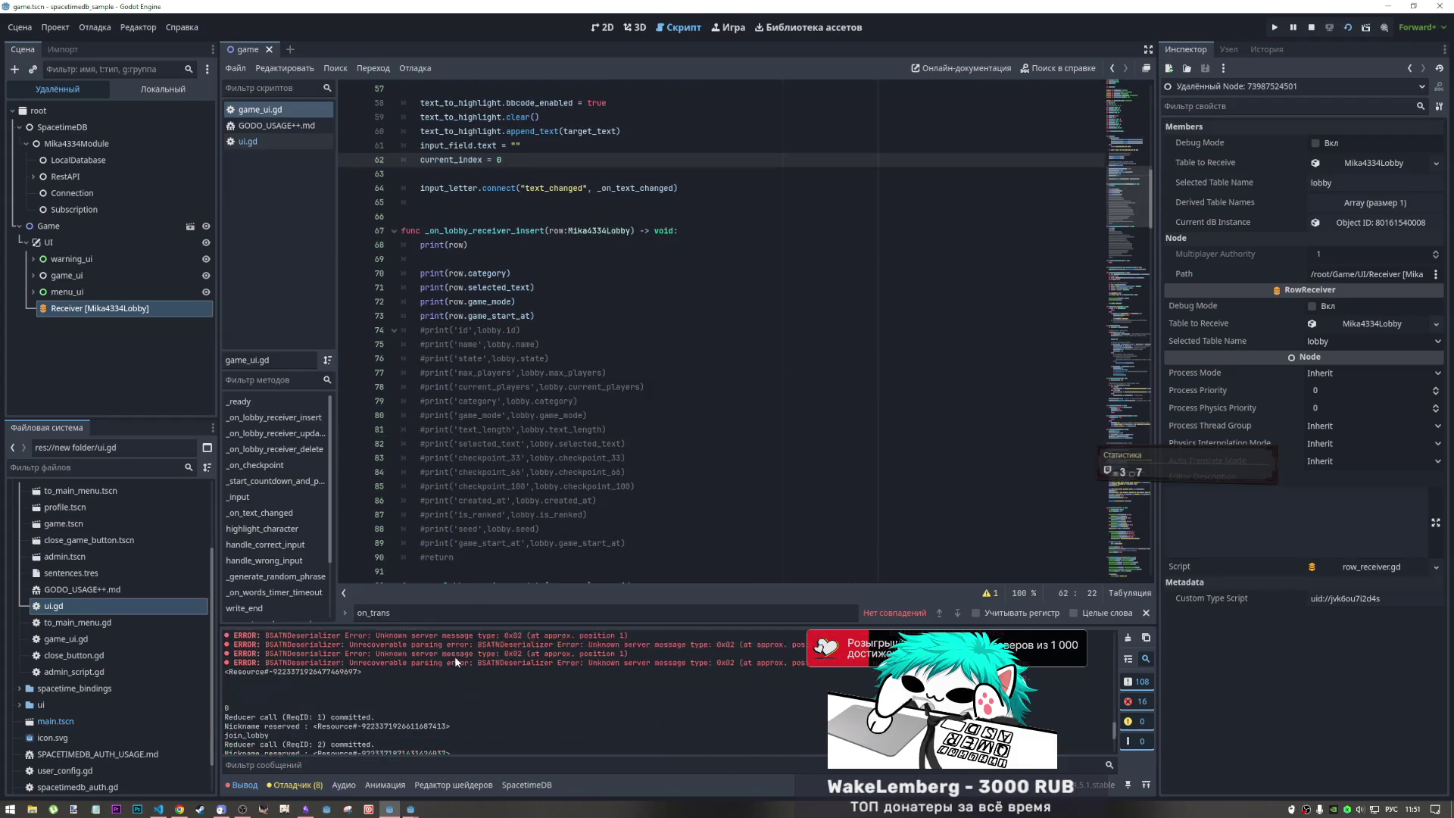
{"action": "scroll", "coordinate": [503, 395], "scroll_direction": "up", "scroll_amount": 12}
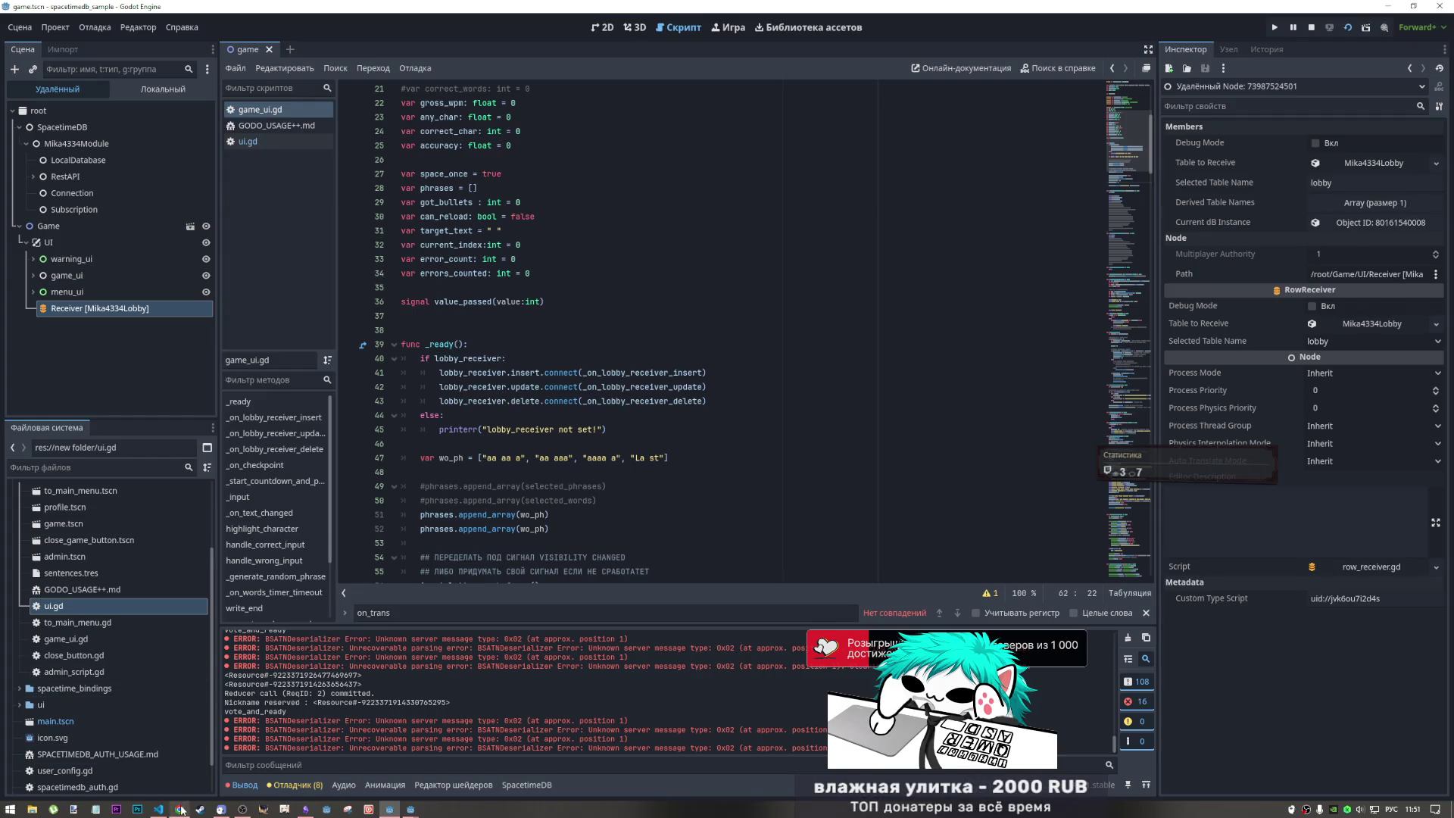
{"action": "mouse_move", "coordinate": [184, 804]}
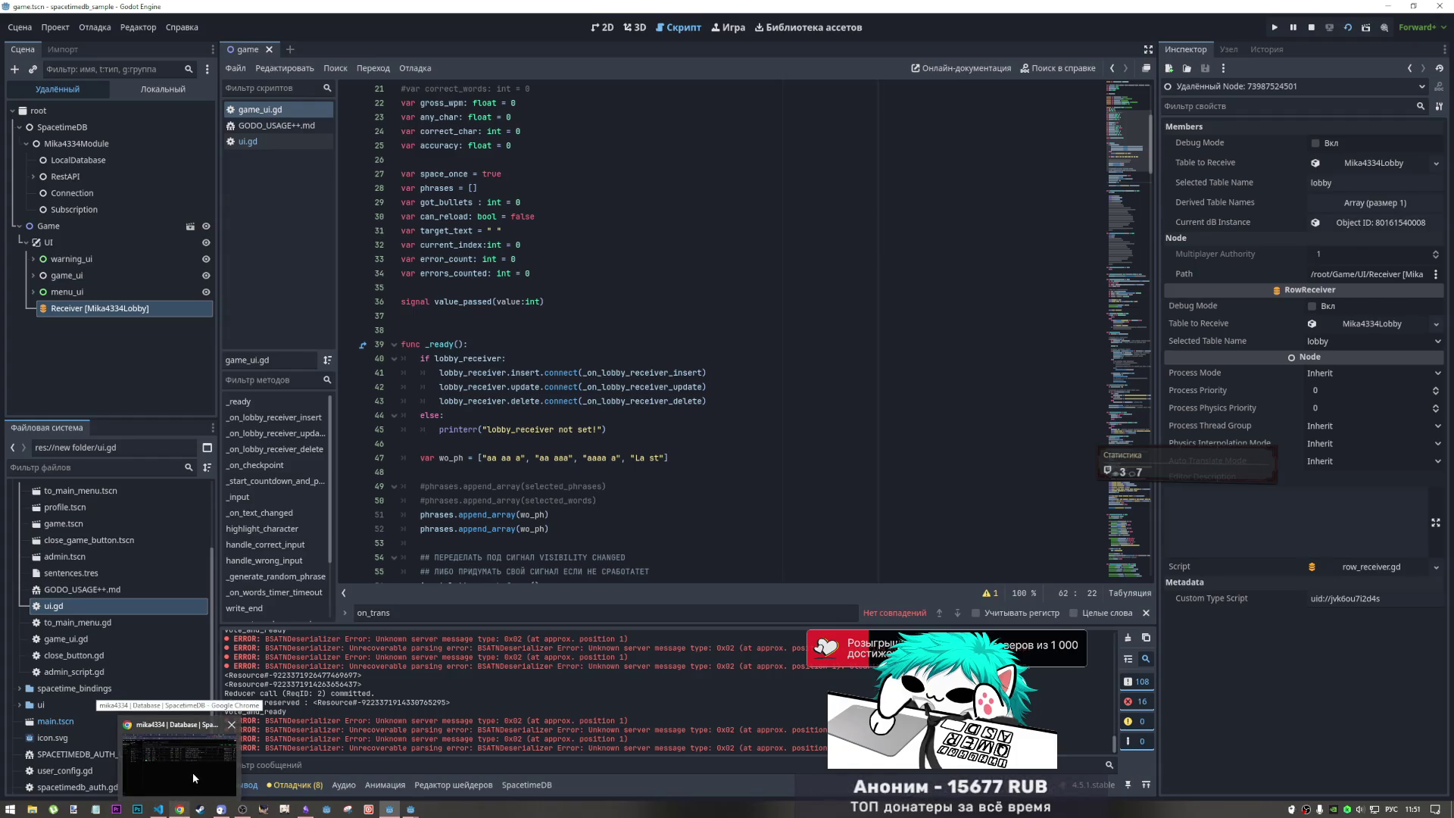
{"action": "left_click", "coordinate": [193, 770]}
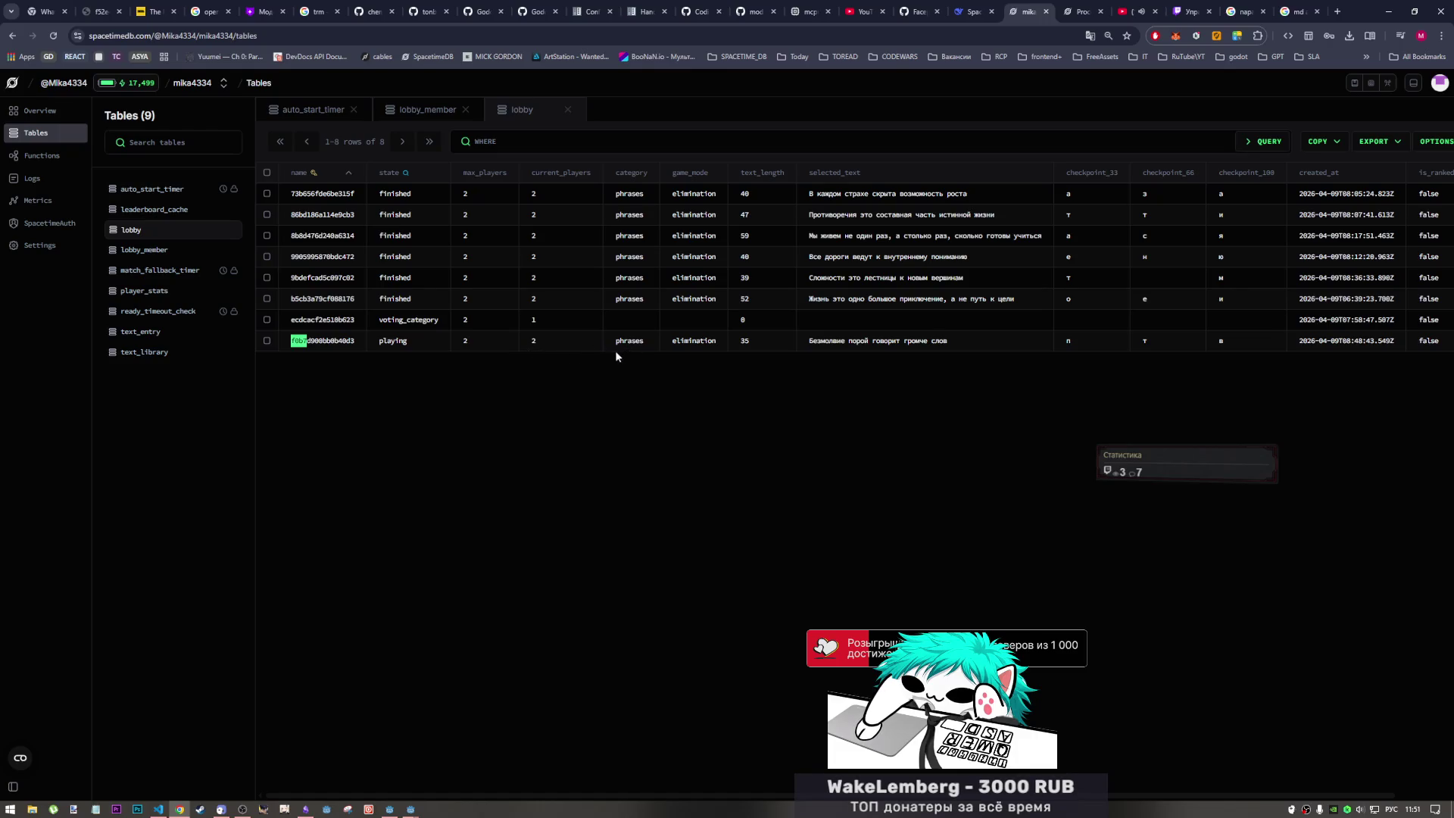
- Reread GODOT_USAGE.md's notes on UI updates via _on_transaction and row events, then return to SpacetimeDB tables
{"action": "left_click", "coordinate": [161, 811]}
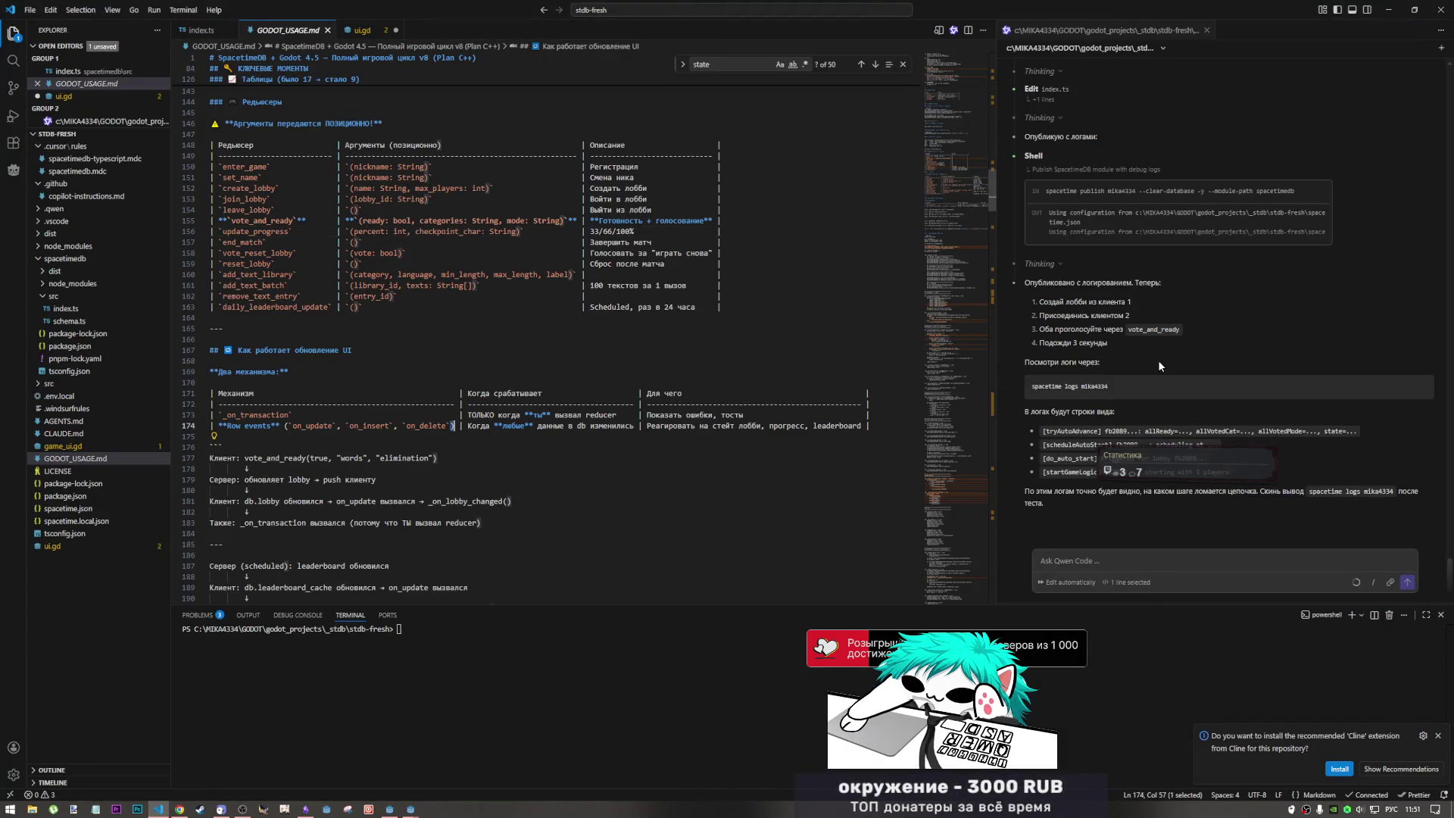
{"action": "left_click", "coordinate": [754, 392]}
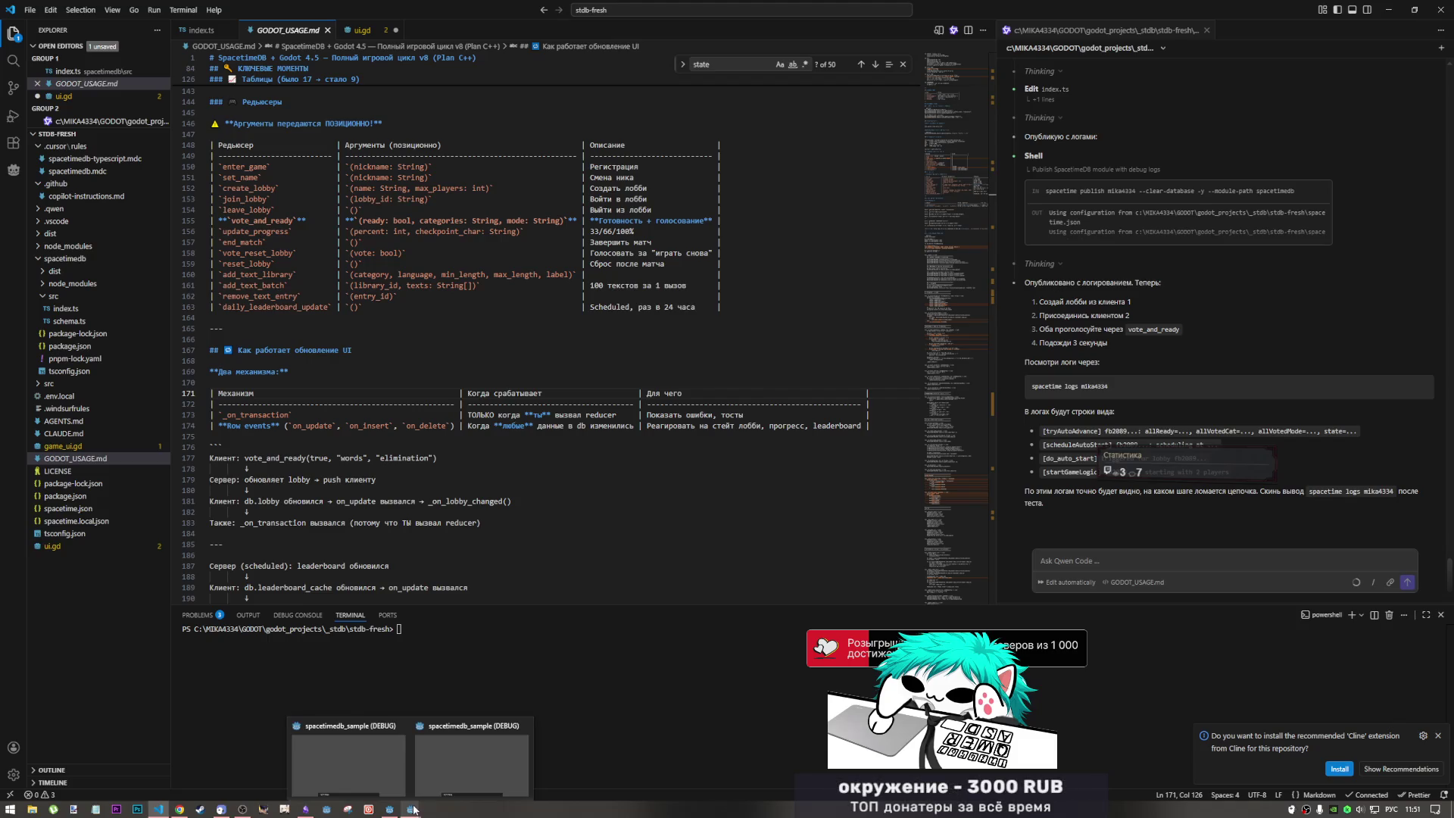
{"action": "mouse_move", "coordinate": [389, 809]}
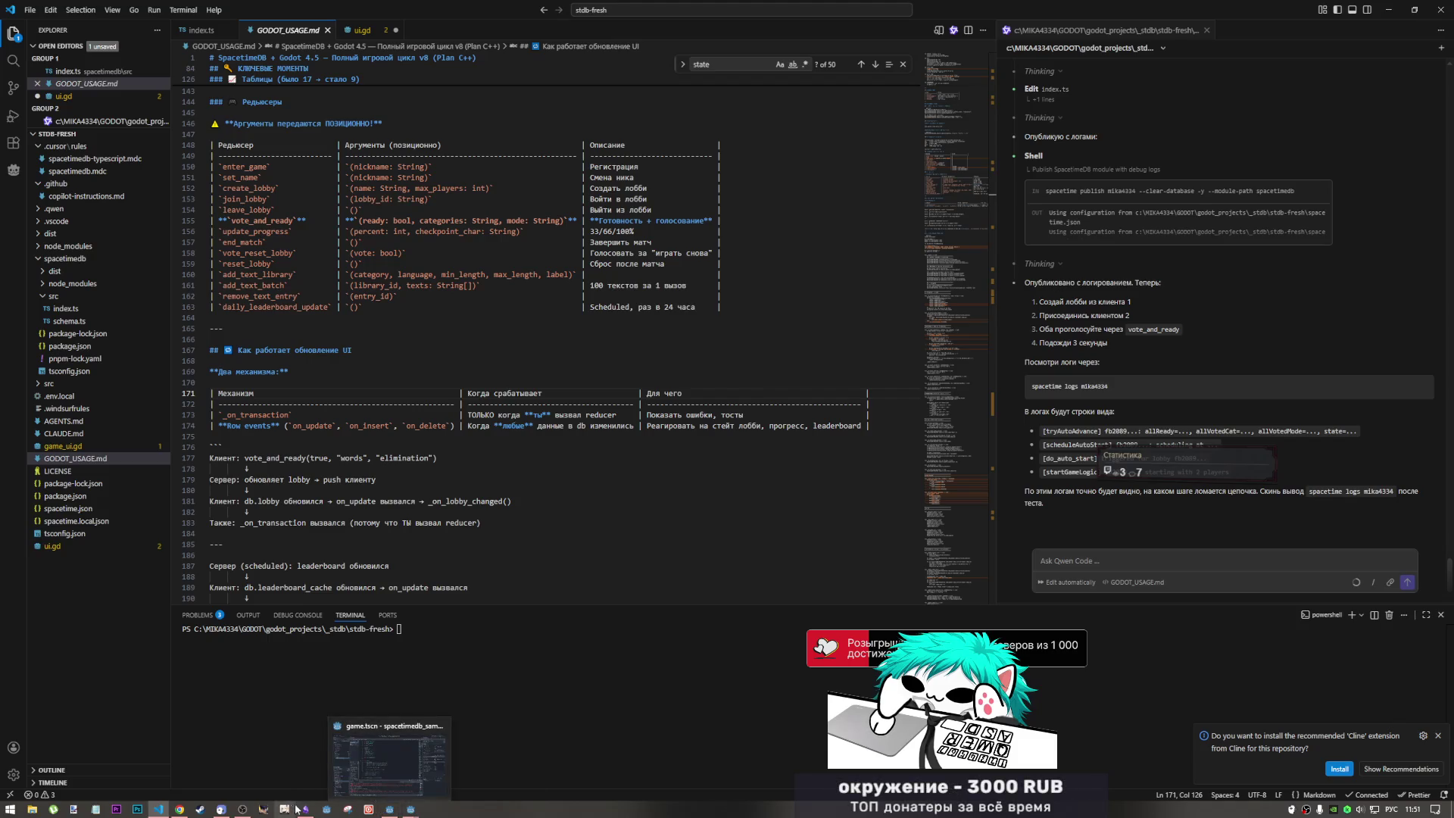
{"action": "mouse_move", "coordinate": [235, 808]}
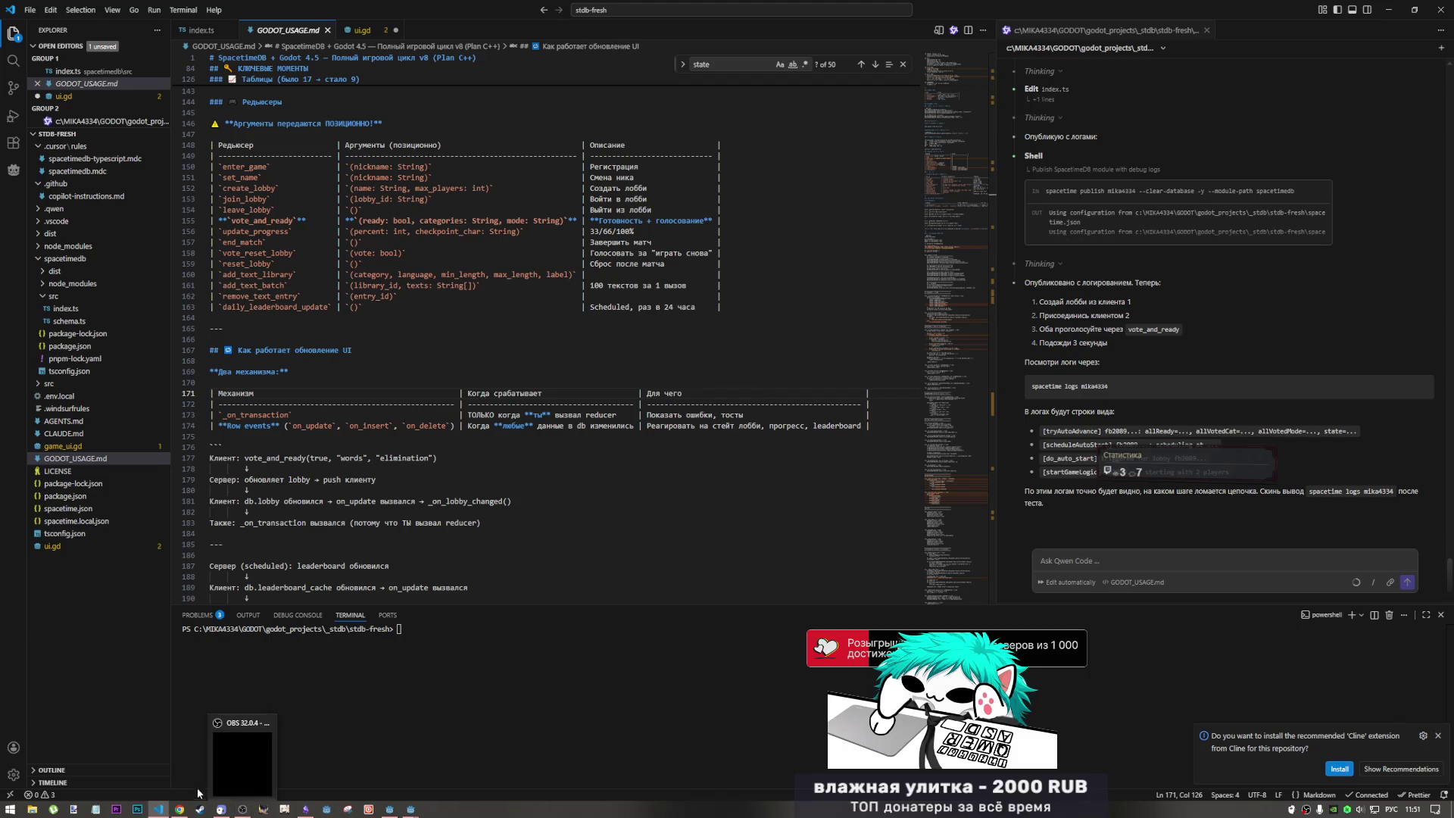
{"action": "mouse_move", "coordinate": [168, 809]}
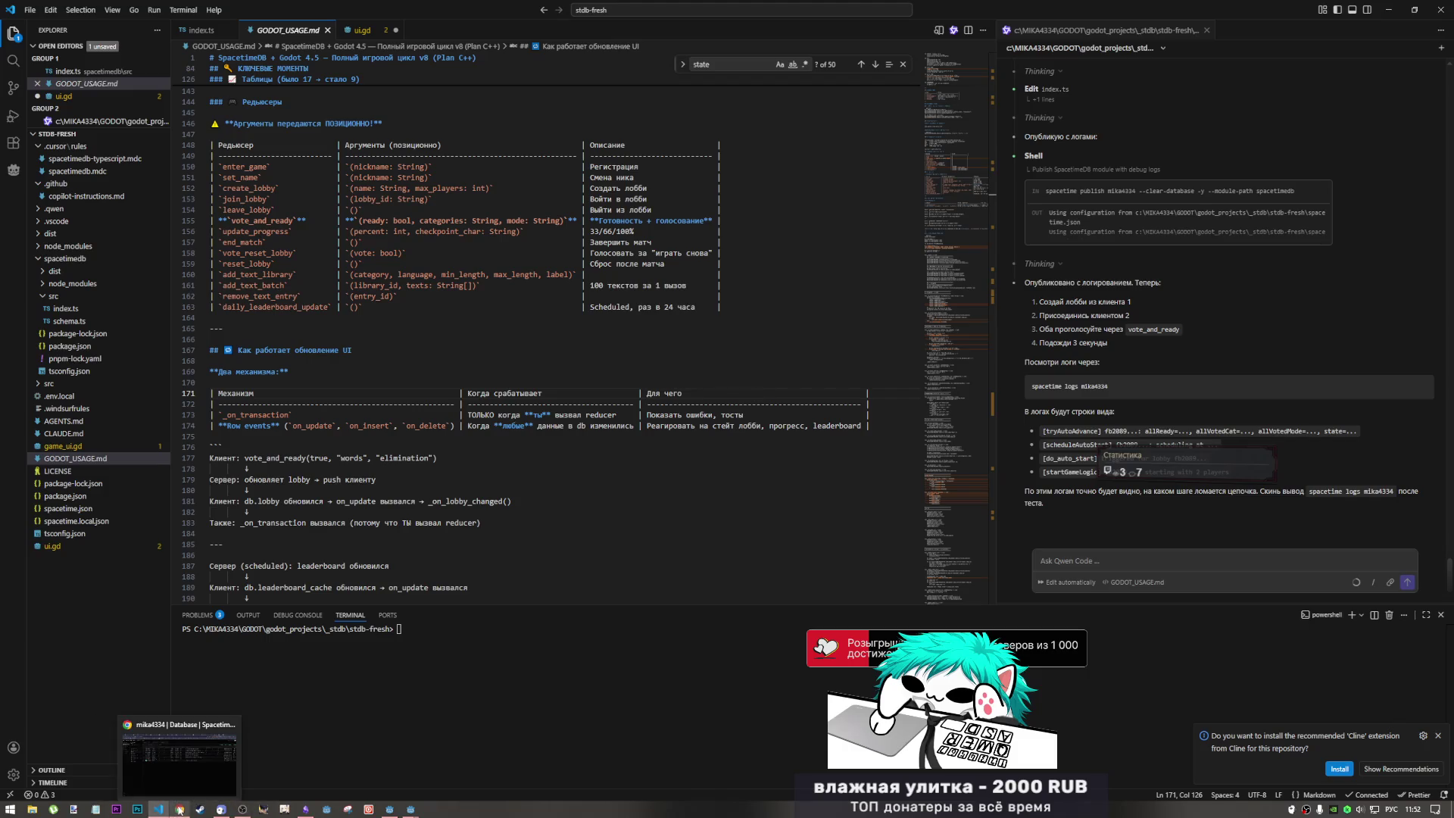
{"action": "left_click", "coordinate": [179, 808]}
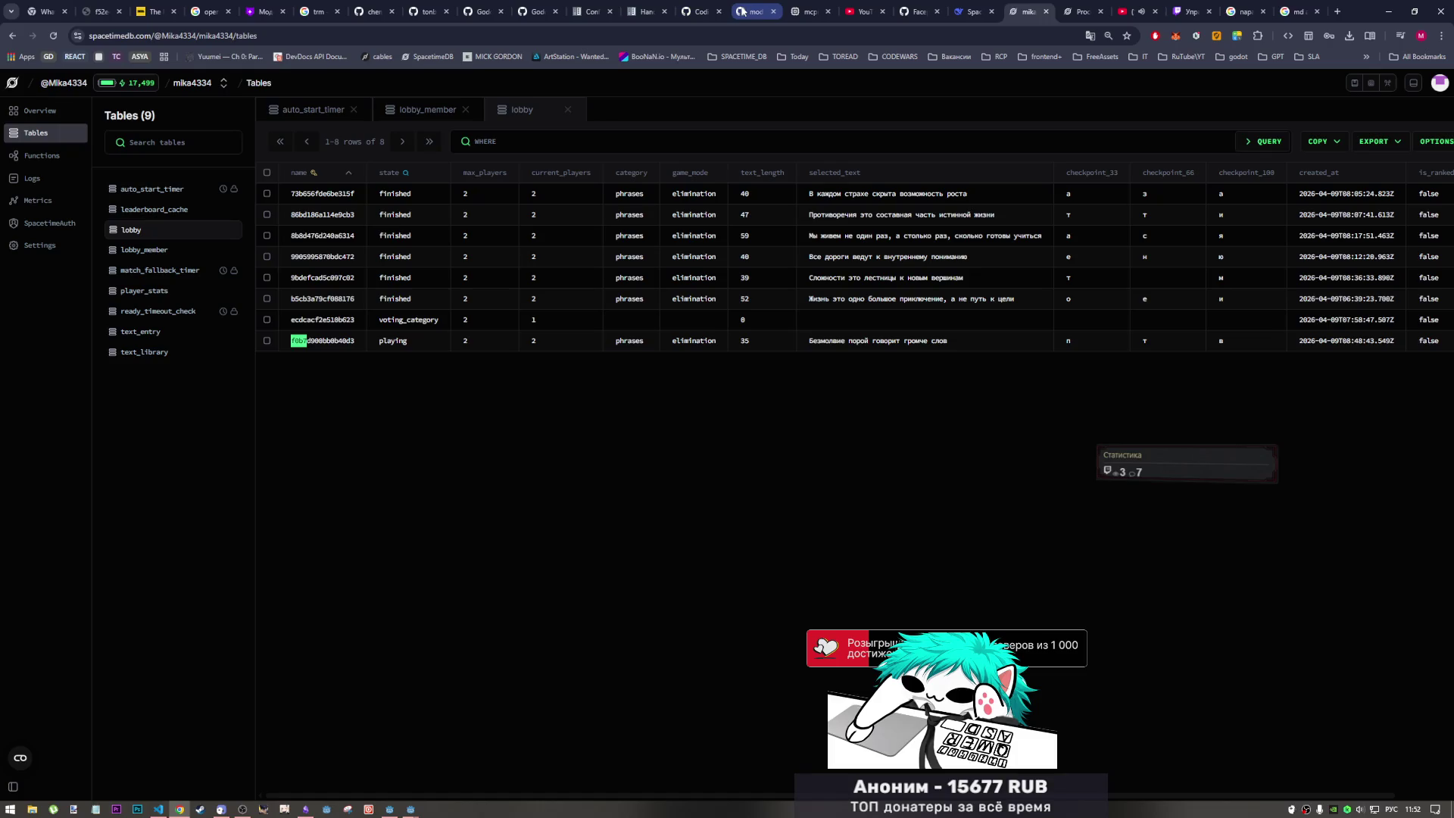
{"action": "left_click", "coordinate": [527, 15]}
{"action": "left_click", "coordinate": [494, 13]}
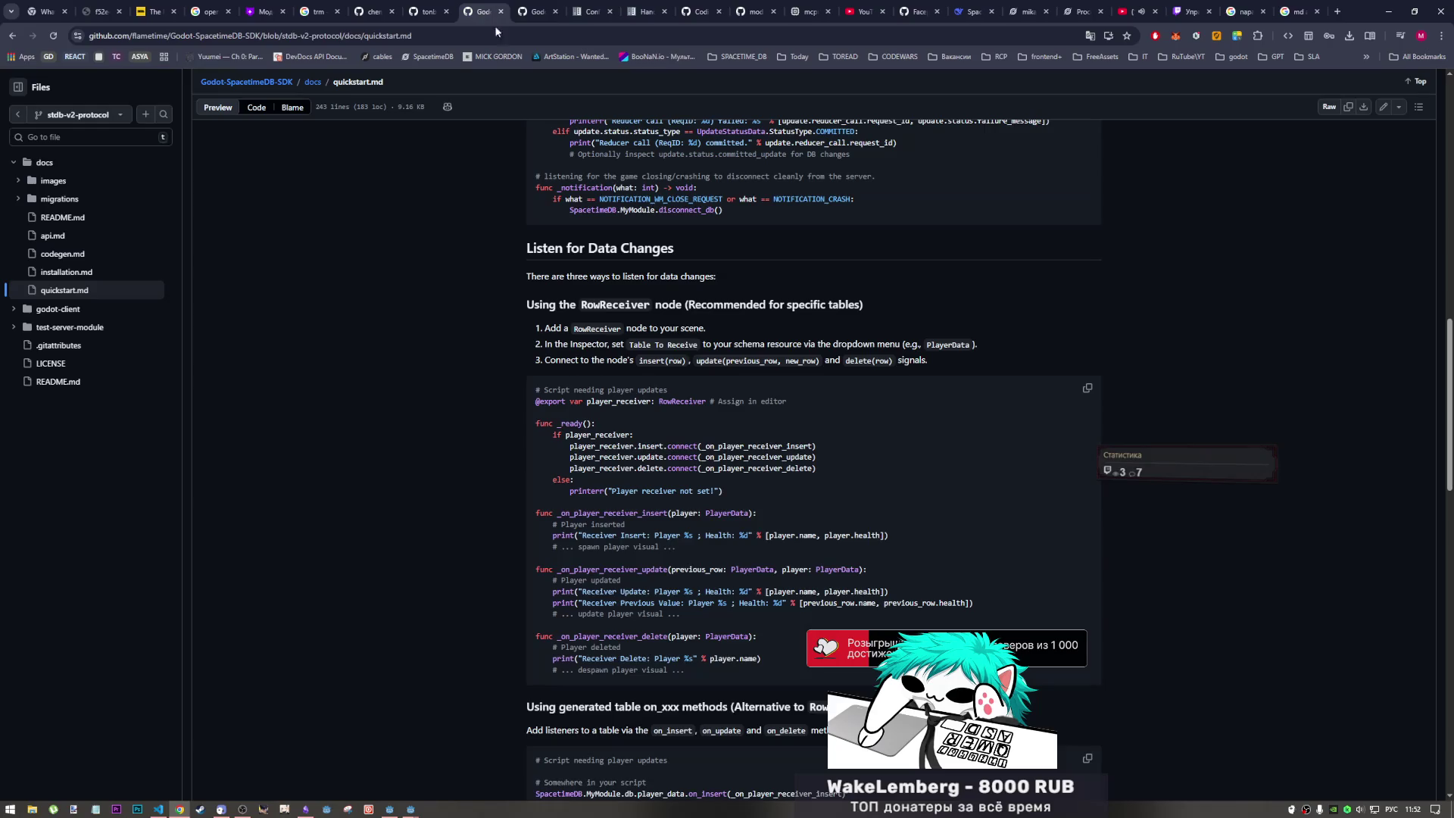
{"action": "scroll", "coordinate": [664, 568], "scroll_direction": "down", "scroll_amount": 1}
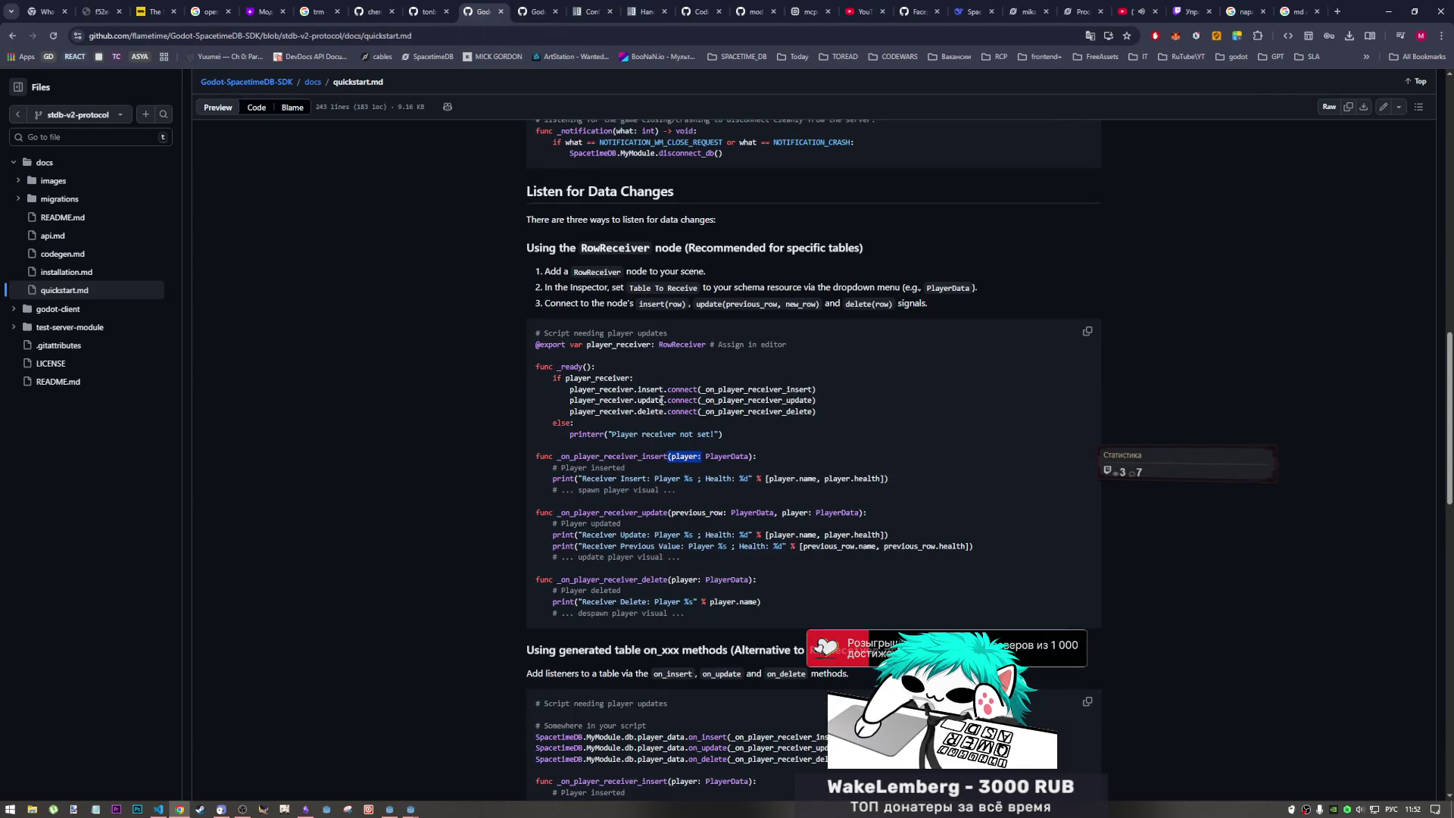
{"action": "left_click_drag", "start_coordinate": [566, 388], "coordinate": [580, 388]}
{"action": "left_click_drag", "start_coordinate": [536, 345], "coordinate": [700, 351]}
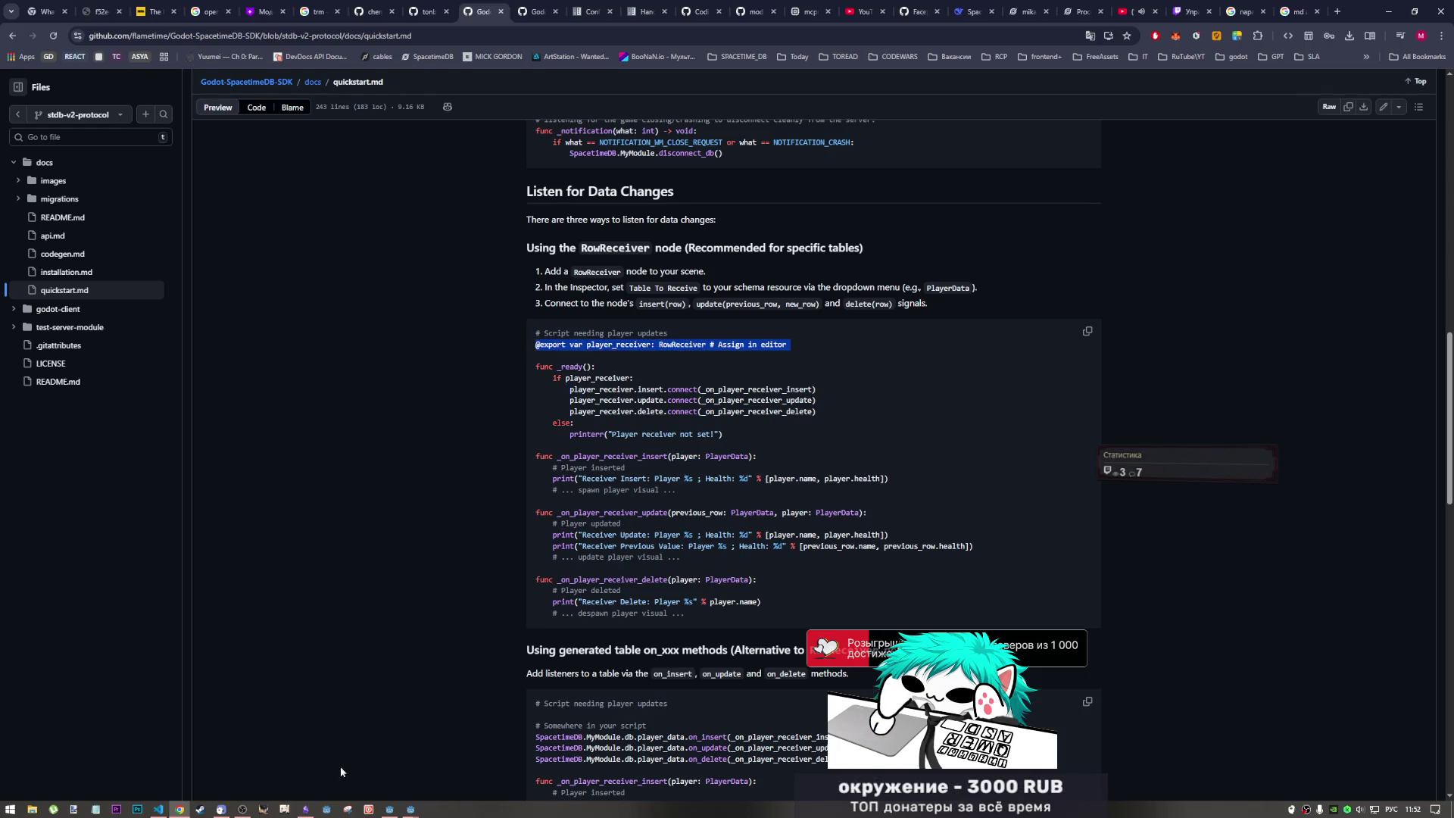
{"action": "left_click", "coordinate": [389, 807]}
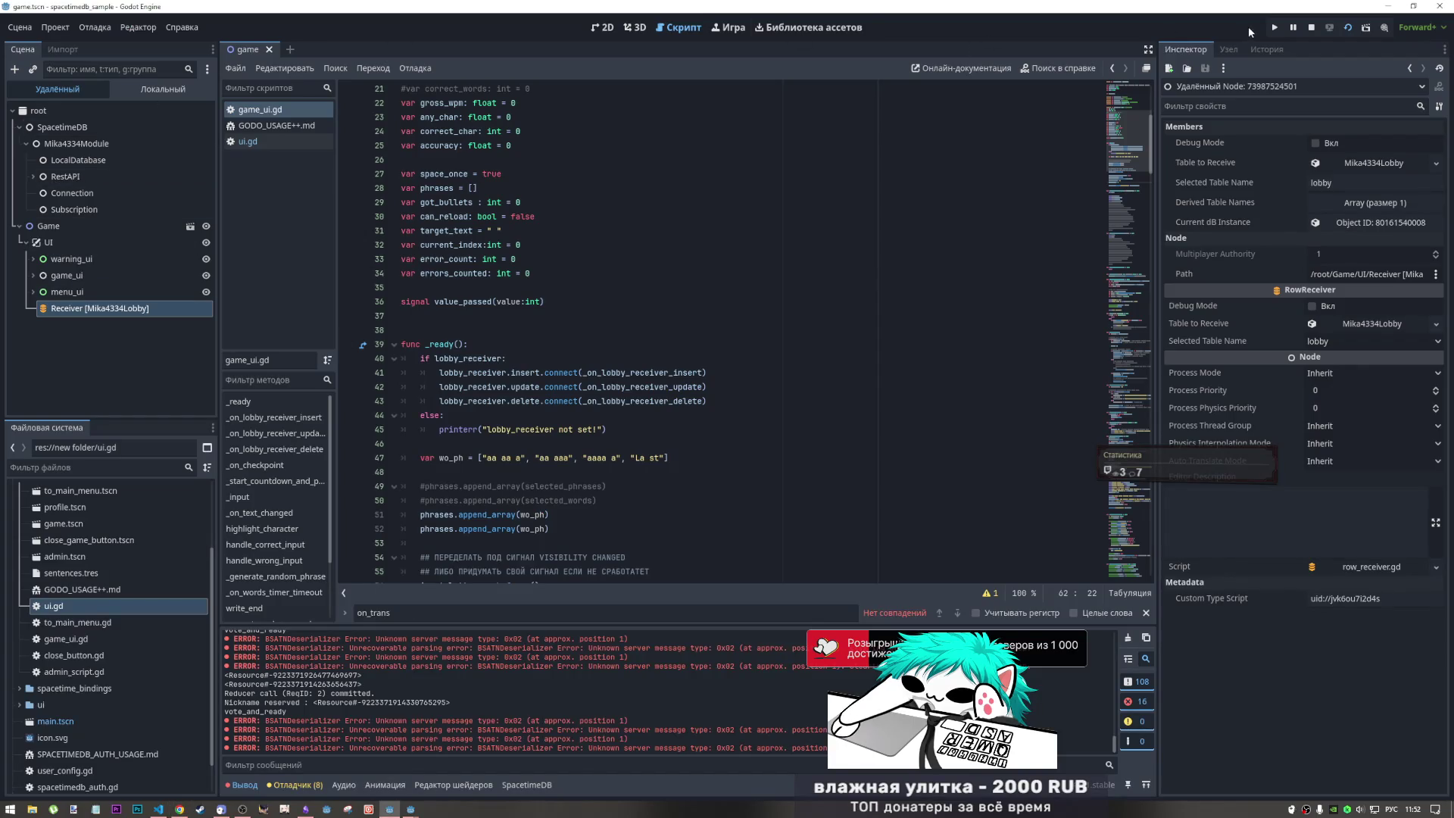
- Stop the running game and verify game_ui's Lobby Receiver property points to the Receiver node
{"action": "left_click", "coordinate": [1312, 28]}
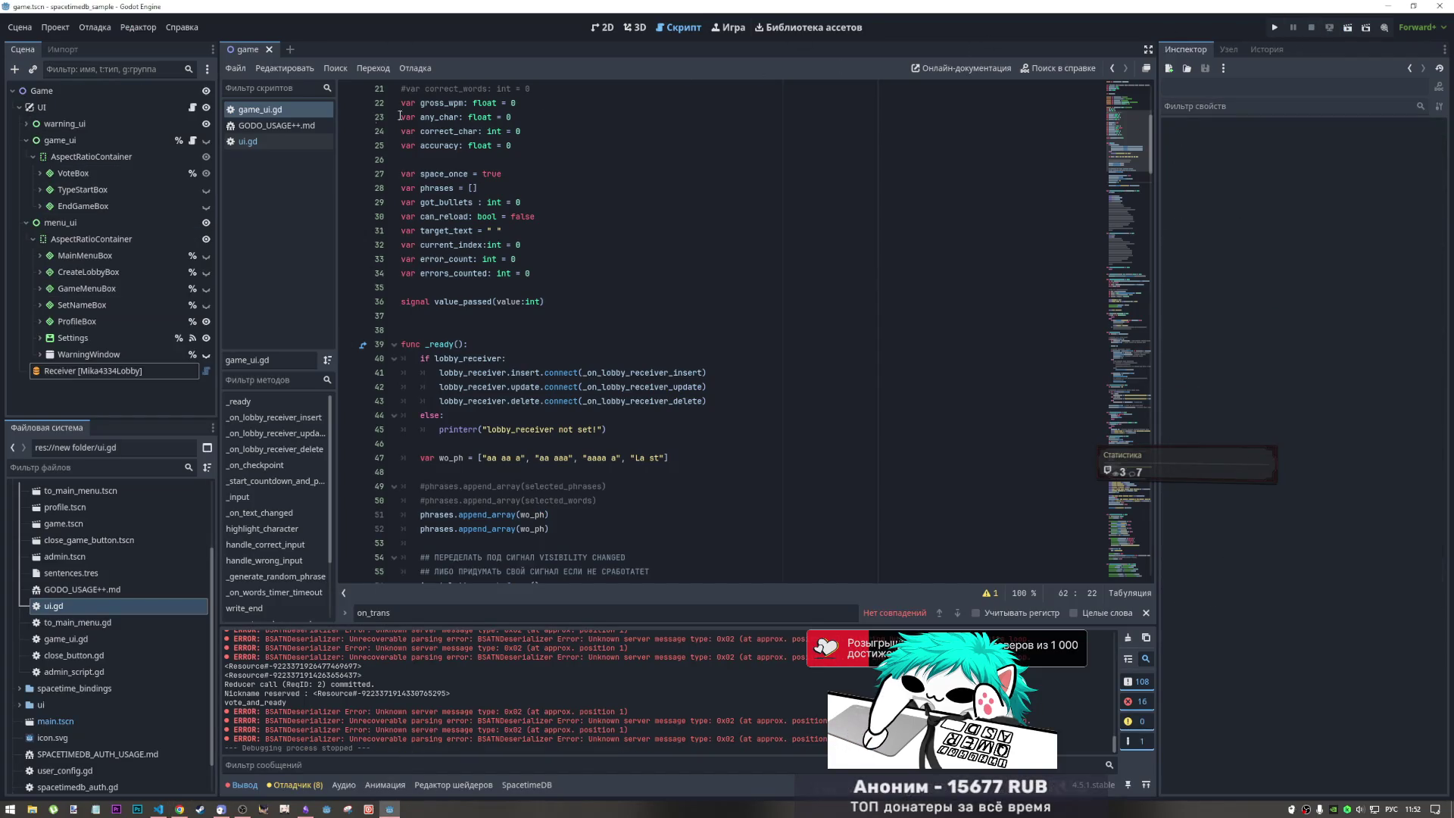
{"action": "left_click", "coordinate": [93, 108]}
{"action": "left_click", "coordinate": [60, 142]}
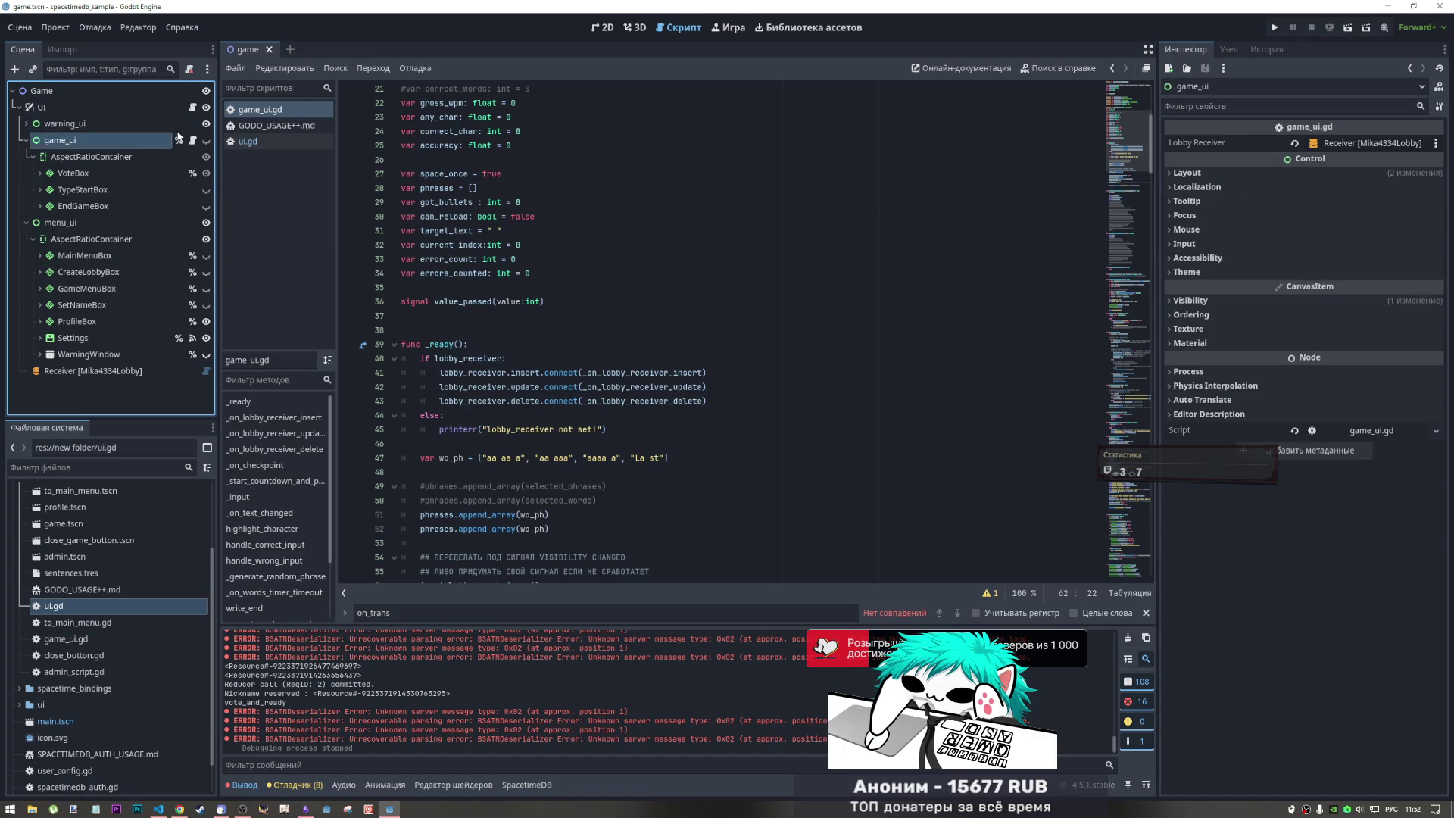
{"action": "left_click", "coordinate": [1360, 144]}
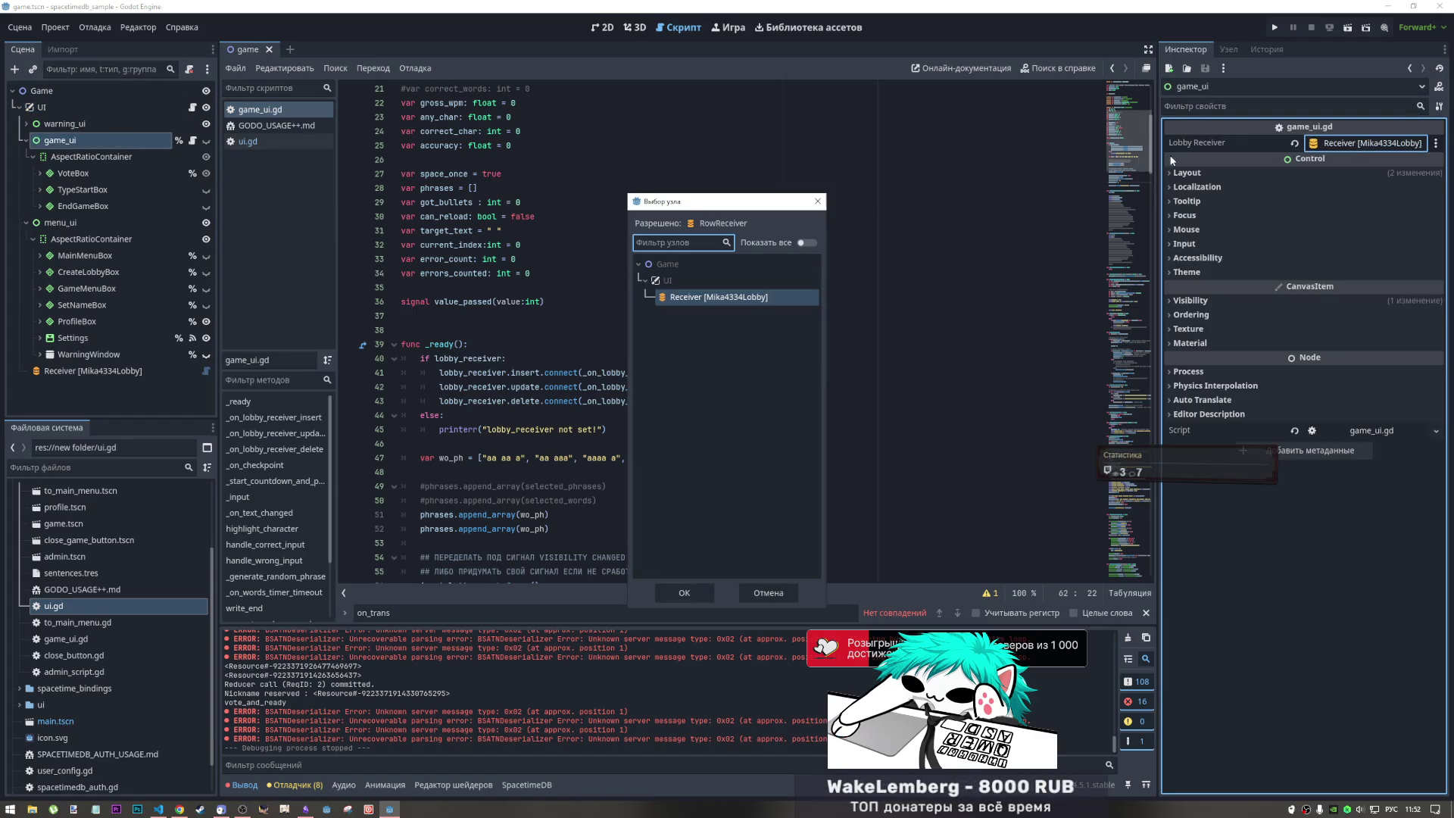
{"action": "left_click", "coordinate": [817, 201]}
{"action": "left_click_drag", "start_coordinate": [477, 373], "coordinate": [506, 373]}
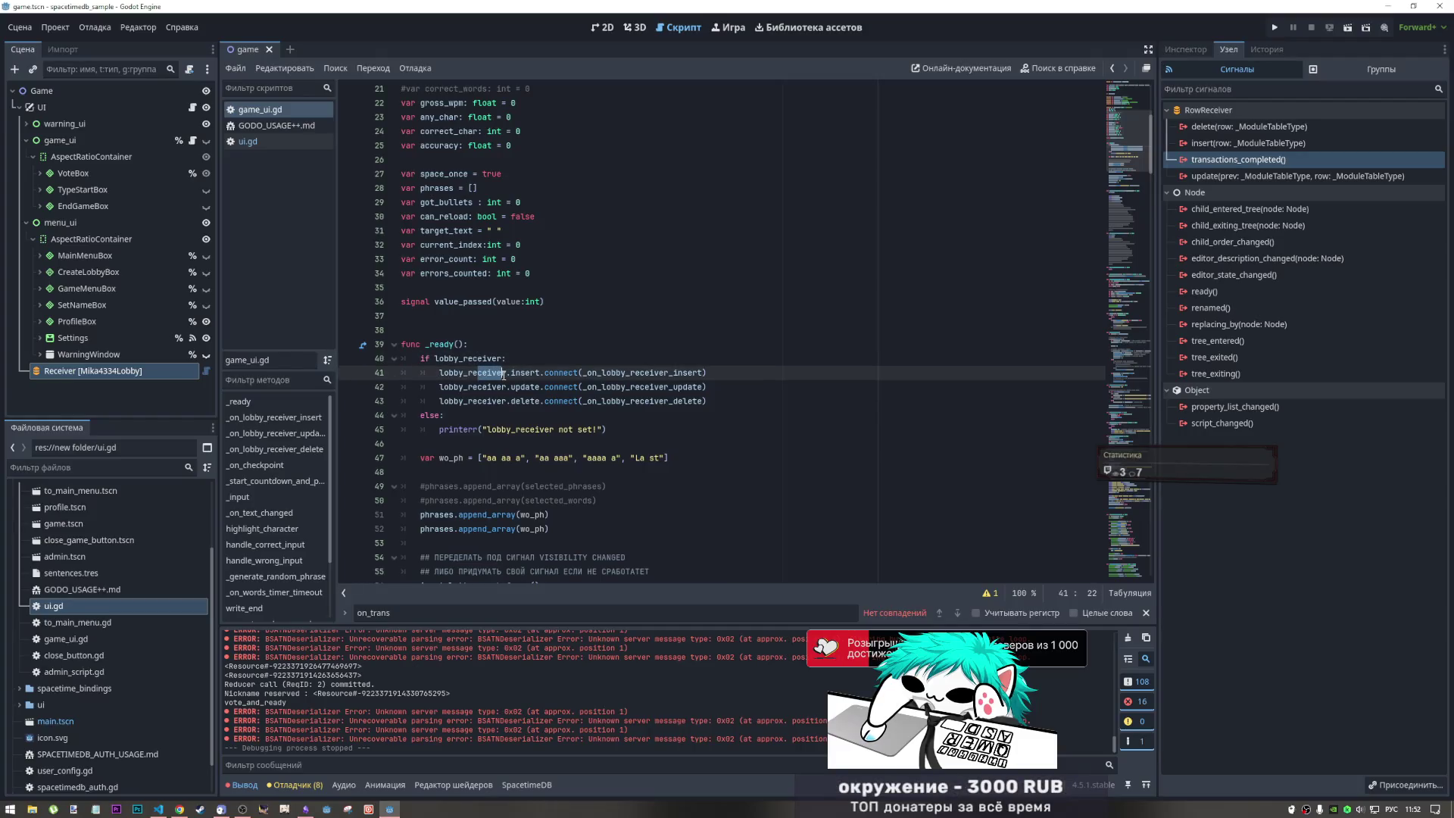
- Delete the lobby_receiver signal-connection if/else block from _ready in game_ui.gd
{"action": "mouse_move", "coordinate": [608, 430]}
{"action": "left_mouse_down"}
{"action": "mouse_move", "coordinate": [446, 415]}
{"action": "mouse_move", "coordinate": [409, 365]}
{"action": "left_mouse_up"}
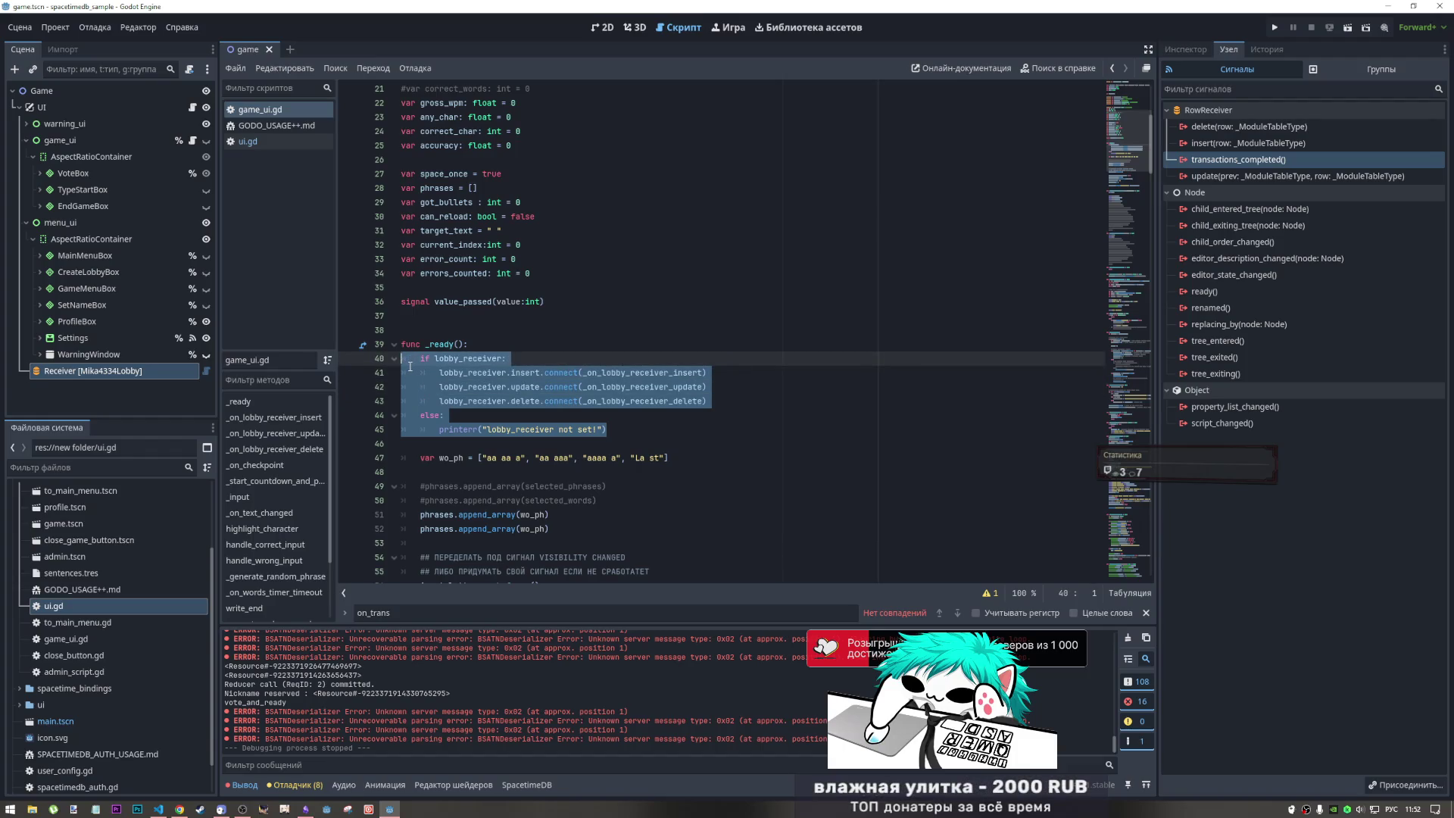
{"action": "key", "text": "BackSpace"}
{"action": "key", "text": "Delete"}
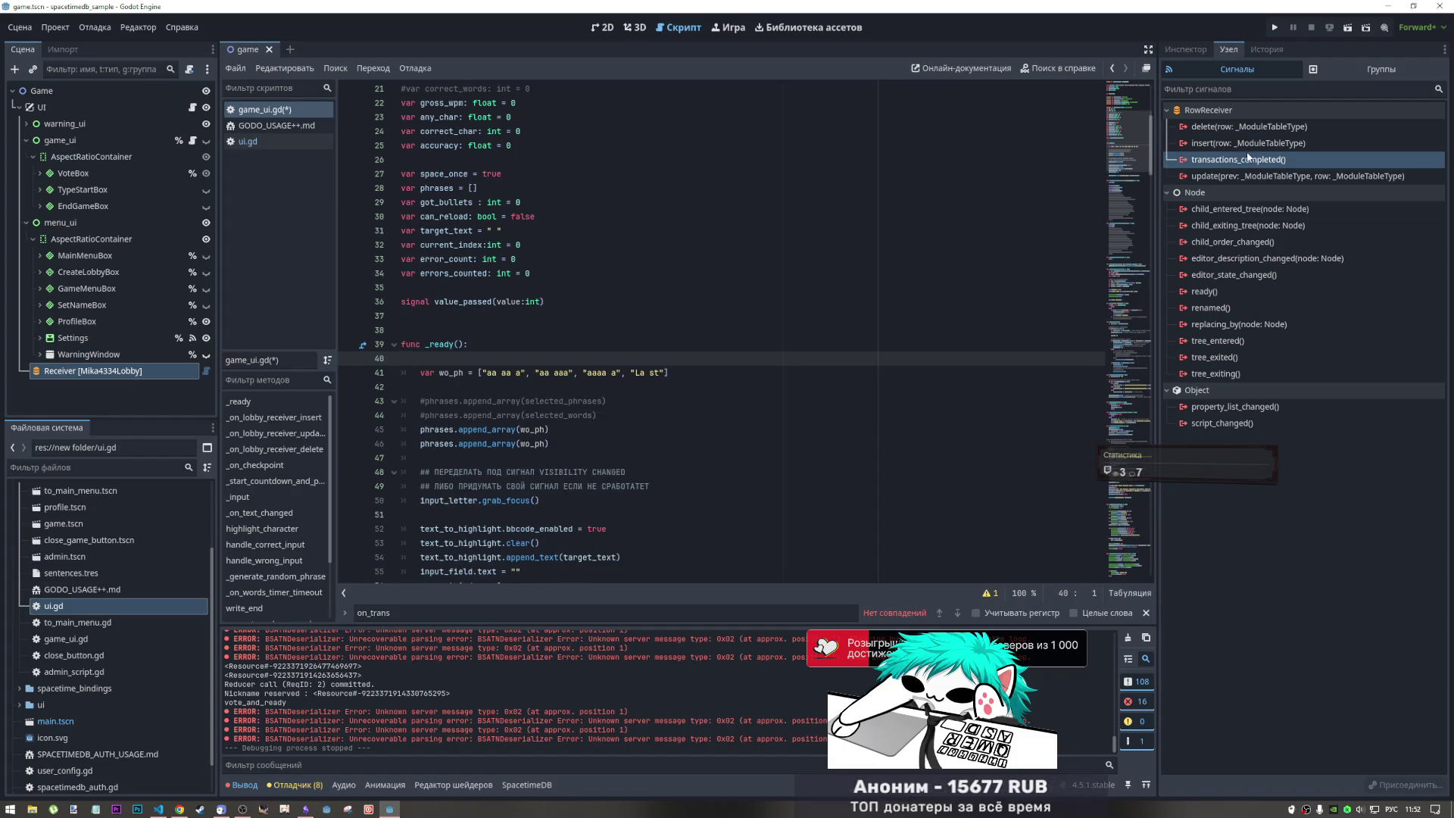
- Start connecting the Receiver's insert signal from the Node > Signals panel
{"action": "left_click", "coordinate": [1255, 163]}
{"action": "scroll", "coordinate": [609, 306], "scroll_direction": "down", "scroll_amount": 16}
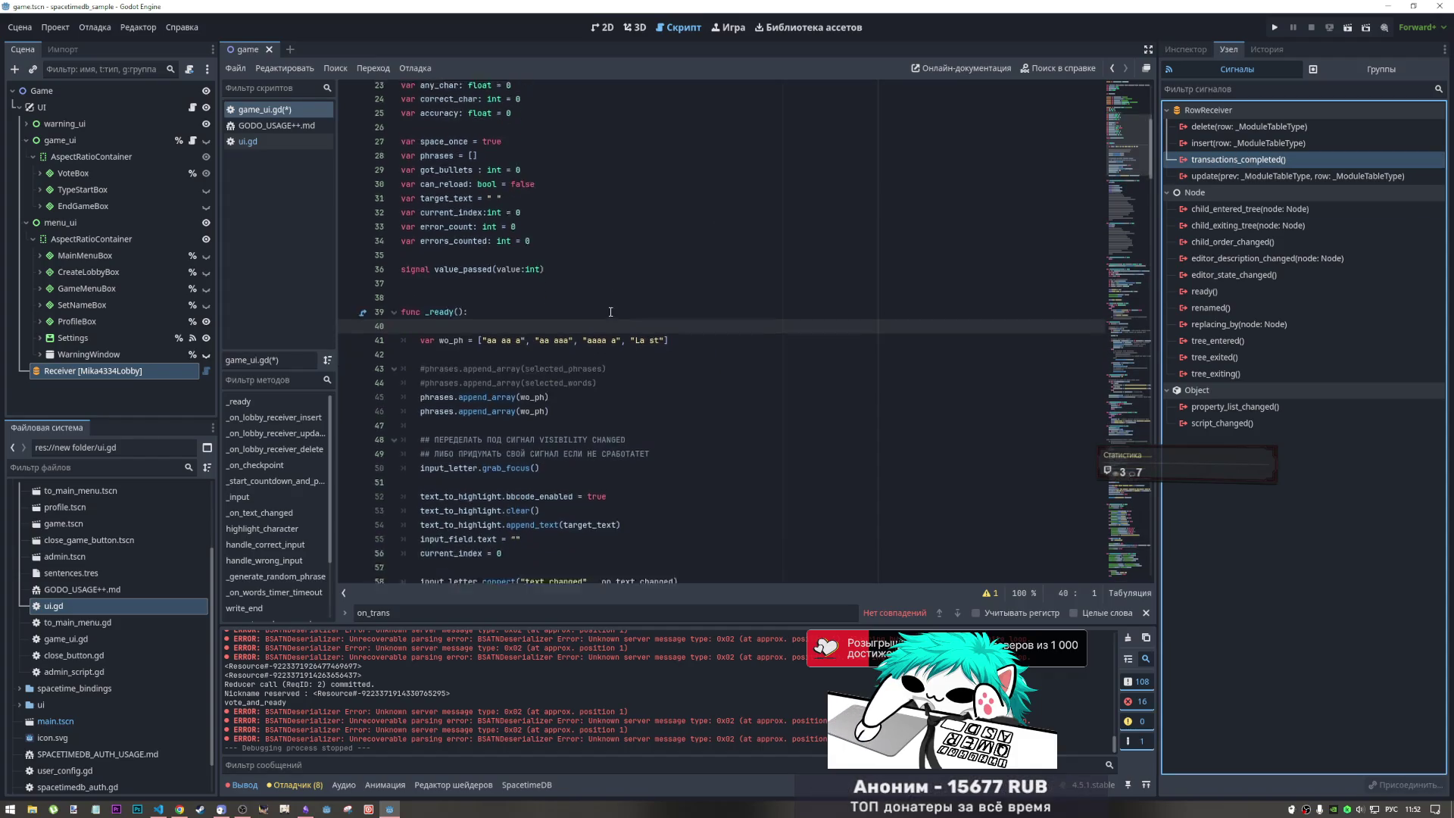
{"action": "scroll", "coordinate": [608, 306], "scroll_direction": "up", "scroll_amount": 7}
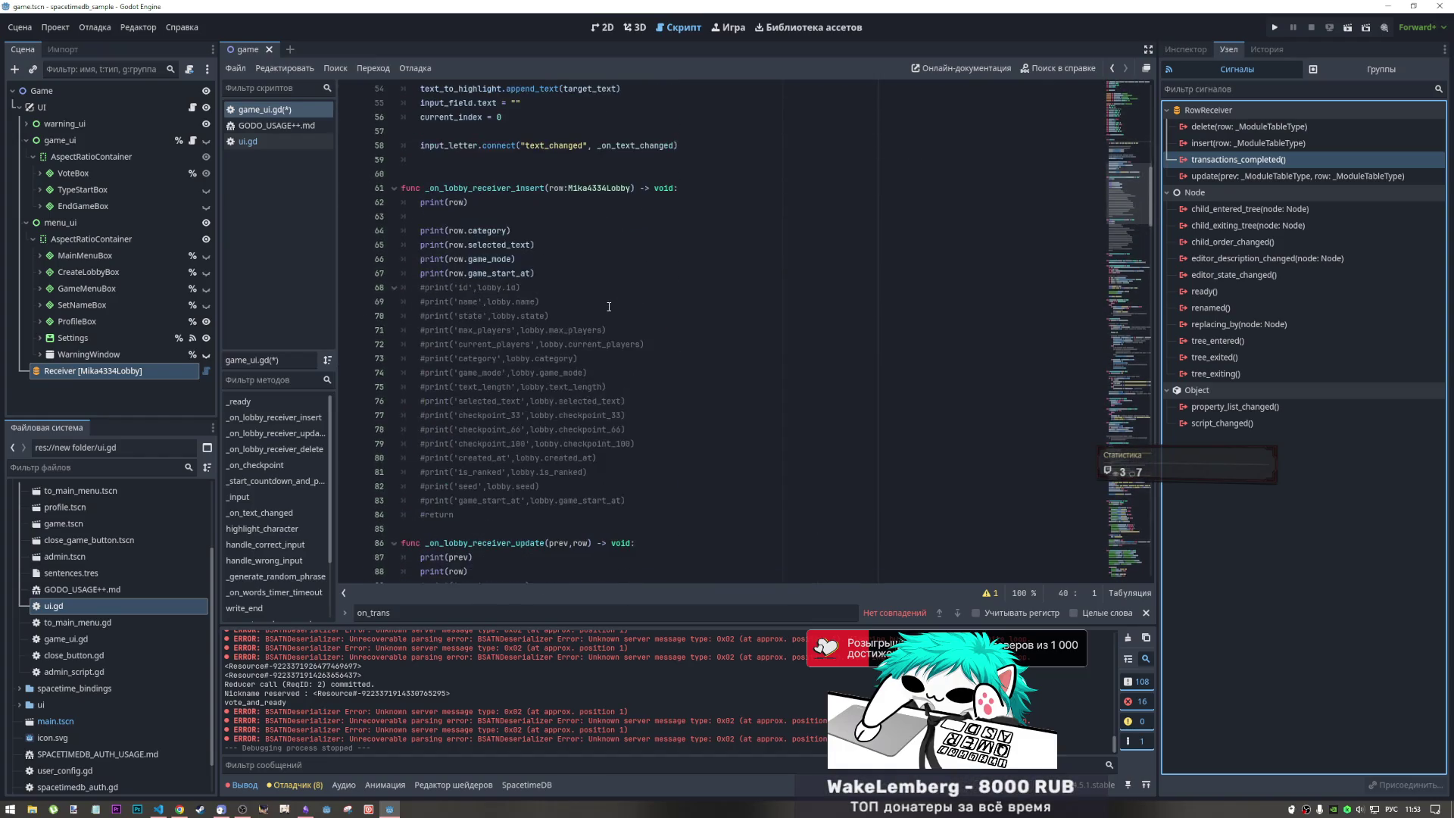
{"action": "left_click", "coordinate": [514, 263]}
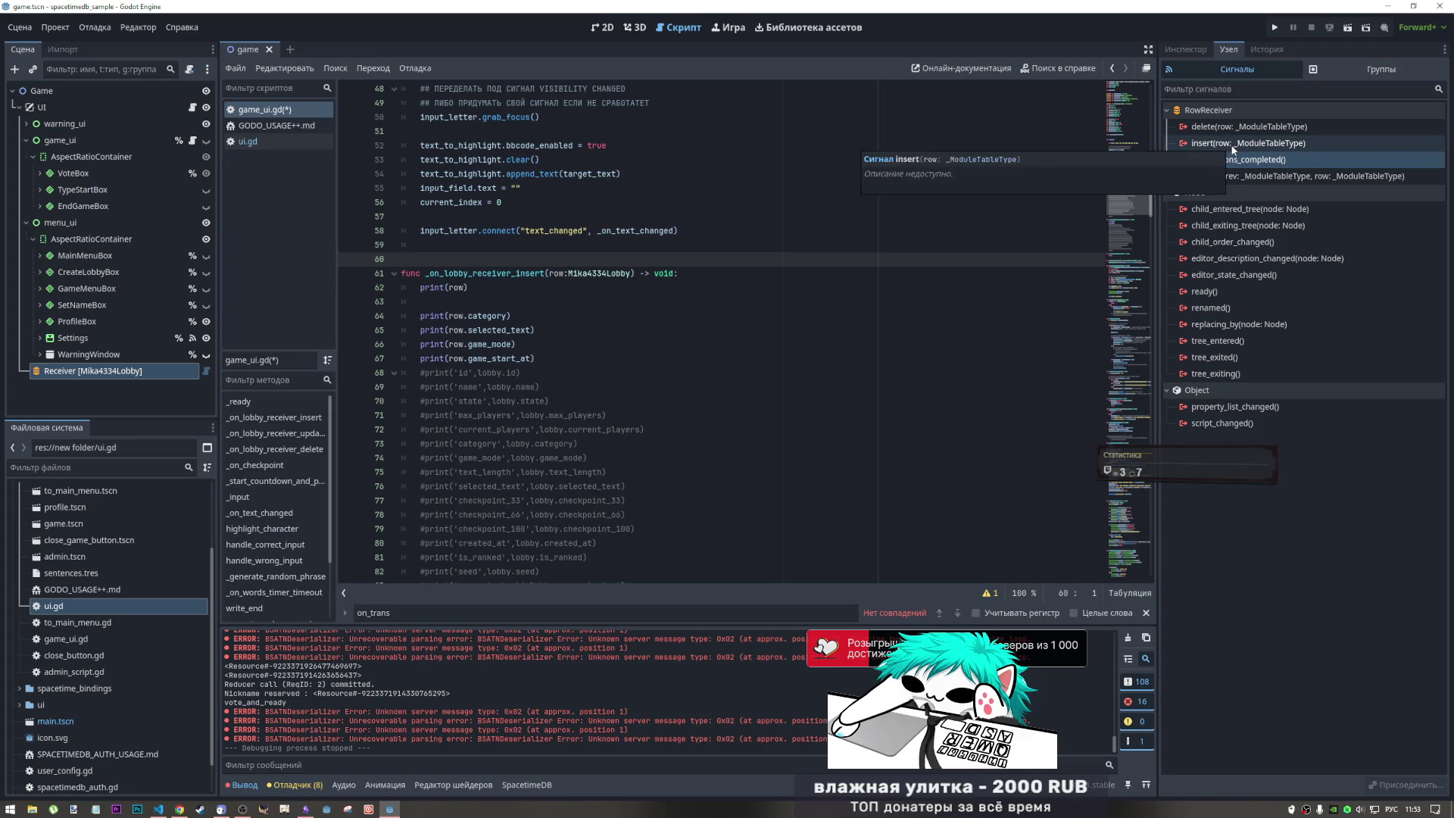
{"action": "double_click", "coordinate": [1235, 143]}
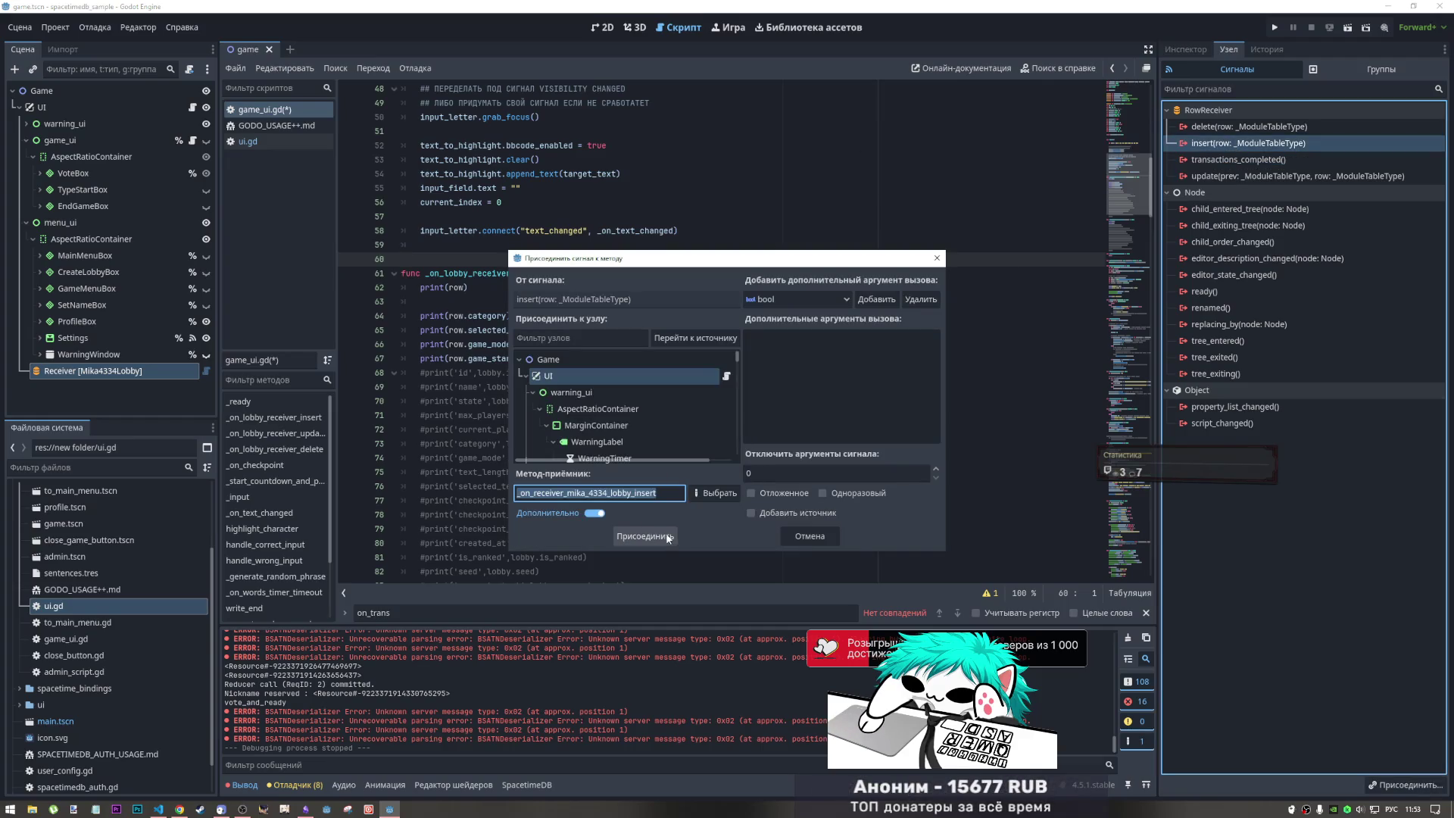
- Connect the insert signal to game_ui, generating the _on_receiver_mika_4334_lobby_insert stub
{"action": "scroll", "coordinate": [642, 440], "scroll_direction": "down", "scroll_amount": 3}
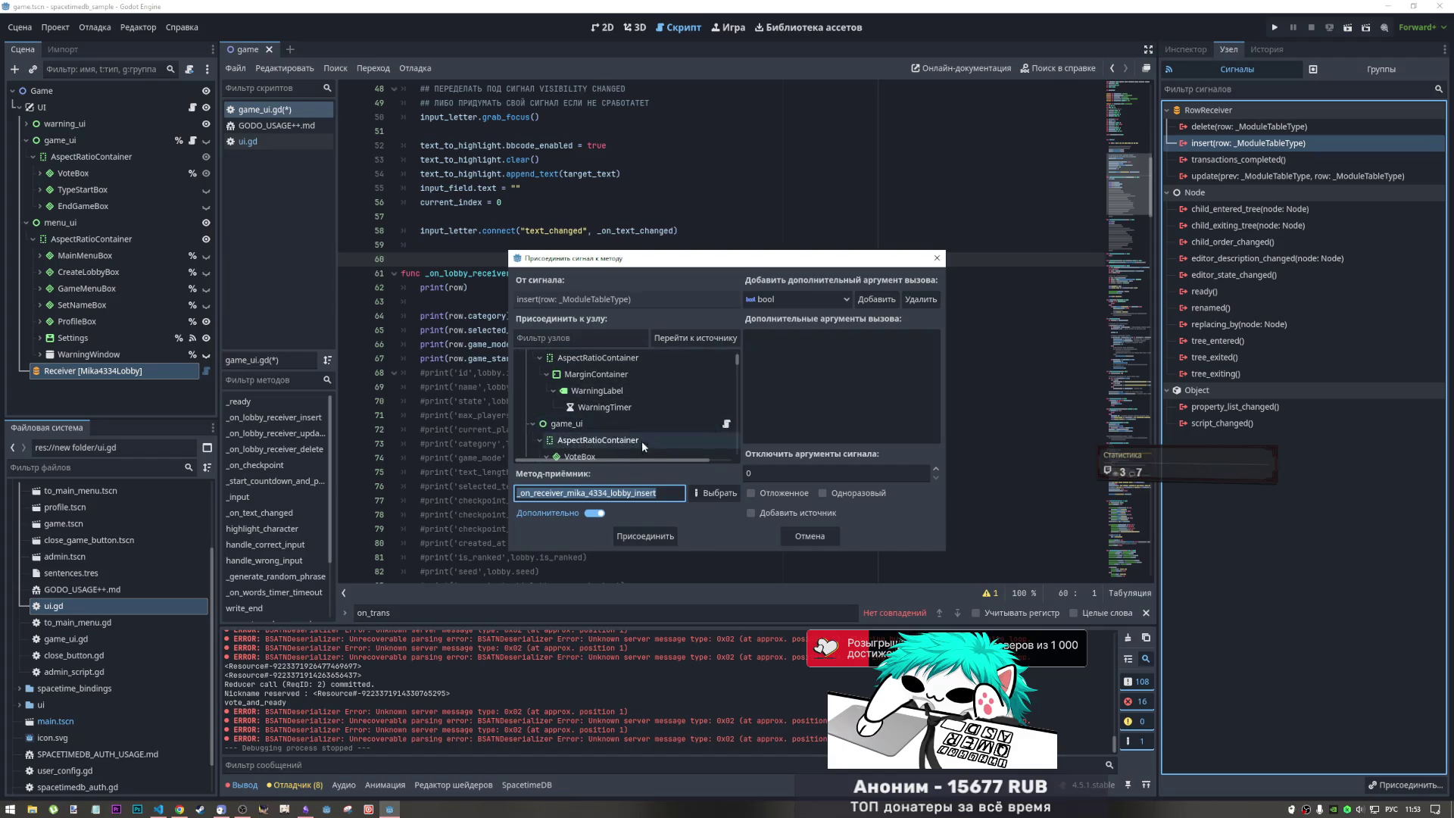
{"action": "left_click", "coordinate": [630, 430]}
{"action": "left_click", "coordinate": [646, 537]}
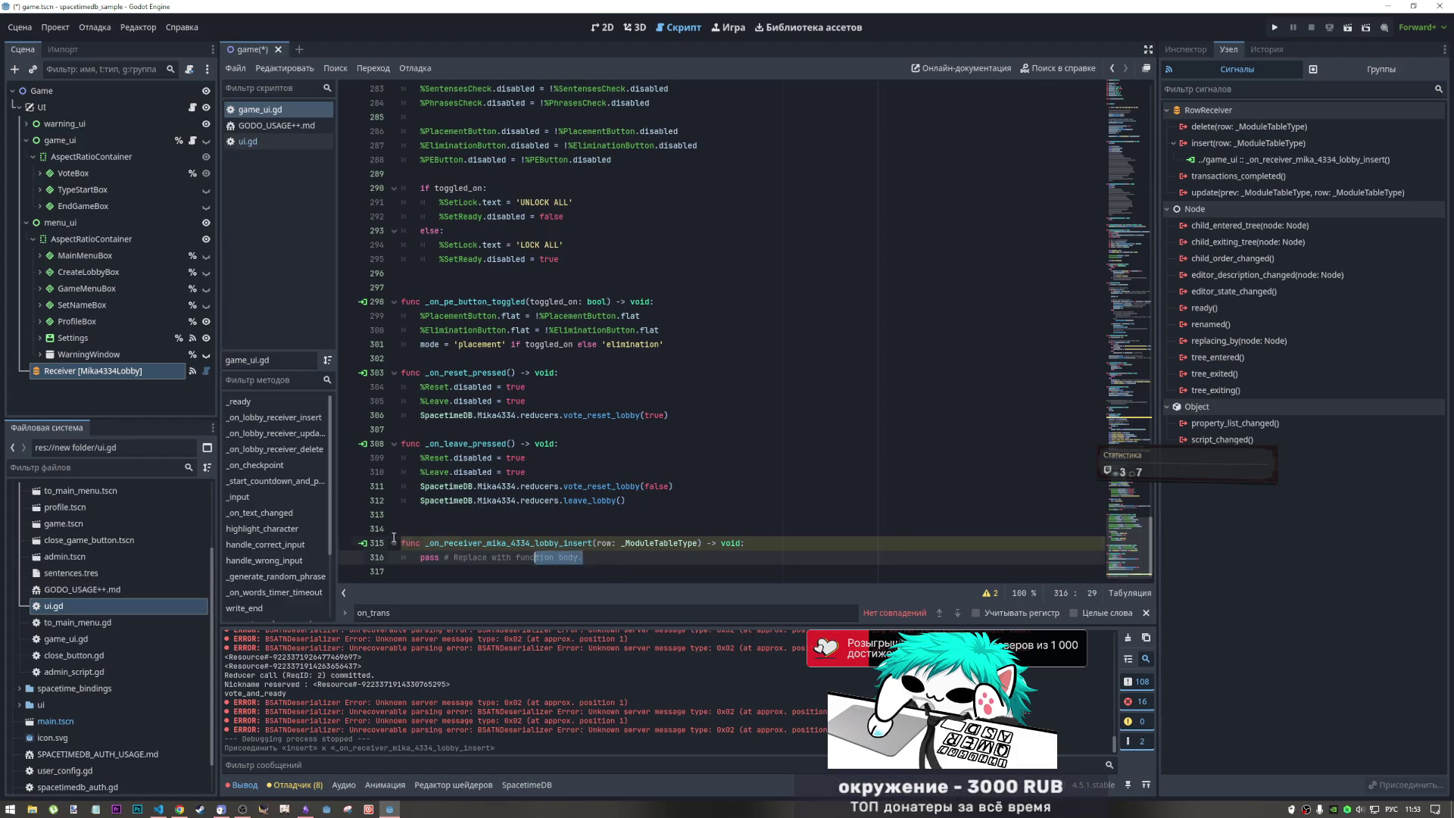
- Put the generated _on_receiver_mika_4334_lobby_insert signature on the old insert handler, dropping pass
{"action": "key", "text": "shift+Up"}
{"action": "key", "text": "shift+Home"}
{"action": "key", "text": "ctrl+c"}
{"action": "key", "text": "BackSpace"}
{"action": "mouse_move", "coordinate": [1128, 549]}
{"action": "left_mouse_down"}
{"action": "mouse_move", "coordinate": [1082, 201]}
{"action": "mouse_move", "coordinate": [1099, 176]}
{"action": "left_mouse_up"}
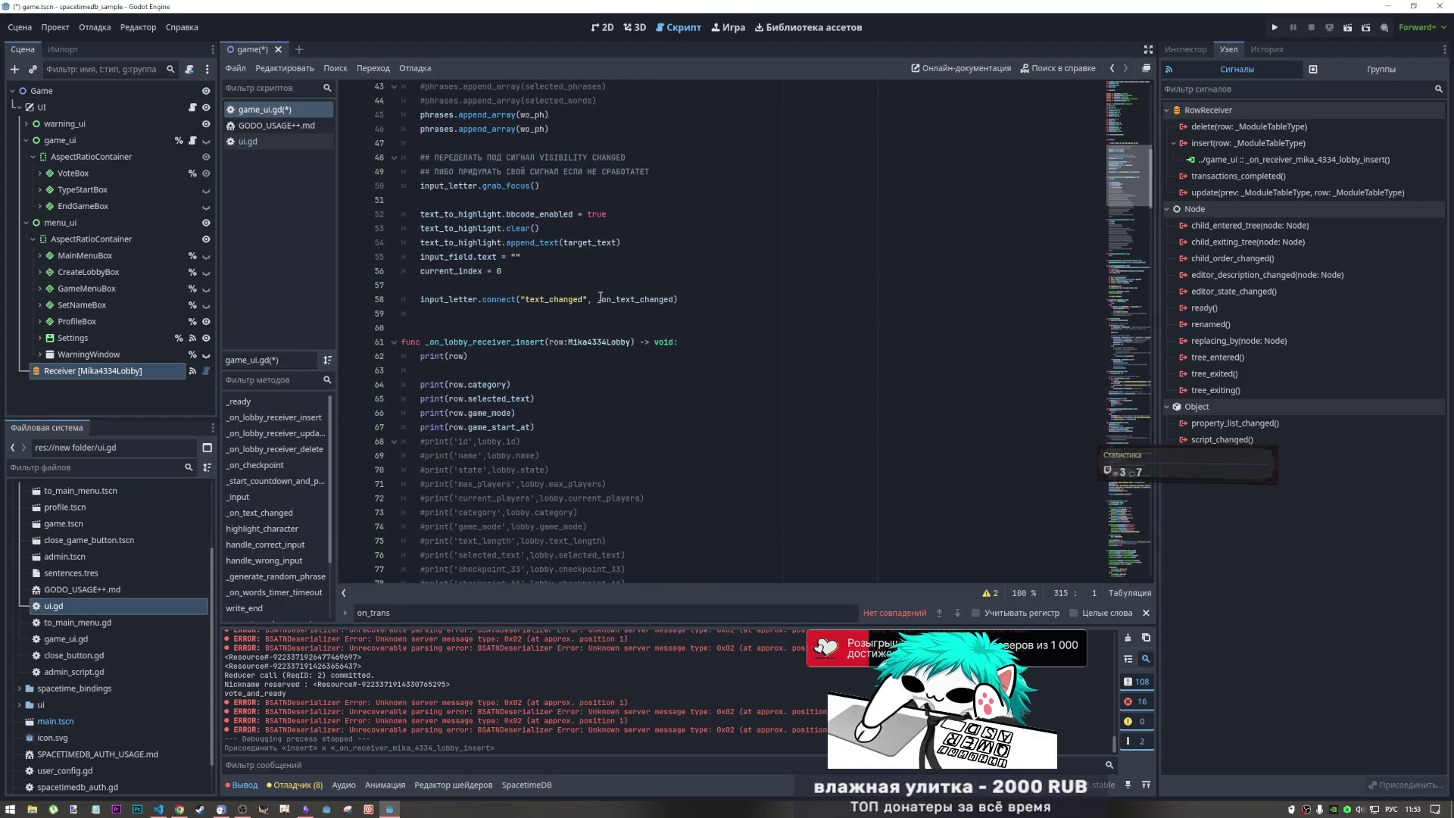
{"action": "left_click_drag", "start_coordinate": [681, 341], "coordinate": [353, 338]}
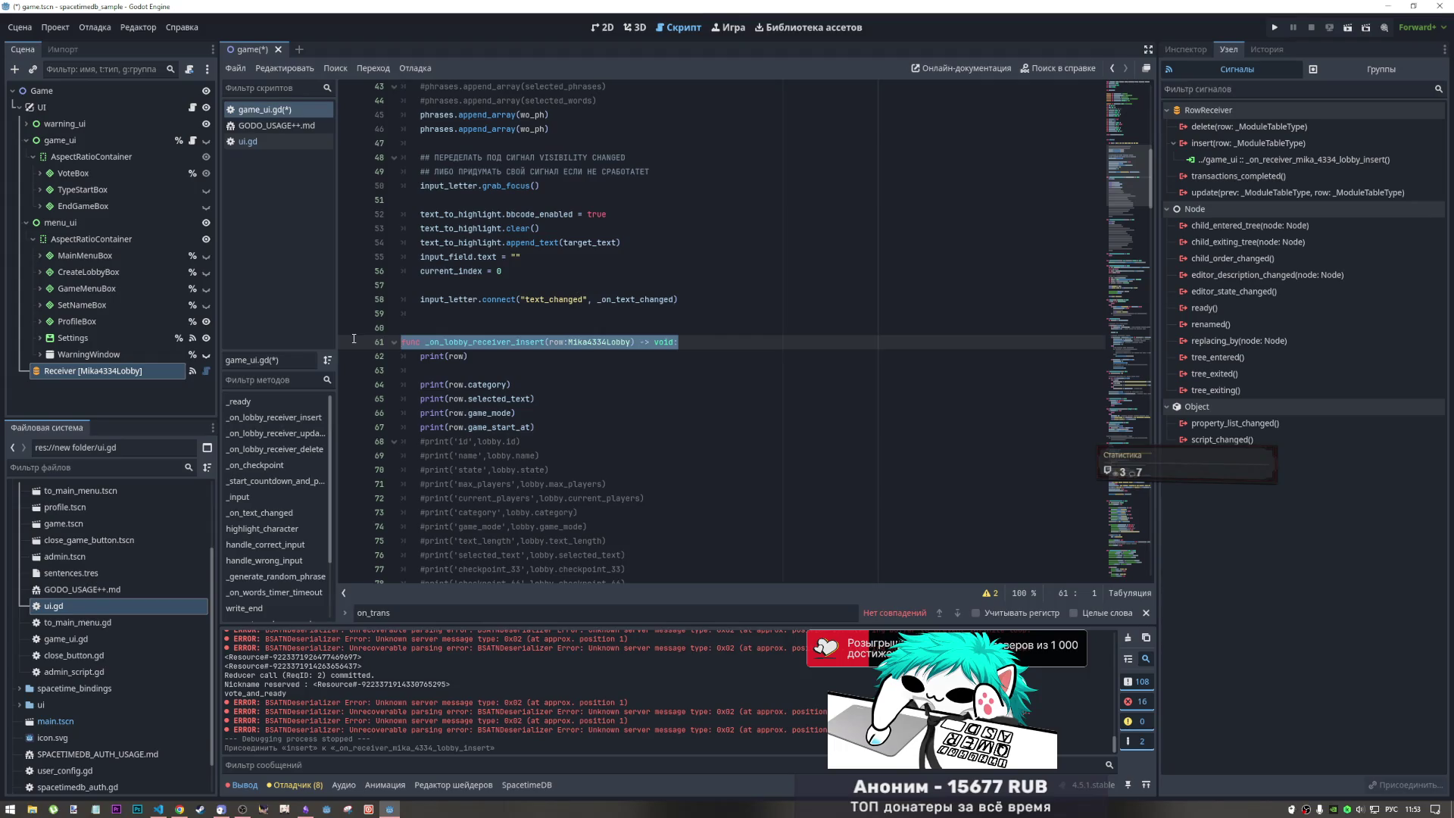
{"action": "key", "text": "ctrl+v"}
{"action": "left_click_drag", "start_coordinate": [606, 357], "coordinate": [367, 361]}
{"action": "key", "text": "BackSpace"}
{"action": "key", "text": "BackSpace"}
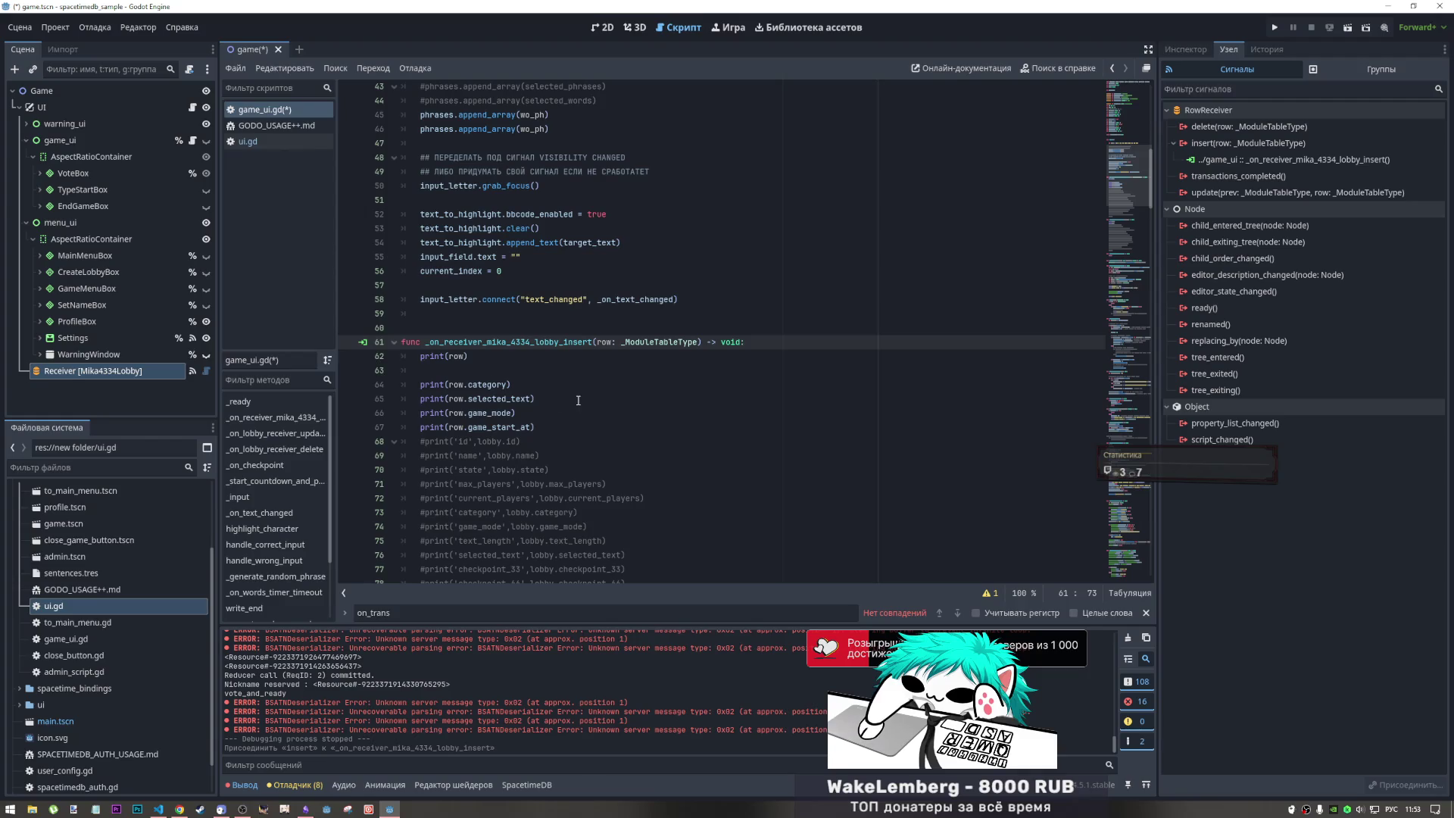
- Delete the old _on_lobby_receiver_delete handler
{"action": "scroll", "coordinate": [454, 384], "scroll_direction": "down", "scroll_amount": 10}
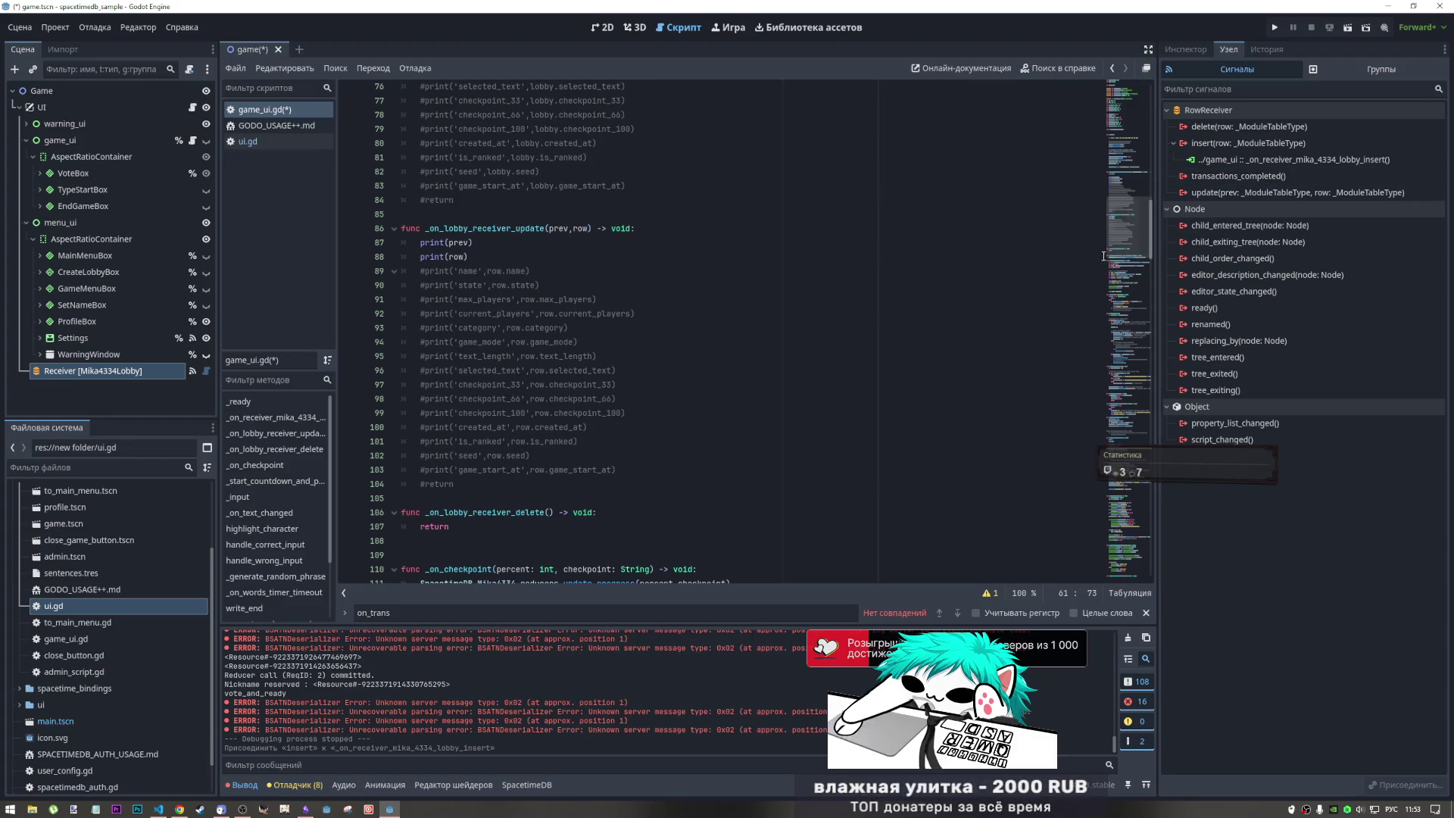
{"action": "left_click_drag", "start_coordinate": [450, 526], "coordinate": [361, 492]}
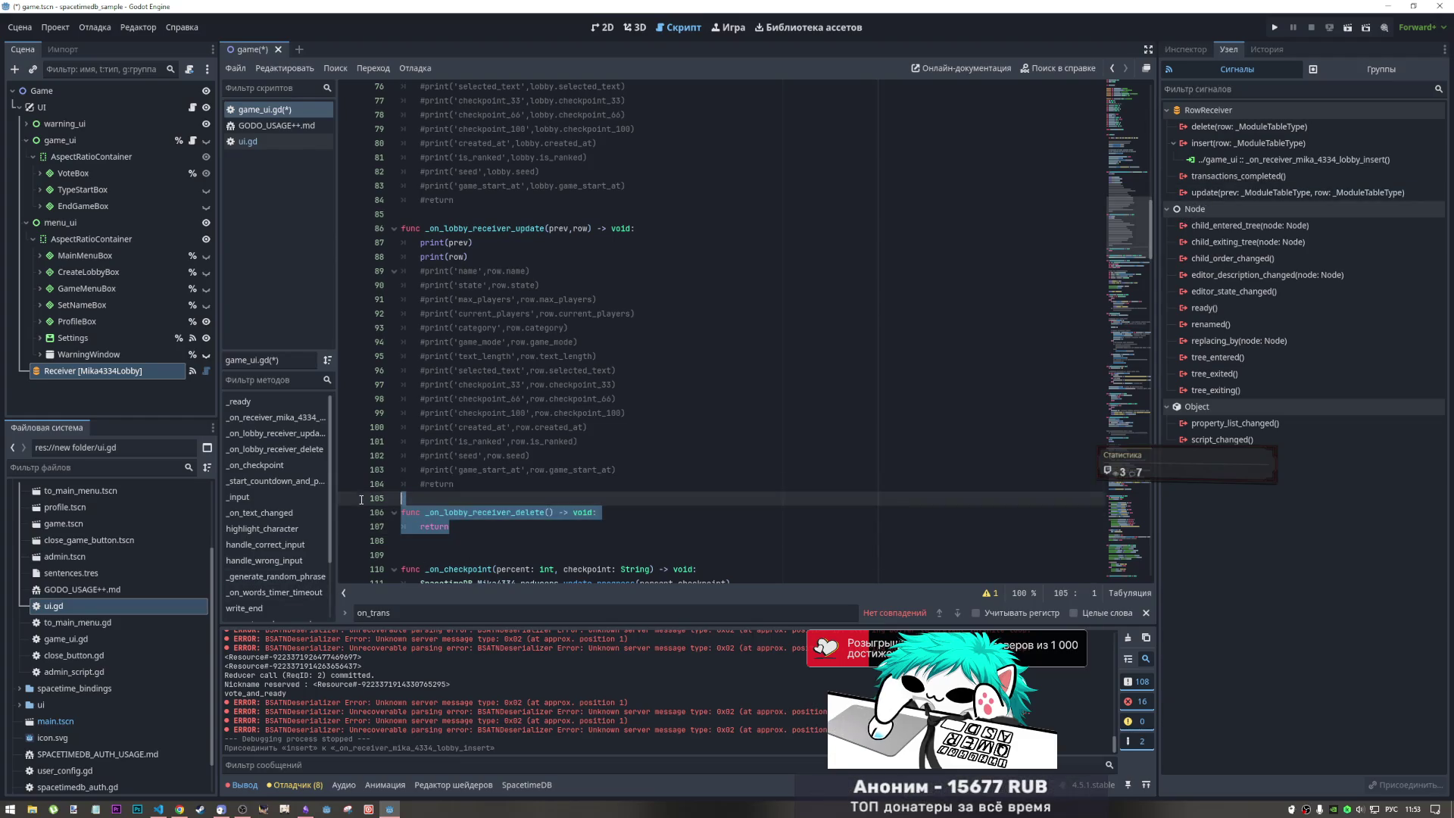
{"action": "key", "text": "Delete"}
- Copy the category, selected_text, game_mode and game_start_at prints into _on_lobby_receiver_update
{"action": "left_click", "coordinate": [499, 258]}
{"action": "scroll", "coordinate": [521, 274], "scroll_direction": "up", "scroll_amount": 6}
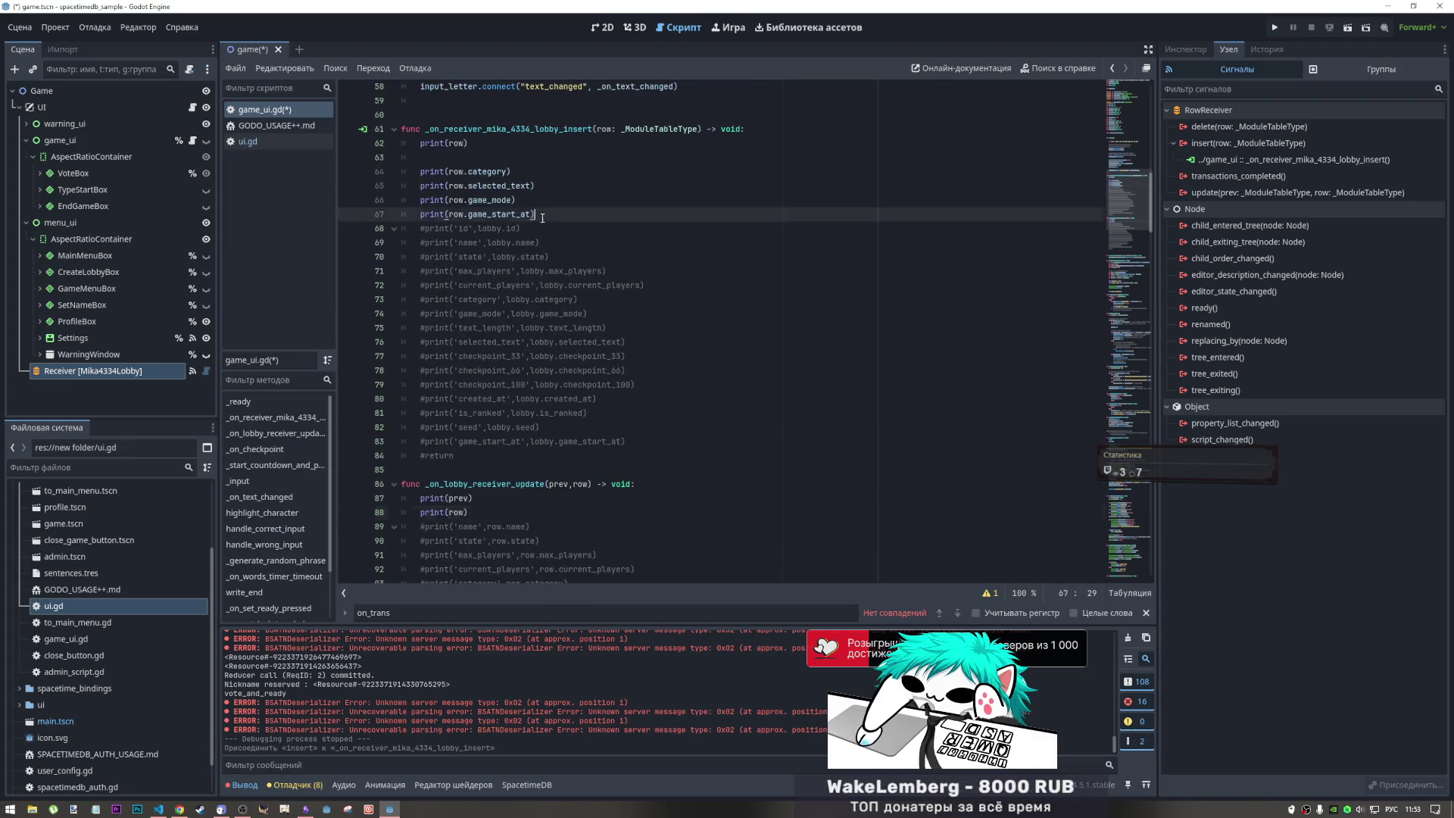
{"action": "left_click_drag", "start_coordinate": [544, 218], "coordinate": [416, 145]}
{"action": "key", "text": "ctrl+c"}
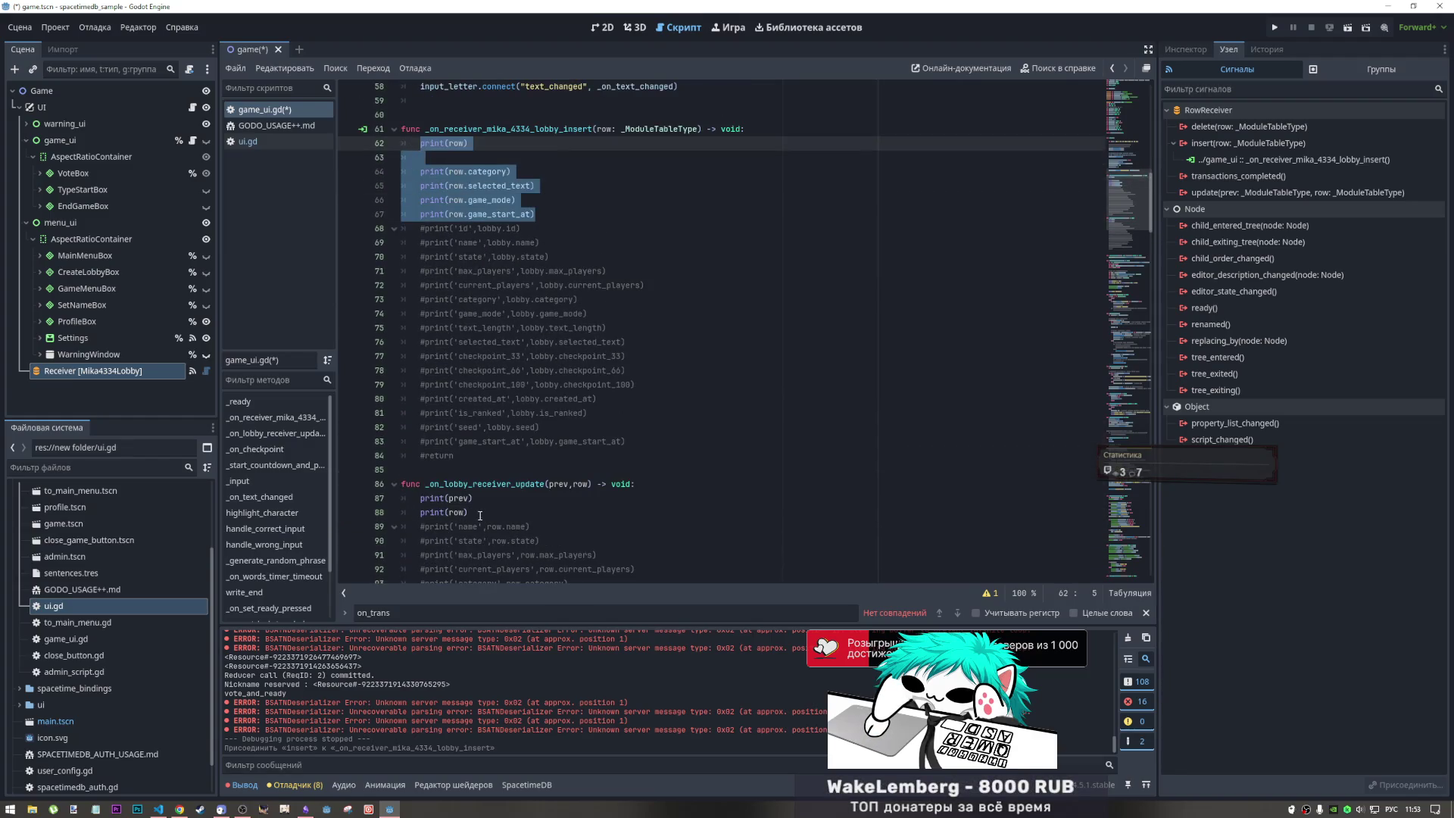
{"action": "left_click", "coordinate": [496, 500]}
{"action": "left_click", "coordinate": [496, 511]}
{"action": "key", "text": "Return"}
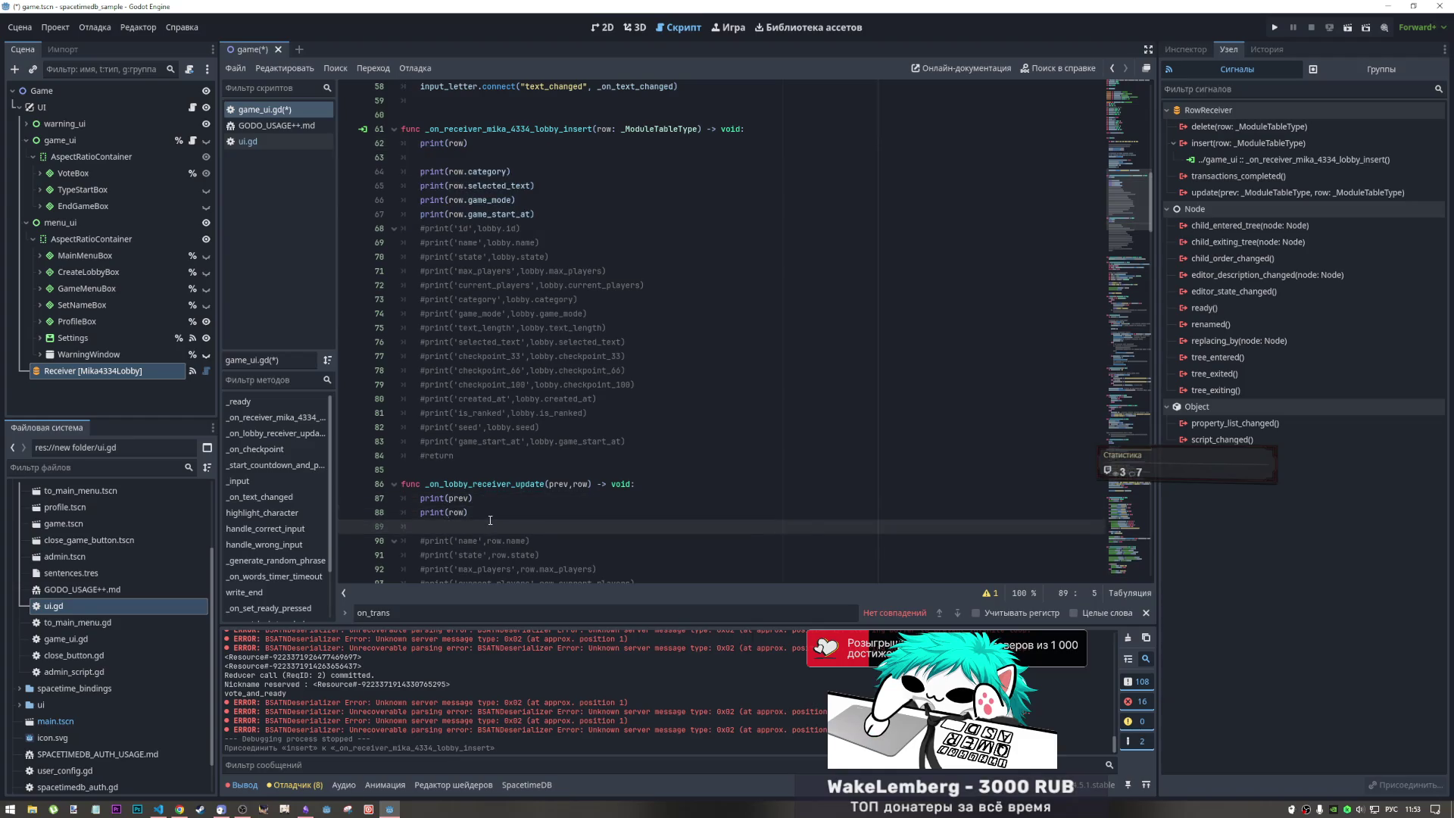
{"action": "key", "text": "ctrl+v"}
{"action": "left_click", "coordinate": [470, 500]}
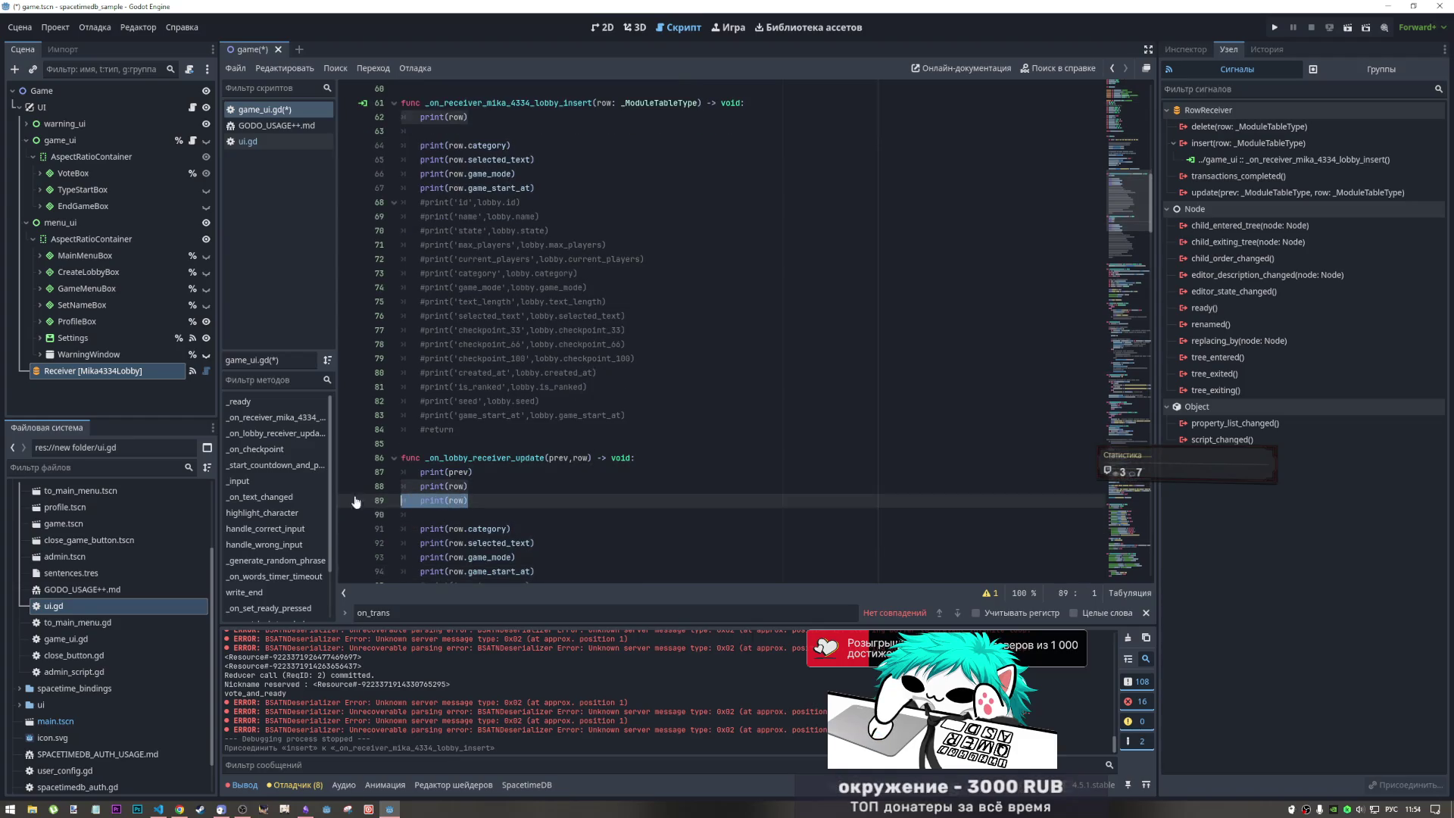
{"action": "key", "text": "ctrl+x"}
{"action": "key", "text": "BackSpace"}
{"action": "key", "text": "BackSpace"}
{"action": "key", "text": "Up"}
{"action": "key", "text": "Return"}
{"action": "key", "text": "Return"}
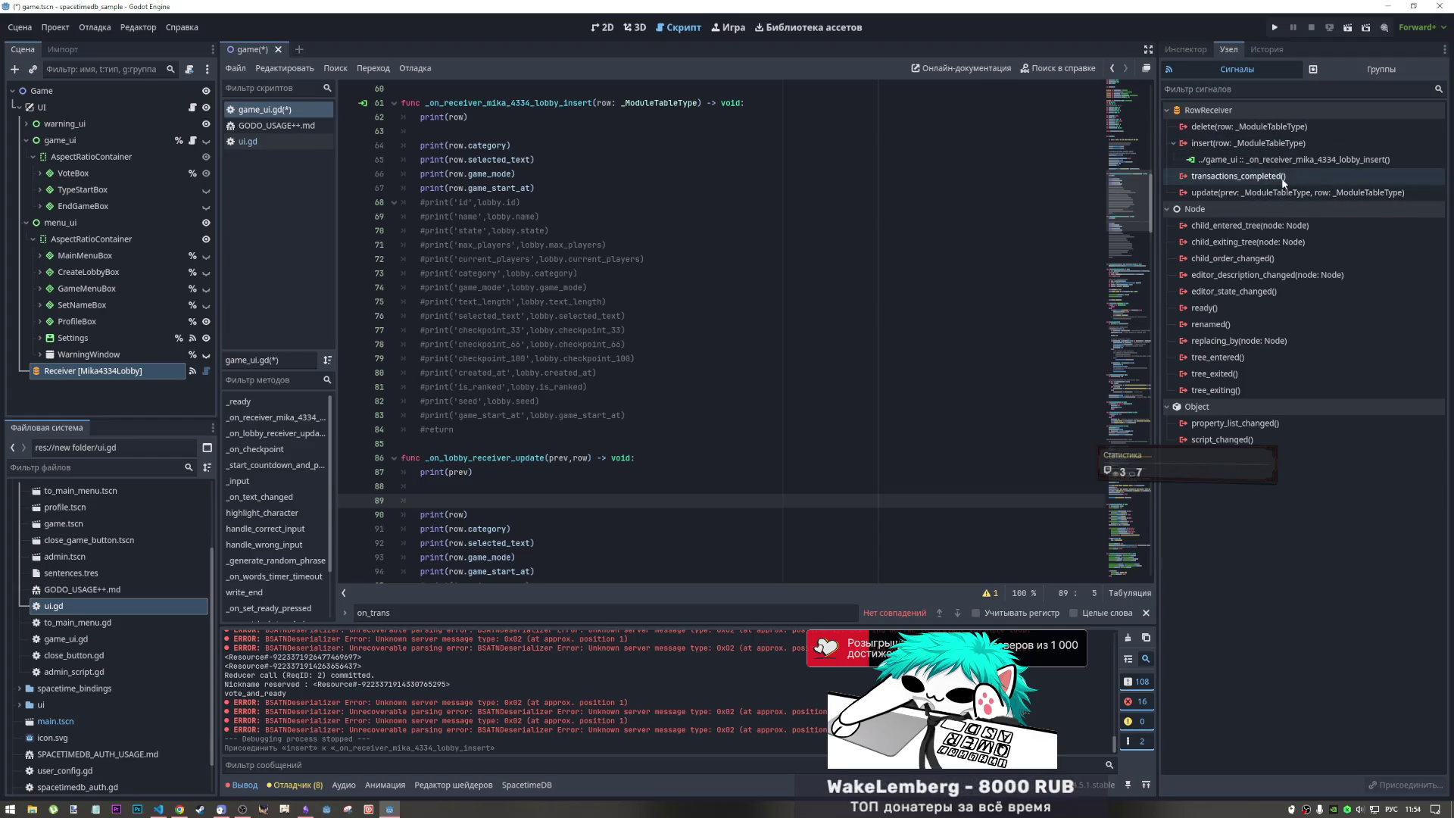
- Connect transactions_completed to game_ui, then cut the generated stub from the script's end
{"action": "left_click", "coordinate": [1283, 178]}
{"action": "left_click", "coordinate": [1275, 194]}
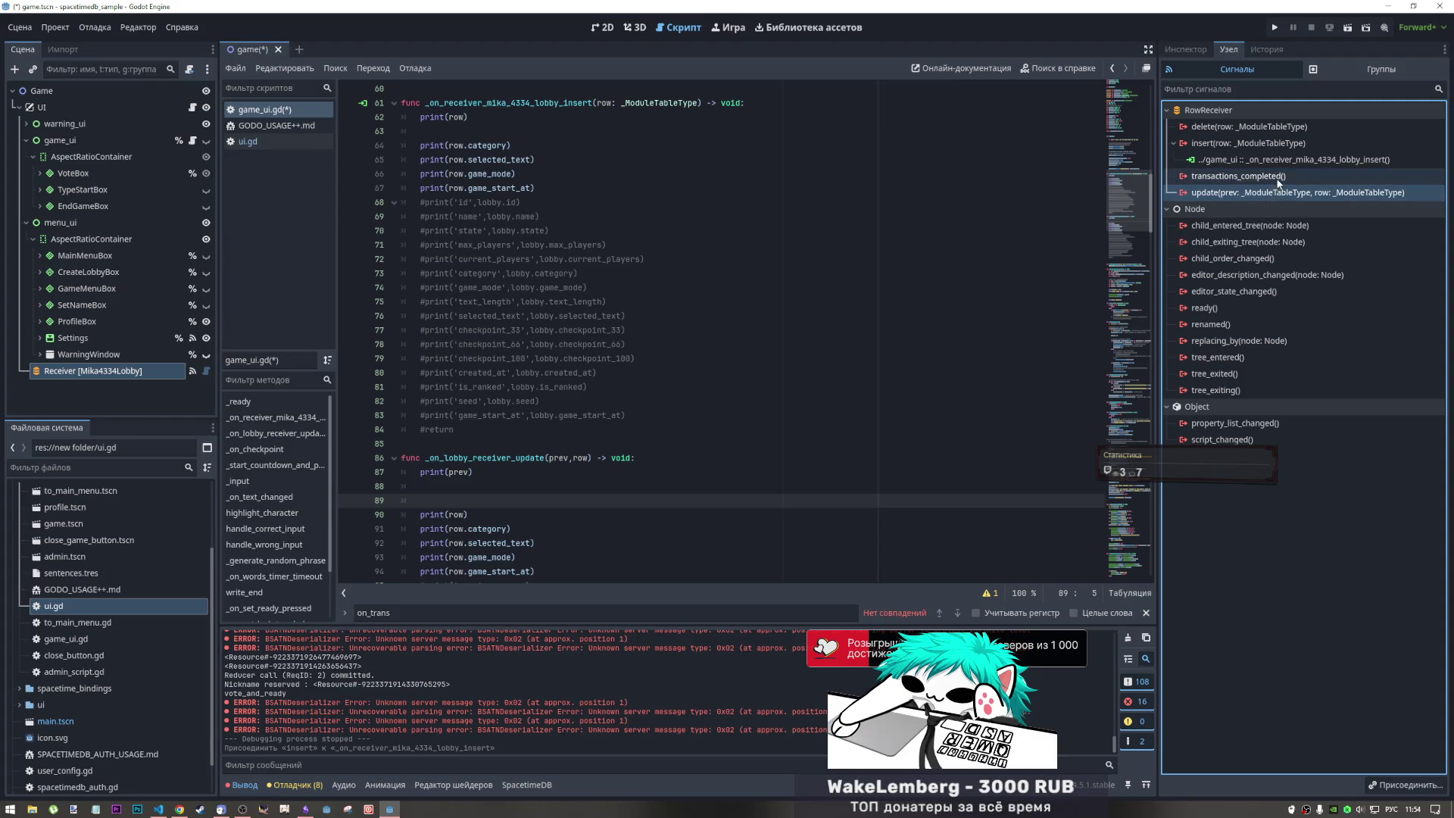
{"action": "double_click", "coordinate": [1278, 177]}
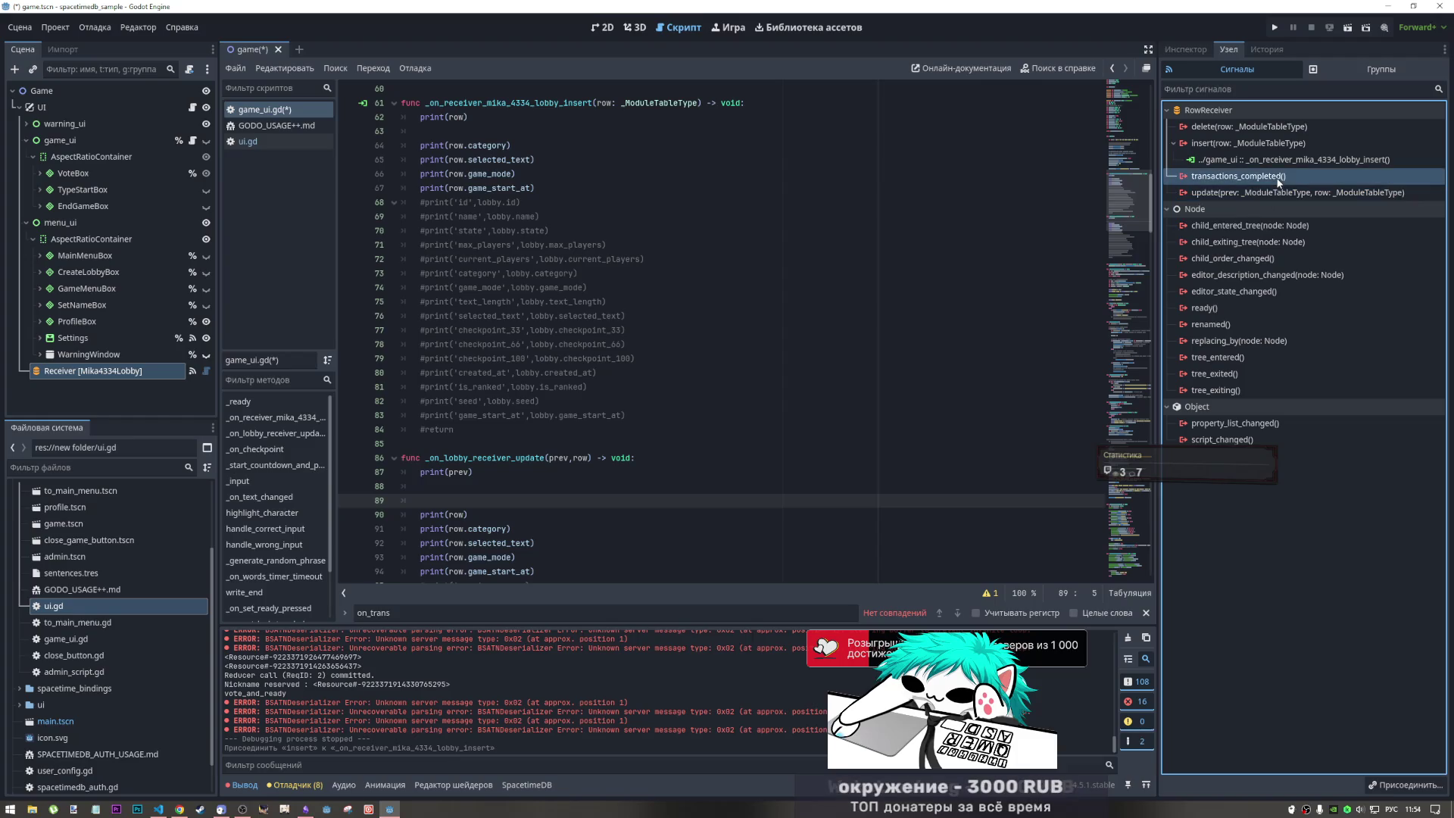
{"action": "scroll", "coordinate": [715, 401], "scroll_direction": "down", "scroll_amount": 1}
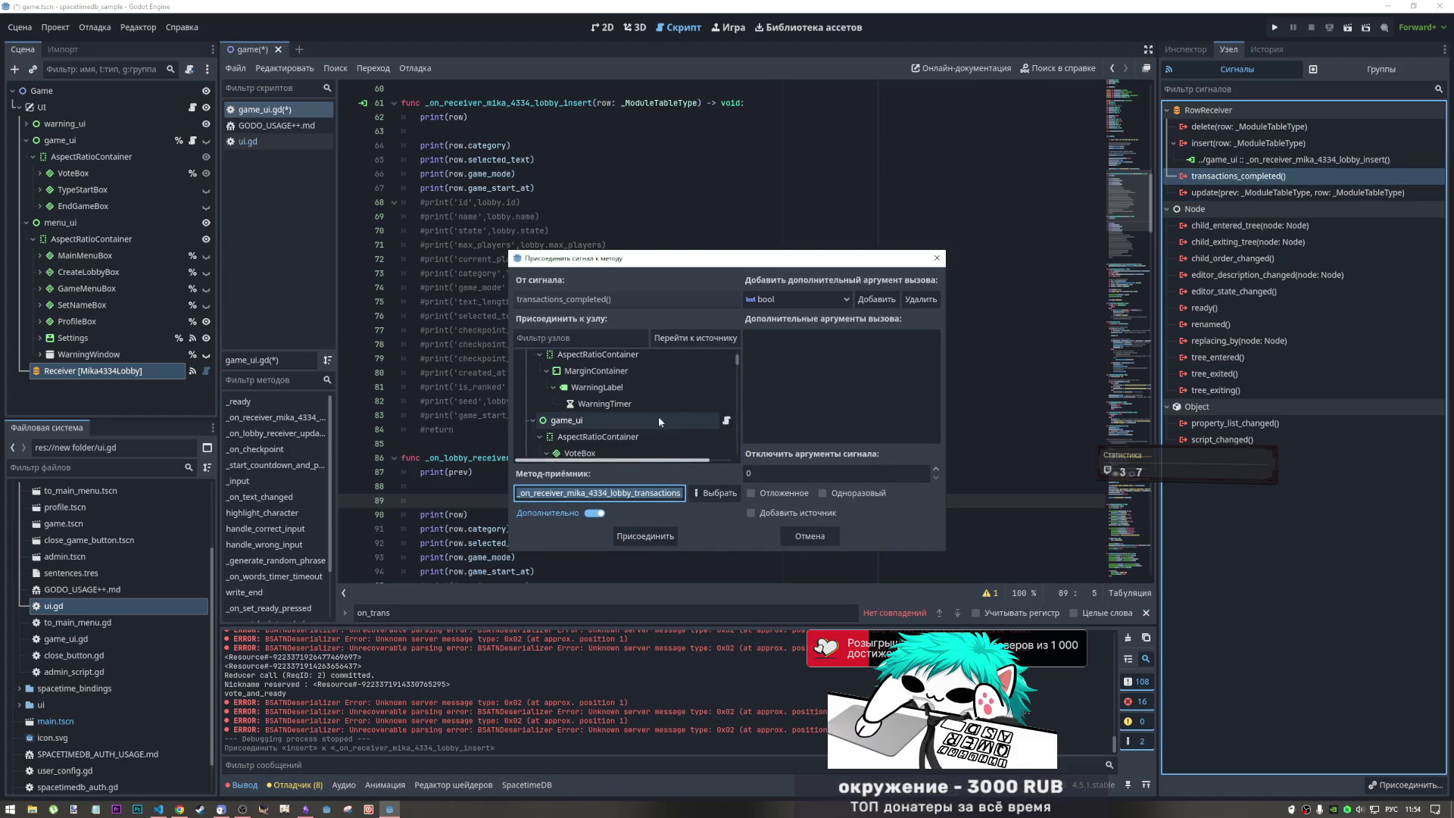
{"action": "left_click", "coordinate": [659, 419]}
{"action": "left_click", "coordinate": [636, 536]}
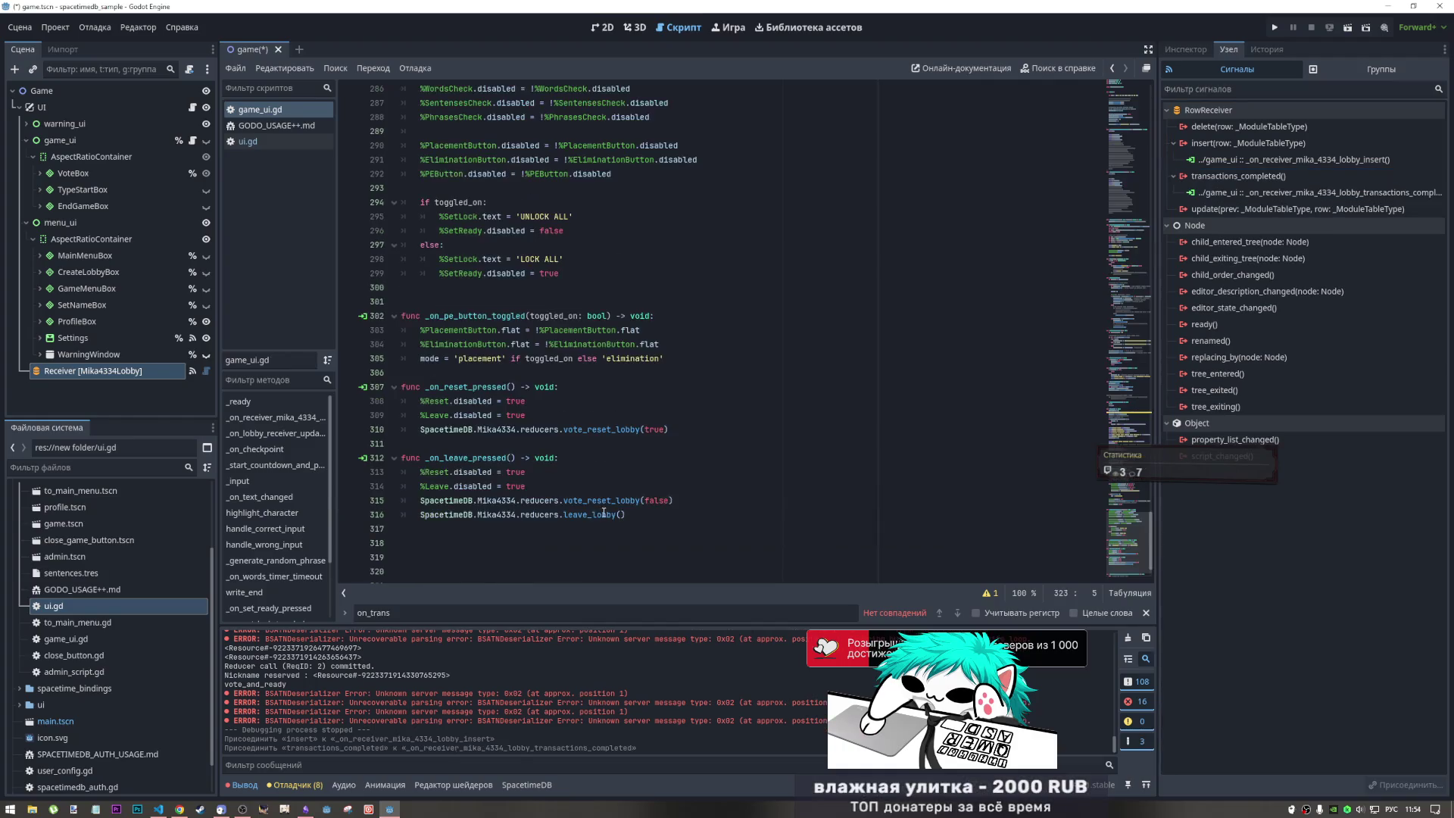
{"action": "mouse_move", "coordinate": [590, 563]}
{"action": "left_mouse_down"}
{"action": "mouse_move", "coordinate": [401, 543]}
{"action": "mouse_move", "coordinate": [401, 485]}
{"action": "left_mouse_up"}
{"action": "key", "text": "BackSpace"}
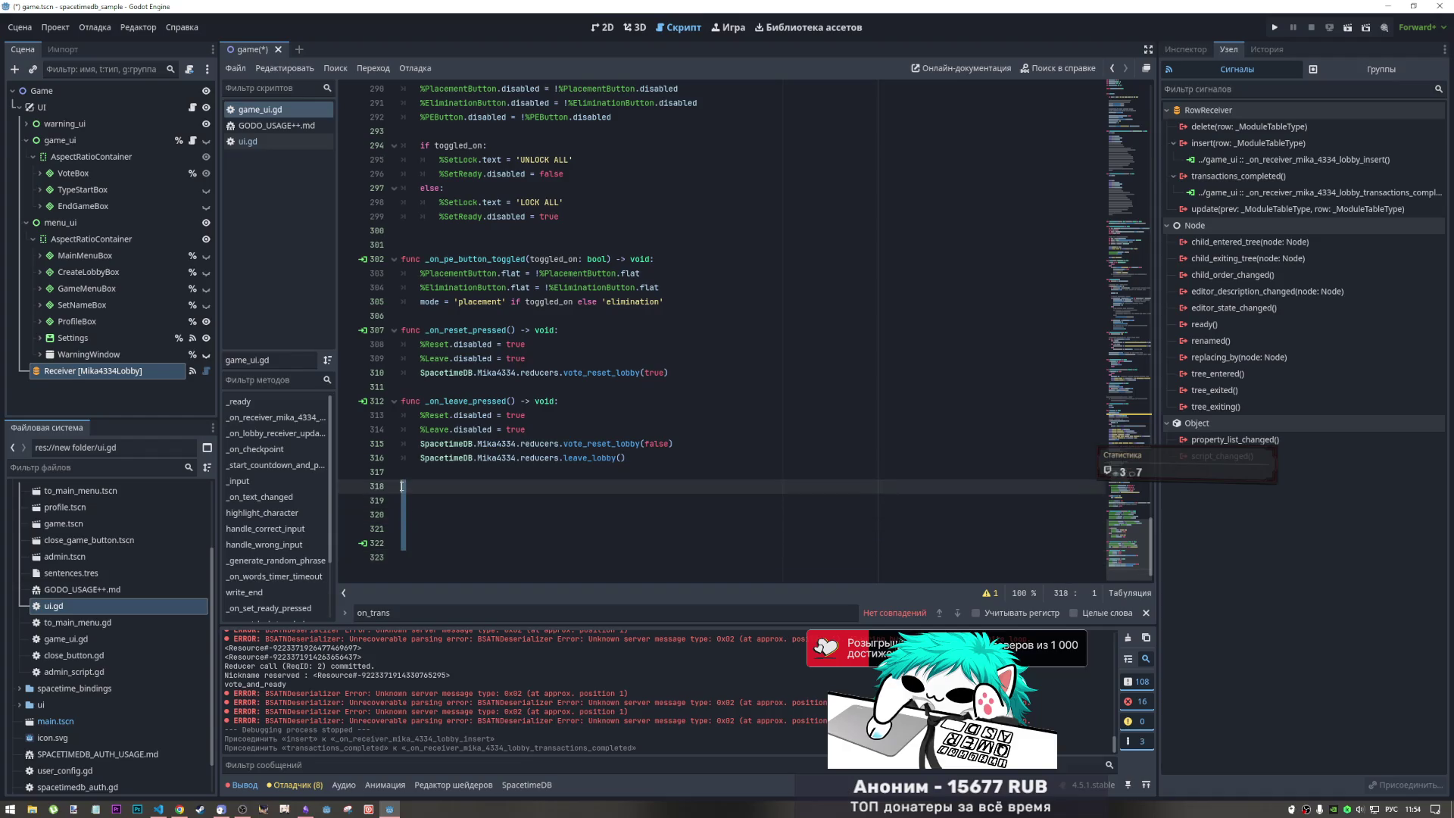
{"action": "key", "text": "BackSpace"}
{"action": "key", "text": "BackSpace"}
{"action": "mouse_move", "coordinate": [1122, 500]}
{"action": "left_mouse_down"}
{"action": "mouse_move", "coordinate": [1099, 194]}
{"action": "mouse_move", "coordinate": [1114, 140]}
{"action": "mouse_move", "coordinate": [1123, 239]}
{"action": "left_mouse_up"}
- Delete the commented #print lines from the update handler, keeping a blank line after print(prev)
{"action": "left_click_drag", "start_coordinate": [673, 399], "coordinate": [392, 198]}
{"action": "key", "text": "BackSpace"}
{"action": "key", "text": "BackSpace"}
{"action": "scroll", "coordinate": [505, 246], "scroll_direction": "up", "scroll_amount": 3}
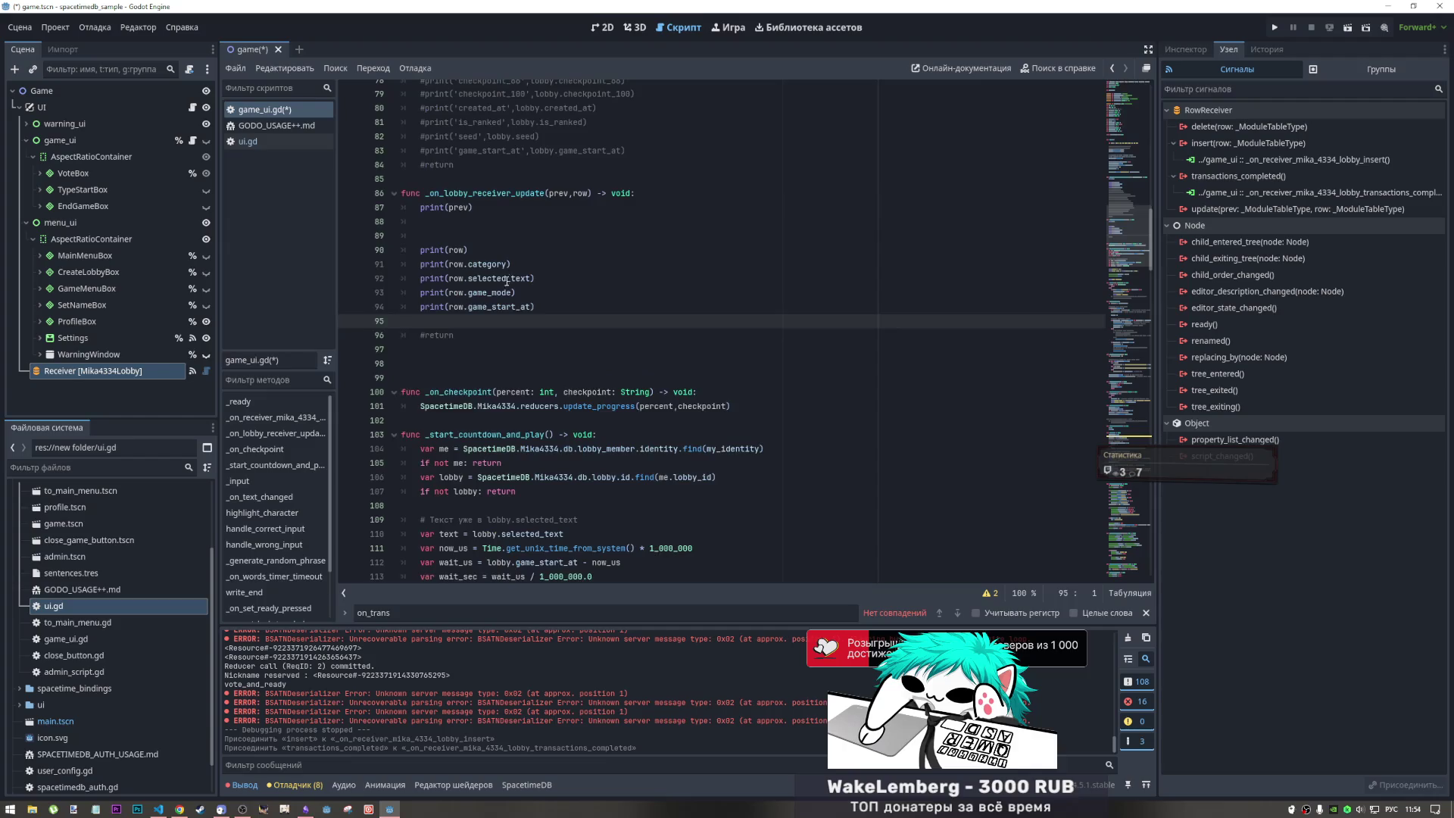
{"action": "left_click", "coordinate": [499, 236]}
{"action": "key", "text": "BackSpace"}
{"action": "key", "text": "BackSpace"}
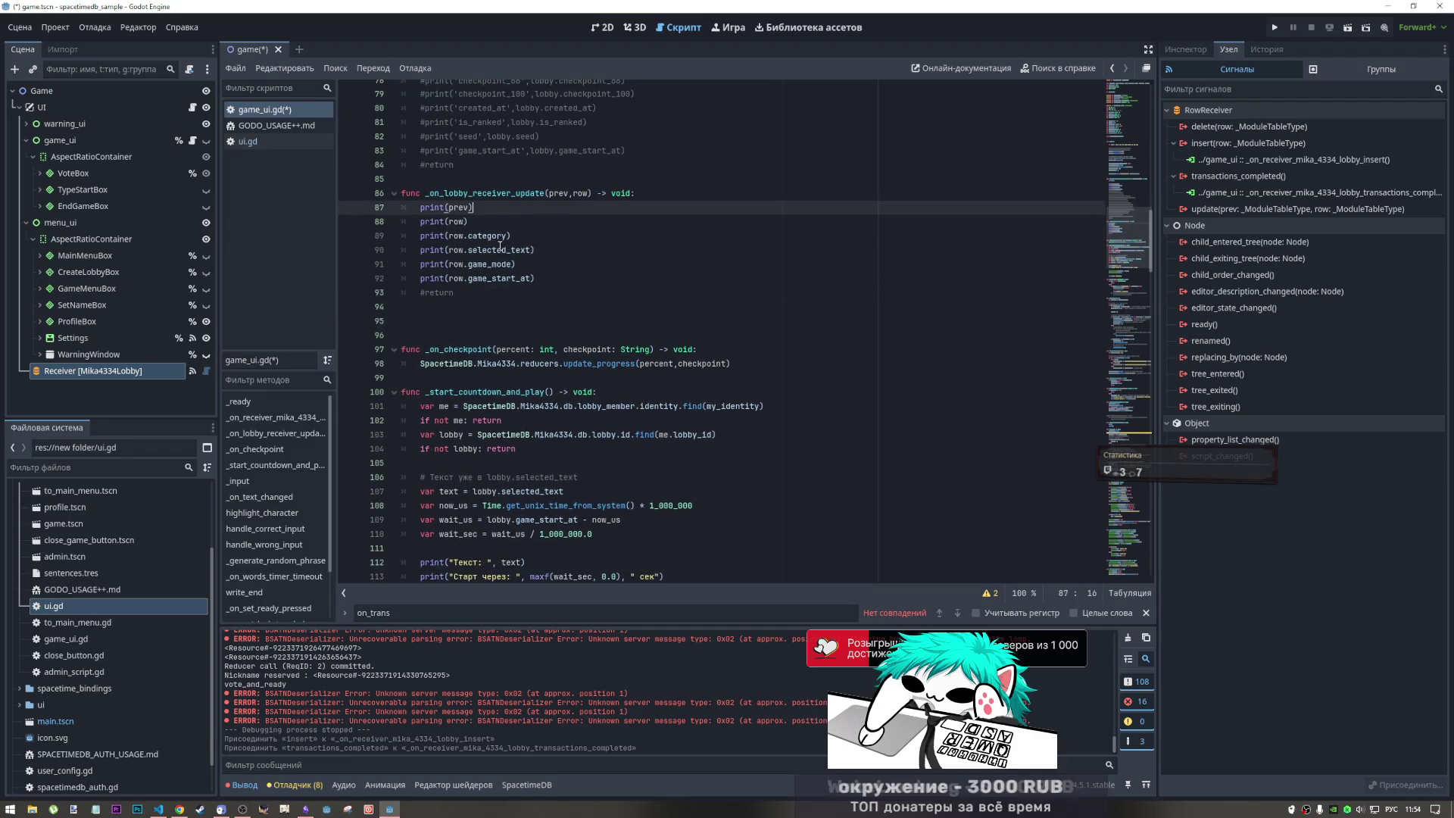
{"action": "key", "text": "Return"}
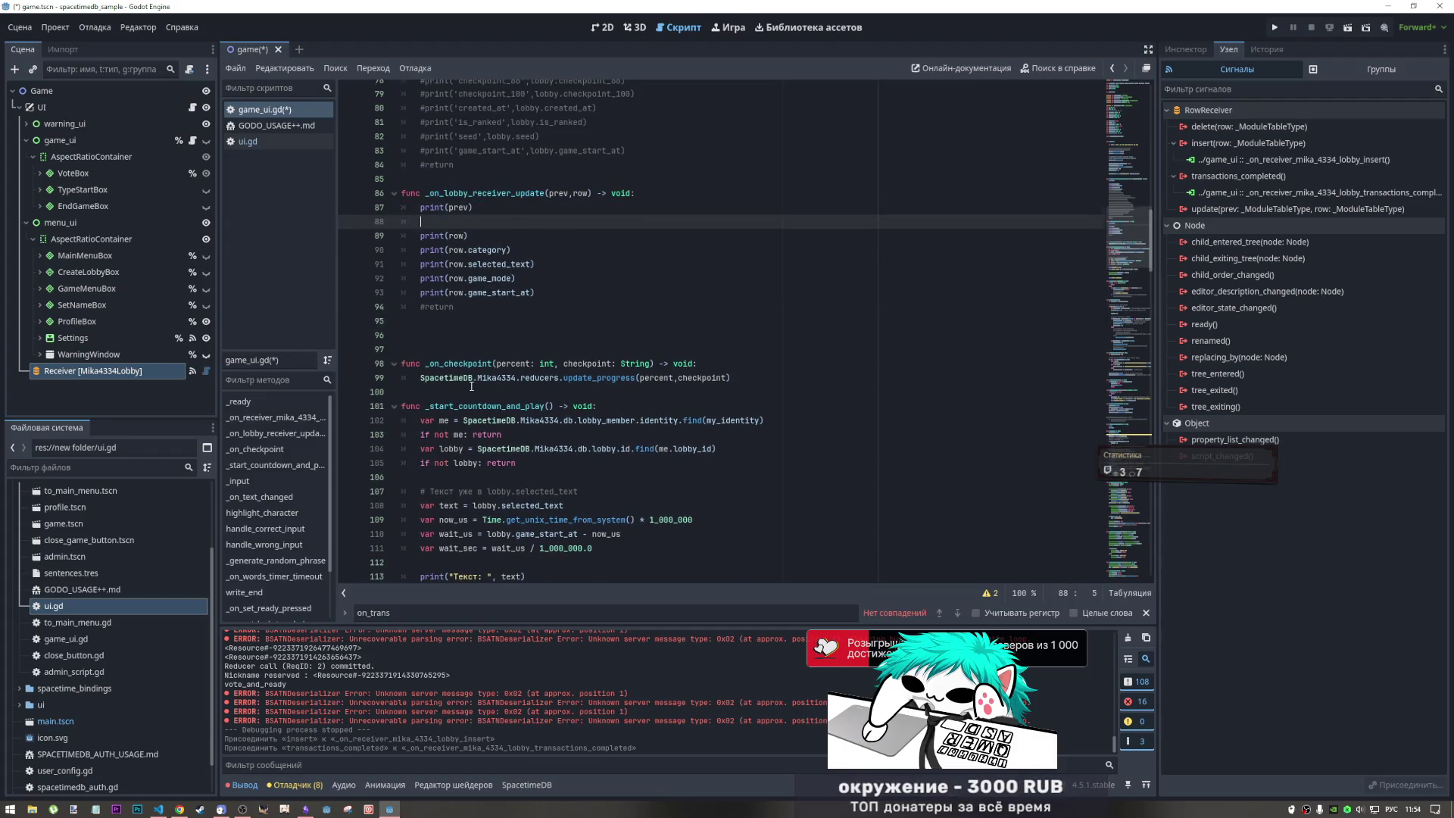
- Paste the transactions_completed stub below the update handler and disconnect that signal from game_ui
{"action": "scroll", "coordinate": [471, 387], "scroll_direction": "down", "scroll_amount": 1}
{"action": "left_click", "coordinate": [426, 285]}
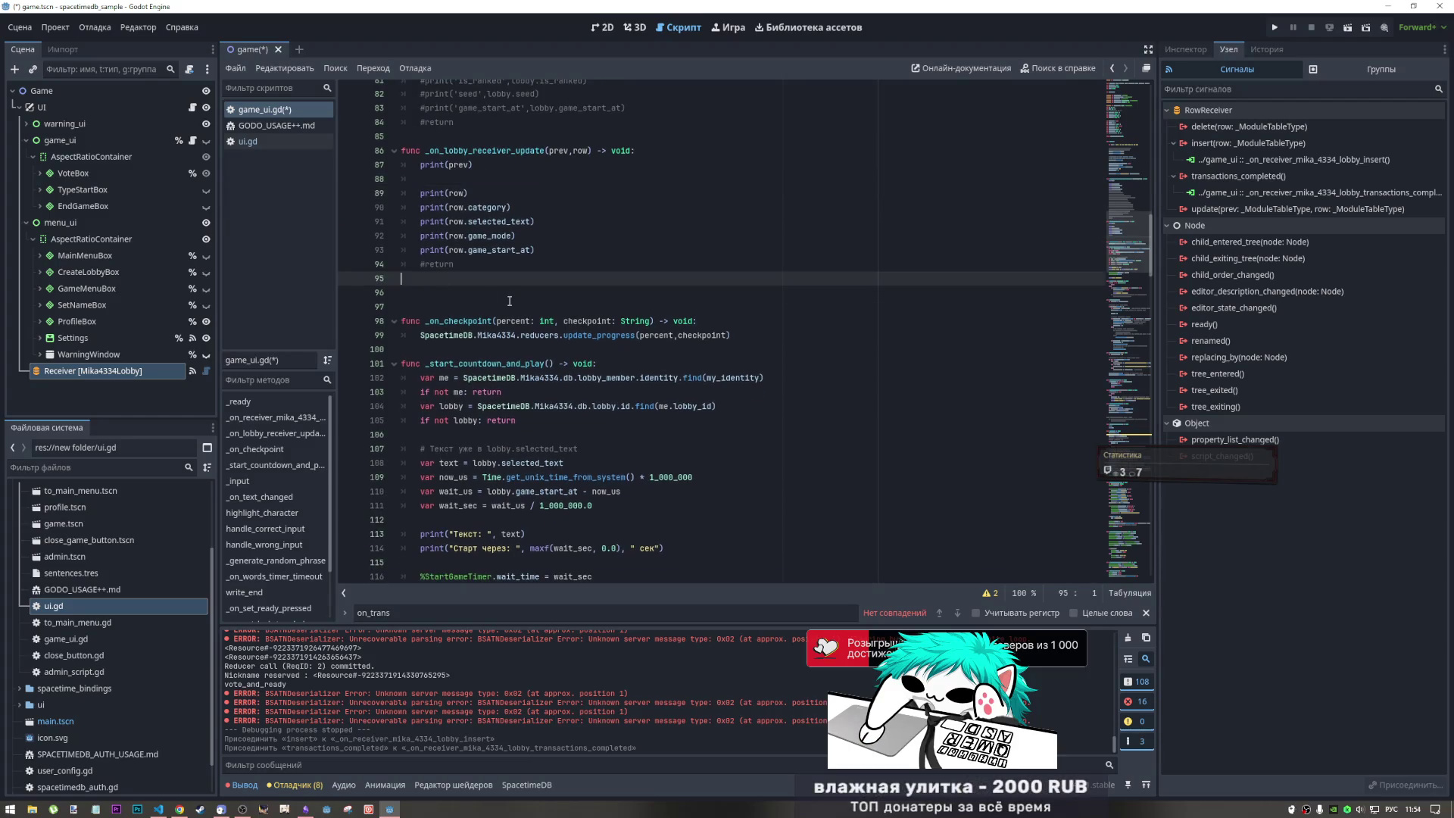
{"action": "type", "text": "func _on_receiver_mika_4334_lobby_transactions_completed() -> void: \tpass # Replace with function body."}
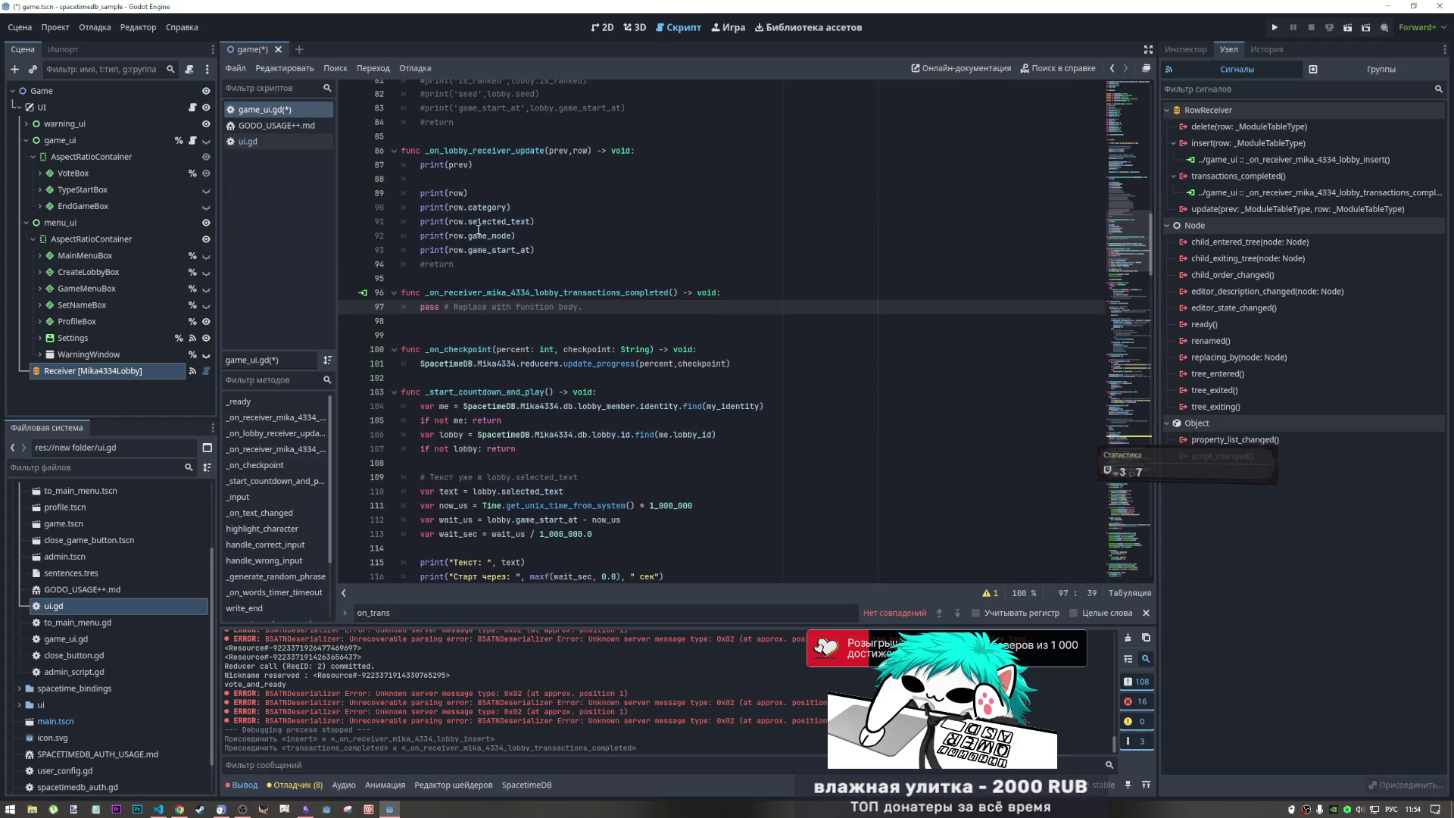
{"action": "mouse_move", "coordinate": [553, 254]}
{"action": "left_mouse_down"}
{"action": "mouse_move", "coordinate": [401, 208]}
{"action": "mouse_move", "coordinate": [449, 196]}
{"action": "left_mouse_up"}
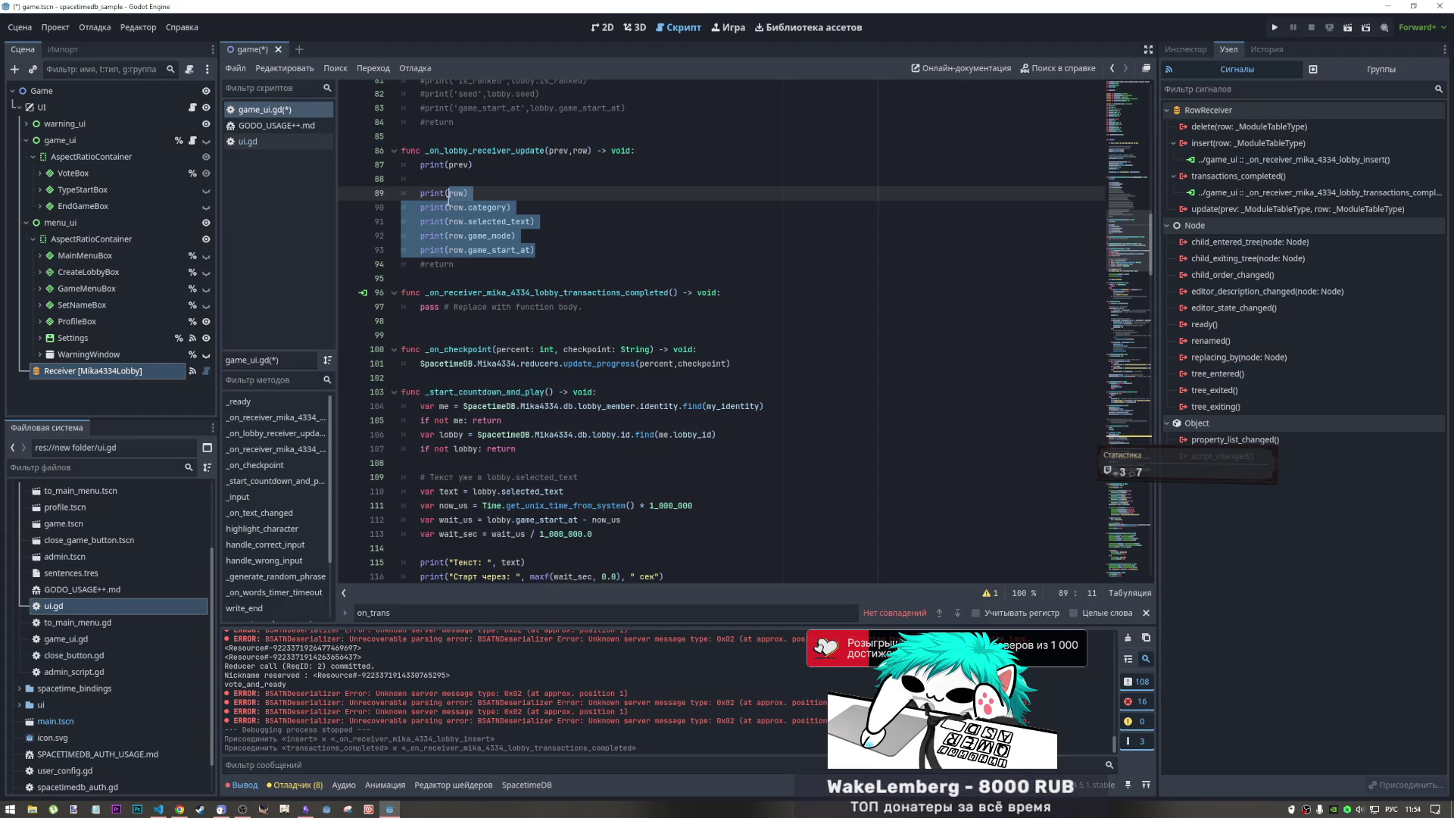
{"action": "left_click", "coordinate": [543, 321]}
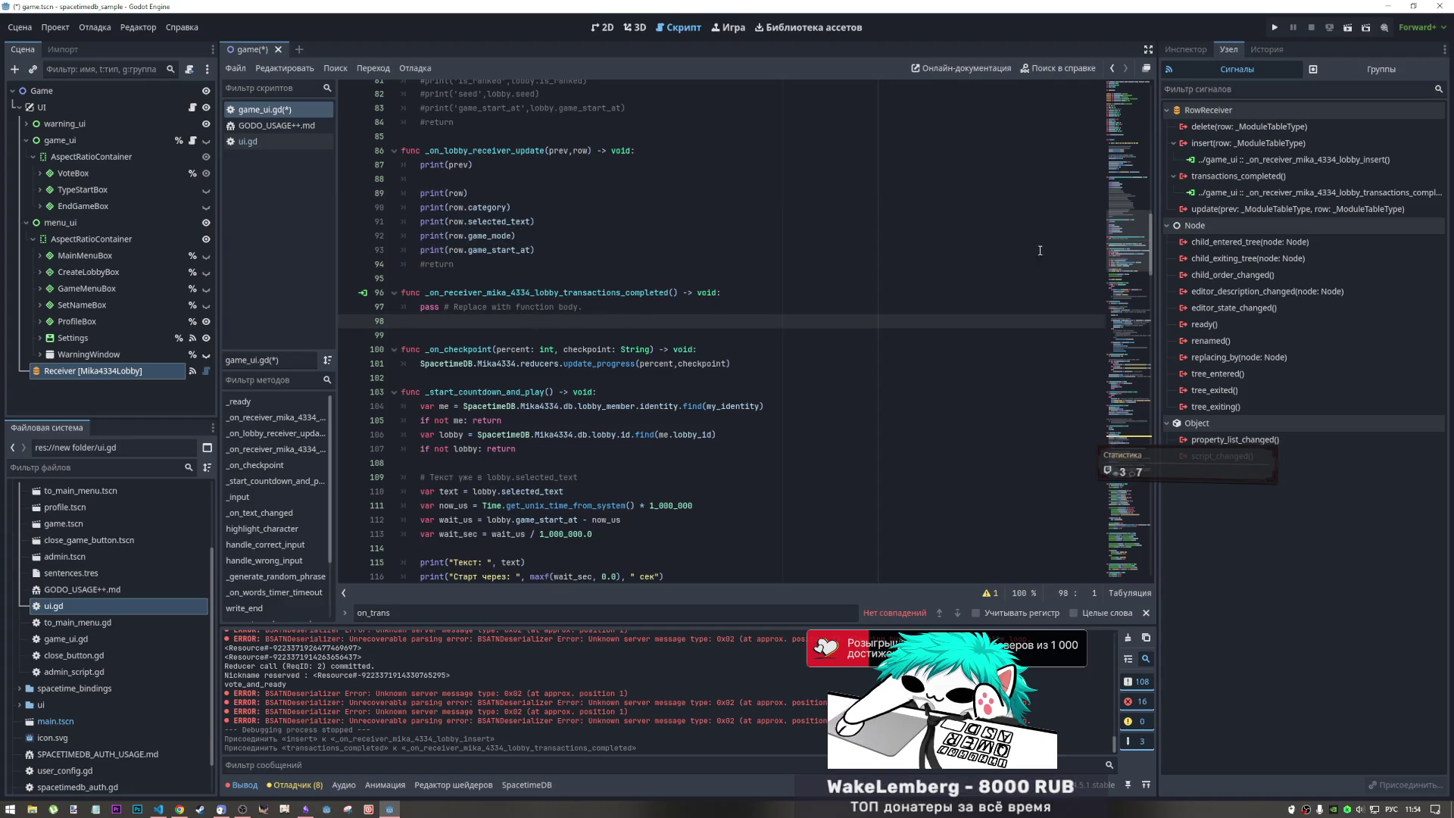
{"action": "right_click", "coordinate": [1243, 192]}
{"action": "left_click", "coordinate": [1287, 235]}
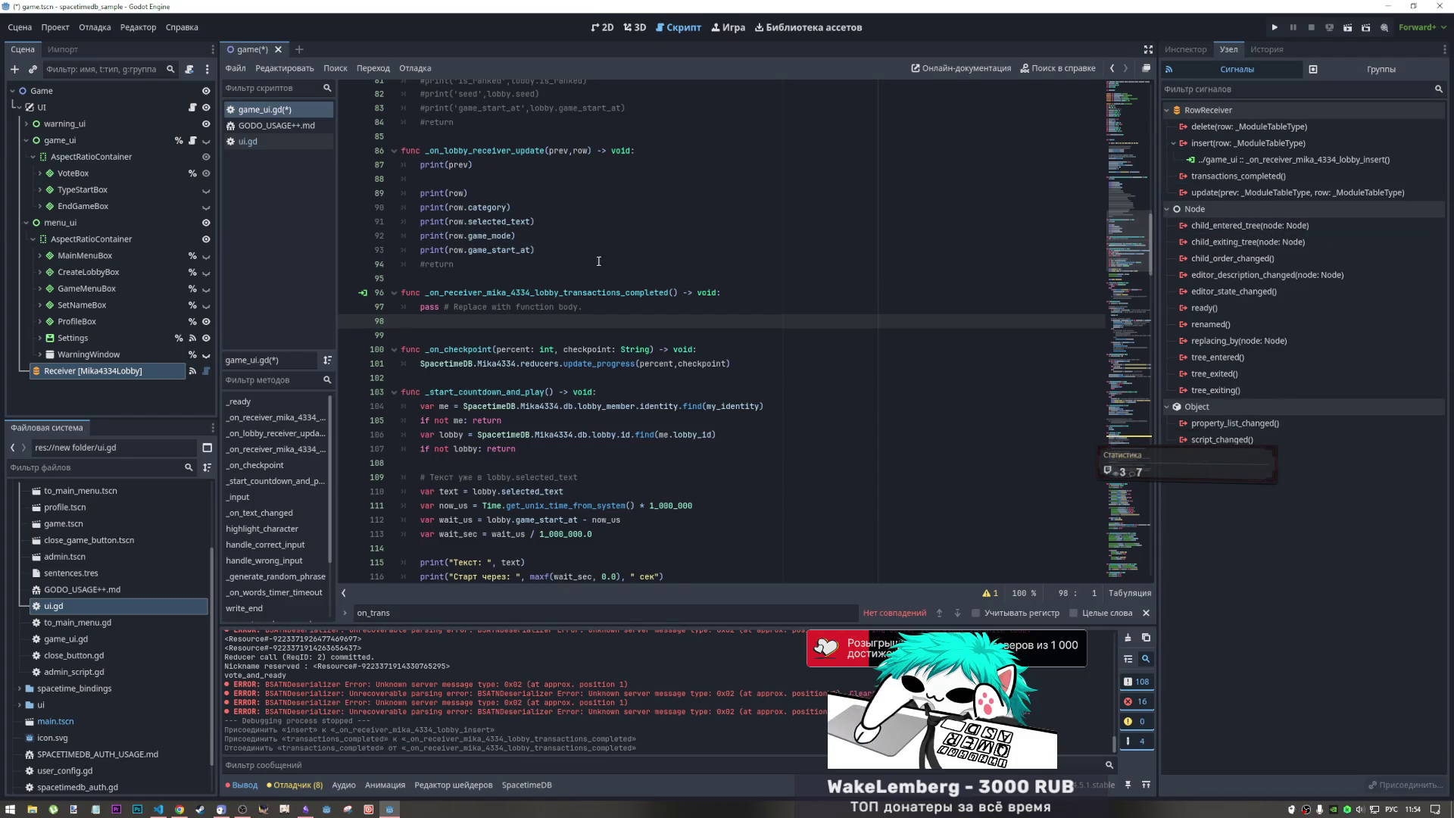
{"action": "left_click", "coordinate": [446, 312]}
{"action": "right_click", "coordinate": [1227, 194]}
{"action": "left_click", "coordinate": [1248, 203]}
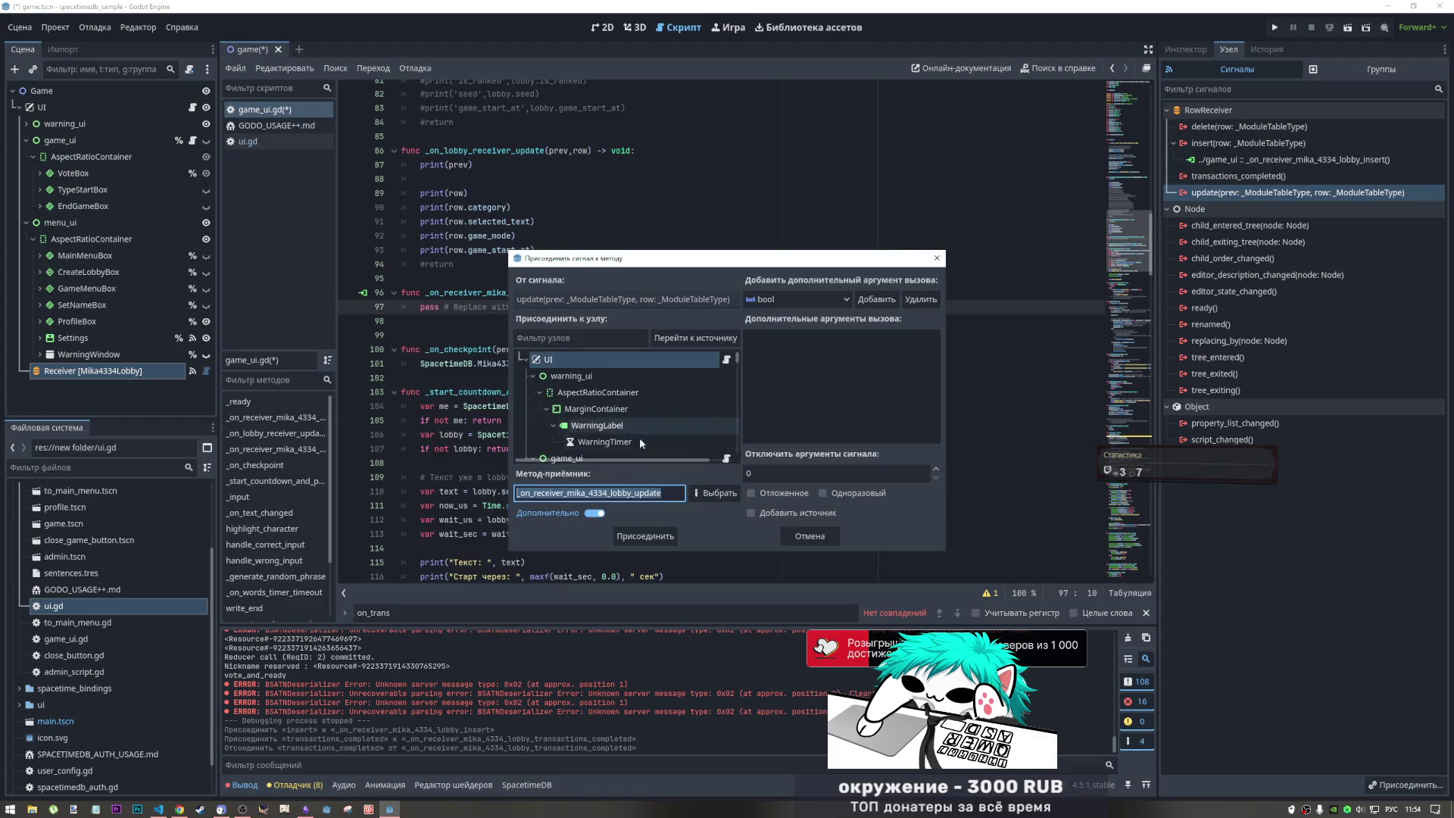
{"action": "left_click", "coordinate": [646, 534]}
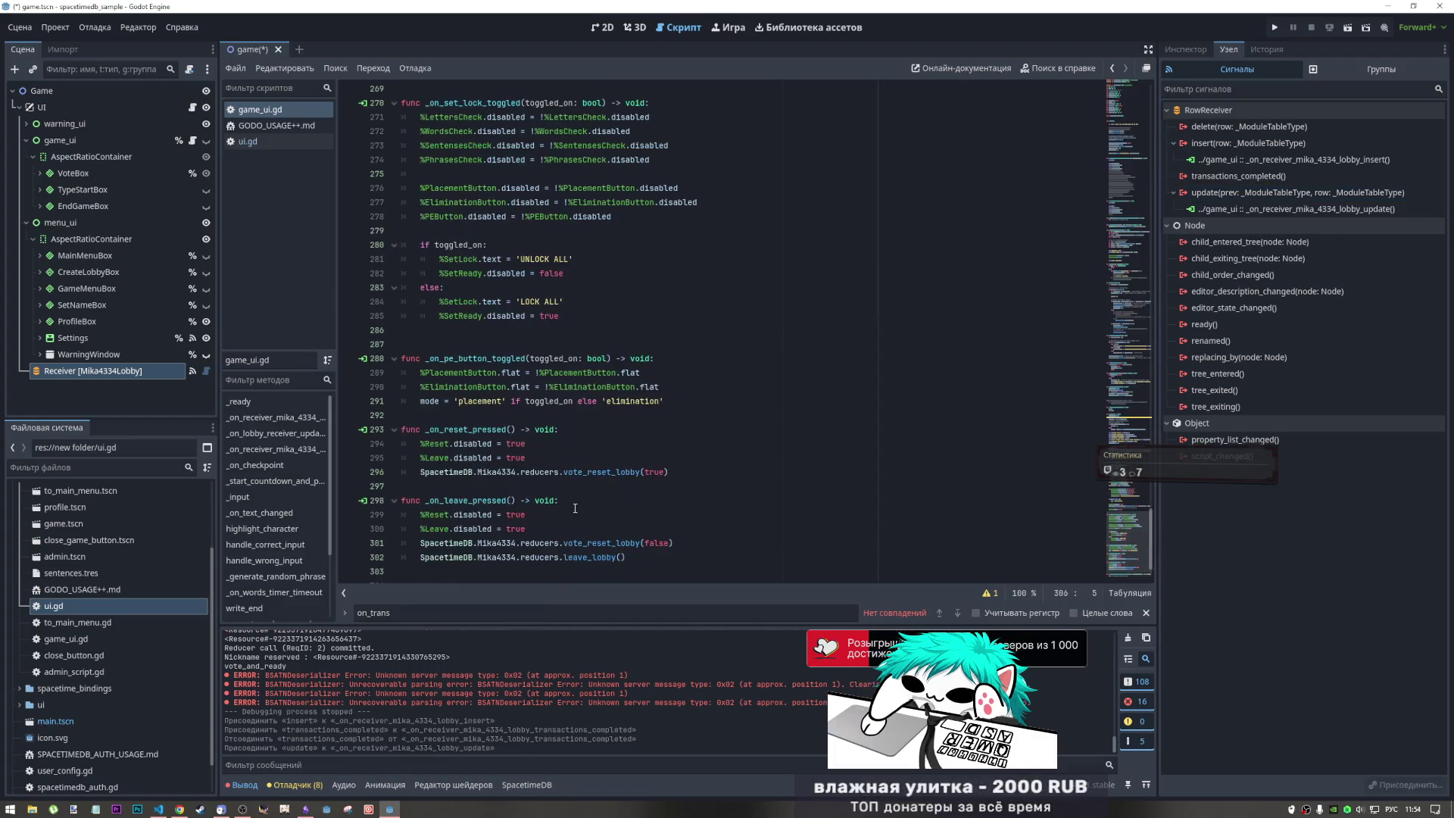
{"action": "left_click_drag", "start_coordinate": [455, 564], "coordinate": [415, 545]}
{"action": "key", "text": "BackSpace"}
{"action": "key", "text": "BackSpace"}
{"action": "key", "text": "BackSpace"}
{"action": "key", "text": "Delete"}
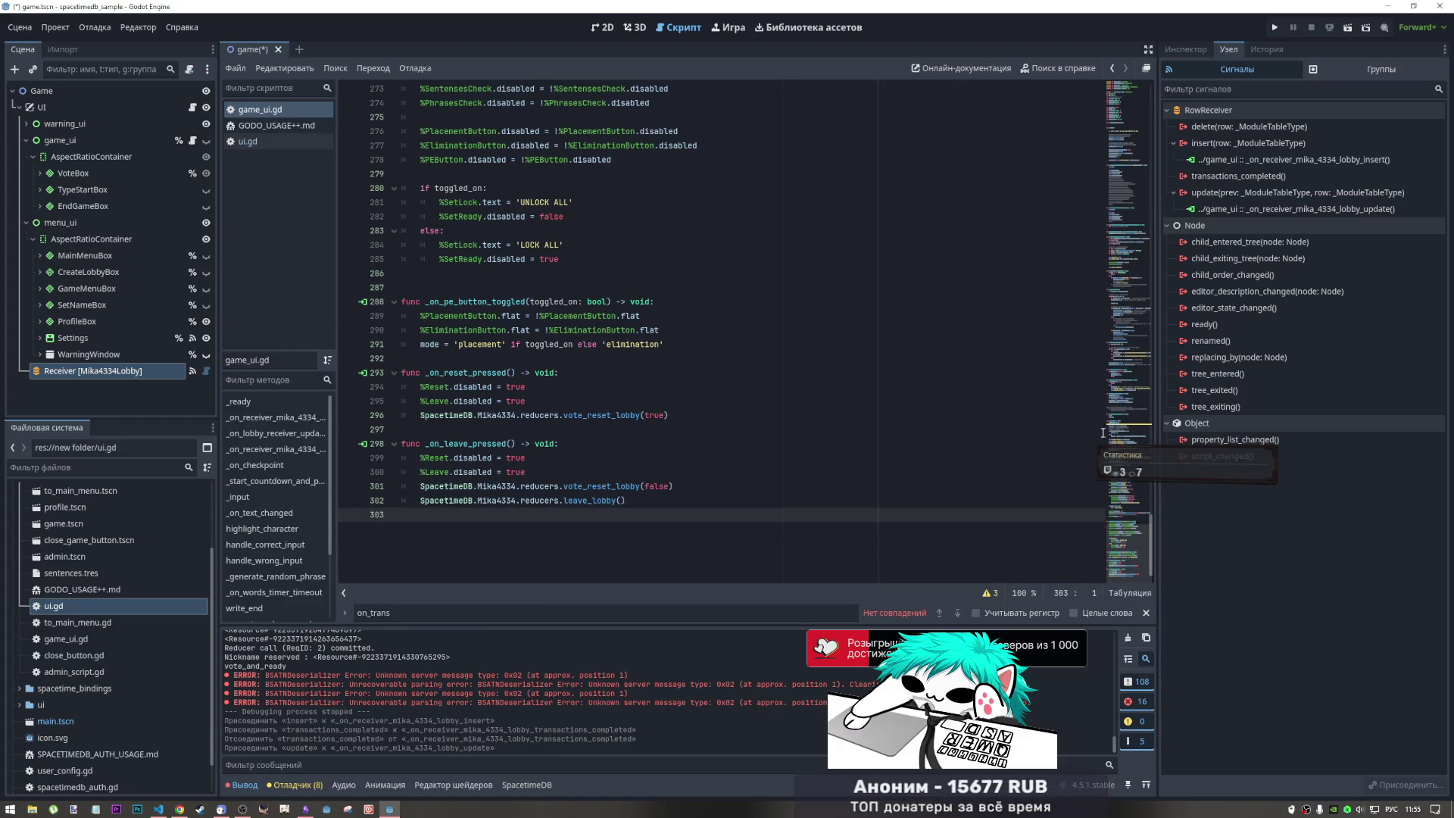
{"action": "left_click_drag", "start_coordinate": [1121, 538], "coordinate": [1119, 184]}
{"action": "scroll", "coordinate": [485, 371], "scroll_direction": "down", "scroll_amount": 3}
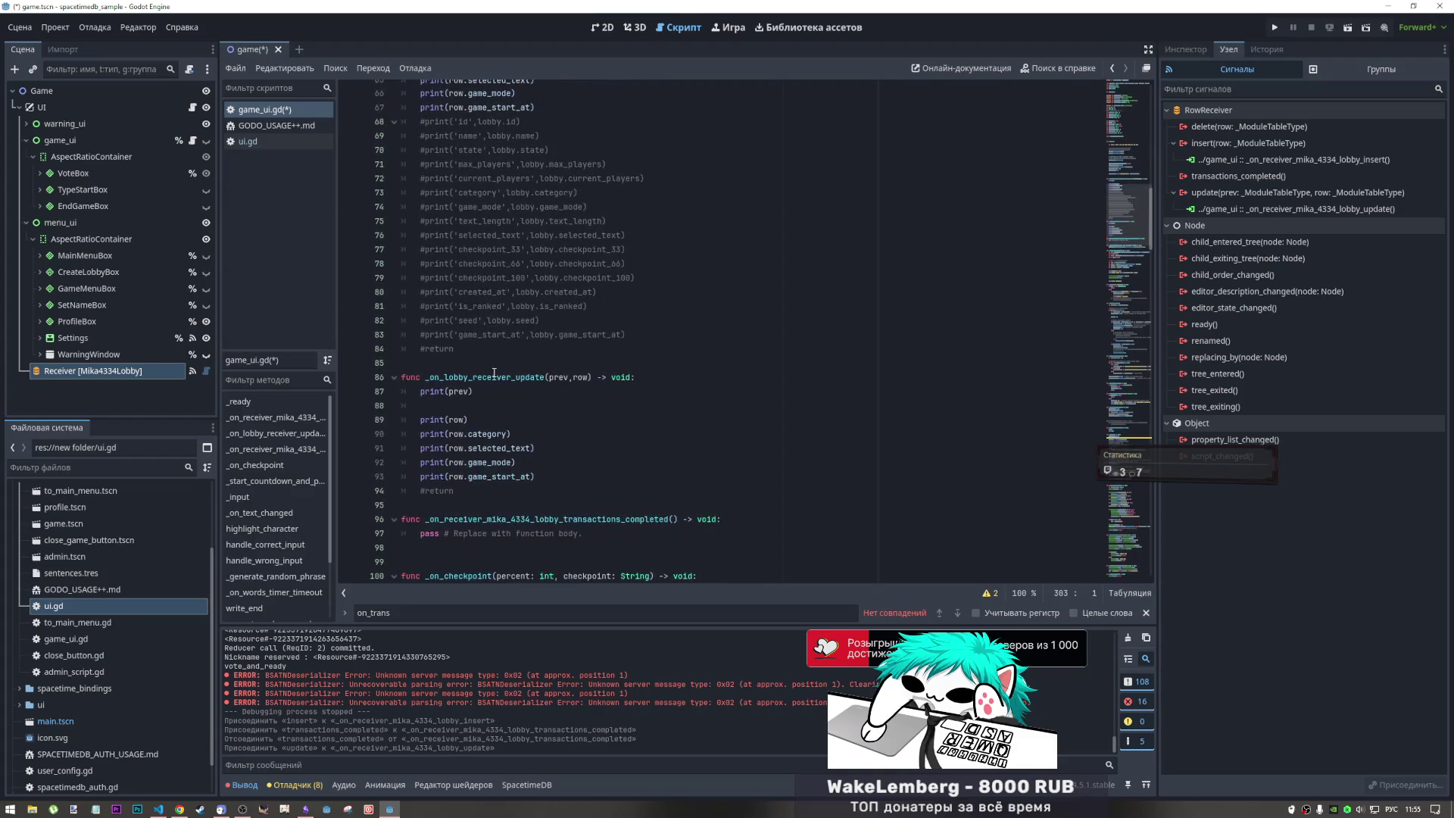
{"action": "scroll", "coordinate": [496, 374], "scroll_direction": "up", "scroll_amount": 5}
{"action": "scroll", "coordinate": [503, 377], "scroll_direction": "down", "scroll_amount": 2}
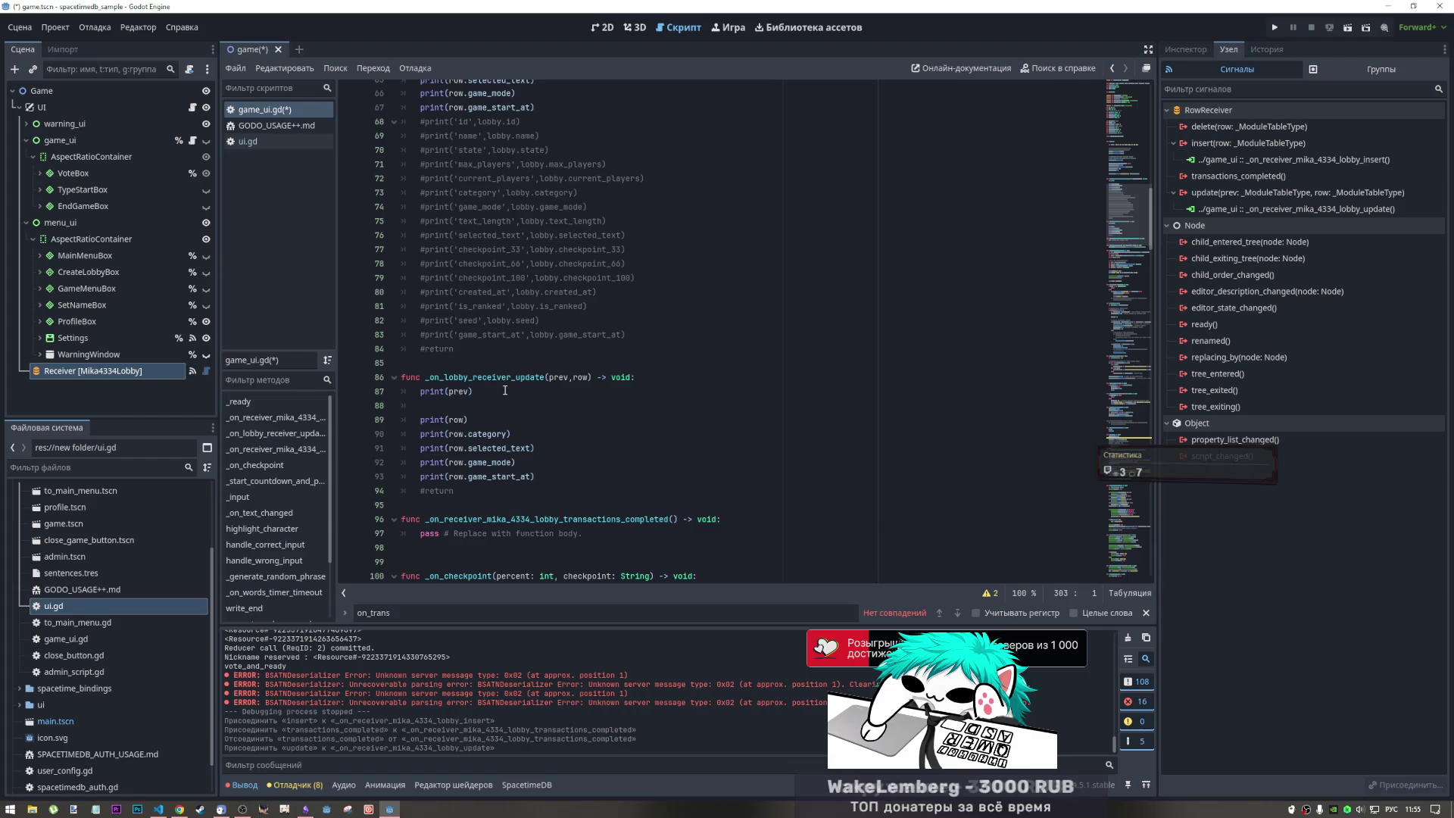
{"action": "scroll", "coordinate": [509, 453], "scroll_direction": "up", "scroll_amount": 5}
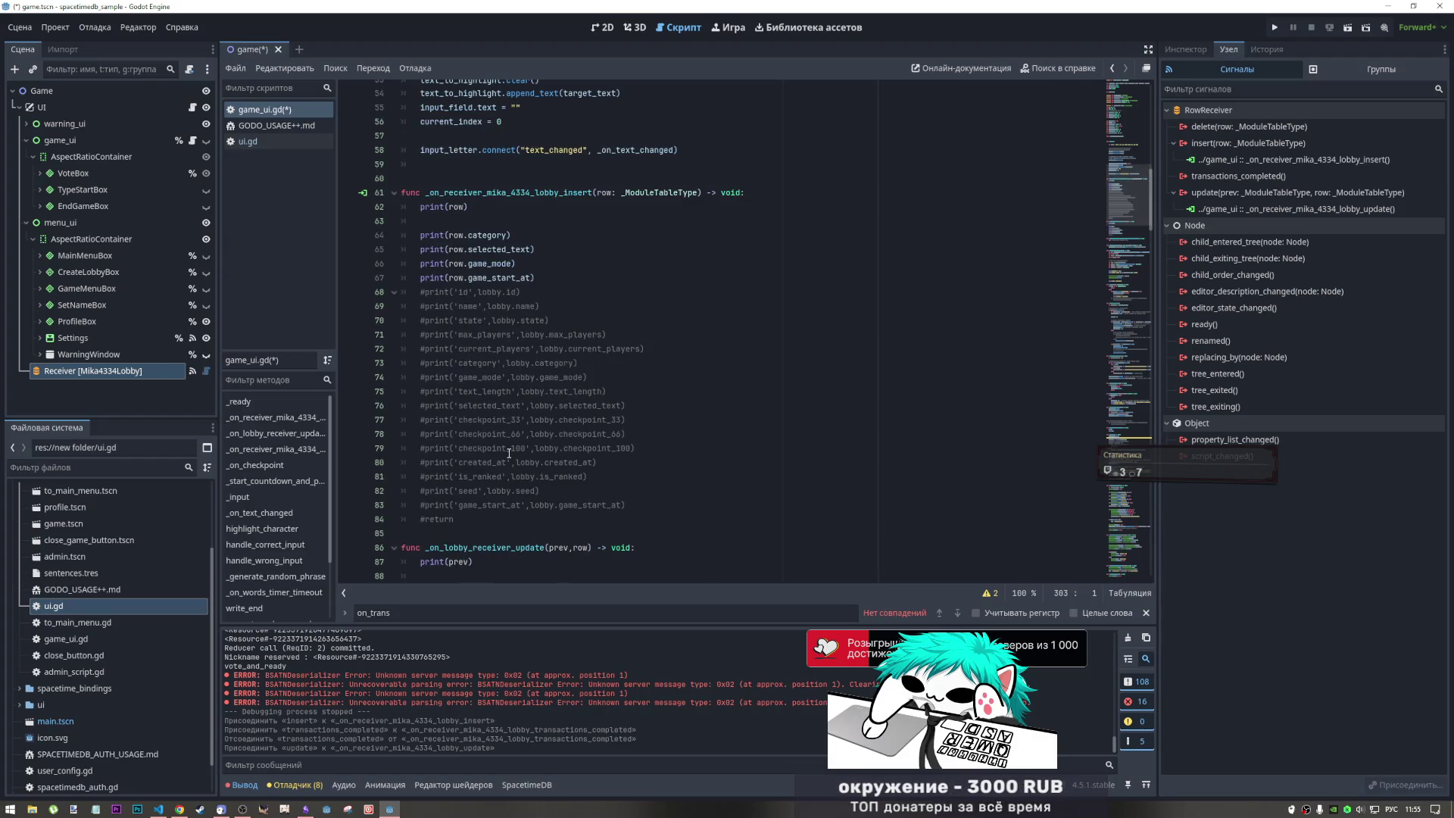
{"action": "scroll", "coordinate": [509, 453], "scroll_direction": "up", "scroll_amount": 10}
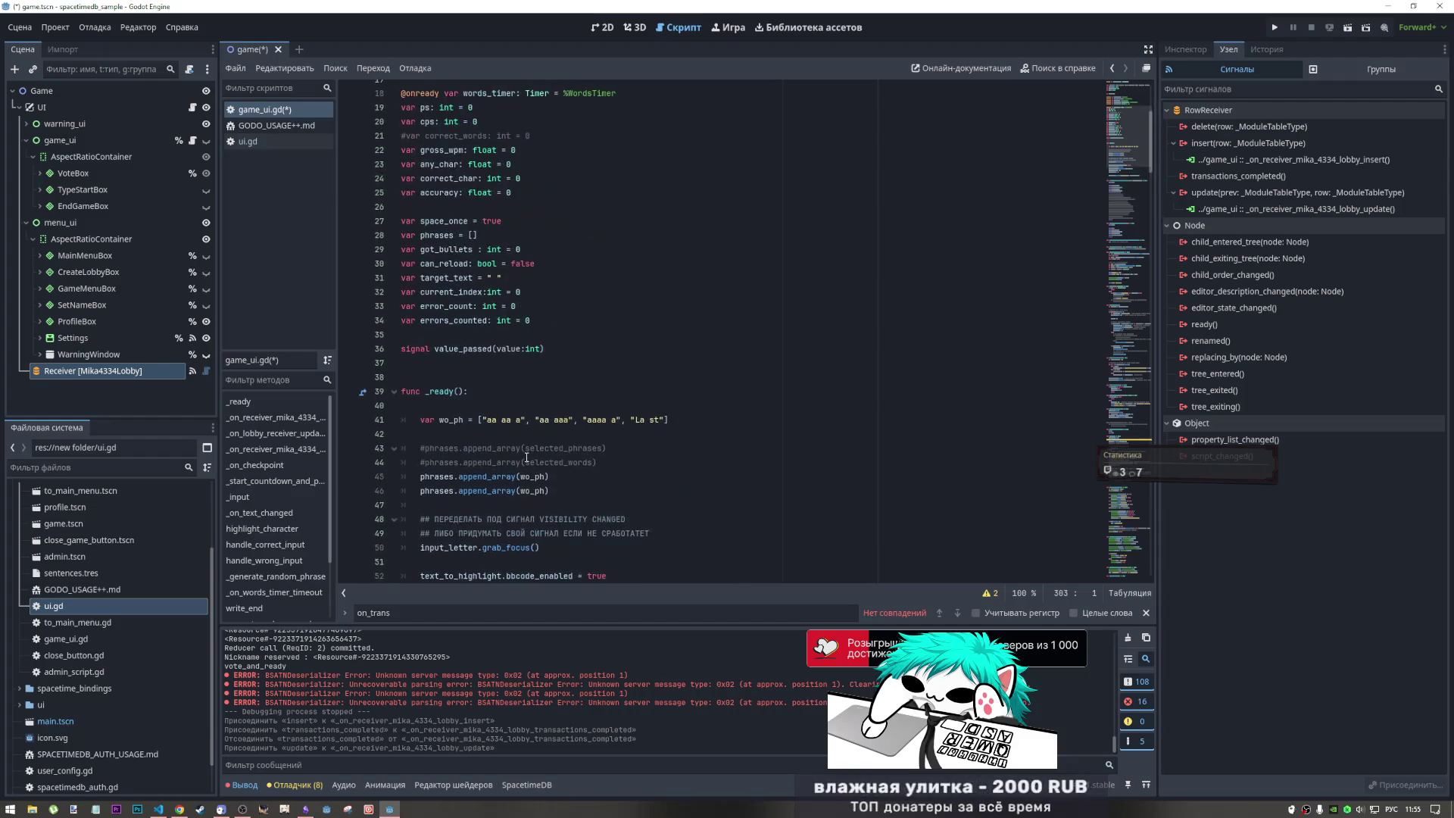
{"action": "scroll", "coordinate": [412, 421], "scroll_direction": "down", "scroll_amount": 7}
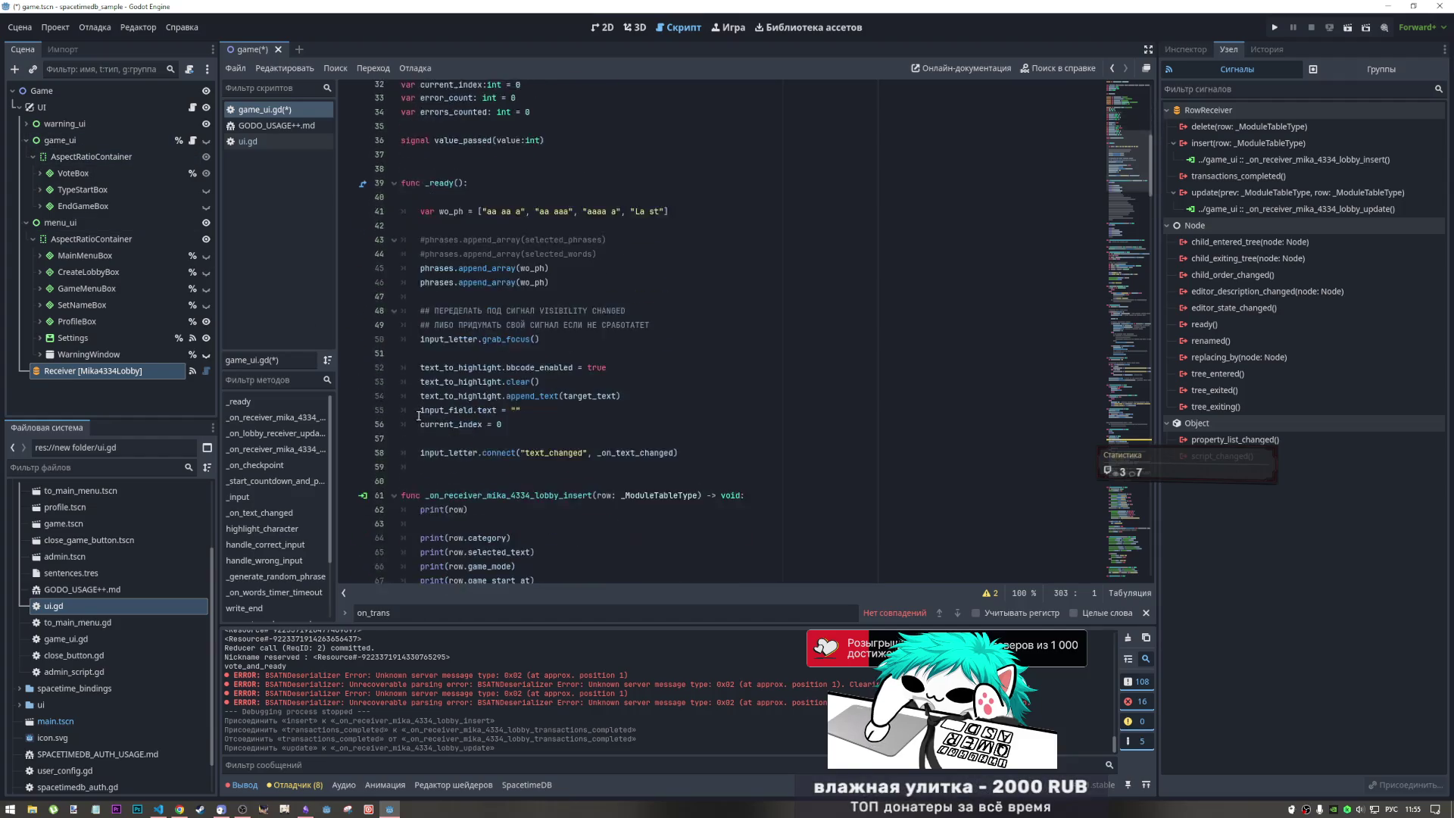
{"action": "scroll", "coordinate": [410, 421], "scroll_direction": "down", "scroll_amount": 7}
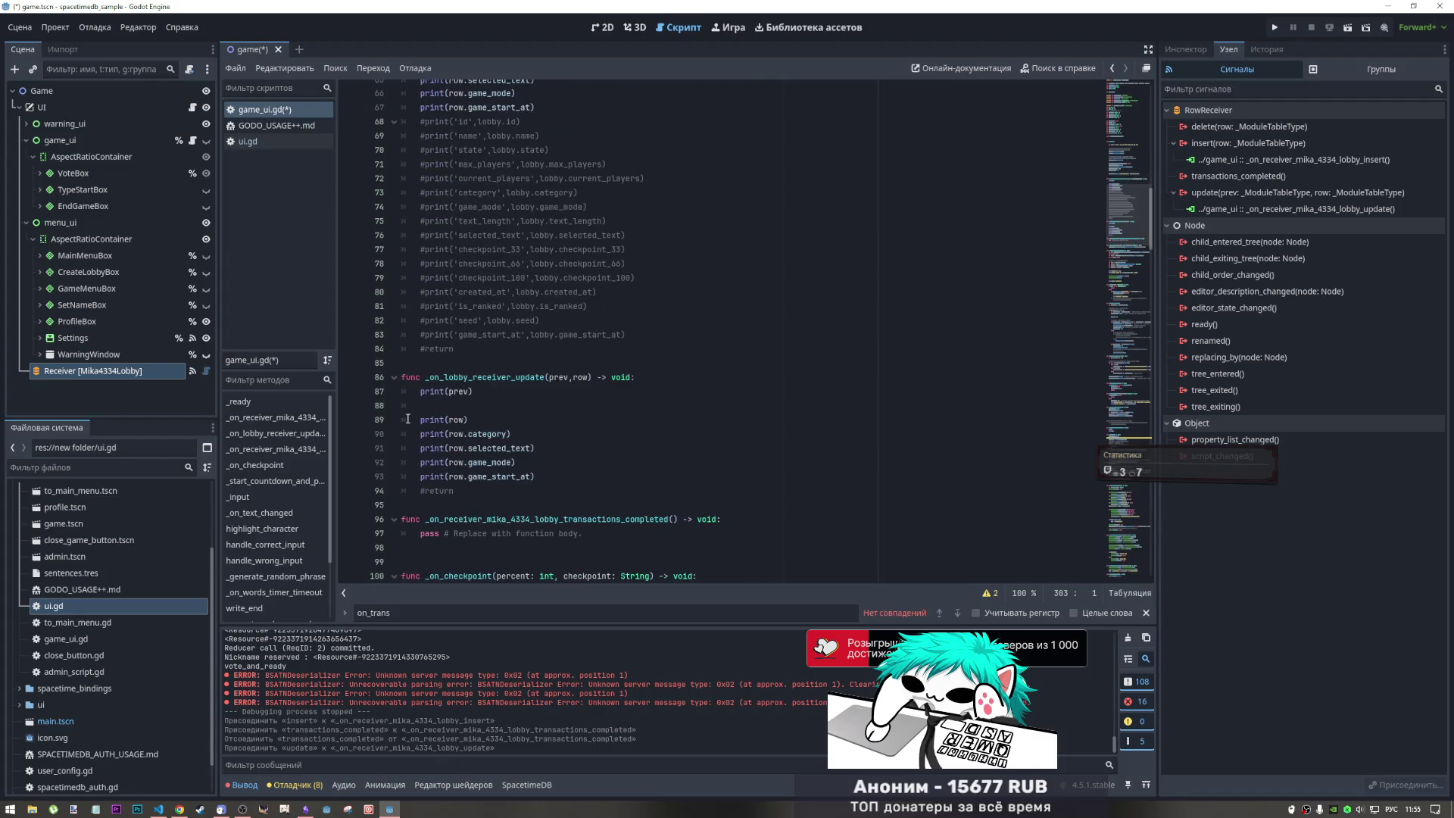
{"action": "scroll", "coordinate": [409, 419], "scroll_direction": "down", "scroll_amount": 4}
{"action": "scroll", "coordinate": [415, 415], "scroll_direction": "up", "scroll_amount": 5}
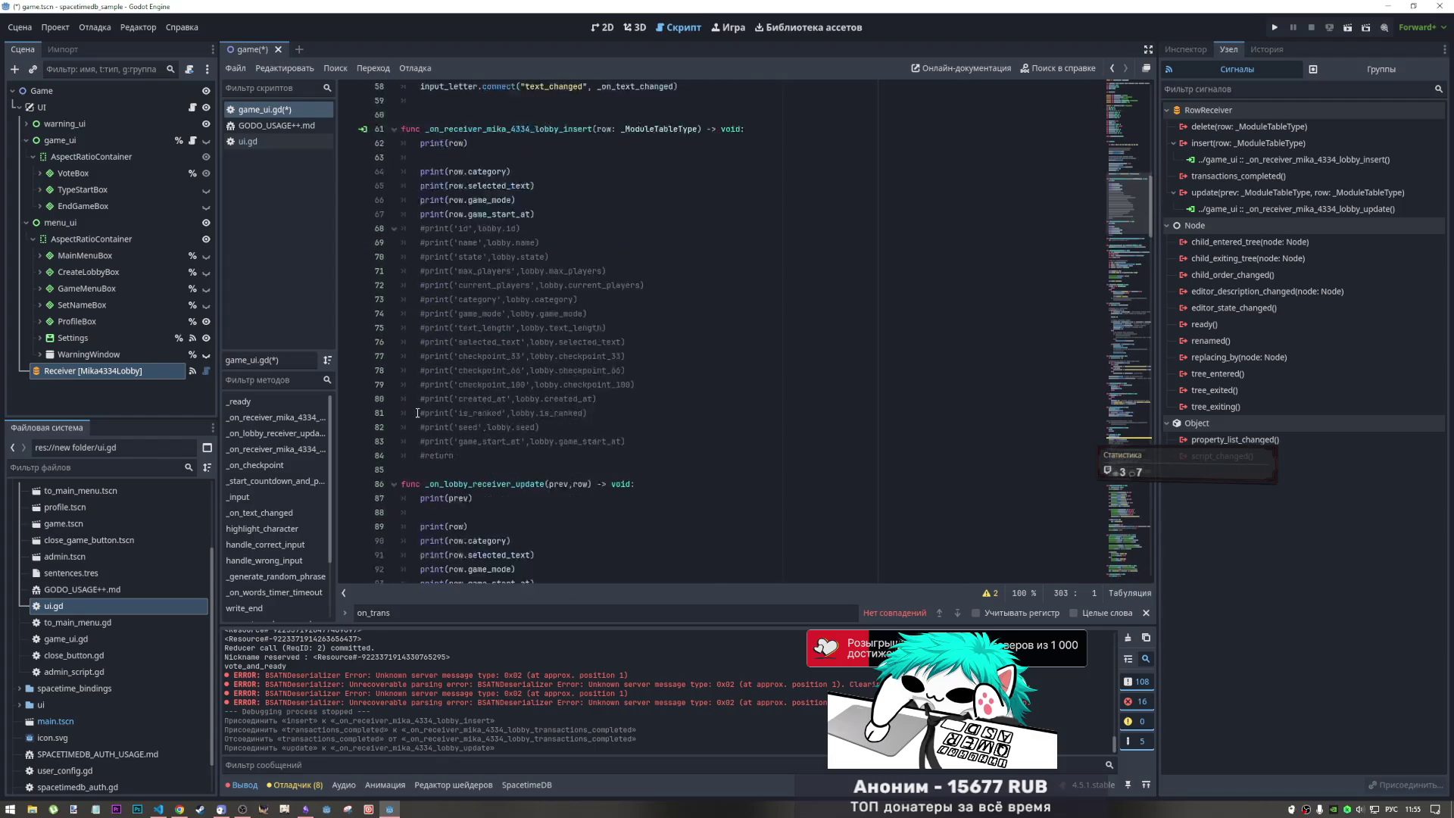
{"action": "scroll", "coordinate": [417, 412], "scroll_direction": "up", "scroll_amount": 4}
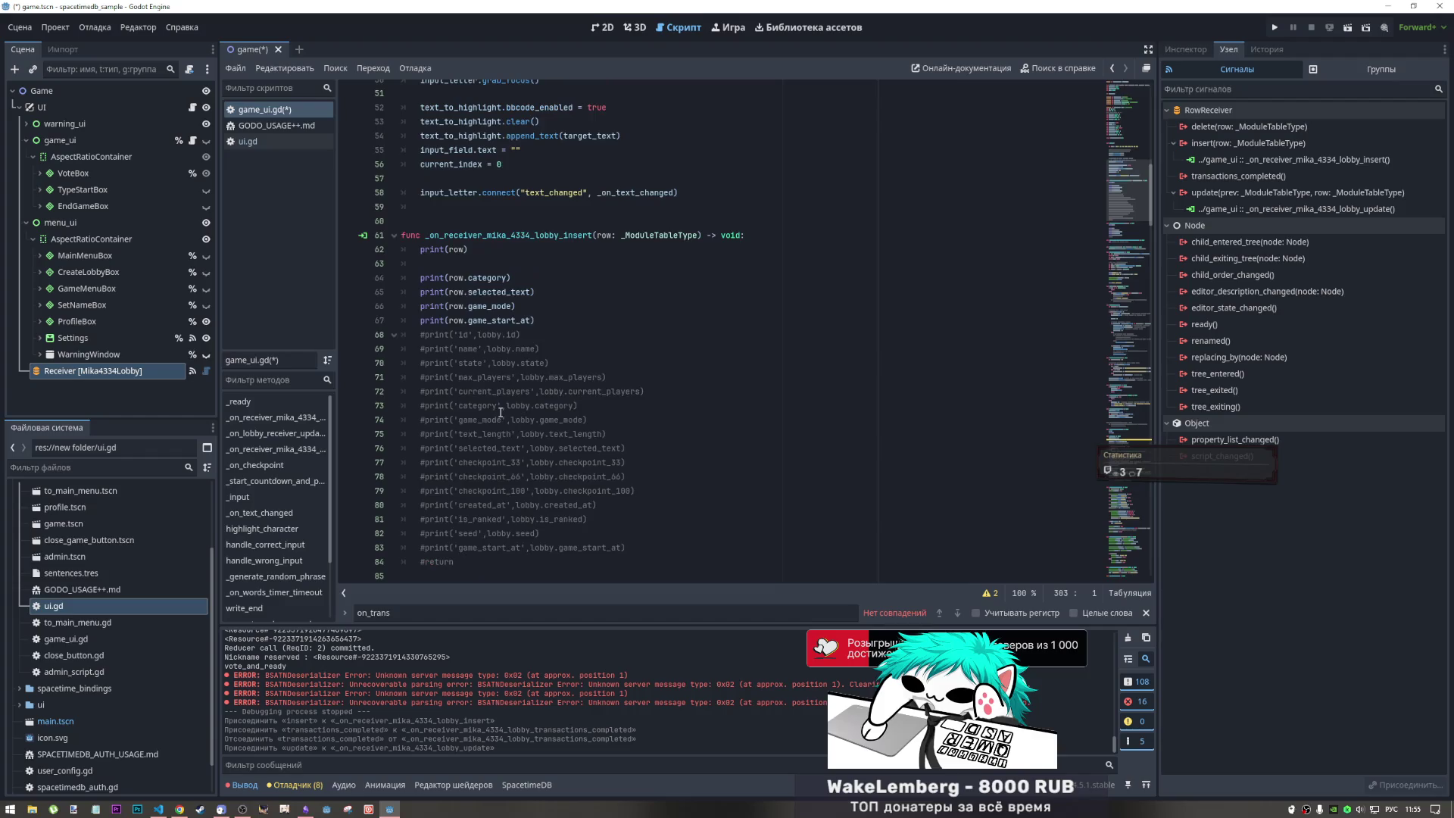
{"action": "scroll", "coordinate": [500, 412], "scroll_direction": "down", "scroll_amount": 4}
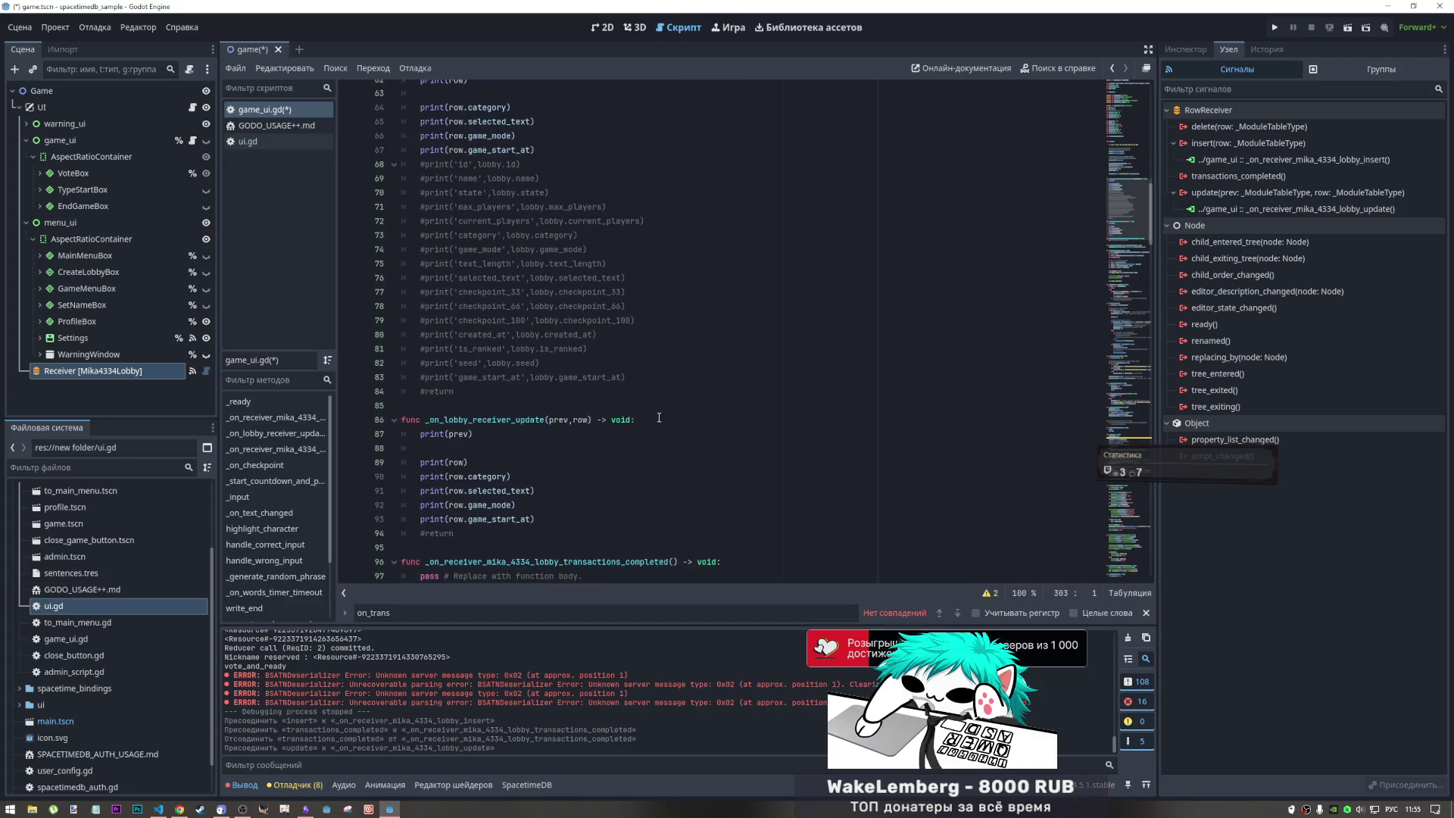
- Replace the old update handler's header with the connected lobby update handler signature
{"action": "left_click_drag", "start_coordinate": [655, 417], "coordinate": [387, 410]}
{"action": "type", "text": "func _on_receiver_mika_4334_lobby_update(prev: _ModuleTableType, row: _ModuleTableType) -> void: \tpass # Replace with function body."}
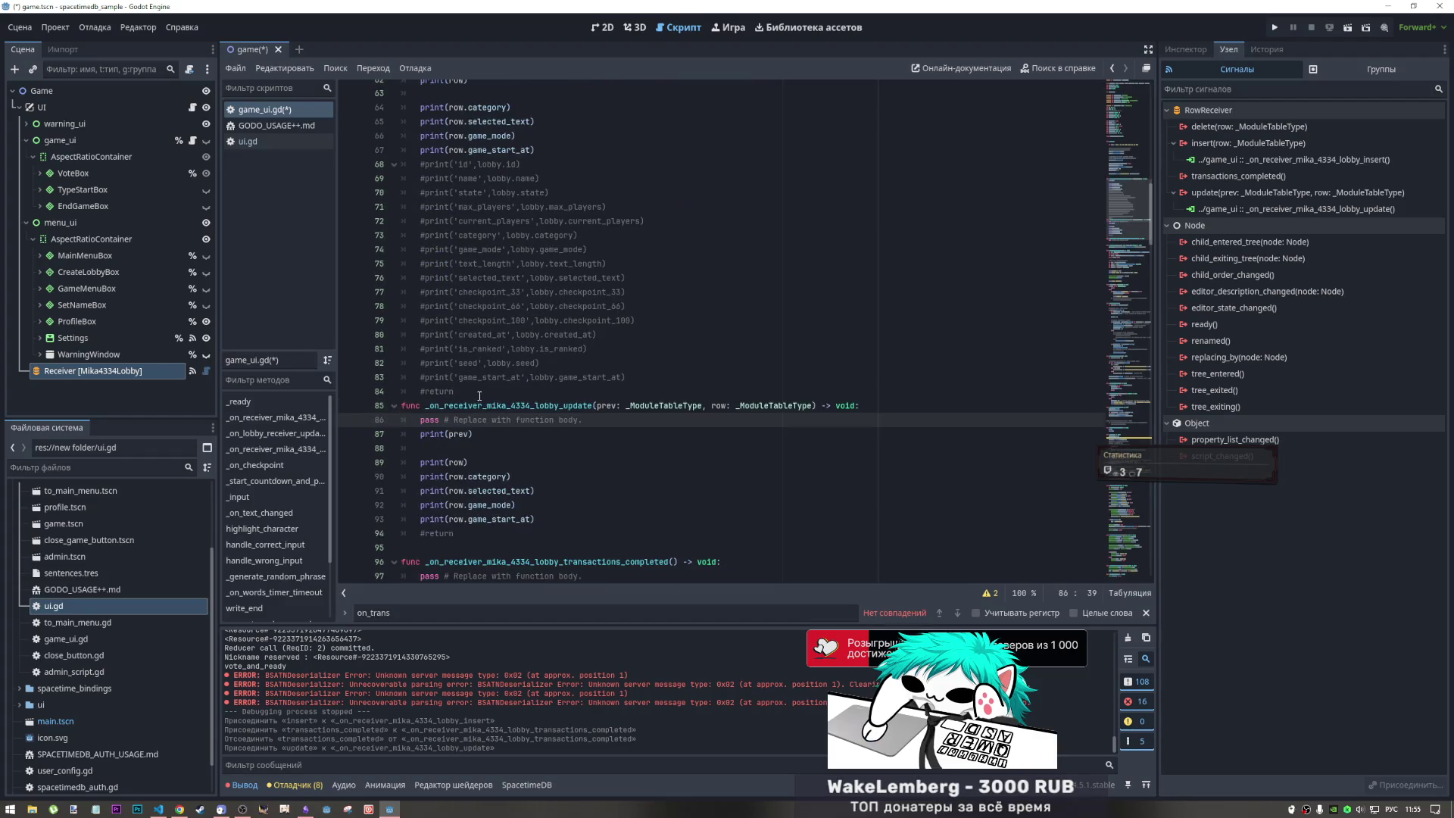
{"action": "left_click", "coordinate": [477, 392]}
{"action": "key", "text": "Return"}
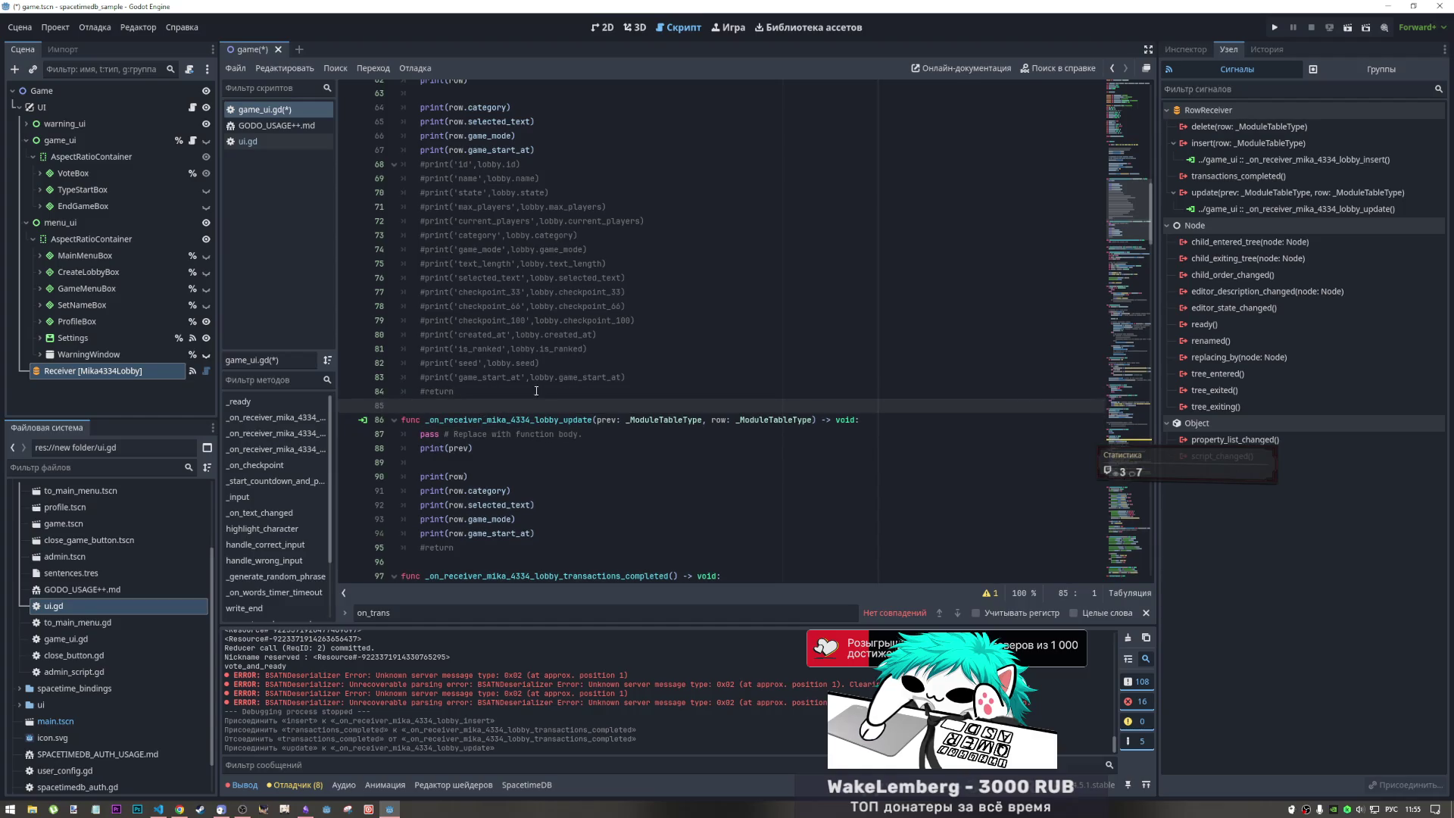
- Delete the commented-out print block and leftover #return lines
{"action": "left_click_drag", "start_coordinate": [575, 378], "coordinate": [335, 159]}
{"action": "key", "text": "Delete"}
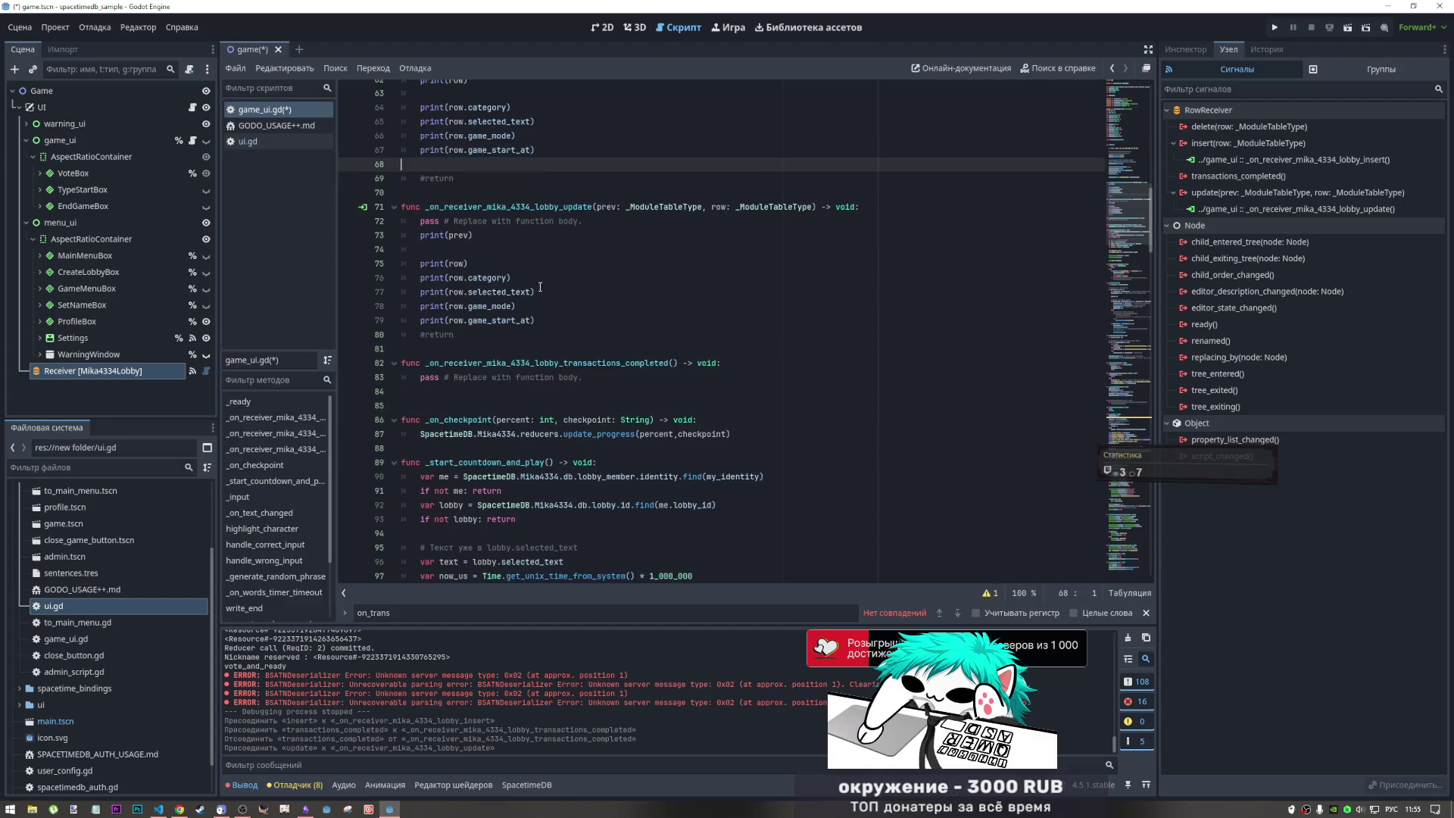
{"action": "triple_click", "coordinate": [437, 178]}
{"action": "key", "text": "BackSpace"}
{"action": "left_click_drag", "start_coordinate": [455, 321], "coordinate": [406, 321]}
{"action": "key", "text": "BackSpace"}
{"action": "scroll", "coordinate": [508, 256], "scroll_direction": "up", "scroll_amount": 3}
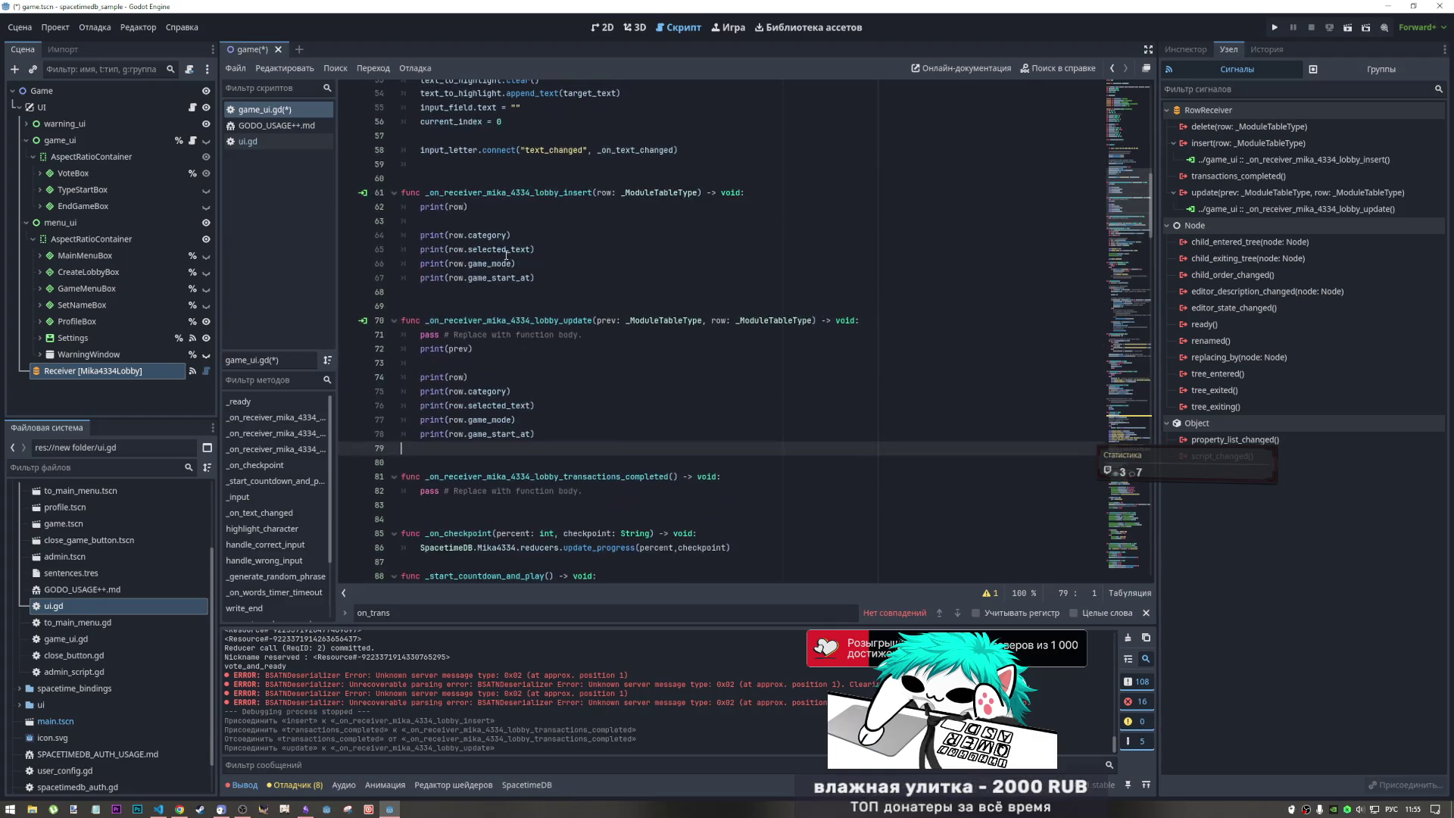
- Duplicate the four field prints under print(prev), changing row to prev in each
{"action": "left_click_drag", "start_coordinate": [439, 448], "coordinate": [424, 391]}
{"action": "left_click", "coordinate": [429, 361]}
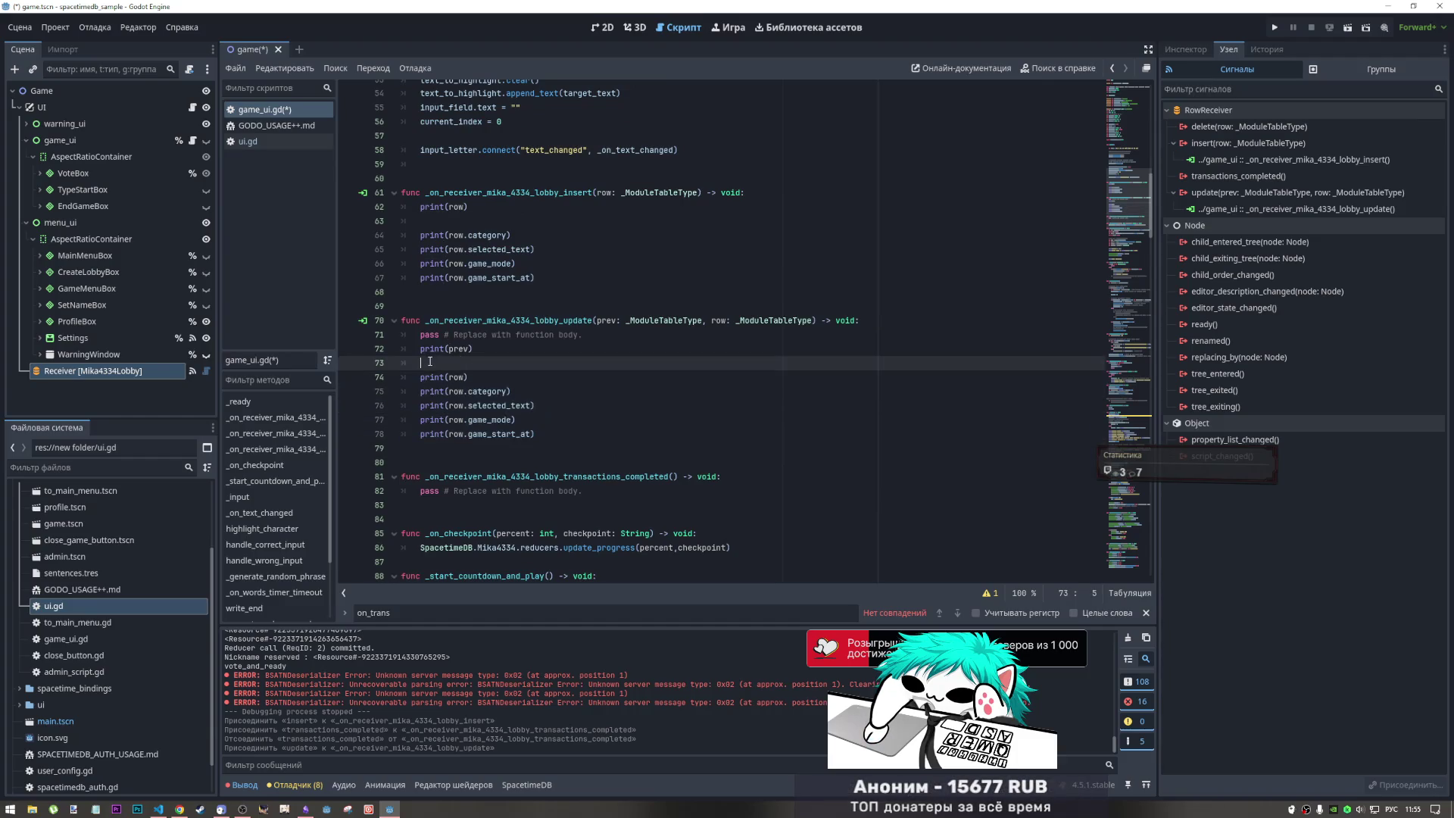
{"action": "key", "text": "ctrl+v"}
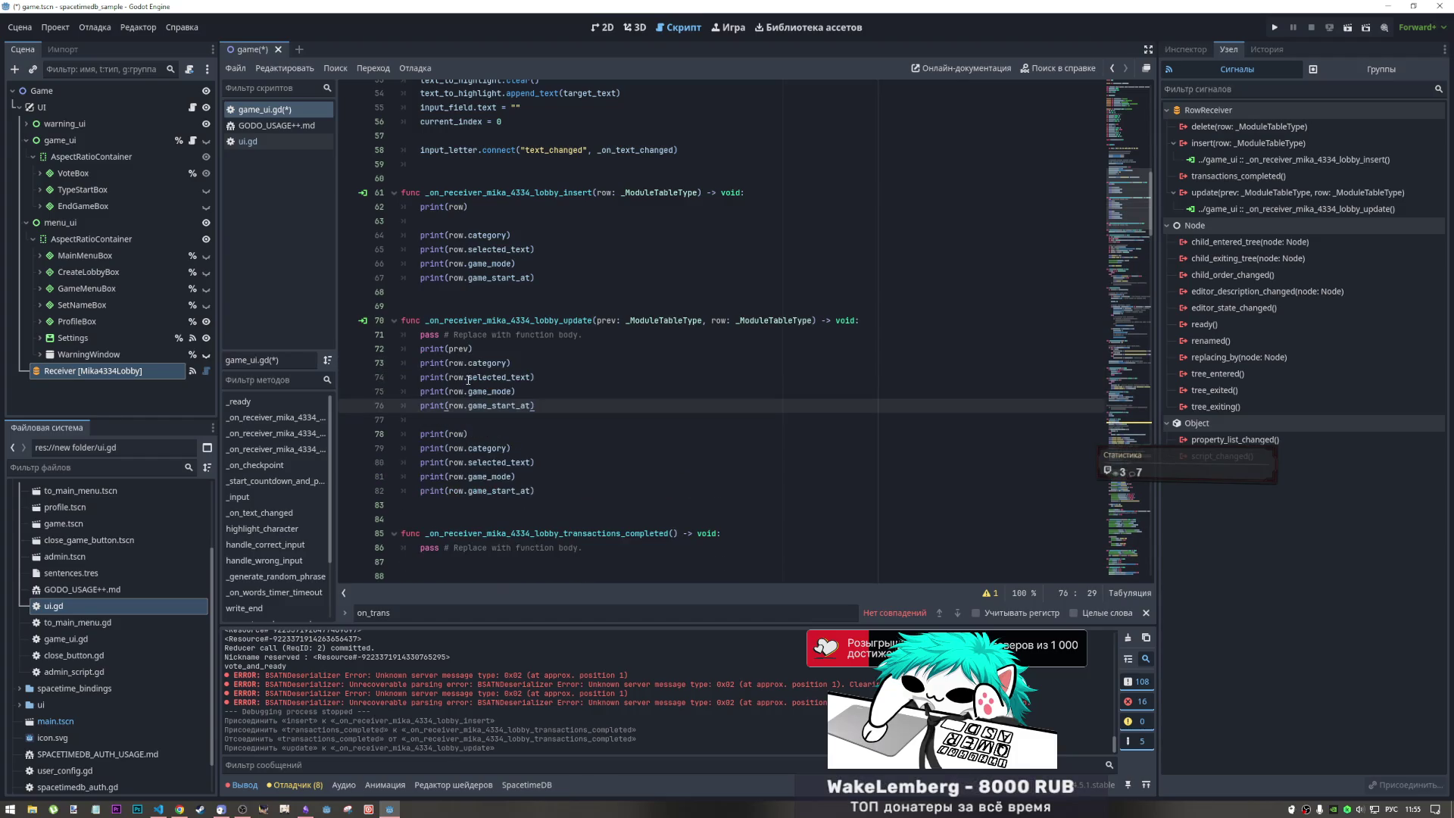
{"action": "double_click", "coordinate": [462, 349]}
{"action": "key", "text": "ctrl+c"}
{"action": "left_click_drag", "start_coordinate": [448, 363], "coordinate": [463, 406]}
{"action": "key", "text": "ctrl+v"}
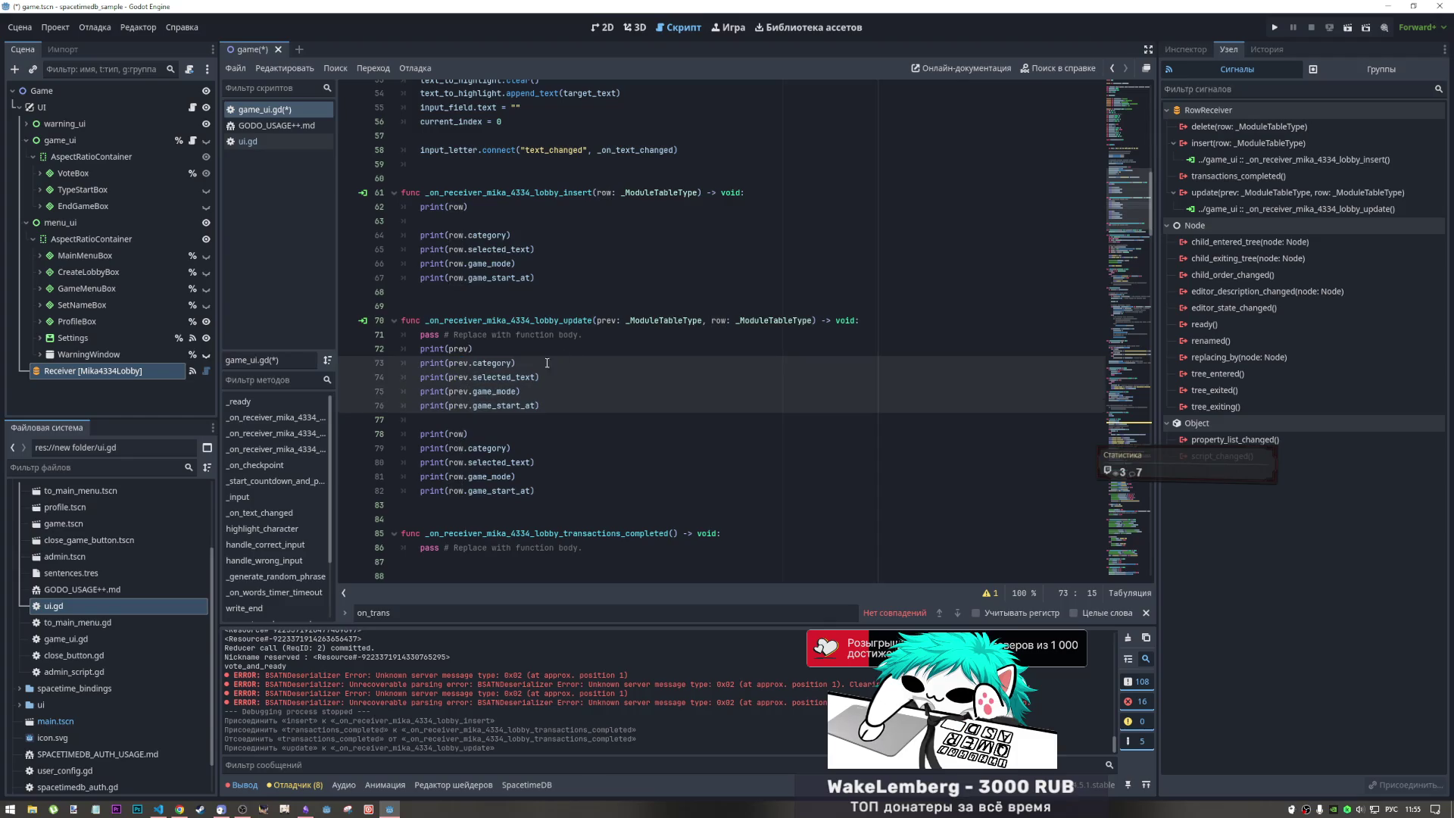
{"action": "left_click", "coordinate": [502, 429]}
- Remove the blank line in the insert handler, delete the pass placeholder, and save game_ui.gd
{"action": "scroll", "coordinate": [500, 424], "scroll_direction": "up", "scroll_amount": 3}
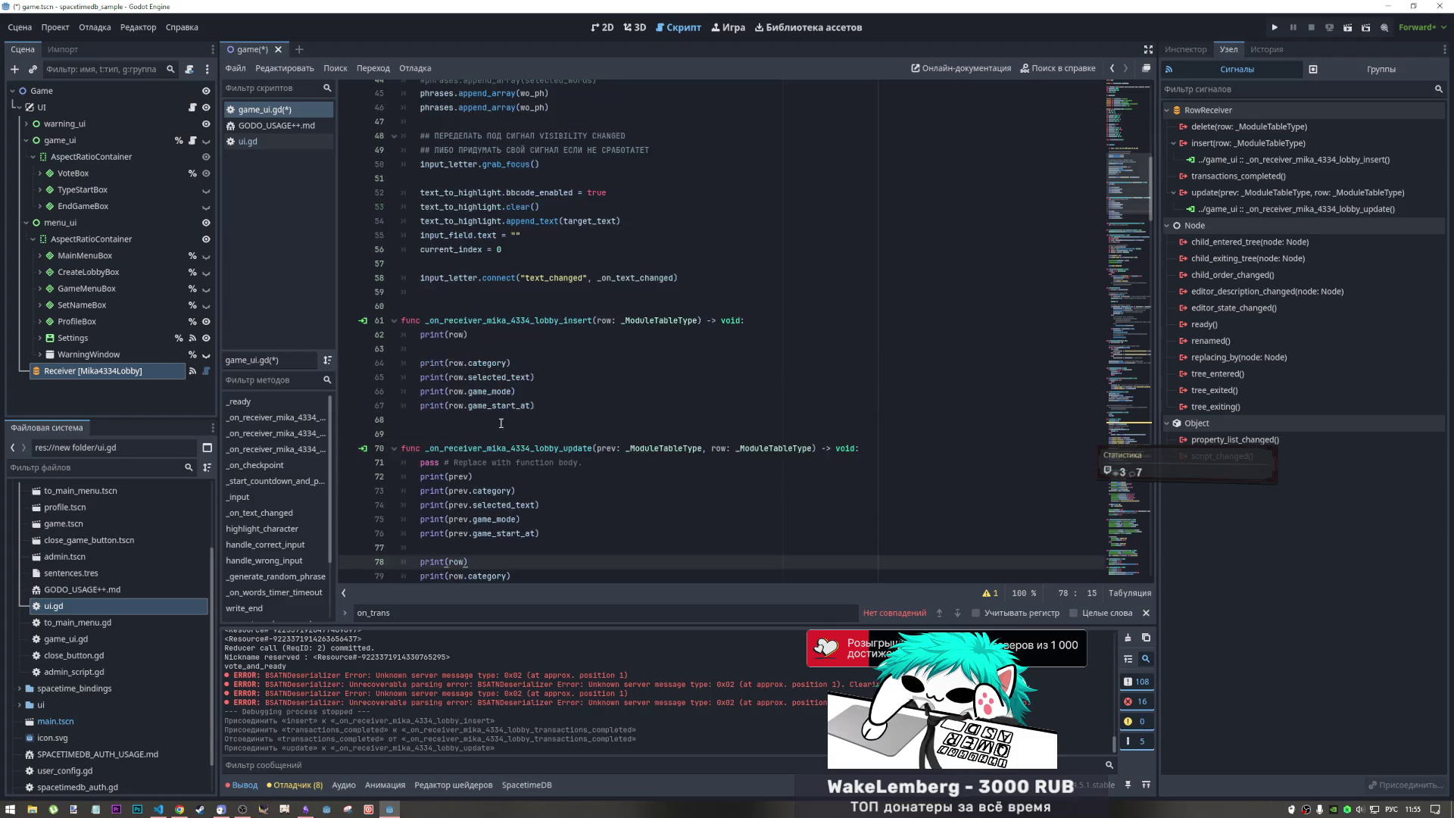
{"action": "scroll", "coordinate": [489, 394], "scroll_direction": "up", "scroll_amount": 1}
{"action": "left_click", "coordinate": [460, 393]}
{"action": "key", "text": "BackSpace"}
{"action": "key", "text": "BackSpace"}
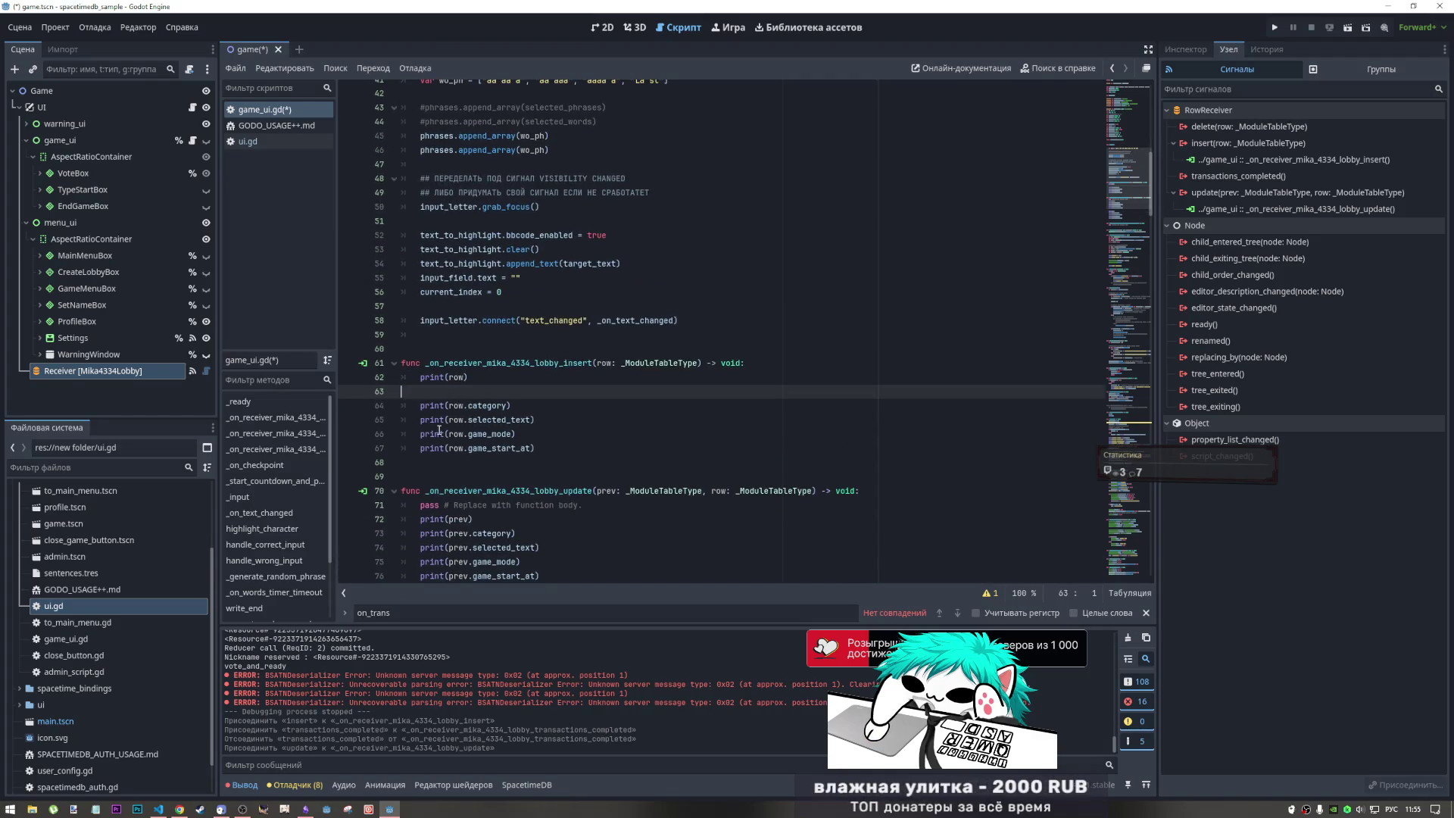
{"action": "scroll", "coordinate": [439, 446], "scroll_direction": "down", "scroll_amount": 3}
{"action": "left_click", "coordinate": [441, 450]}
{"action": "left_click", "coordinate": [424, 390]}
{"action": "left_click_drag", "start_coordinate": [584, 363], "coordinate": [361, 365]}
{"action": "key", "text": "BackSpace"}
{"action": "key", "text": "BackSpace"}
{"action": "scroll", "coordinate": [591, 340], "scroll_direction": "up", "scroll_amount": 5}
{"action": "key", "text": "ctrl+s"}
- Check the insert handler's -> void return type
{"action": "scroll", "coordinate": [591, 340], "scroll_direction": "down", "scroll_amount": 1}
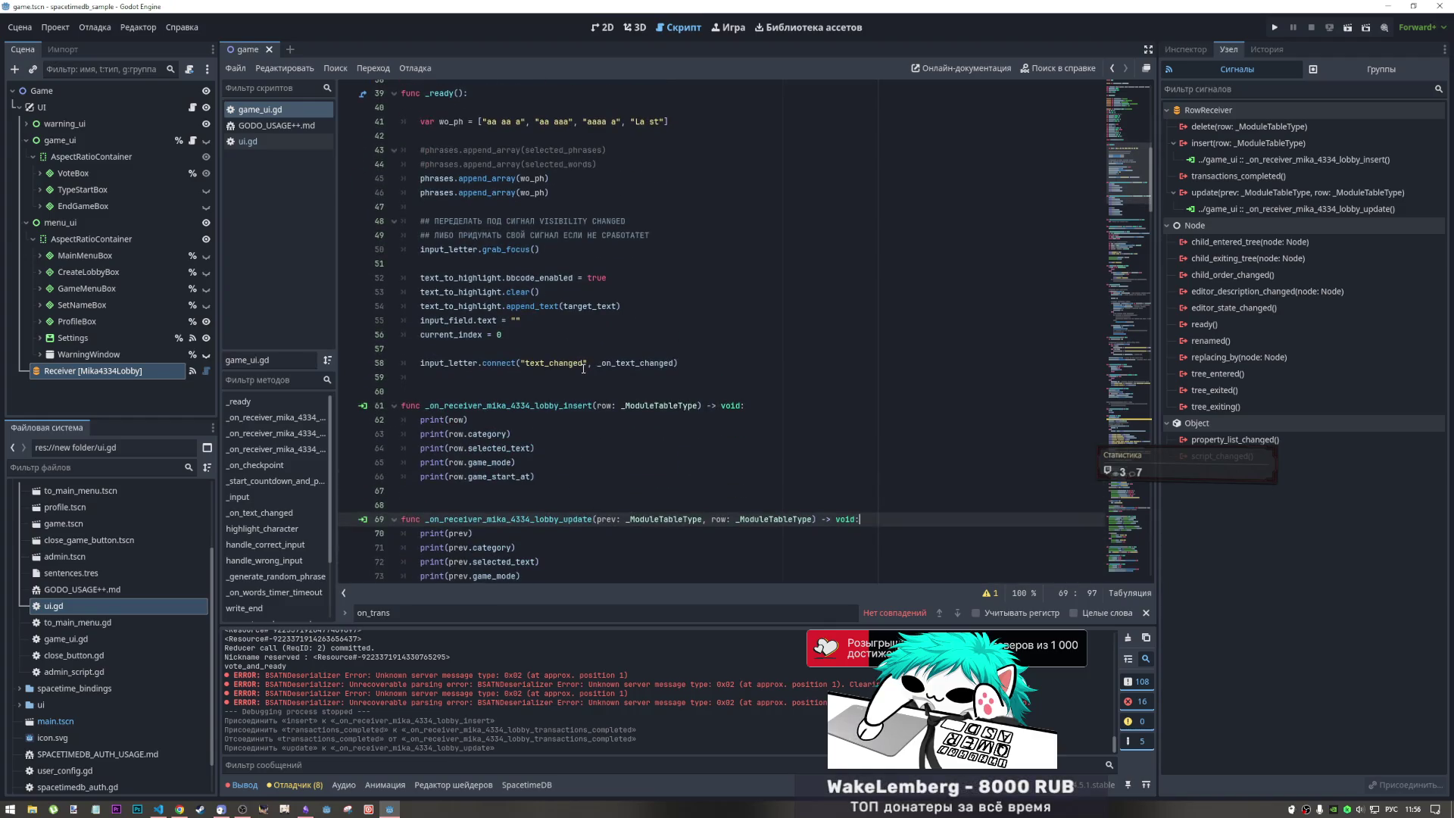
{"action": "mouse_move", "coordinate": [741, 405]}
{"action": "left_mouse_down"}
{"action": "mouse_move", "coordinate": [678, 405]}
{"action": "mouse_move", "coordinate": [702, 405]}
{"action": "left_mouse_up"}
{"action": "key", "text": "Down"}
{"action": "key", "text": "Down"}
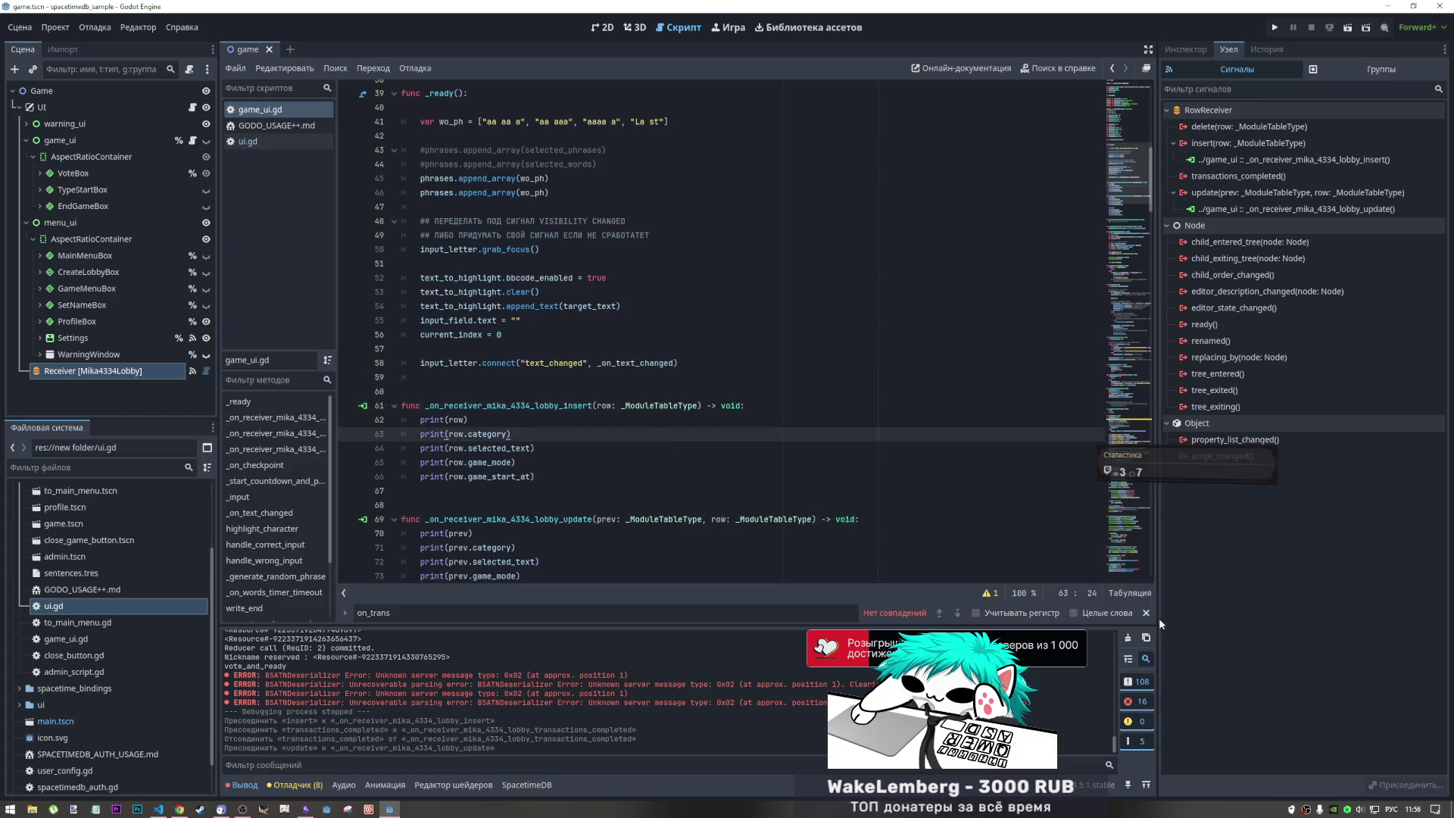
{"action": "left_click", "coordinate": [1145, 612]}
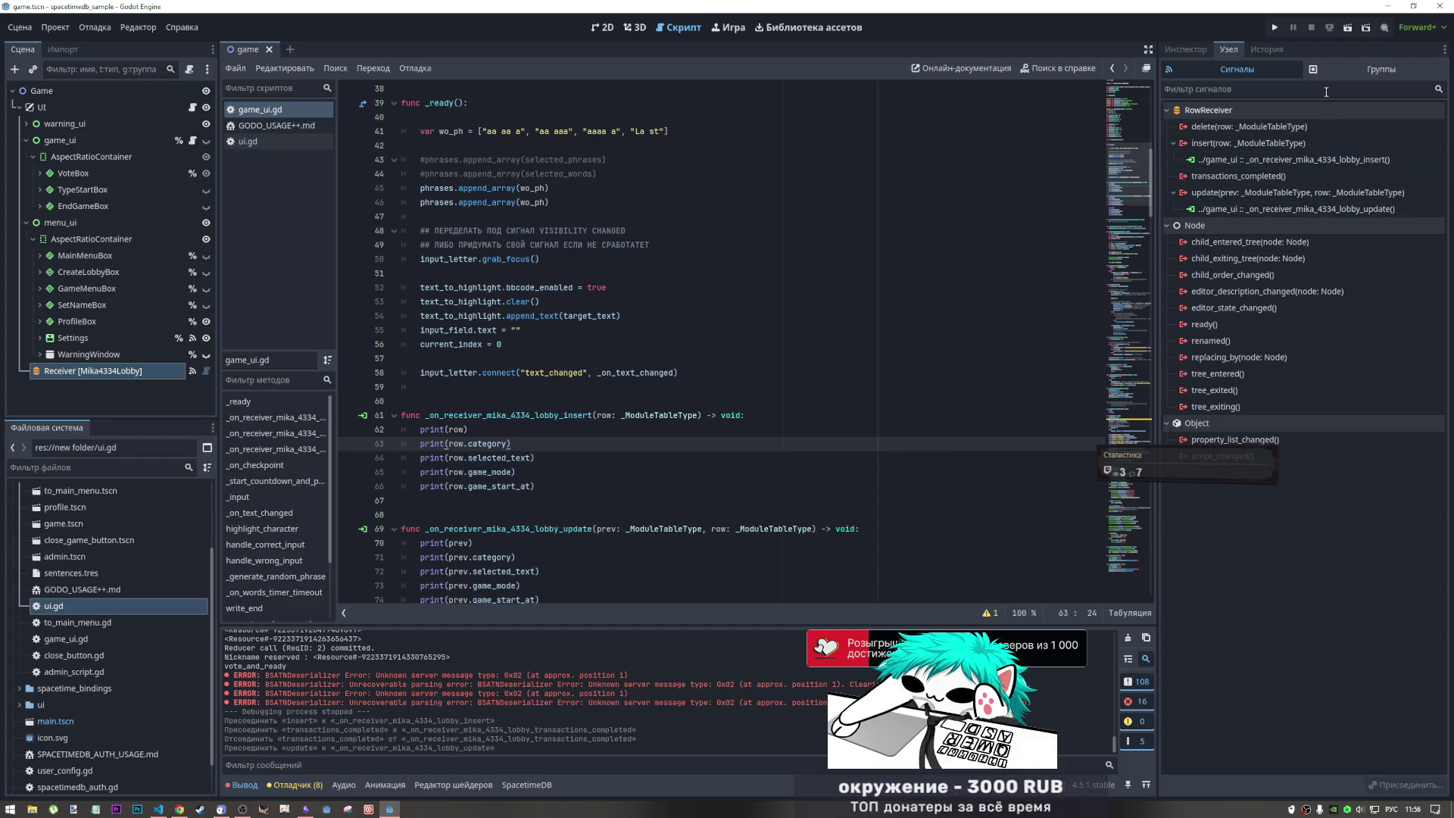
- Run the game as two instances and sign the first one in with the nickname '5678'
{"action": "left_click", "coordinate": [1348, 30]}
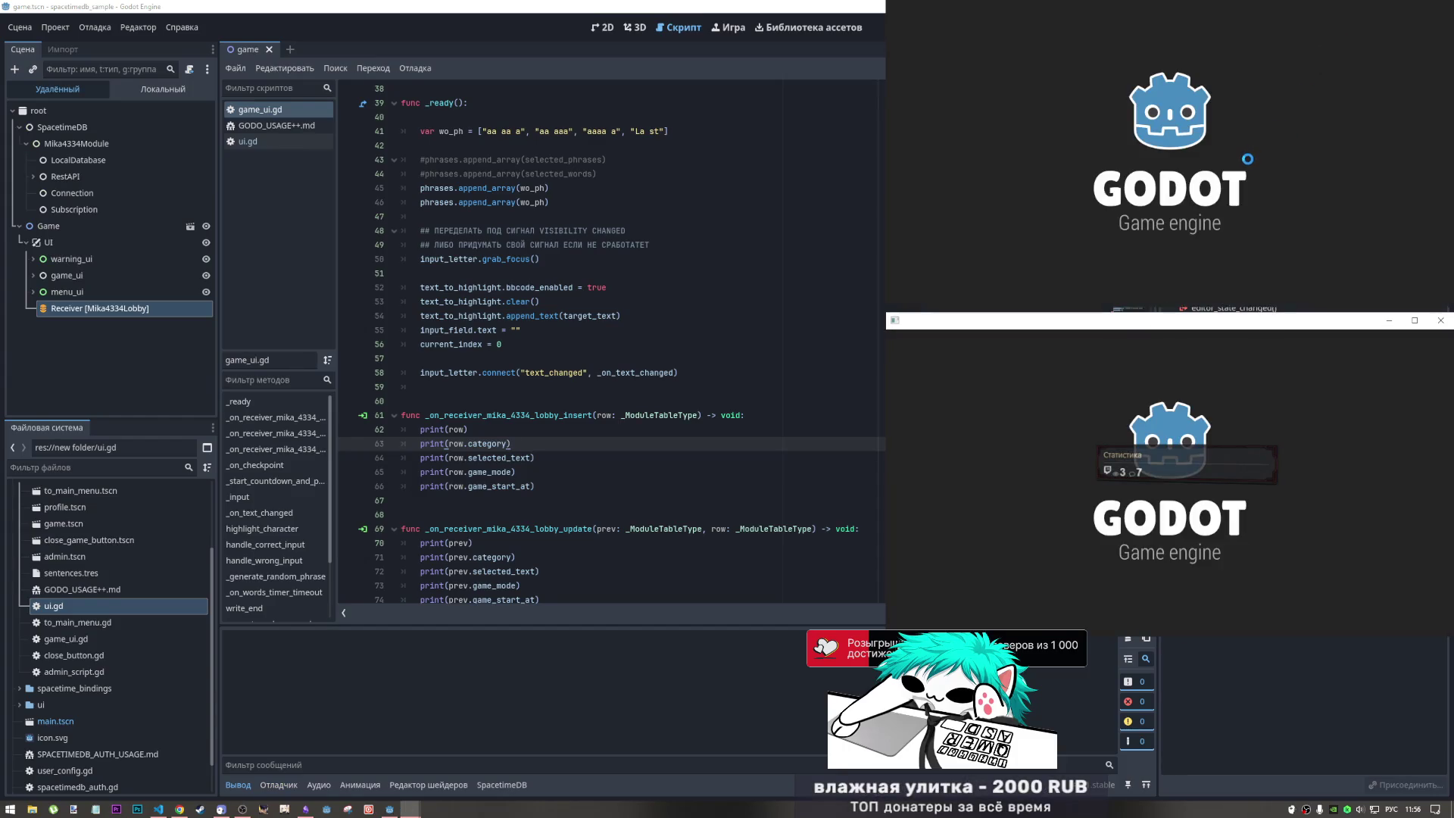
{"action": "left_click", "coordinate": [1193, 150]}
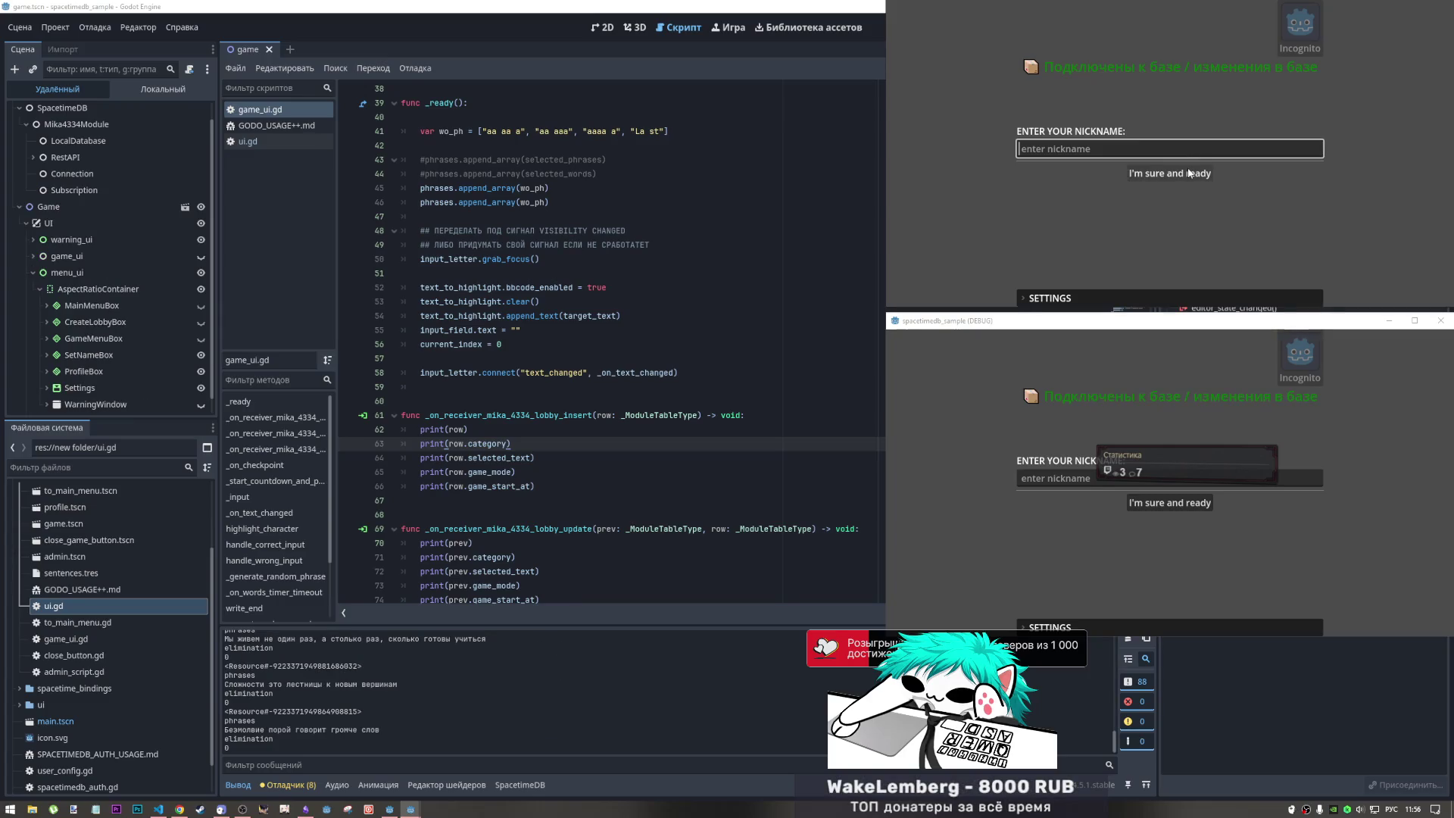
{"action": "type", "text": "234"}
{"action": "key", "text": "ctrl+a"}
{"action": "type", "text": "5678"}
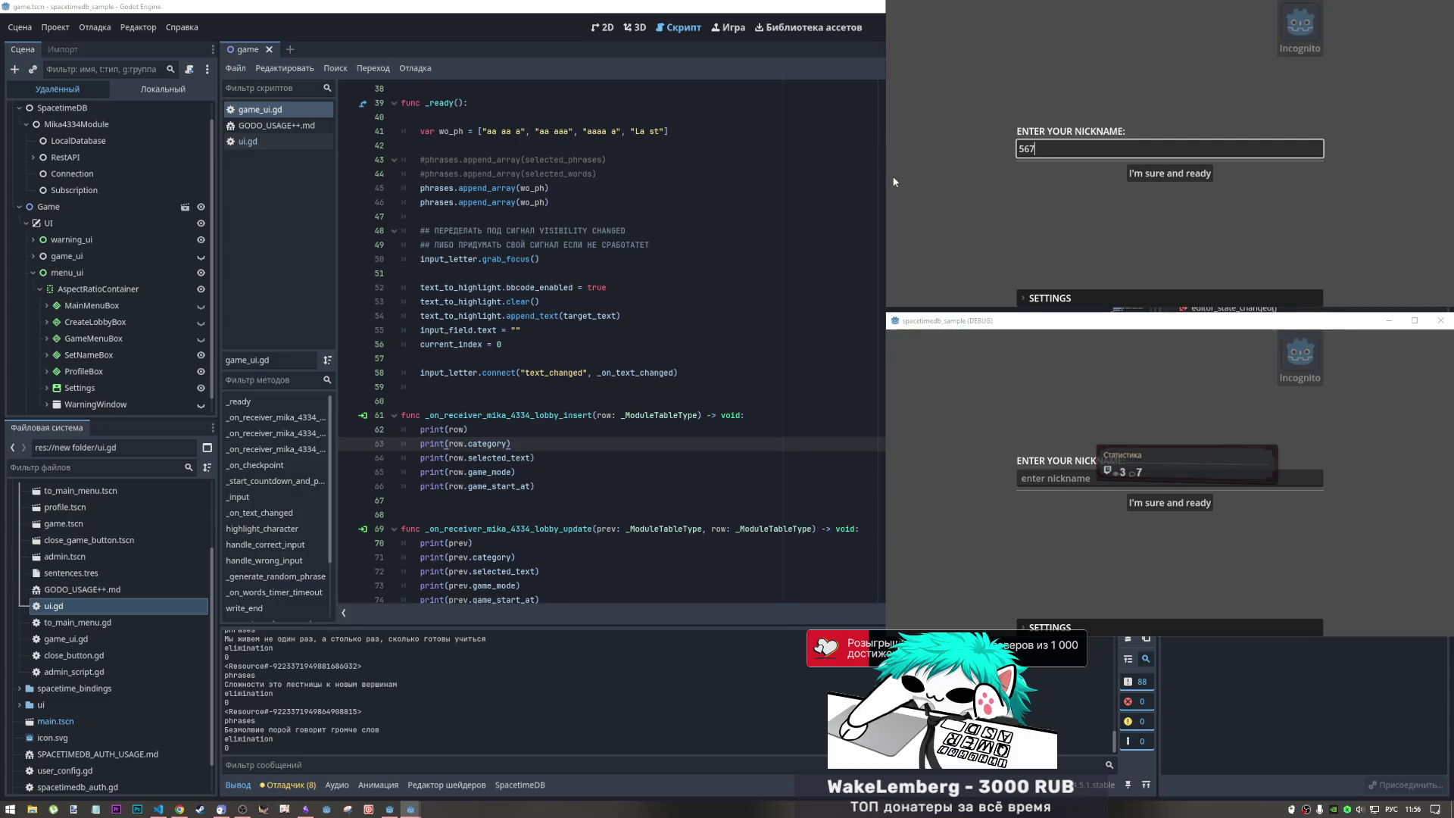
{"action": "left_click", "coordinate": [1180, 174]}
{"action": "left_click", "coordinate": [1058, 479]}
- Sign the second instance in as '8765', create a lobby in the first, and join it from the second
{"action": "type", "text": "8765"}
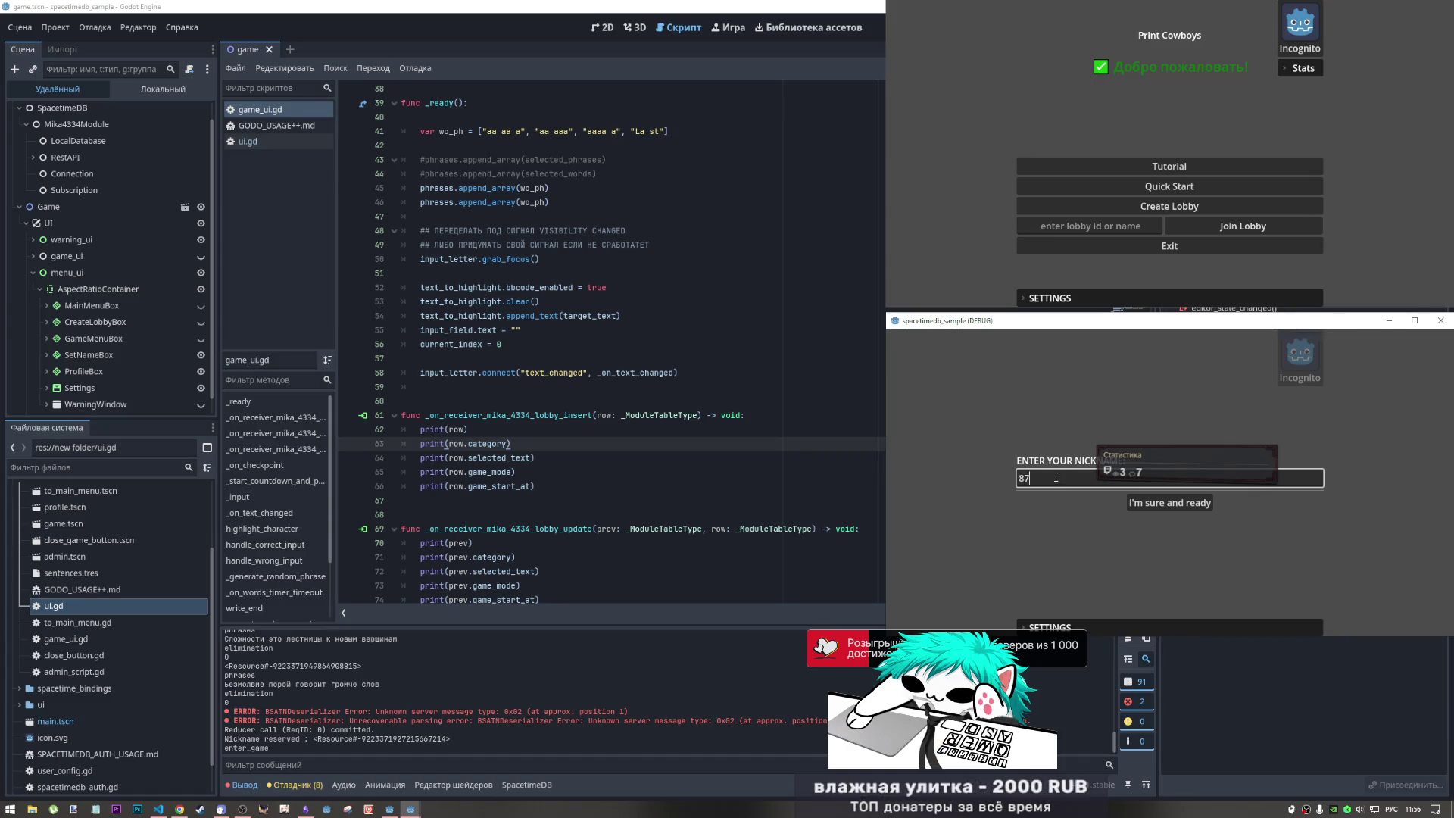
{"action": "left_click", "coordinate": [1139, 504]}
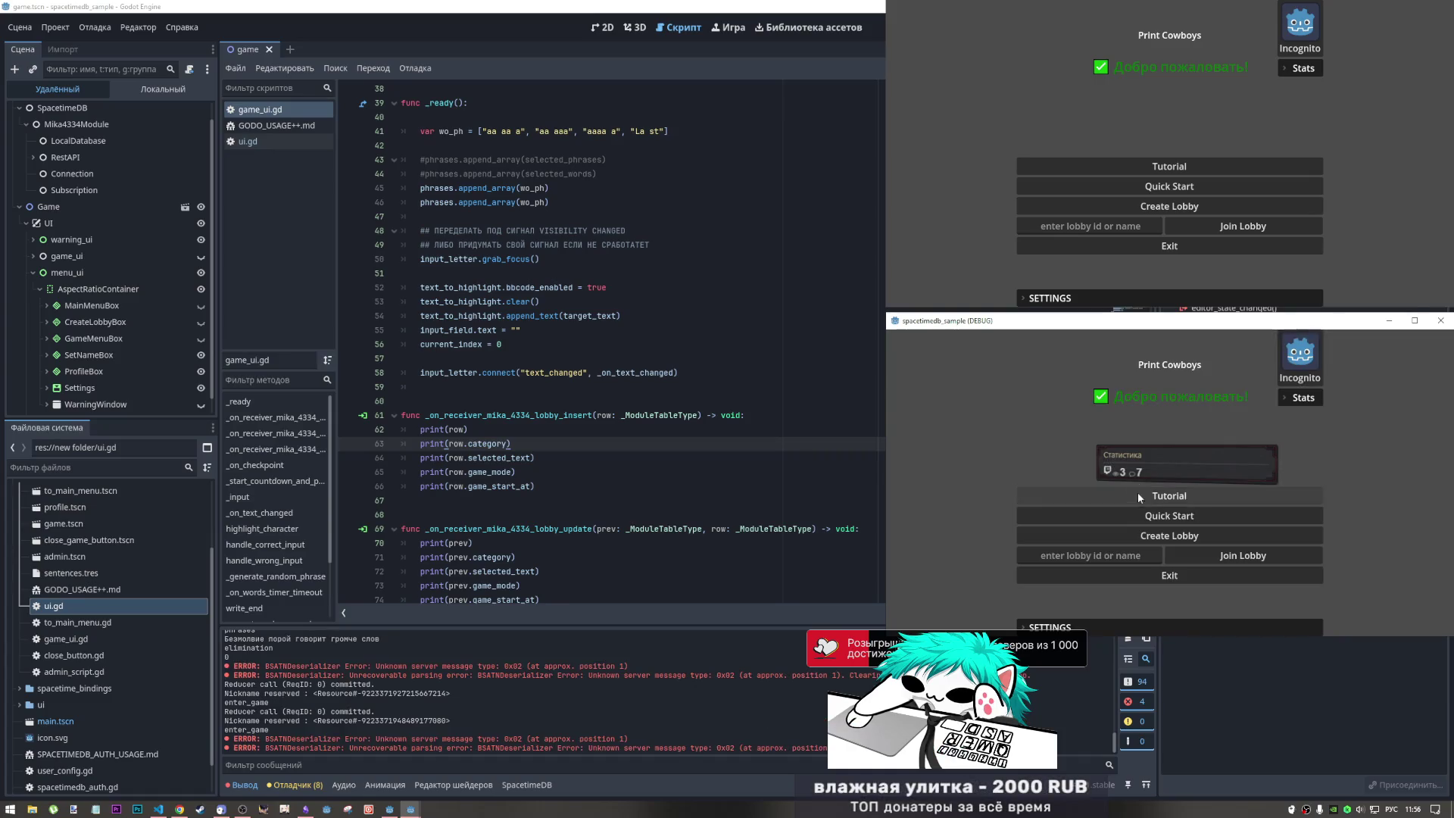
{"action": "left_click", "coordinate": [1160, 210]}
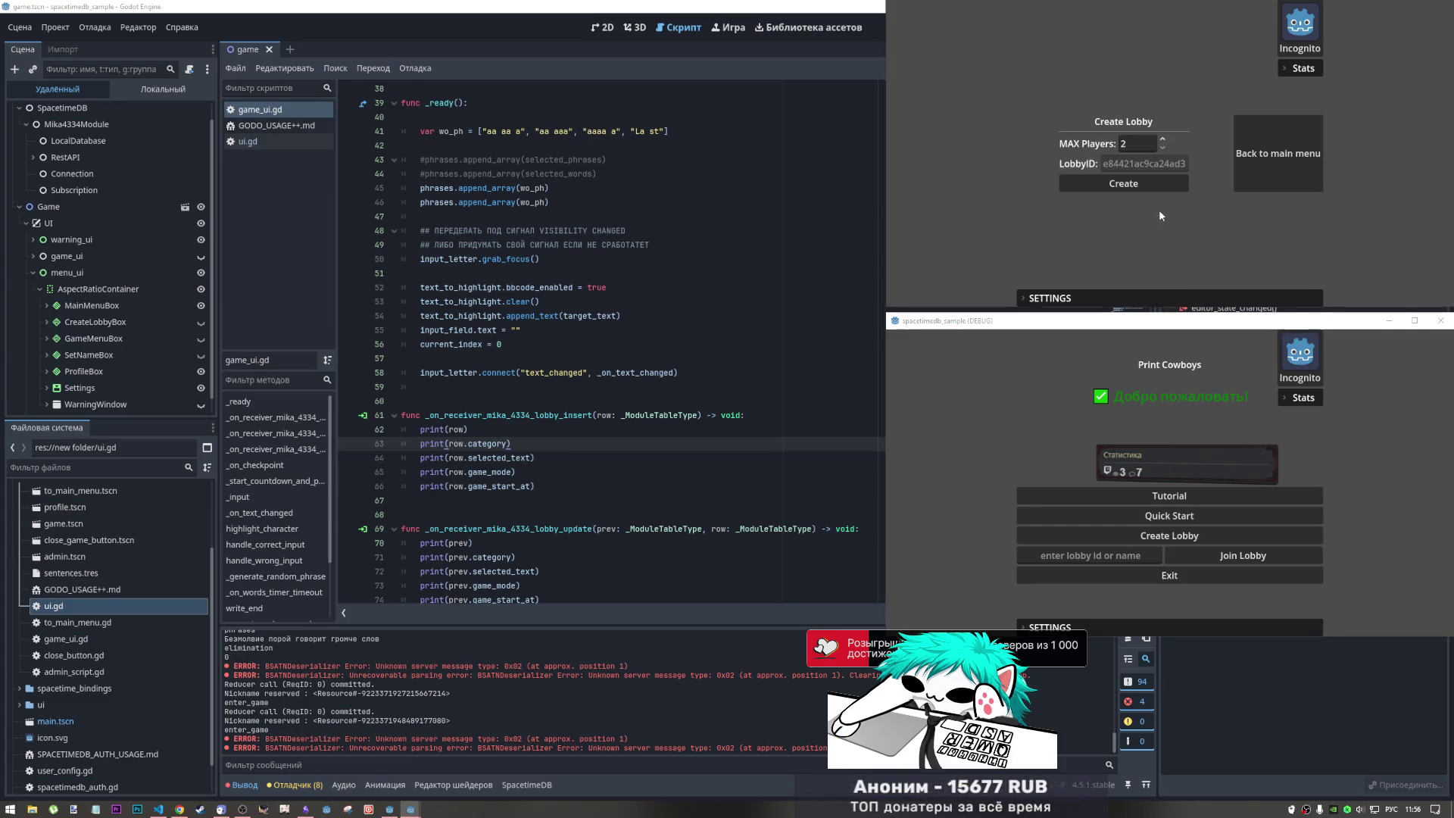
{"action": "left_click", "coordinate": [1125, 162]}
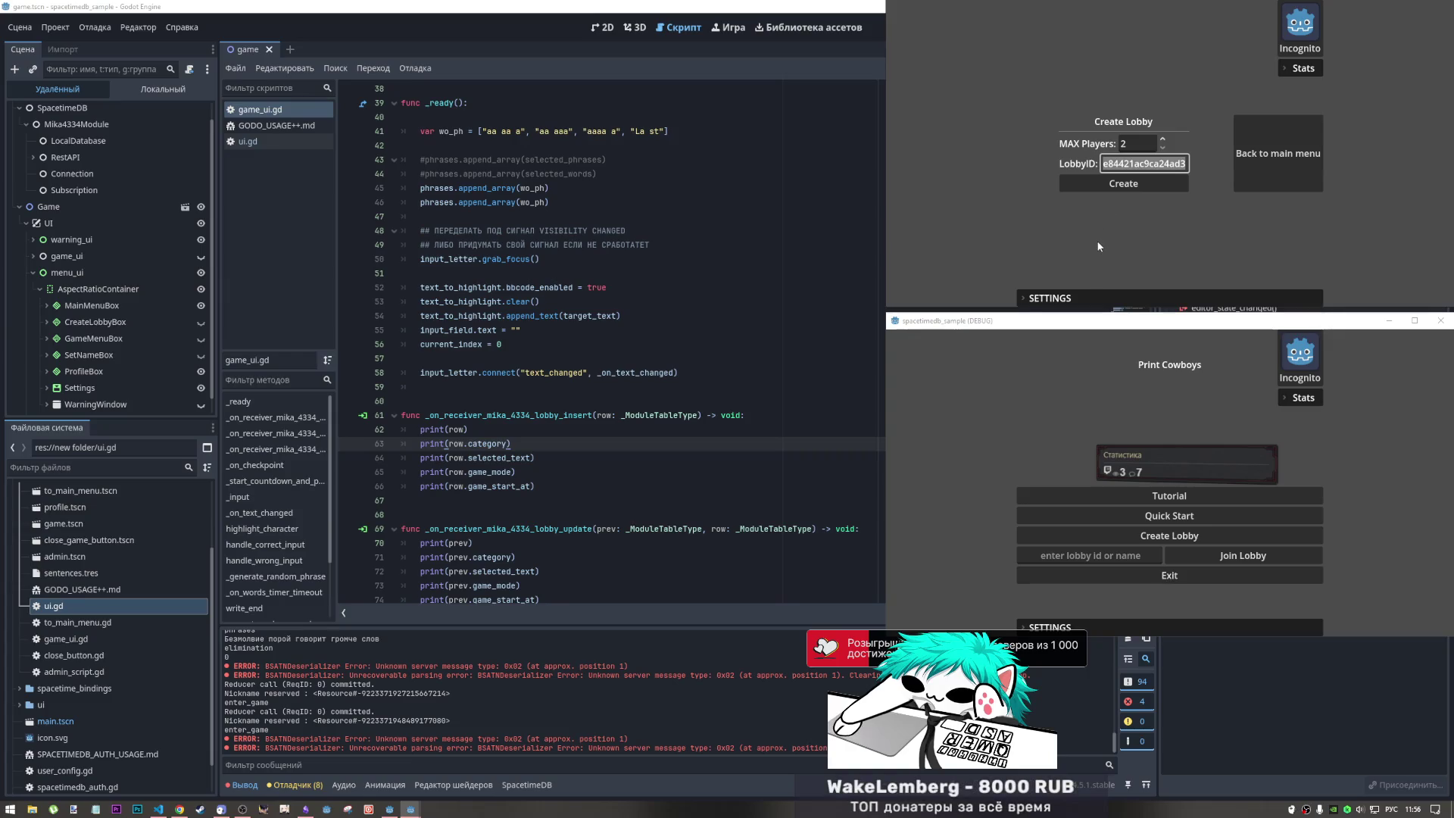
{"action": "left_click", "coordinate": [1121, 193]}
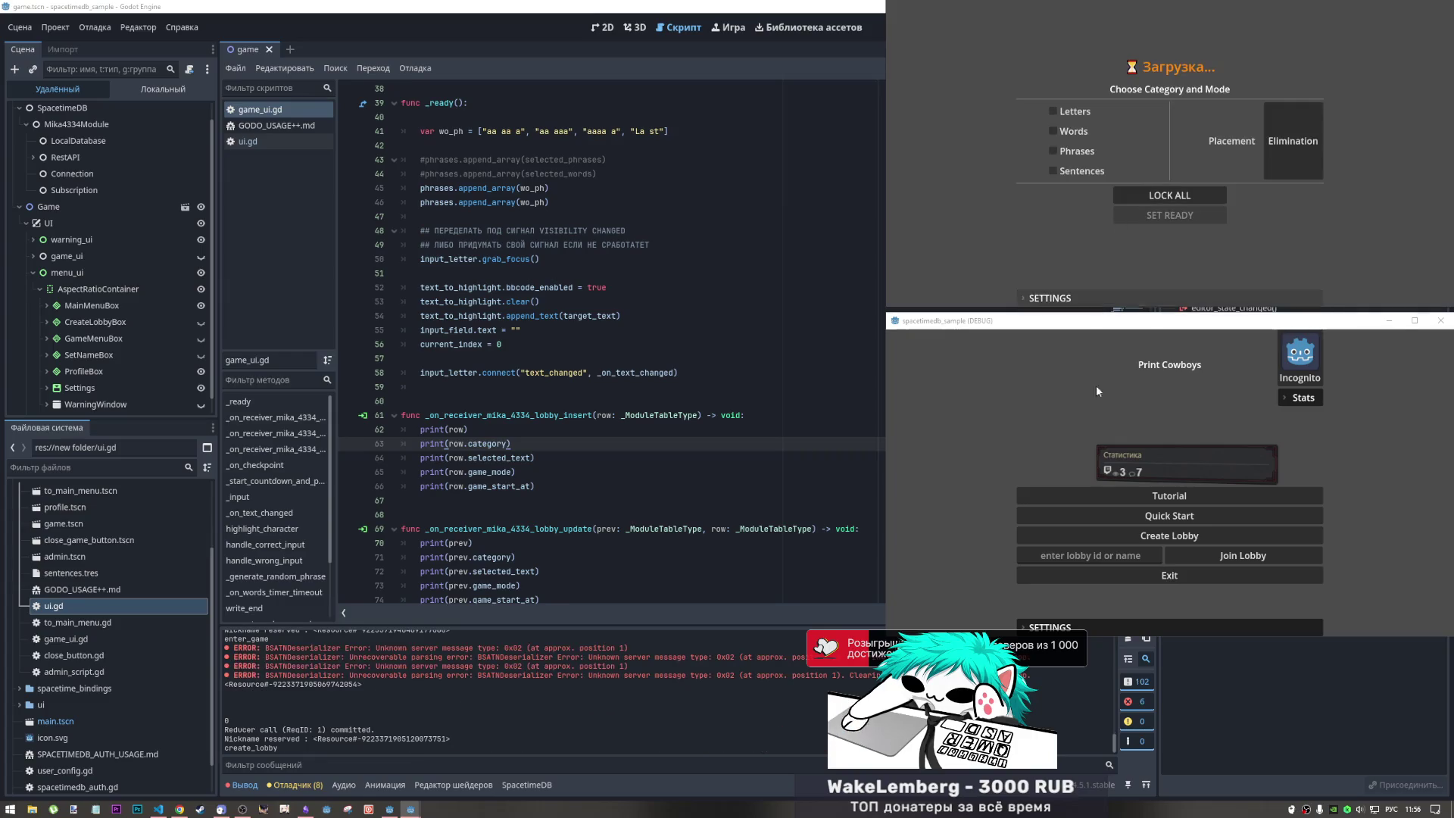
{"action": "left_click", "coordinate": [1090, 555]}
{"action": "type", "text": "e84421ac9ca24ad3"}
- Choose the Phrases category and lock choices in both games, then mark the player ready
{"action": "left_click", "coordinate": [1214, 557]}
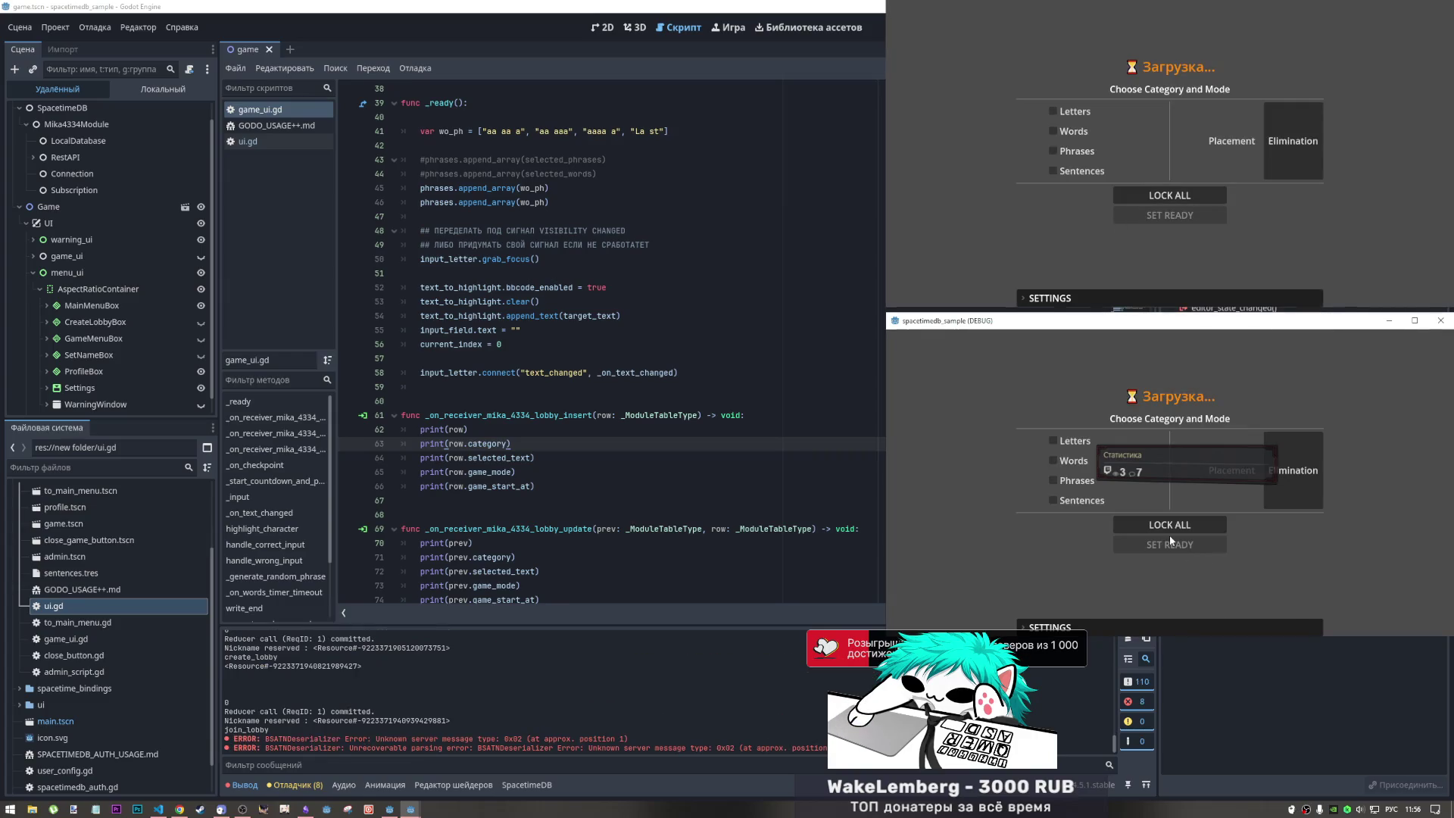
{"action": "left_click", "coordinate": [1090, 482]}
{"action": "left_click", "coordinate": [1170, 196]}
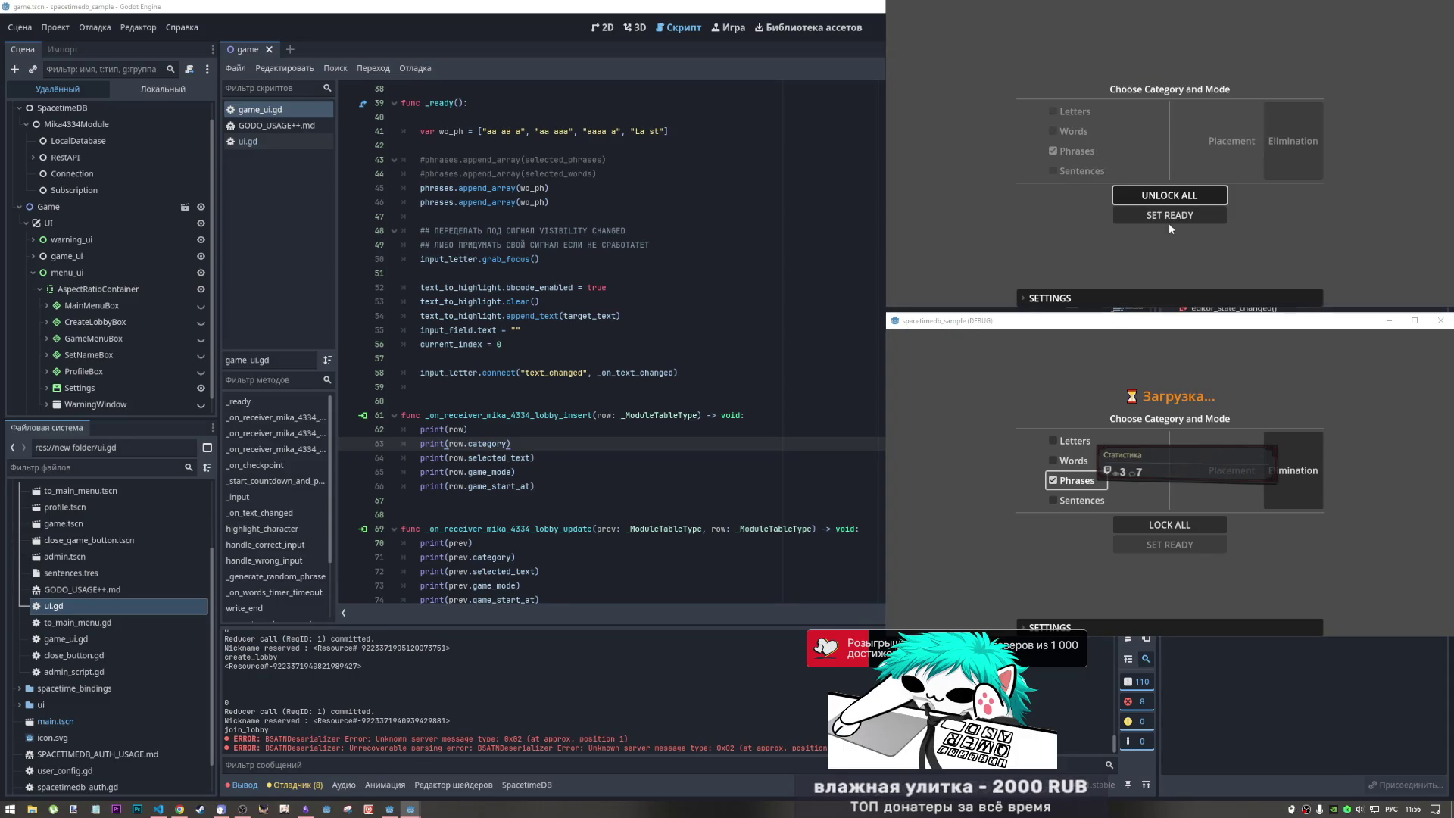
{"action": "left_click", "coordinate": [1169, 221]}
{"action": "left_click", "coordinate": [1169, 525]}
{"action": "left_click", "coordinate": [1176, 545]}
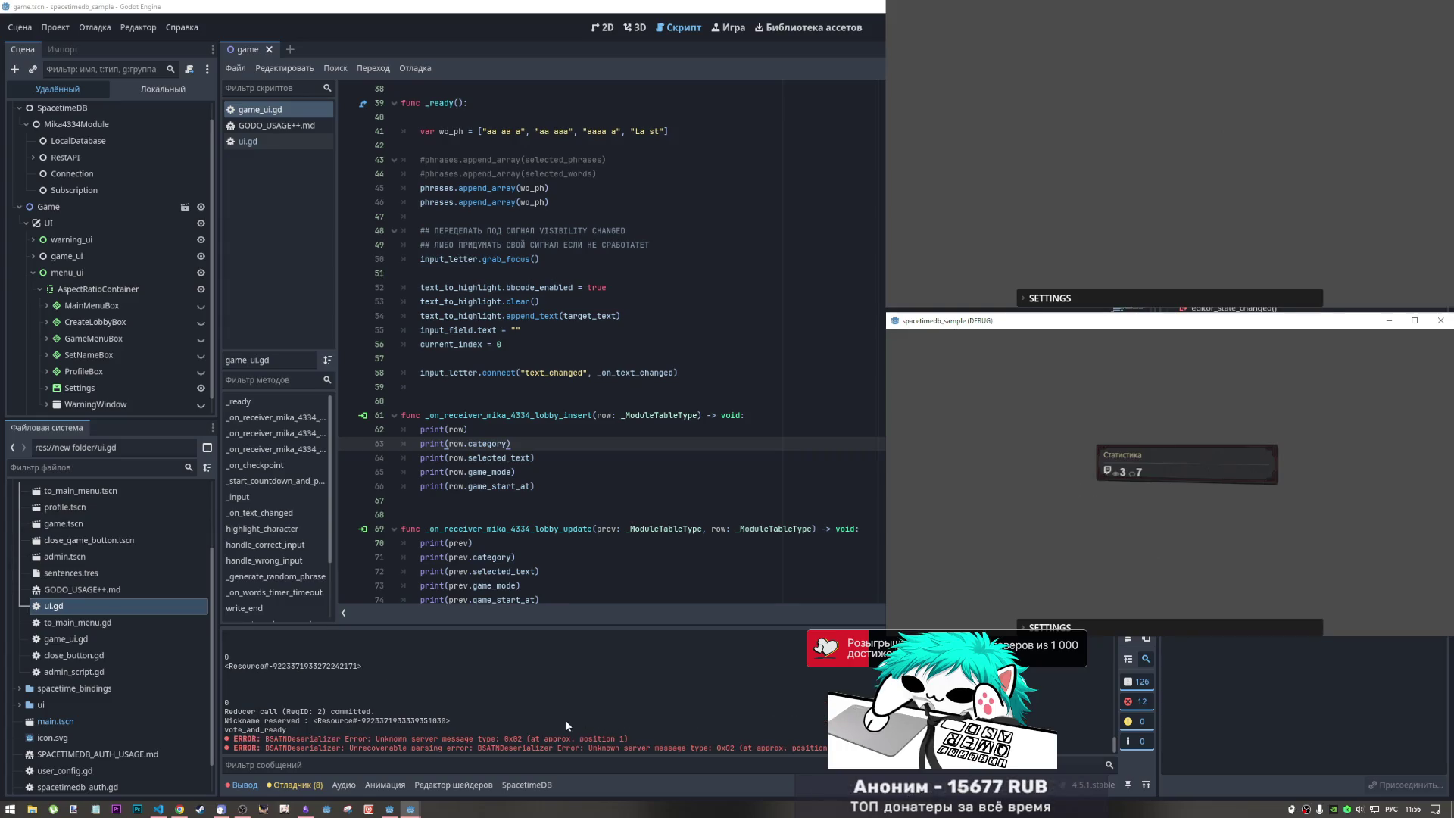
- Scroll back and forth through the output logged after the ready vote
{"action": "scroll", "coordinate": [566, 722], "scroll_direction": "up", "scroll_amount": 2}
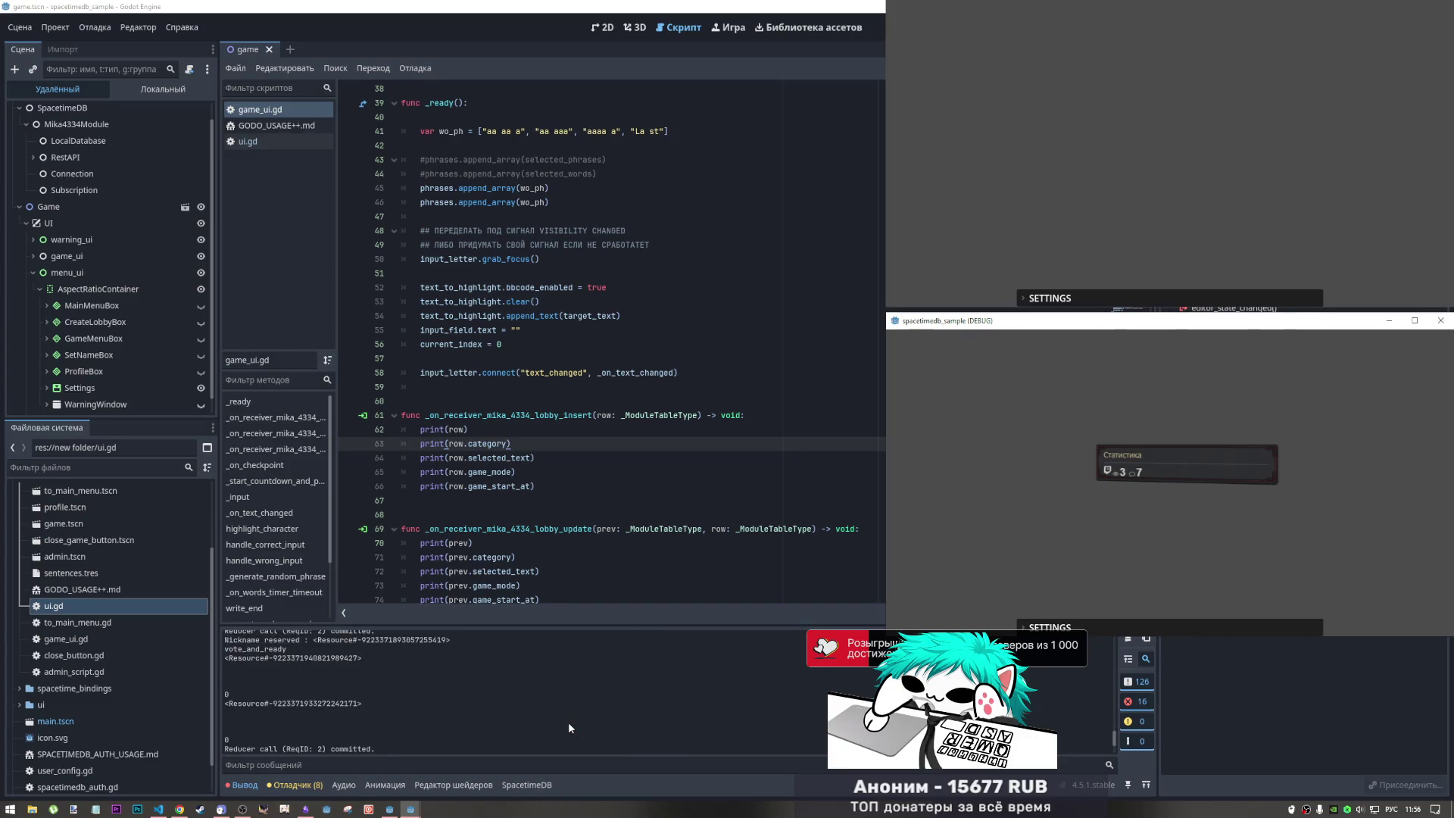
{"action": "scroll", "coordinate": [568, 721], "scroll_direction": "down", "scroll_amount": 3}
{"action": "scroll", "coordinate": [571, 719], "scroll_direction": "up", "scroll_amount": 5}
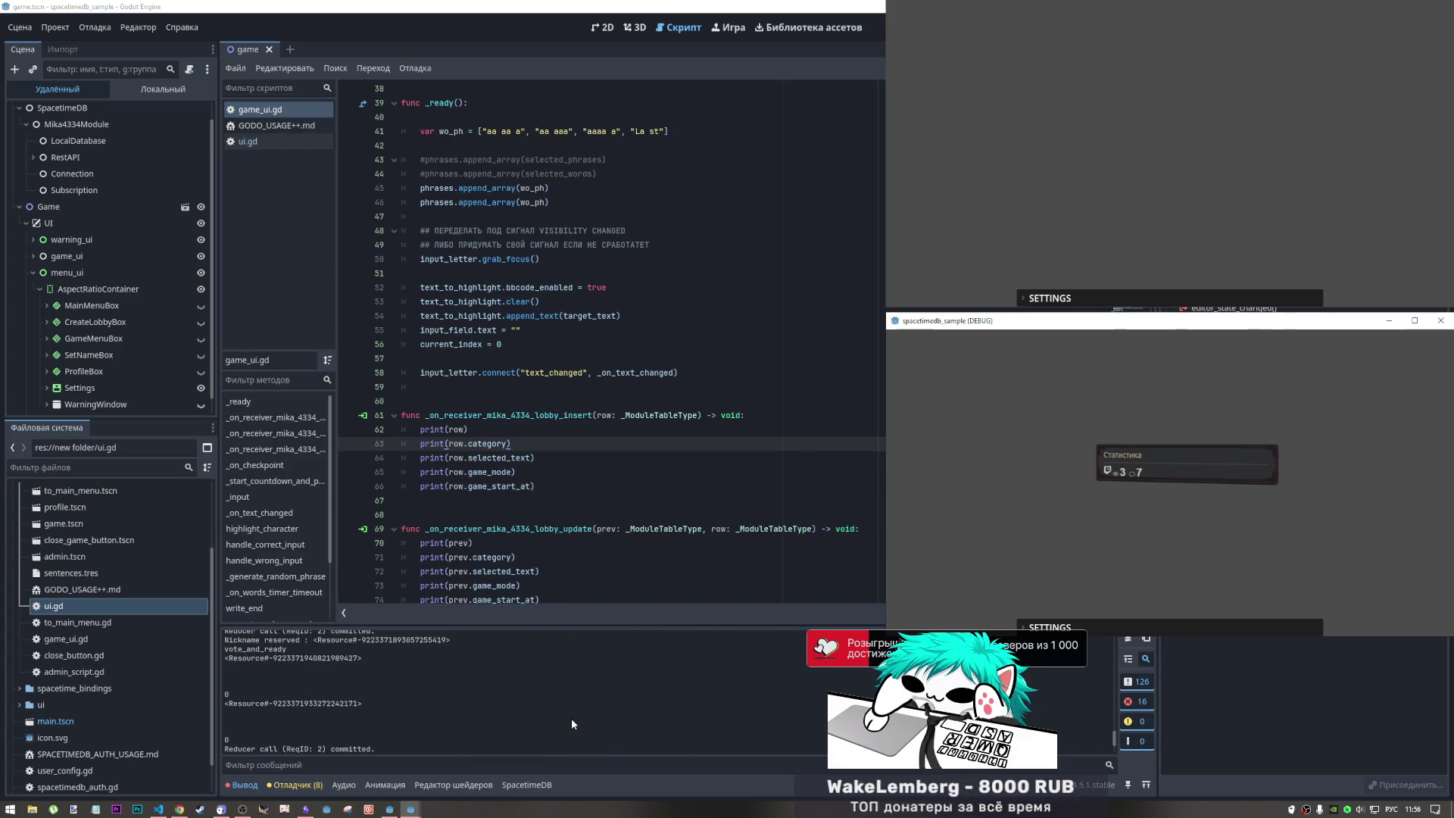
{"action": "scroll", "coordinate": [577, 717], "scroll_direction": "down", "scroll_amount": 4}
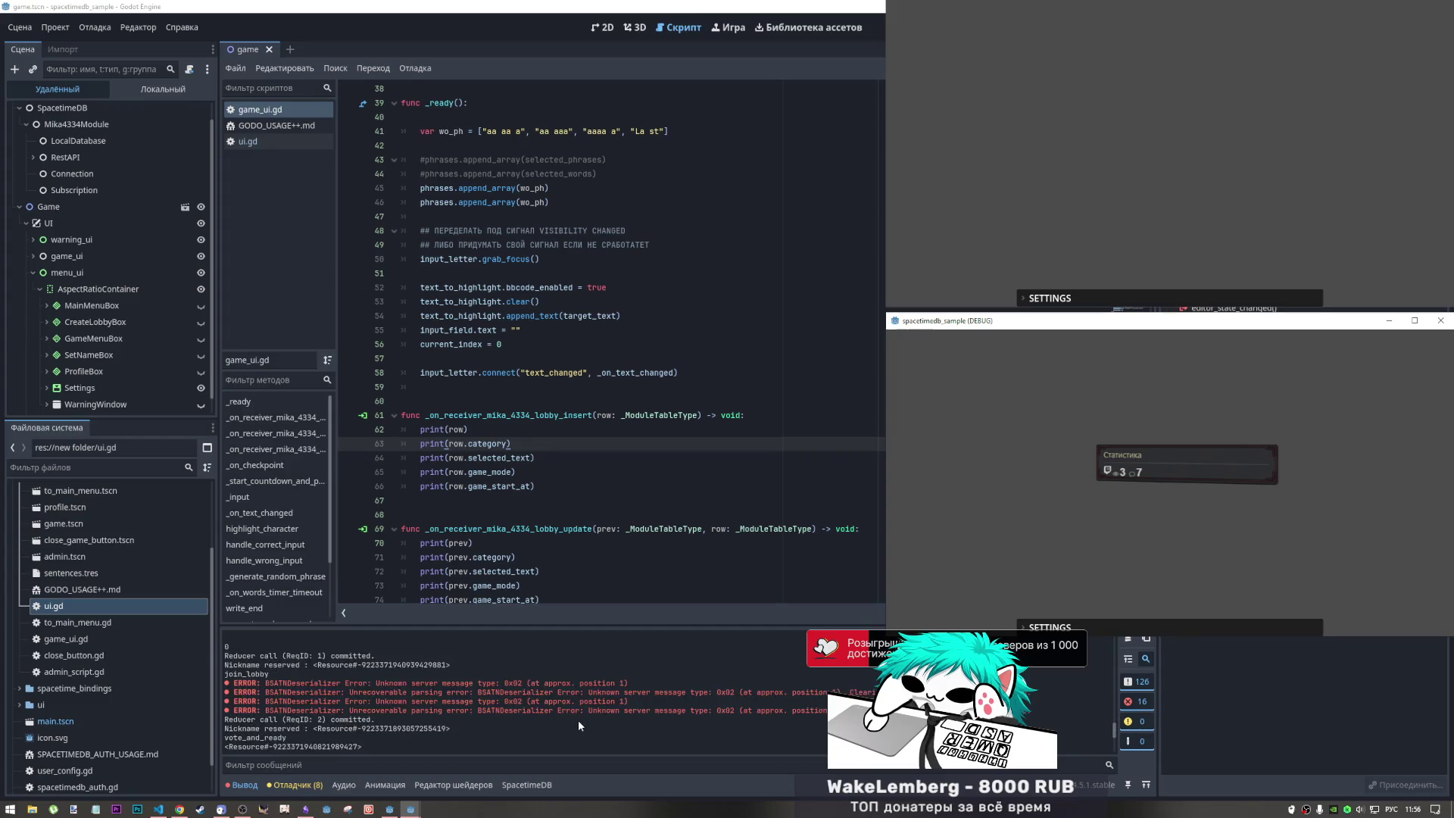
{"action": "scroll", "coordinate": [579, 716], "scroll_direction": "down", "scroll_amount": 3}
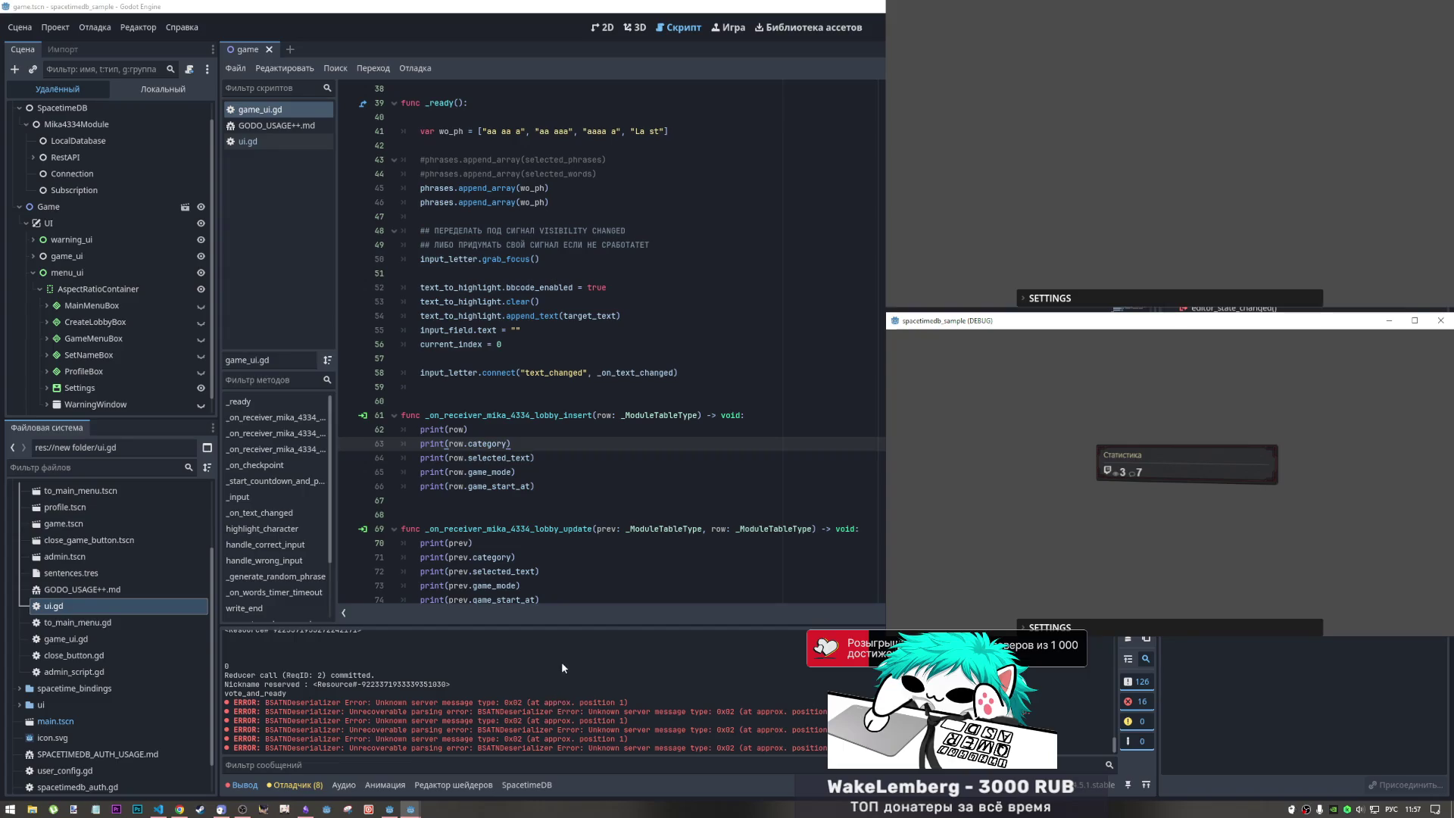
{"action": "scroll", "coordinate": [540, 693], "scroll_direction": "up", "scroll_amount": 3}
{"action": "scroll", "coordinate": [535, 689], "scroll_direction": "down", "scroll_amount": 4}
{"action": "scroll", "coordinate": [533, 687], "scroll_direction": "up", "scroll_amount": 4}
{"action": "scroll", "coordinate": [529, 686], "scroll_direction": "down", "scroll_amount": 3}
{"action": "scroll", "coordinate": [528, 681], "scroll_direction": "up", "scroll_amount": 3}
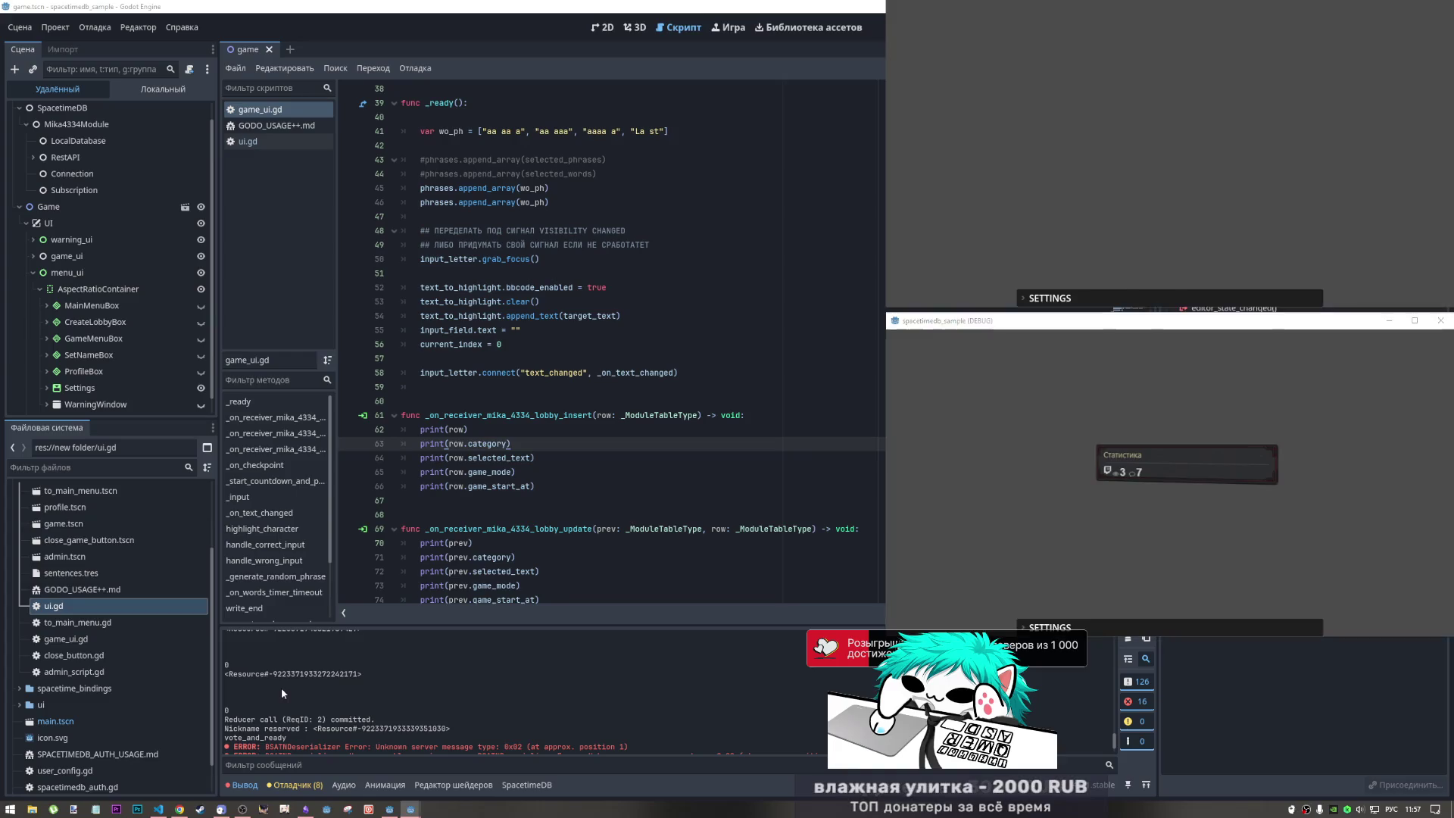
- With the editor in front, select the vote_and_ready log lines and the BSATNDeserializer error lines
{"action": "left_click", "coordinate": [280, 688]}
{"action": "scroll", "coordinate": [293, 687], "scroll_direction": "up", "scroll_amount": 1}
{"action": "scroll", "coordinate": [294, 687], "scroll_direction": "up", "scroll_amount": 2}
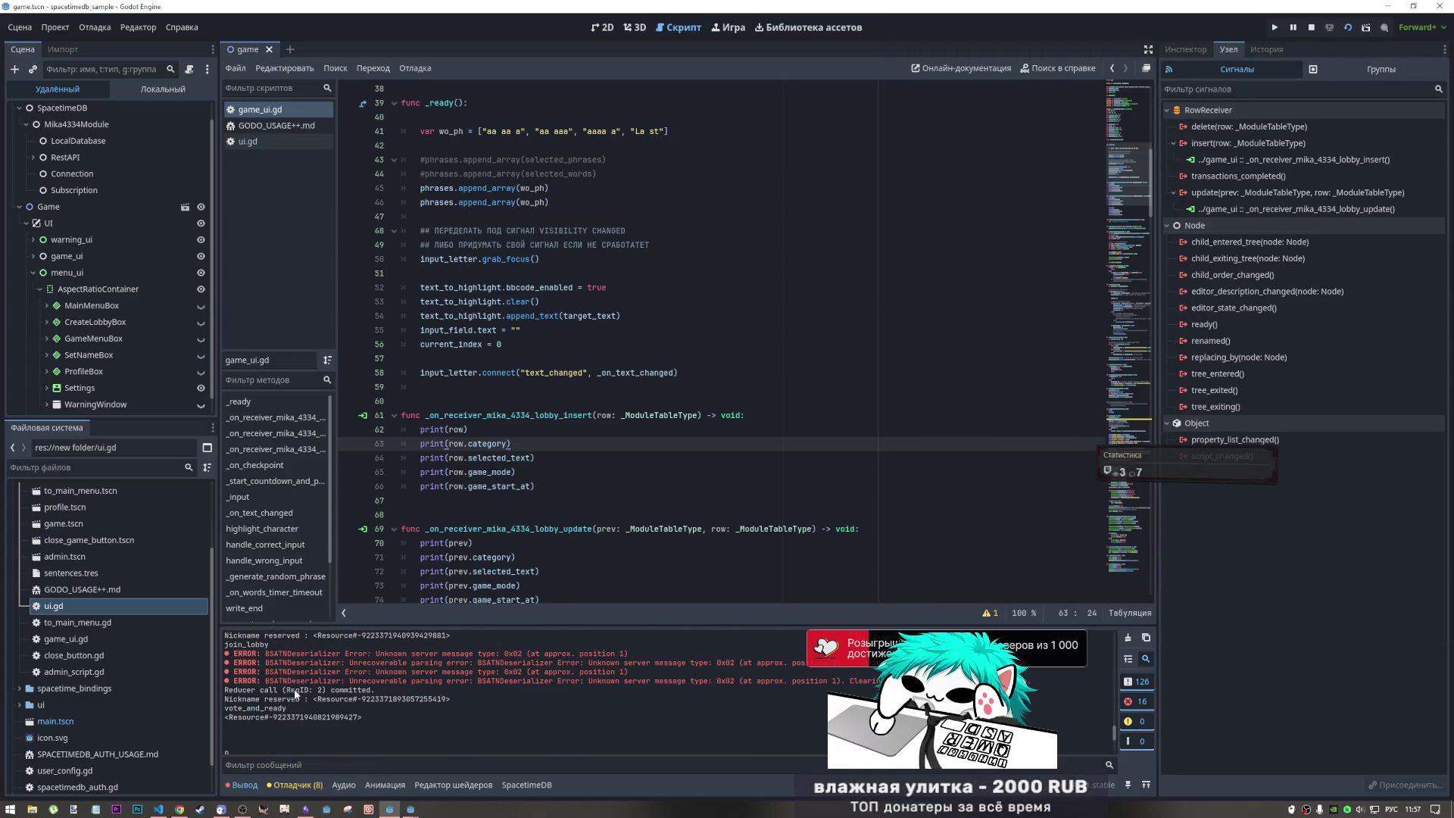
{"action": "scroll", "coordinate": [296, 694], "scroll_direction": "up", "scroll_amount": 3}
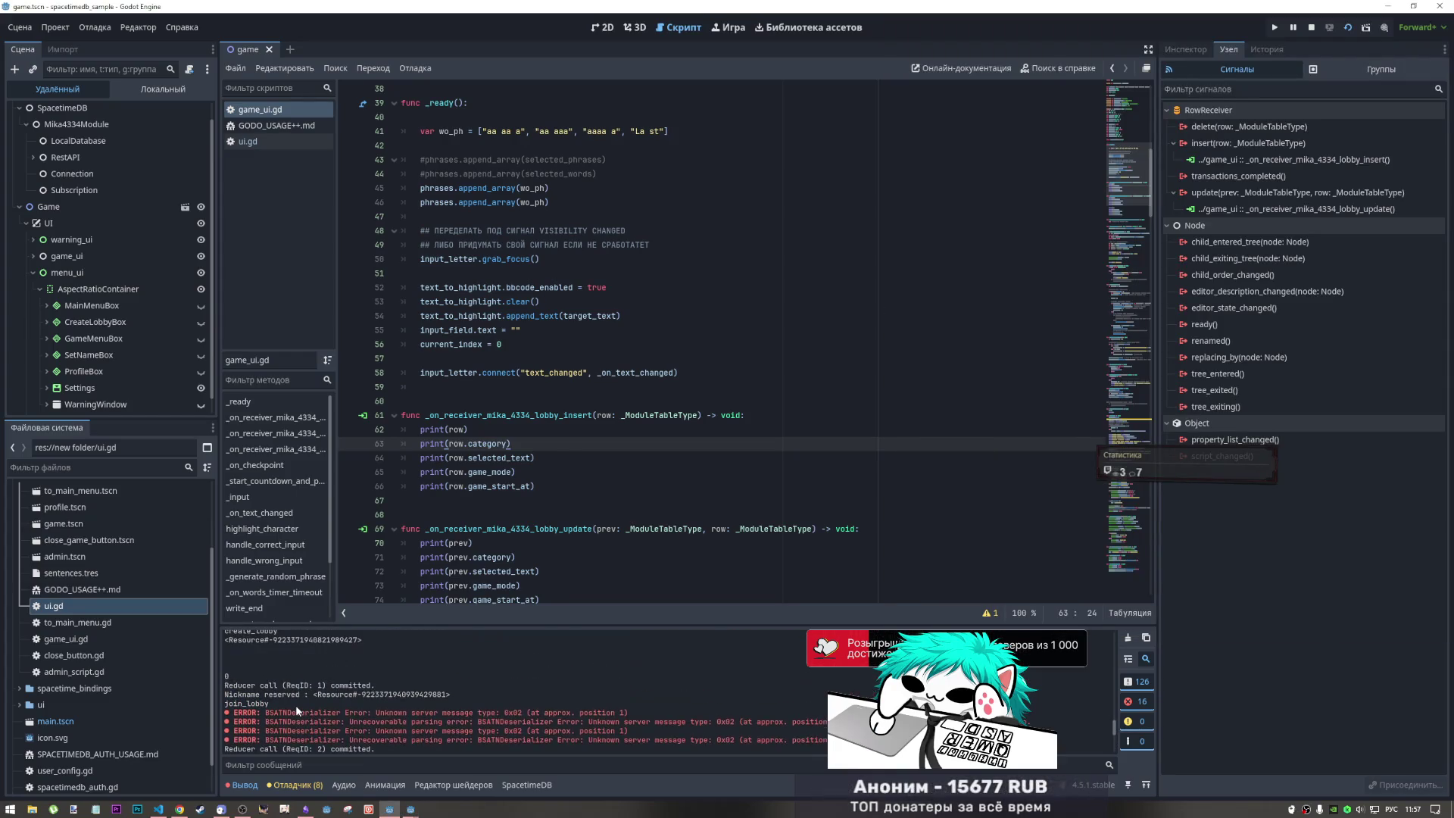
{"action": "scroll", "coordinate": [296, 706], "scroll_direction": "up", "scroll_amount": 5}
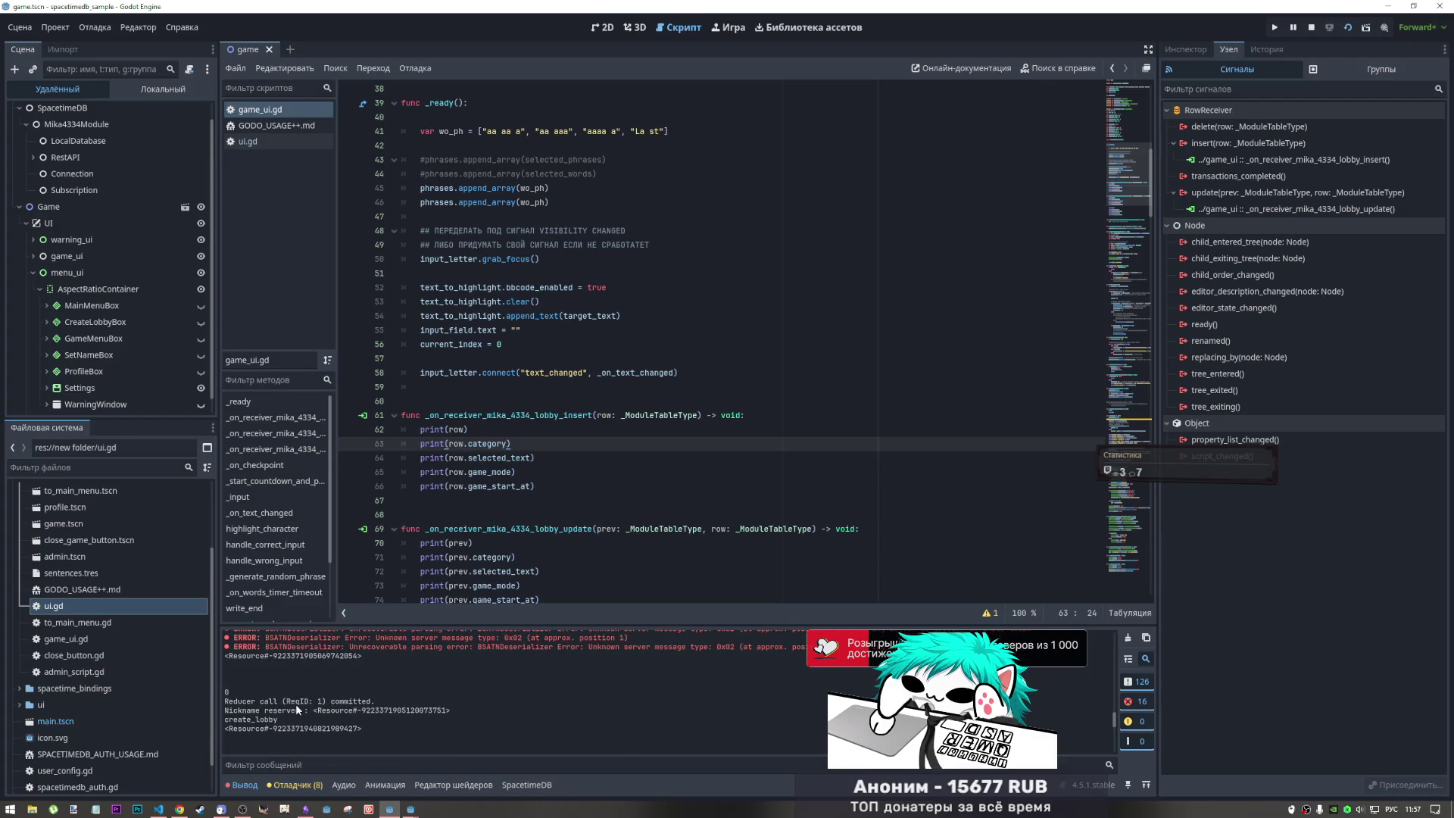
{"action": "scroll", "coordinate": [296, 703], "scroll_direction": "up", "scroll_amount": 5}
{"action": "scroll", "coordinate": [297, 709], "scroll_direction": "up", "scroll_amount": 4}
{"action": "scroll", "coordinate": [296, 710], "scroll_direction": "down", "scroll_amount": 5}
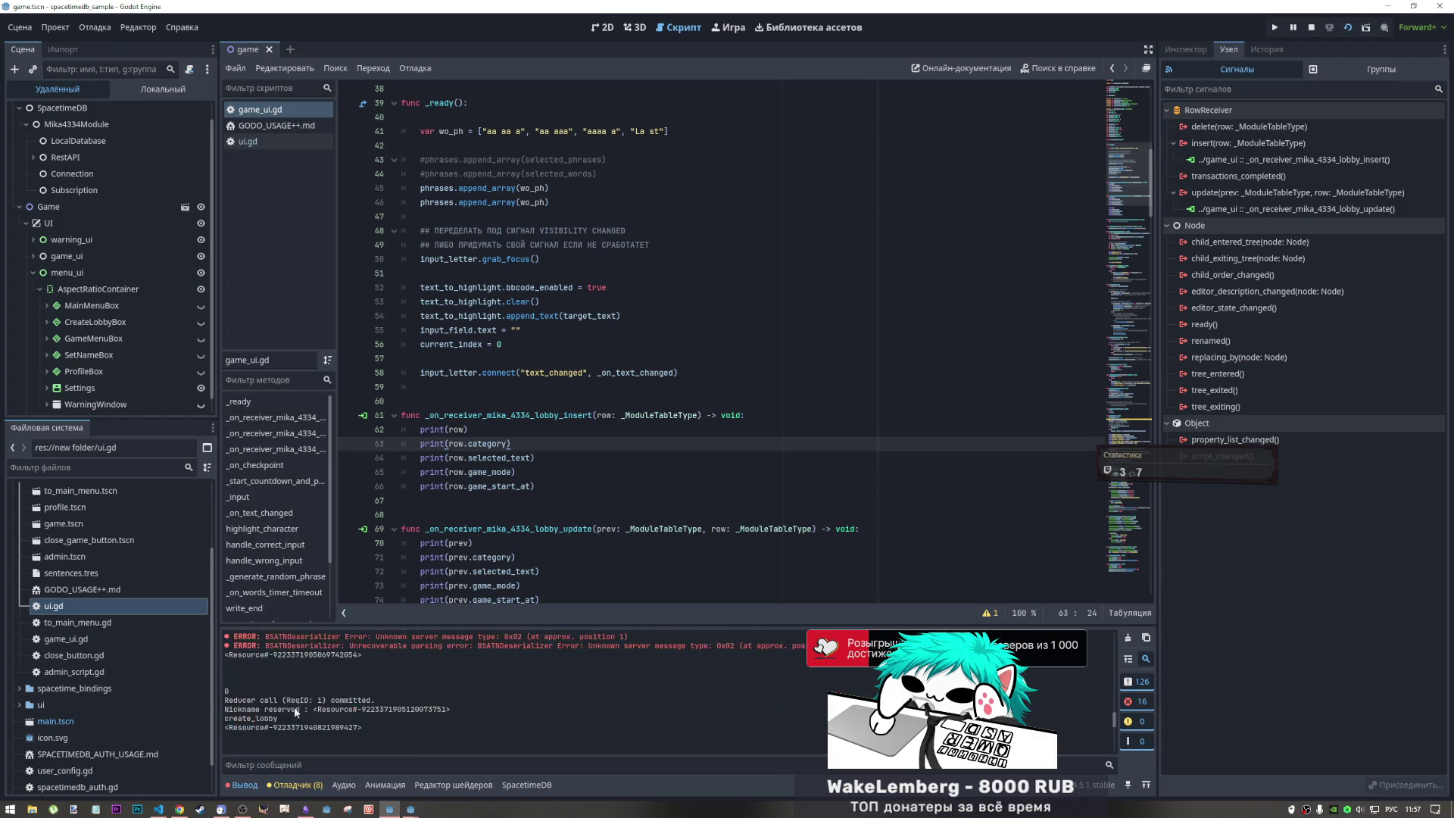
{"action": "scroll", "coordinate": [261, 712], "scroll_direction": "down", "scroll_amount": 5}
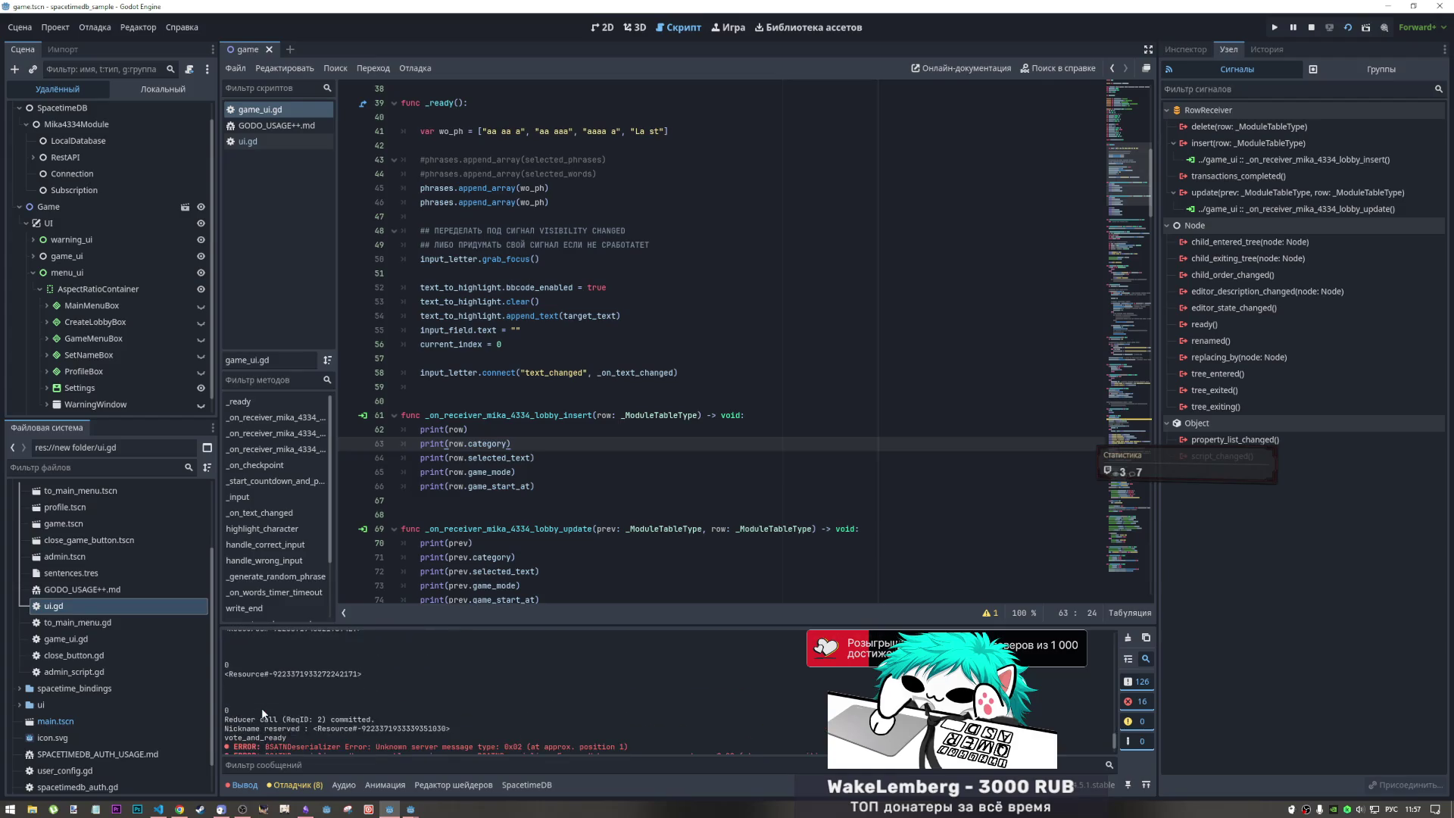
{"action": "mouse_move", "coordinate": [244, 666]}
{"action": "left_mouse_down"}
{"action": "mouse_move", "coordinate": [356, 676]}
{"action": "mouse_move", "coordinate": [318, 716]}
{"action": "mouse_move", "coordinate": [363, 673]}
{"action": "left_mouse_up"}
{"action": "left_click_drag", "start_coordinate": [522, 717], "coordinate": [475, 728]}
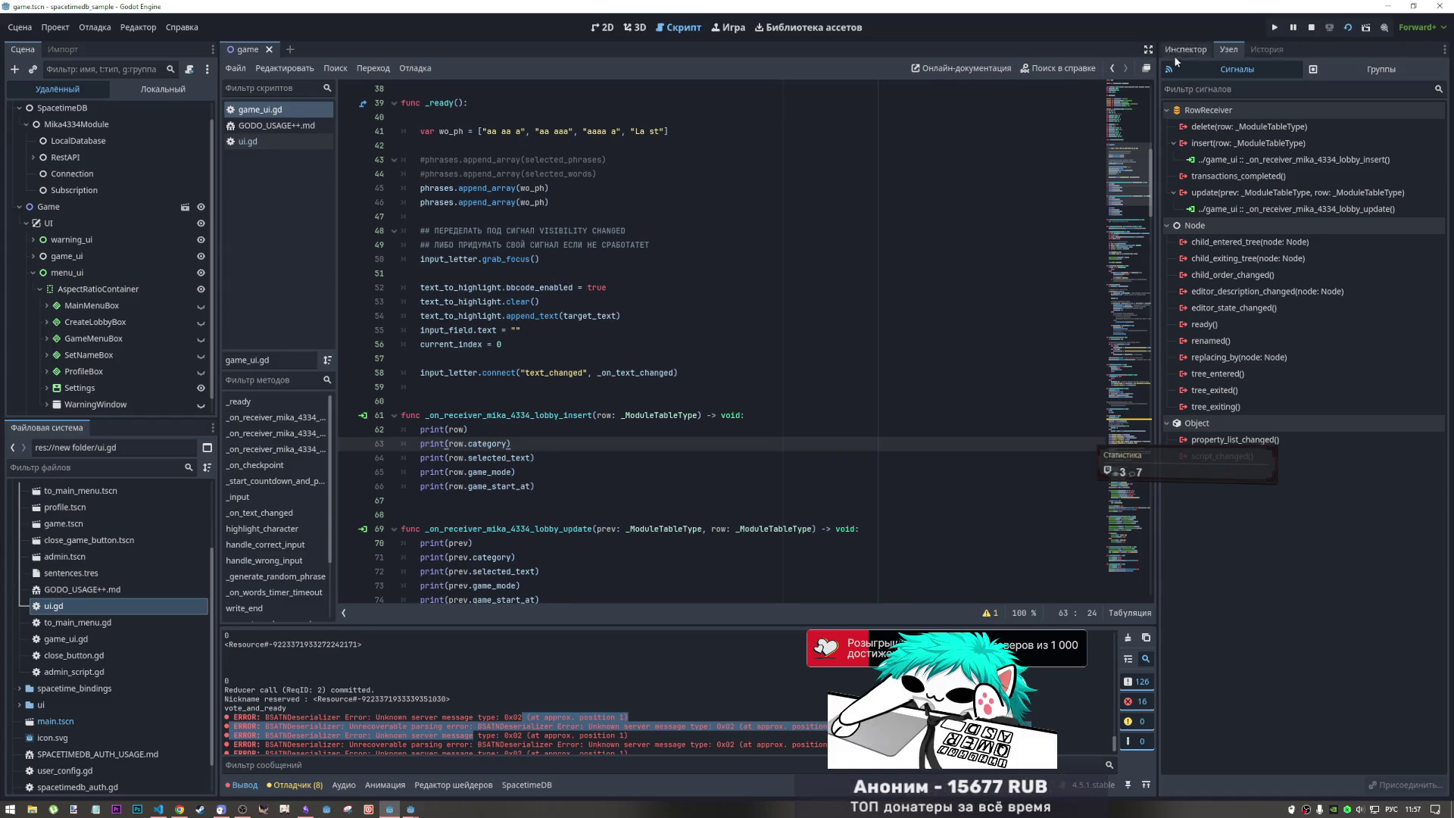
{"action": "left_click", "coordinate": [256, 785]}
{"action": "left_click", "coordinate": [293, 784]}
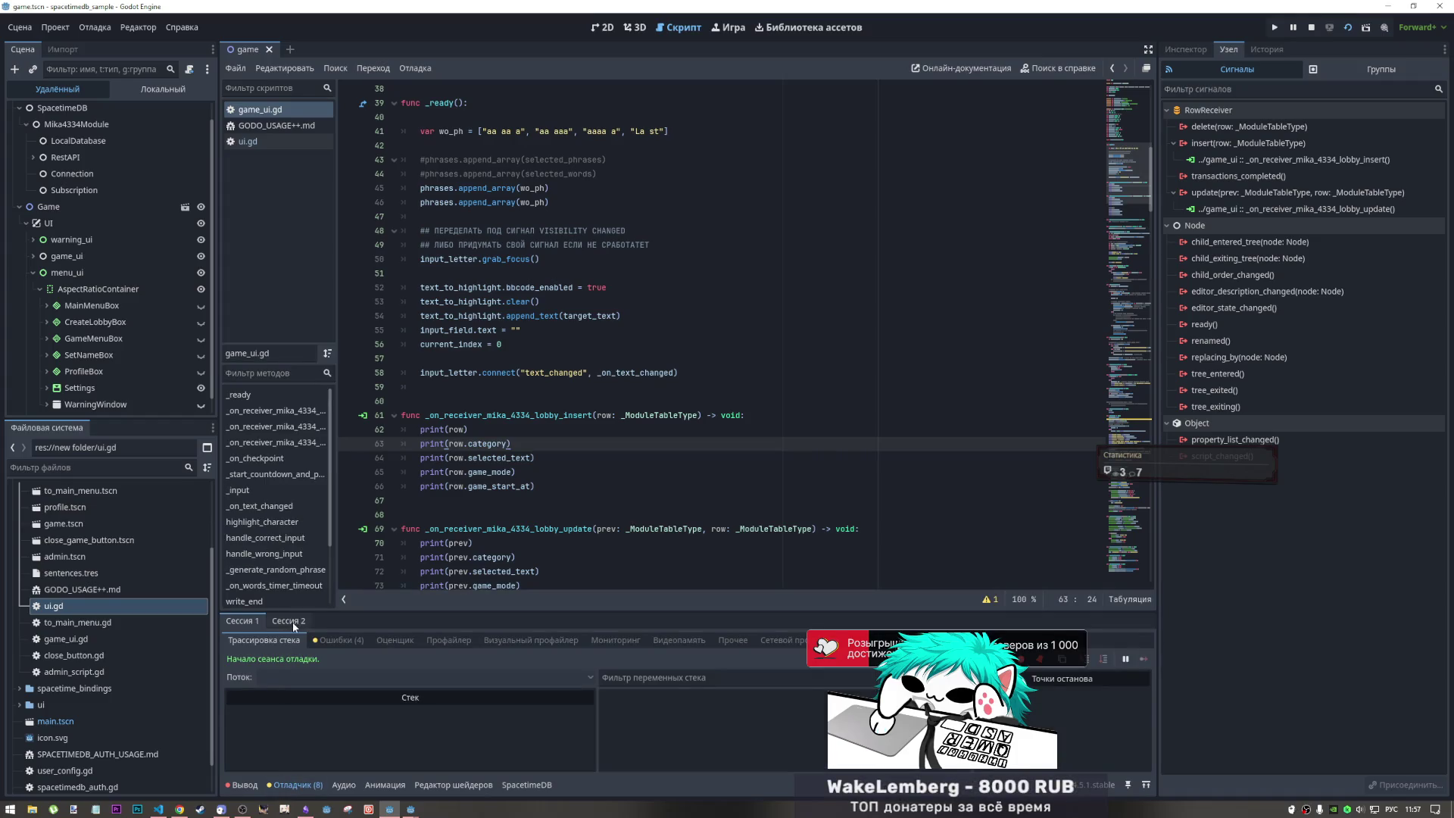
{"action": "left_click", "coordinate": [245, 784]}
{"action": "left_click_drag", "start_coordinate": [275, 742], "coordinate": [288, 725]}
{"action": "scroll", "coordinate": [288, 724], "scroll_direction": "up", "scroll_amount": 3}
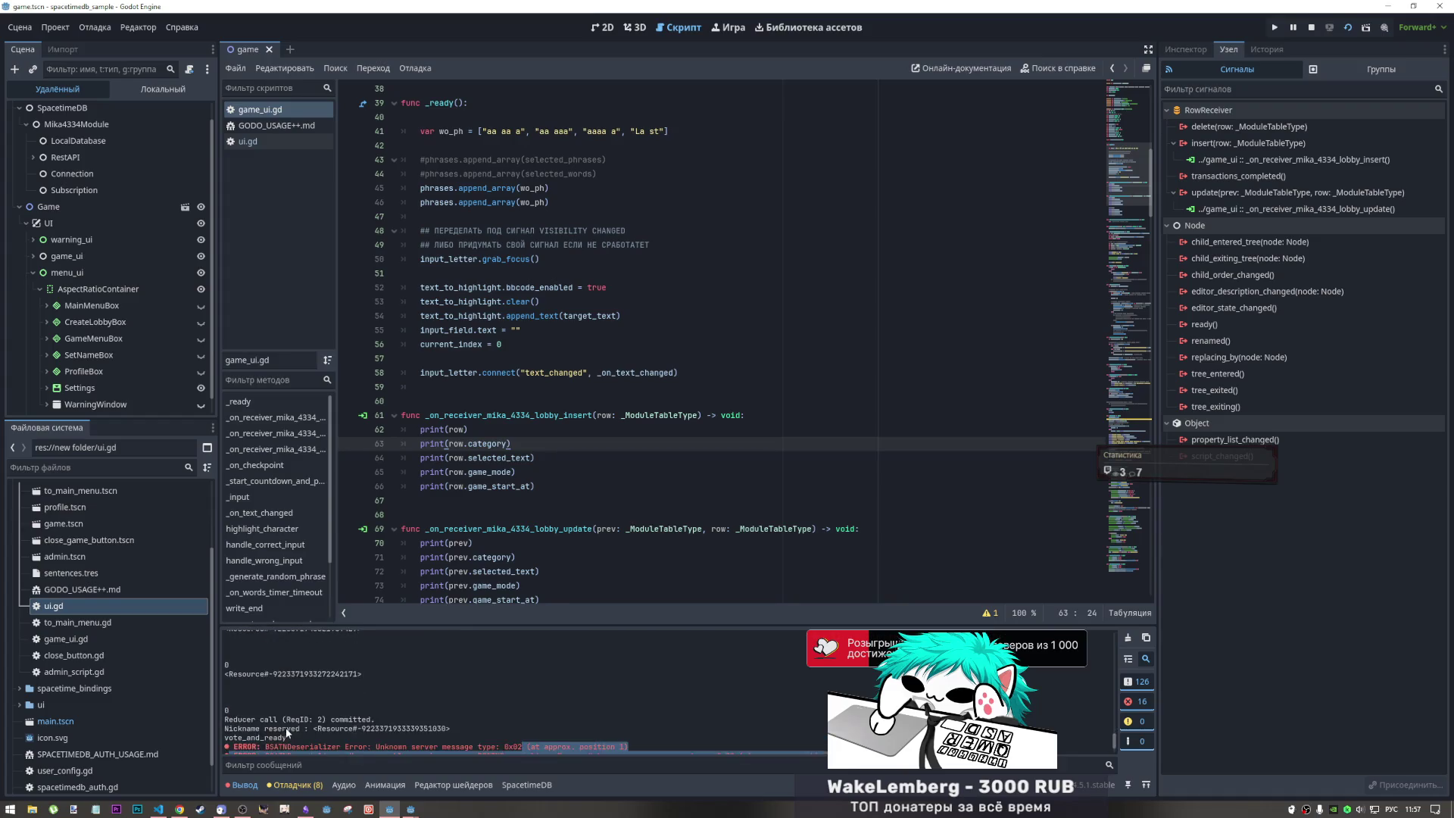
{"action": "scroll", "coordinate": [285, 728], "scroll_direction": "down", "scroll_amount": 3}
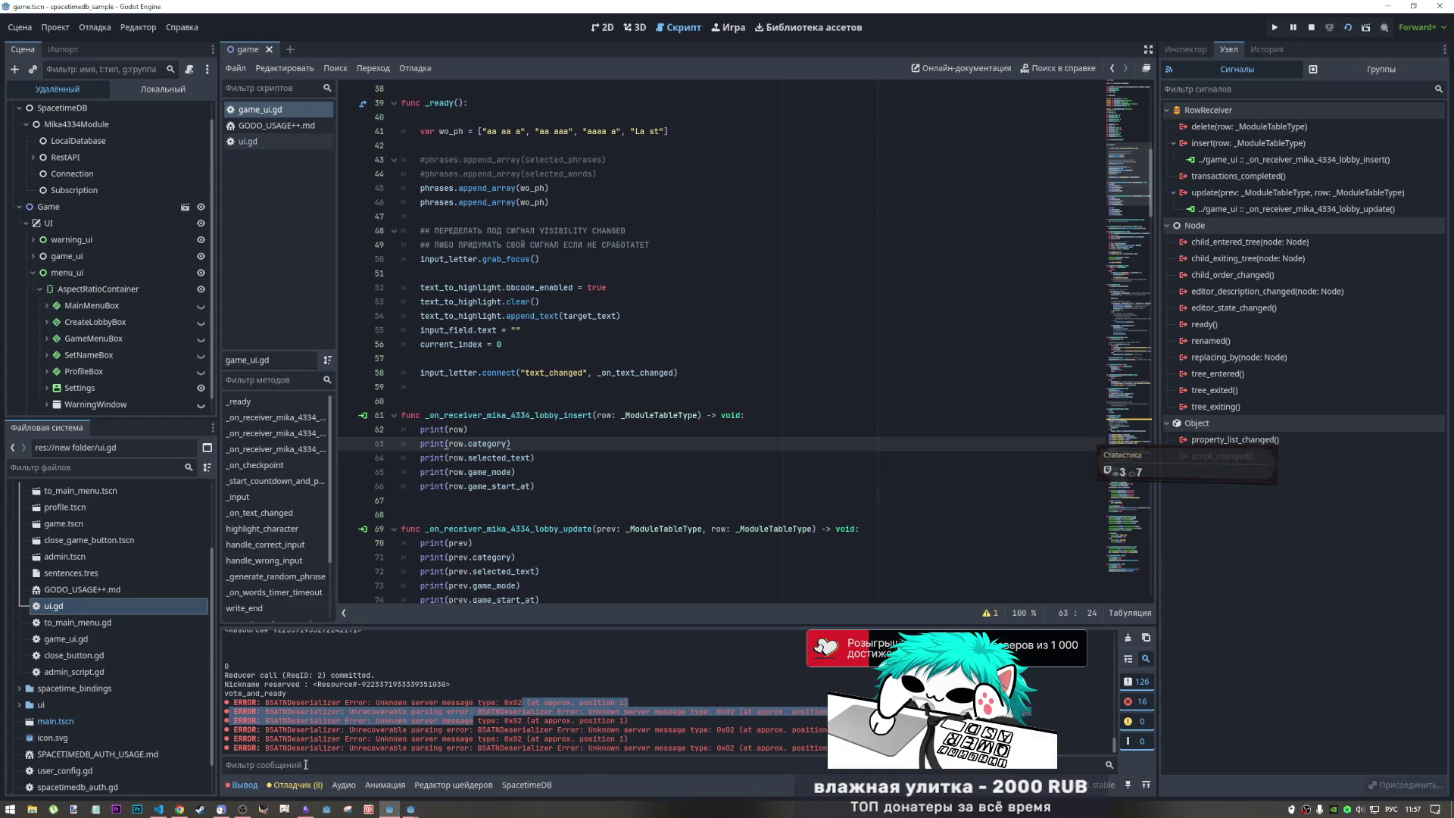
{"action": "left_click", "coordinate": [766, 511]}
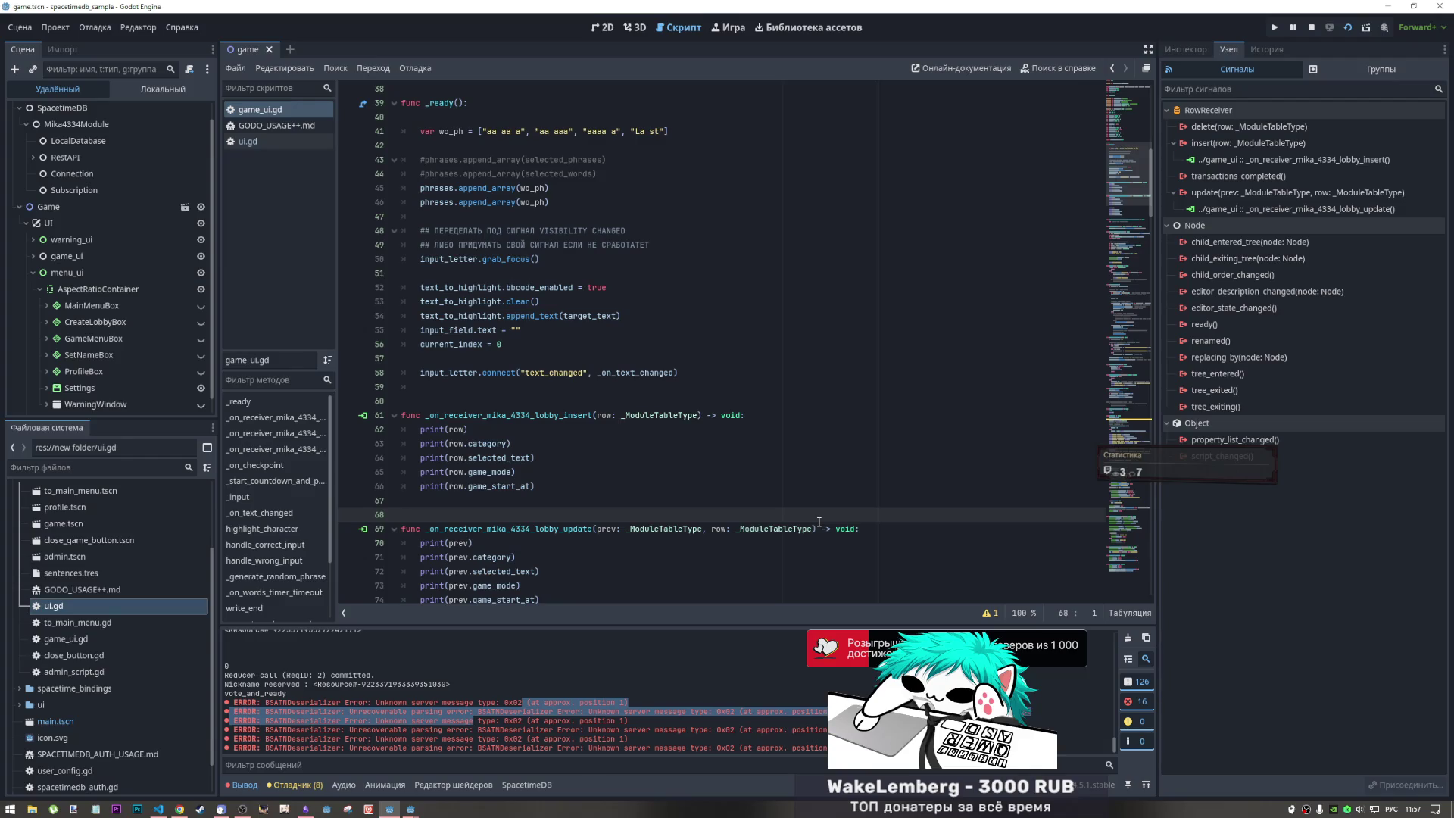
{"action": "left_click", "coordinate": [1208, 176]}
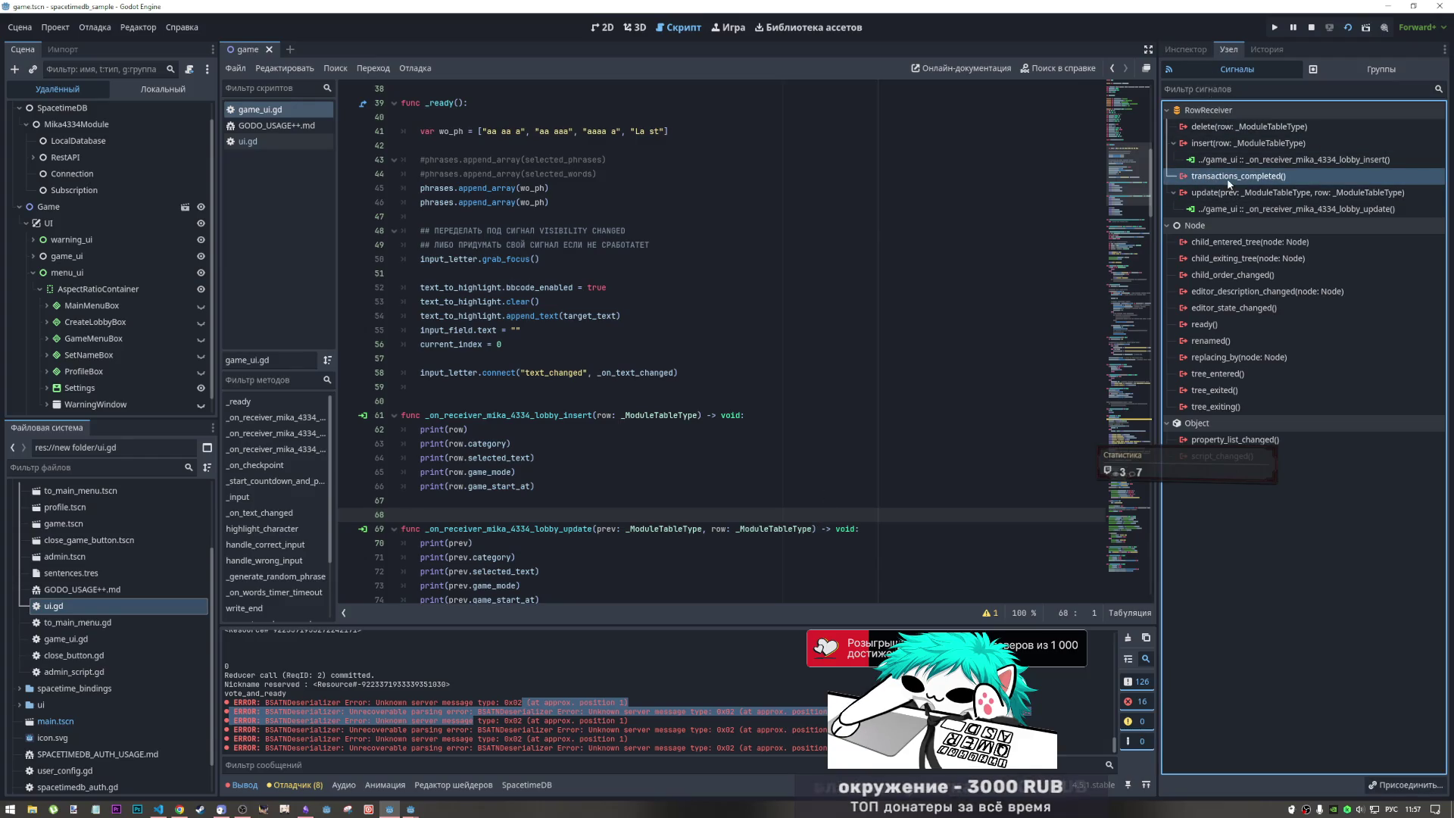
{"action": "left_click_drag", "start_coordinate": [458, 415], "coordinate": [587, 415]}
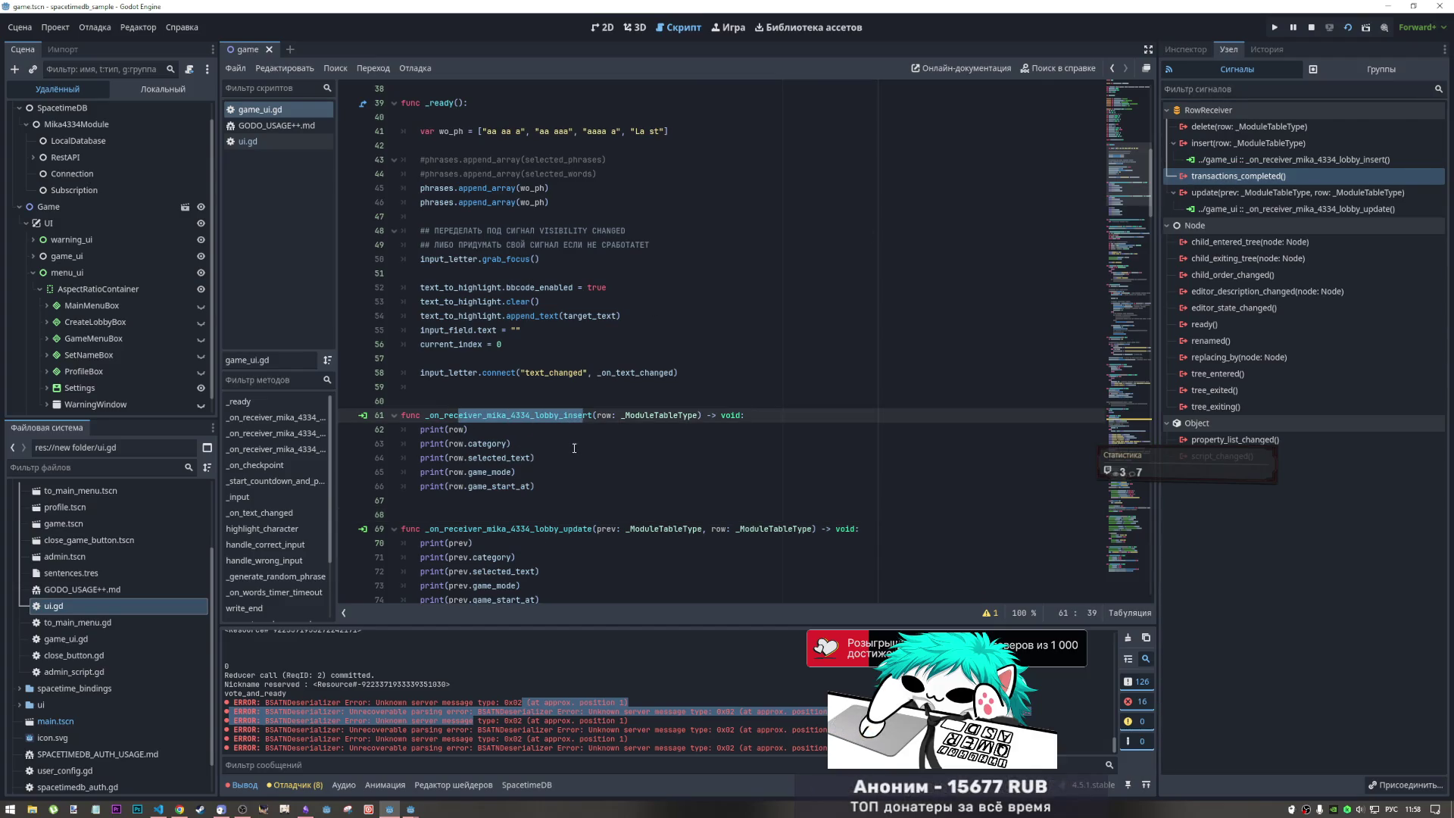
{"action": "left_click", "coordinate": [617, 528]}
{"action": "left_click", "coordinate": [645, 528]}
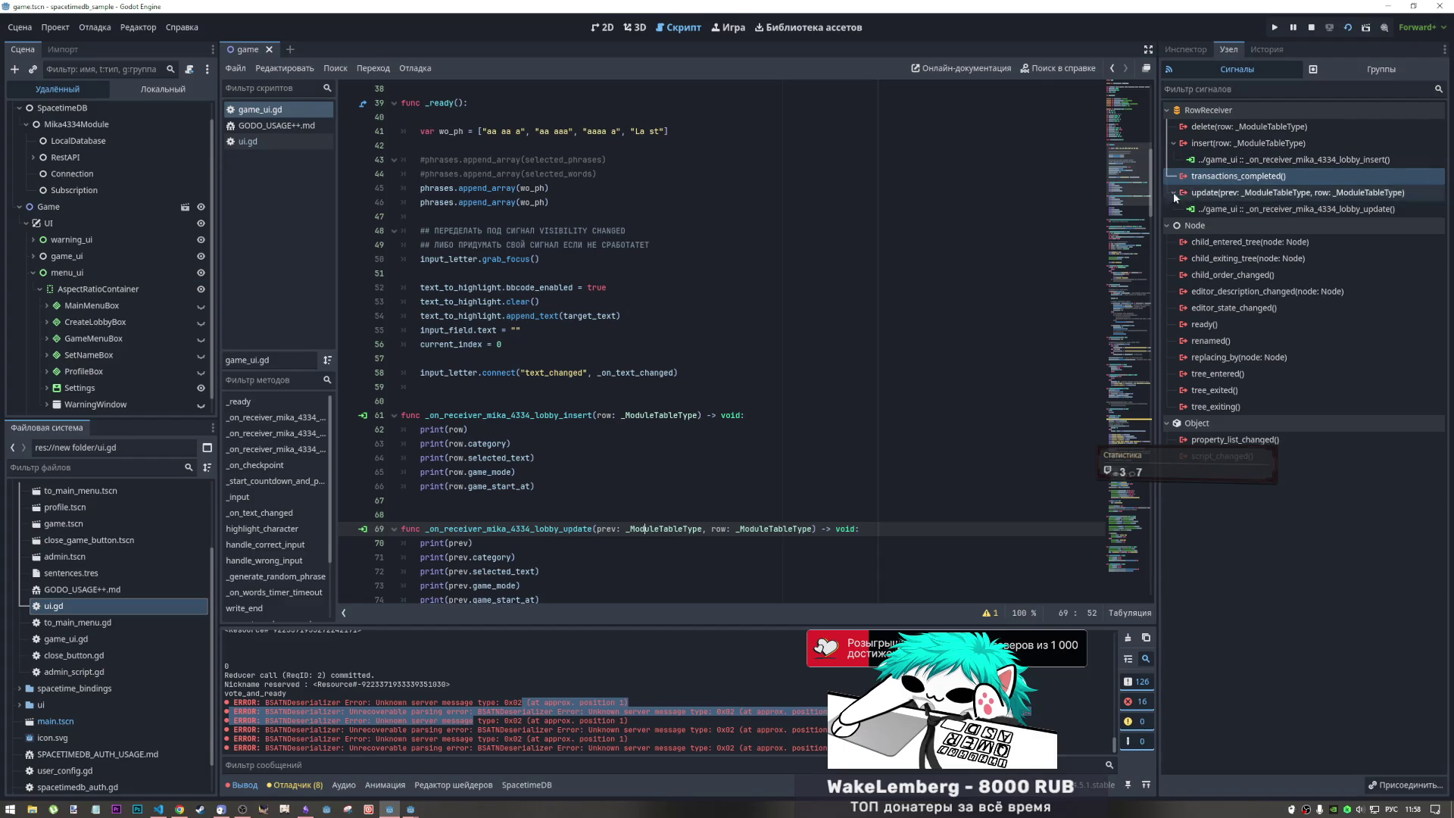
{"action": "left_click", "coordinate": [670, 711]}
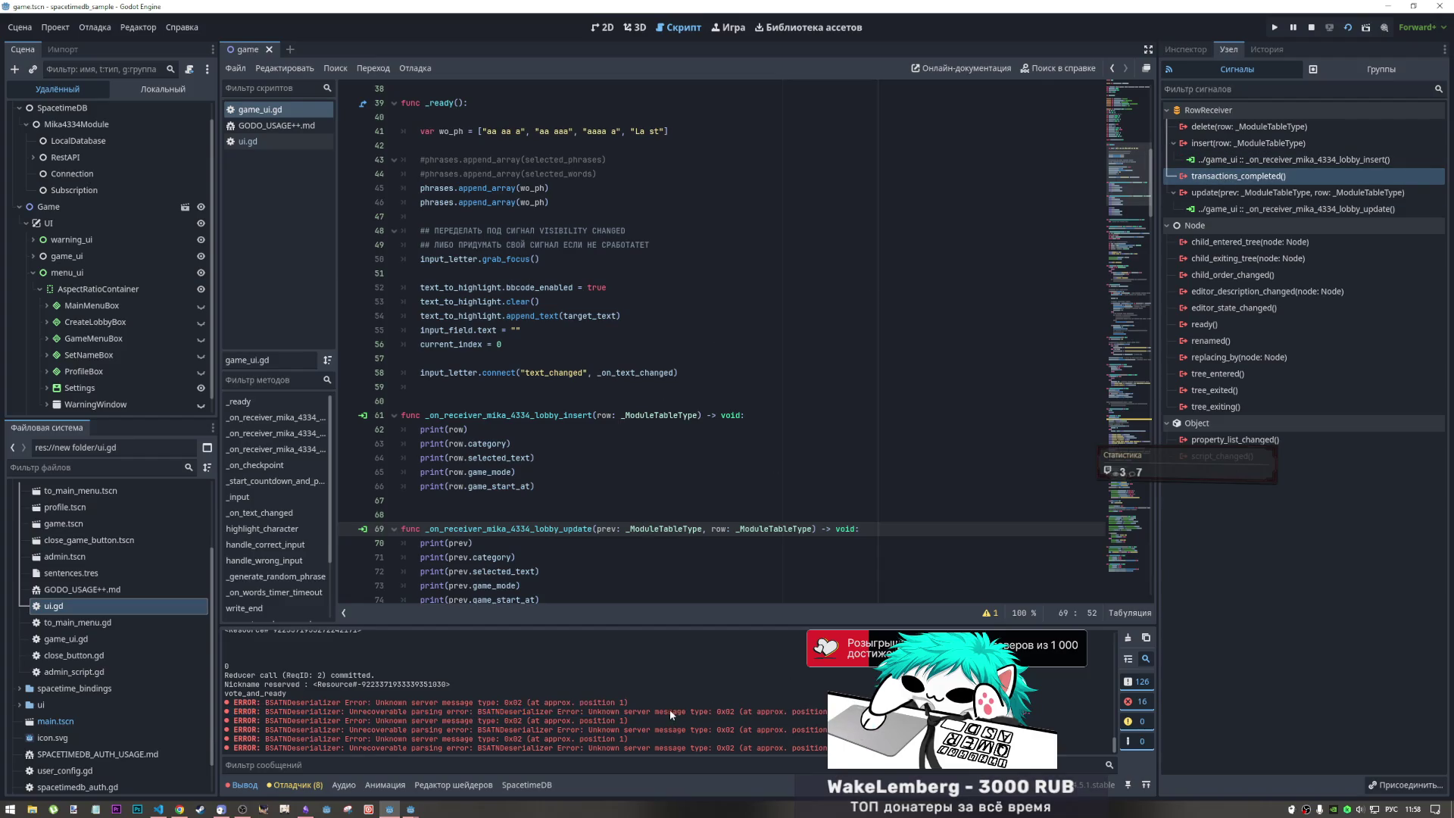
{"action": "left_click_drag", "start_coordinate": [267, 702], "coordinate": [332, 705]}
{"action": "left_click", "coordinate": [336, 711]}
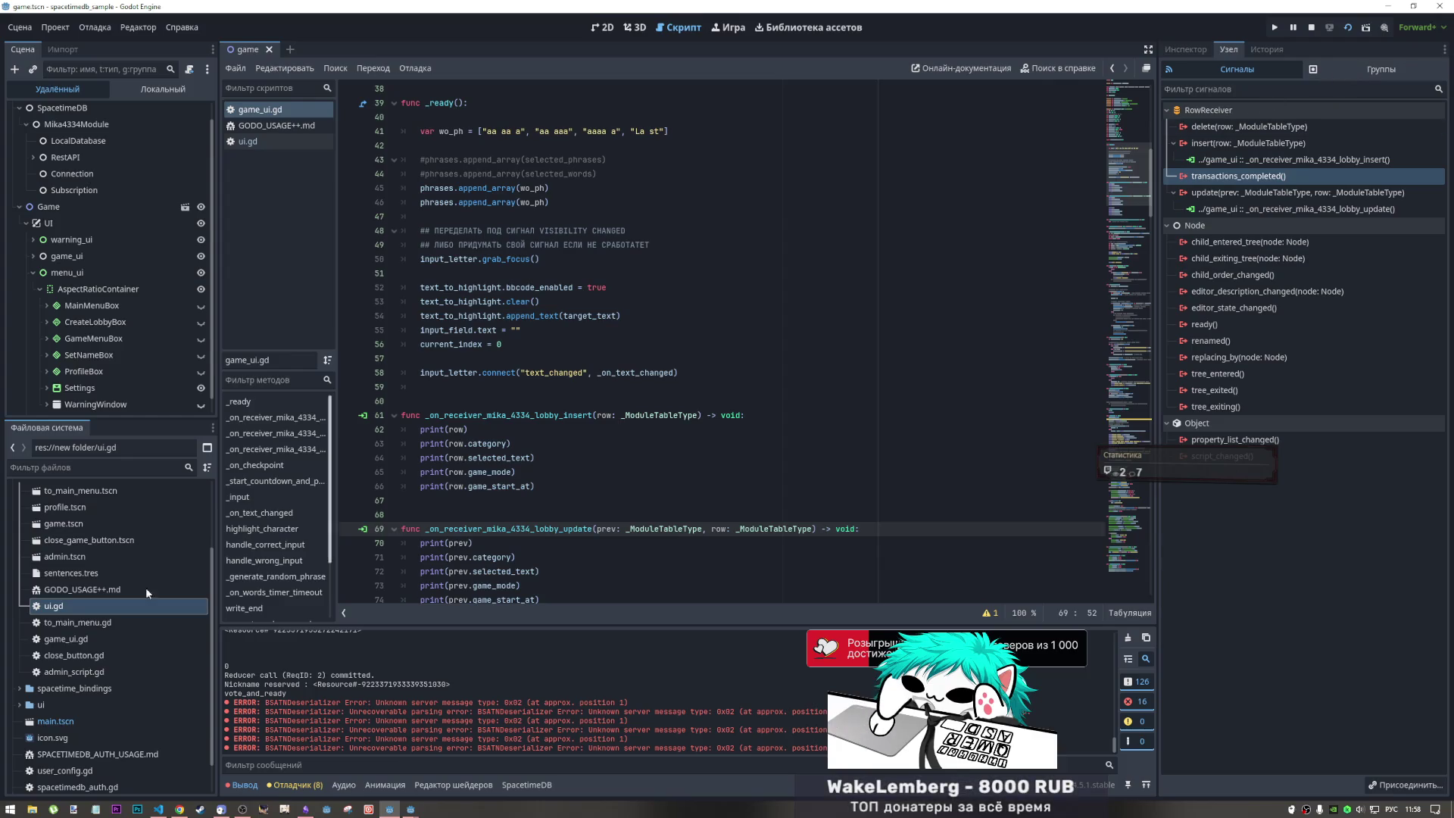
{"action": "scroll", "coordinate": [122, 587], "scroll_direction": "up", "scroll_amount": 3}
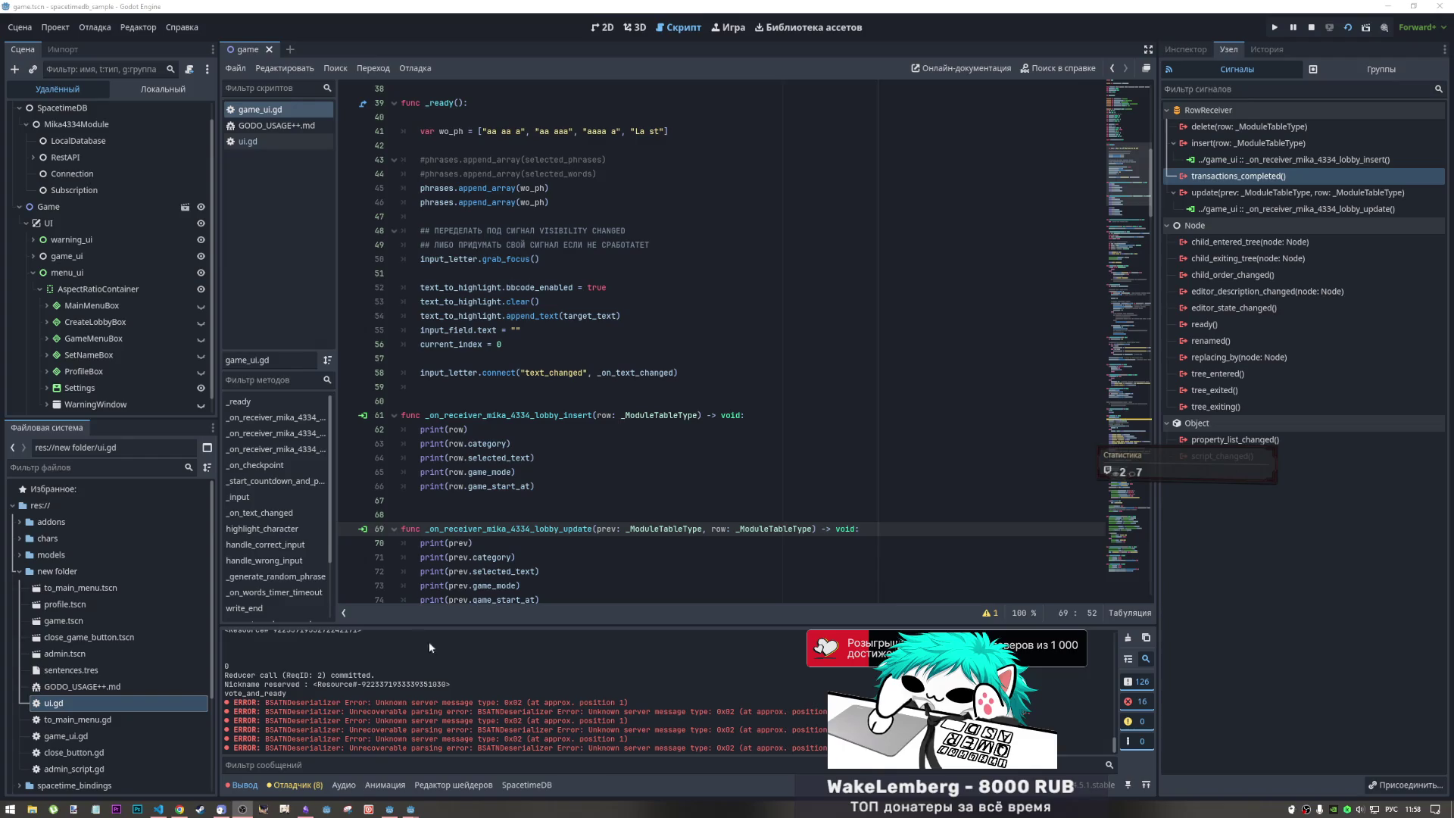
{"action": "left_click", "coordinate": [182, 808]}
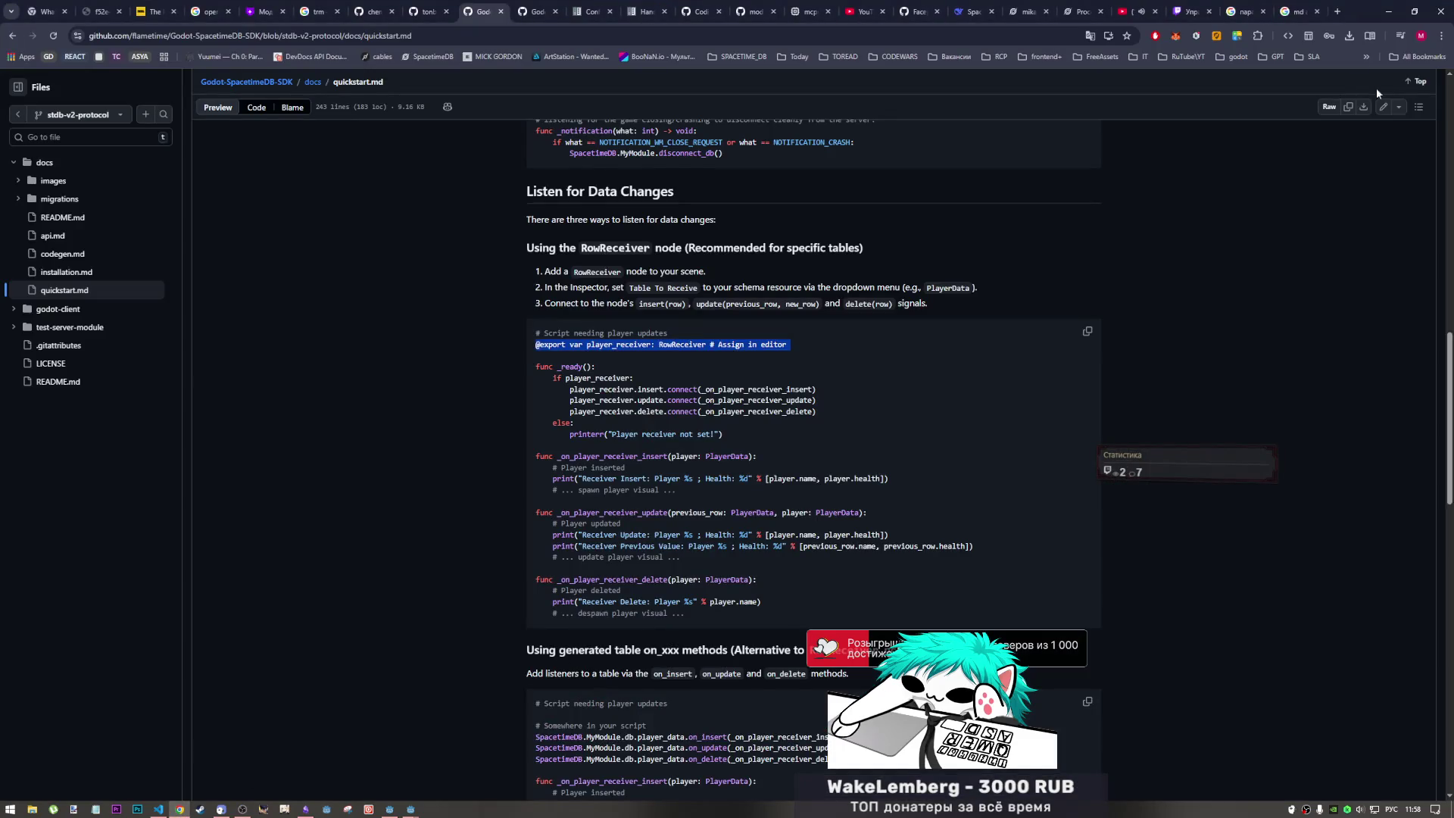
- Switch to the YouTube tab playing OK Go's 'Here It Goes Again'
{"action": "left_click", "coordinate": [1141, 6]}
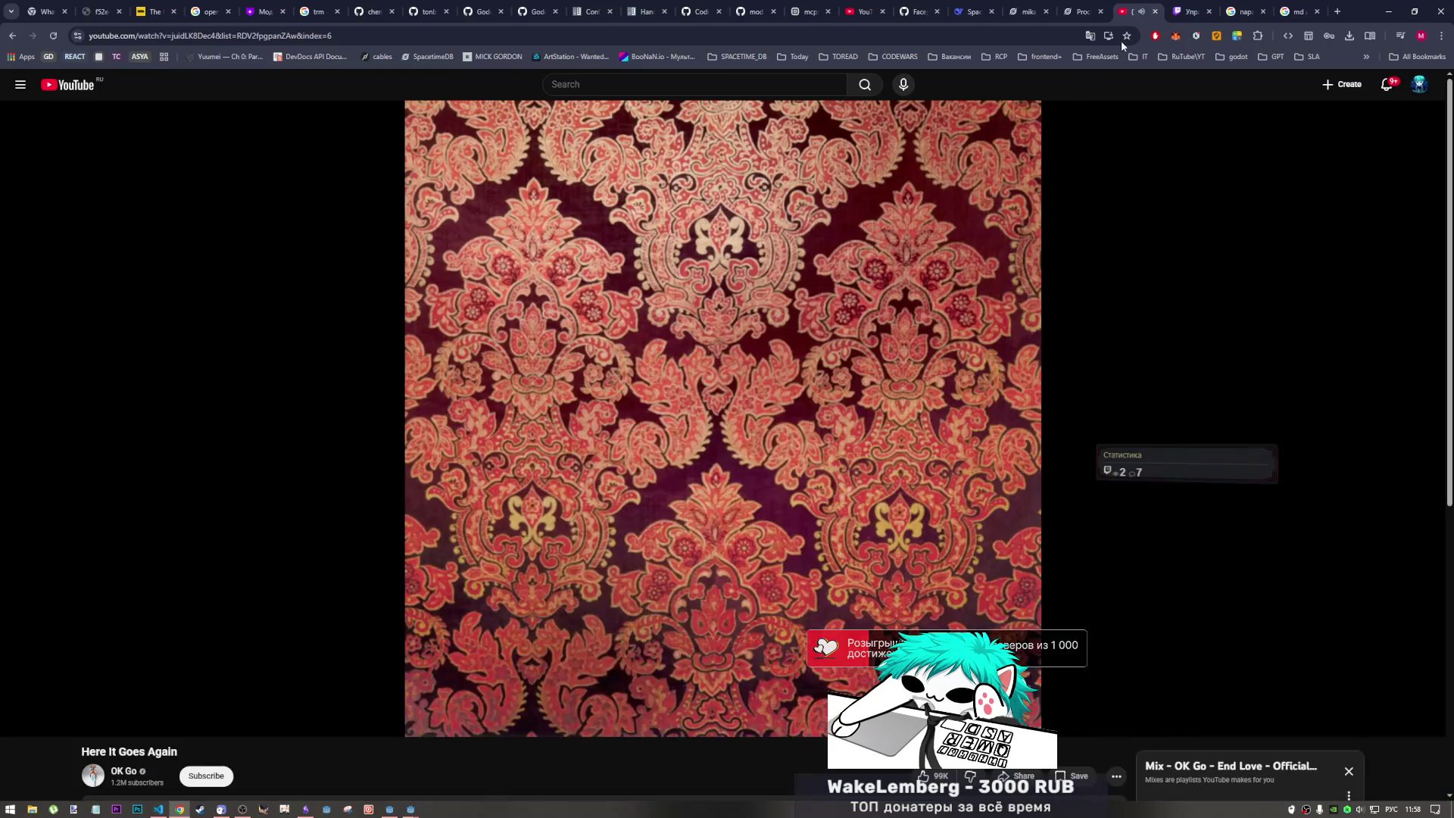
{"action": "scroll", "coordinate": [892, 633], "scroll_direction": "down", "scroll_amount": 1}
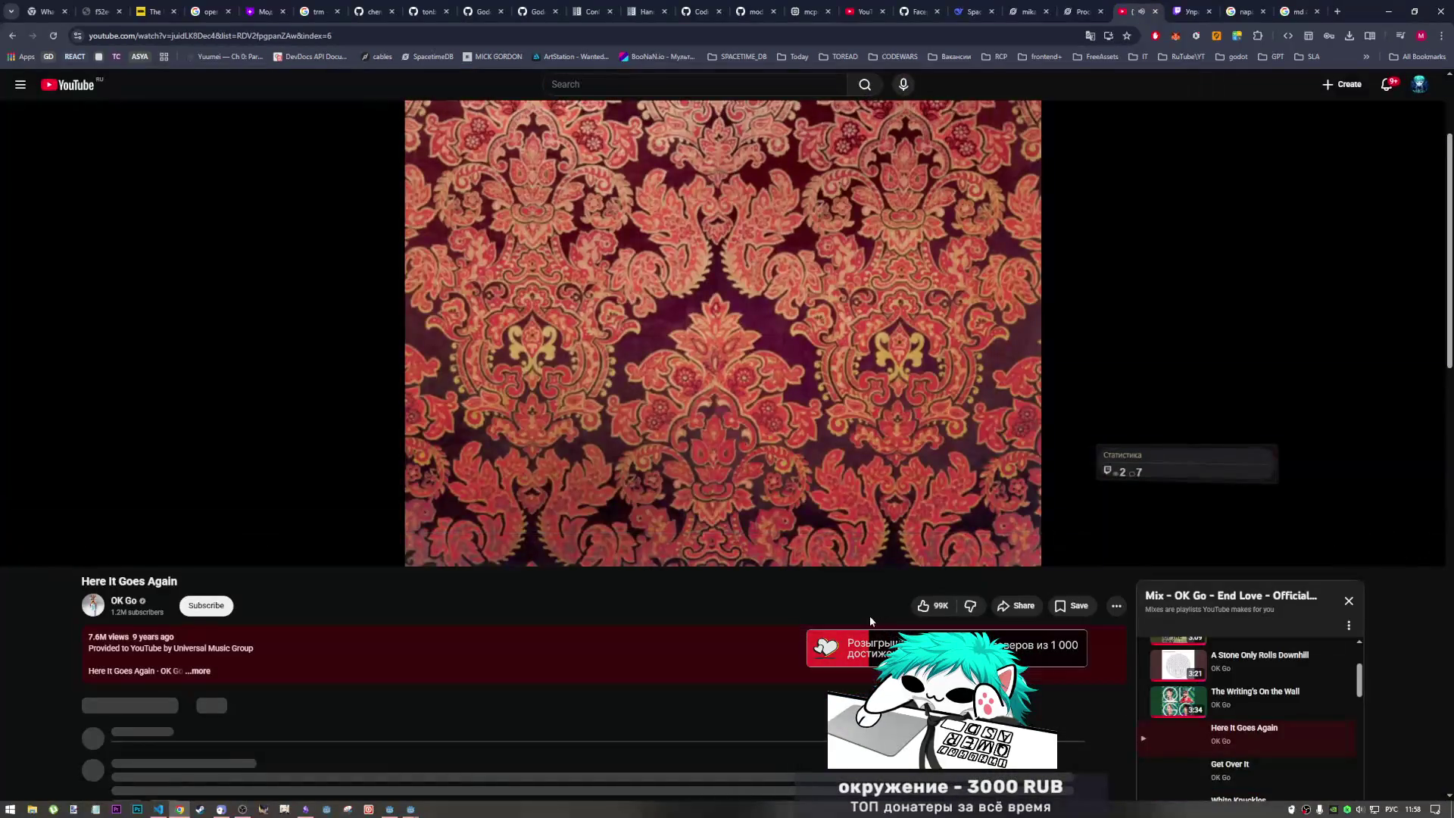
{"action": "scroll", "coordinate": [875, 615], "scroll_direction": "up", "scroll_amount": 3}
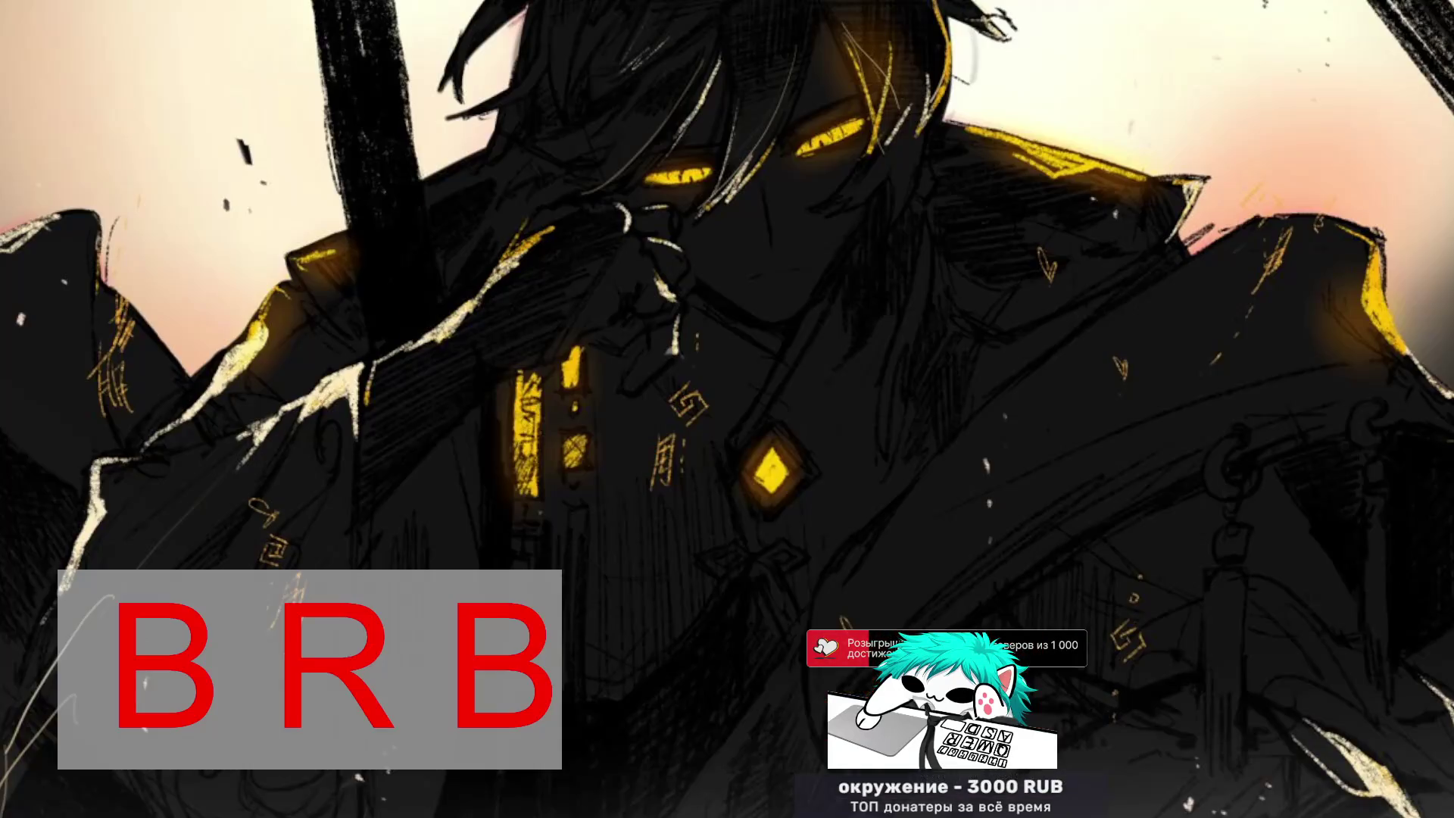